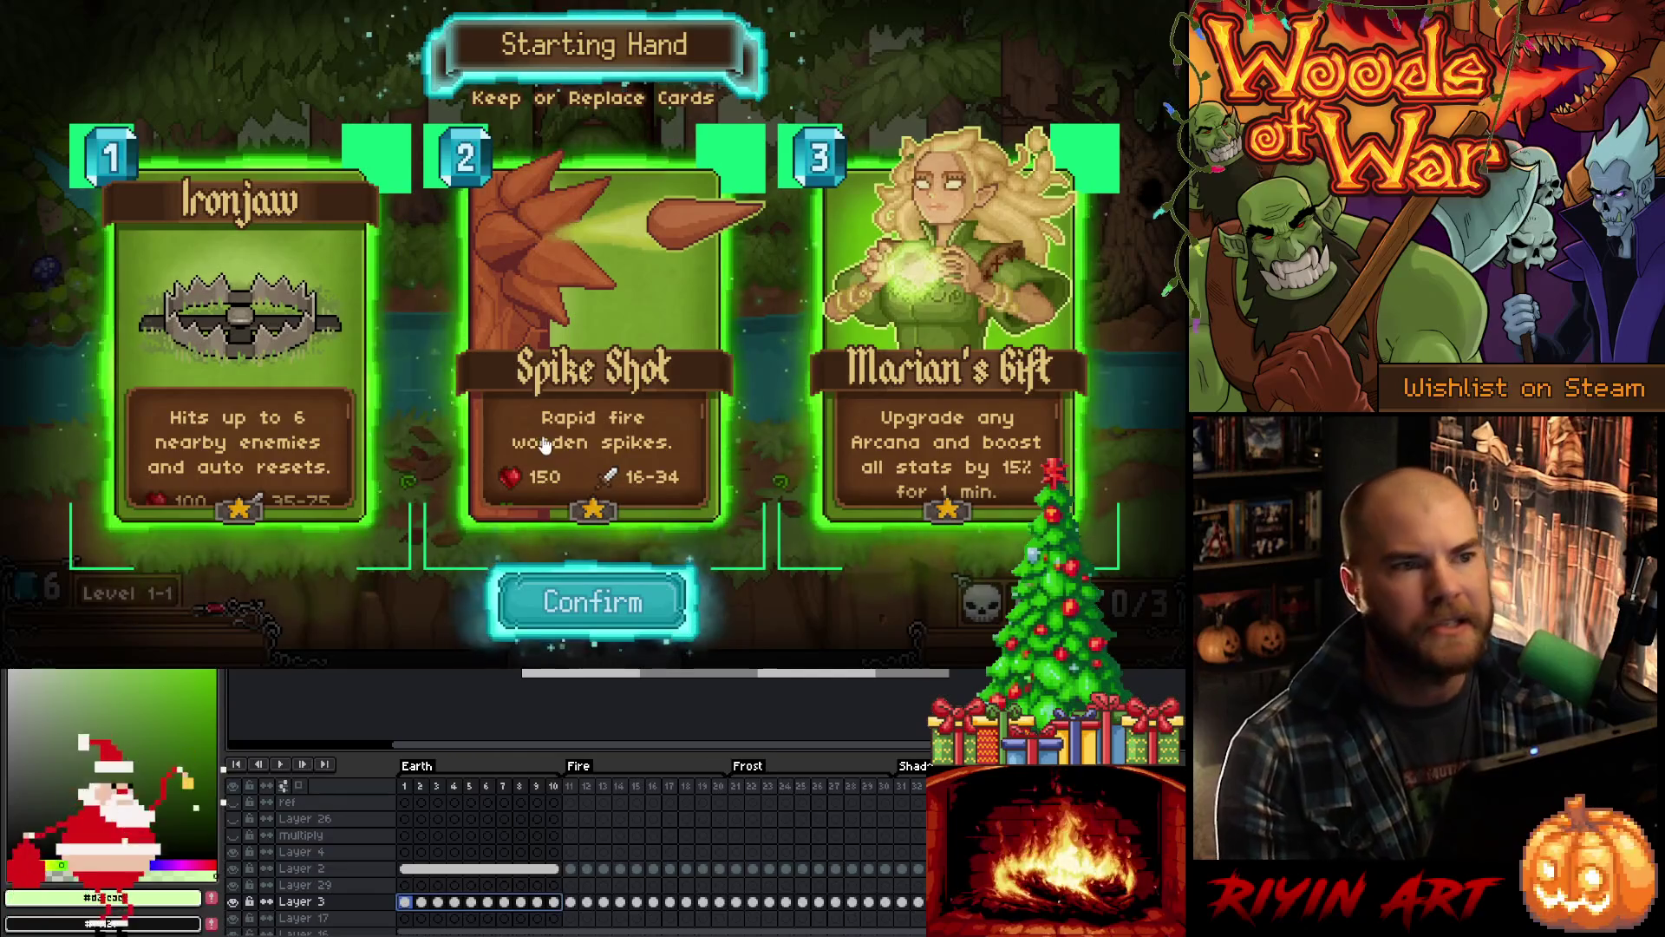
Step: Confirm the starting hand of Ironjaw, Spike Shot and Marian's Gift to begin Level 1-1
{"action": "left_click", "coordinate": [589, 601]}
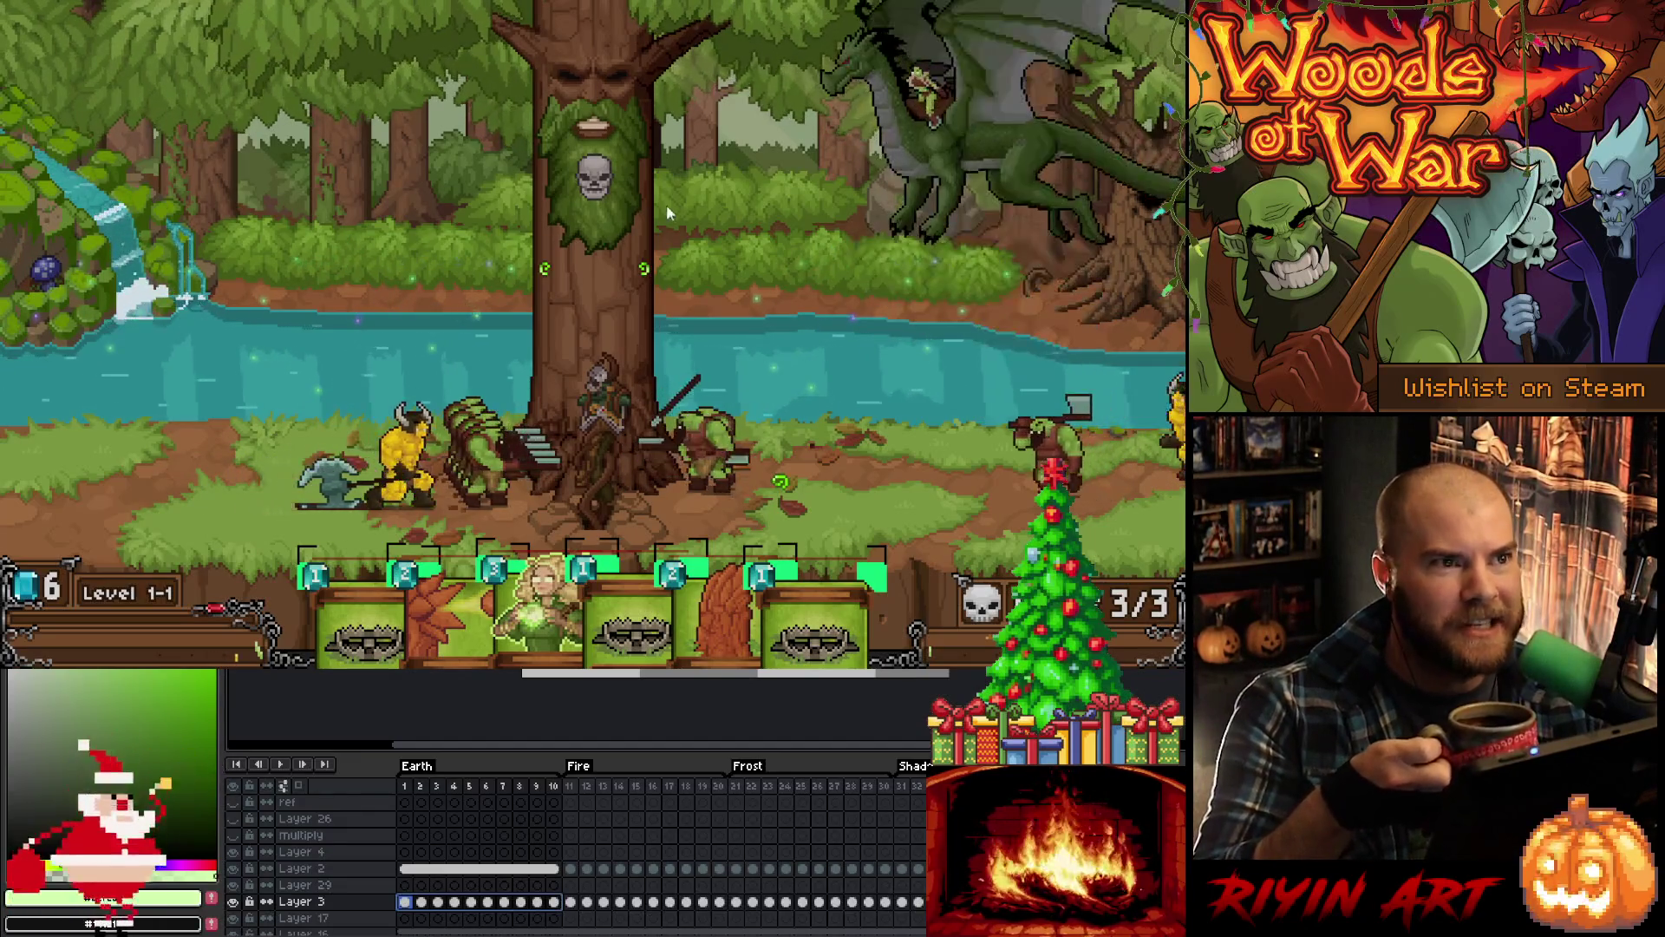
Step: Play the rightmost trap card and choose Raging Roots from the two-card pick
{"action": "mouse_move", "coordinate": [818, 562]}
{"action": "left_click_drag", "start_coordinate": [818, 563], "coordinate": [818, 407]}
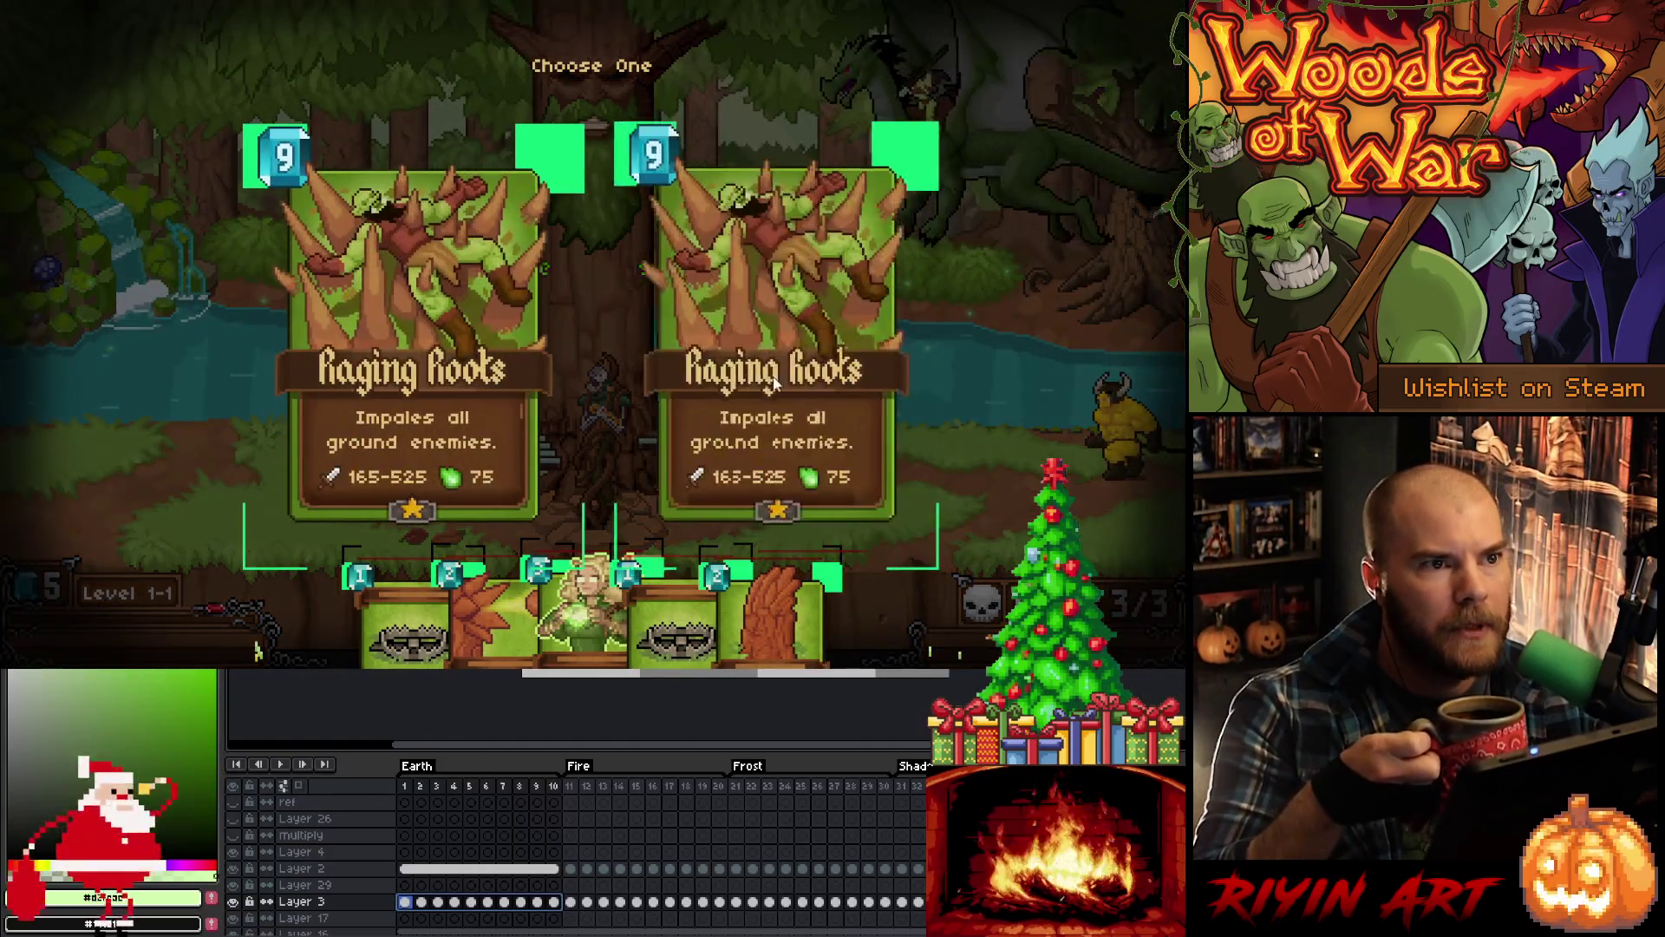
{"action": "left_click", "coordinate": [747, 361]}
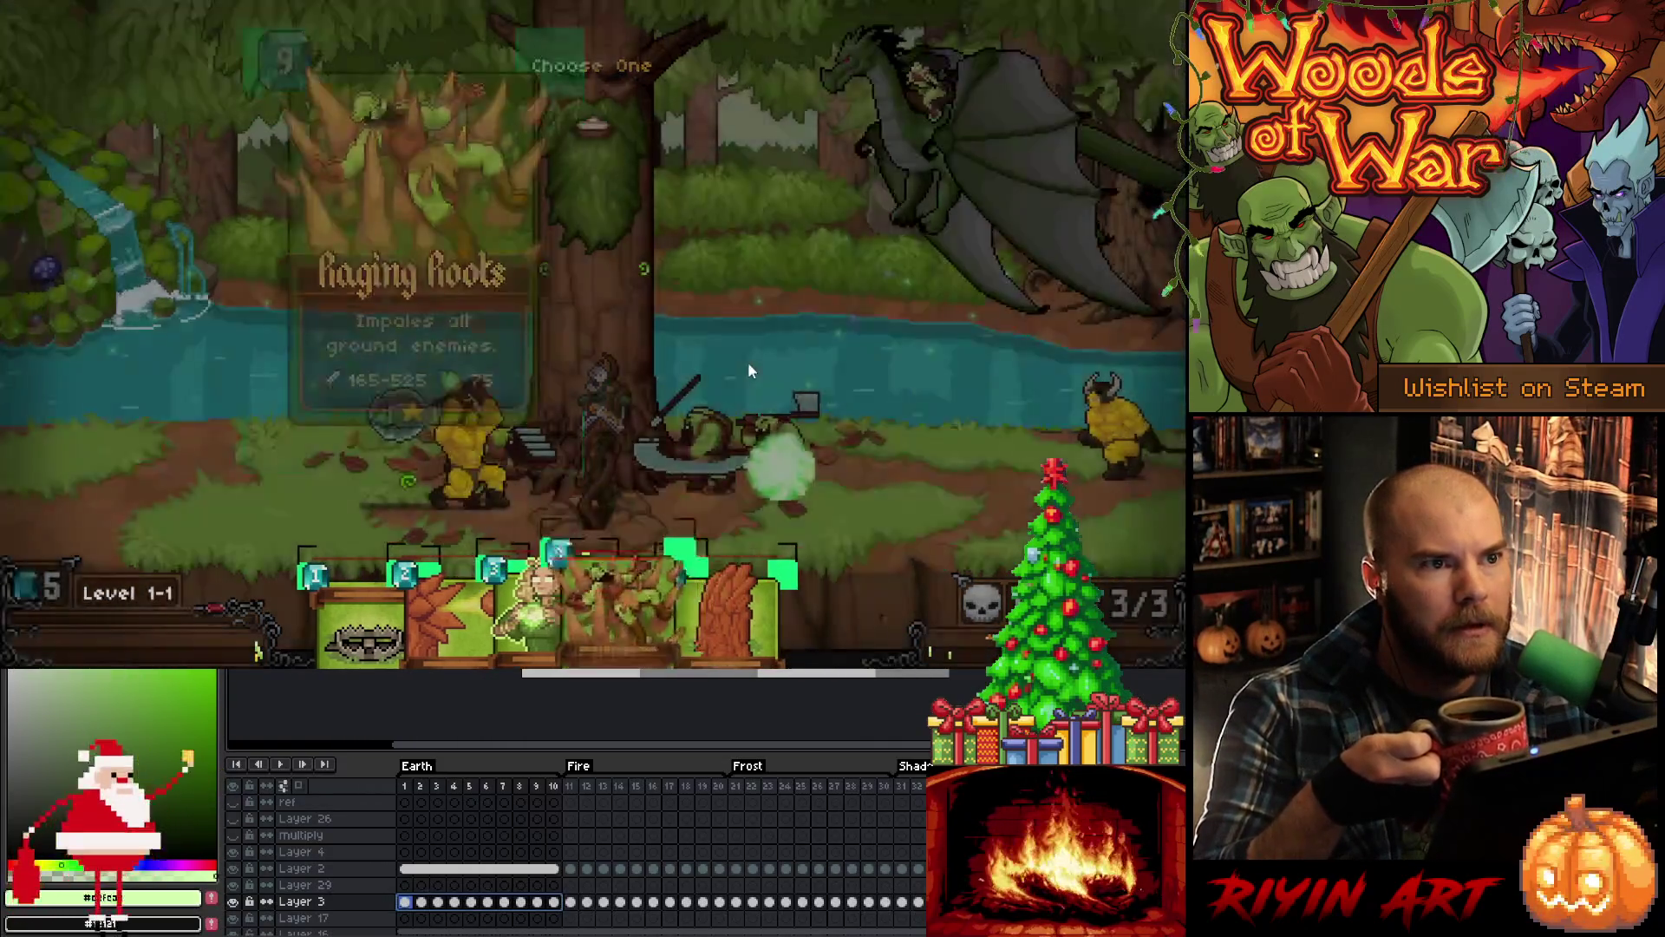
Step: Hold Raging Roots over the waterfall, central tree and dragon to preview its glow
{"action": "mouse_move", "coordinate": [818, 564]}
{"action": "left_mouse_down"}
{"action": "mouse_move", "coordinate": [821, 260]}
{"action": "mouse_move", "coordinate": [338, 327]}
{"action": "mouse_move", "coordinate": [837, 343]}
{"action": "mouse_move", "coordinate": [980, 286]}
{"action": "mouse_move", "coordinate": [772, 368]}
{"action": "mouse_move", "coordinate": [614, 331]}
{"action": "mouse_move", "coordinate": [350, 381]}
{"action": "mouse_move", "coordinate": [247, 201]}
{"action": "mouse_move", "coordinate": [551, 391]}
{"action": "mouse_move", "coordinate": [915, 362]}
{"action": "mouse_move", "coordinate": [446, 372]}
{"action": "mouse_move", "coordinate": [216, 242]}
{"action": "mouse_move", "coordinate": [509, 318]}
{"action": "mouse_move", "coordinate": [753, 269]}
{"action": "mouse_move", "coordinate": [1043, 375]}
{"action": "mouse_move", "coordinate": [502, 382]}
{"action": "mouse_move", "coordinate": [912, 394]}
{"action": "mouse_move", "coordinate": [1006, 351]}
{"action": "mouse_move", "coordinate": [955, 438]}
{"action": "mouse_move", "coordinate": [748, 420]}
{"action": "mouse_move", "coordinate": [495, 352]}
{"action": "mouse_move", "coordinate": [272, 416]}
{"action": "mouse_move", "coordinate": [252, 320]}
{"action": "left_mouse_up"}
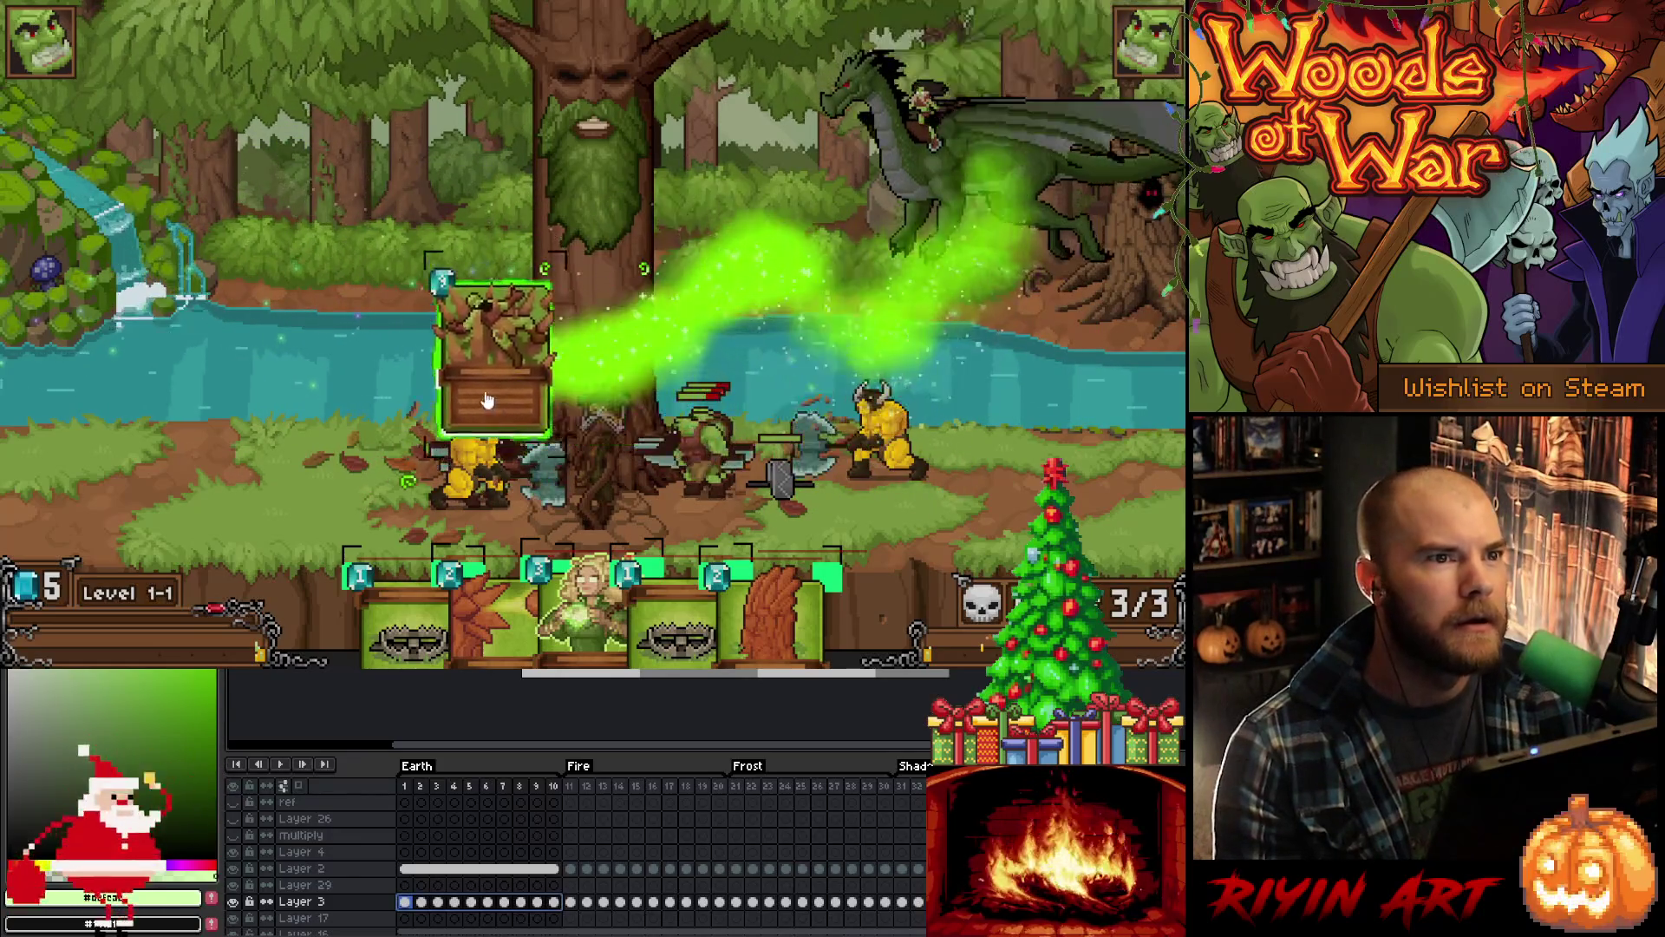
{"action": "left_click_drag", "start_coordinate": [278, 411], "coordinate": [680, 351]}
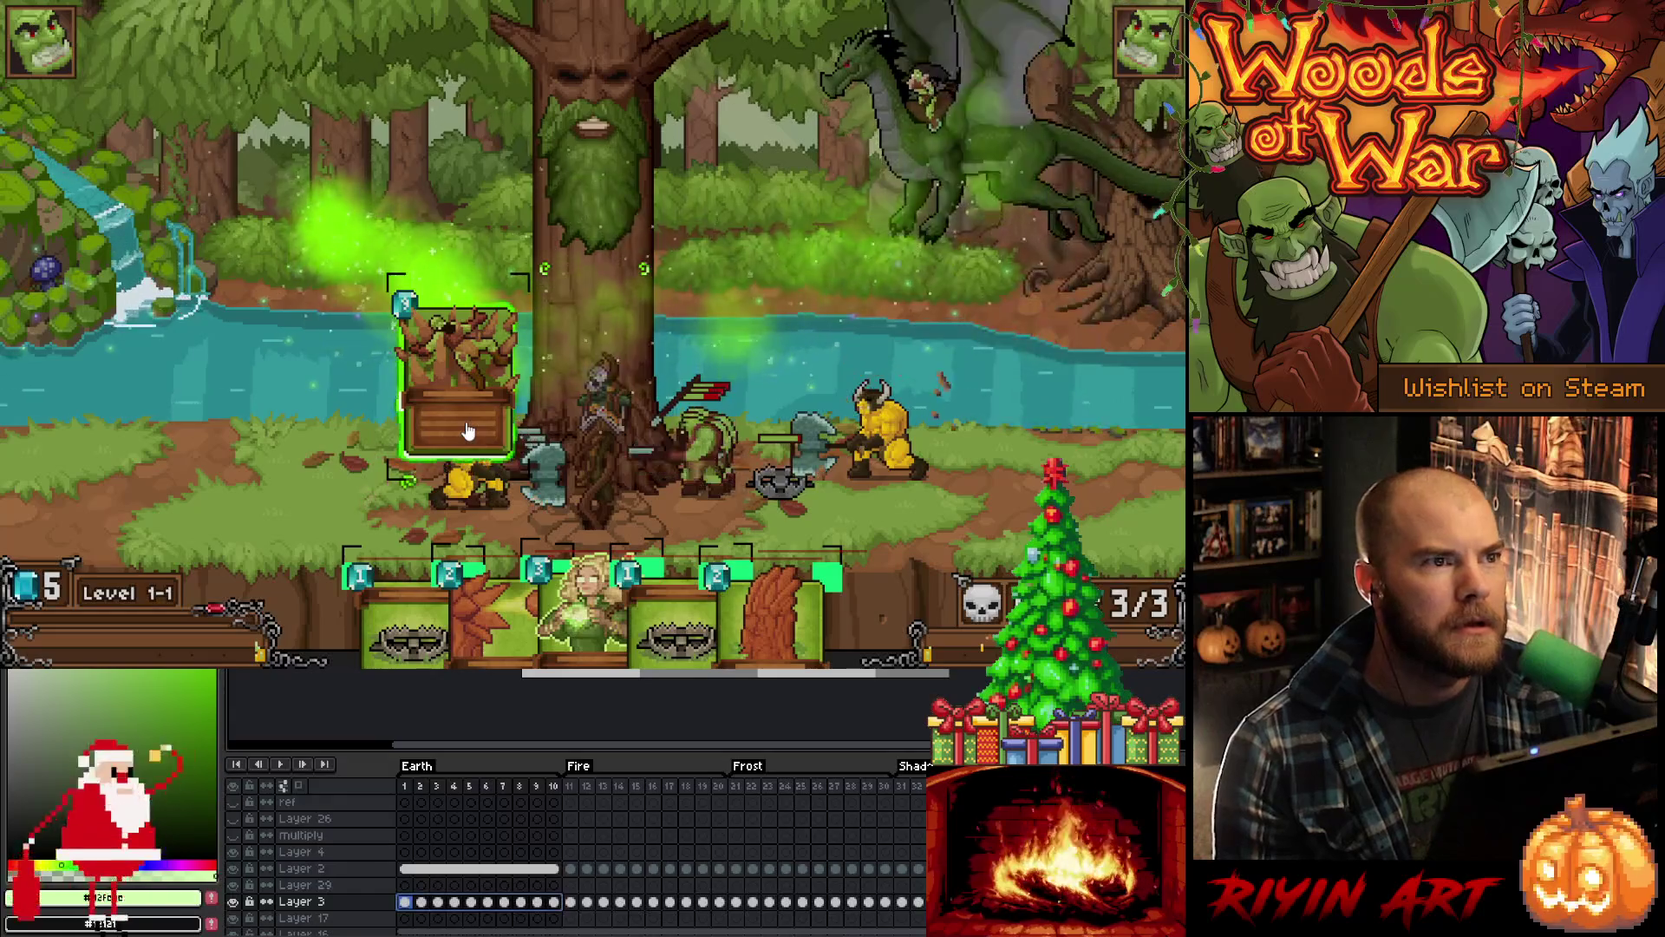
{"action": "mouse_move", "coordinate": [902, 468]}
{"action": "left_mouse_down"}
{"action": "mouse_move", "coordinate": [1033, 445]}
{"action": "mouse_move", "coordinate": [774, 452]}
{"action": "left_mouse_up"}
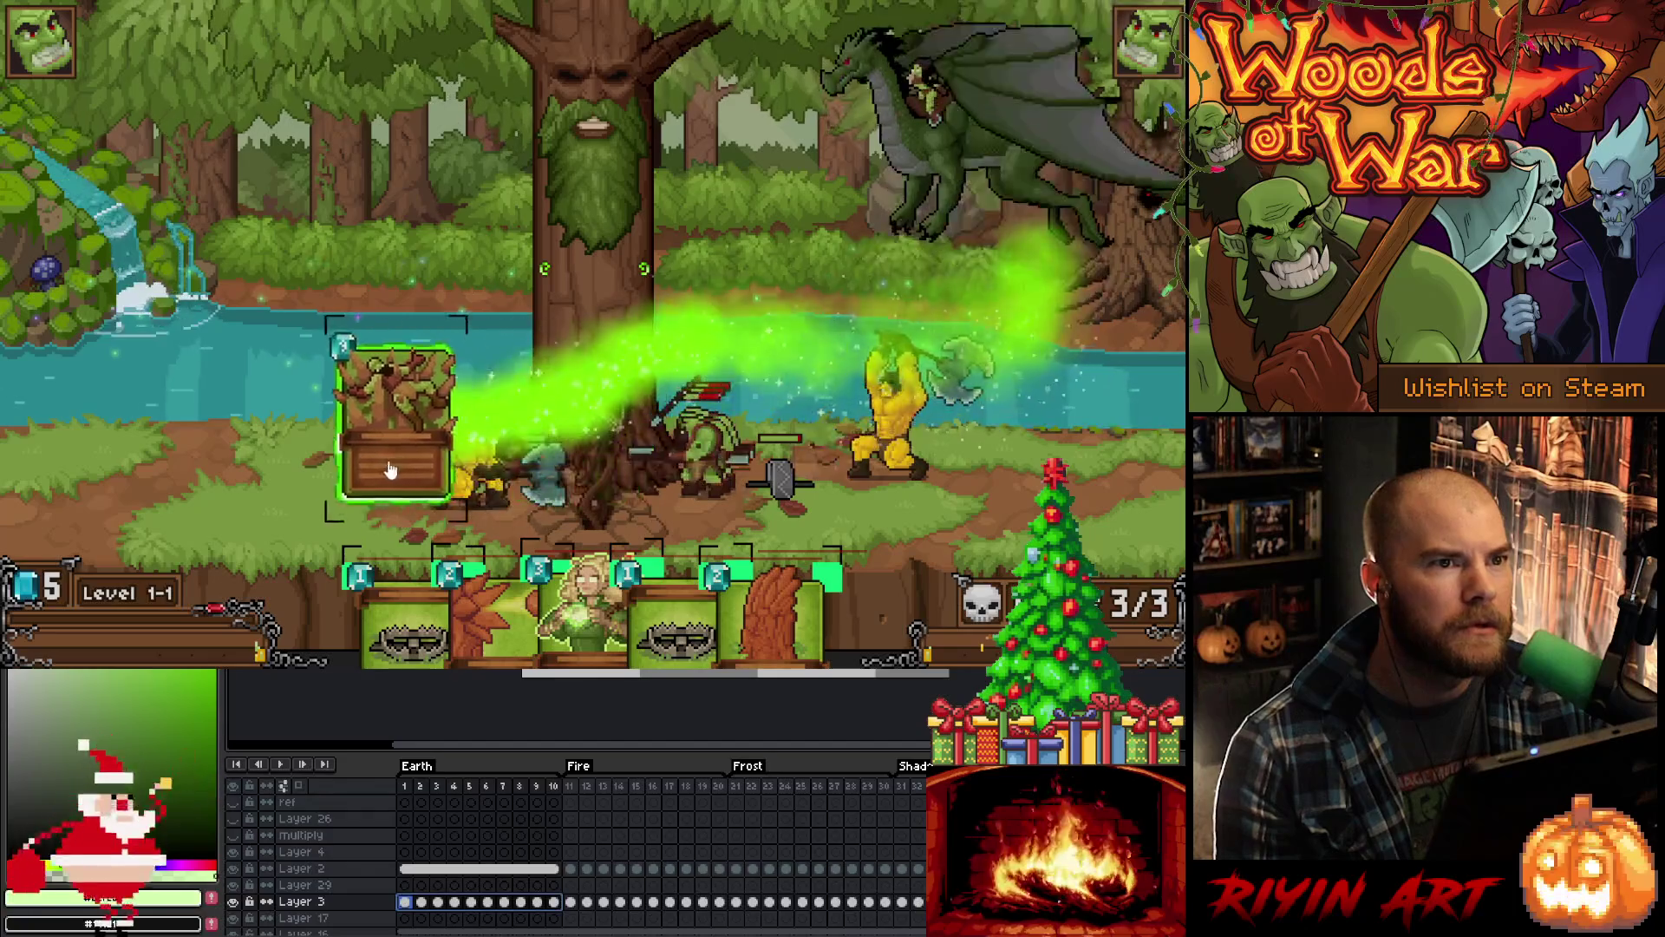
{"action": "left_click_drag", "start_coordinate": [398, 471], "coordinate": [196, 340]}
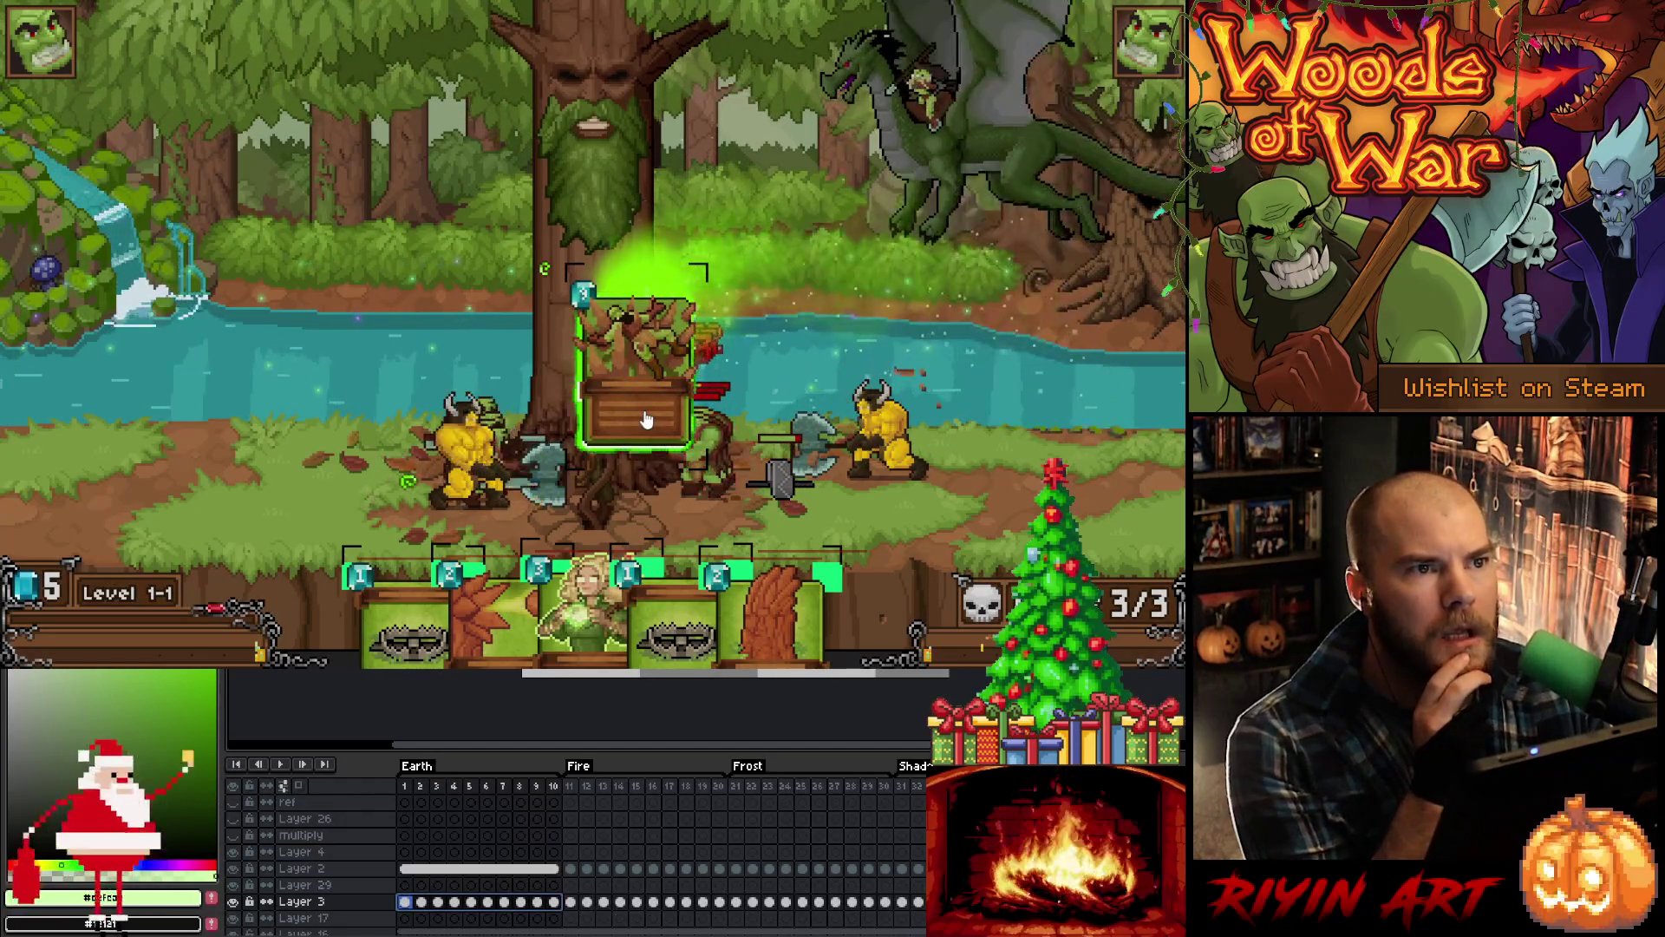
{"action": "mouse_move", "coordinate": [646, 438]}
{"action": "left_mouse_down"}
{"action": "mouse_move", "coordinate": [355, 442]}
{"action": "mouse_move", "coordinate": [285, 330]}
{"action": "left_mouse_up"}
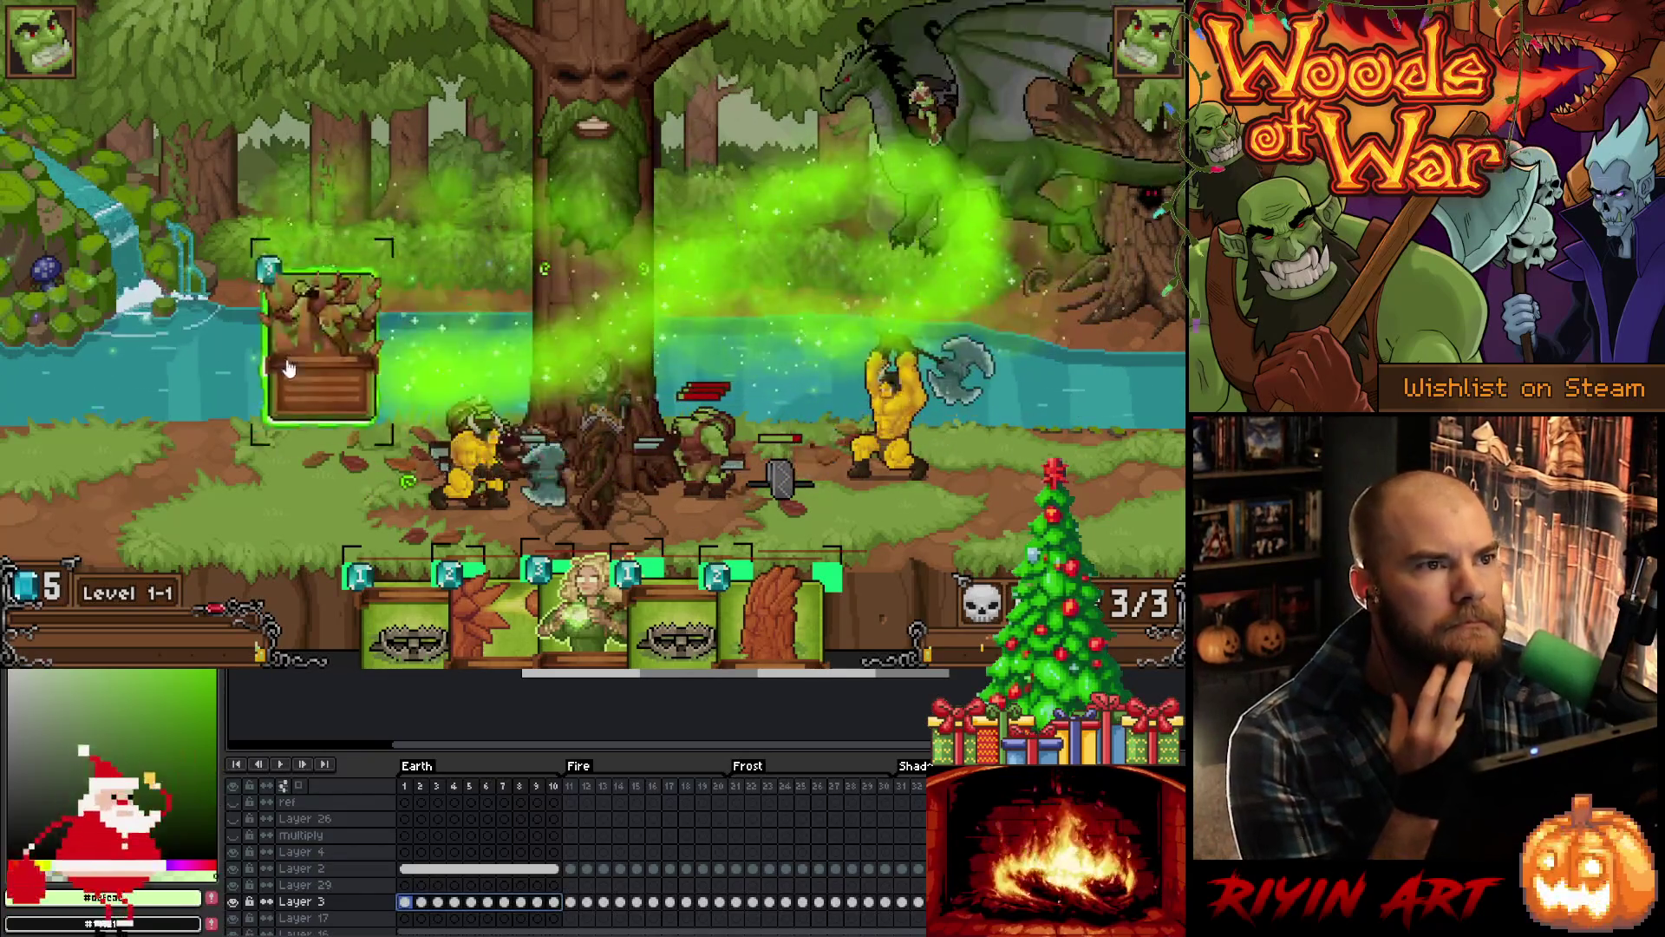
{"action": "mouse_move", "coordinate": [461, 318]}
{"action": "left_mouse_down"}
{"action": "mouse_move", "coordinate": [1024, 338]}
{"action": "mouse_move", "coordinate": [173, 433]}
{"action": "mouse_move", "coordinate": [859, 408]}
{"action": "mouse_move", "coordinate": [612, 420]}
{"action": "mouse_move", "coordinate": [269, 299]}
{"action": "mouse_move", "coordinate": [963, 314]}
{"action": "left_mouse_up"}
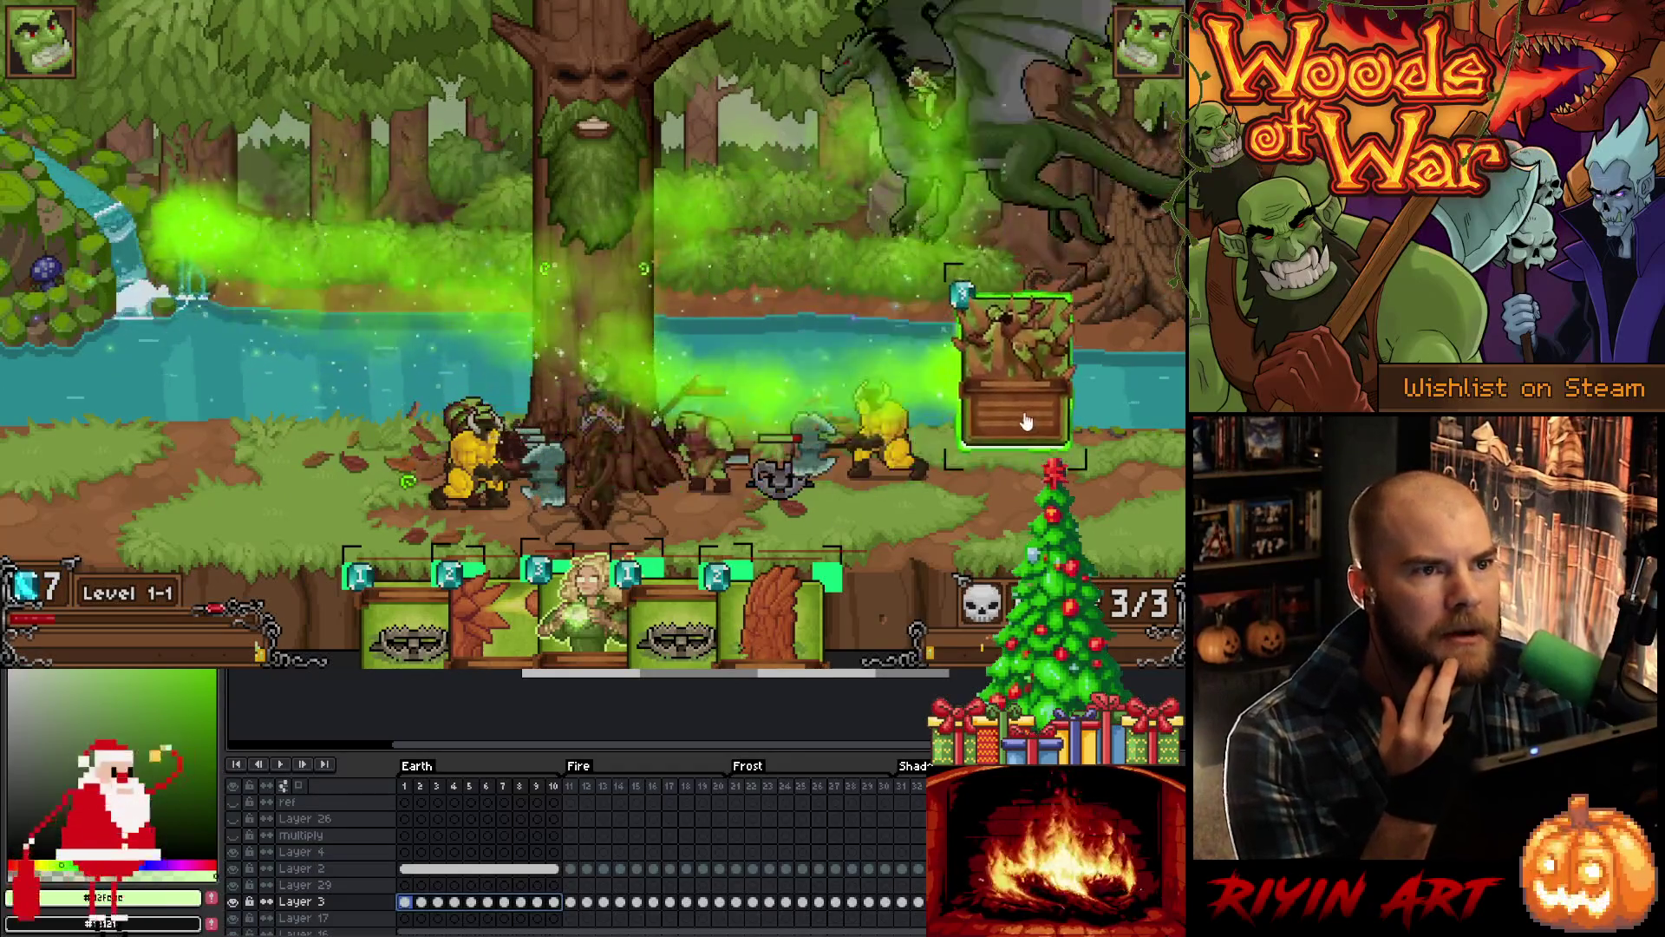
Step: Sweep the held Raging Roots card between tree, dragon and waterfall to watch its green trail
{"action": "left_click_drag", "start_coordinate": [1026, 421], "coordinate": [889, 461]}
{"action": "mouse_move", "coordinate": [413, 457]}
{"action": "left_mouse_down"}
{"action": "mouse_move", "coordinate": [339, 438]}
{"action": "mouse_move", "coordinate": [472, 431]}
{"action": "mouse_move", "coordinate": [684, 372]}
{"action": "left_mouse_up"}
{"action": "mouse_move", "coordinate": [1004, 438]}
{"action": "left_mouse_down"}
{"action": "mouse_move", "coordinate": [620, 486]}
{"action": "mouse_move", "coordinate": [848, 348]}
{"action": "left_mouse_up"}
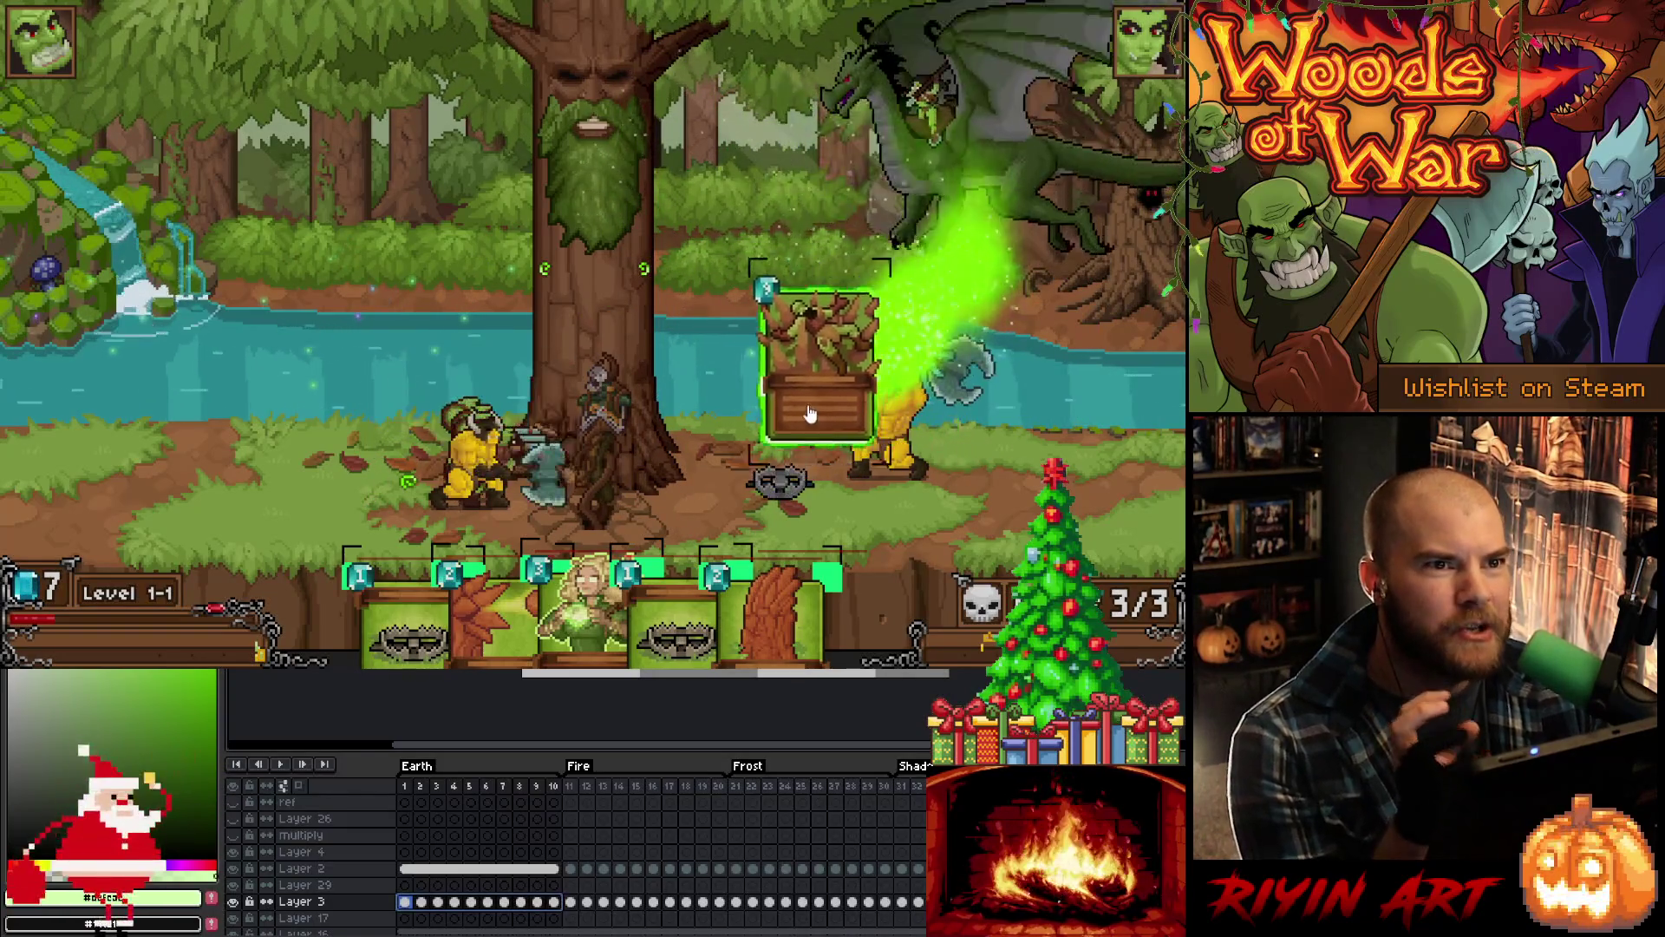
{"action": "mouse_move", "coordinate": [486, 408]}
{"action": "left_mouse_down"}
{"action": "mouse_move", "coordinate": [290, 408]}
{"action": "mouse_move", "coordinate": [552, 406]}
{"action": "left_mouse_up"}
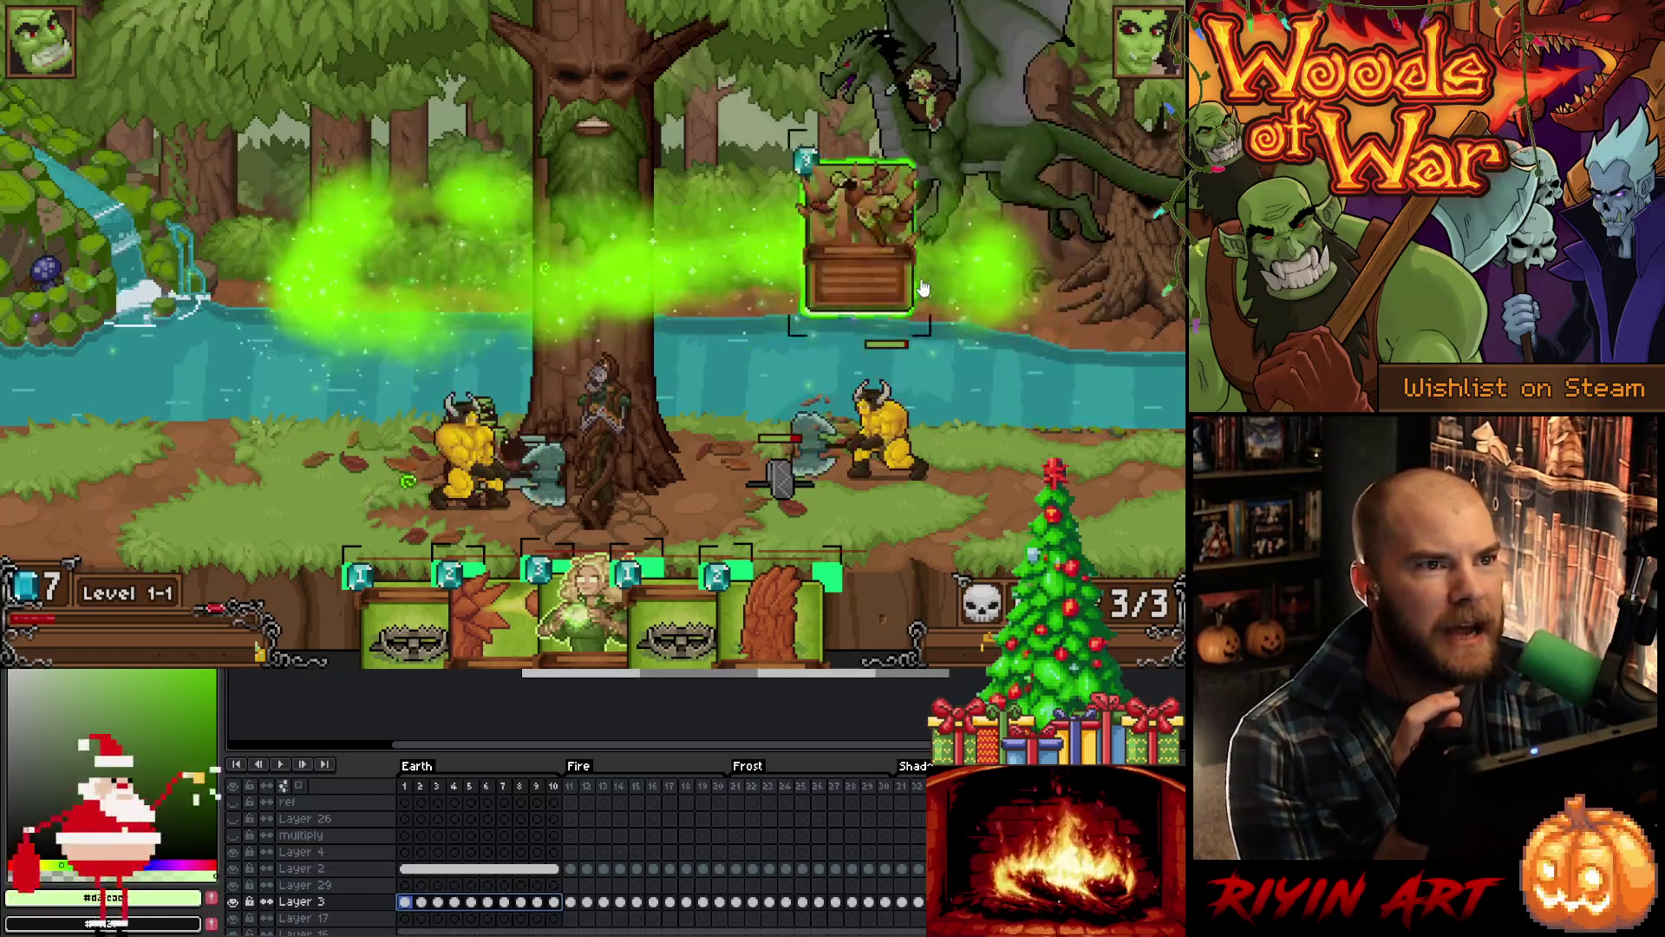
{"action": "mouse_move", "coordinate": [328, 358]}
{"action": "left_mouse_down"}
{"action": "mouse_move", "coordinate": [876, 286]}
{"action": "mouse_move", "coordinate": [490, 294]}
{"action": "left_mouse_up"}
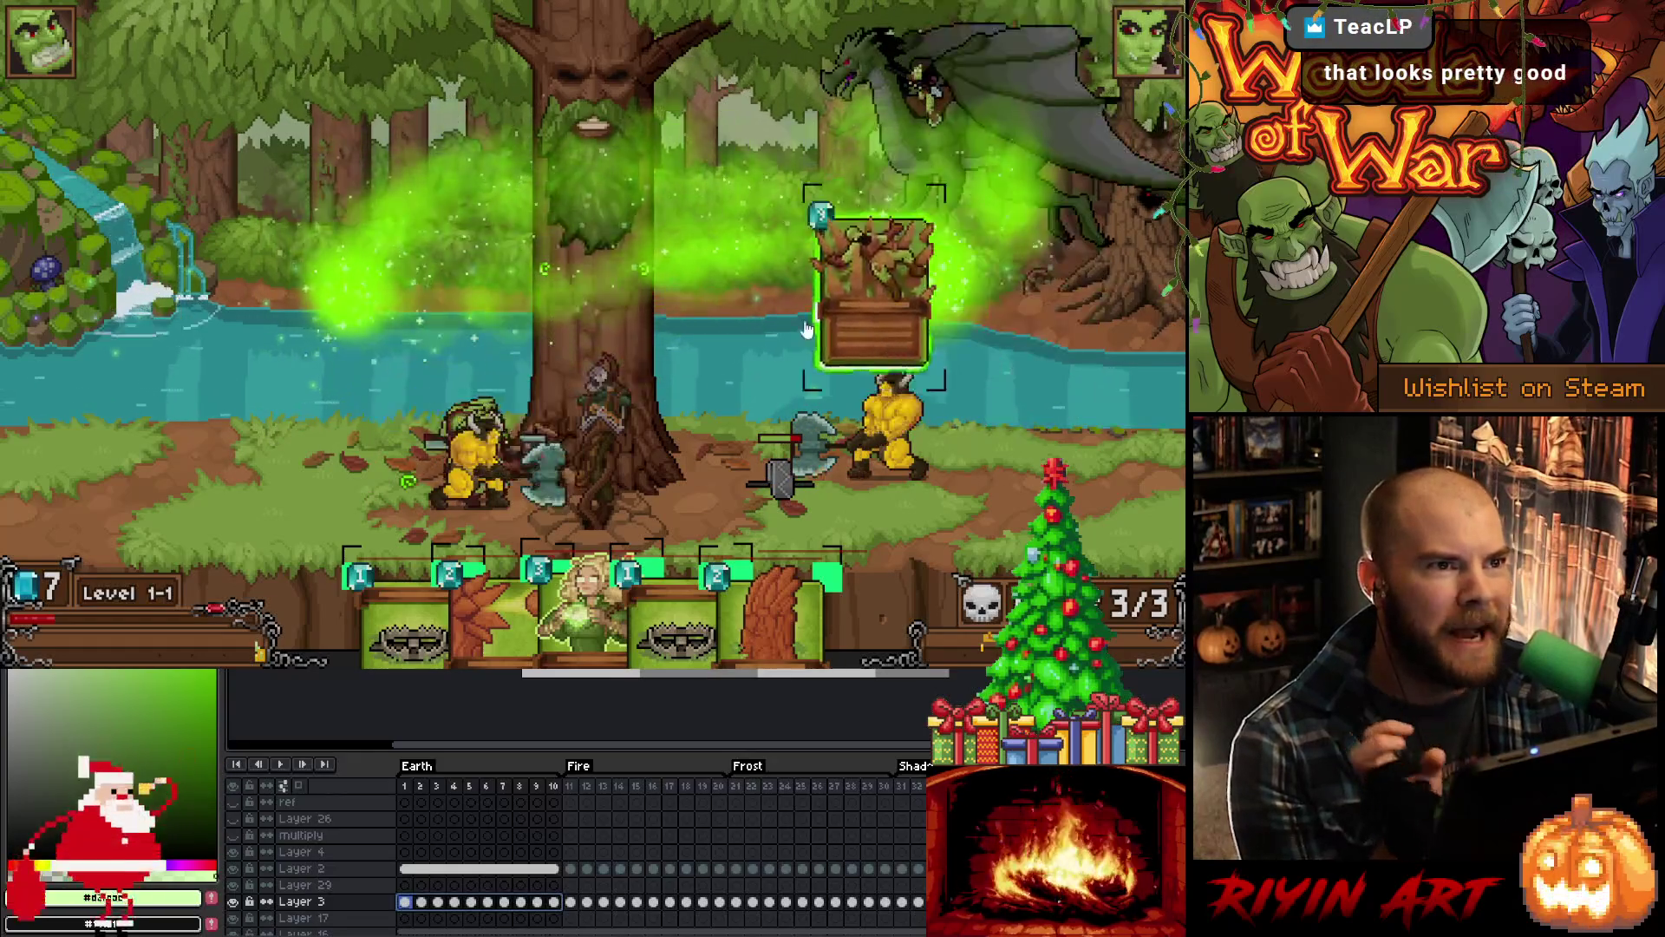
{"action": "mouse_move", "coordinate": [1016, 379]}
{"action": "left_mouse_down"}
{"action": "mouse_move", "coordinate": [249, 446]}
{"action": "mouse_move", "coordinate": [664, 468]}
{"action": "mouse_move", "coordinate": [955, 358]}
{"action": "left_mouse_up"}
{"action": "left_click_drag", "start_coordinate": [235, 357], "coordinate": [567, 433]}
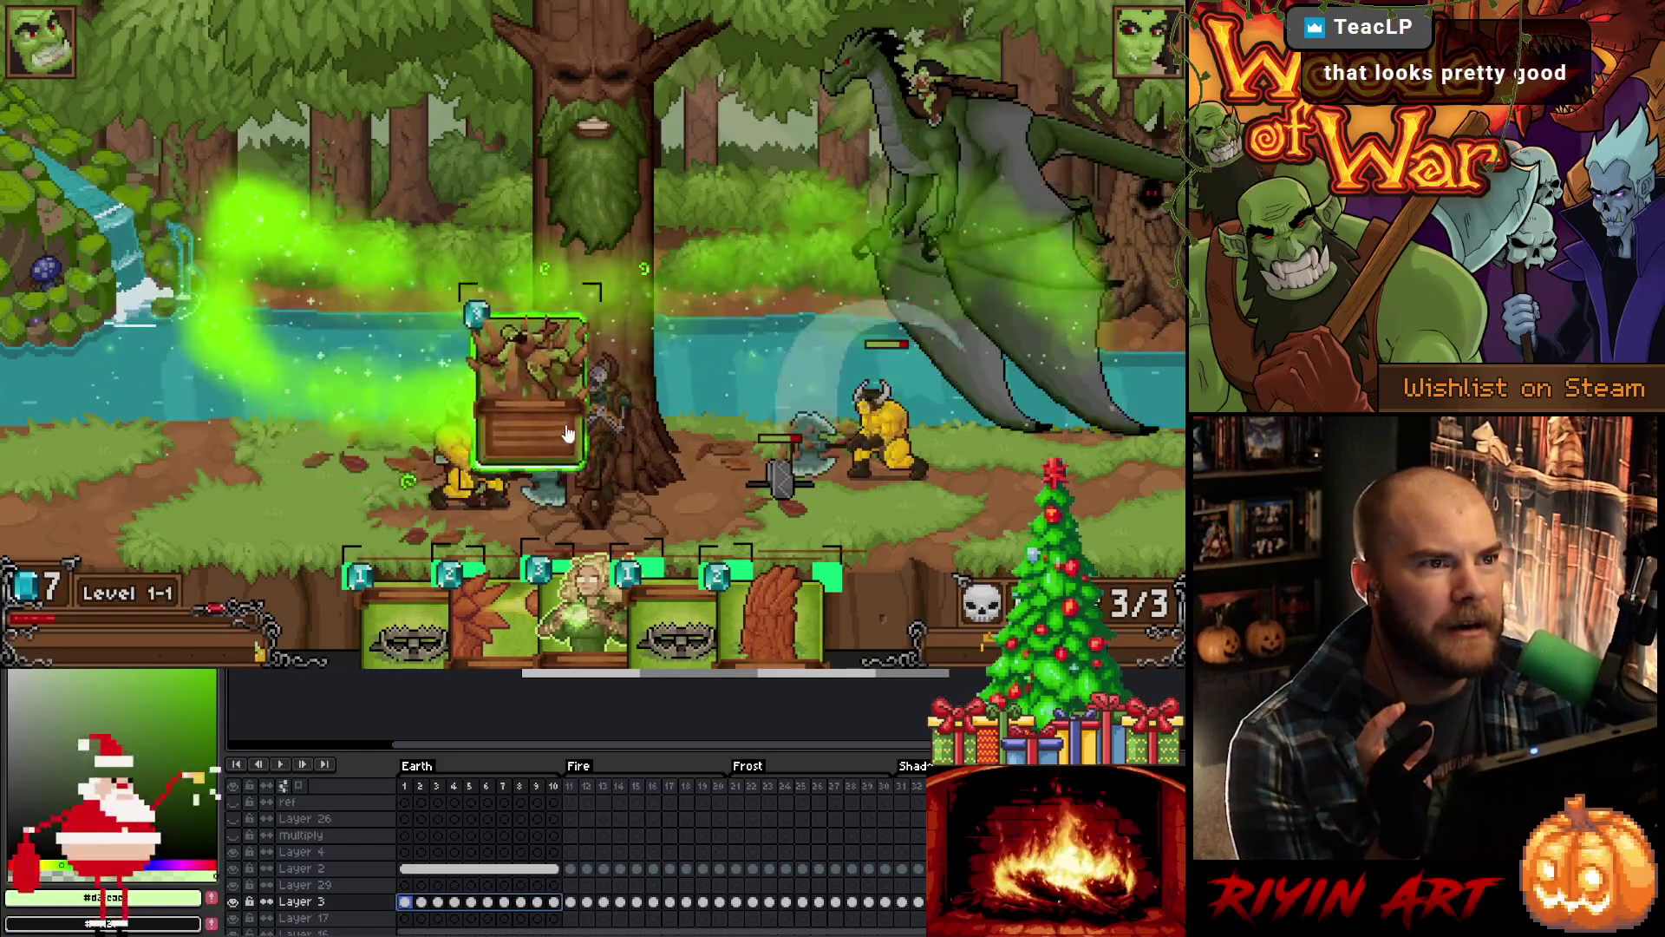
{"action": "mouse_move", "coordinate": [1028, 438]}
{"action": "left_mouse_down"}
{"action": "mouse_move", "coordinate": [558, 494]}
{"action": "mouse_move", "coordinate": [714, 435]}
{"action": "left_mouse_up"}
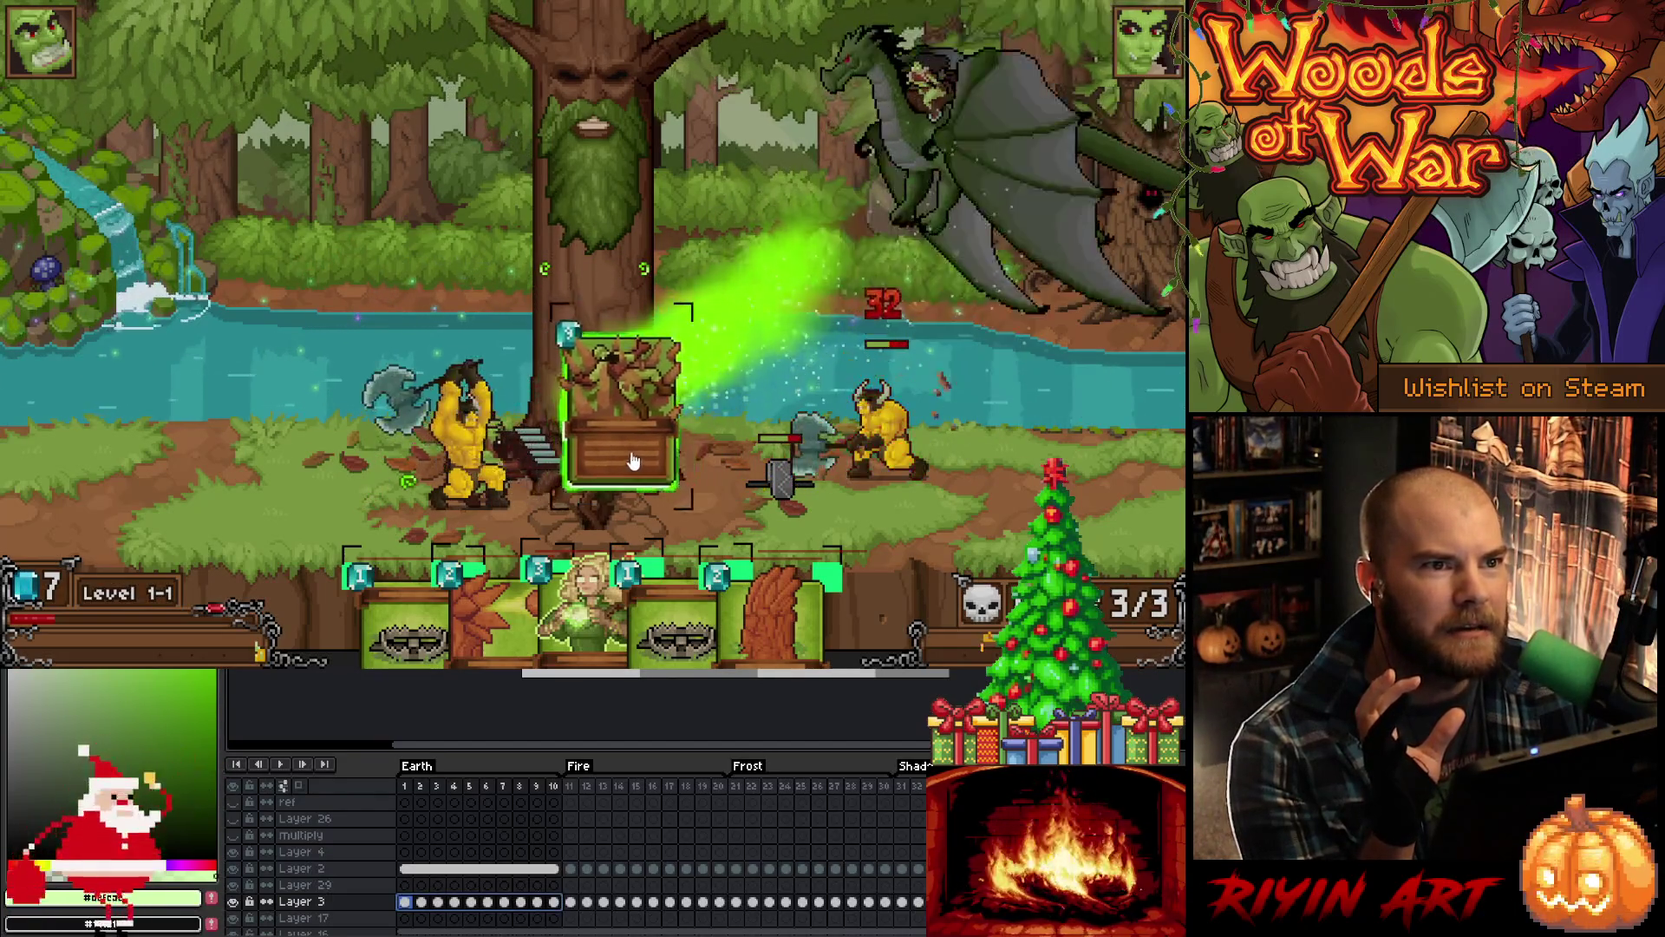
Step: Swing the card across the top right, drop it back into the hand, and switch to Aseprite
{"action": "mouse_move", "coordinate": [614, 425]}
{"action": "left_mouse_down"}
{"action": "mouse_move", "coordinate": [99, 459]}
{"action": "mouse_move", "coordinate": [1096, 257]}
{"action": "left_mouse_up"}
{"action": "mouse_move", "coordinate": [400, 408]}
{"action": "left_mouse_down"}
{"action": "mouse_move", "coordinate": [607, 451]}
{"action": "mouse_move", "coordinate": [1080, 434]}
{"action": "mouse_move", "coordinate": [1000, 246]}
{"action": "left_mouse_up"}
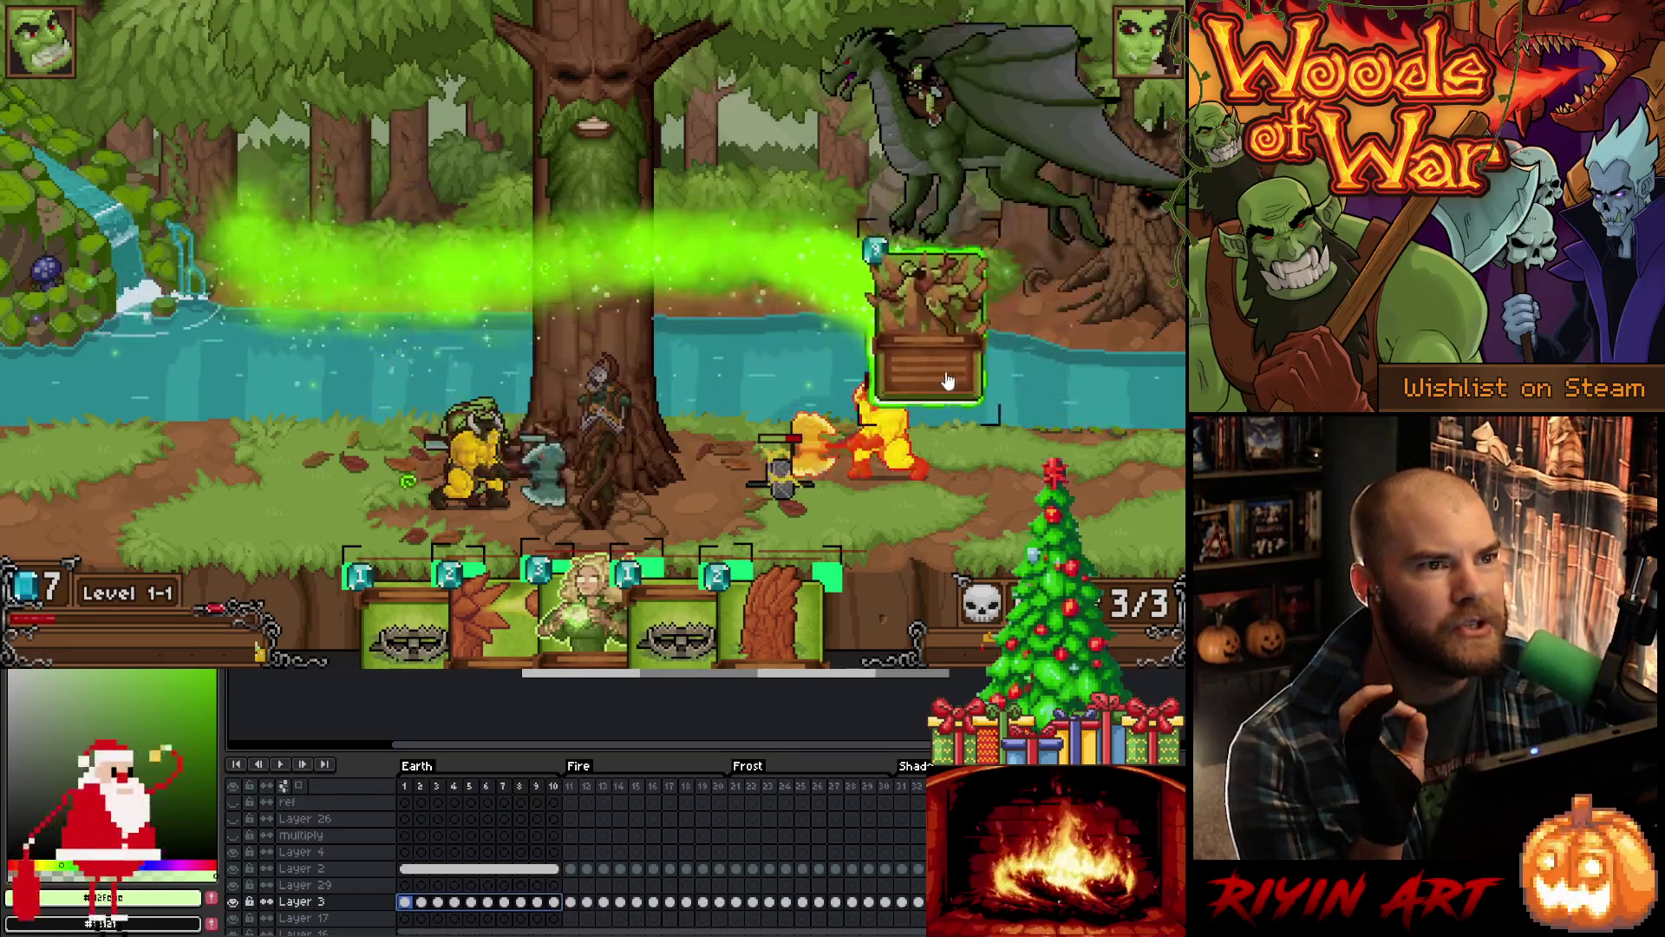
{"action": "mouse_move", "coordinate": [505, 458]}
{"action": "left_mouse_down"}
{"action": "mouse_move", "coordinate": [361, 442]}
{"action": "mouse_move", "coordinate": [263, 310]}
{"action": "left_mouse_up"}
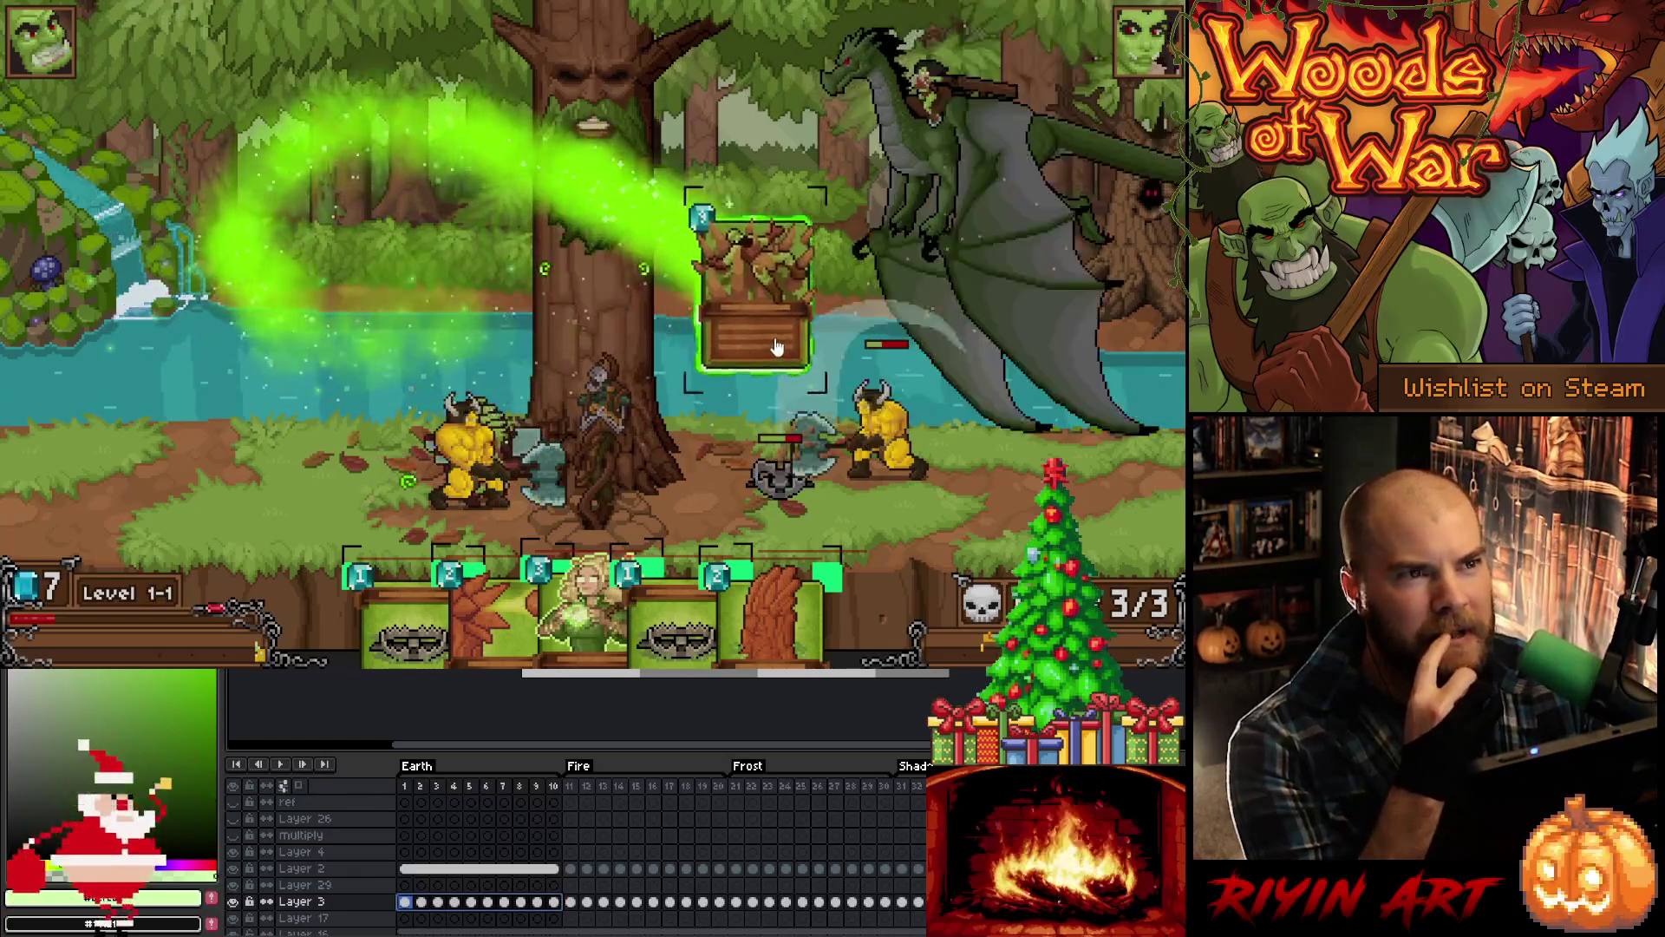
{"action": "left_click_drag", "start_coordinate": [983, 443], "coordinate": [775, 469]}
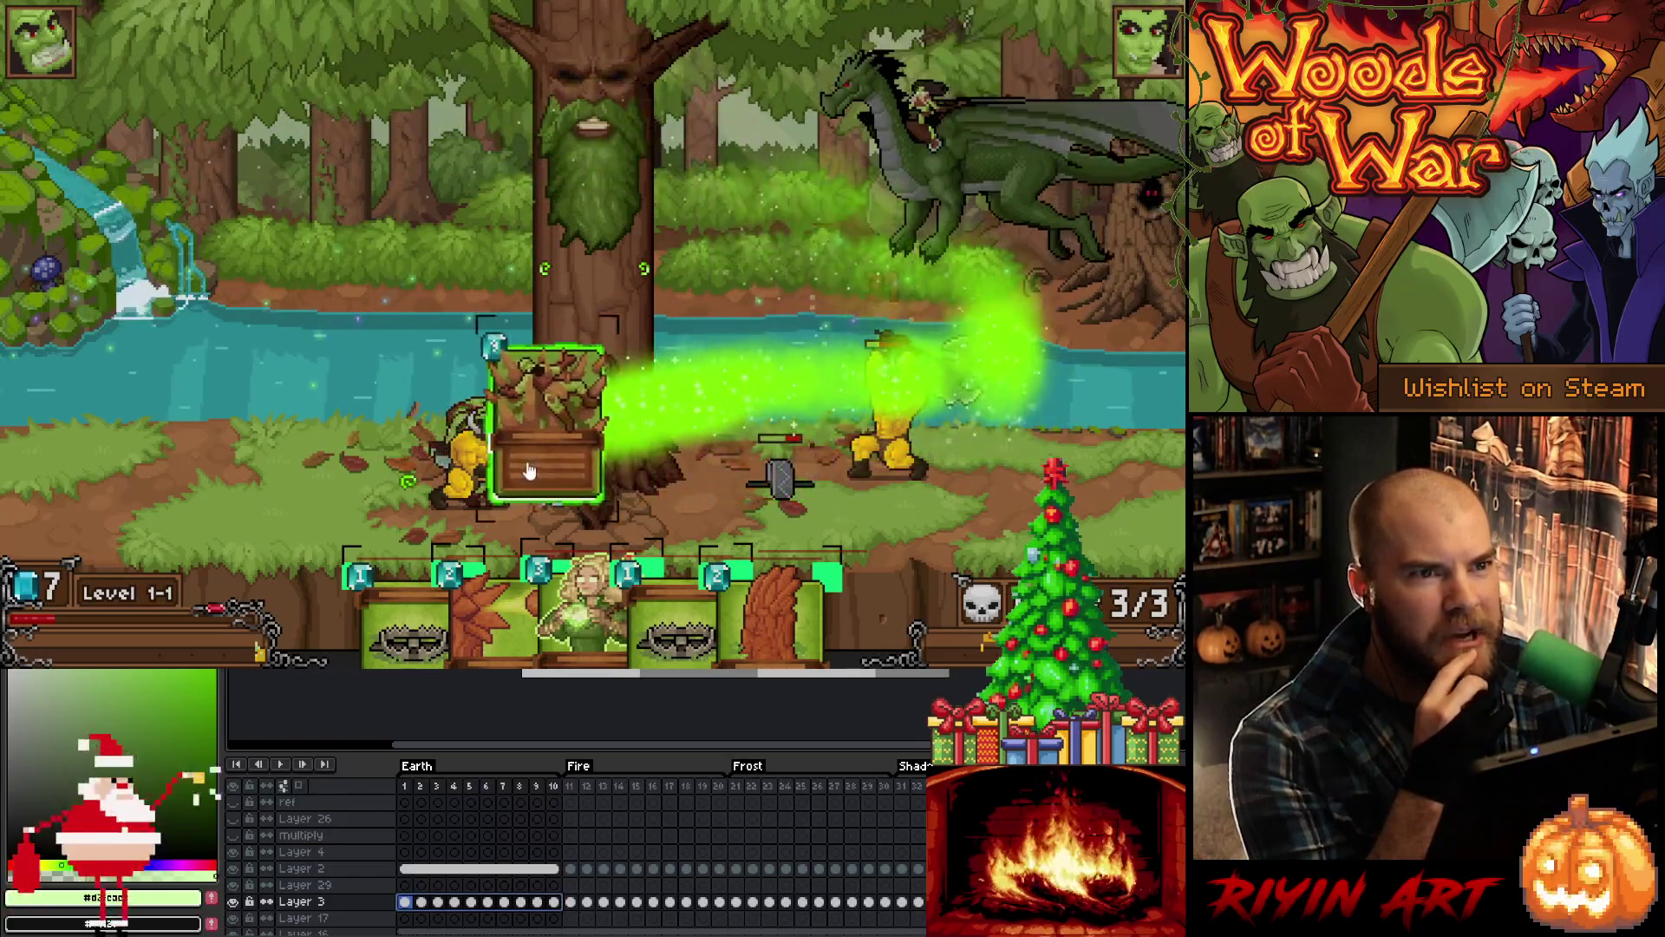
{"action": "left_click_drag", "start_coordinate": [544, 471], "coordinate": [272, 360]}
{"action": "left_click_drag", "start_coordinate": [959, 444], "coordinate": [427, 471]}
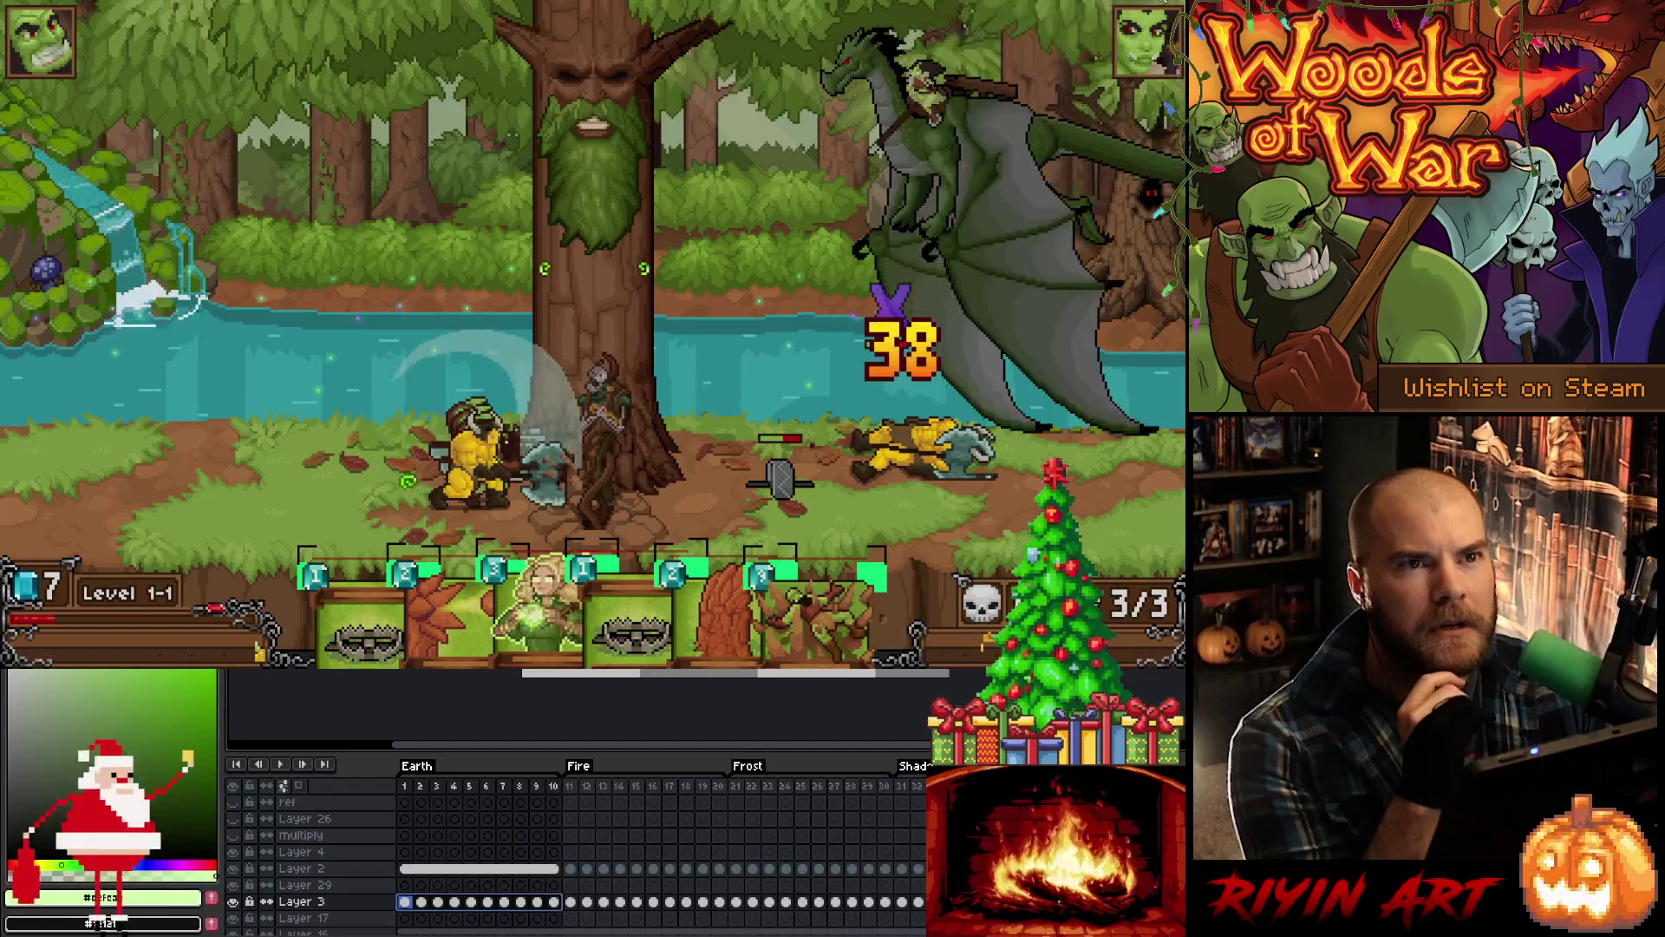
{"action": "key", "text": "alt+Tab"}
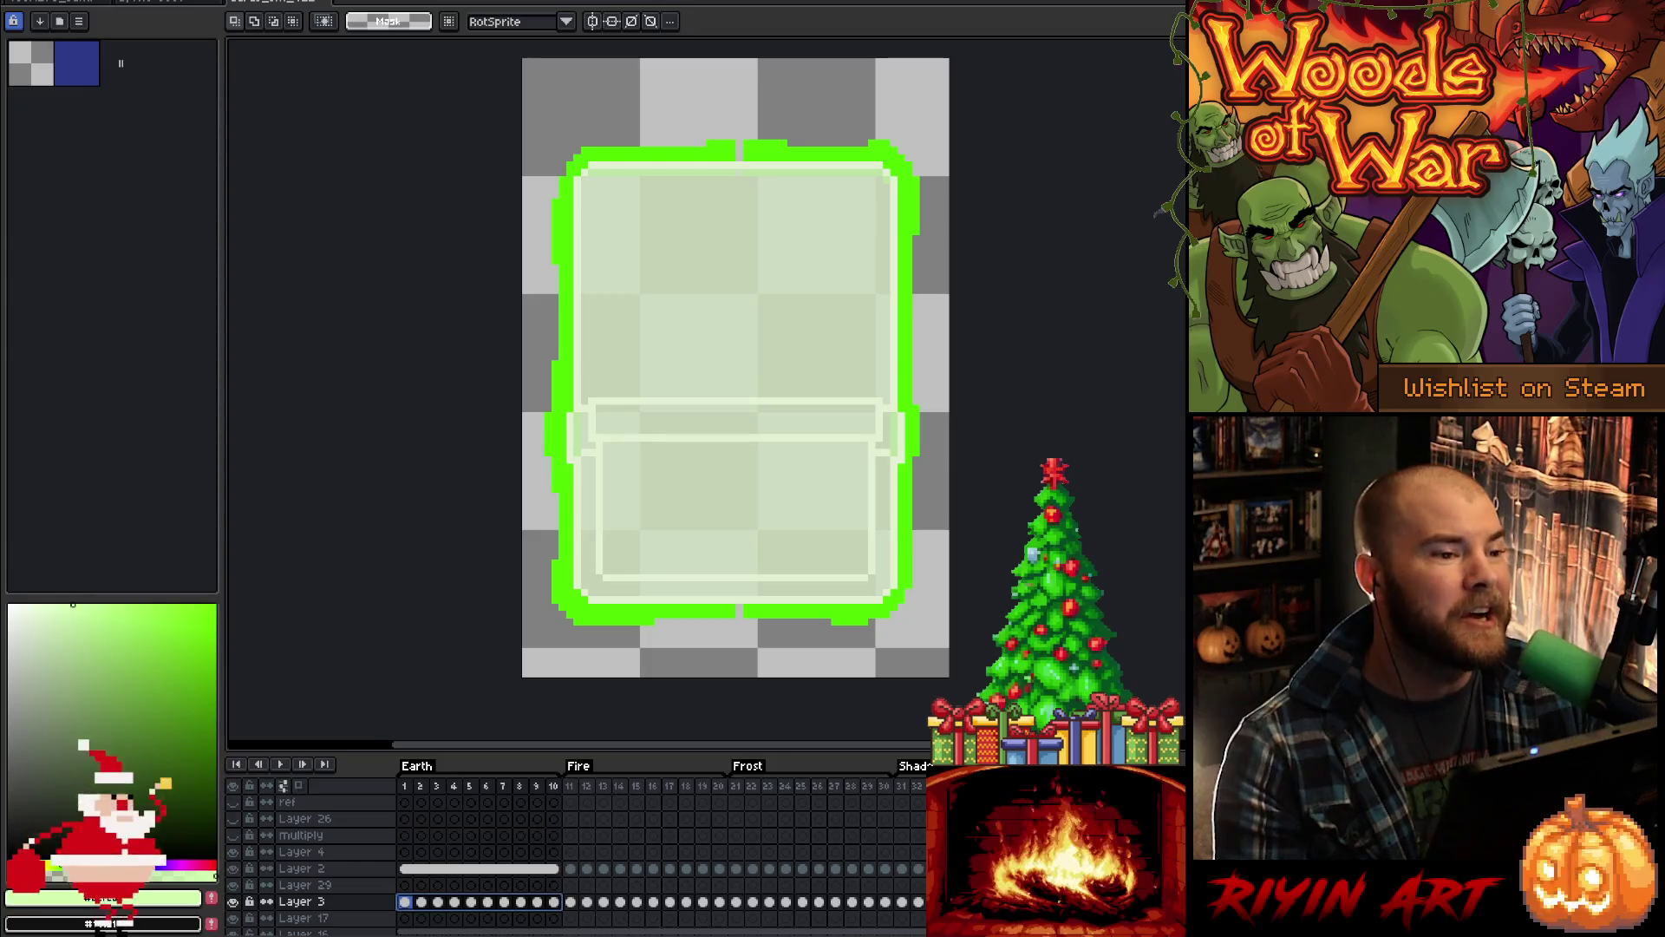
Step: Bring VS Code forward and open Particle.cpp at the end colour alpha on line 635
{"action": "key", "text": "alt+Tab"}
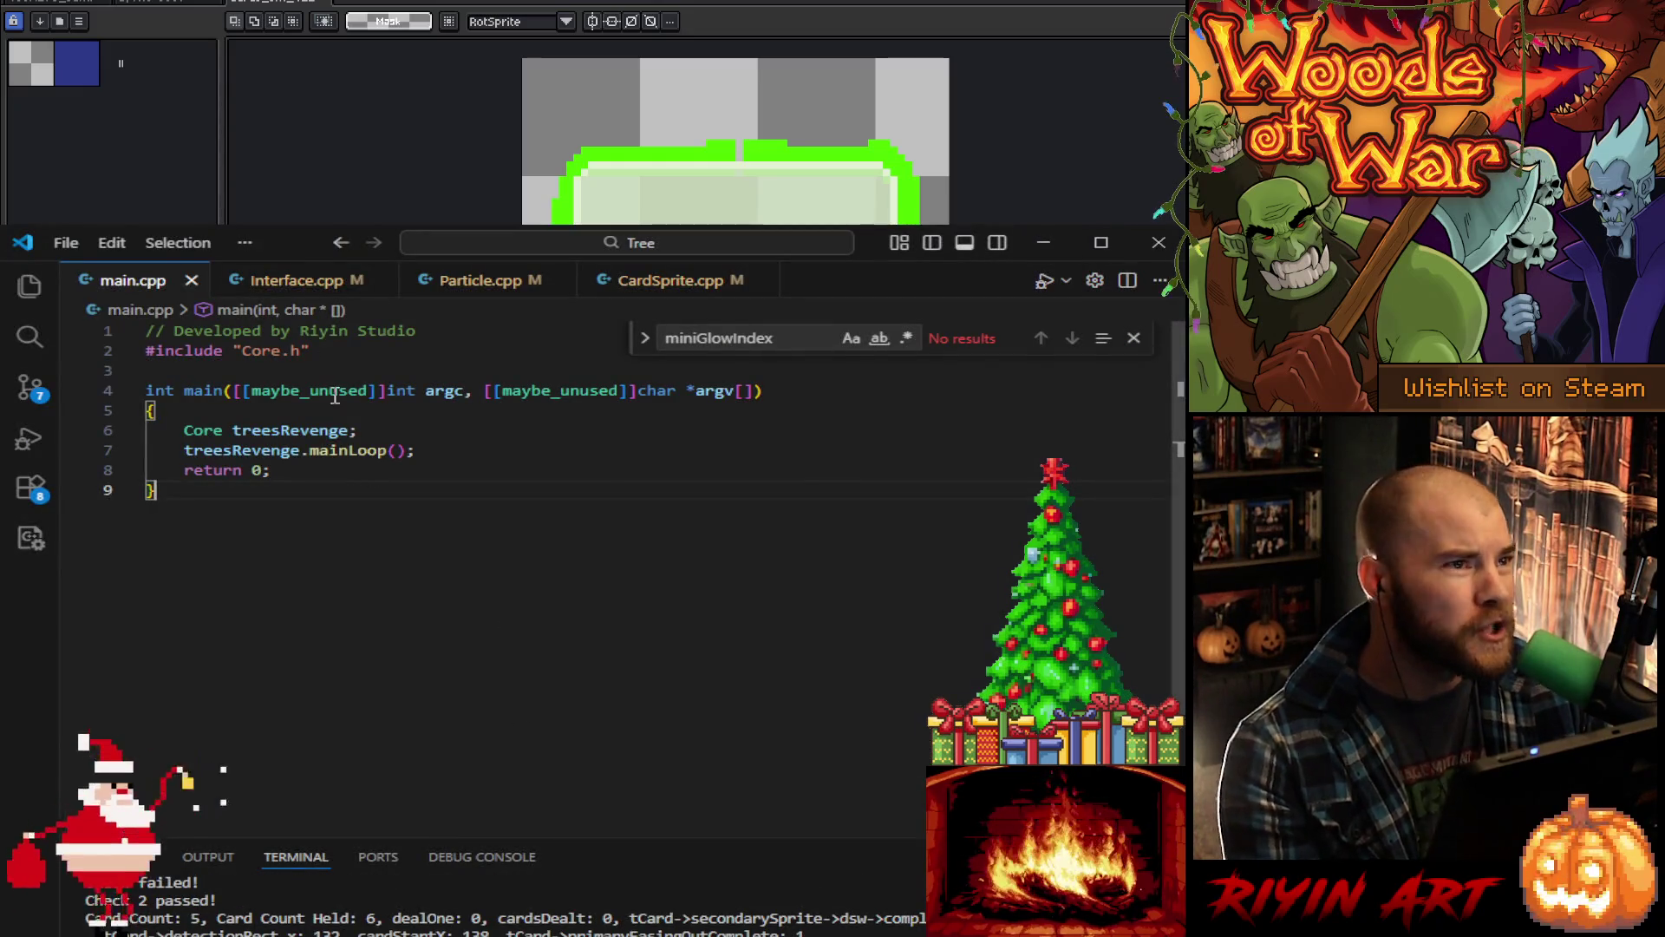
{"action": "left_click", "coordinate": [477, 280]}
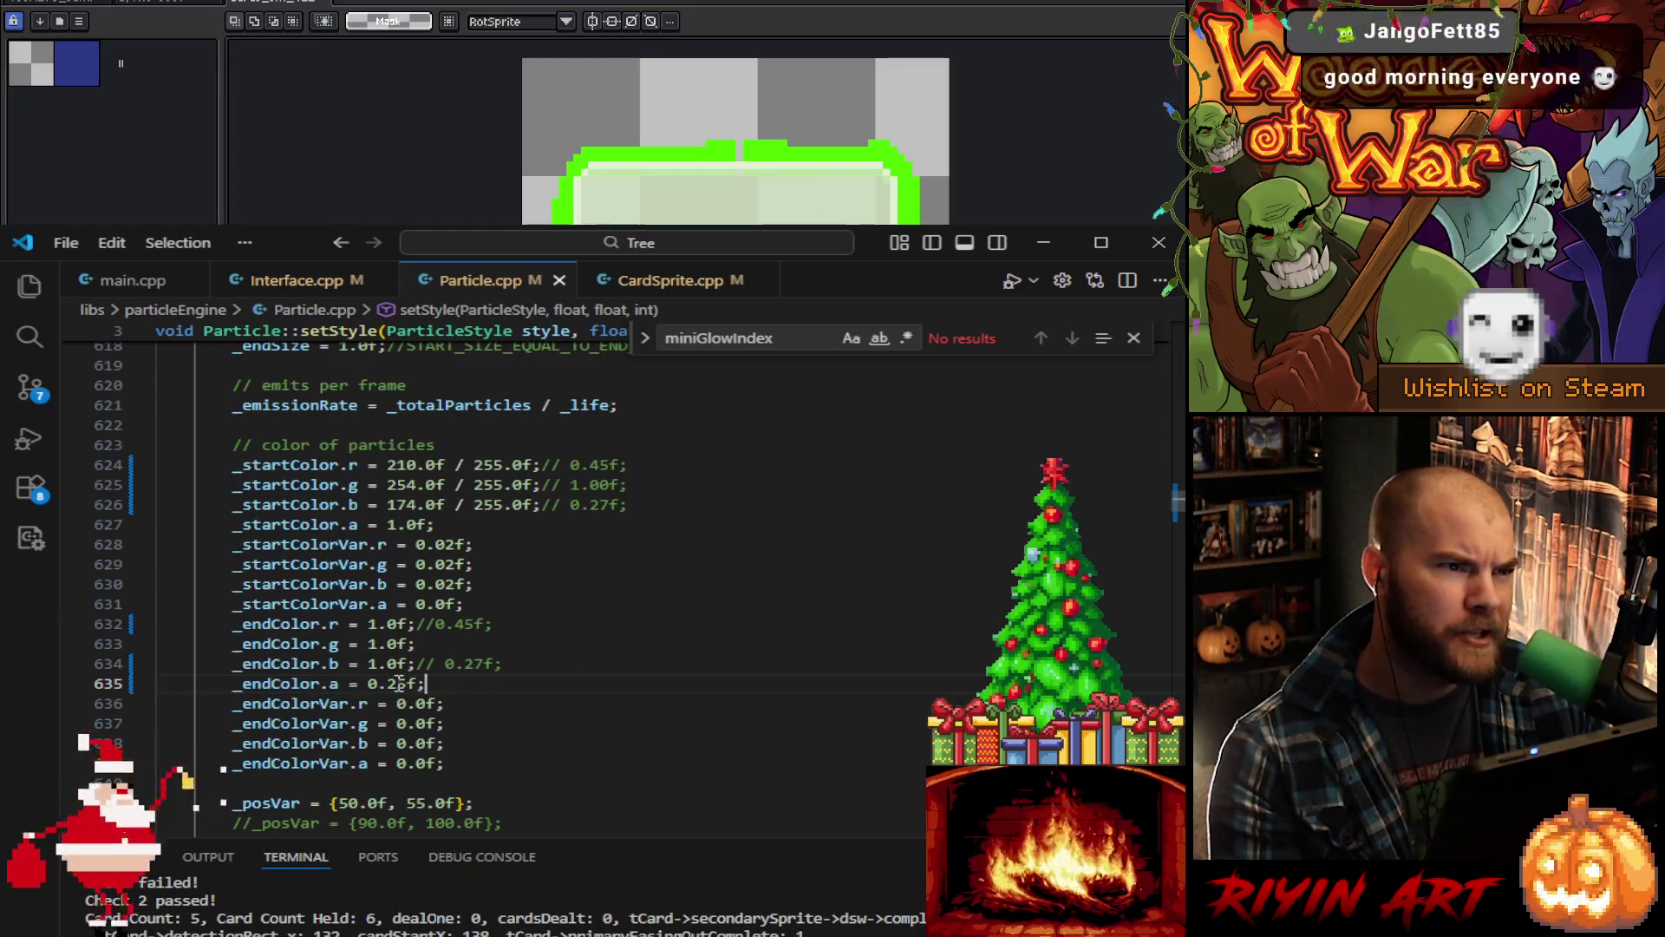
{"action": "key", "text": "BackSpace"}
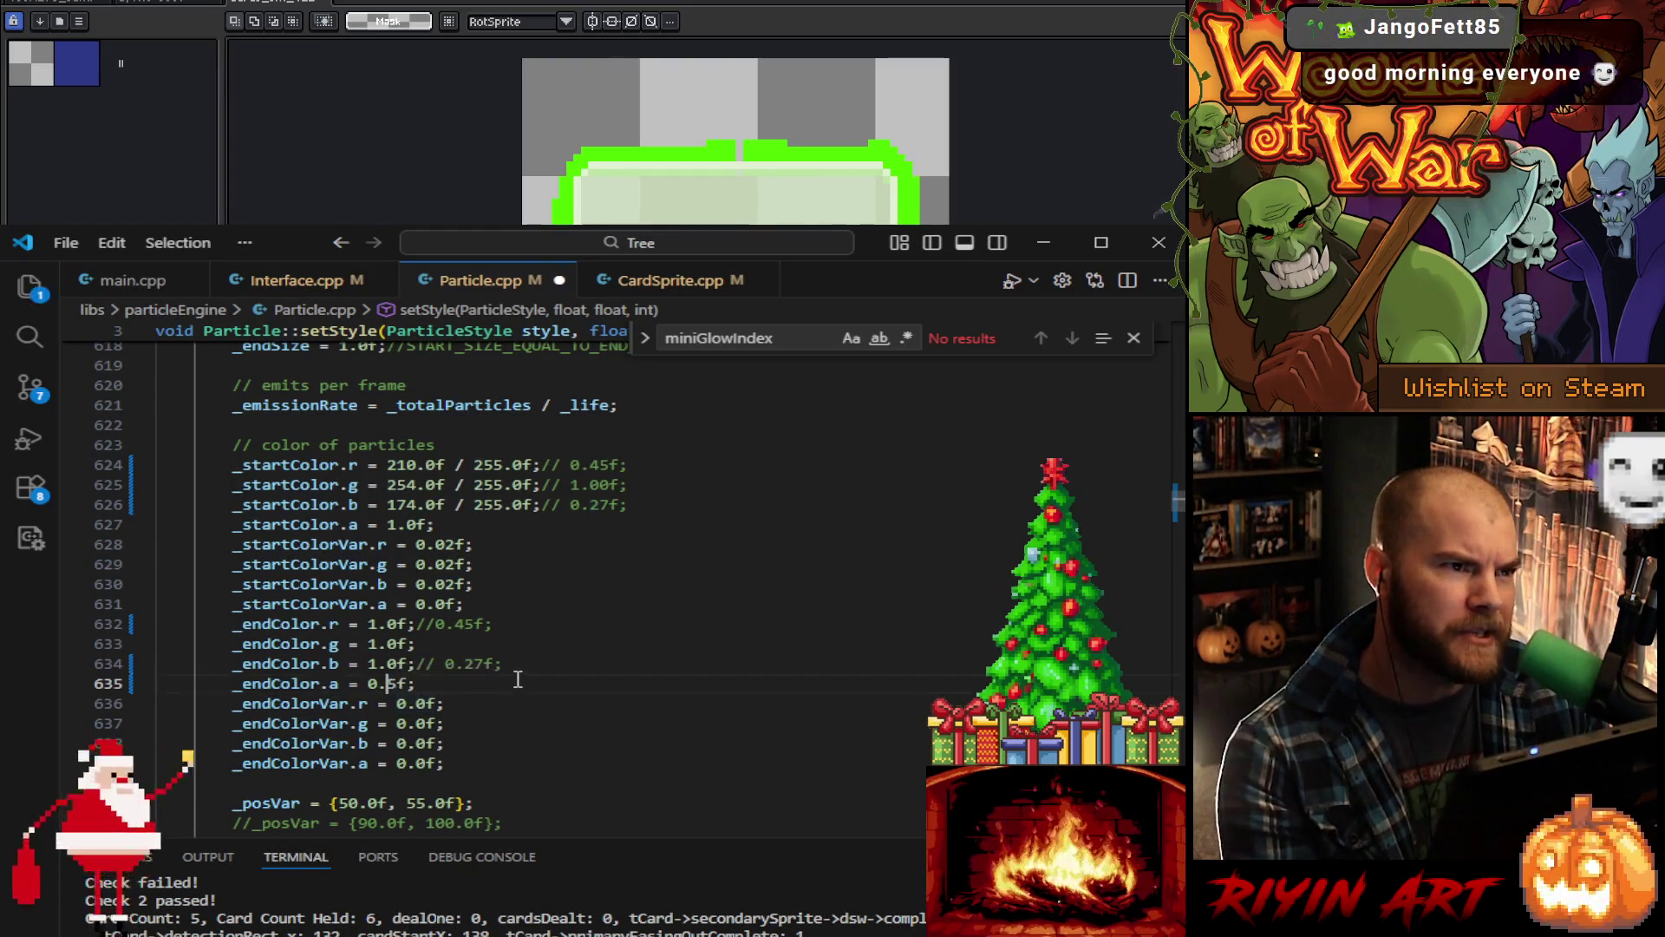
{"action": "left_click", "coordinate": [610, 680]}
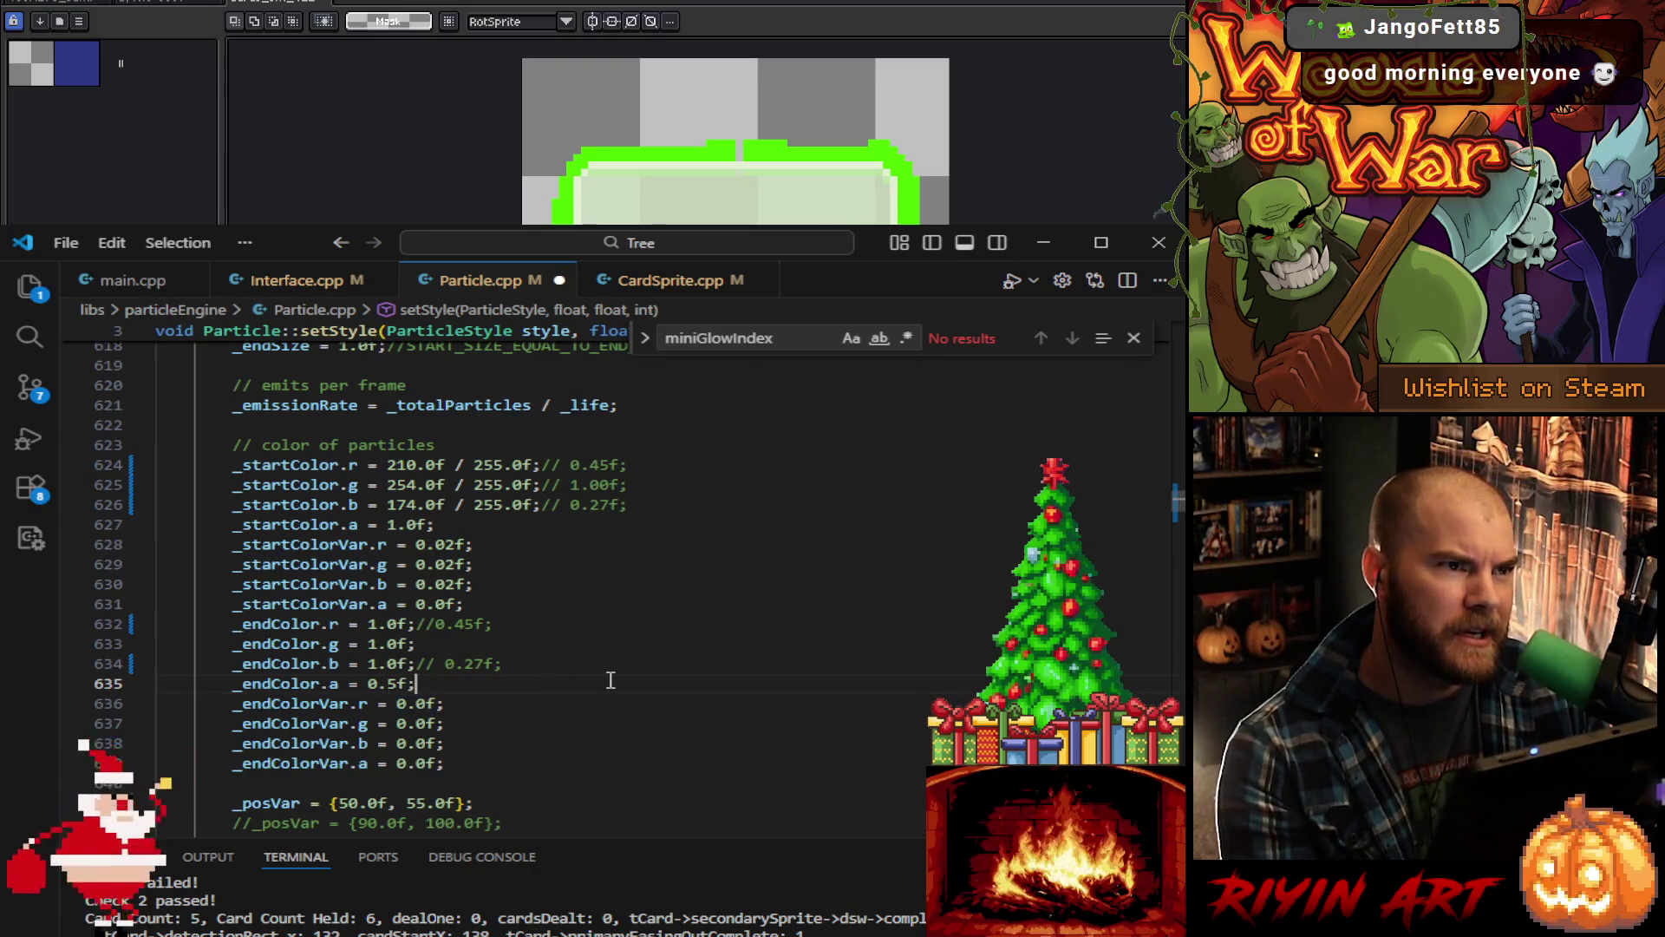
Step: Set _startColorVar.a to 0.9f in Particle.cpp
{"action": "left_click", "coordinate": [441, 604]}
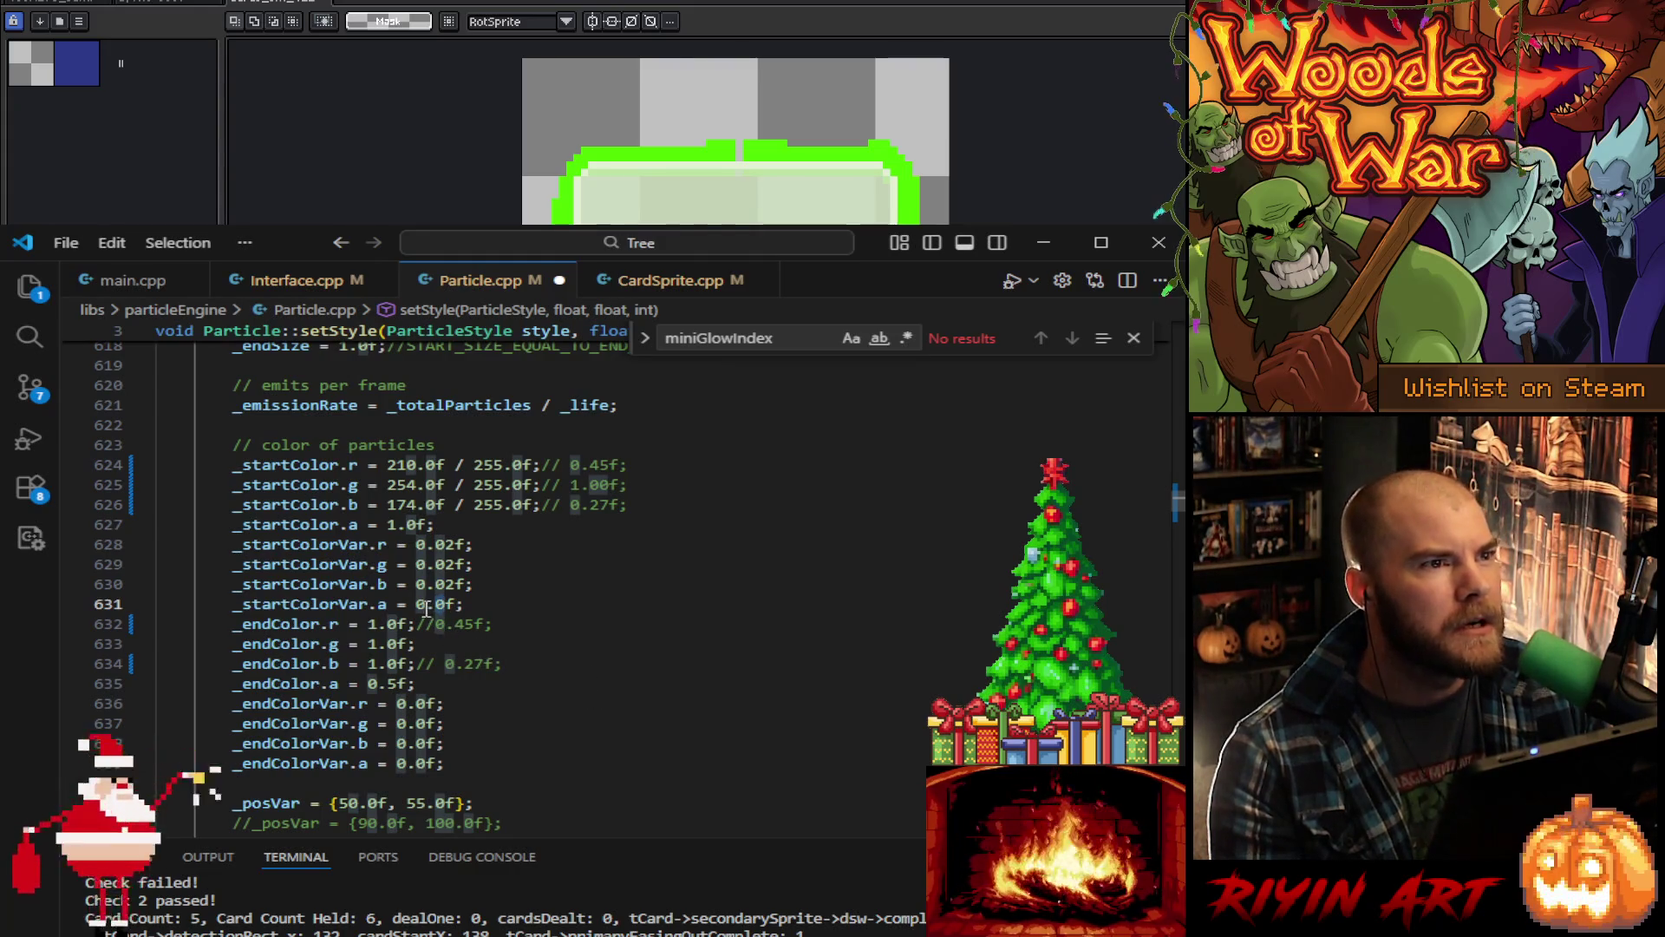
{"action": "key", "text": "BackSpace"}
{"action": "type", "text": "1"}
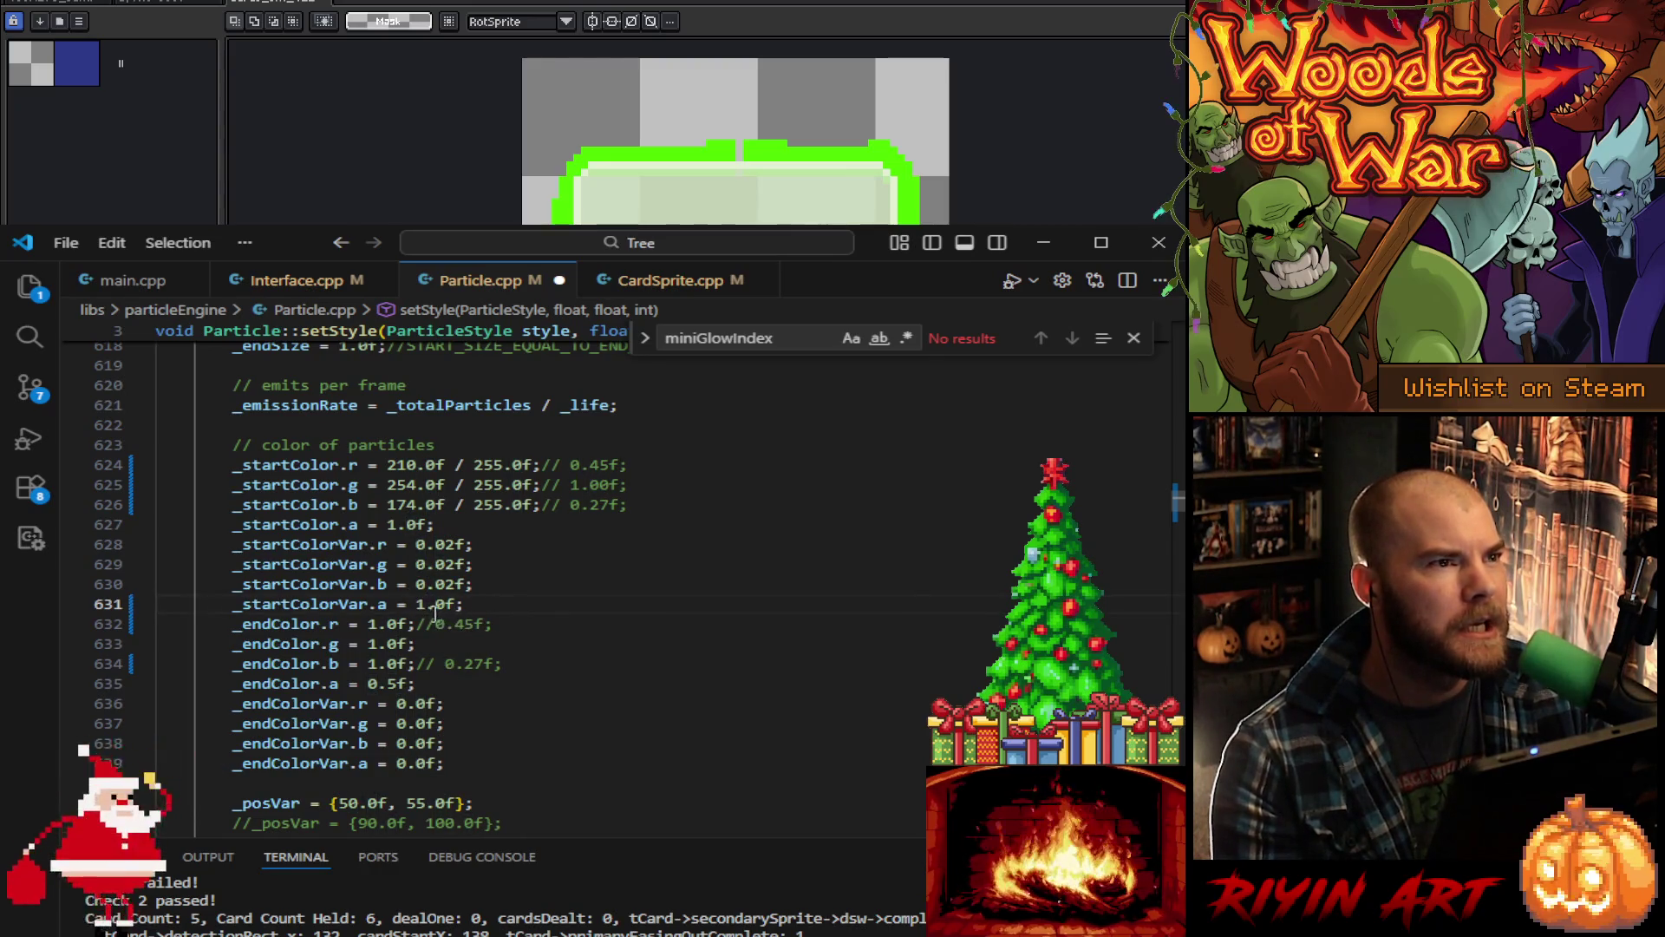
{"action": "key", "text": "BackSpace"}
{"action": "type", "text": "0"}
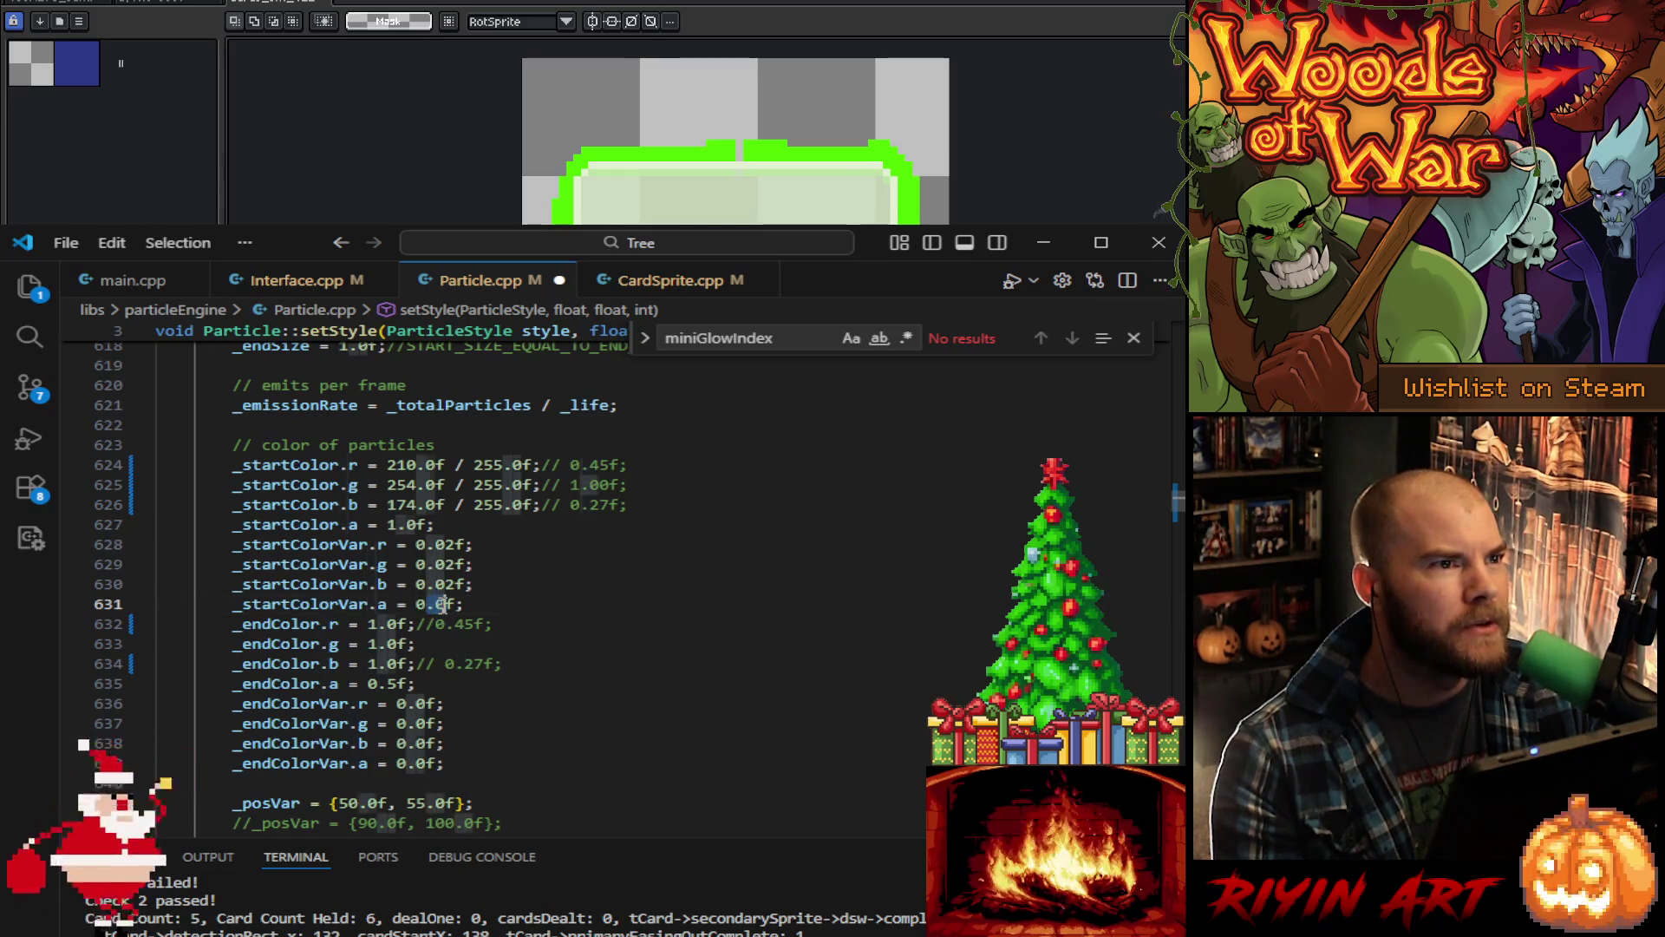
{"action": "key", "text": "BackSpace"}
{"action": "type", "text": "9"}
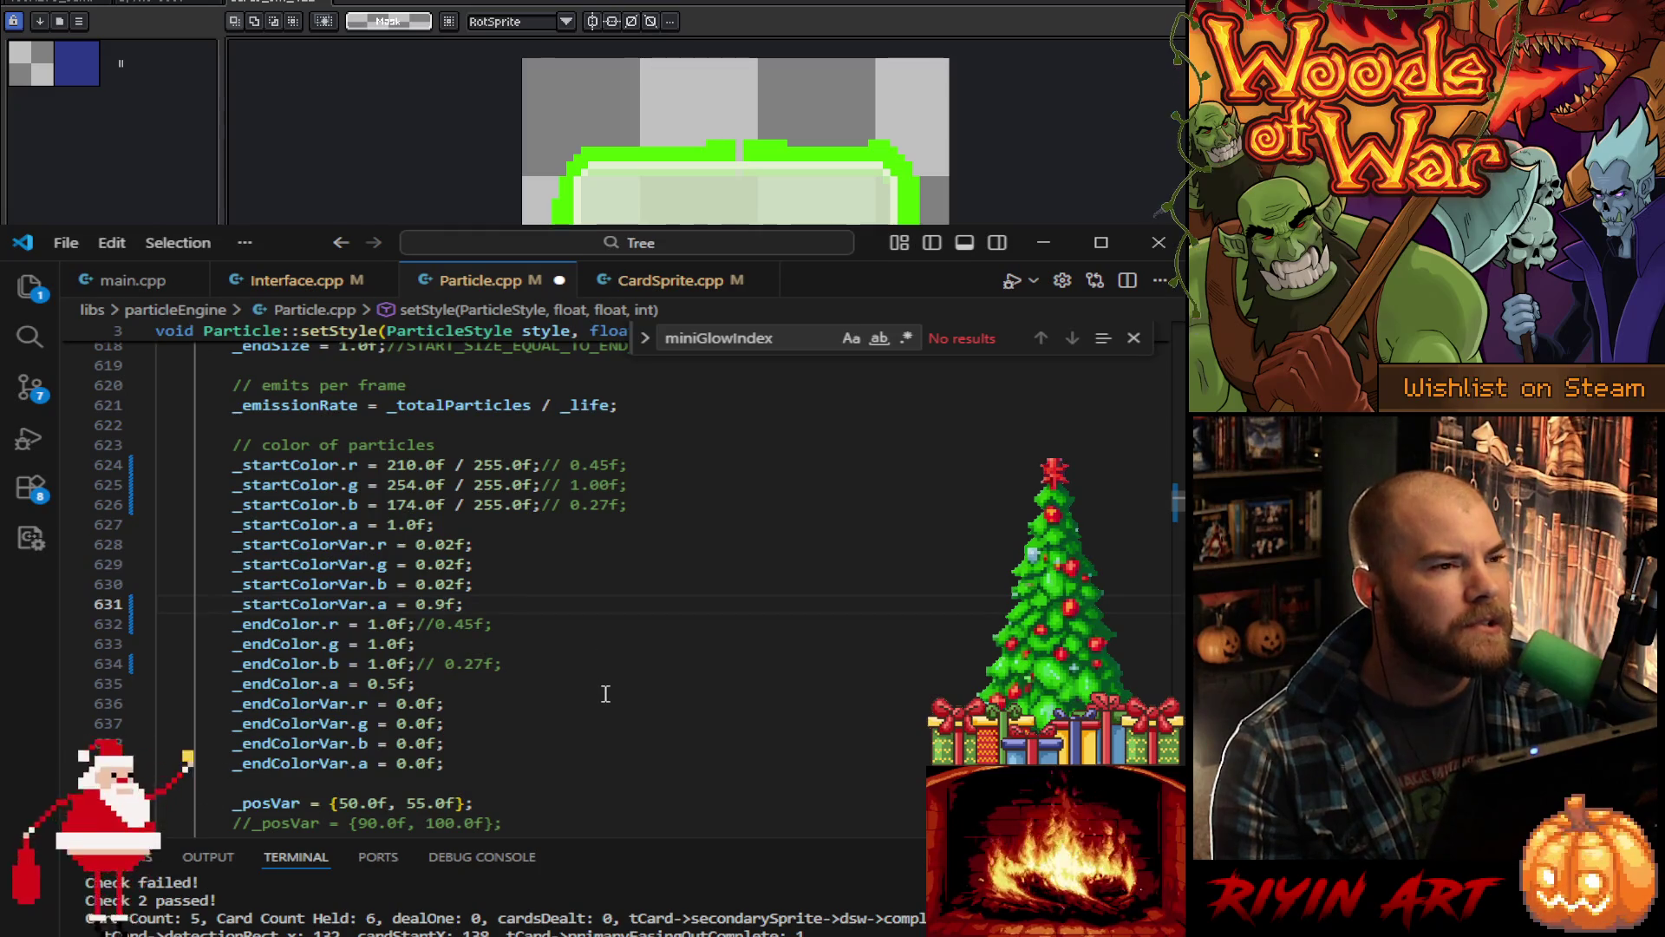
Step: Set _endColorVar.a to 0.2f and _endColor.a to 0.6f, then save Particle.cpp
{"action": "double_click", "coordinate": [423, 765]}
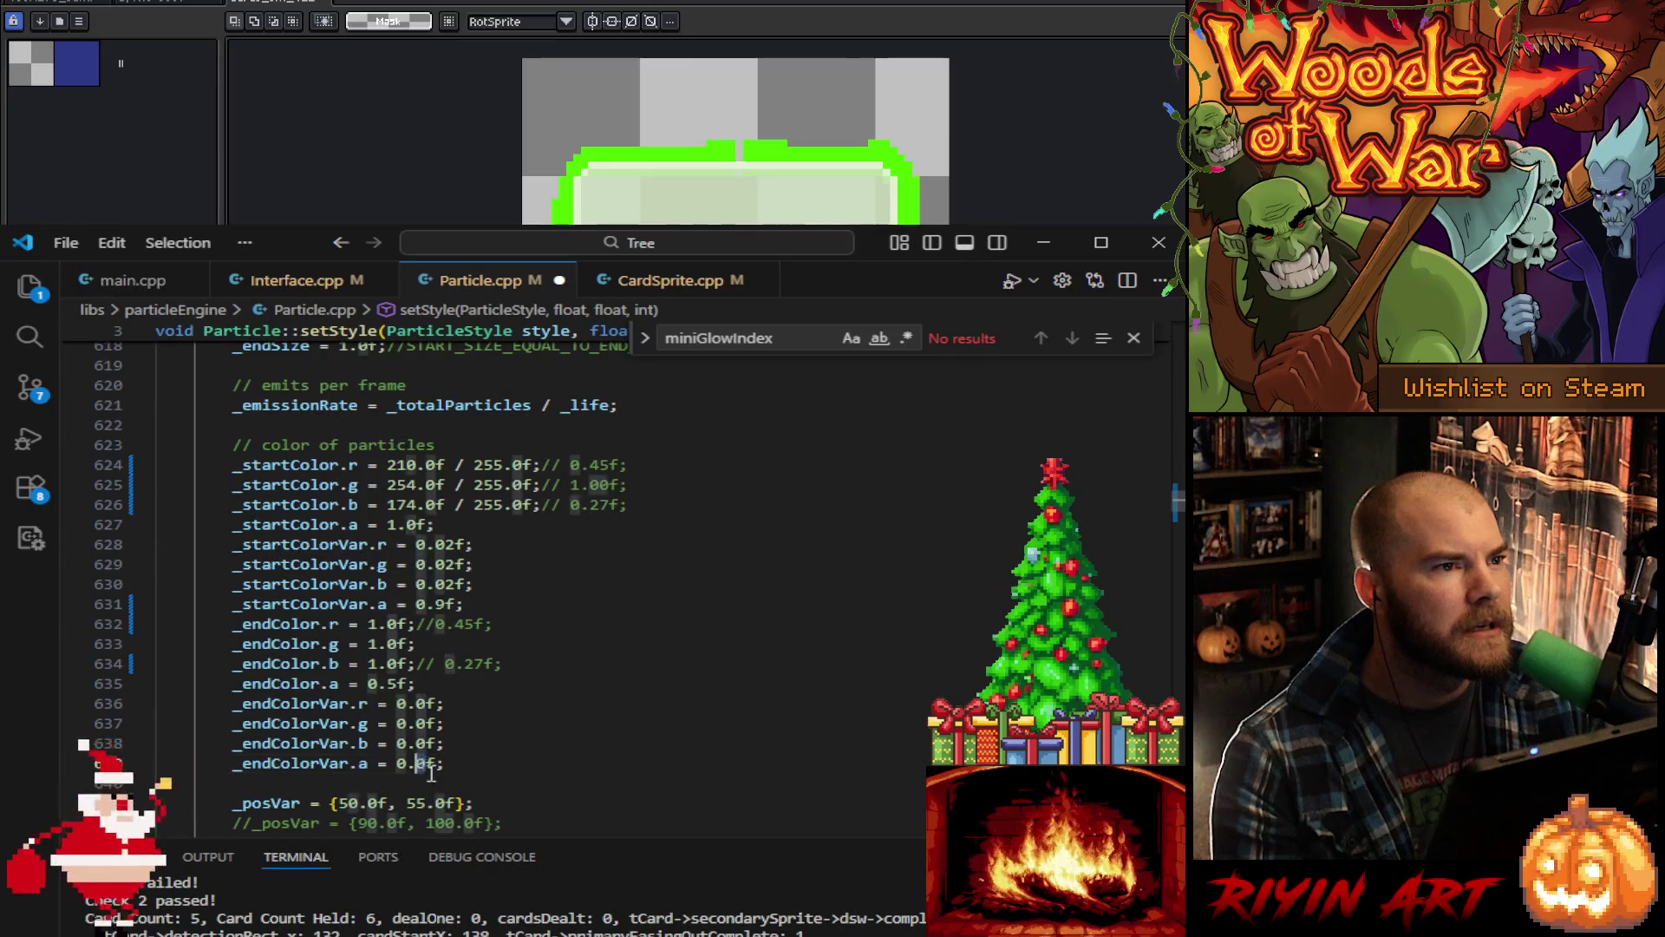
{"action": "type", "text": "2"}
{"action": "scroll", "coordinate": [425, 769], "scroll_direction": "down", "scroll_amount": 1}
{"action": "left_click", "coordinate": [395, 648]}
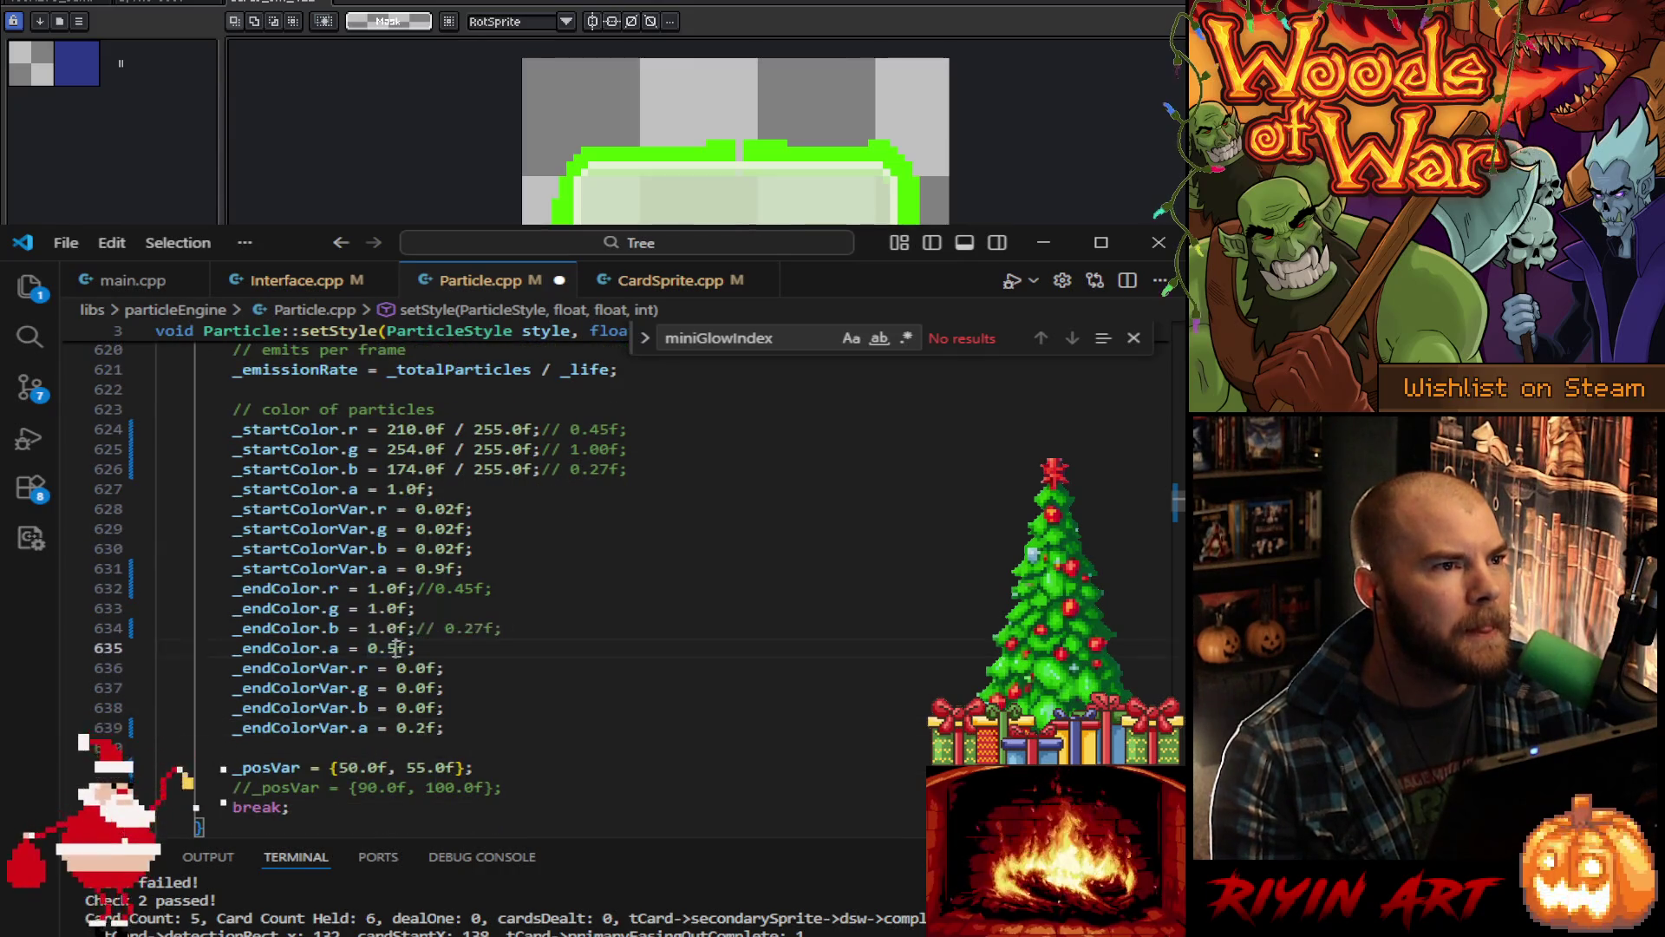
{"action": "key", "text": "BackSpace"}
{"action": "type", "text": "6"}
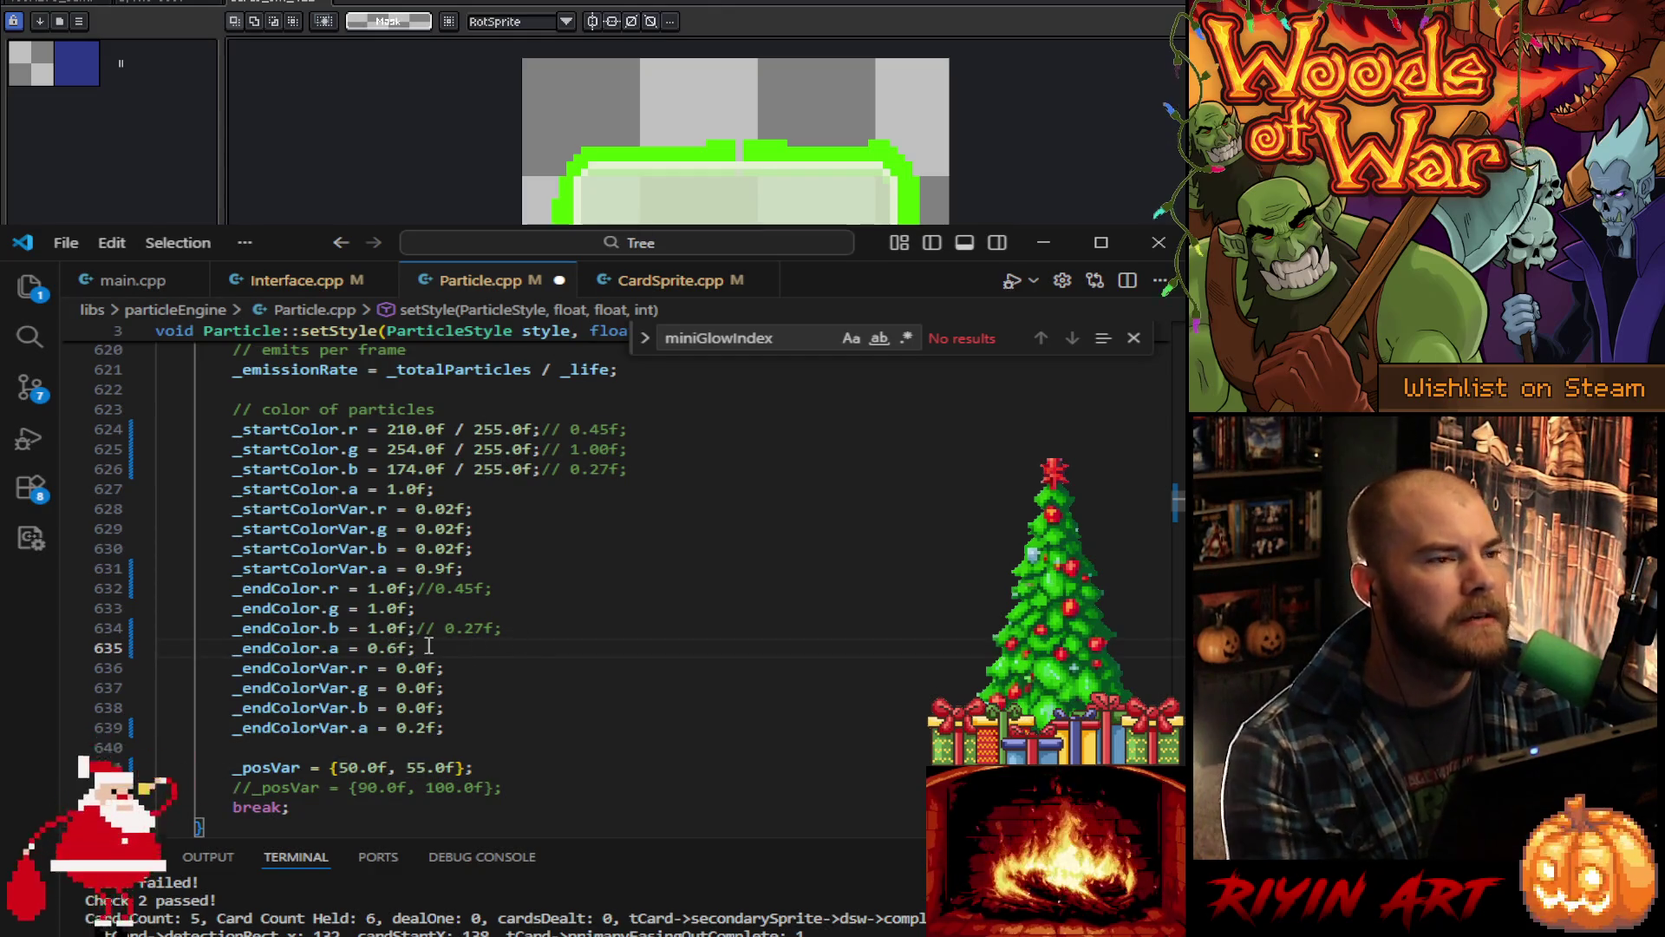
{"action": "key", "text": "ctrl+s"}
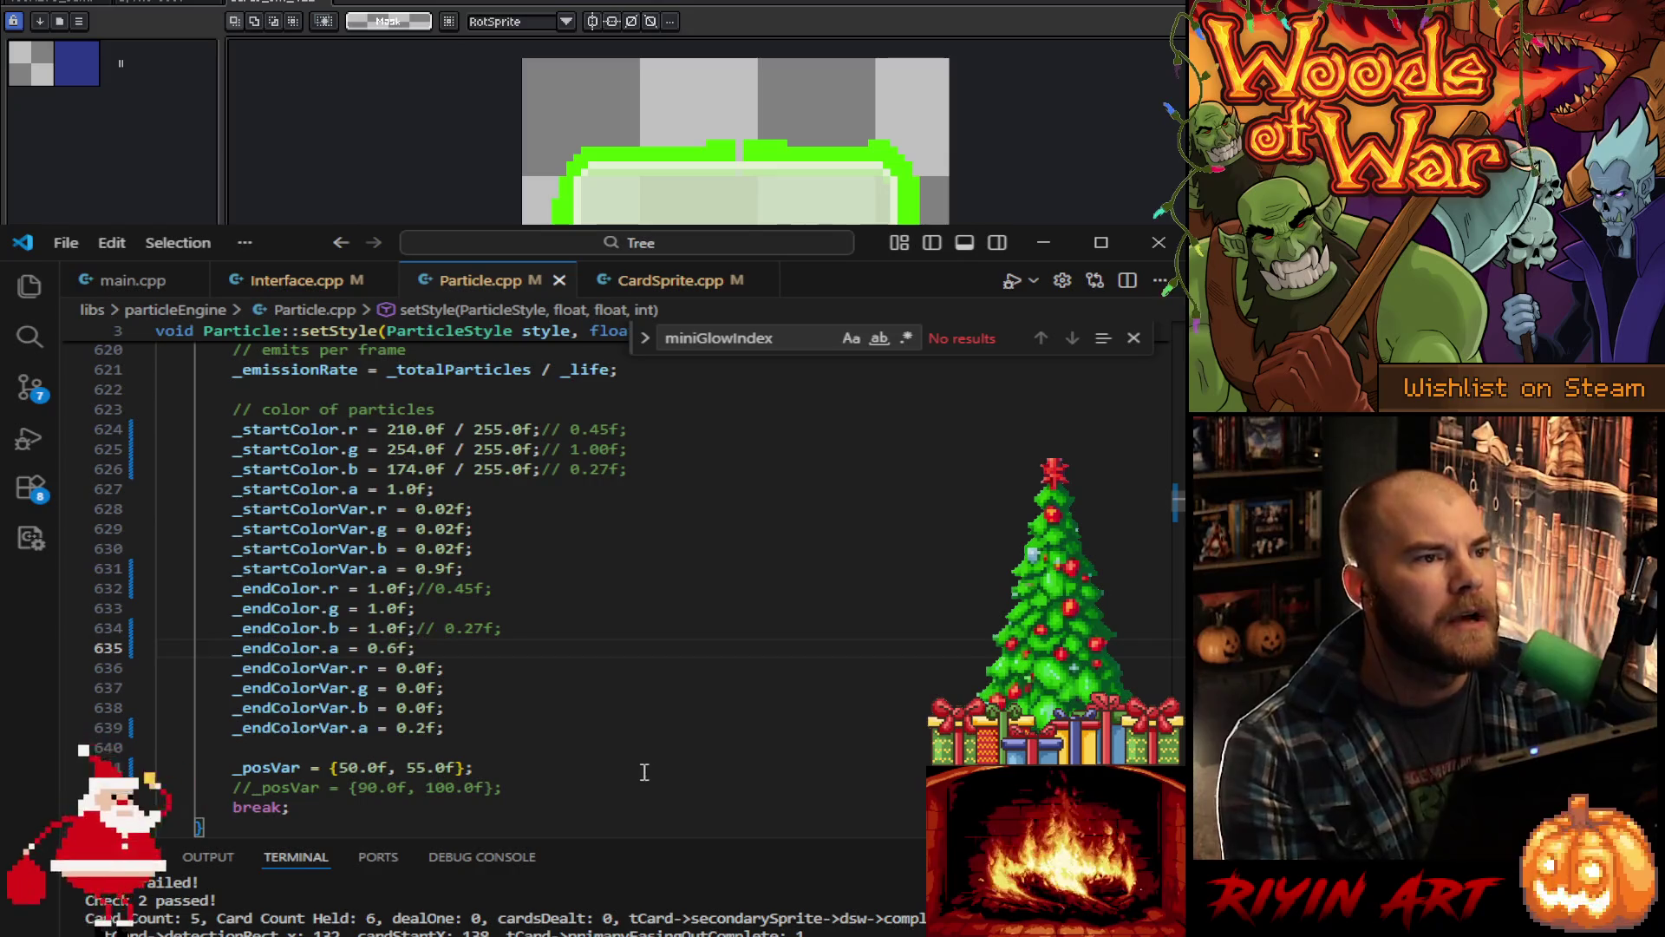
{"action": "scroll", "coordinate": [645, 772], "scroll_direction": "down", "scroll_amount": 13}
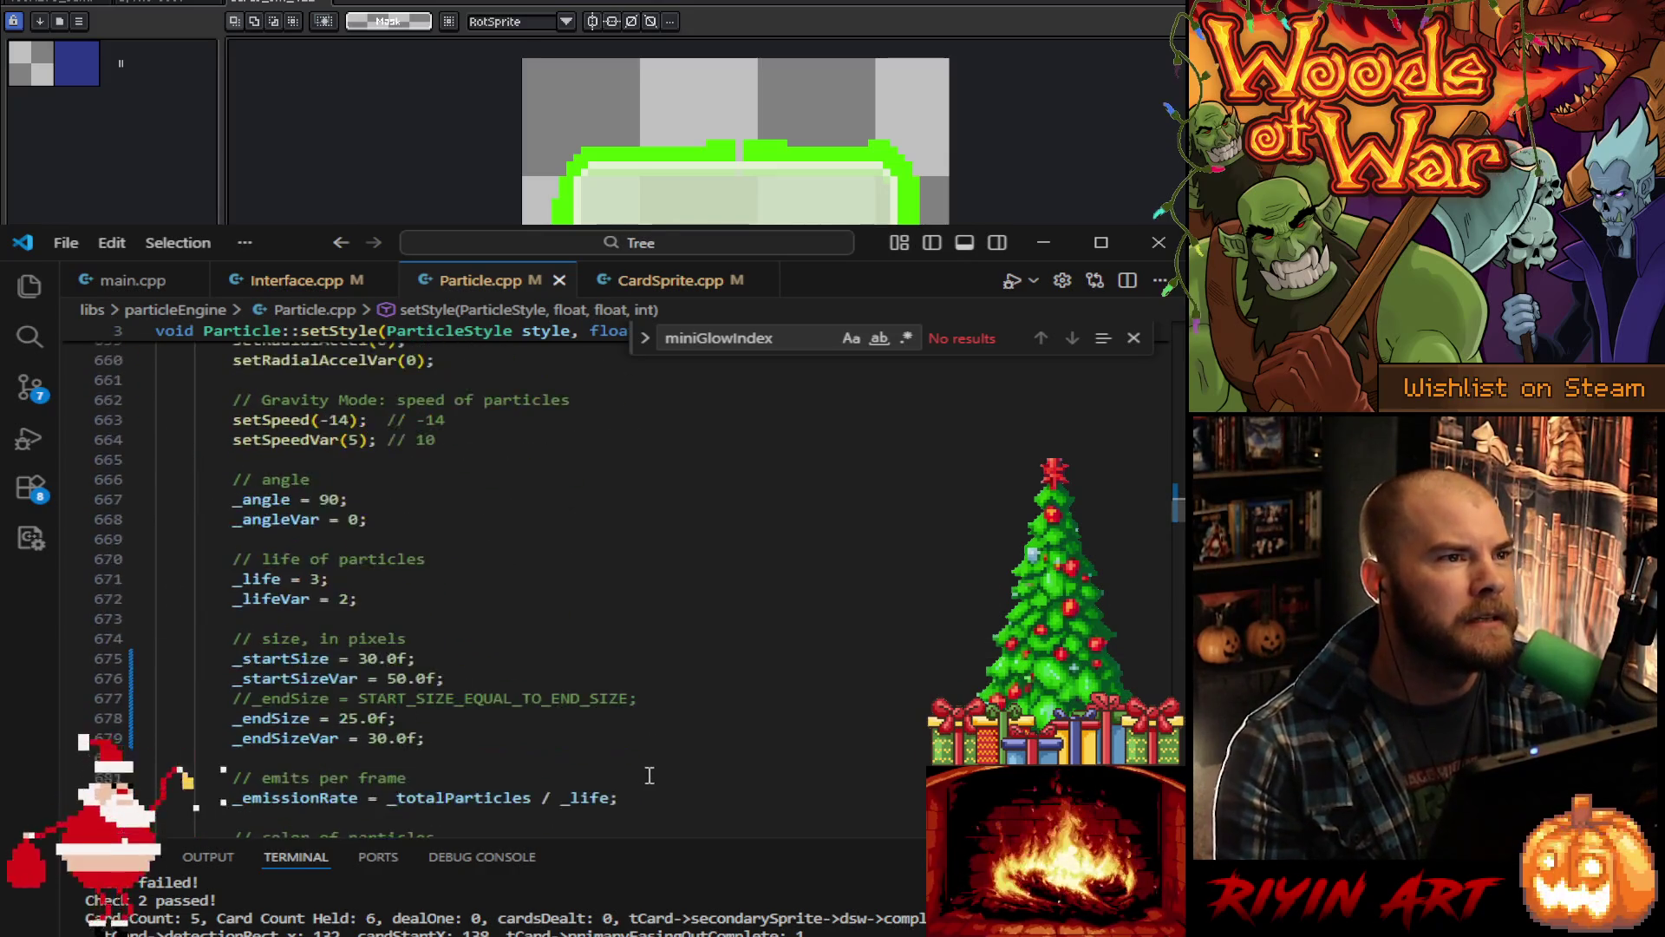
Step: Change _startSize to 40.0f and select the end size value 25
{"action": "double_click", "coordinate": [371, 659]}
{"action": "type", "text": "40"}
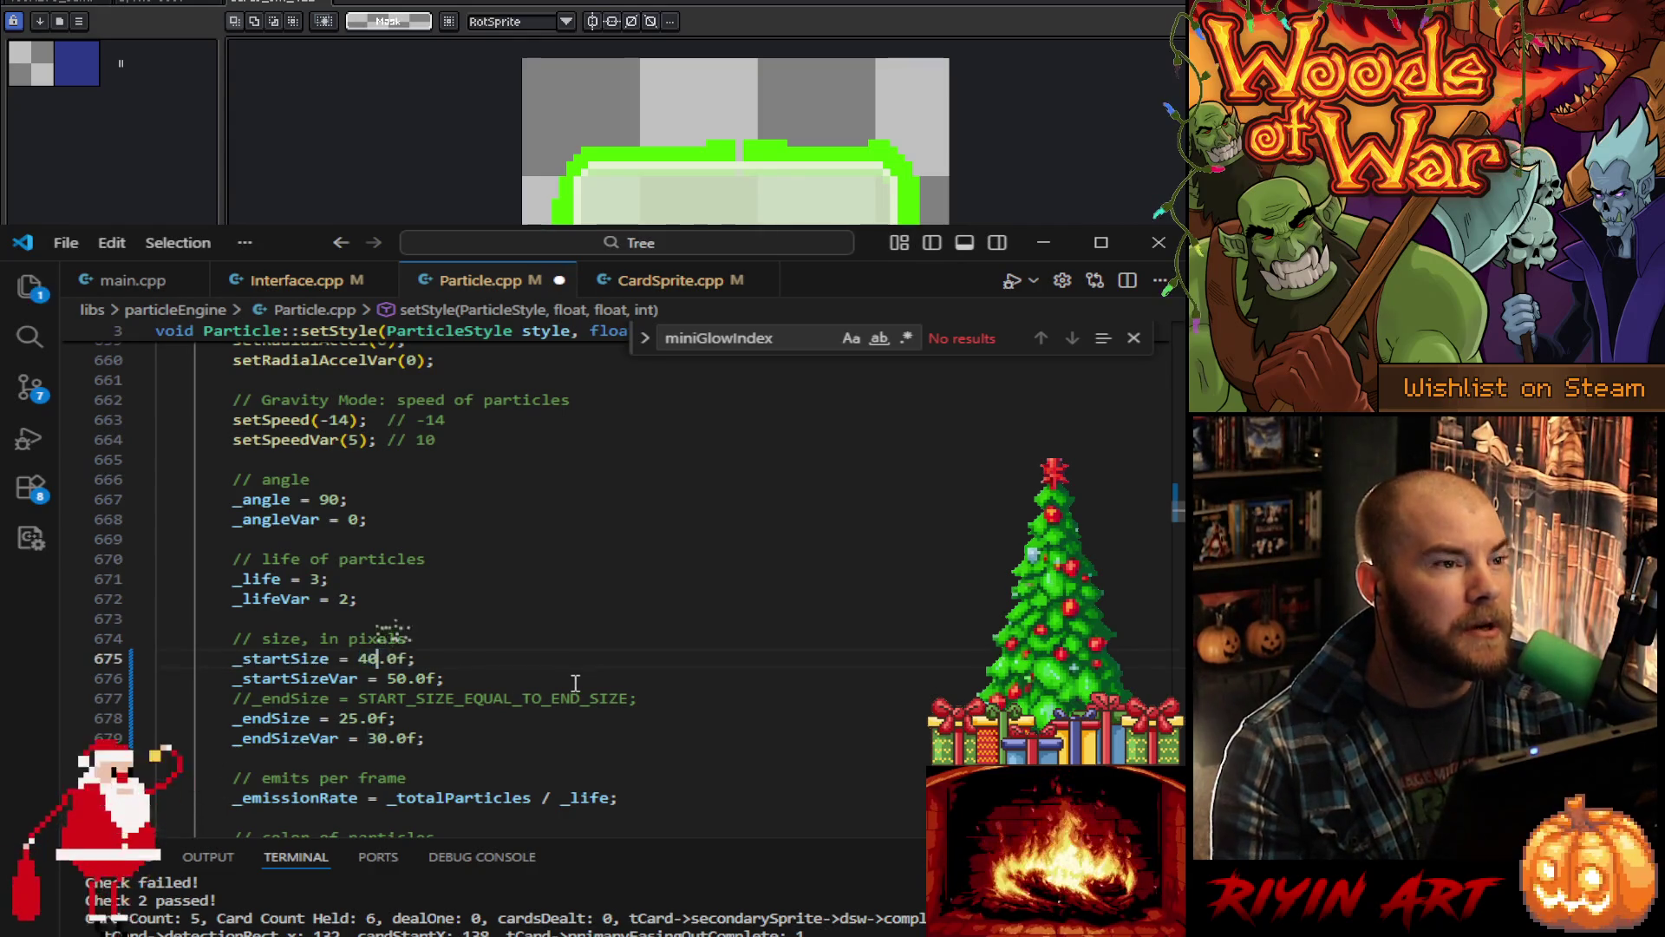
{"action": "left_click", "coordinate": [349, 720]}
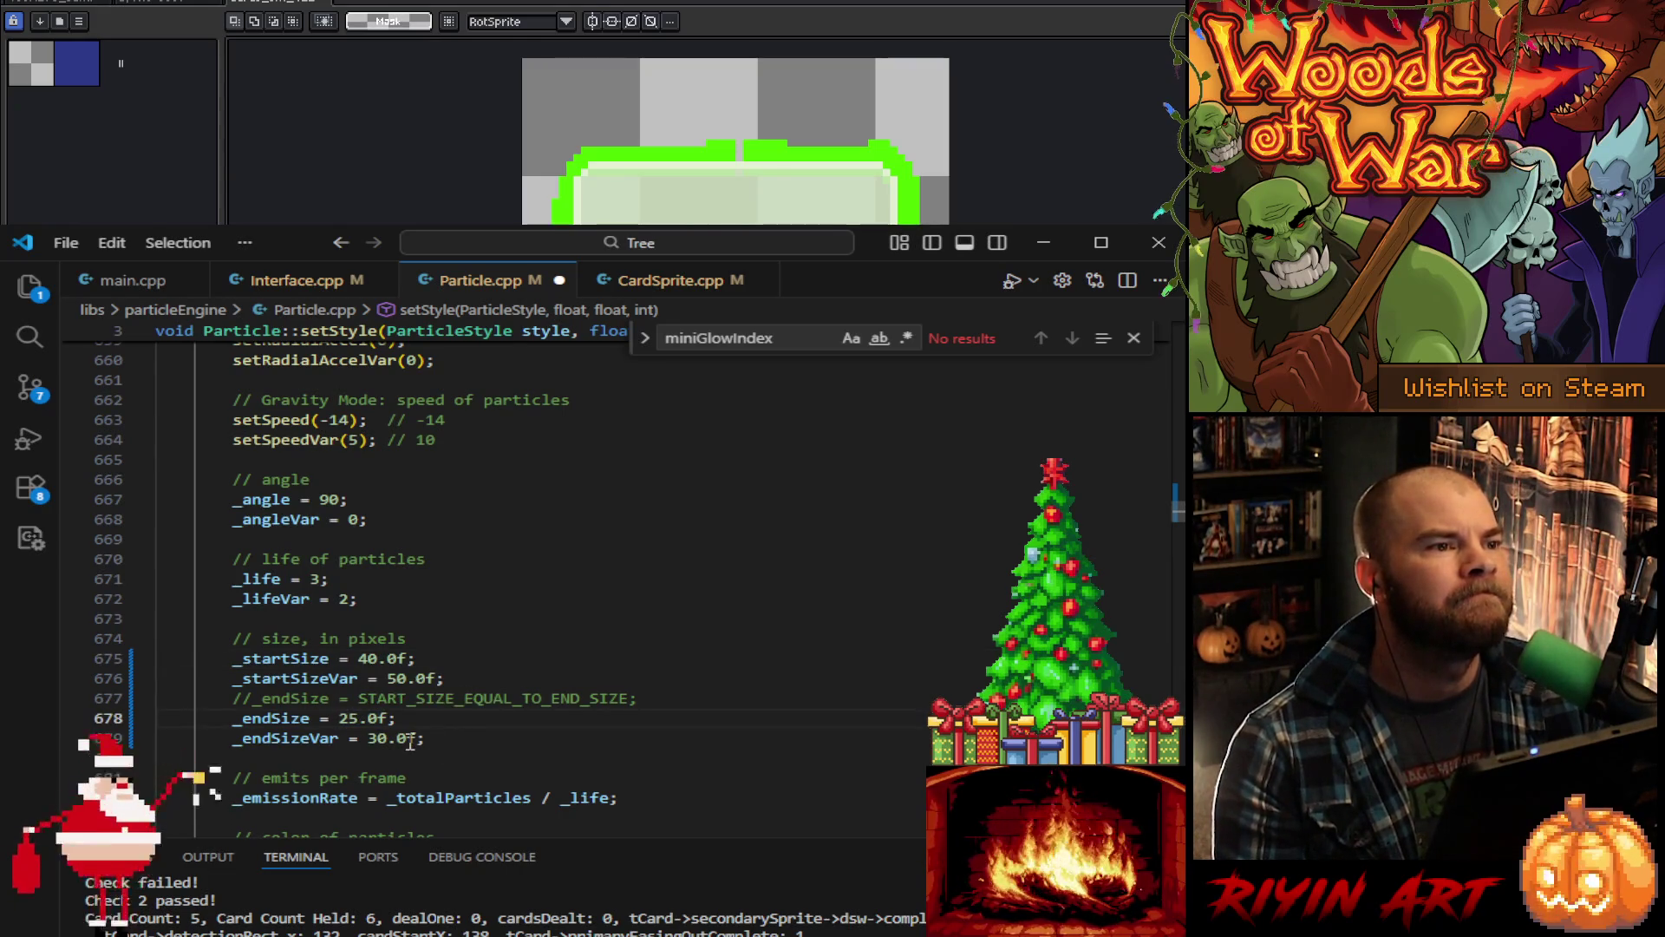
{"action": "key", "text": "ctrl+d"}
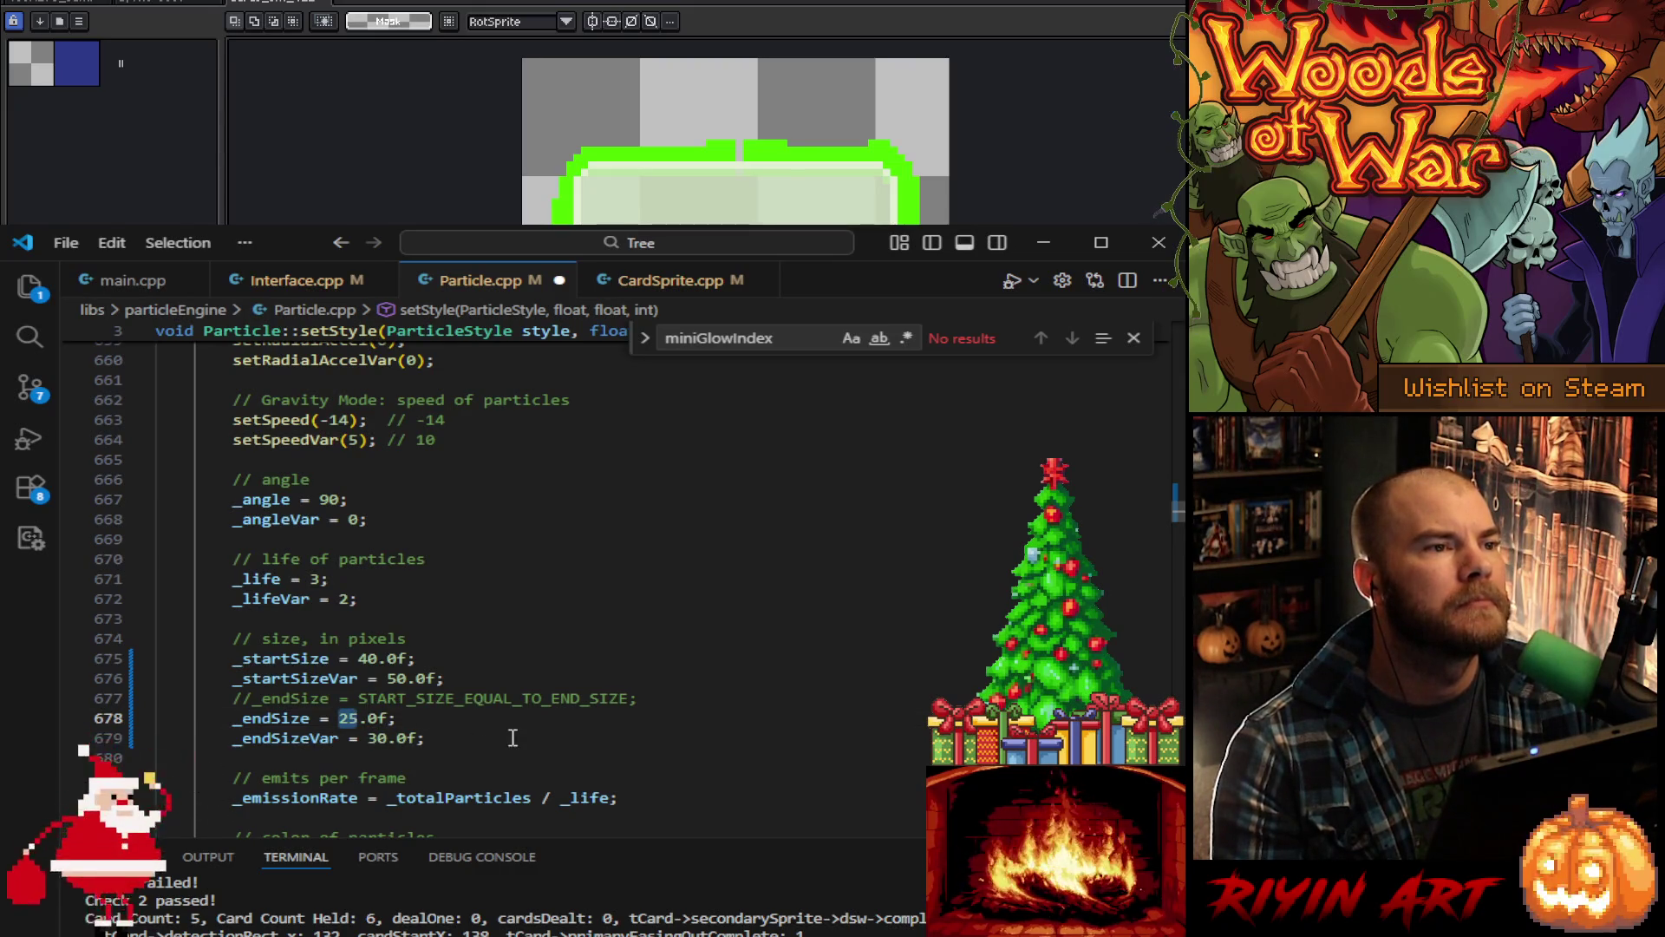
Step: Lower the start and end colour alpha values to 0.2f and 0.1f and save Particle.cpp
{"action": "scroll", "coordinate": [511, 737], "scroll_direction": "down", "scroll_amount": 2}
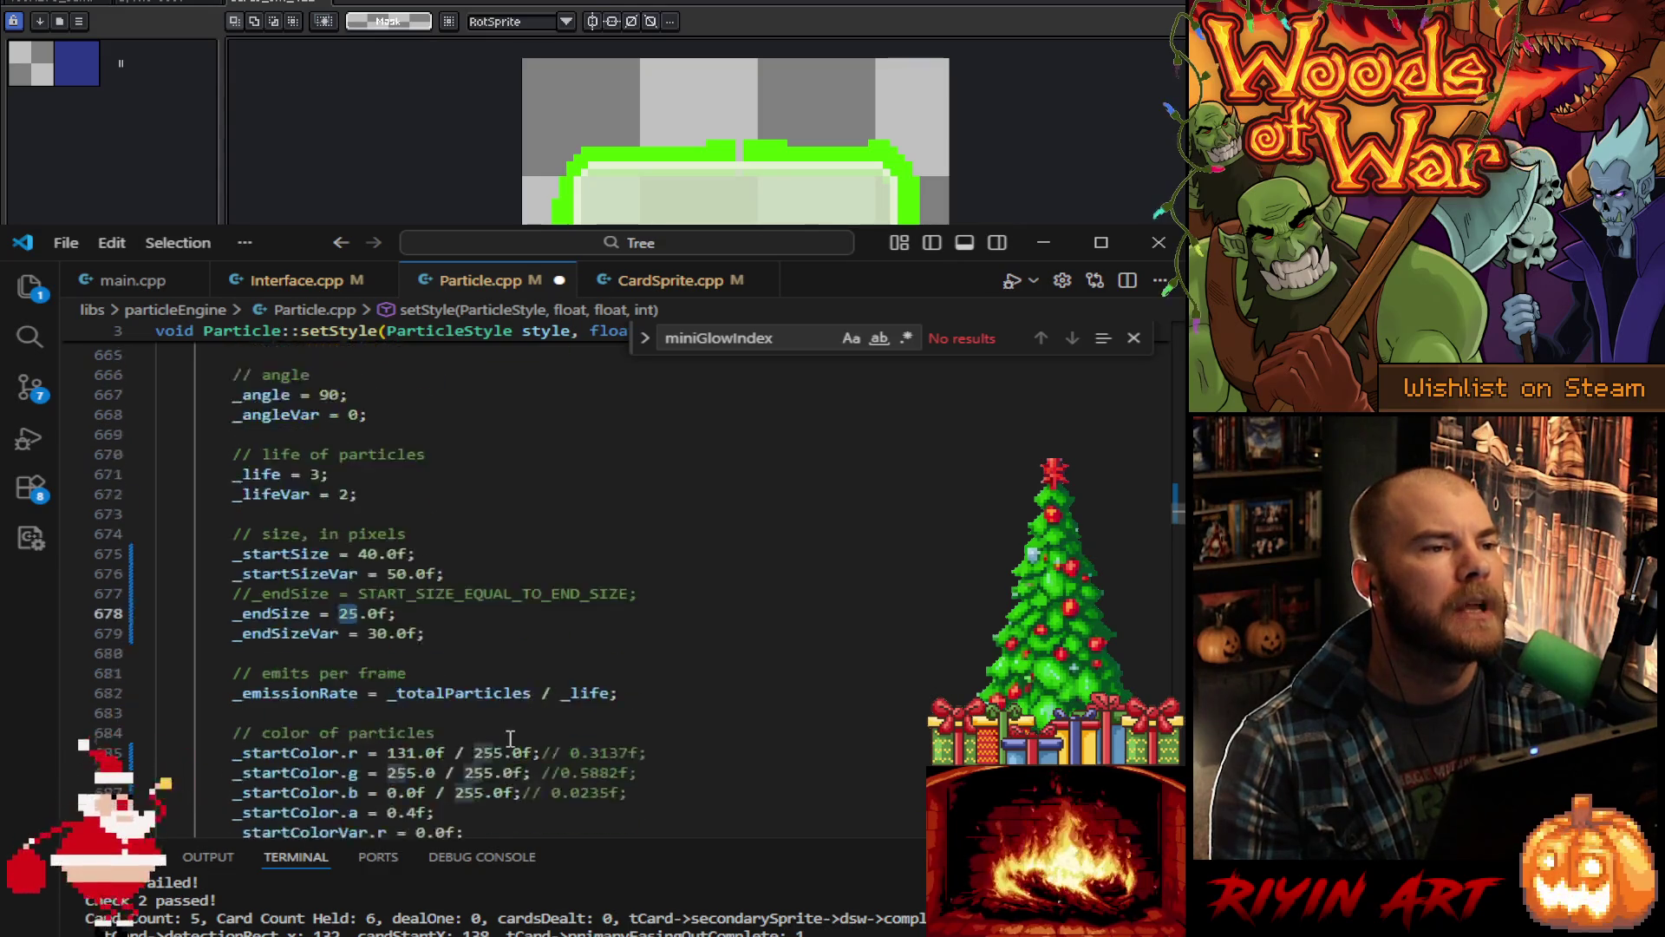
{"action": "scroll", "coordinate": [512, 738], "scroll_direction": "down", "scroll_amount": 5}
{"action": "left_click", "coordinate": [411, 551]}
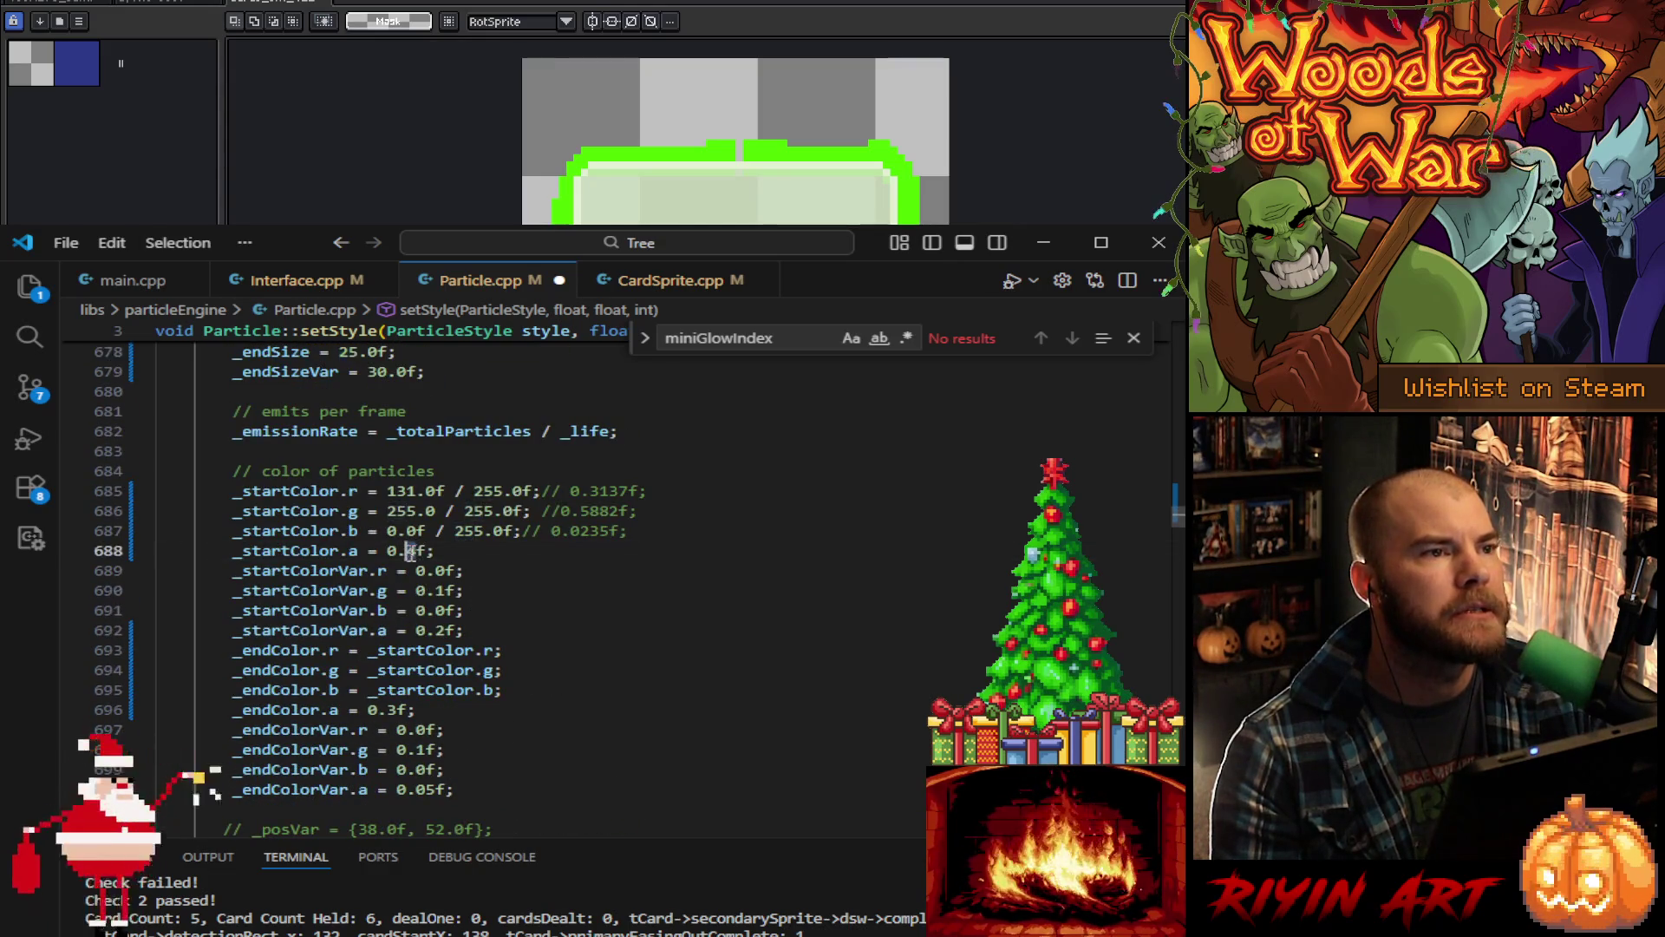
{"action": "type", "text": "2"}
{"action": "left_click", "coordinate": [436, 630]}
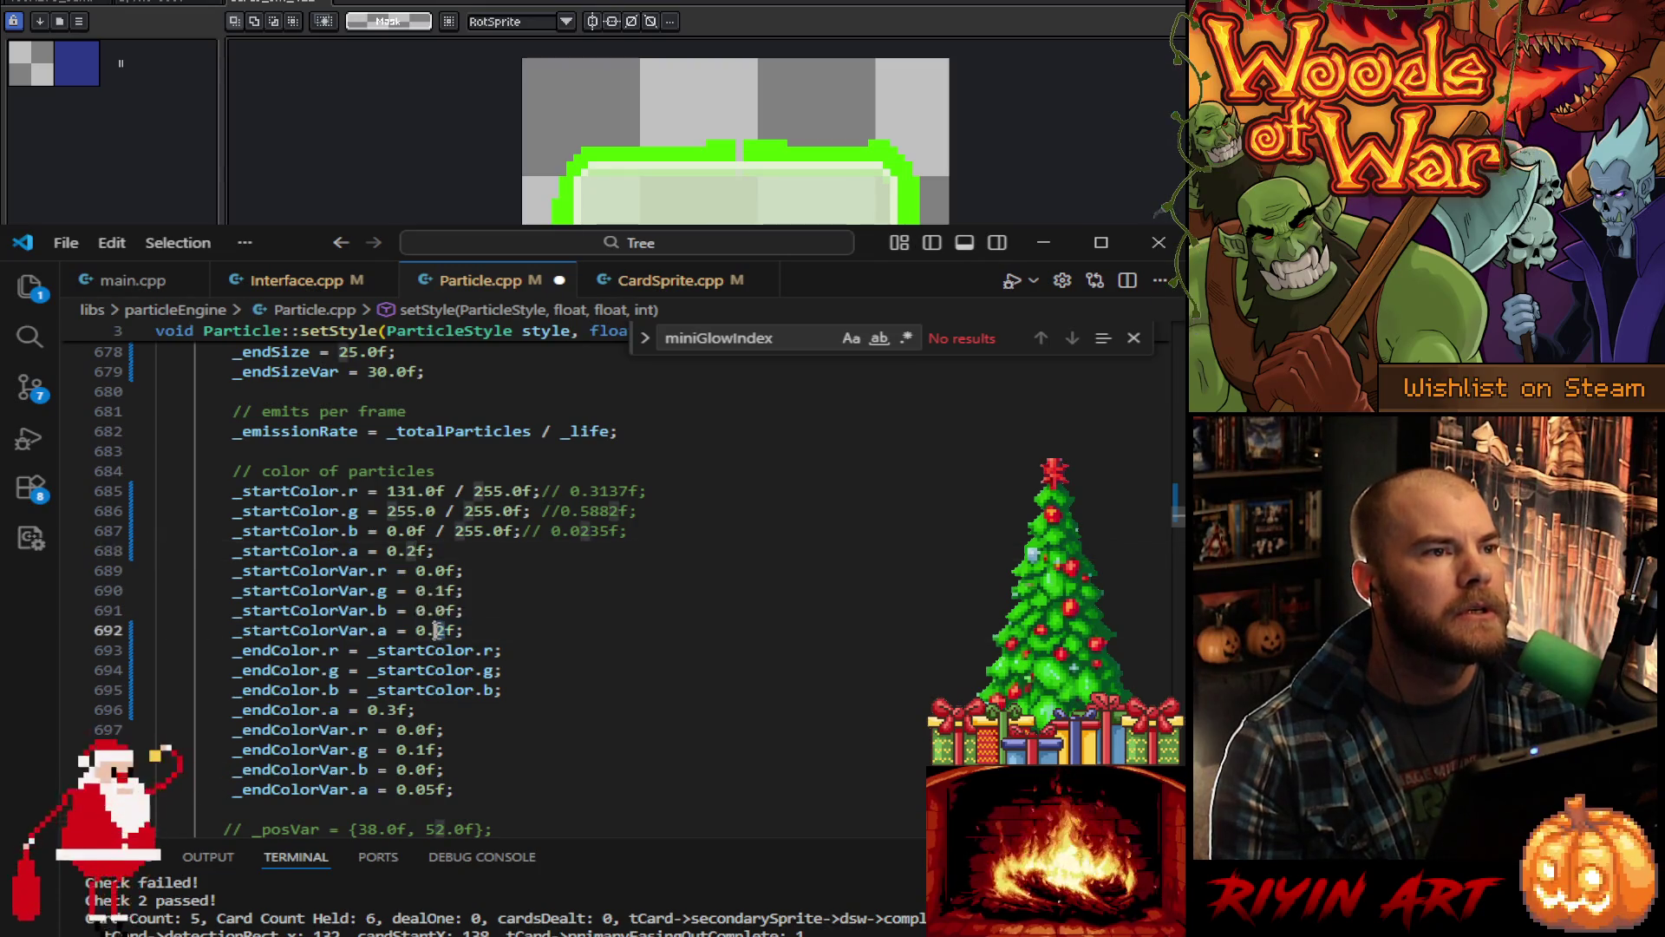
{"action": "type", "text": "1"}
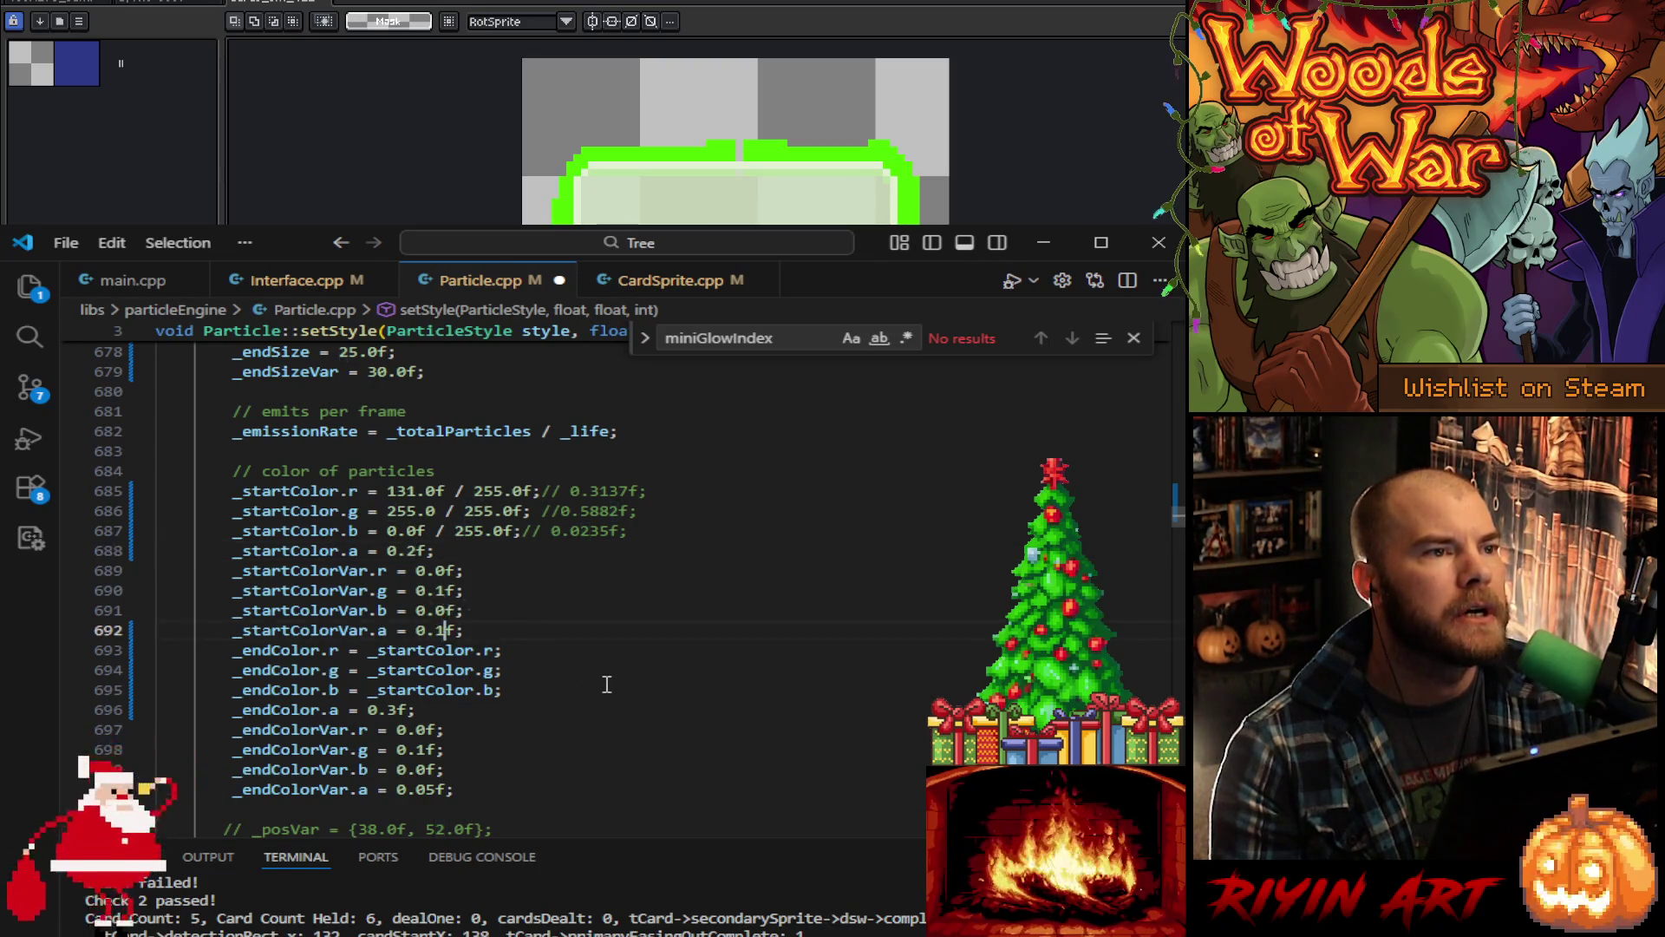
{"action": "scroll", "coordinate": [584, 688], "scroll_direction": "down", "scroll_amount": 1}
{"action": "type", "text": "1"}
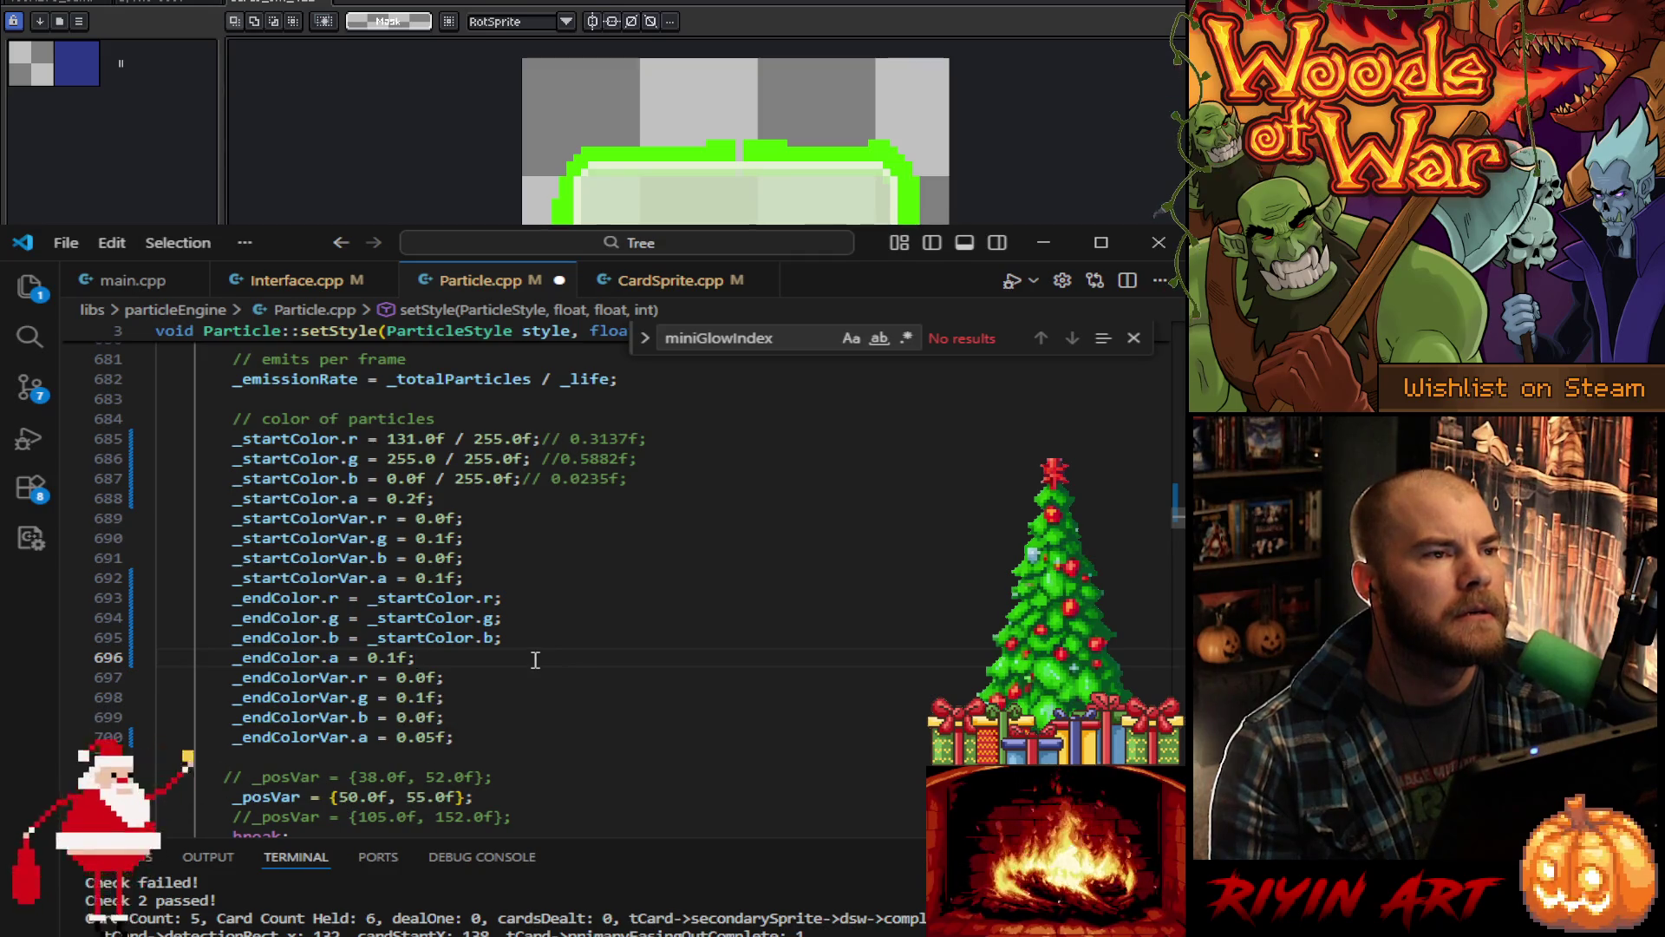
{"action": "key", "text": "ctrl+s"}
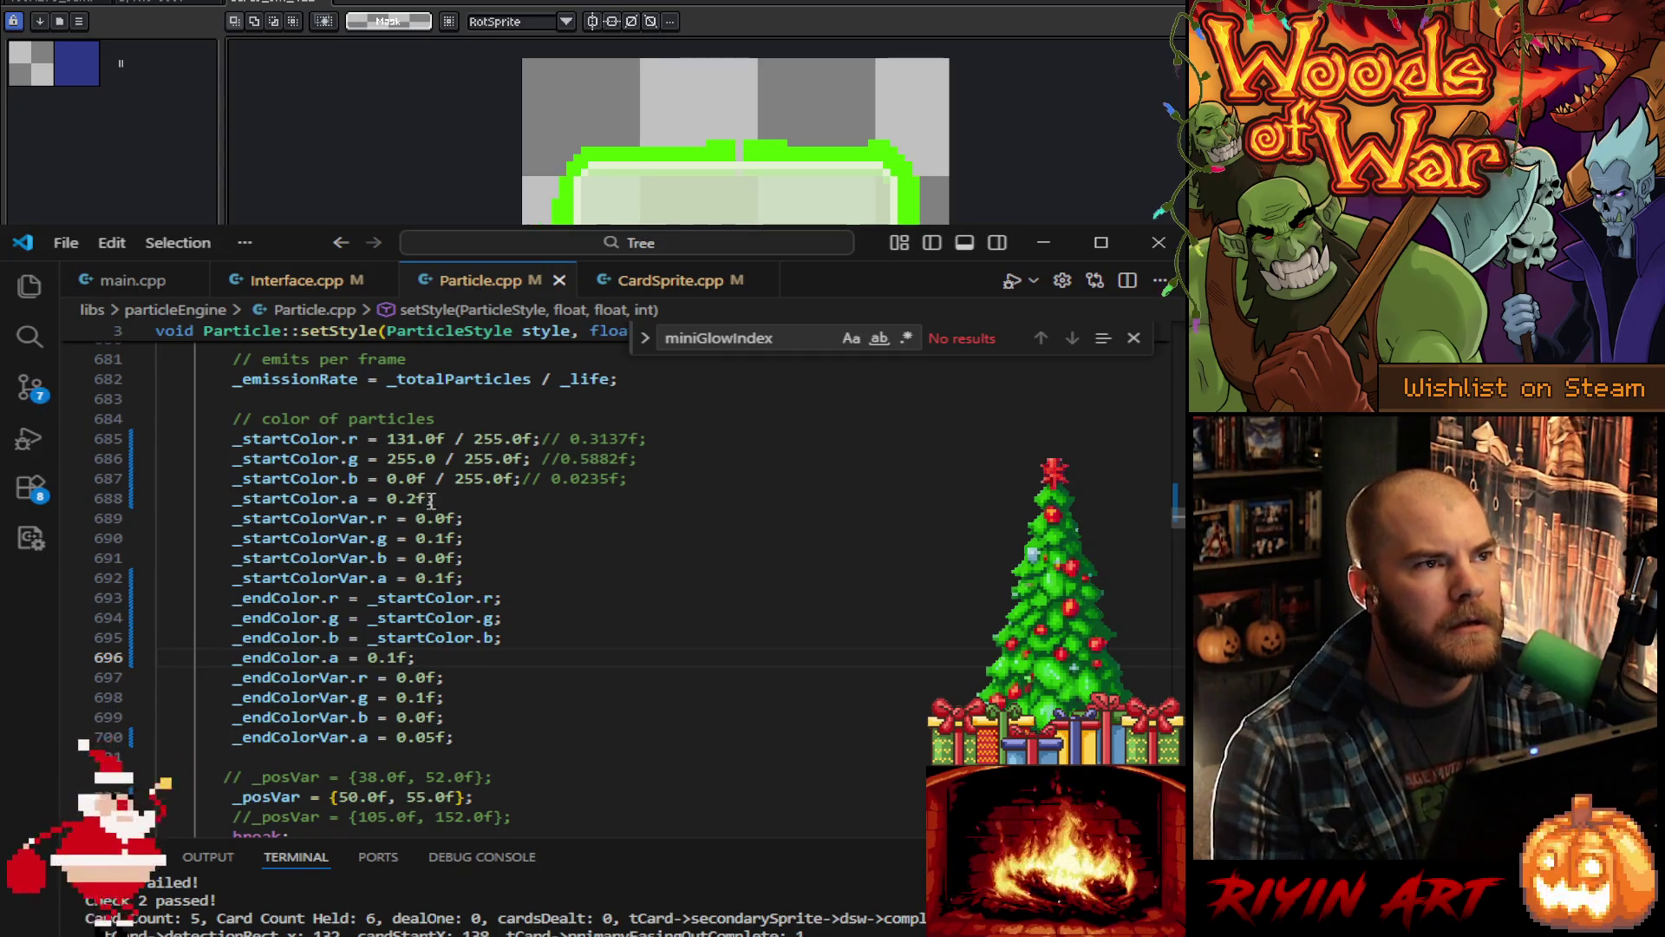
Step: Switch to main.cpp and start building the game
{"action": "scroll", "coordinate": [634, 560], "scroll_direction": "up", "scroll_amount": 3}
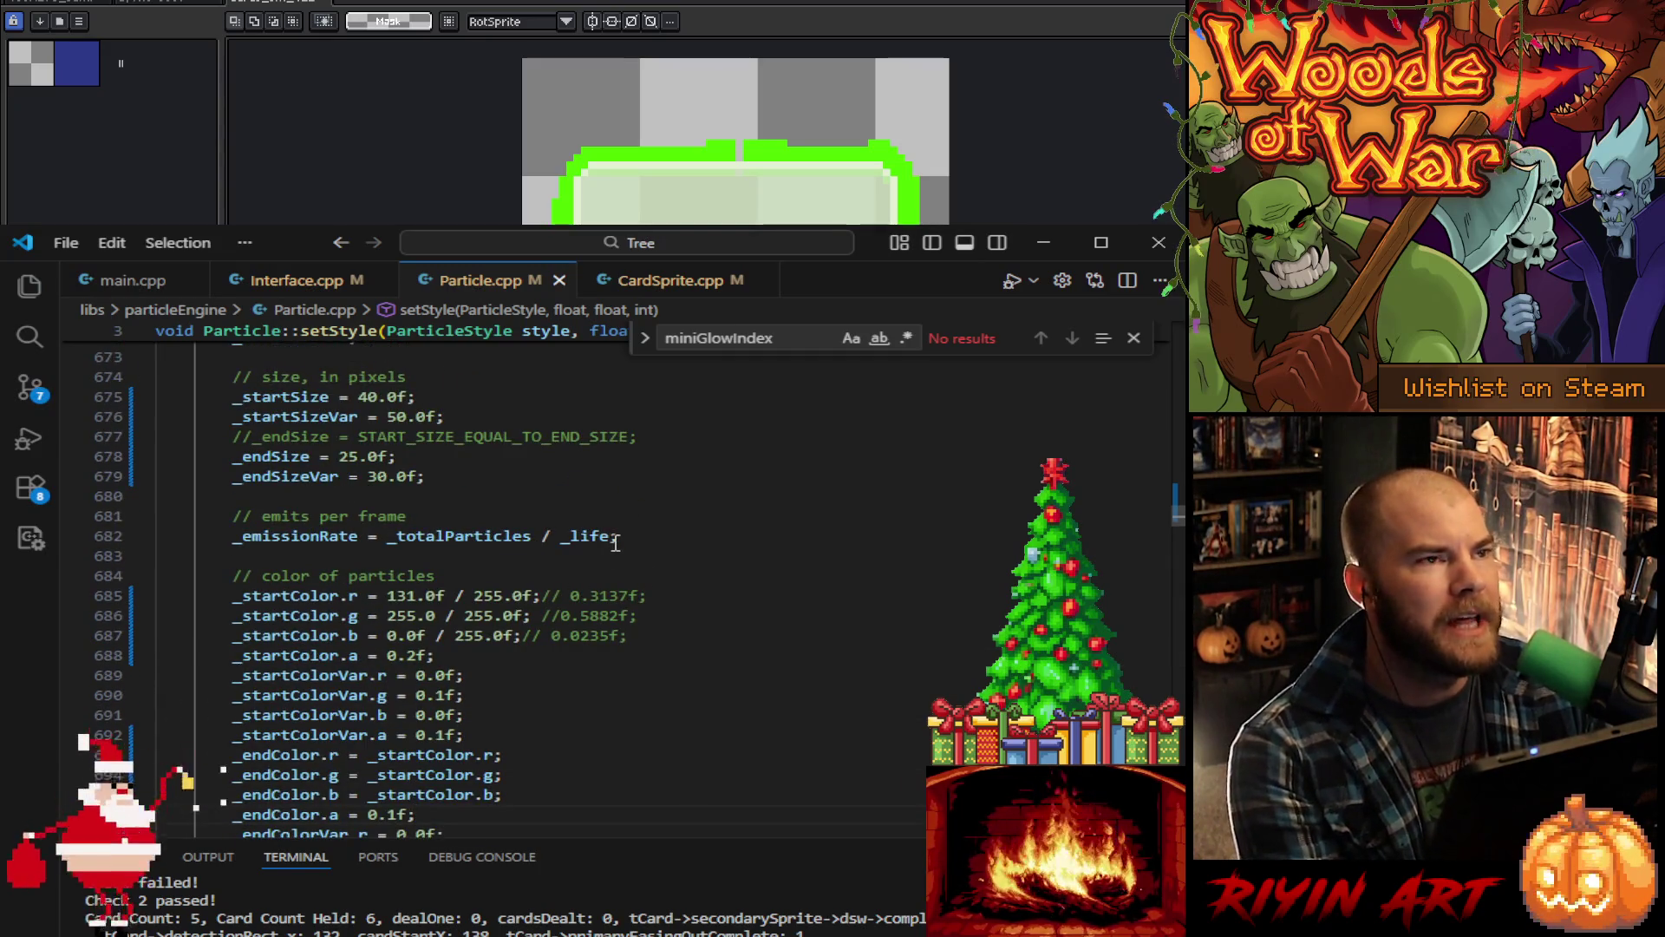
{"action": "left_click", "coordinate": [155, 286]}
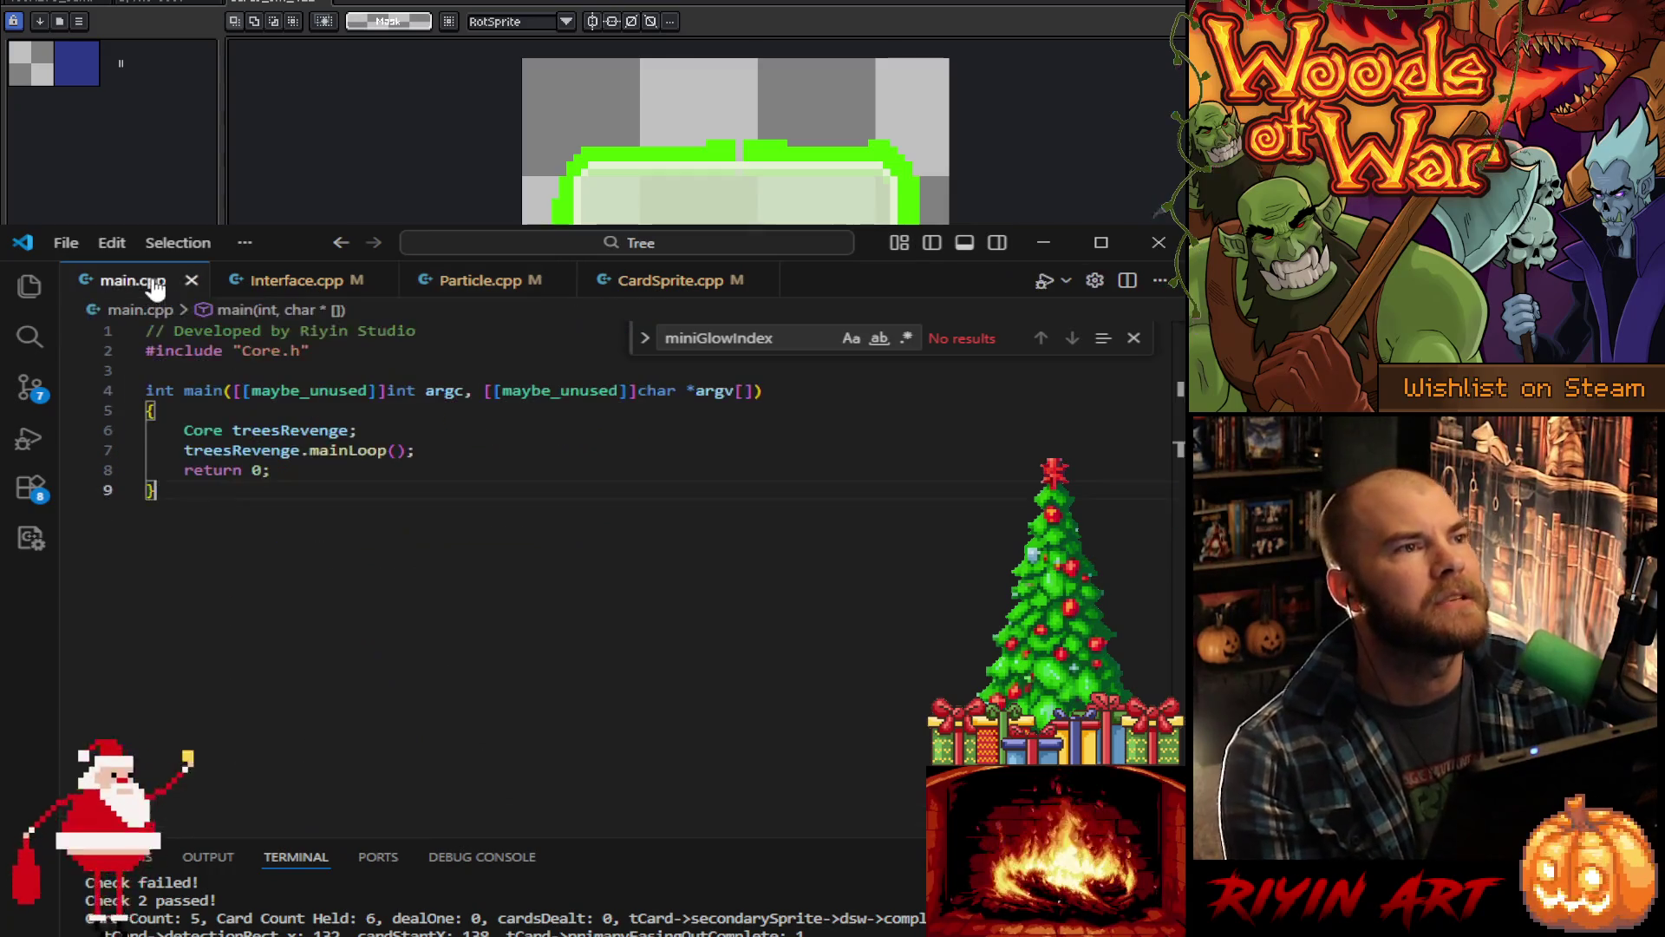
{"action": "left_click", "coordinate": [1044, 280]}
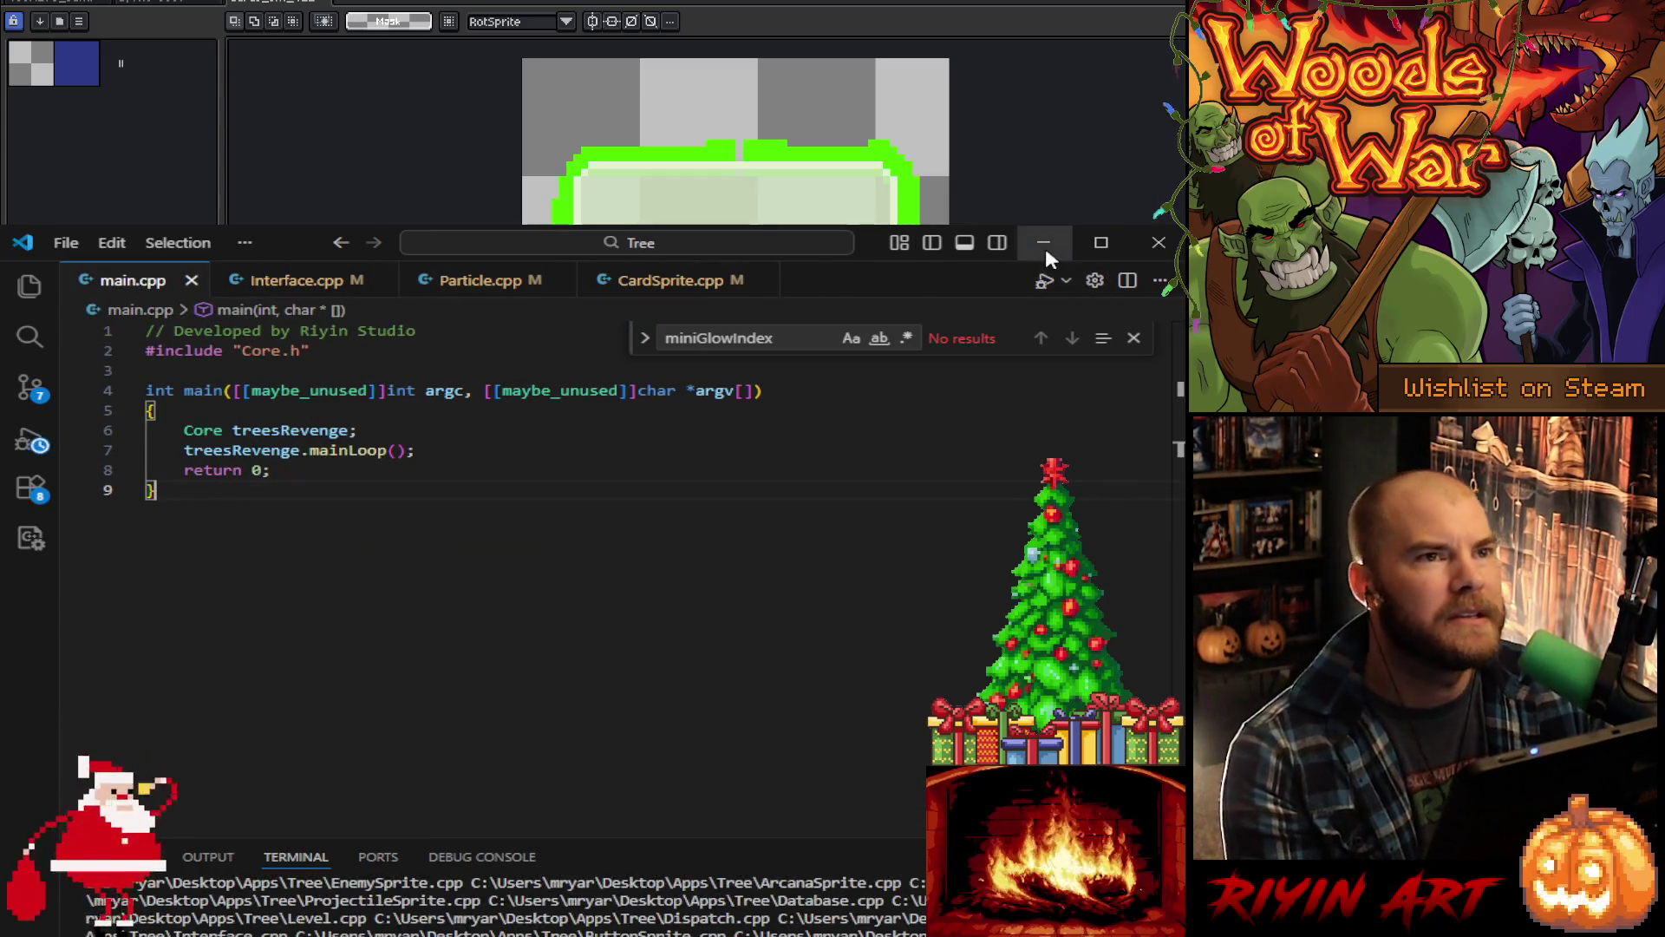
{"action": "left_click", "coordinate": [1040, 238]}
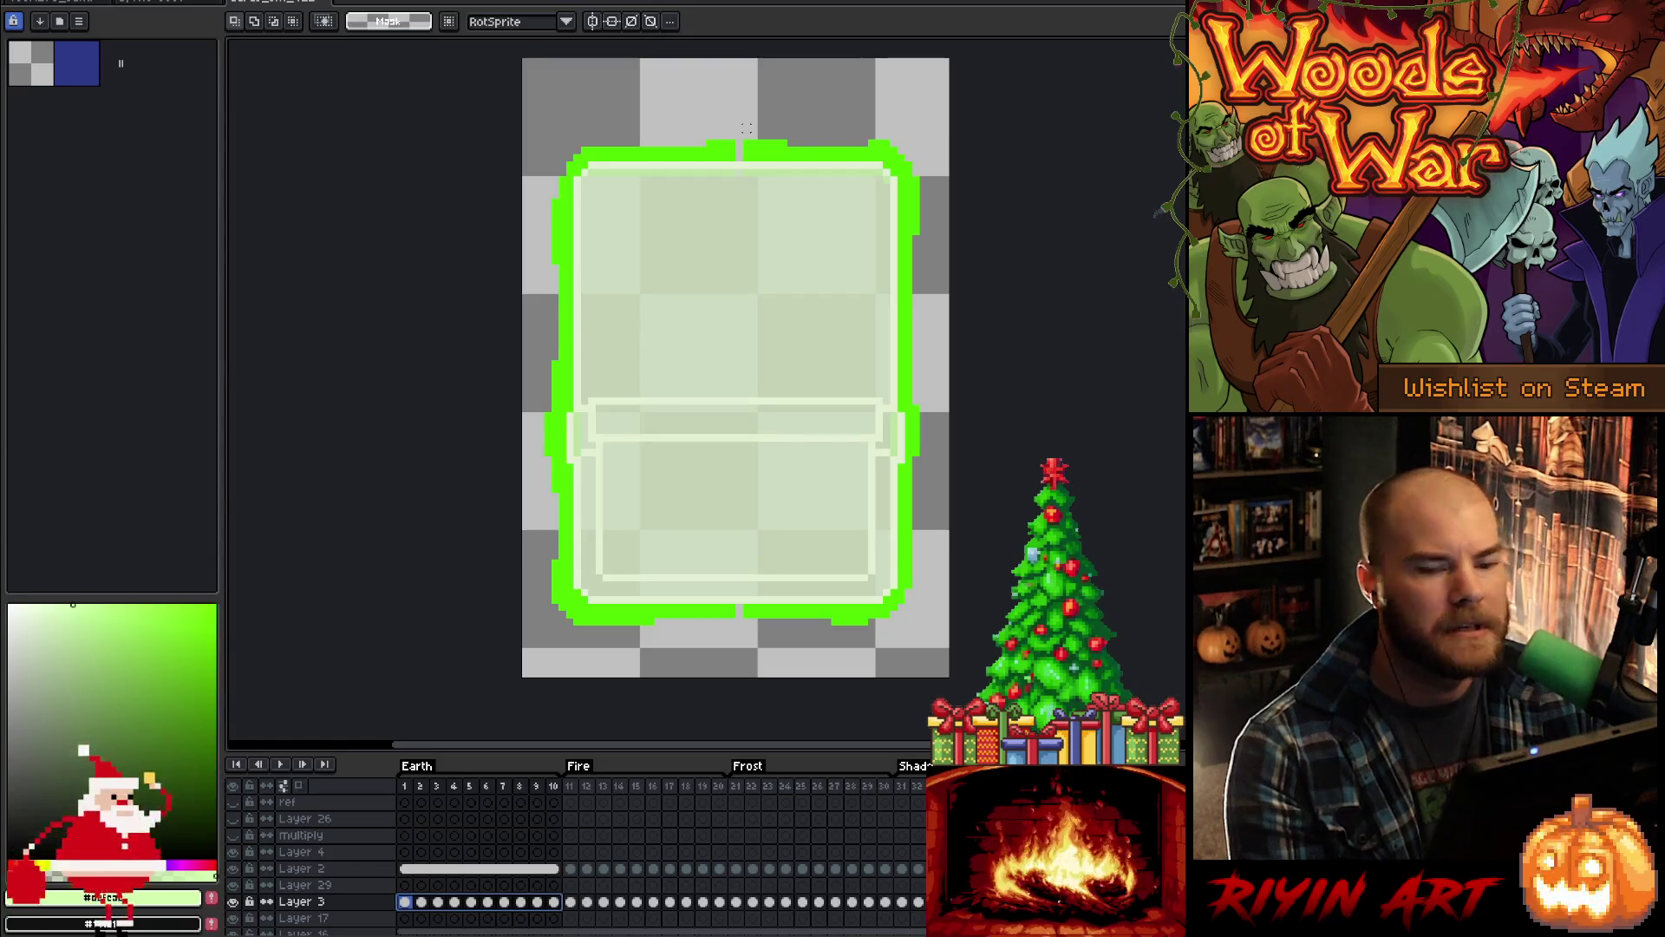
Step: Play the card frame animation, zoom and pan to it, and sample the frame's bright green
{"action": "key", "text": "Return"}
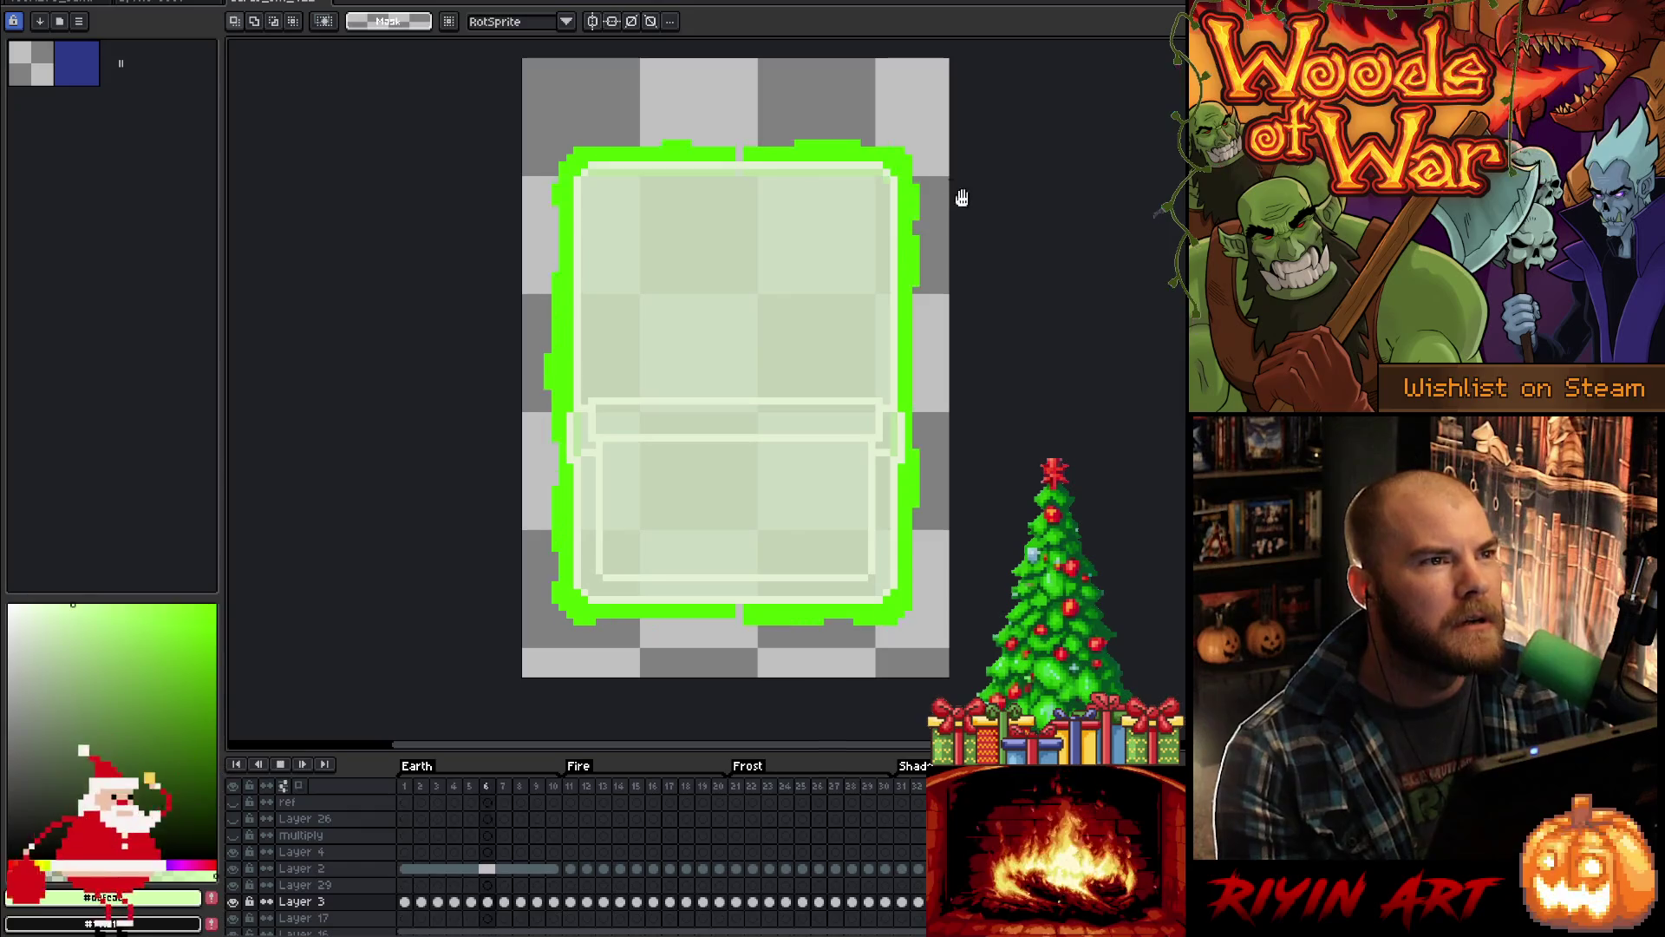
{"action": "scroll", "coordinate": [713, 509], "scroll_direction": "up", "scroll_amount": 1}
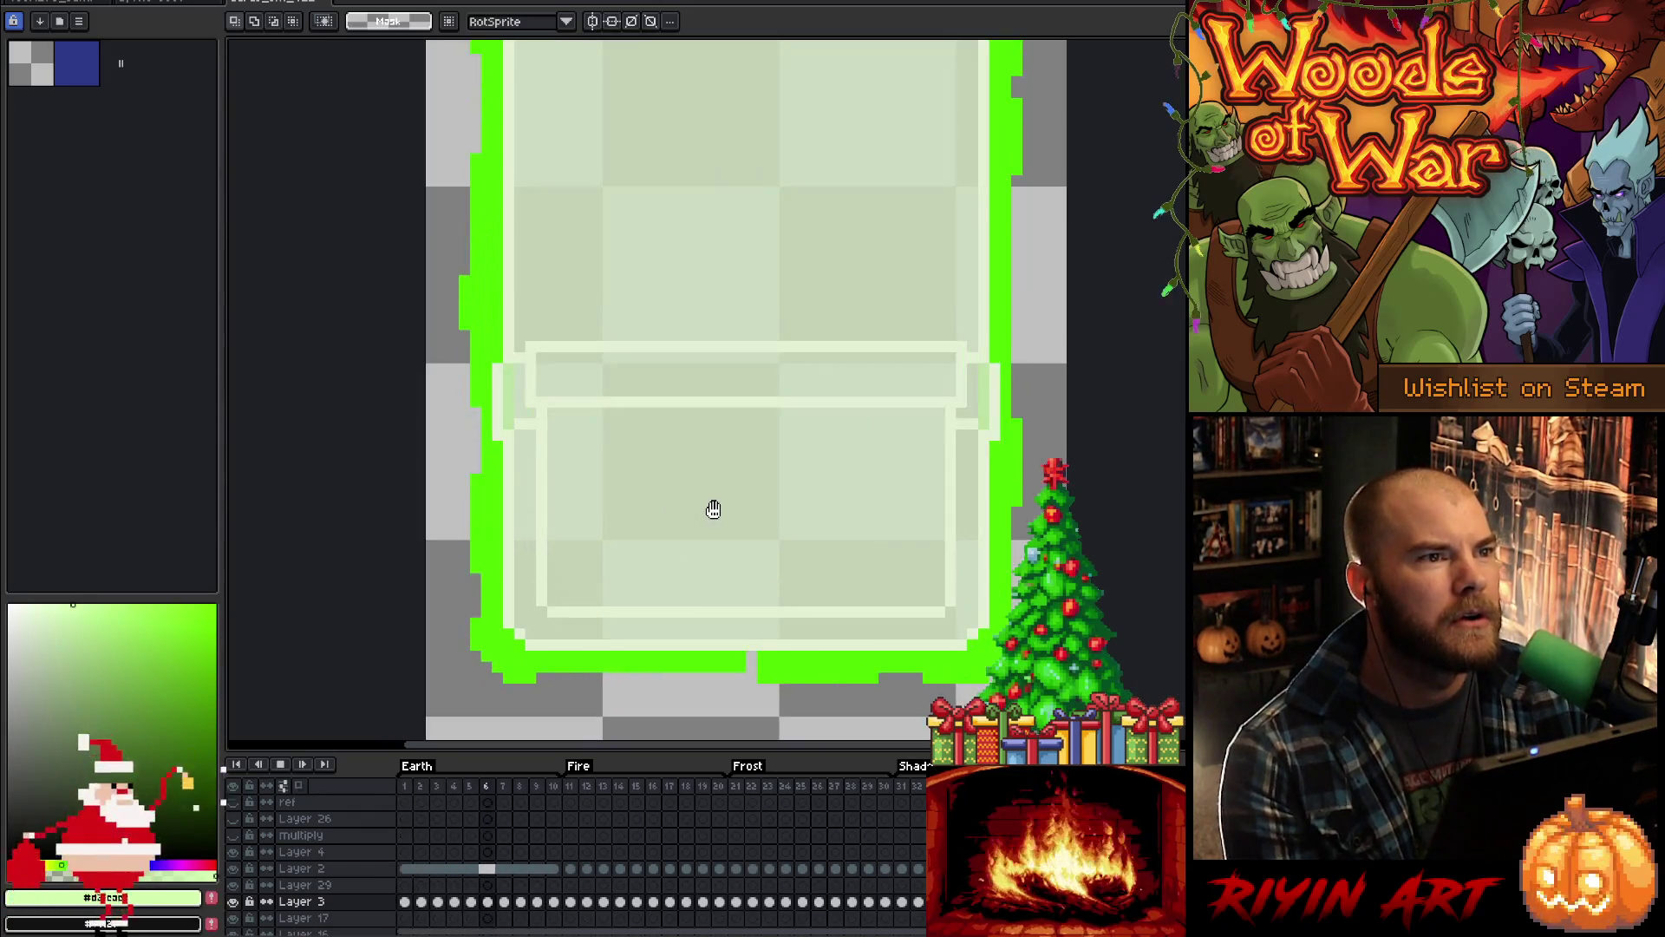
{"action": "scroll", "coordinate": [709, 509], "scroll_direction": "down", "scroll_amount": 1}
{"action": "mouse_move", "coordinate": [821, 480]}
{"action": "left_mouse_down"}
{"action": "mouse_move", "coordinate": [688, 466]}
{"action": "mouse_move", "coordinate": [721, 476]}
{"action": "left_mouse_up"}
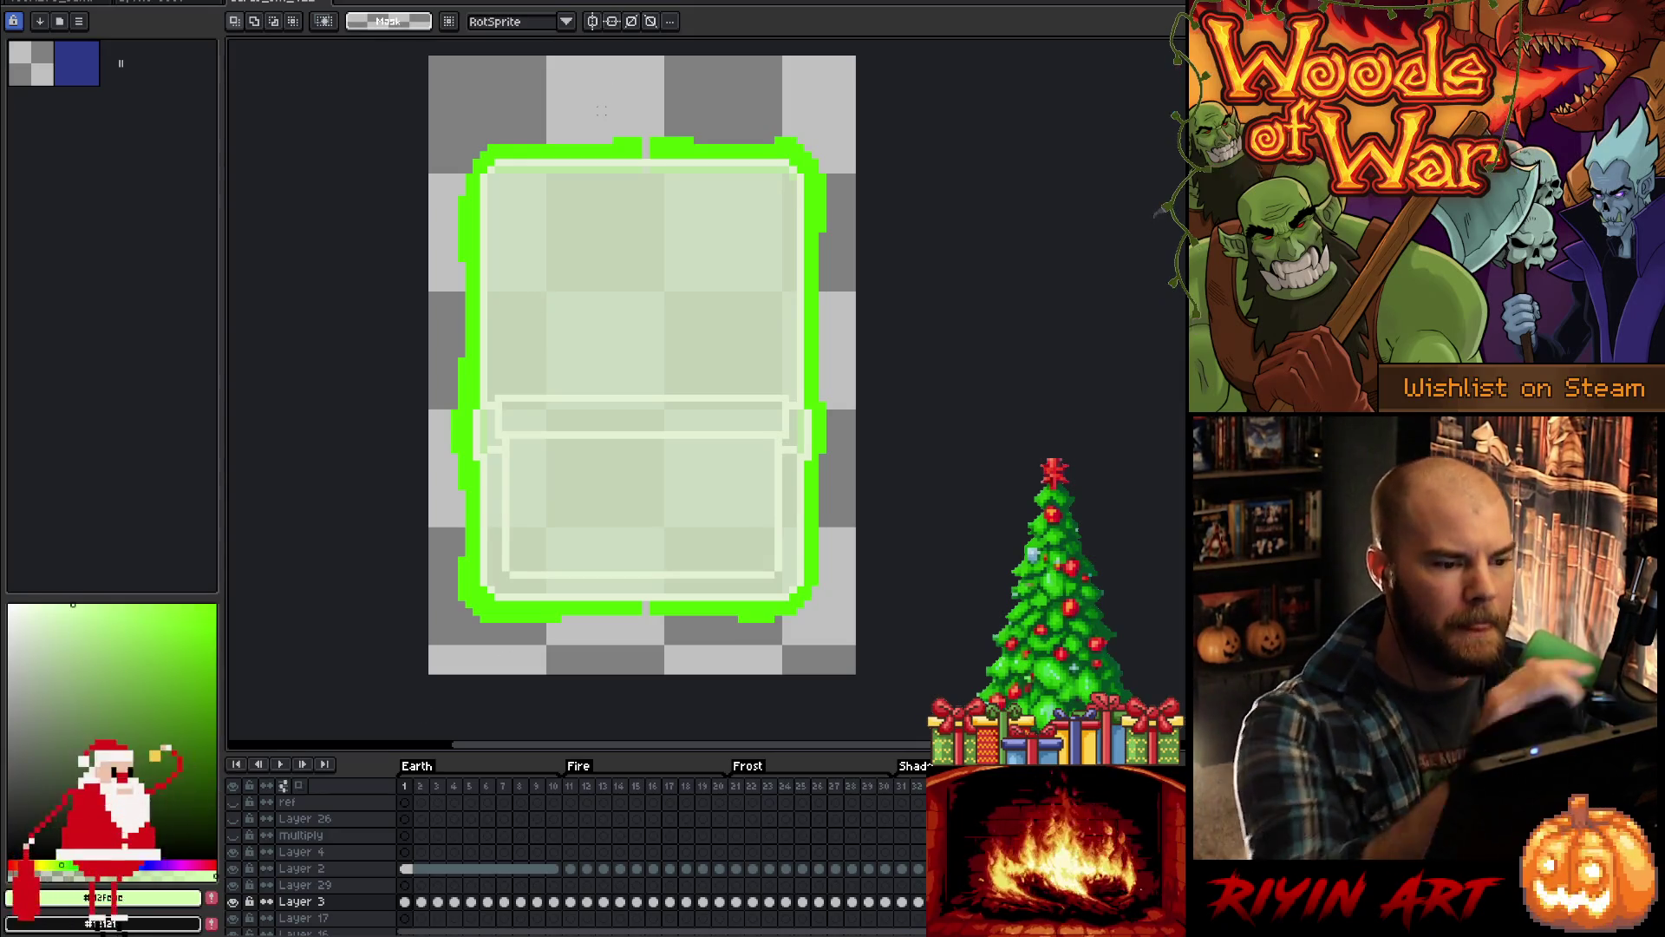
{"action": "key", "text": "i"}
{"action": "left_click", "coordinate": [645, 147]}
{"action": "key", "text": "b"}
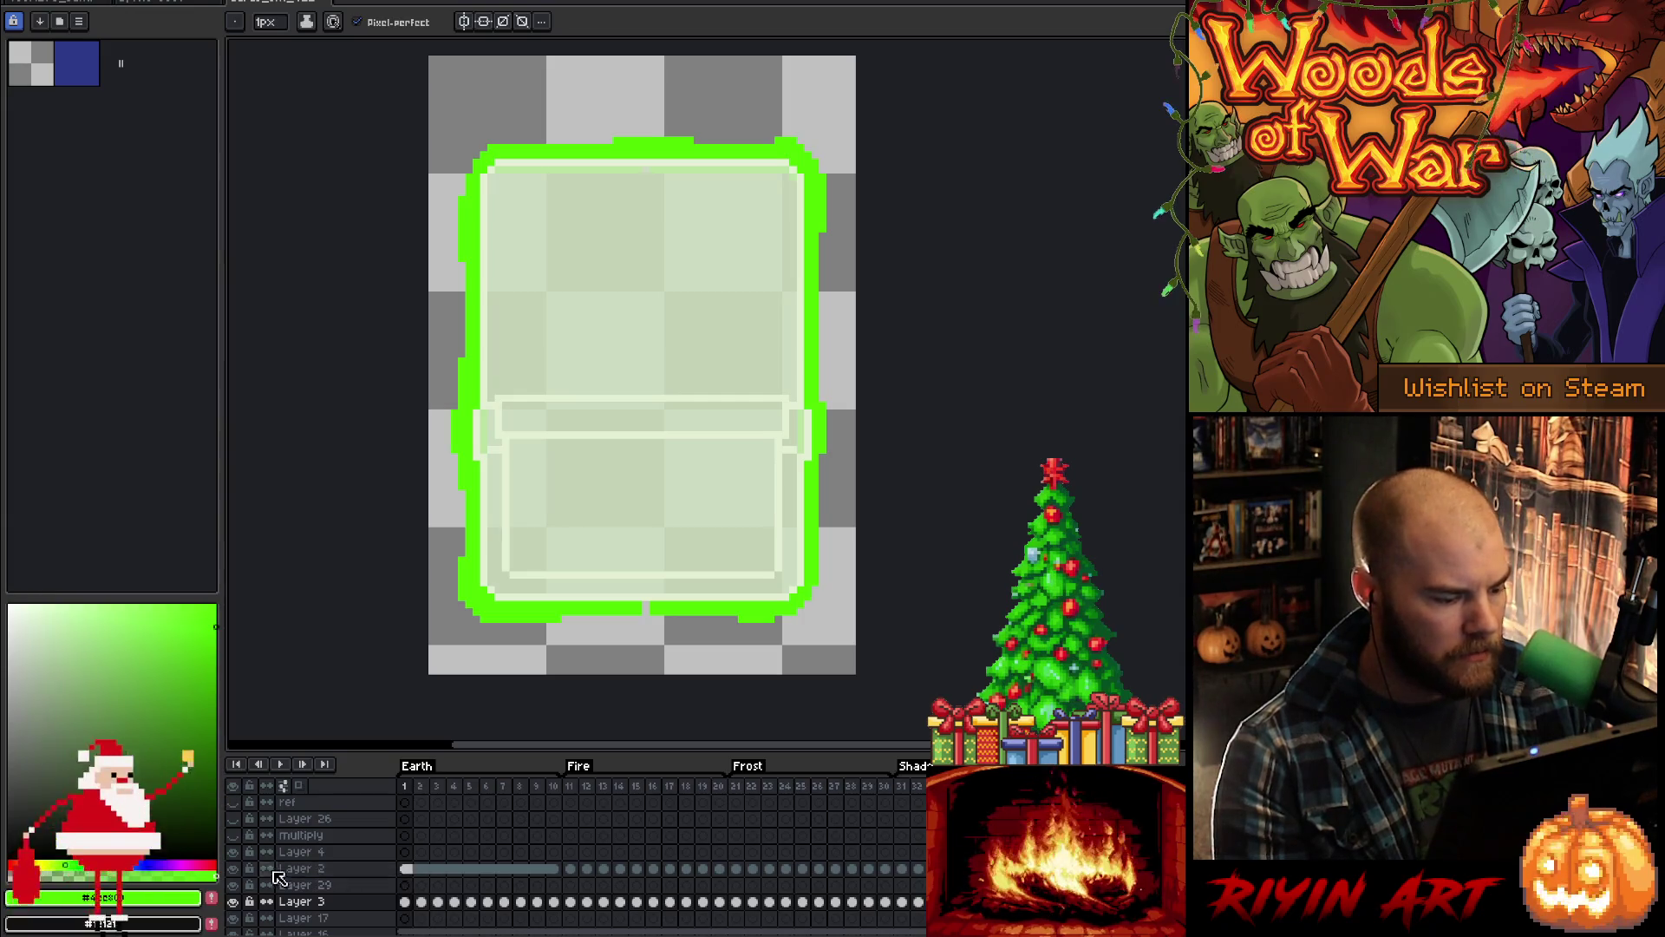
Step: Toggle Layer 2's light fill off and on, then select frames 1–10 of Layer 3
{"action": "left_click", "coordinate": [235, 868]}
{"action": "left_click", "coordinate": [235, 868]}
{"action": "left_click", "coordinate": [235, 869]}
{"action": "left_click", "coordinate": [235, 868]}
{"action": "left_click_drag", "start_coordinate": [555, 914], "coordinate": [405, 908]}
Step: Try moving the frame's lower half down and upper half up one pixel, then cancel
{"action": "key", "text": "m"}
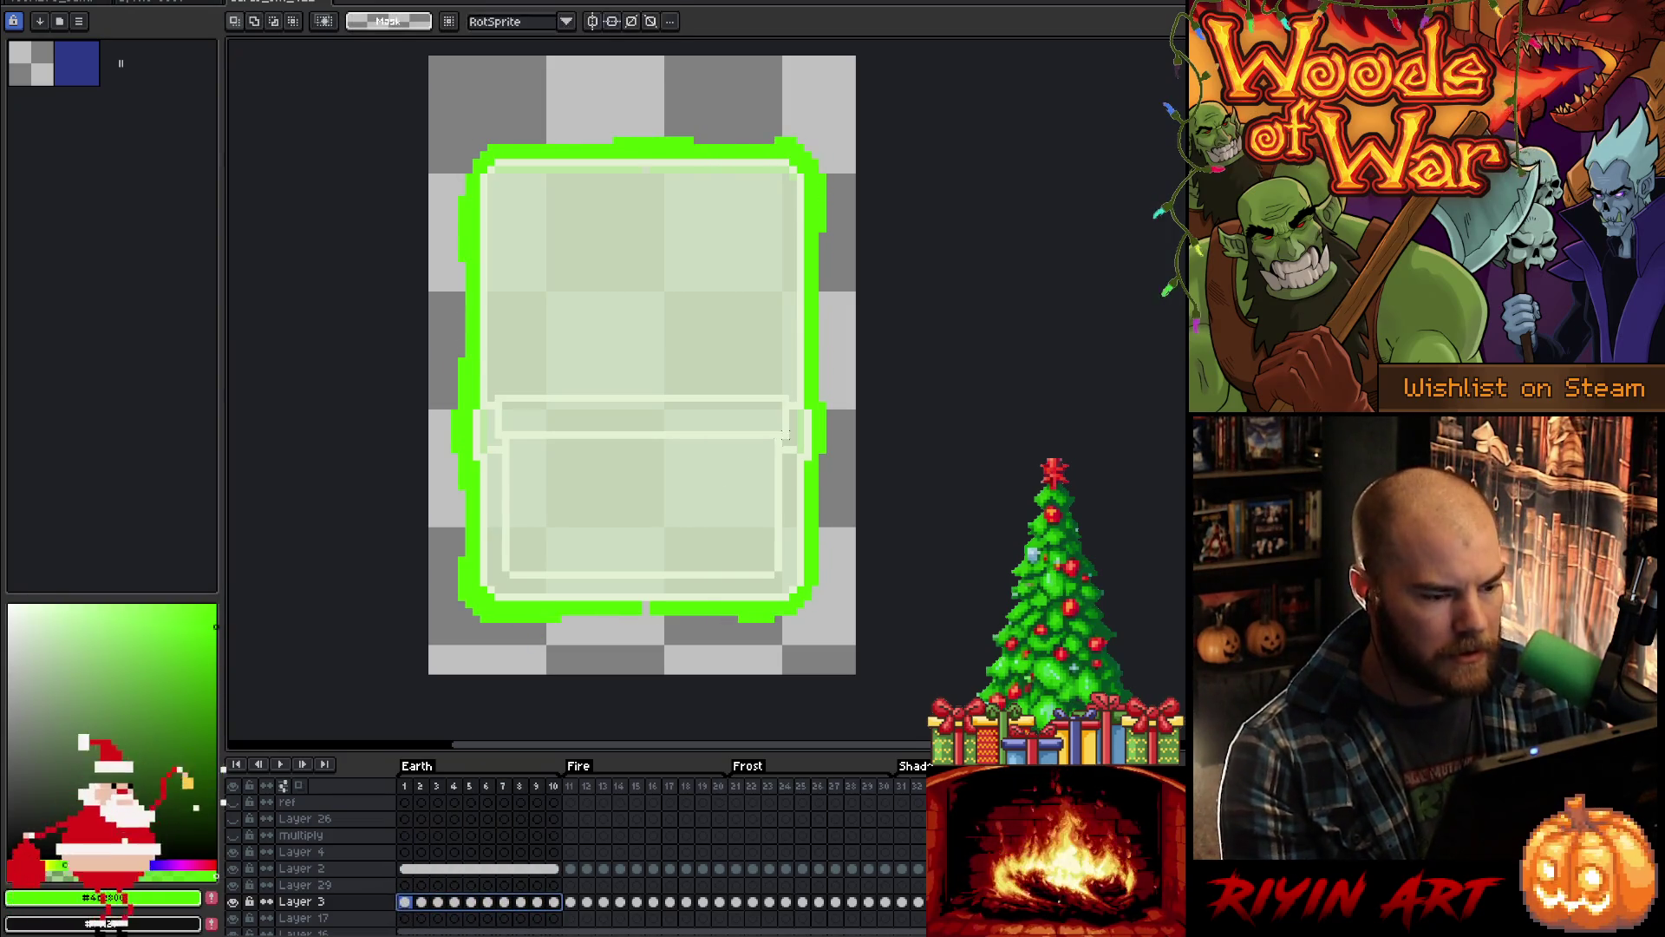
{"action": "mouse_move", "coordinate": [850, 347]}
{"action": "left_mouse_down"}
{"action": "mouse_move", "coordinate": [546, 583]}
{"action": "mouse_move", "coordinate": [425, 634]}
{"action": "left_mouse_up"}
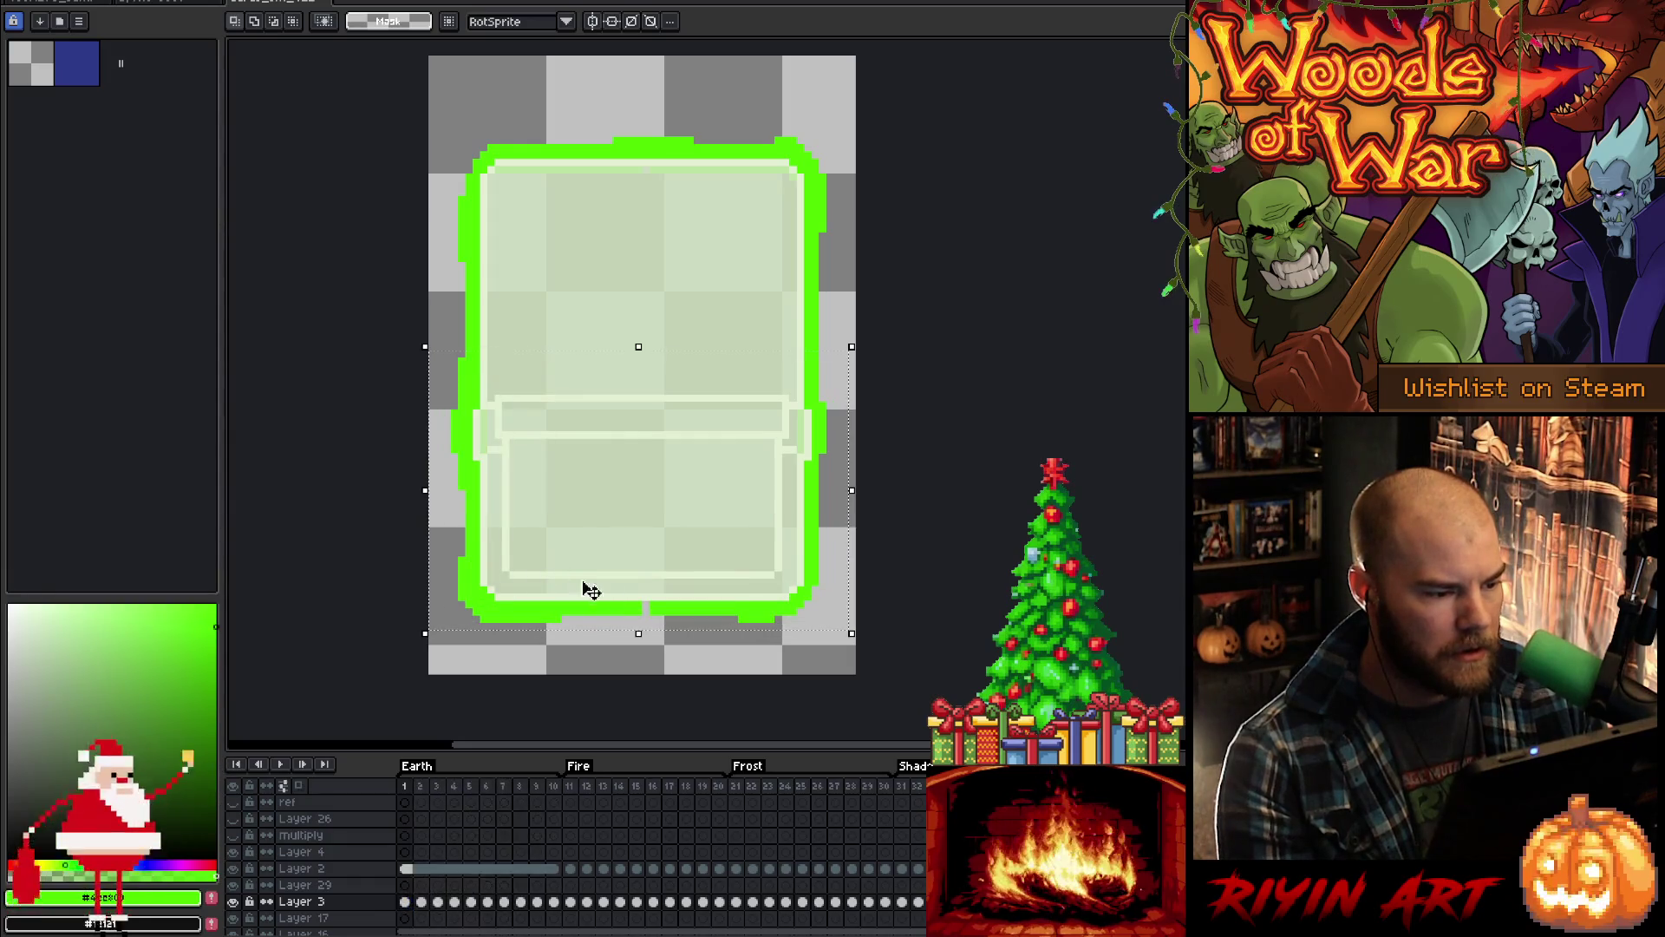
{"action": "left_click", "coordinate": [616, 616]}
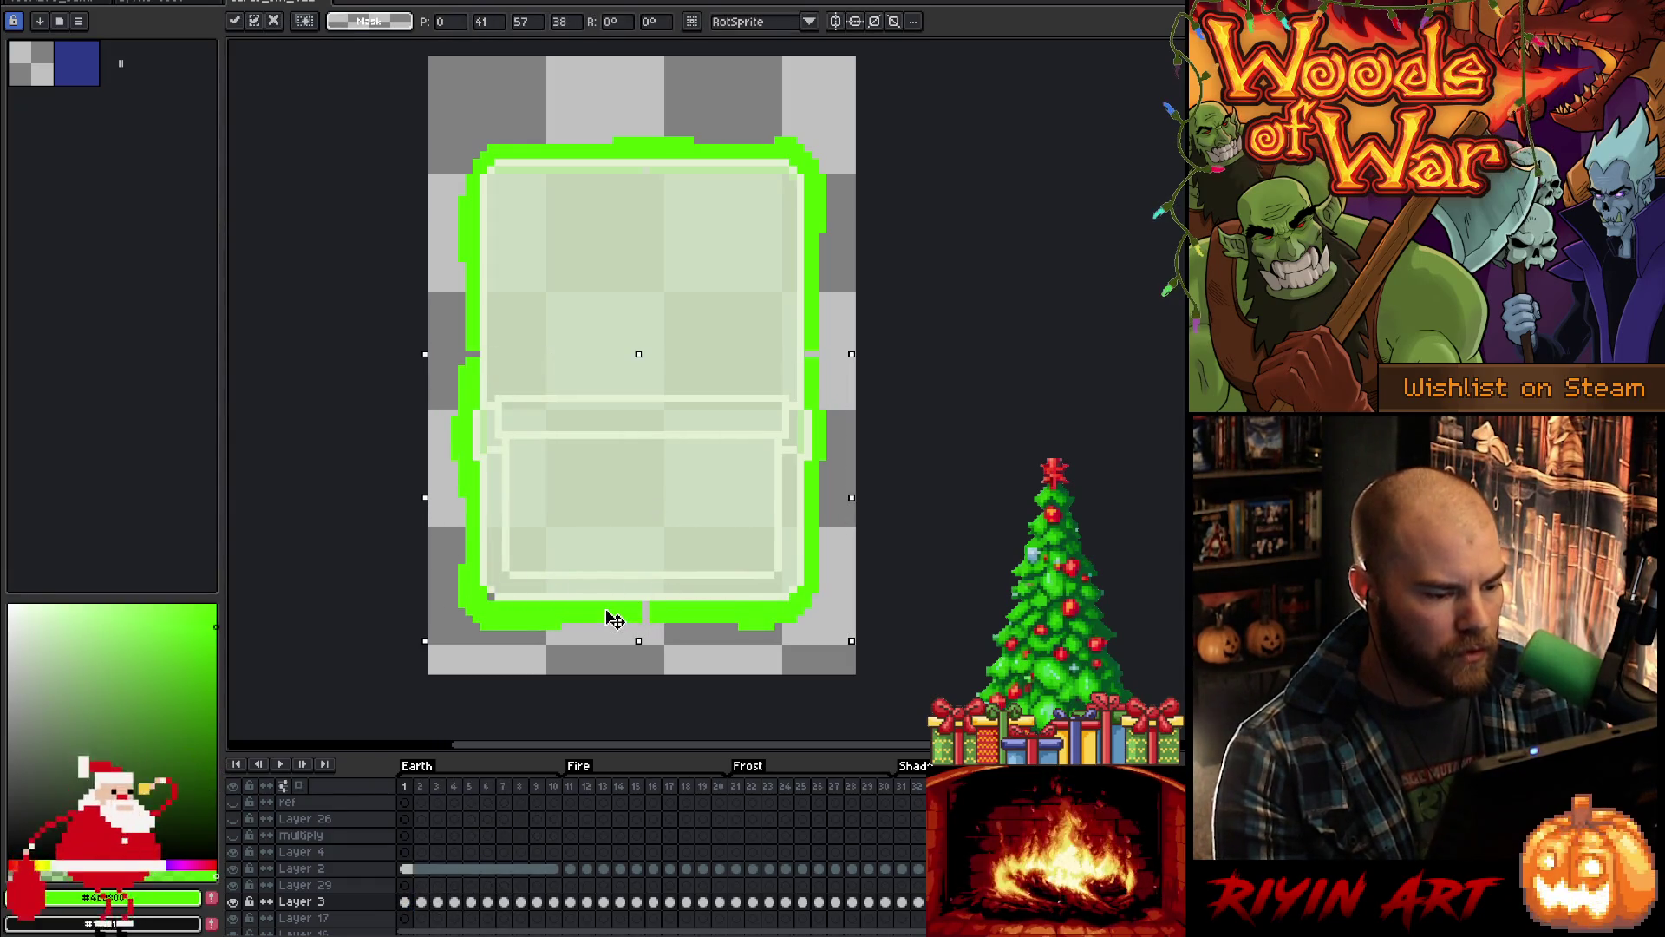
{"action": "left_click_drag", "start_coordinate": [614, 618], "coordinate": [614, 621]}
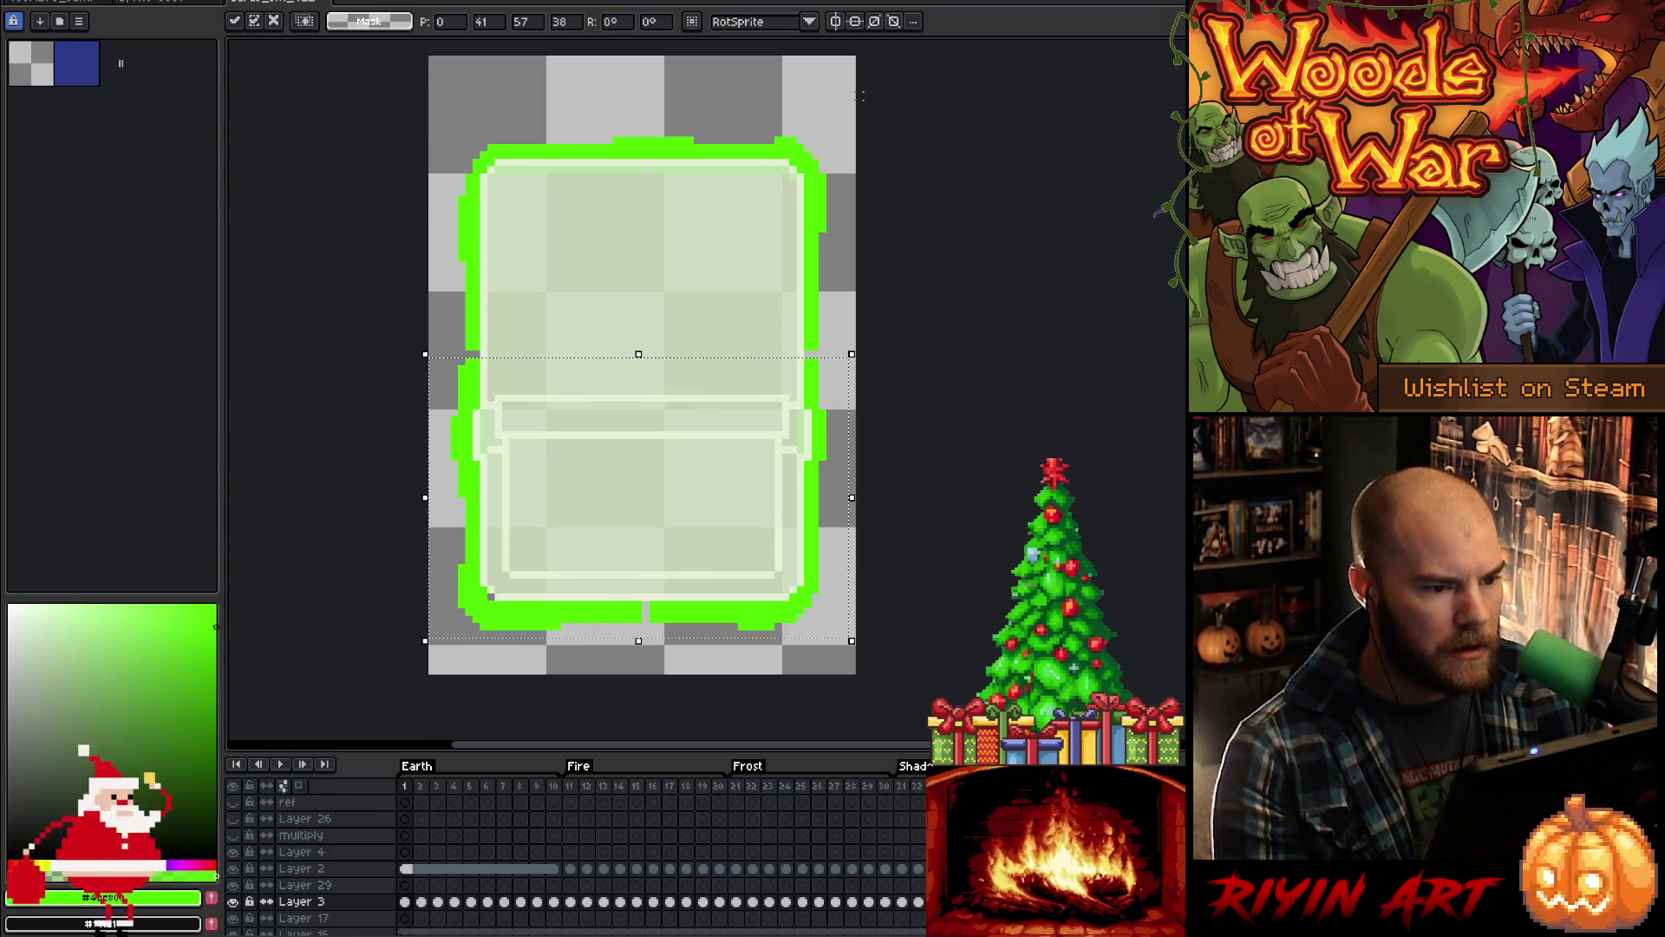
{"action": "mouse_move", "coordinate": [889, 81]}
{"action": "left_mouse_down"}
{"action": "mouse_move", "coordinate": [335, 253]}
{"action": "mouse_move", "coordinate": [337, 355]}
{"action": "left_mouse_up"}
{"action": "left_click", "coordinate": [673, 155]}
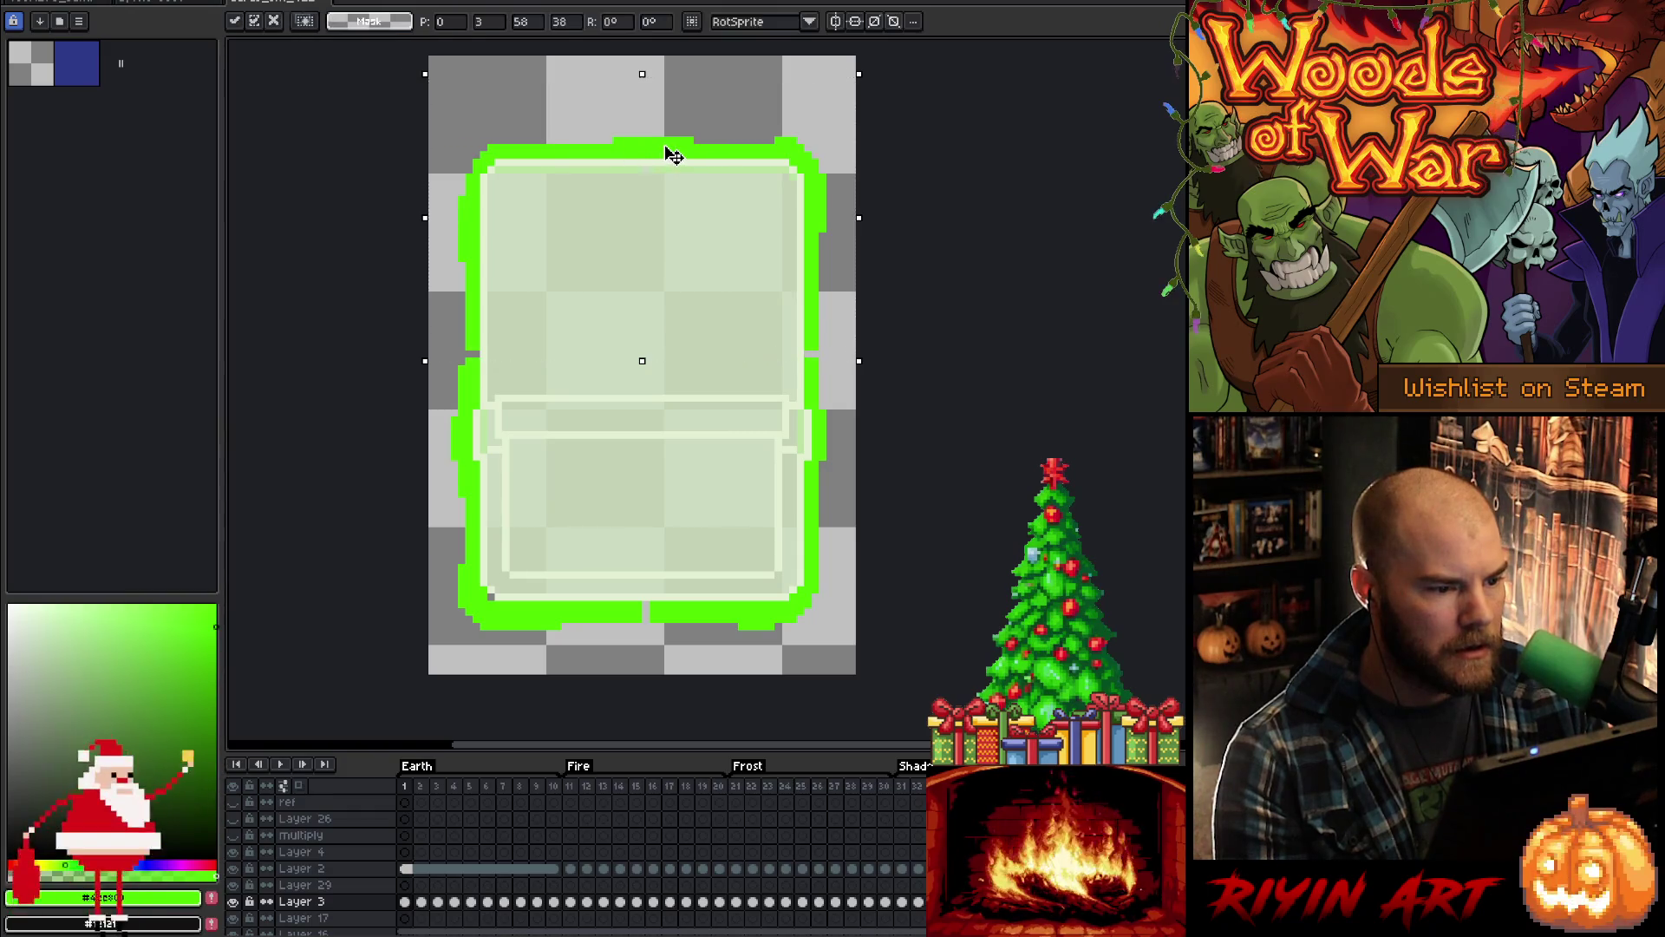
{"action": "left_click_drag", "start_coordinate": [673, 154], "coordinate": [672, 152]}
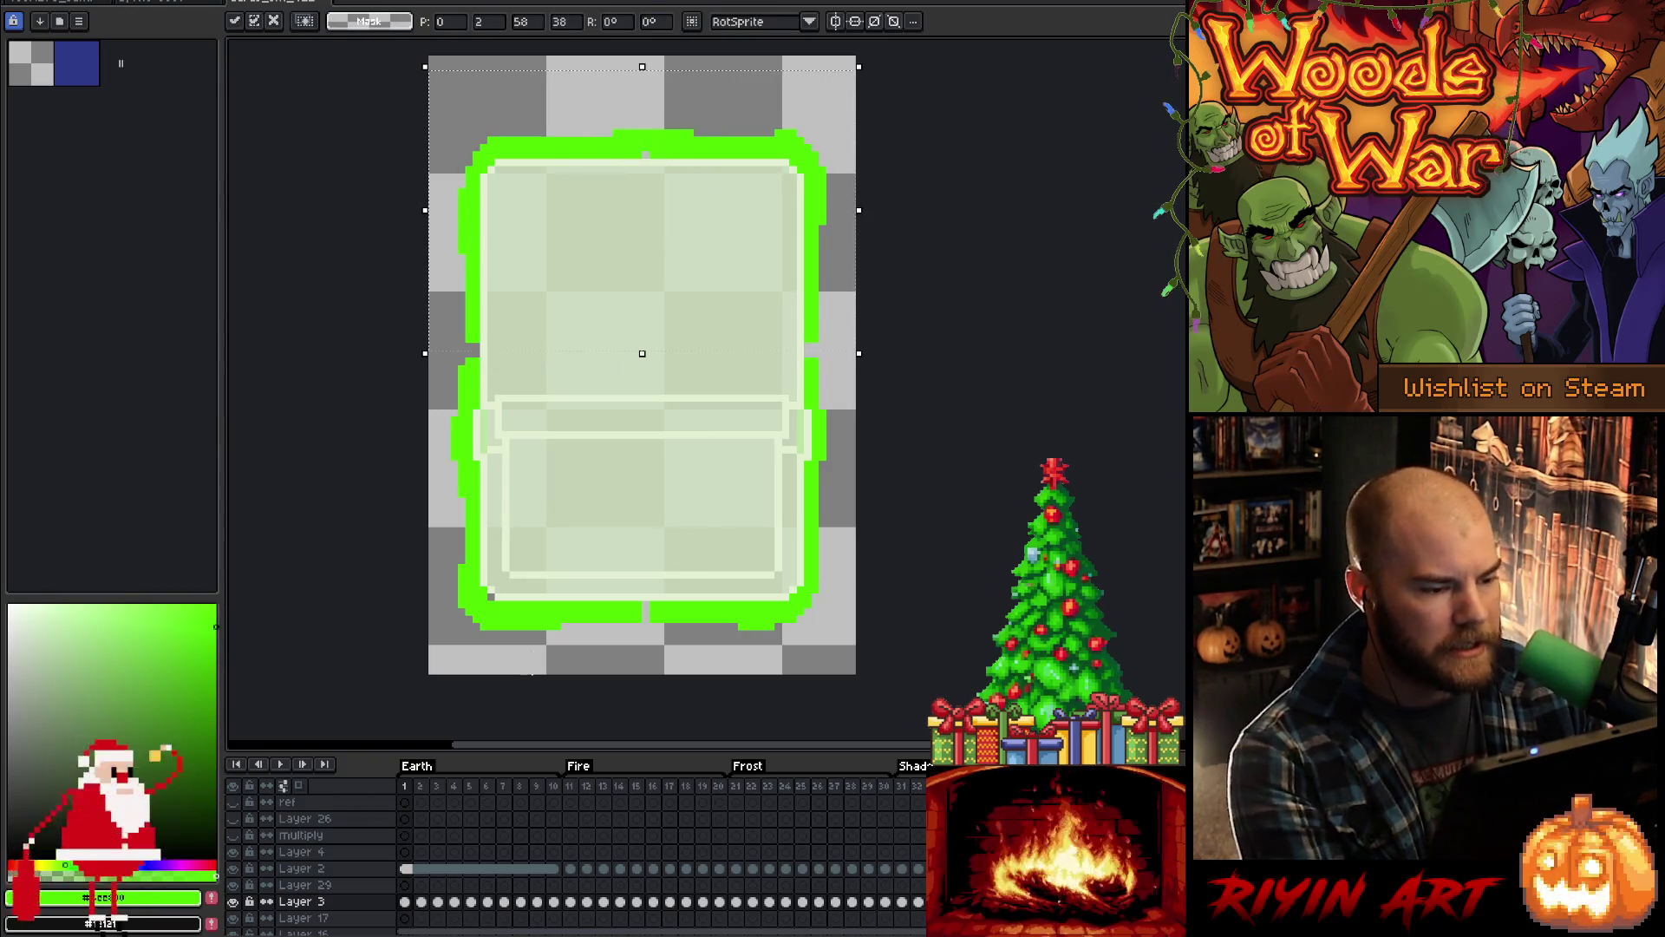
{"action": "key", "text": "Escape"}
Step: Undo back to frame 1, reselect frames 1–10 of Layer 3, and scrub to frame 10
{"action": "left_click", "coordinate": [422, 789]}
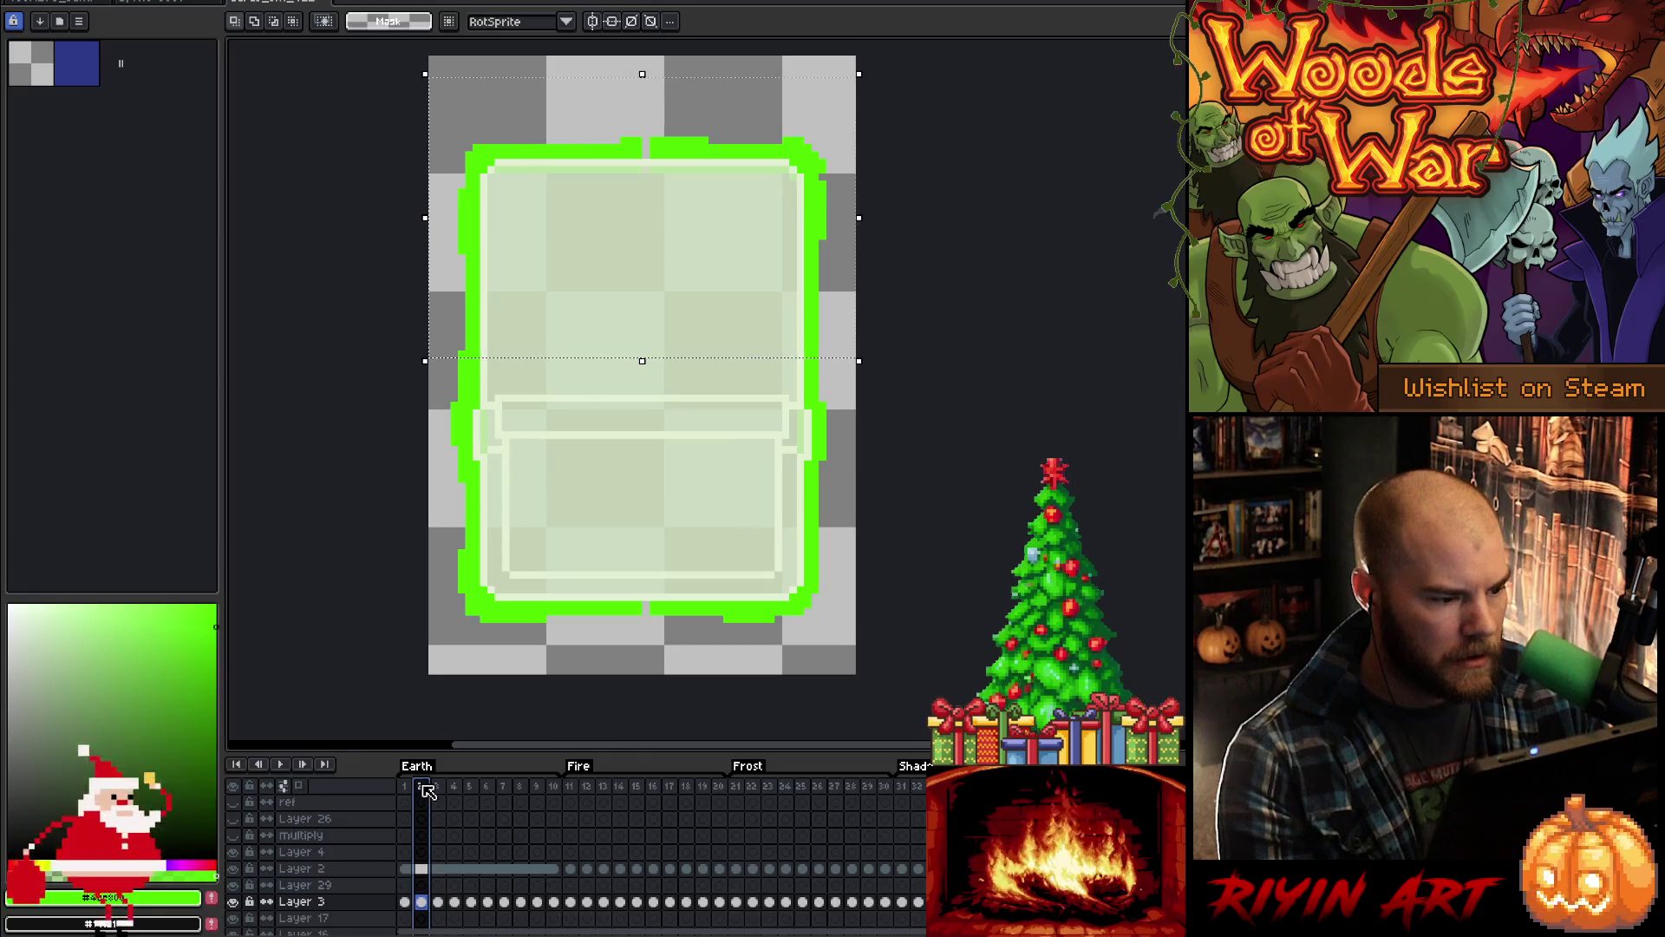
{"action": "key", "text": "ctrl+z"}
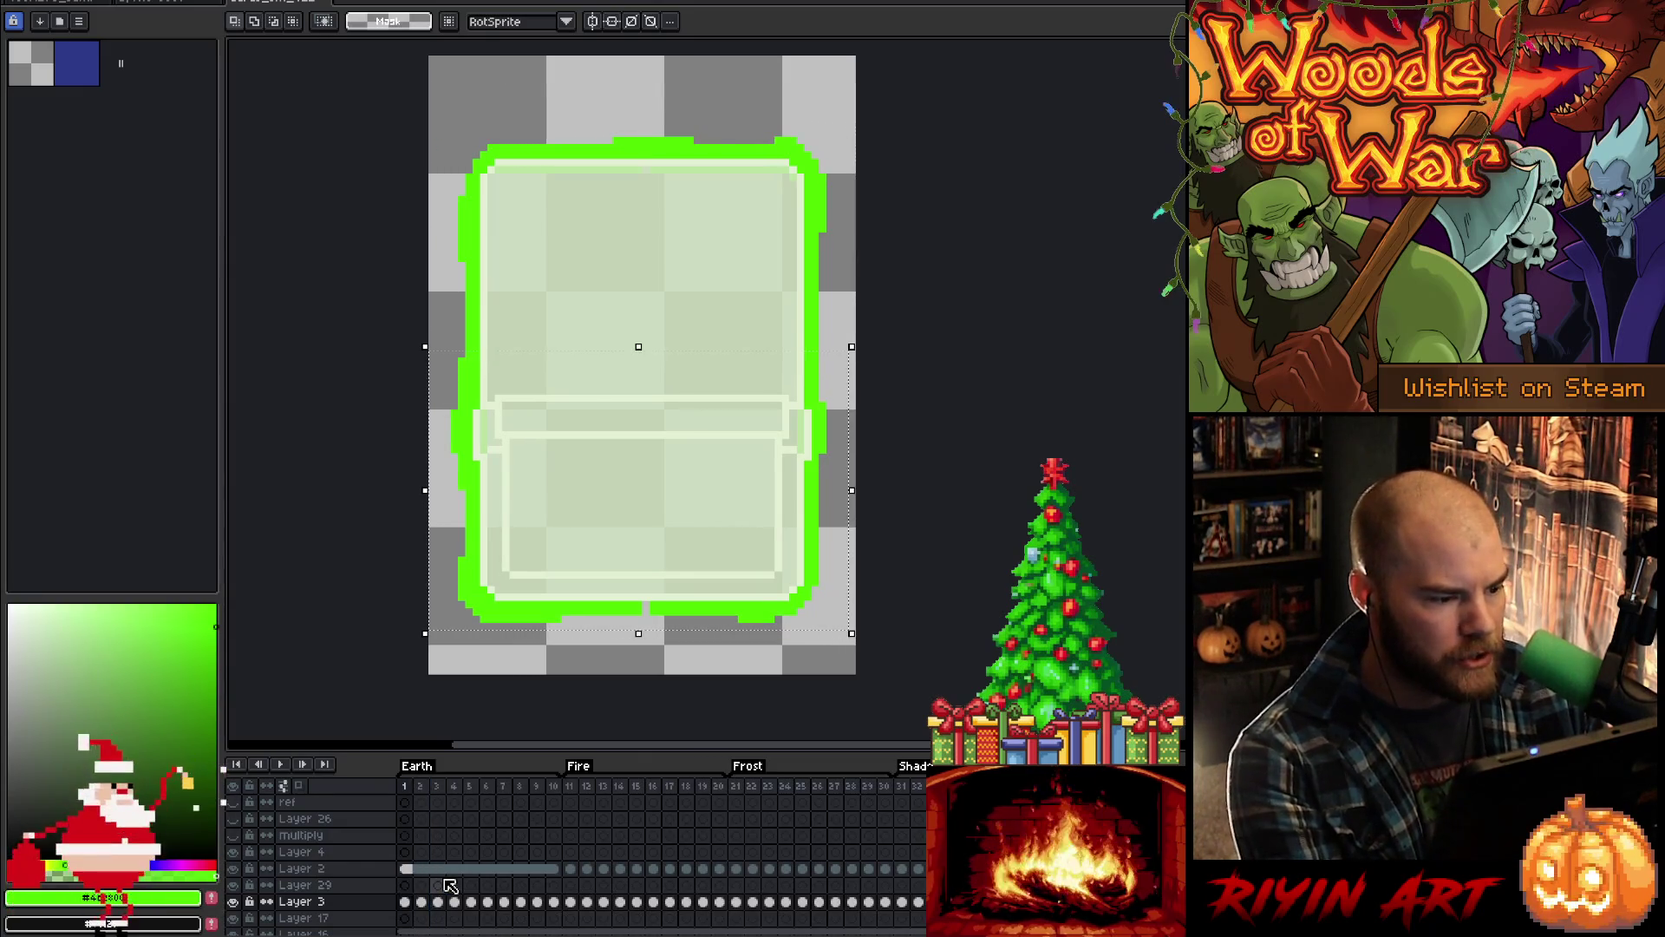
{"action": "left_click_drag", "start_coordinate": [556, 902], "coordinate": [407, 908]}
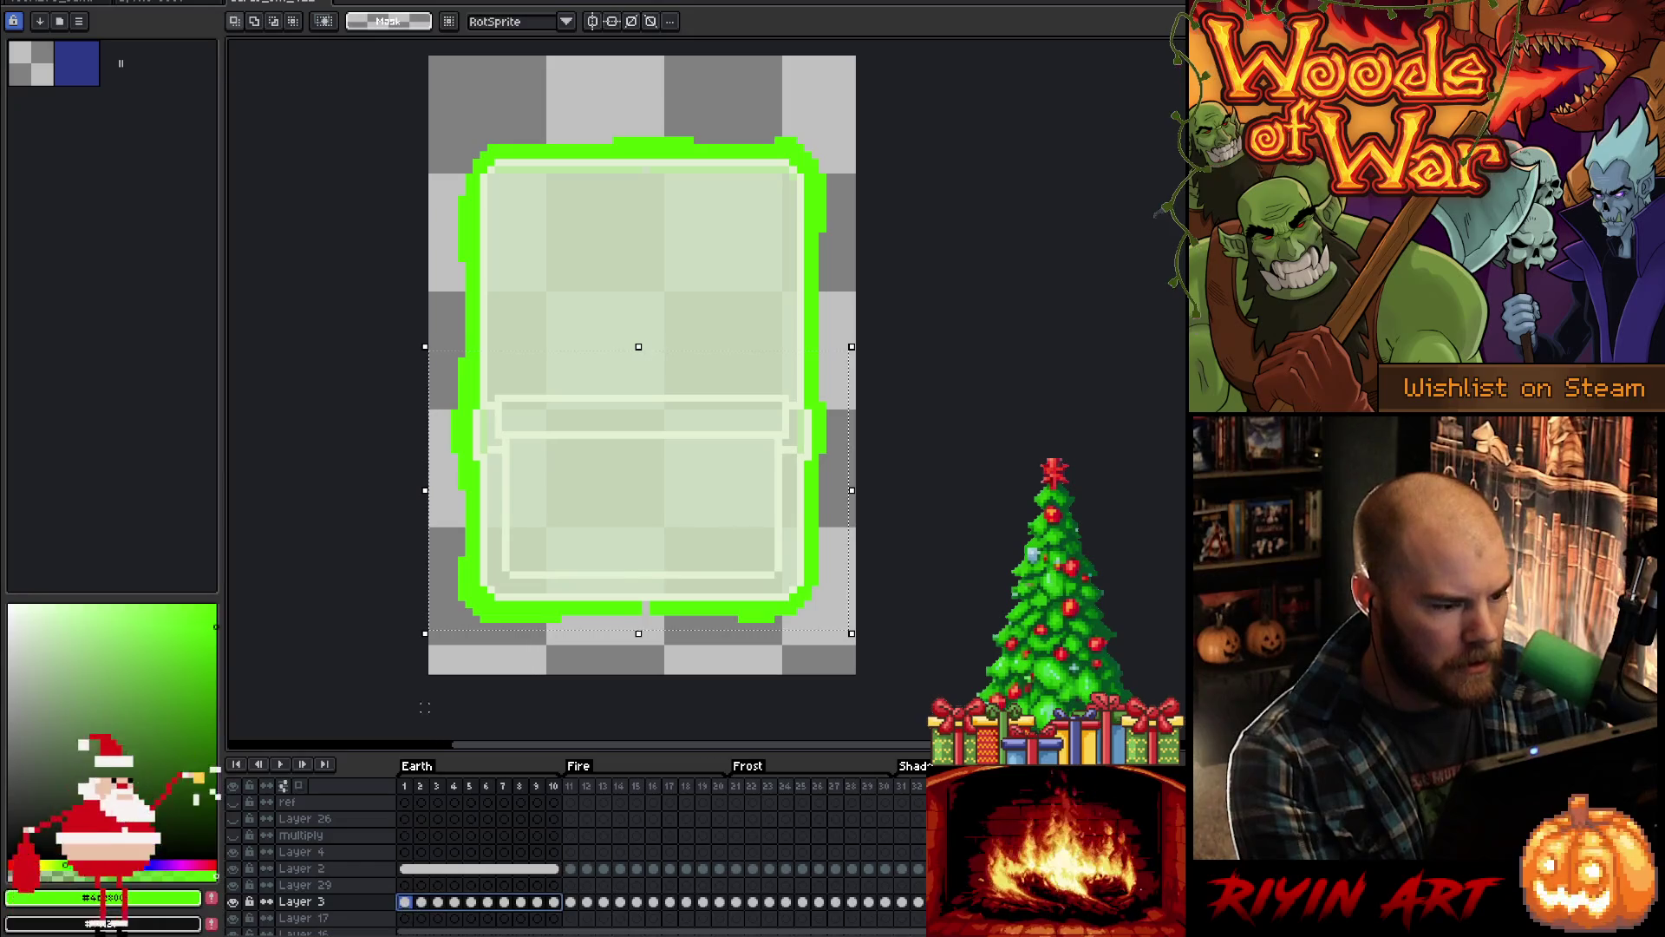
{"action": "left_click", "coordinate": [820, 501]}
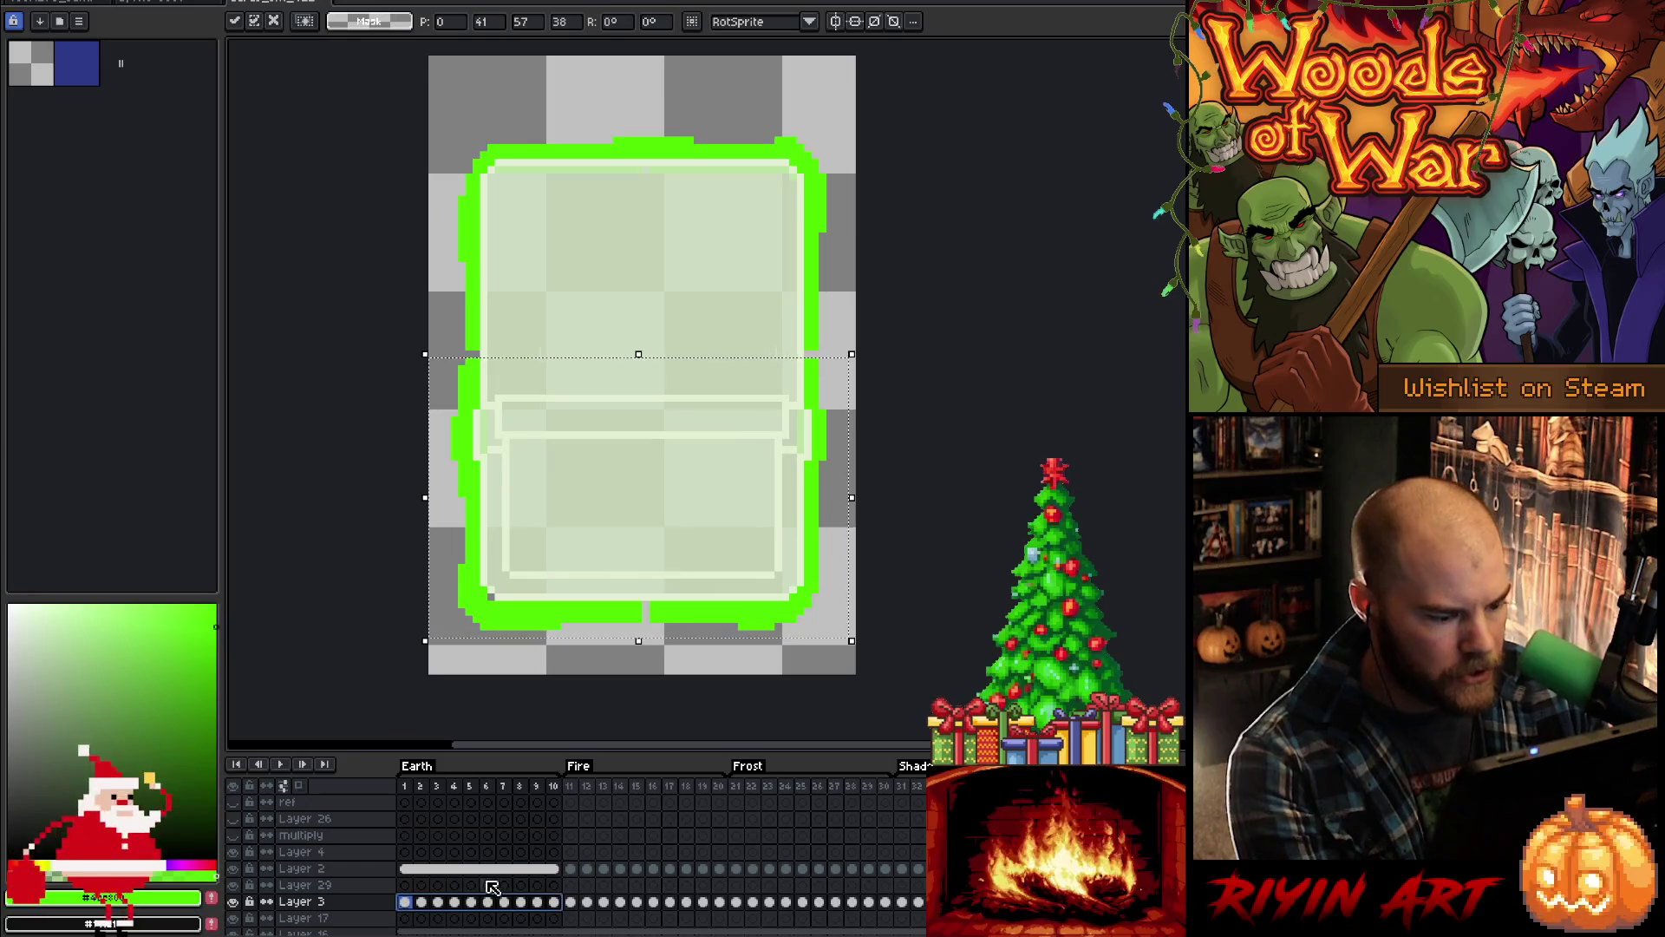
{"action": "mouse_move", "coordinate": [428, 787]}
{"action": "left_mouse_down"}
{"action": "mouse_move", "coordinate": [603, 786]}
{"action": "mouse_move", "coordinate": [423, 896]}
{"action": "left_mouse_up"}
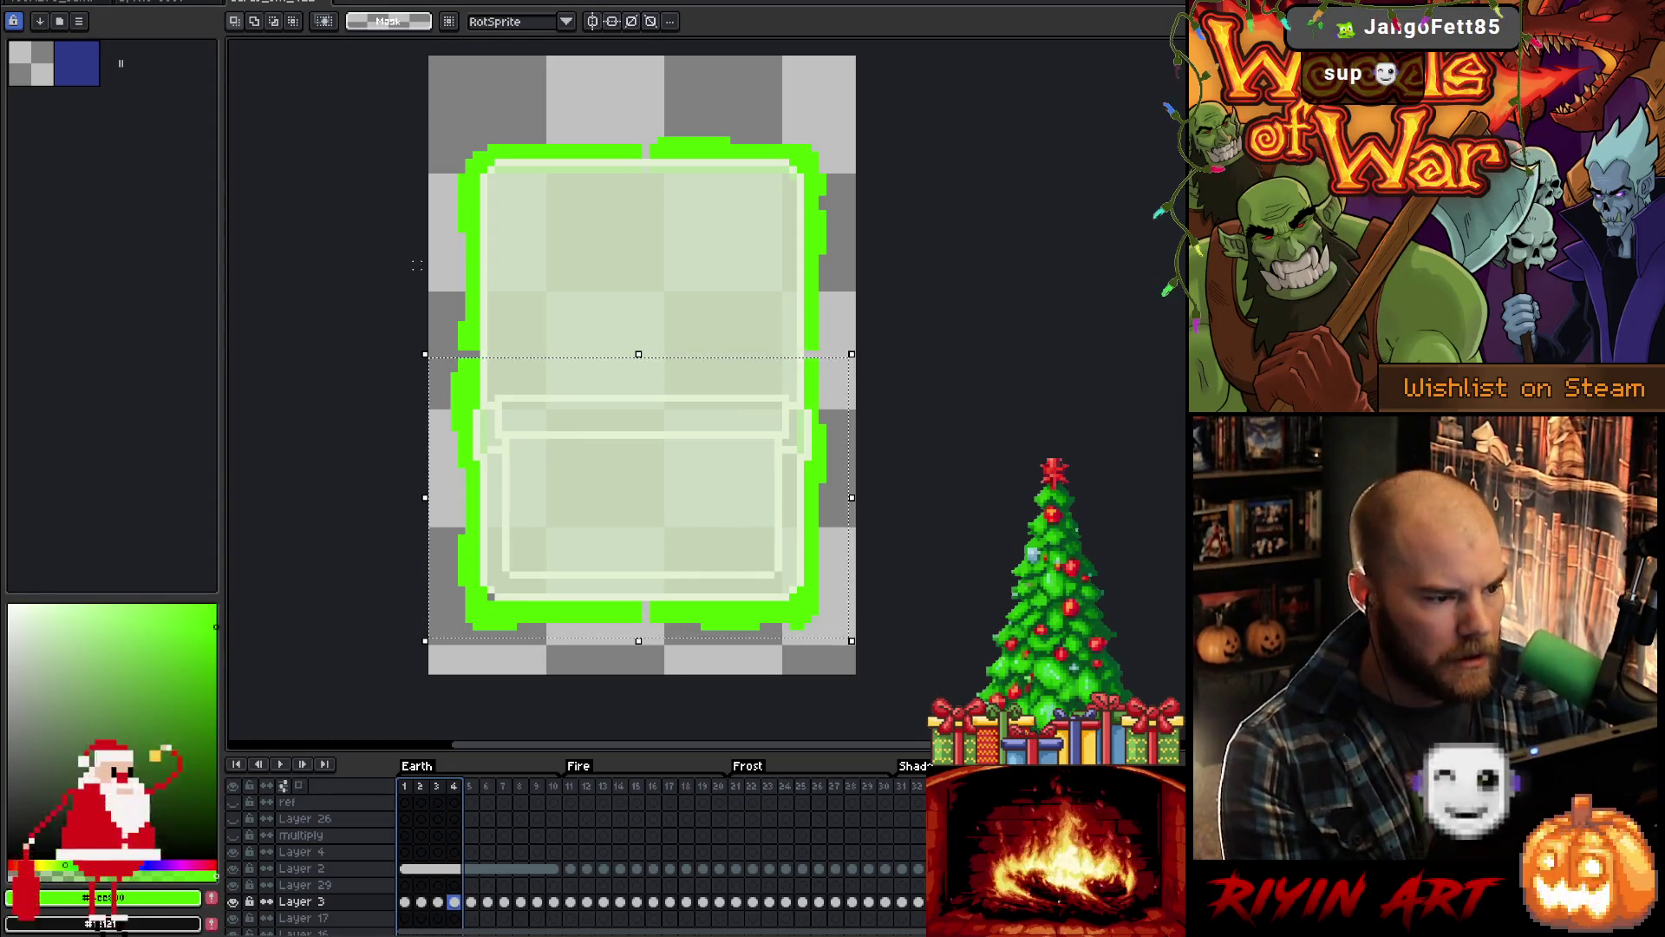
Step: Move the whole green border up one pixel on frames 1–10 and play to check
{"action": "key", "text": "ctrl+a"}
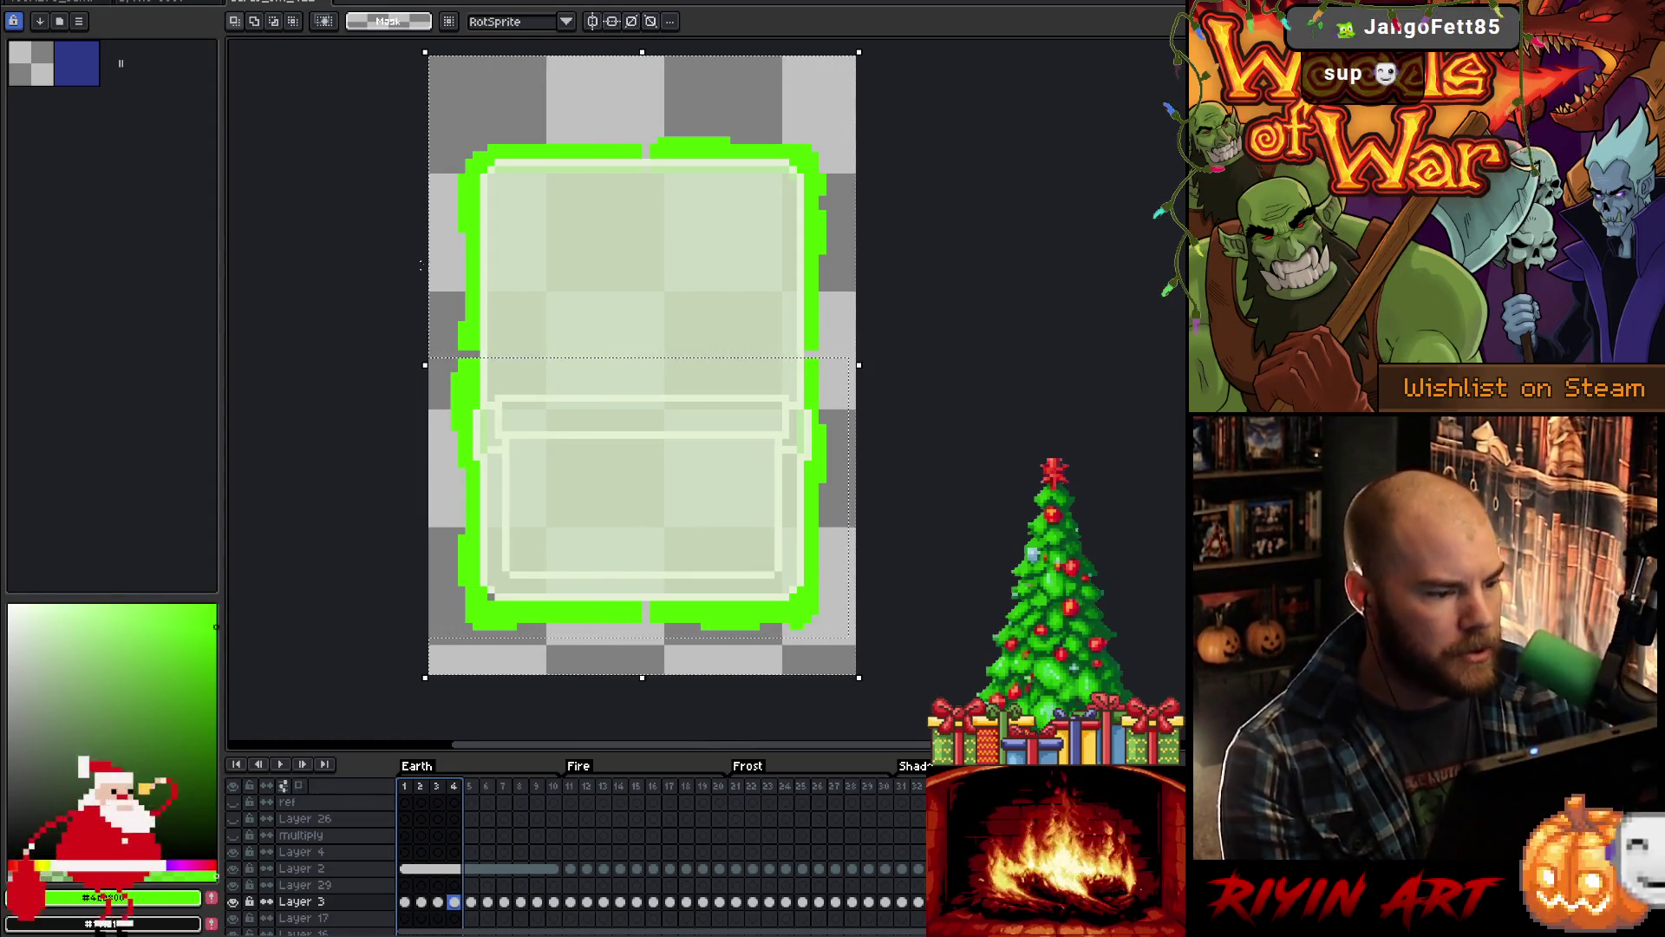
{"action": "left_click_drag", "start_coordinate": [555, 905], "coordinate": [402, 904]}
{"action": "left_click", "coordinate": [555, 152]}
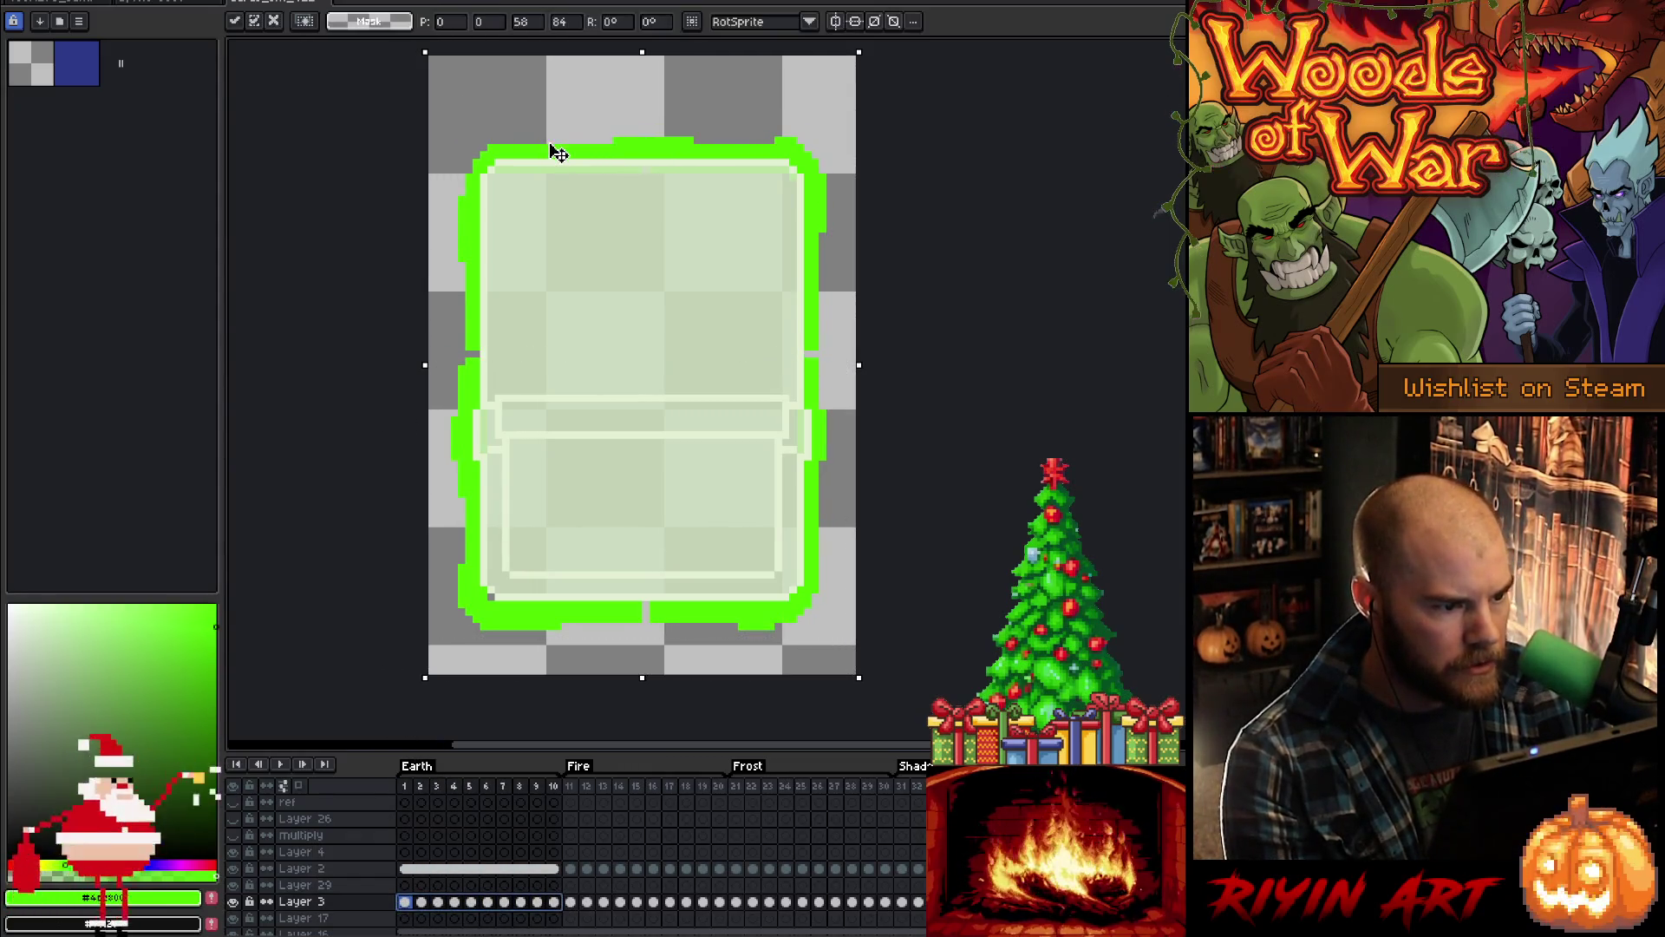
{"action": "left_click_drag", "start_coordinate": [555, 149], "coordinate": [555, 143]}
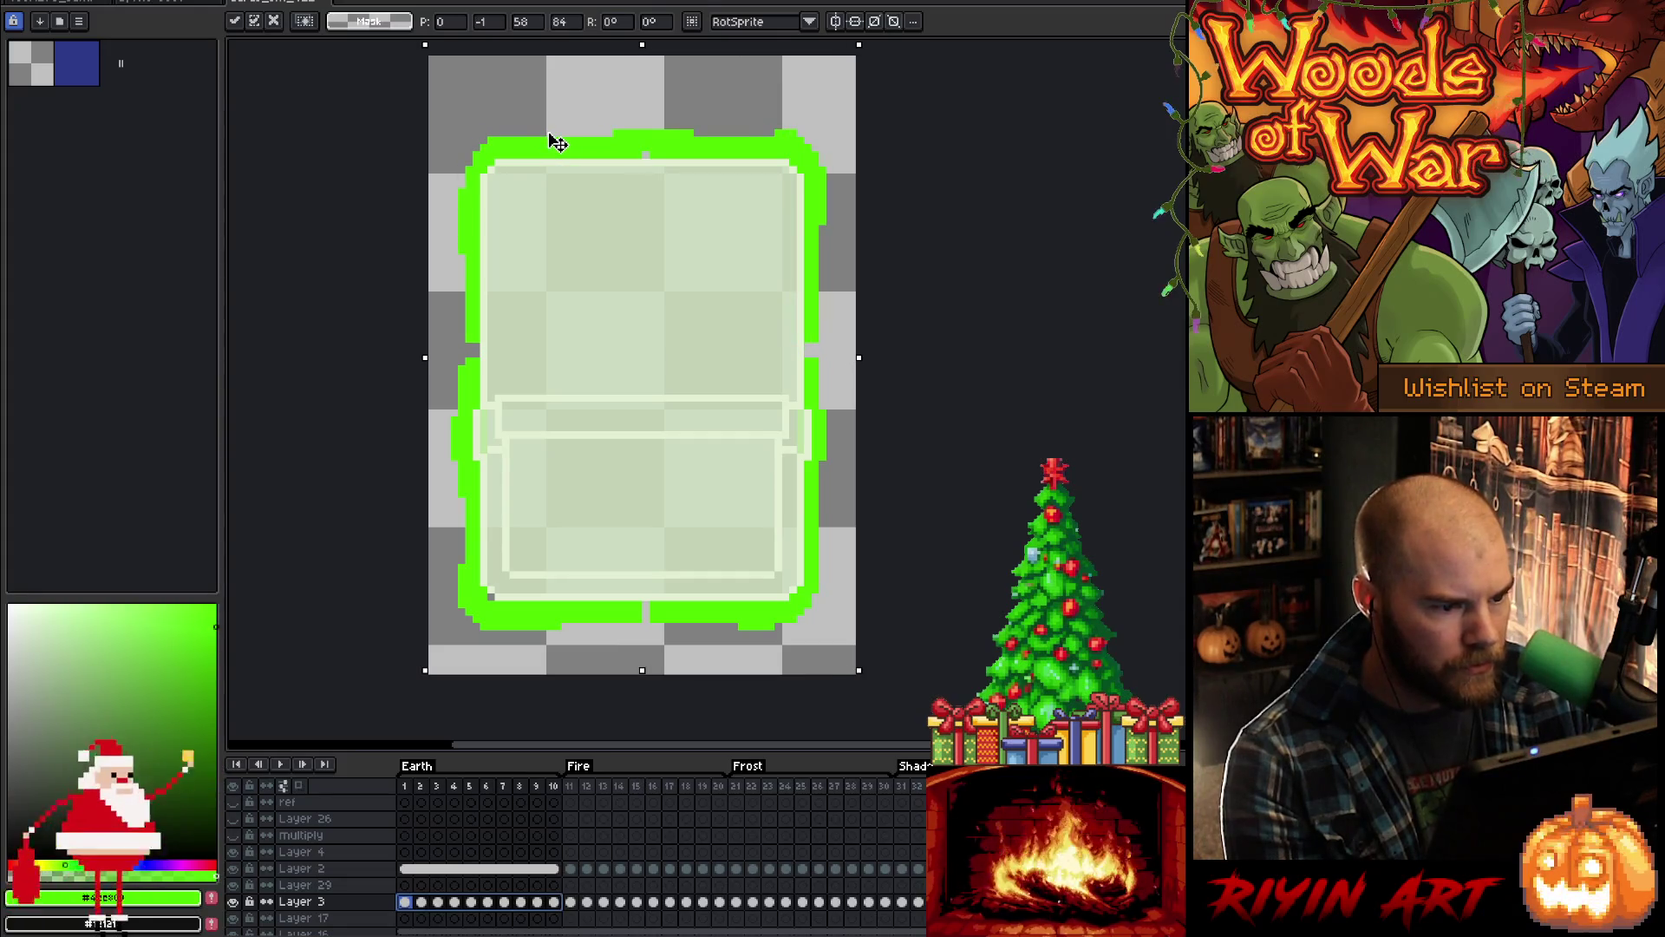
{"action": "key", "text": "Return"}
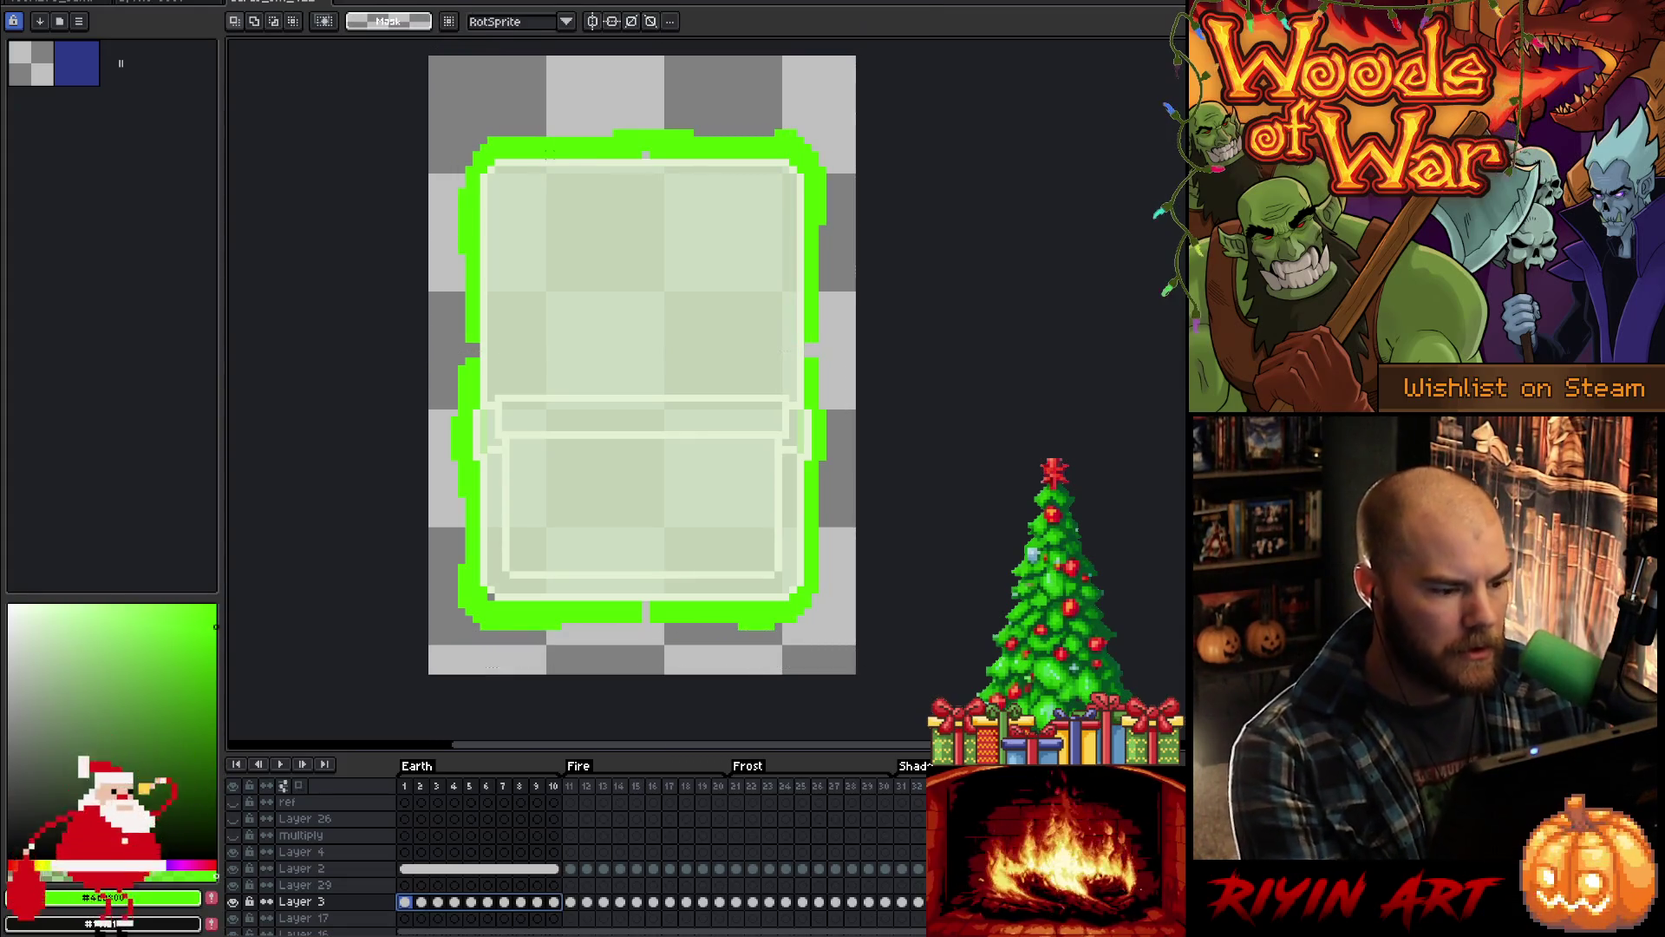
{"action": "key", "text": "Return"}
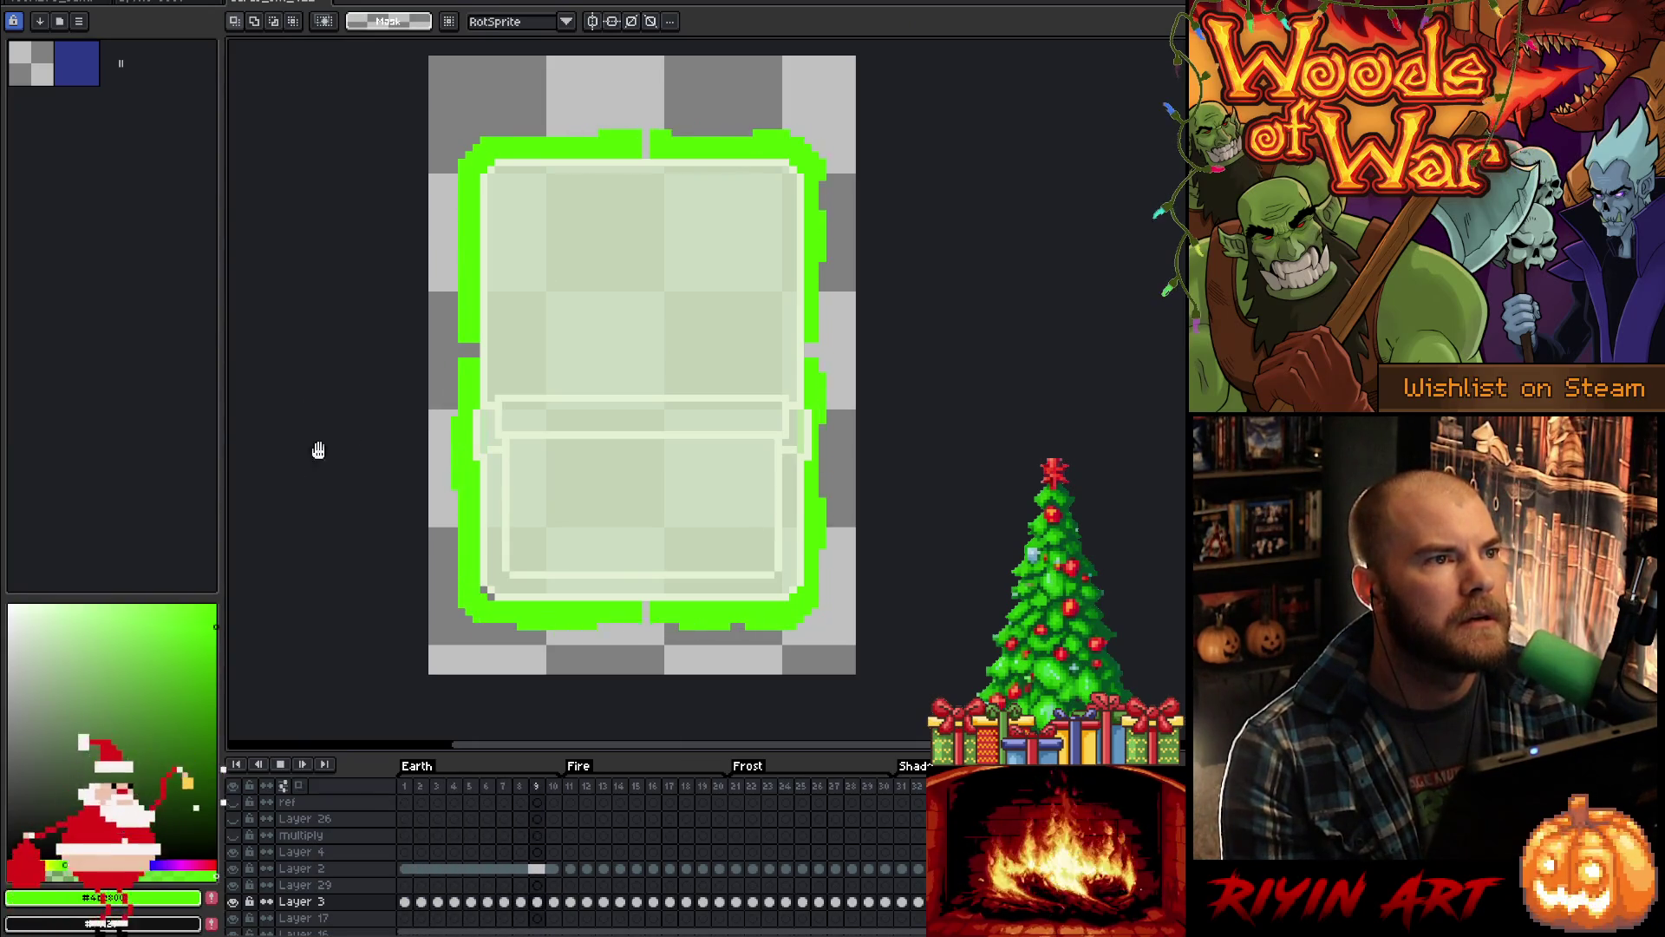
{"action": "key", "text": "Return"}
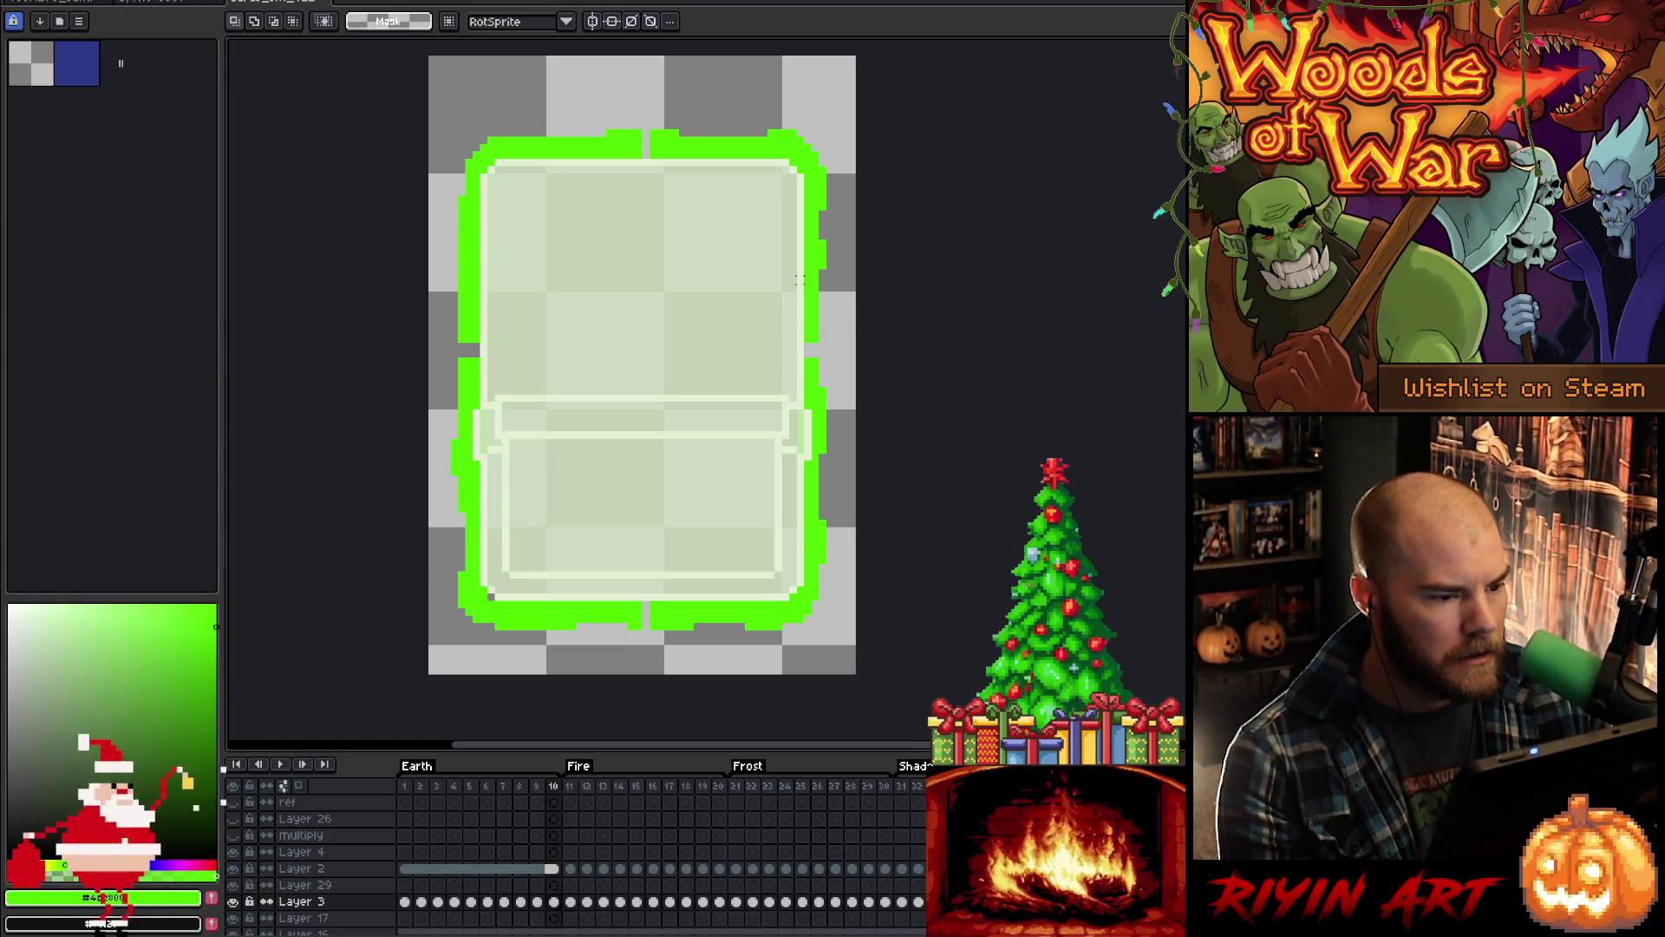
Step: Shift the border's right half one pixel right on frames 1–10, then adjust the left half
{"action": "mouse_move", "coordinate": [933, 59]}
{"action": "left_mouse_down"}
{"action": "mouse_move", "coordinate": [758, 582]}
{"action": "mouse_move", "coordinate": [669, 681]}
{"action": "mouse_move", "coordinate": [642, 681]}
{"action": "left_mouse_up"}
{"action": "left_click_drag", "start_coordinate": [556, 907], "coordinate": [375, 913]}
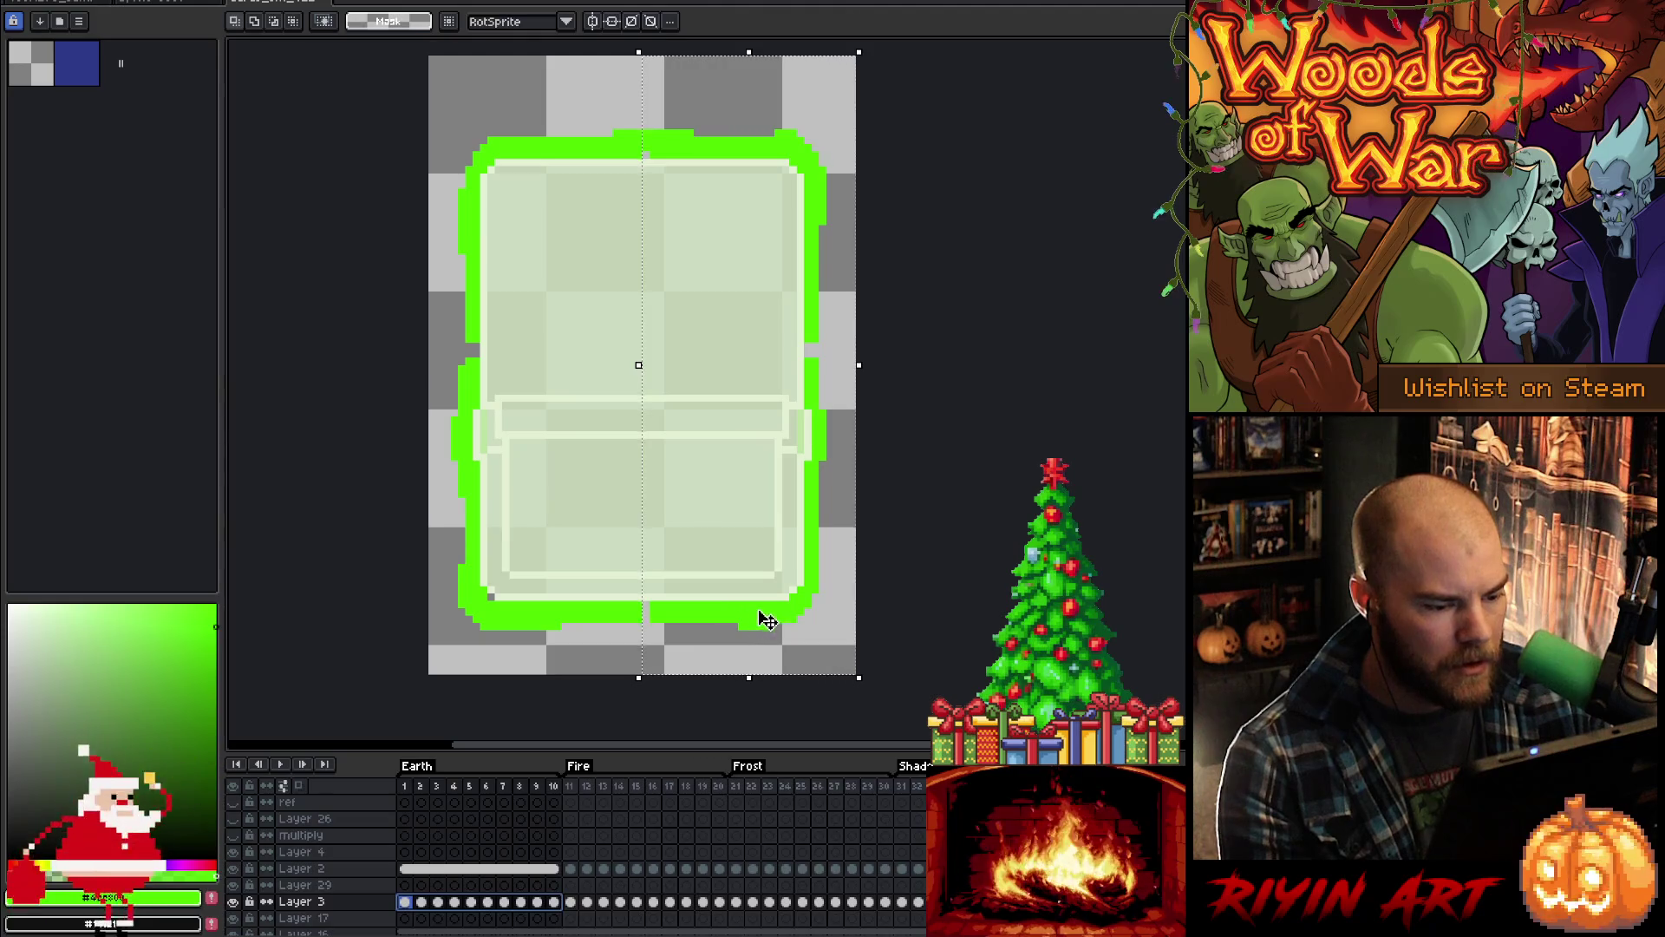
{"action": "key", "text": "Right"}
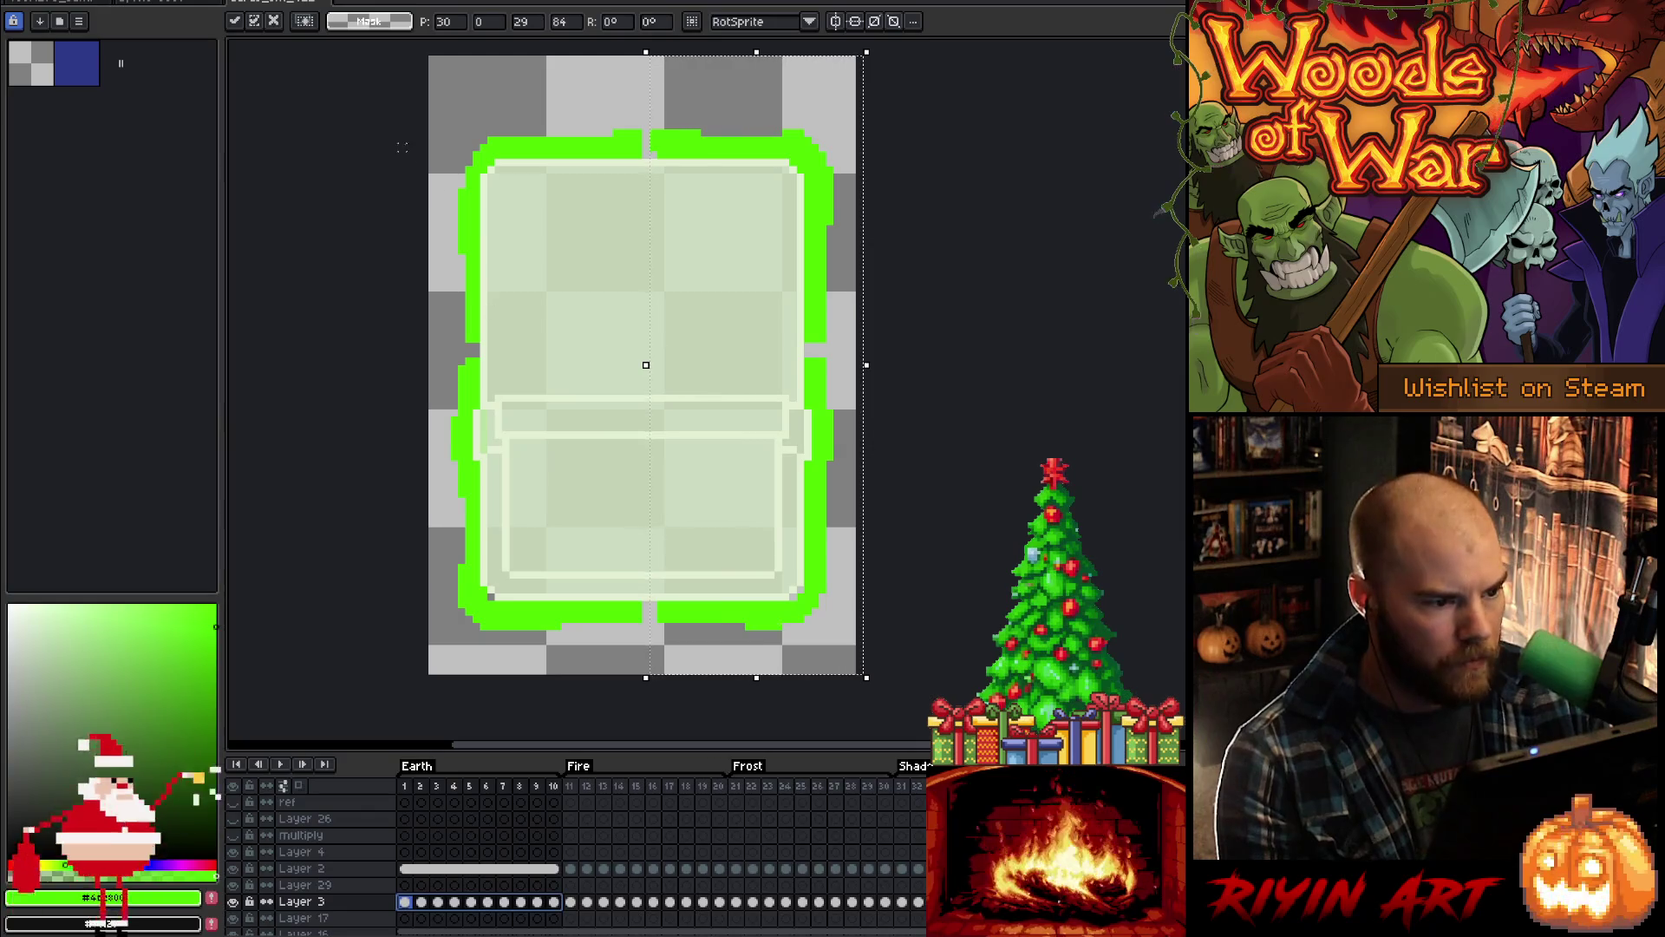
{"action": "mouse_move", "coordinate": [351, 81]}
{"action": "left_mouse_down"}
{"action": "mouse_move", "coordinate": [653, 685]}
{"action": "mouse_move", "coordinate": [646, 713]}
{"action": "left_mouse_up"}
{"action": "left_click_drag", "start_coordinate": [562, 900], "coordinate": [312, 920]}
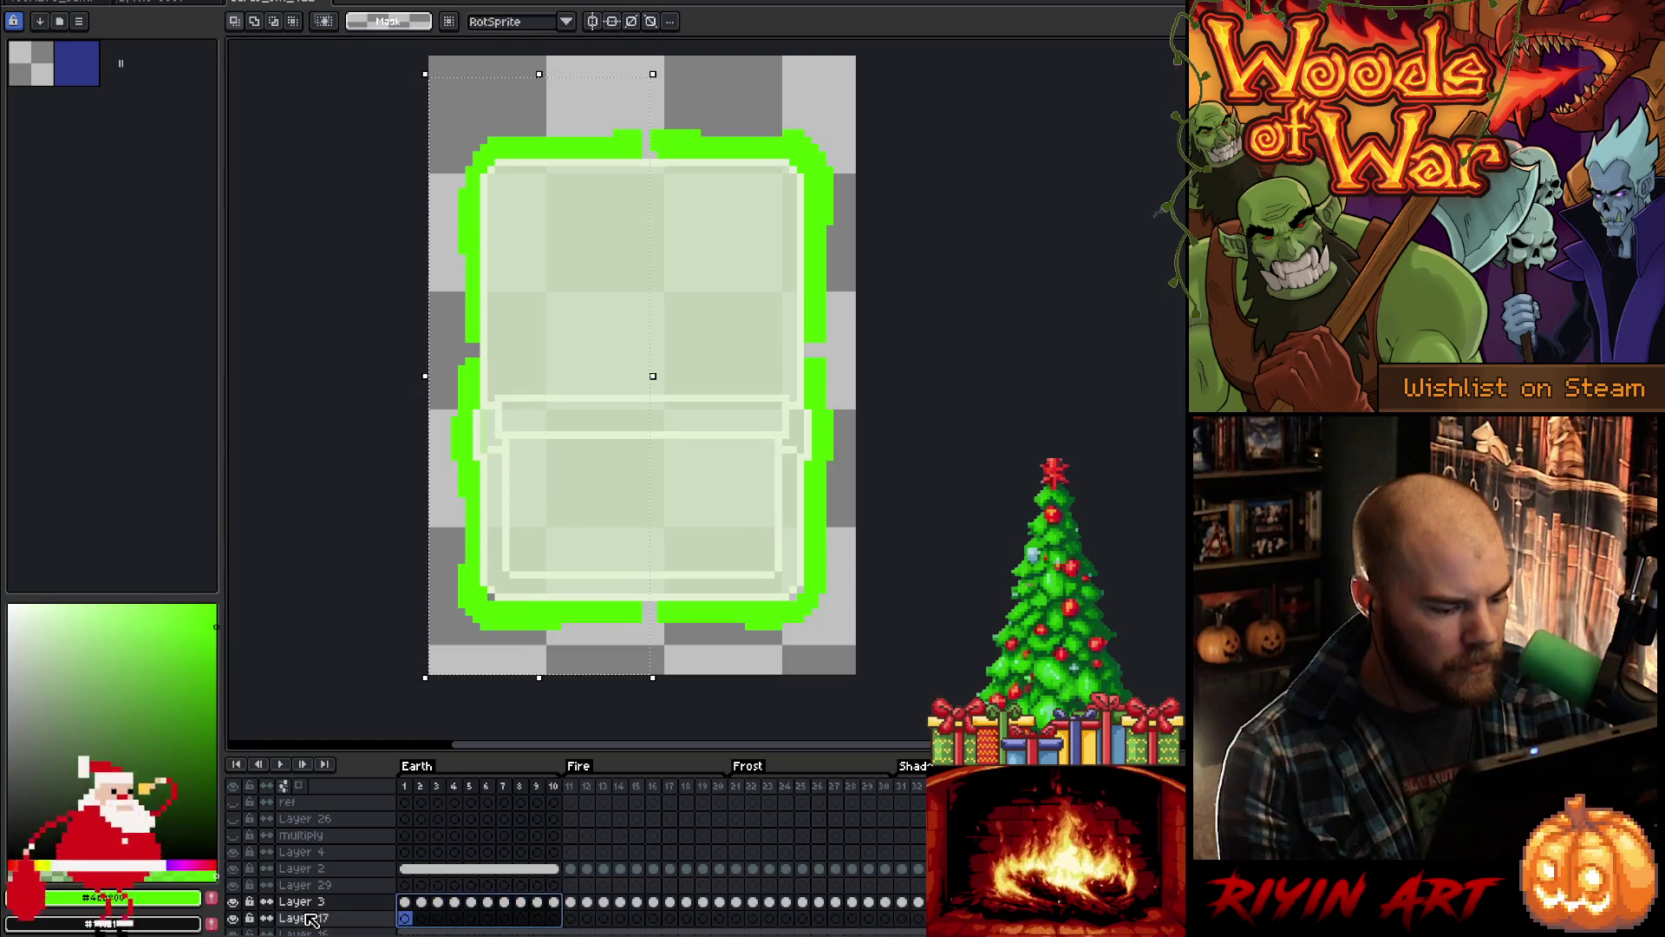
{"action": "left_click_drag", "start_coordinate": [553, 904], "coordinate": [391, 905]}
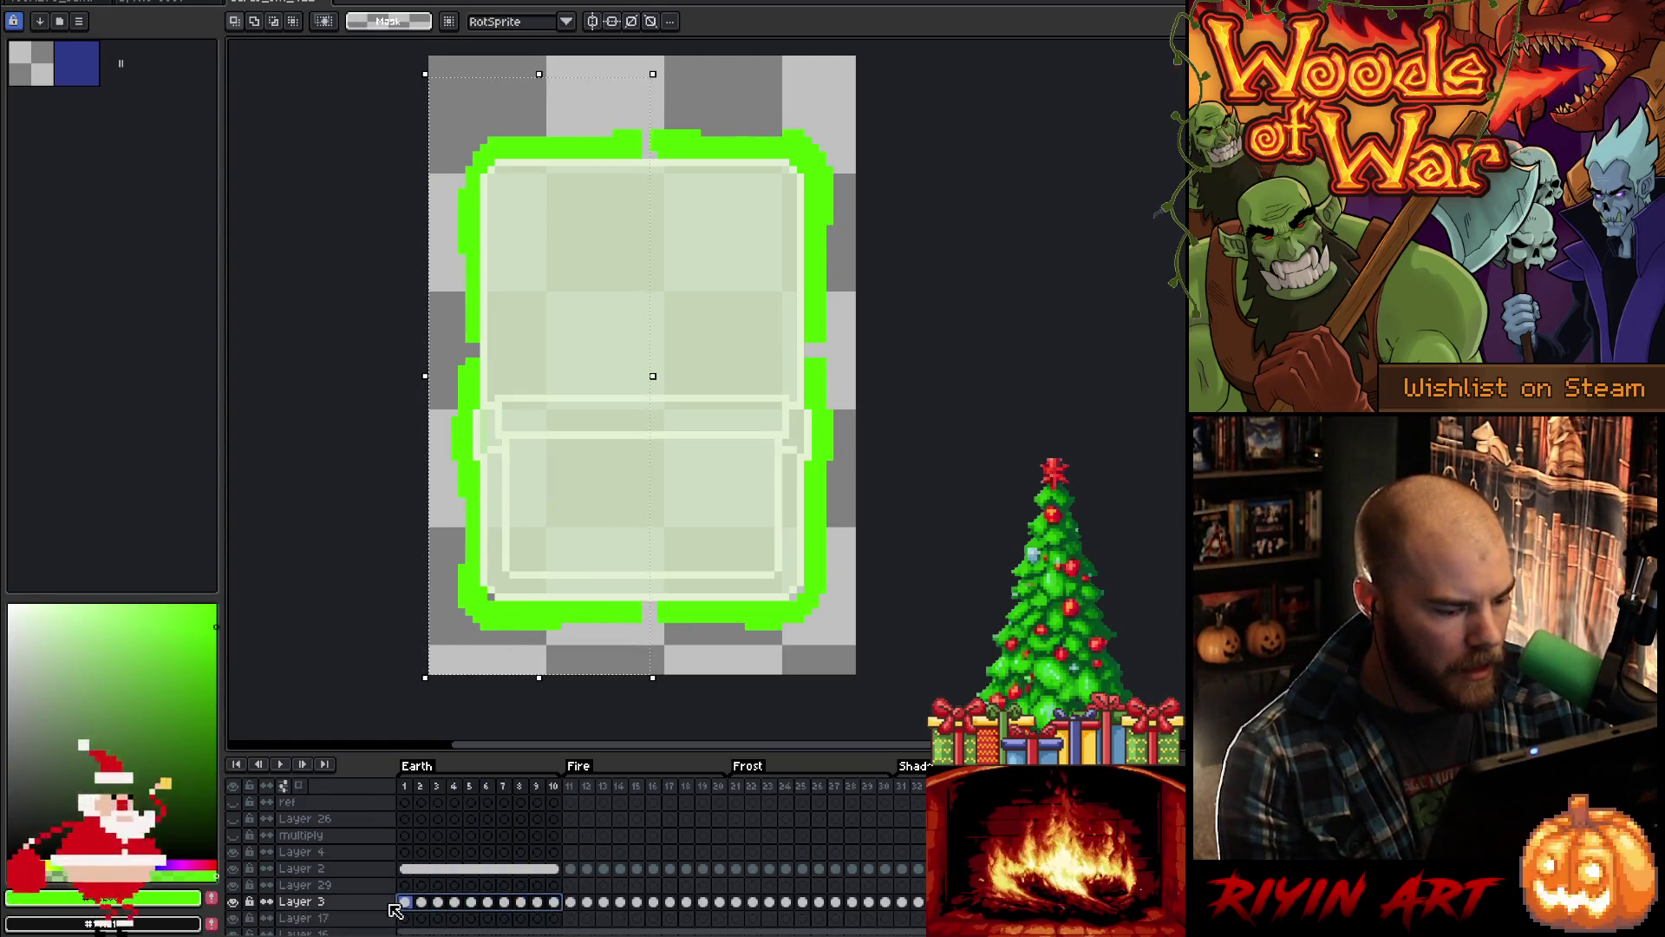
{"action": "left_click", "coordinate": [607, 620]}
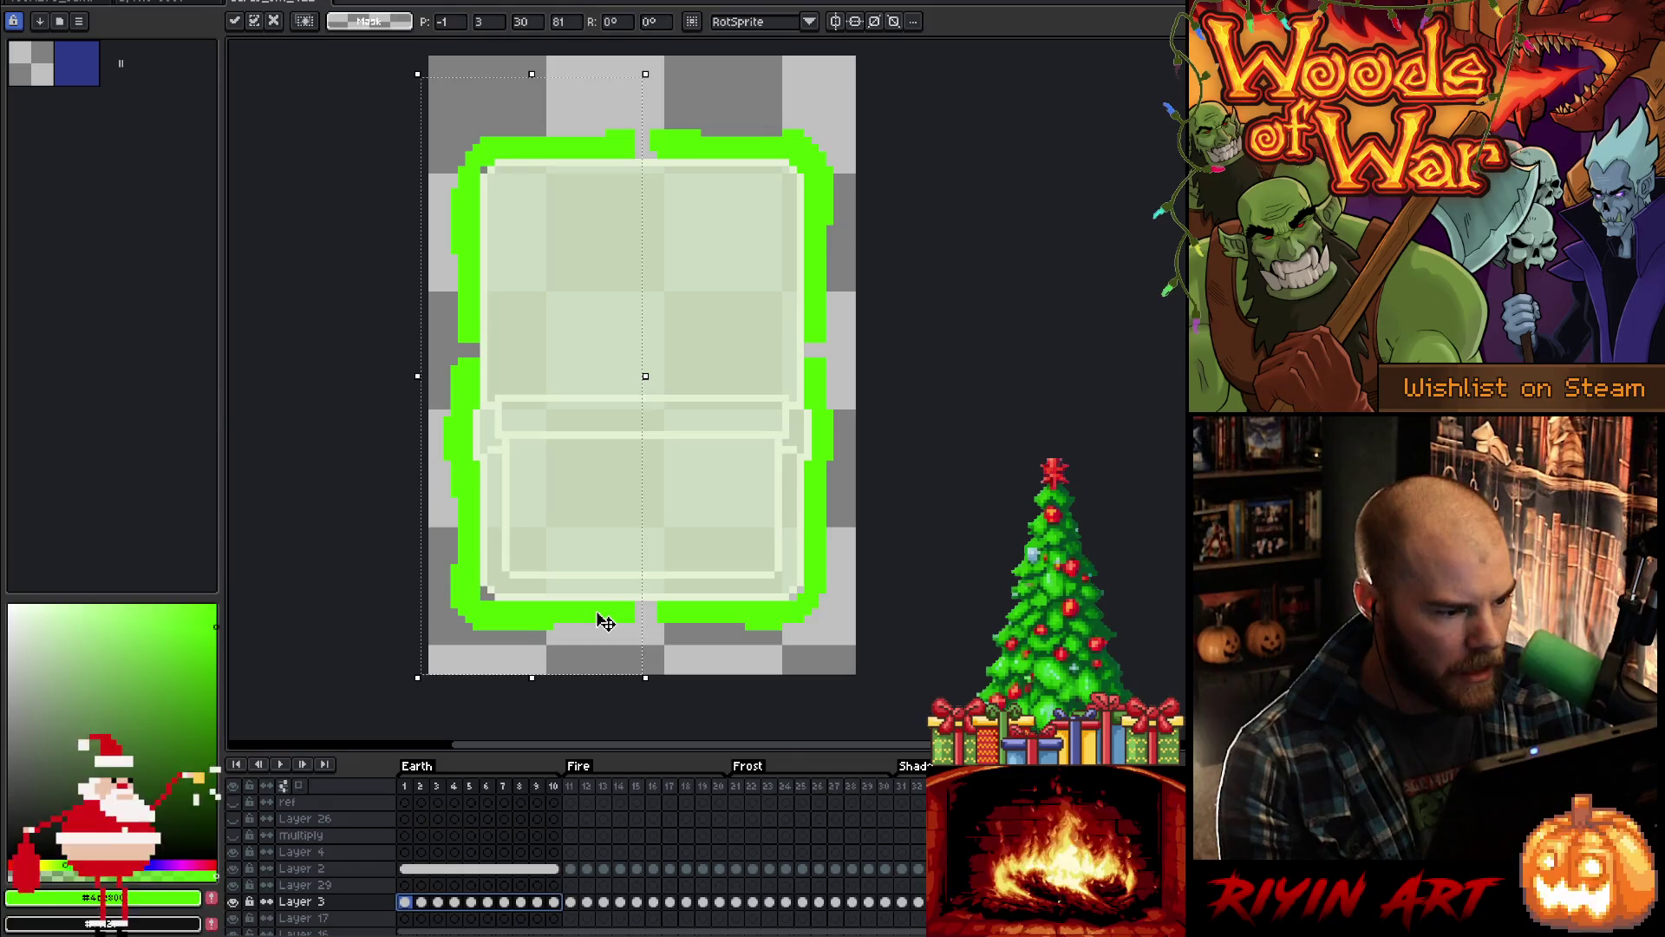
{"action": "key", "text": "Return"}
{"action": "key", "text": "Return"}
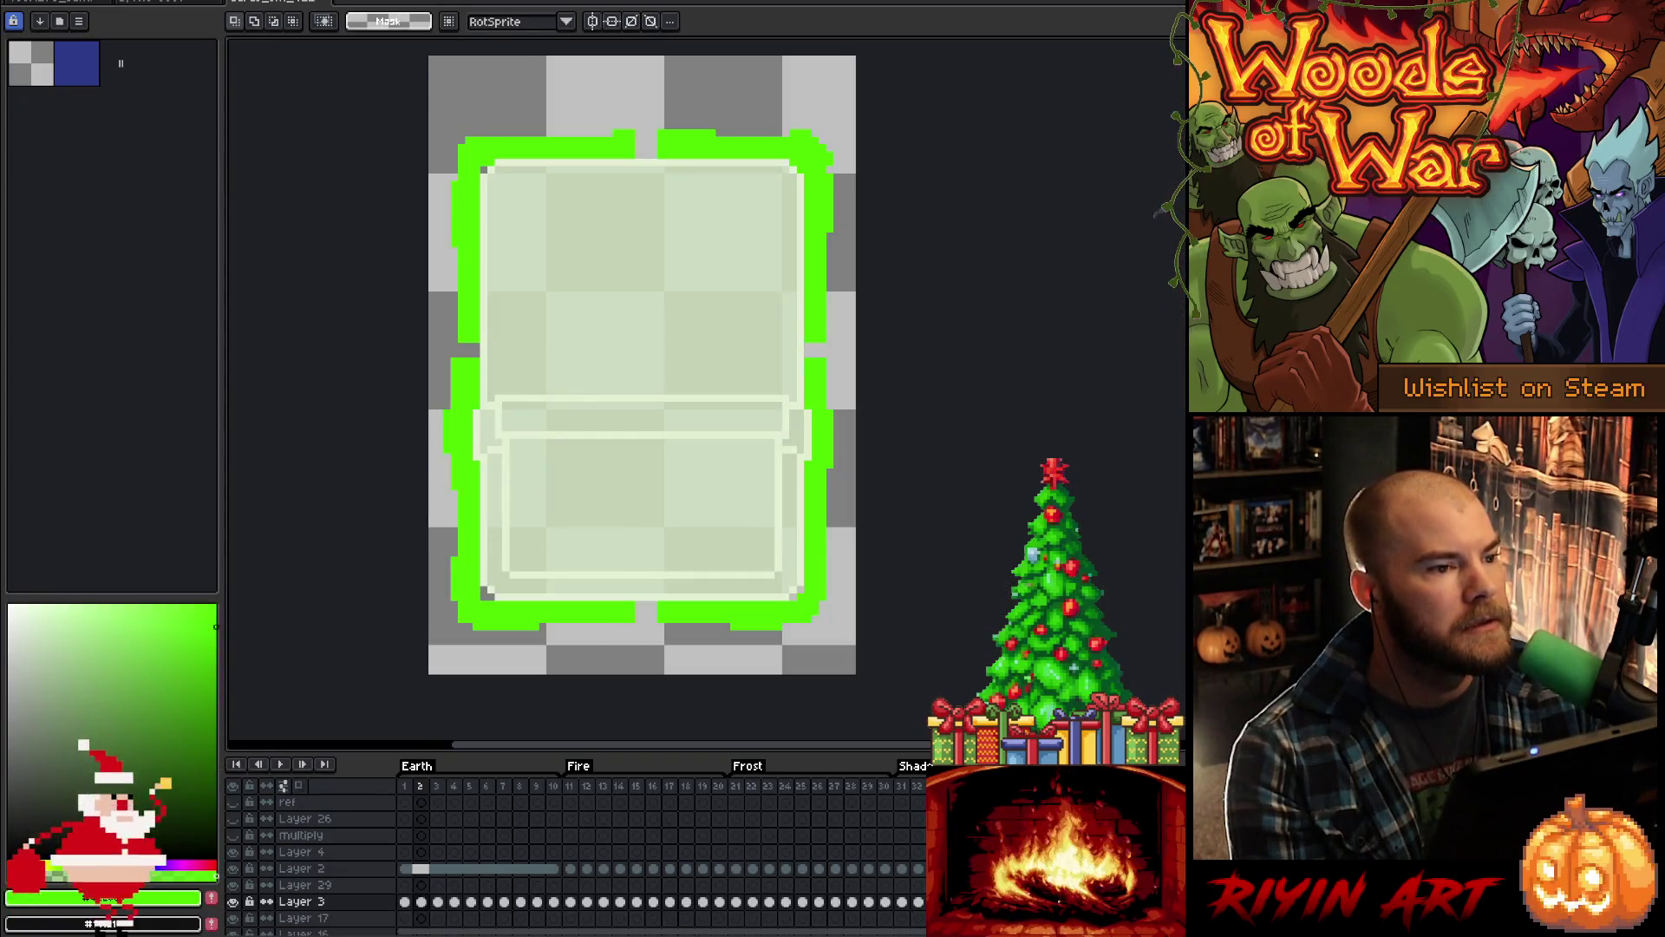
Step: Switch from Aseprite back to Visual Studio Code
{"action": "key", "text": "alt+Tab"}
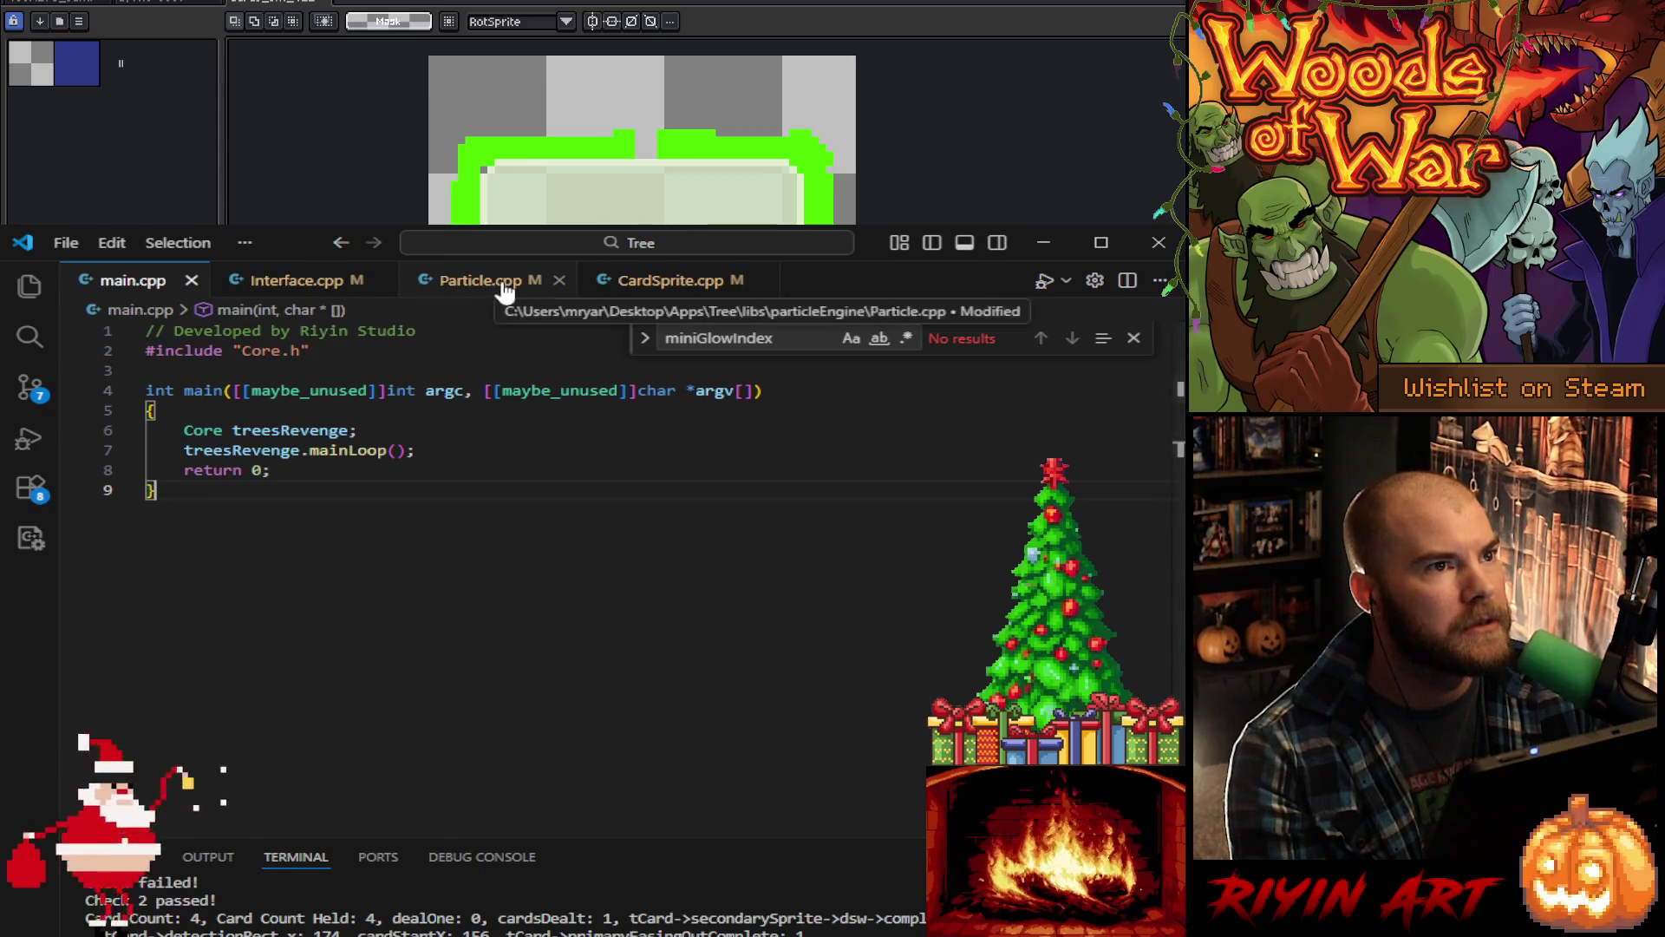
Step: Open Particle.cpp and look over the Vec2 setting on line 597
{"action": "left_click", "coordinate": [438, 286]}
{"action": "scroll", "coordinate": [642, 572], "scroll_direction": "up", "scroll_amount": 10}
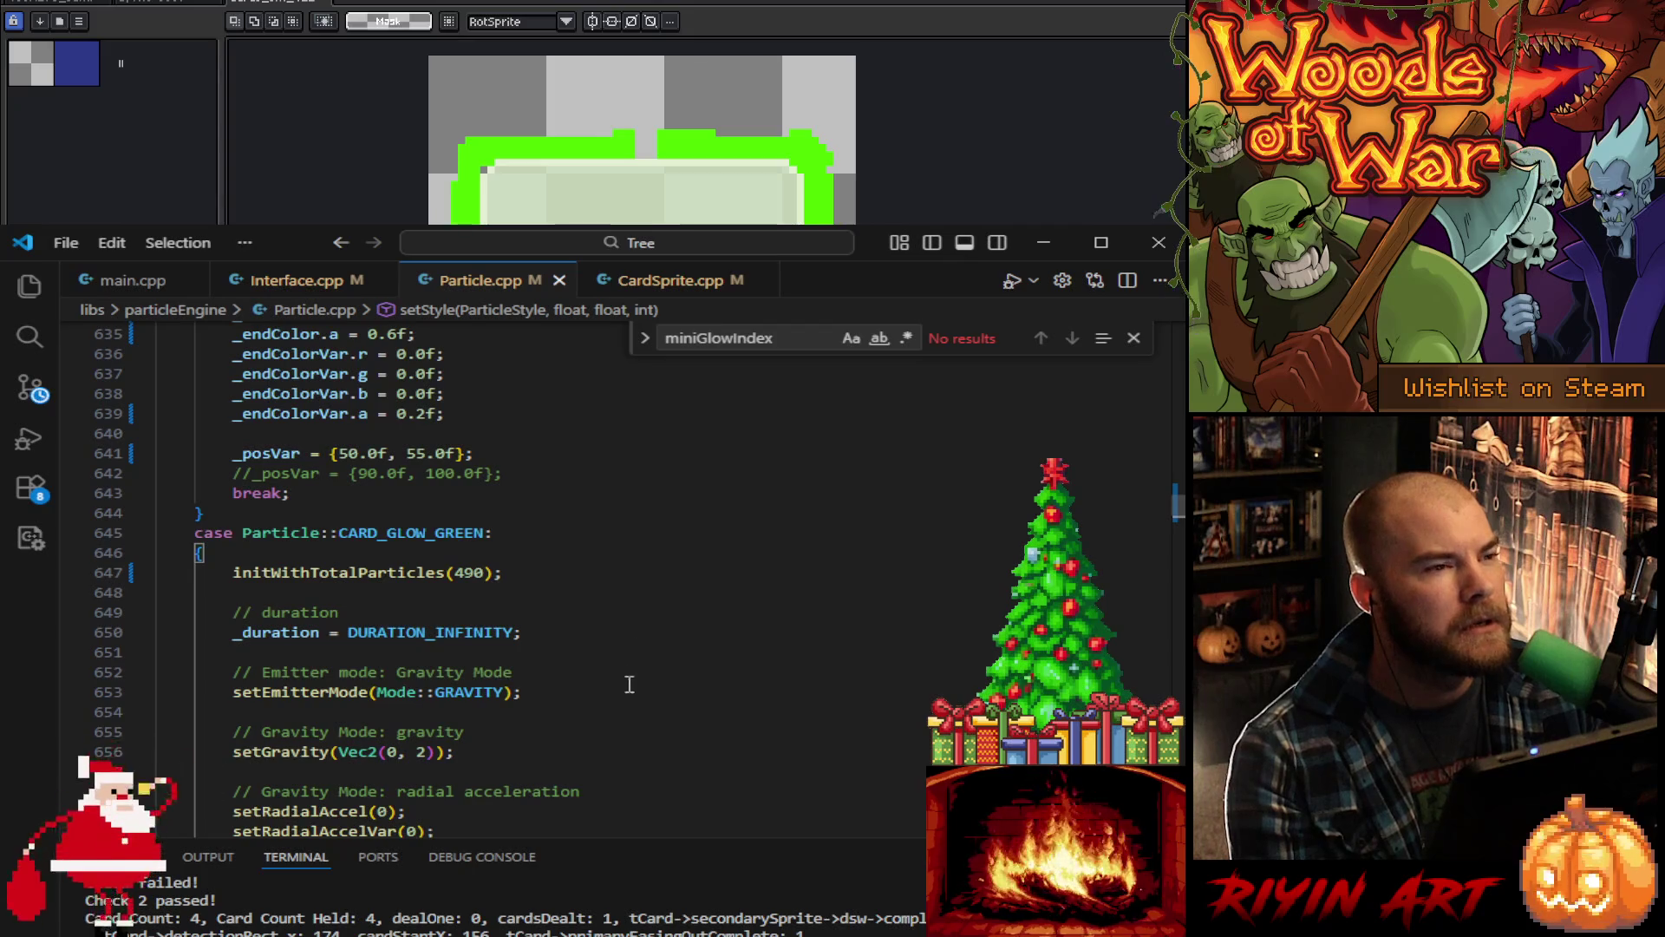
{"action": "scroll", "coordinate": [633, 673], "scroll_direction": "up", "scroll_amount": 14}
{"action": "scroll", "coordinate": [583, 725], "scroll_direction": "up", "scroll_amount": 5}
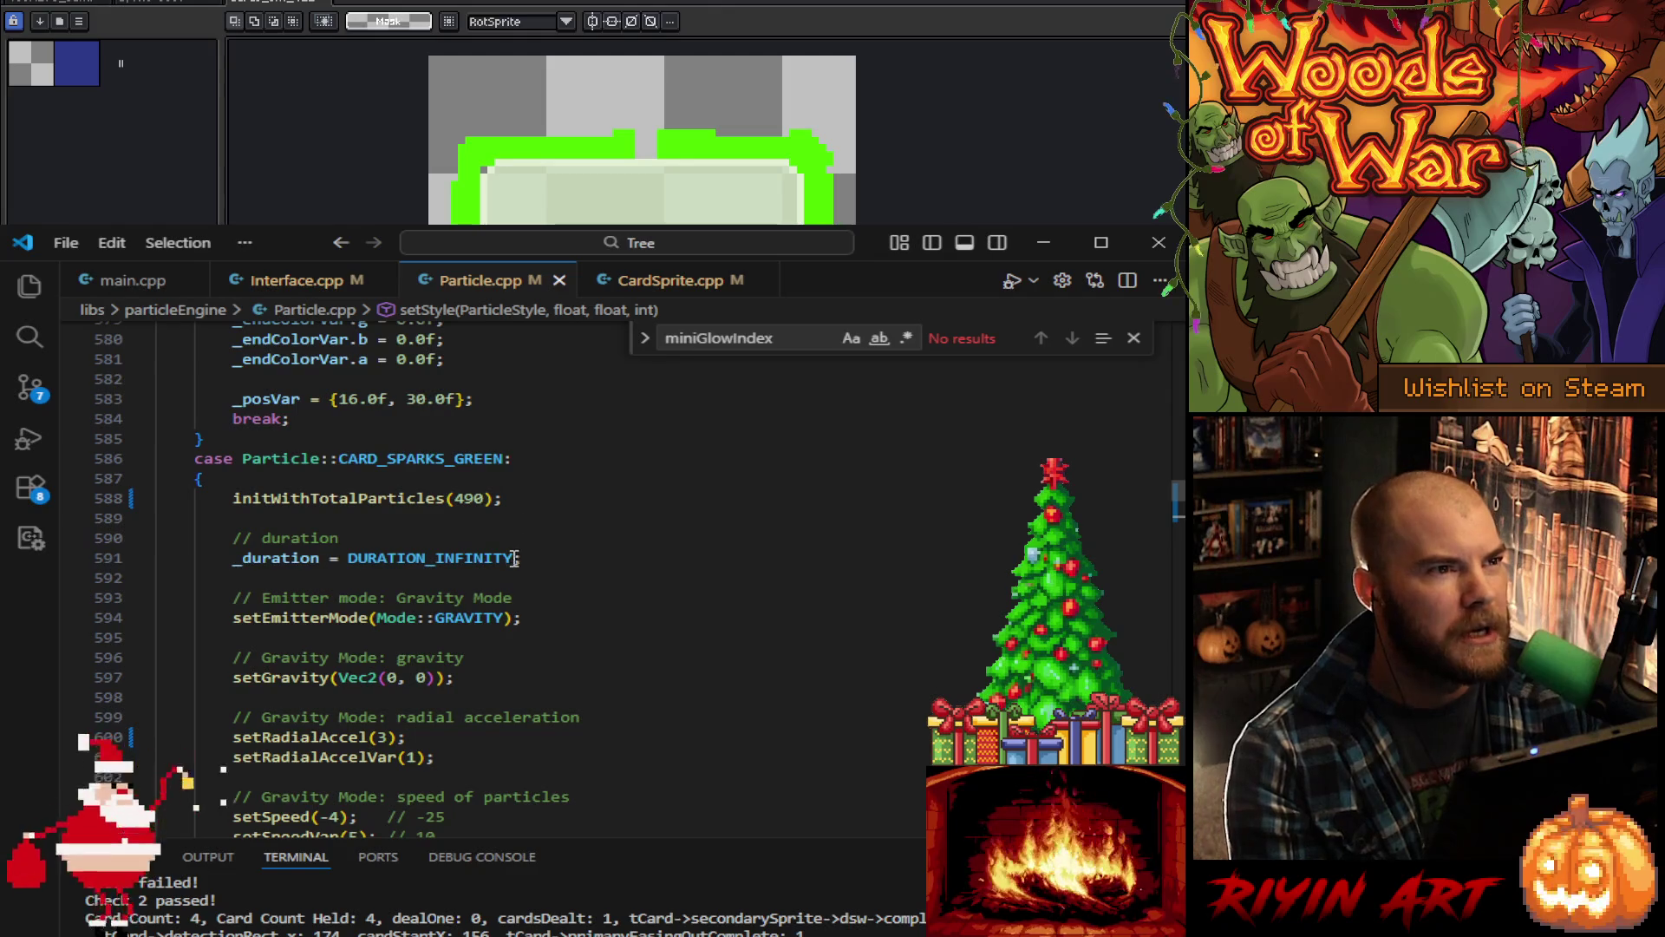
{"action": "scroll", "coordinate": [512, 606], "scroll_direction": "down", "scroll_amount": 2}
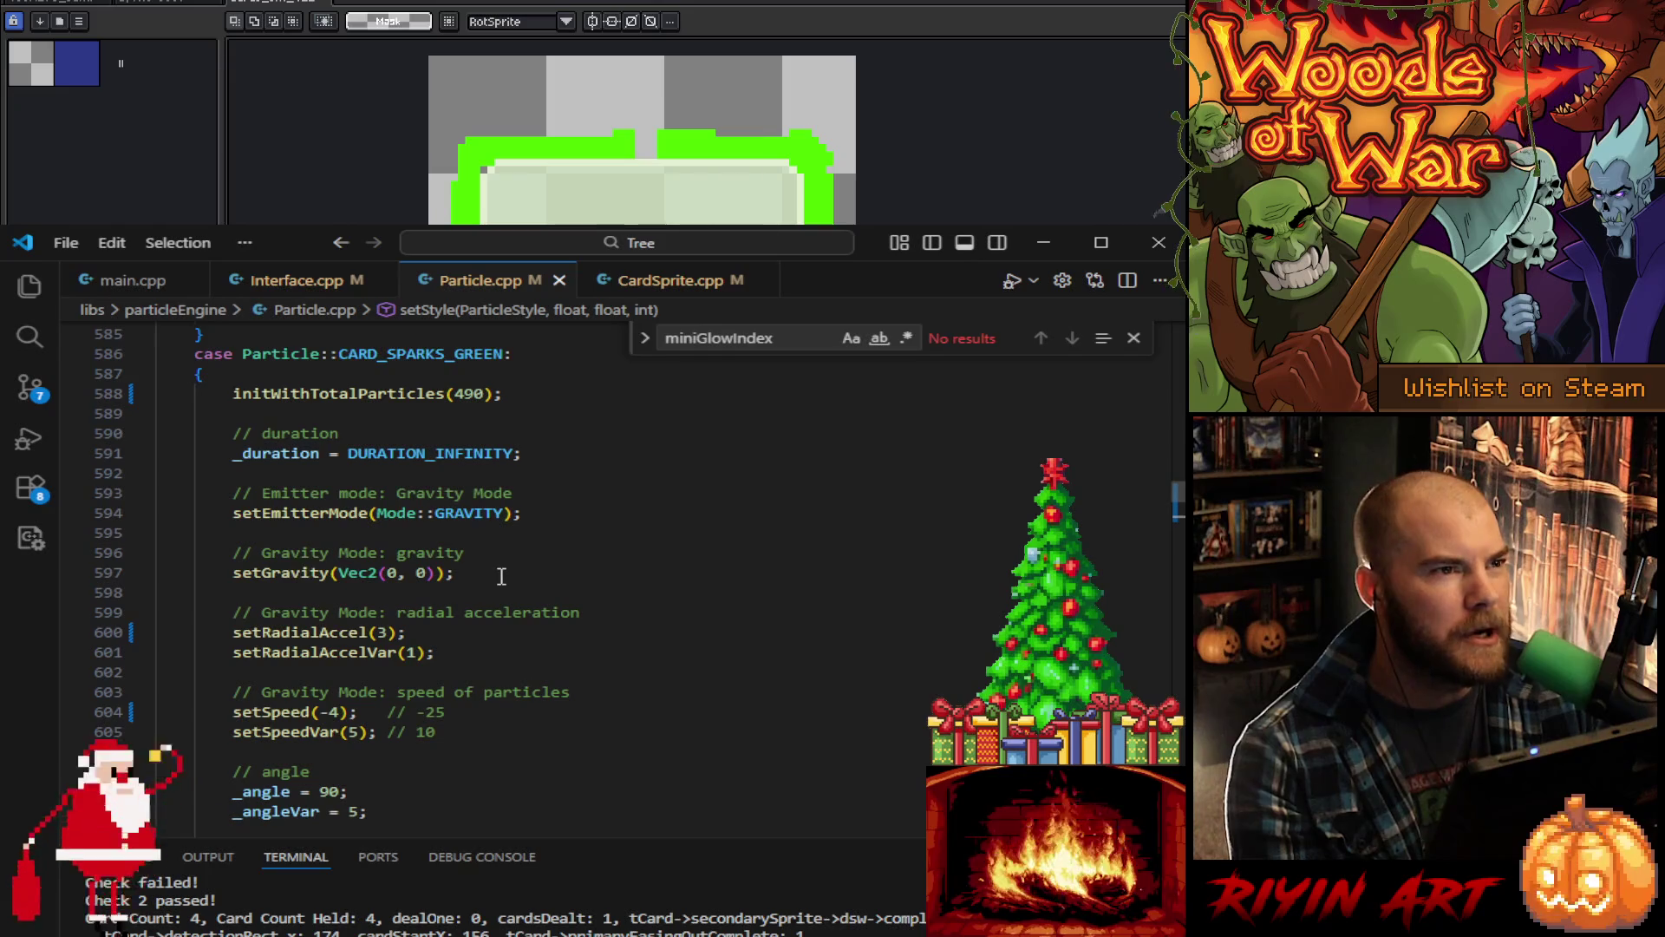
{"action": "scroll", "coordinate": [502, 576], "scroll_direction": "down", "scroll_amount": 1}
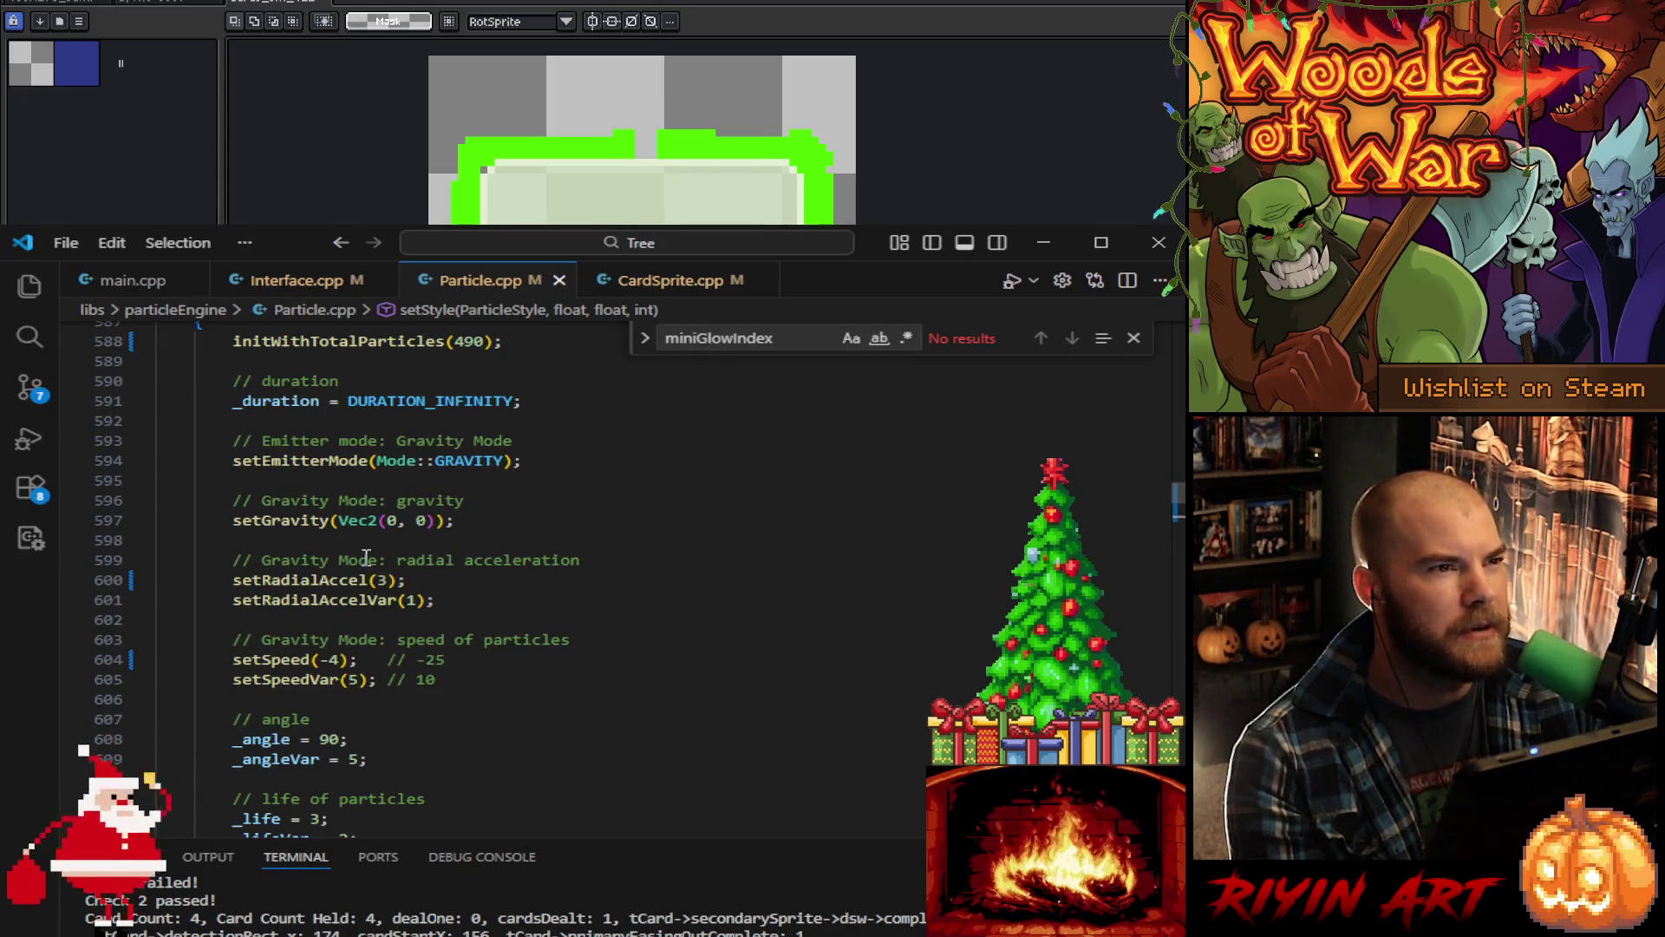
{"action": "double_click", "coordinate": [358, 522]}
{"action": "left_click", "coordinate": [518, 522]}
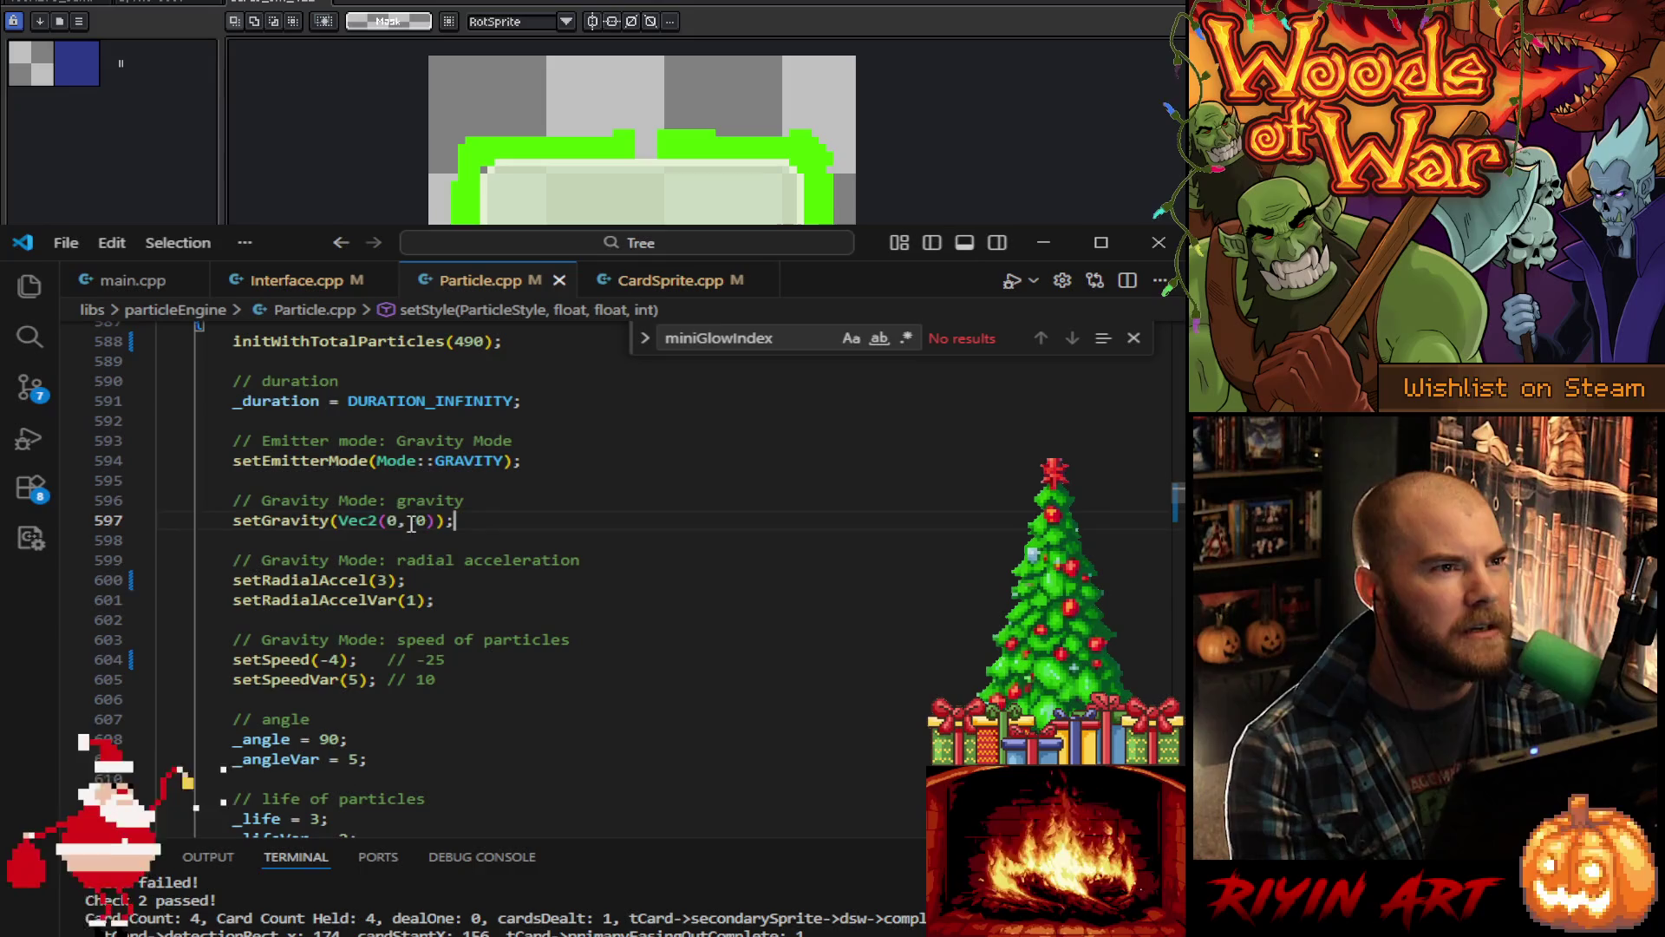
{"action": "mouse_move", "coordinate": [360, 519]}
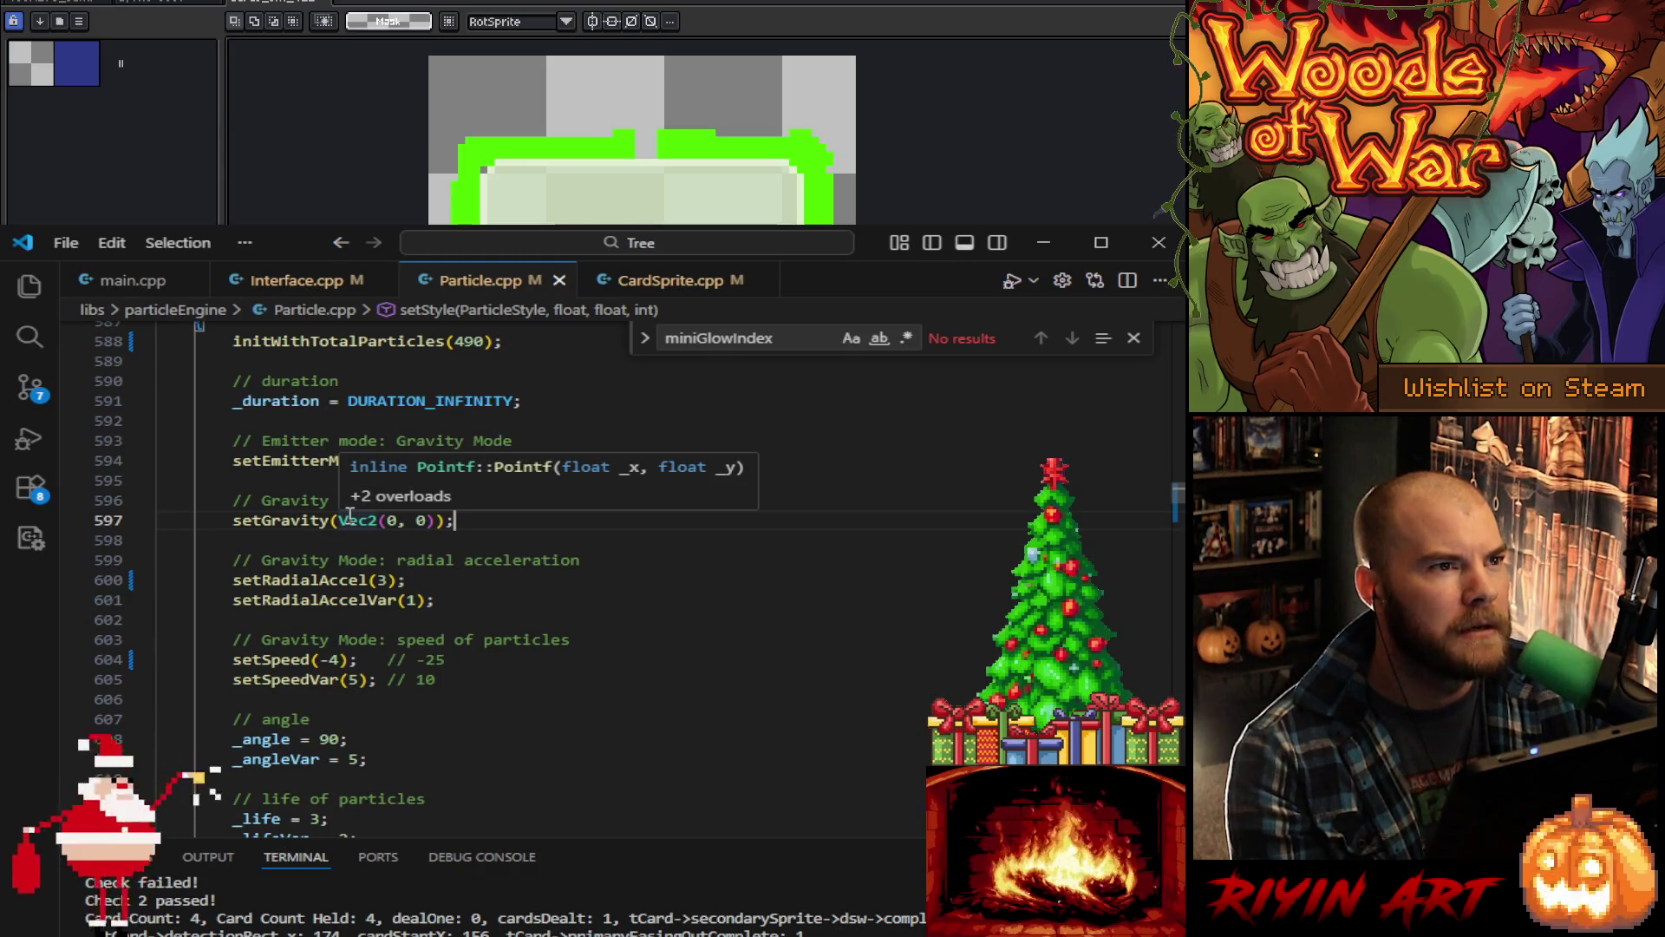
Step: Duplicate the setGravity line and comment out line 656 with //
{"action": "scroll", "coordinate": [724, 555], "scroll_direction": "down", "scroll_amount": 2}
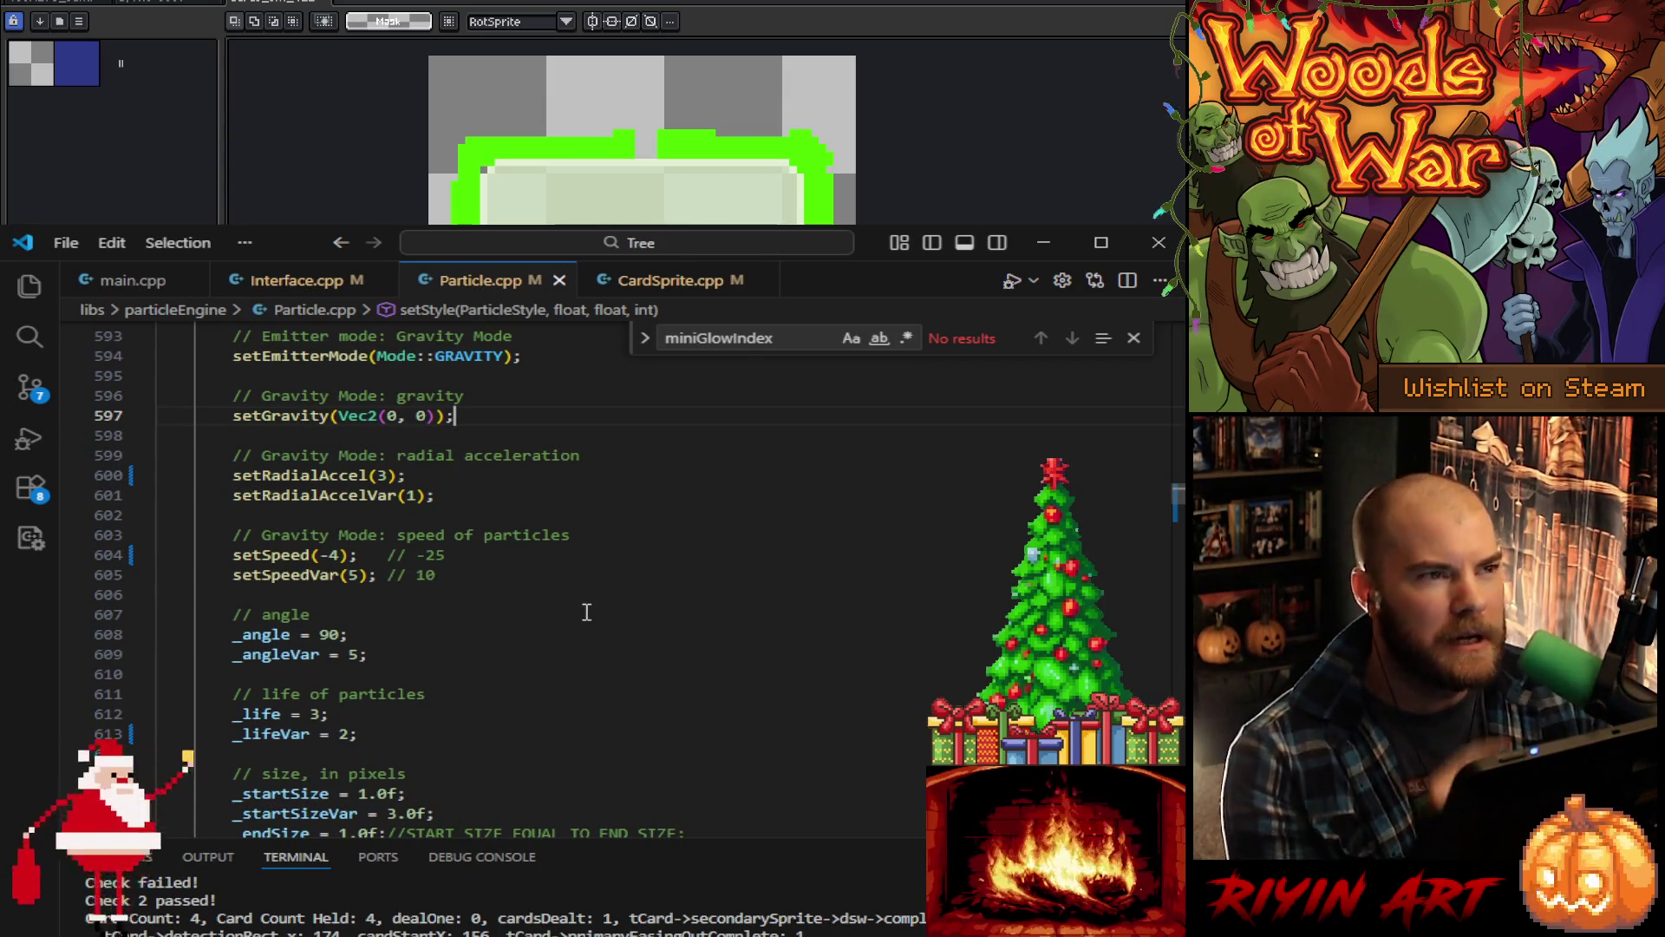
{"action": "scroll", "coordinate": [587, 612], "scroll_direction": "down", "scroll_amount": 2}
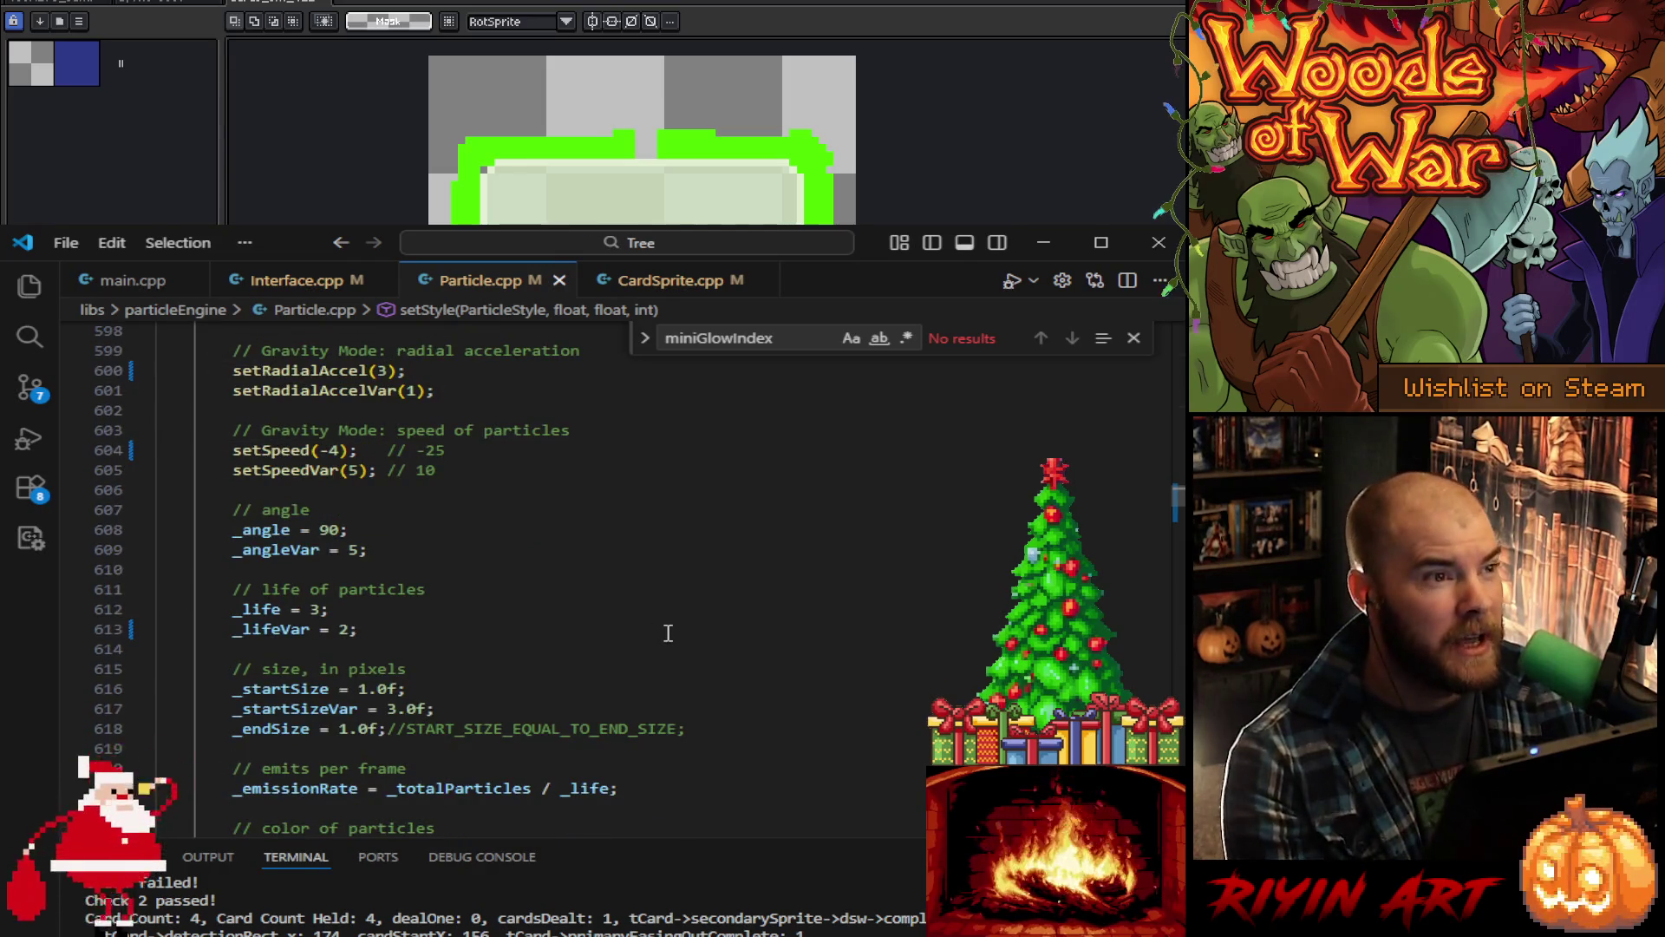
{"action": "scroll", "coordinate": [668, 633], "scroll_direction": "down", "scroll_amount": 3}
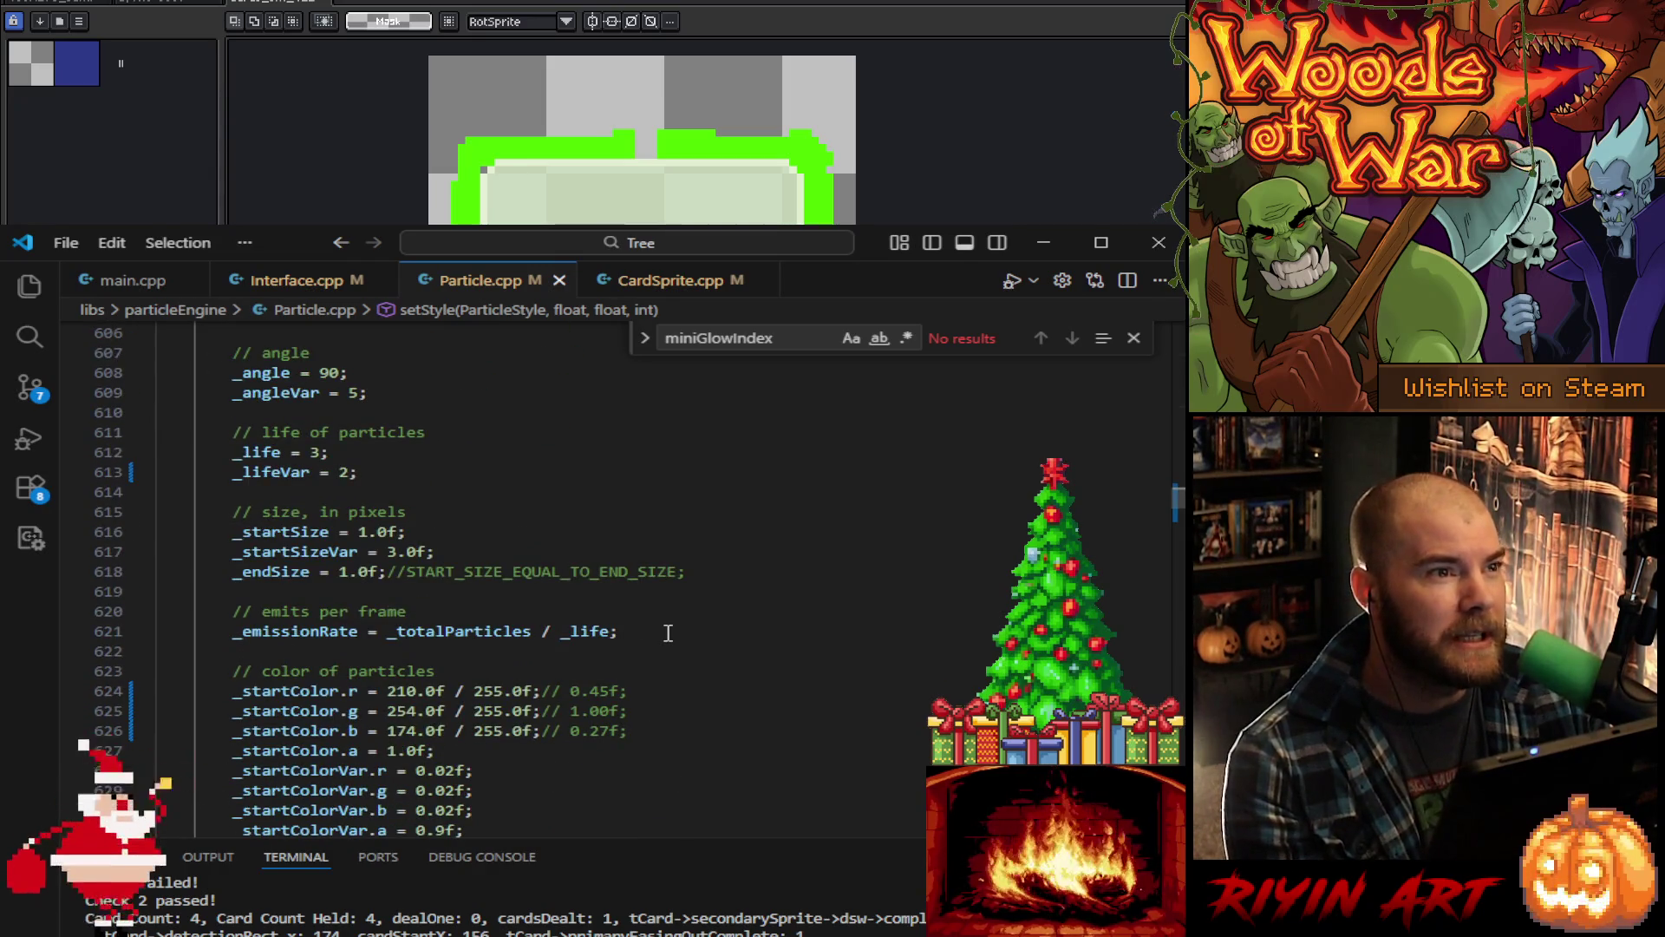
{"action": "scroll", "coordinate": [668, 632], "scroll_direction": "down", "scroll_amount": 10}
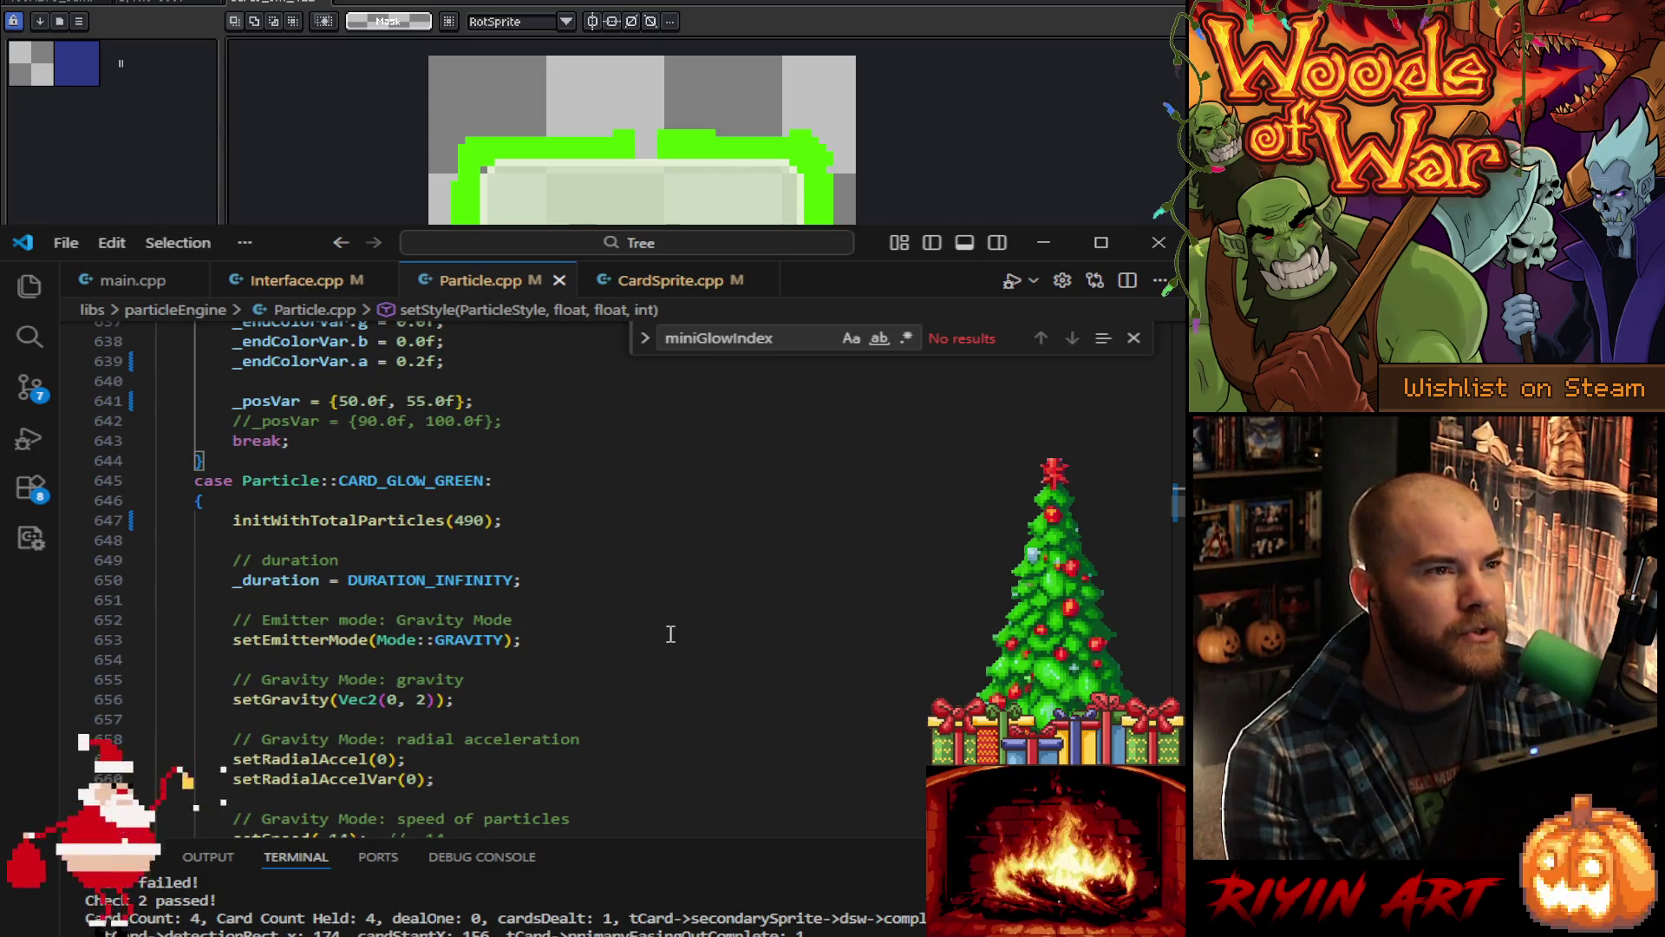
{"action": "scroll", "coordinate": [671, 634], "scroll_direction": "down", "scroll_amount": 2}
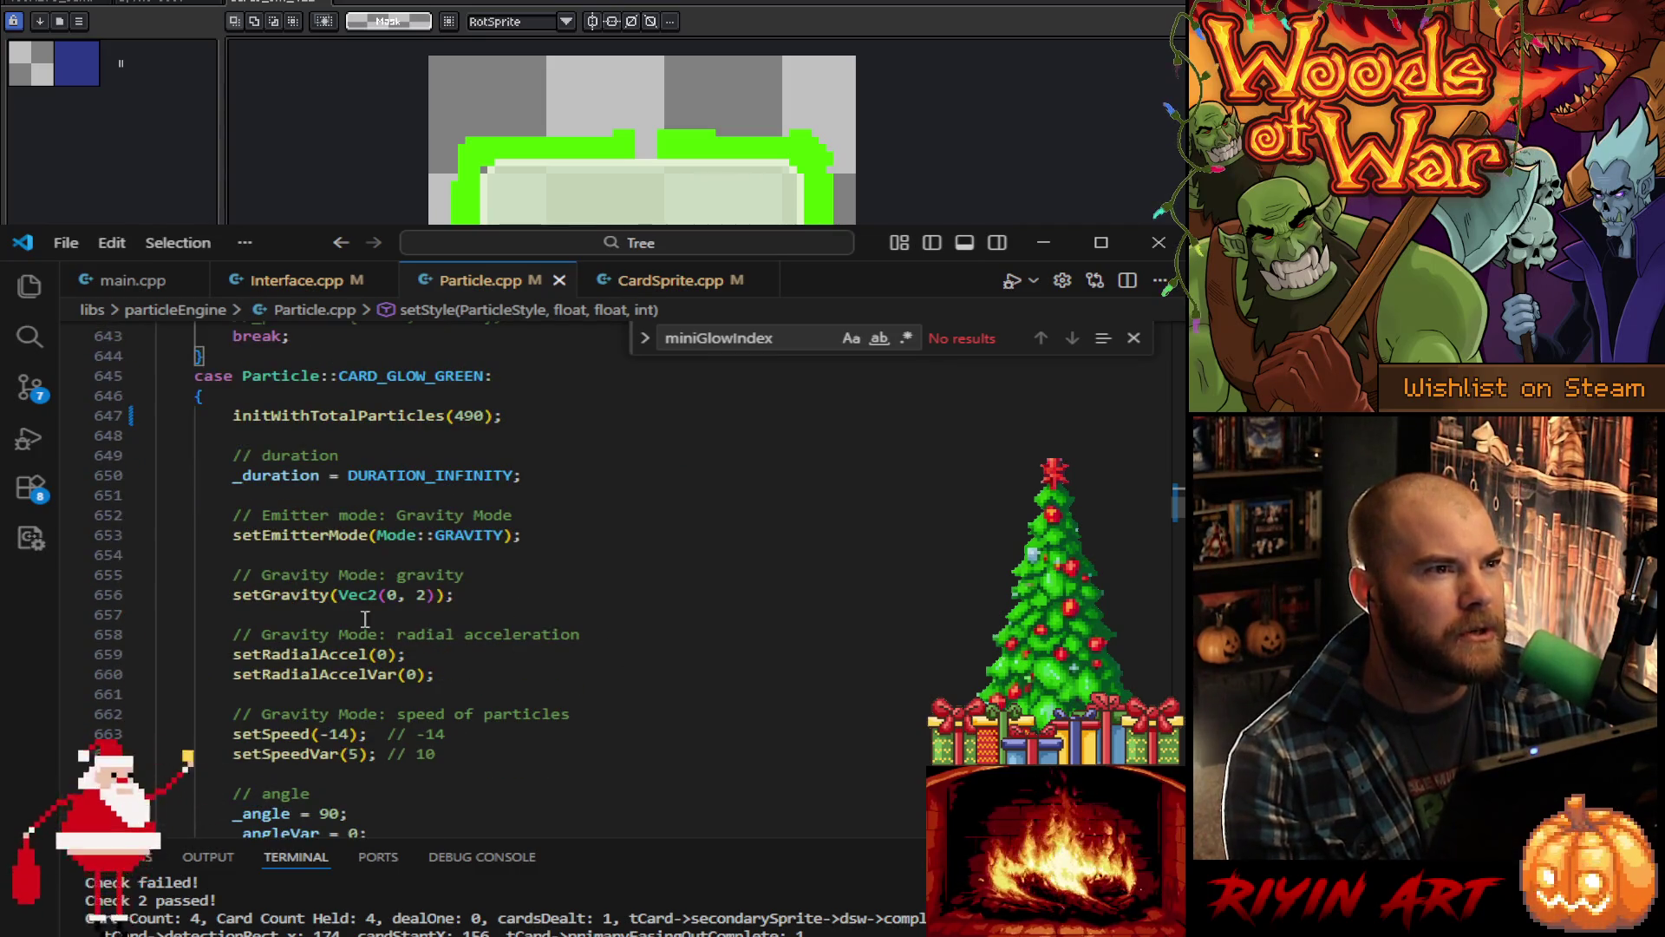
{"action": "key", "text": "ctrl+c"}
{"action": "key", "text": "ctrl+v"}
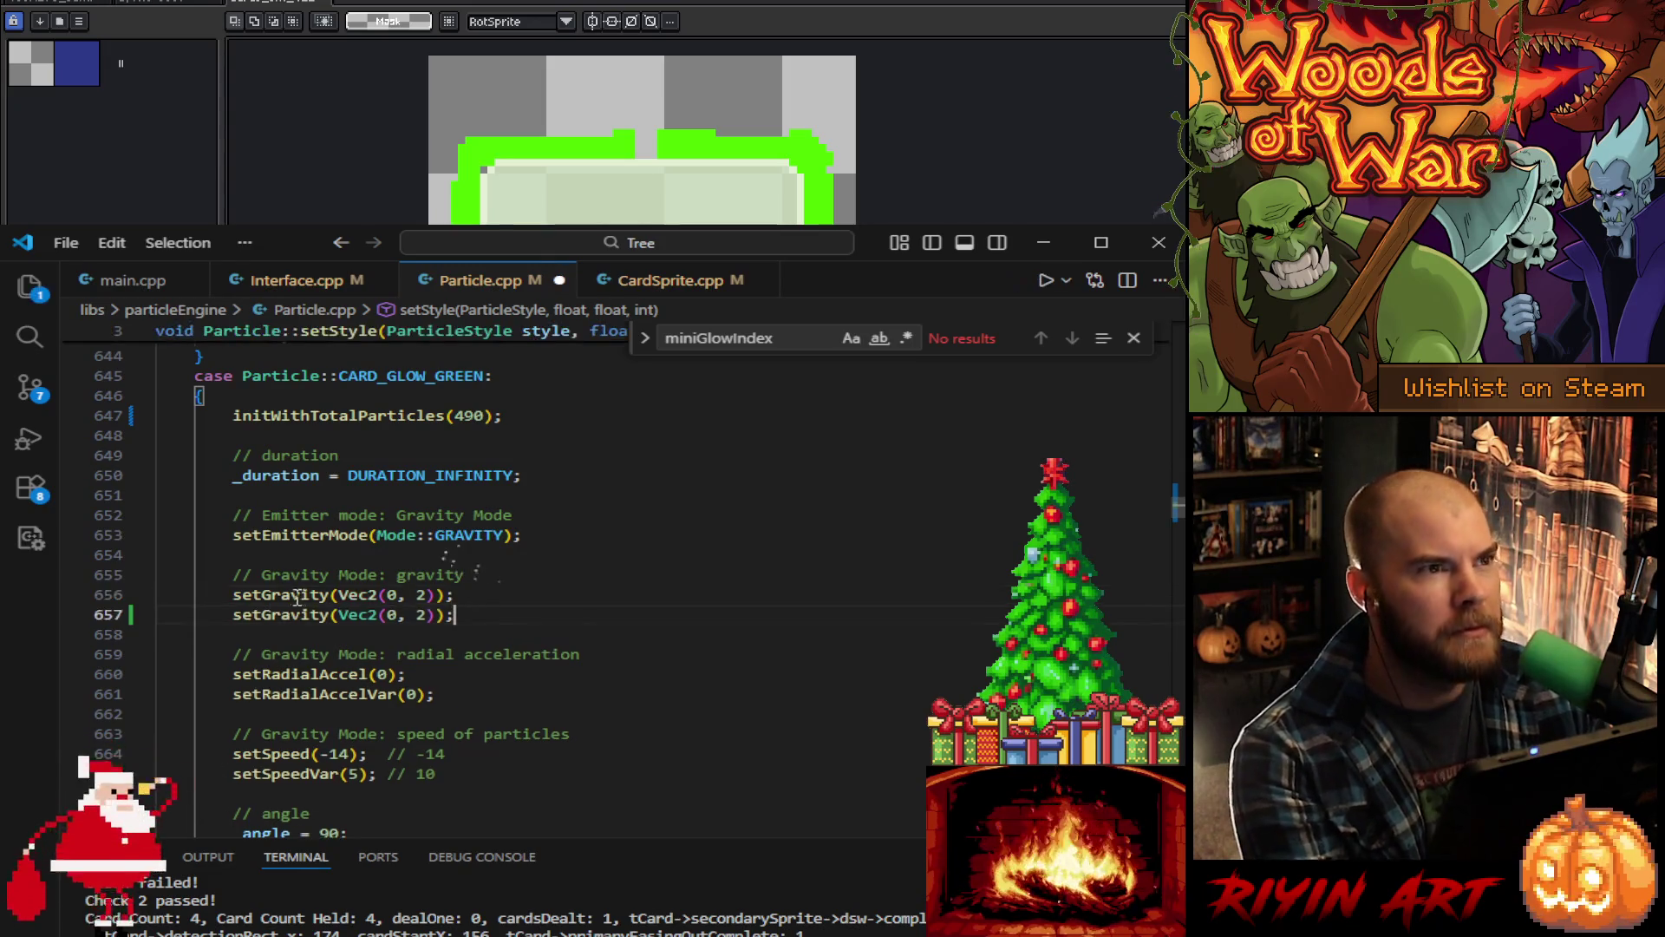
{"action": "left_click", "coordinate": [236, 601]}
{"action": "type", "text": "//"}
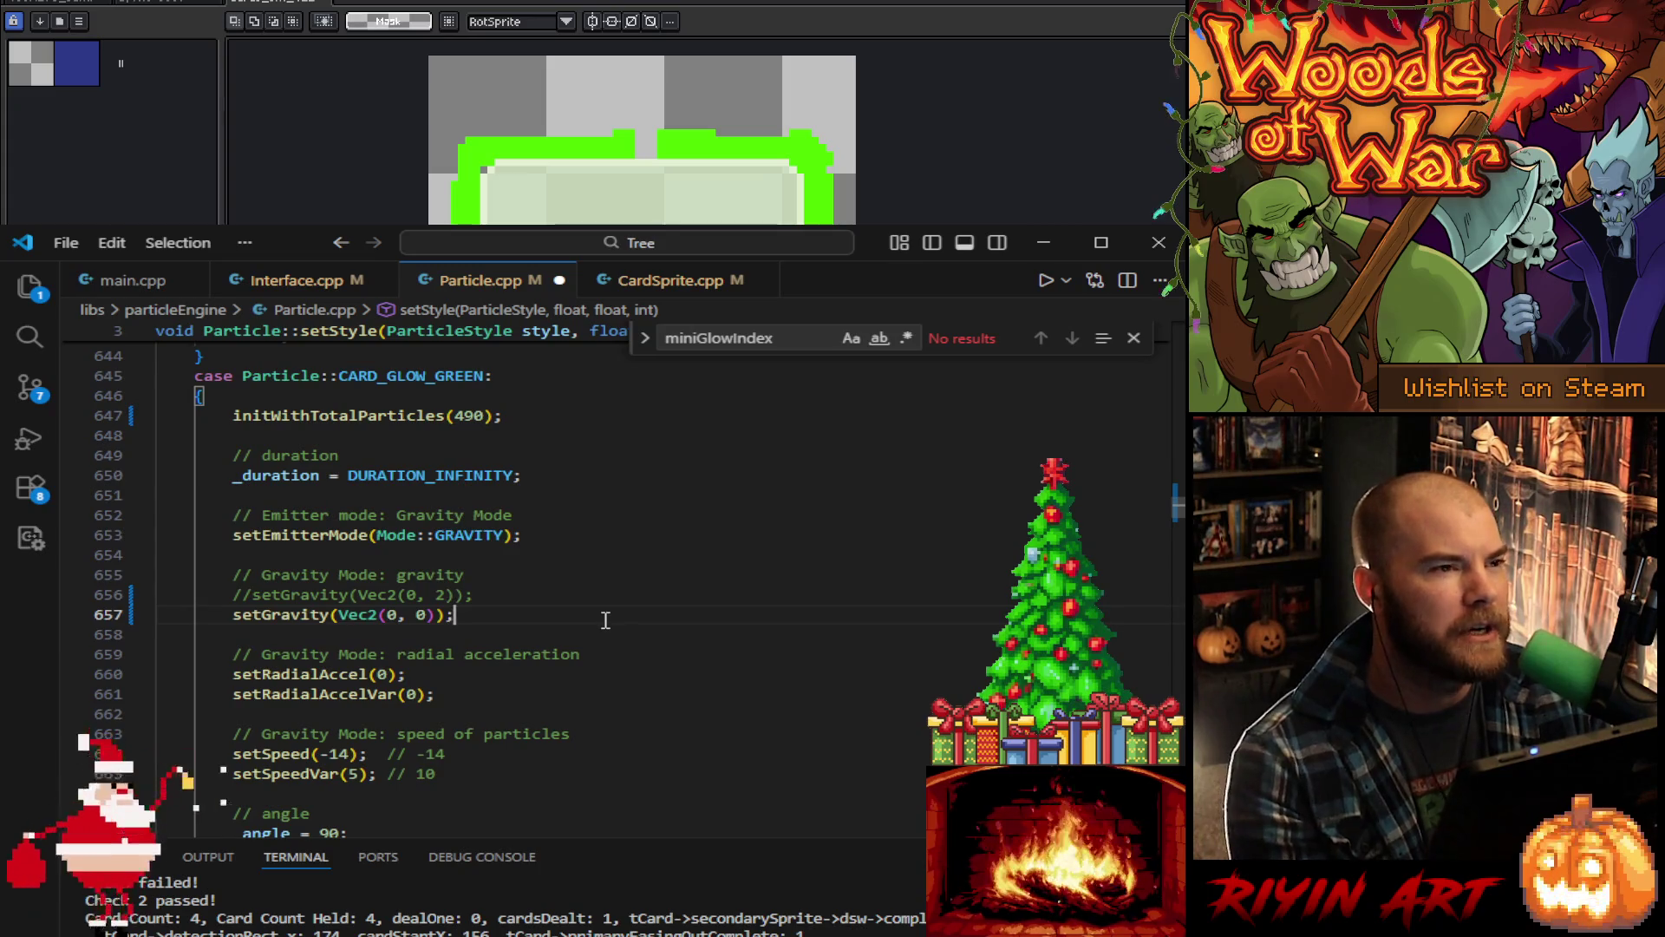
Step: Remove the stray slash on line 660 and add '// 0' comments to lines 660 and 661
{"action": "scroll", "coordinate": [611, 619], "scroll_direction": "down", "scroll_amount": 3}
{"action": "scroll", "coordinate": [379, 554], "scroll_direction": "up", "scroll_amount": 1}
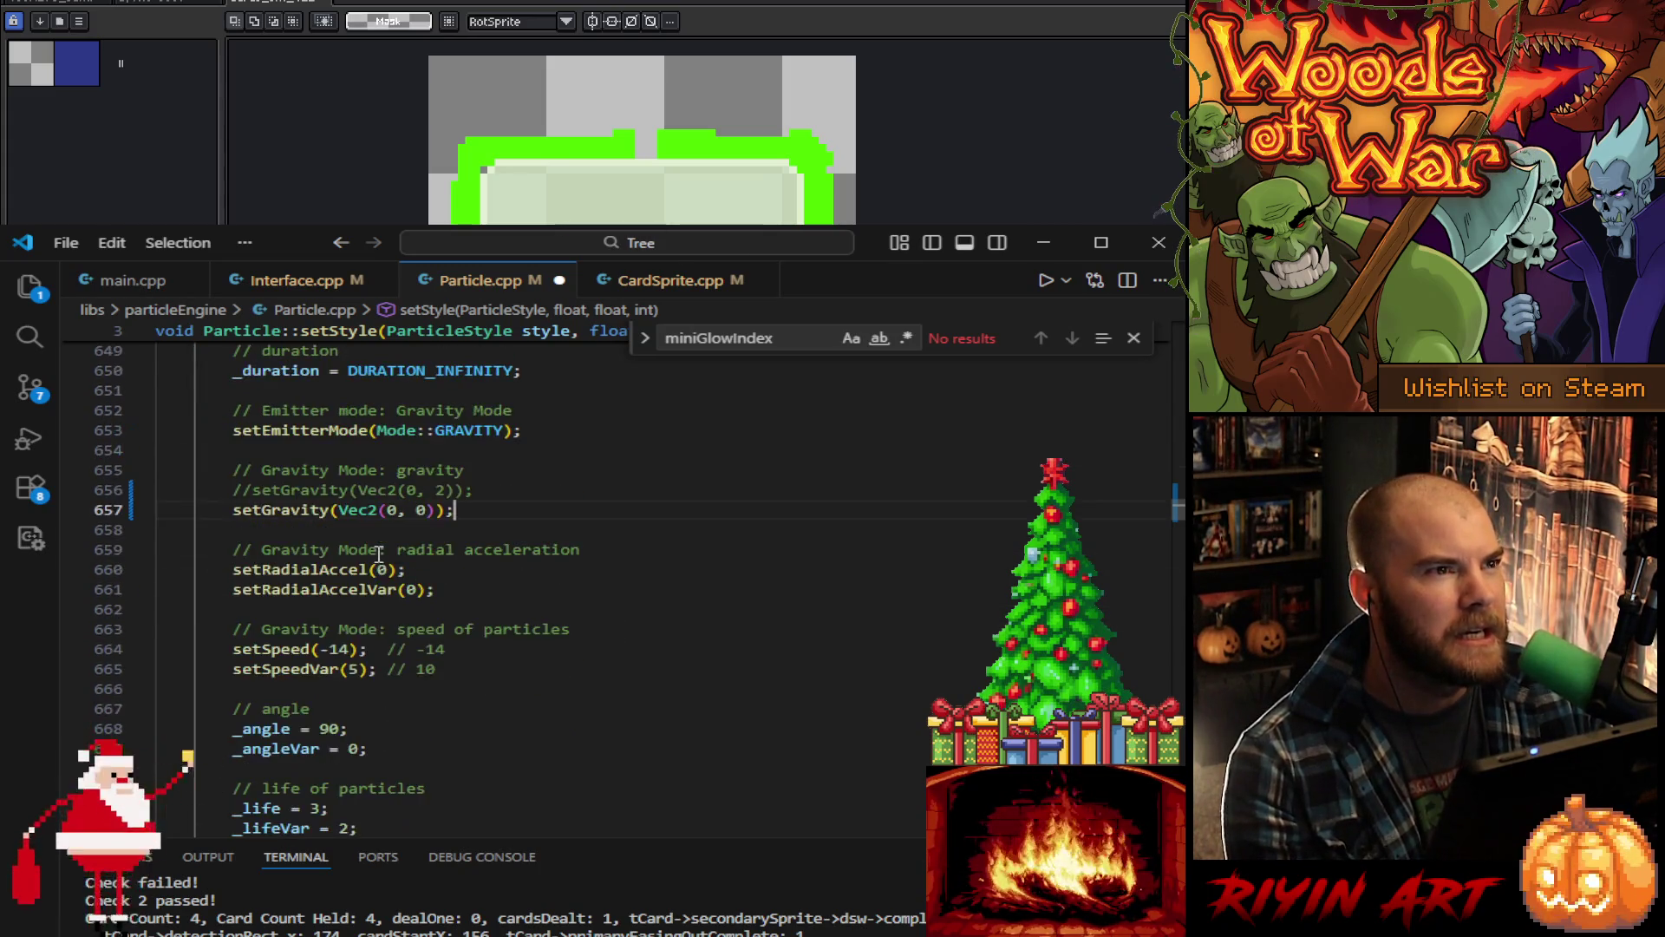
{"action": "left_click", "coordinate": [441, 571]}
{"action": "type", "text": "//"}
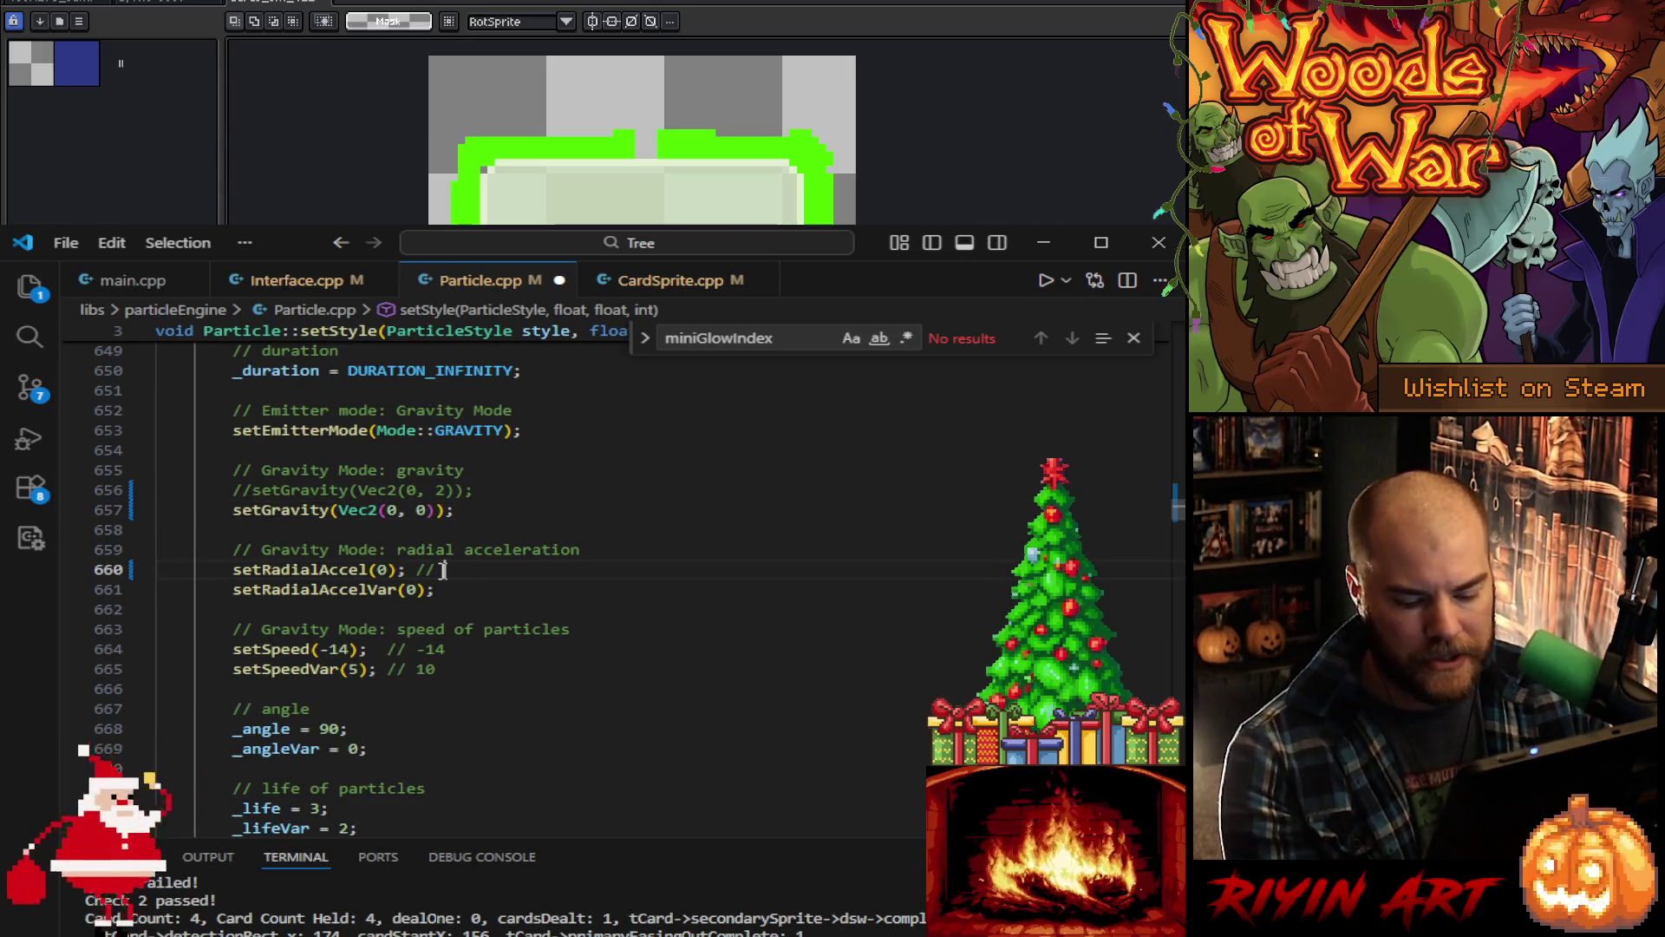
{"action": "key", "text": "BackSpace"}
{"action": "key", "text": "BackSpace"}
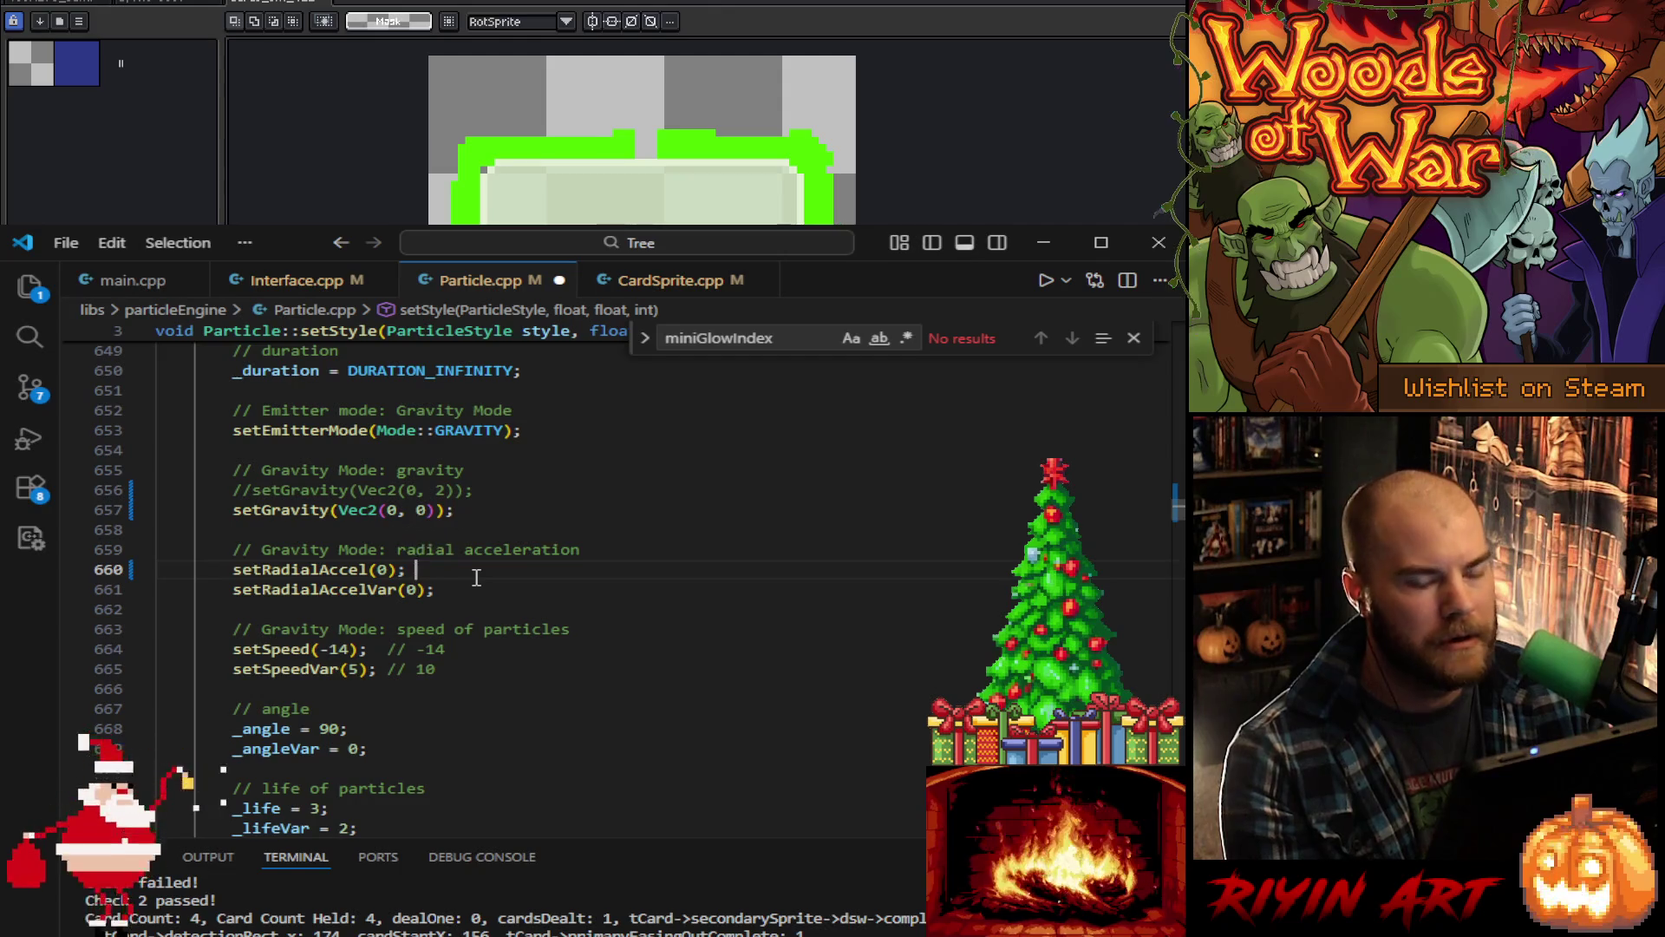
{"action": "type", "text": "// 0"}
{"action": "left_click", "coordinate": [484, 596]}
{"action": "type", "text": "// 0"}
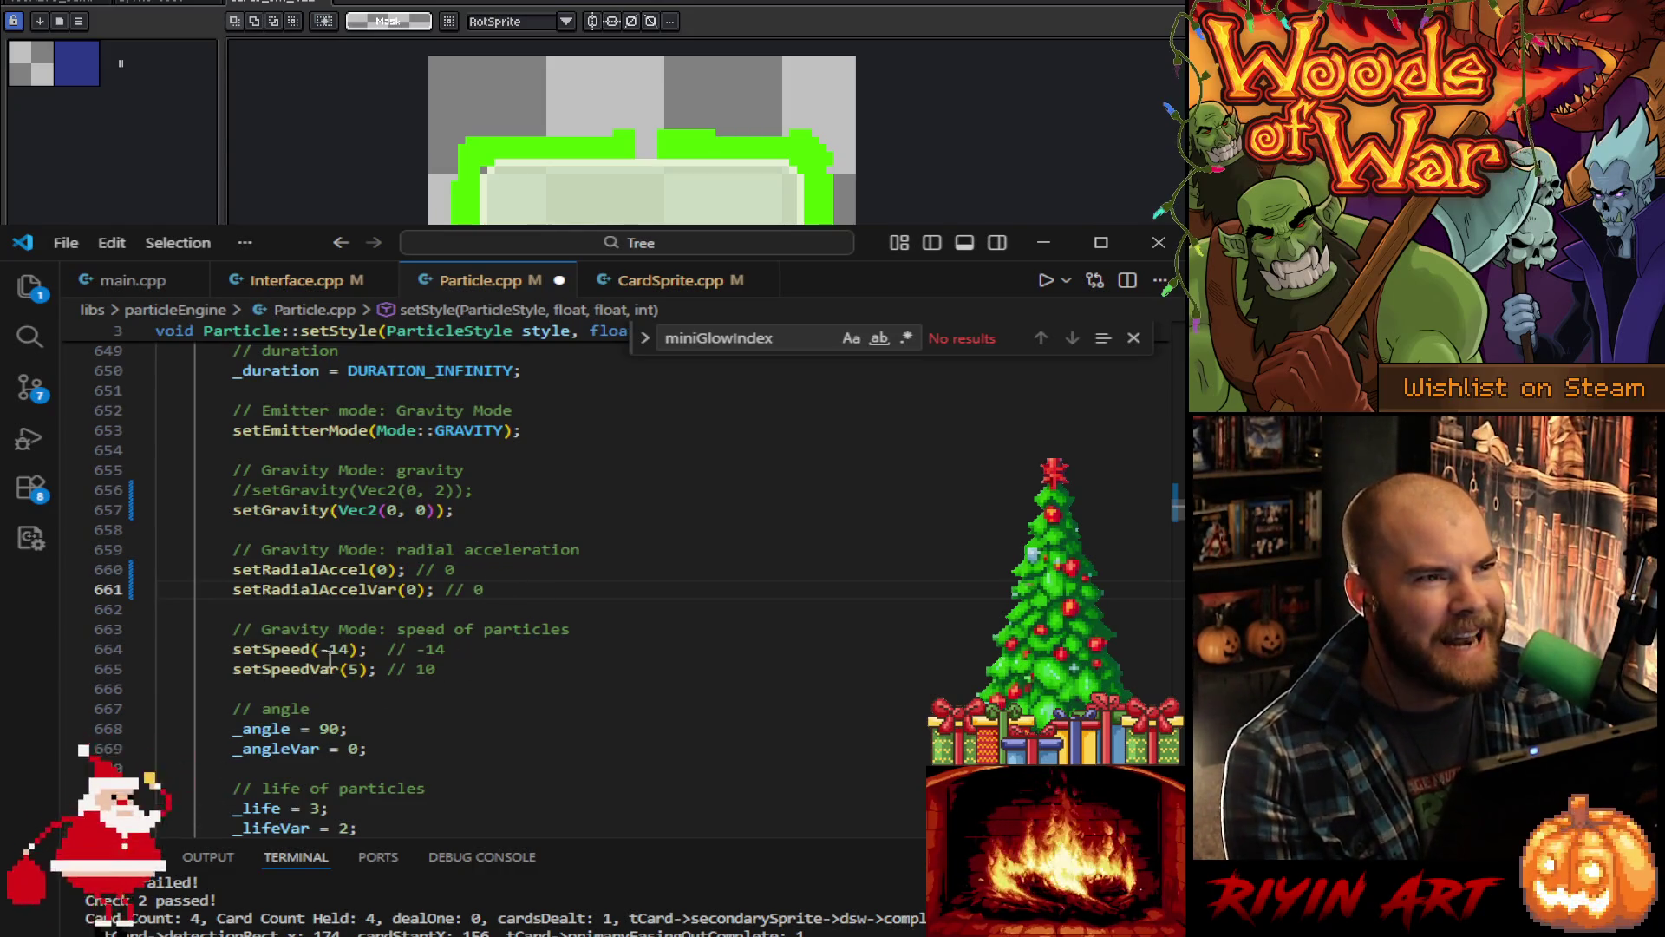
Step: Set radial acceleration 3, radial variance 1, speed variance comment 5 and speed -7
{"action": "scroll", "coordinate": [581, 681], "scroll_direction": "up", "scroll_amount": 10}
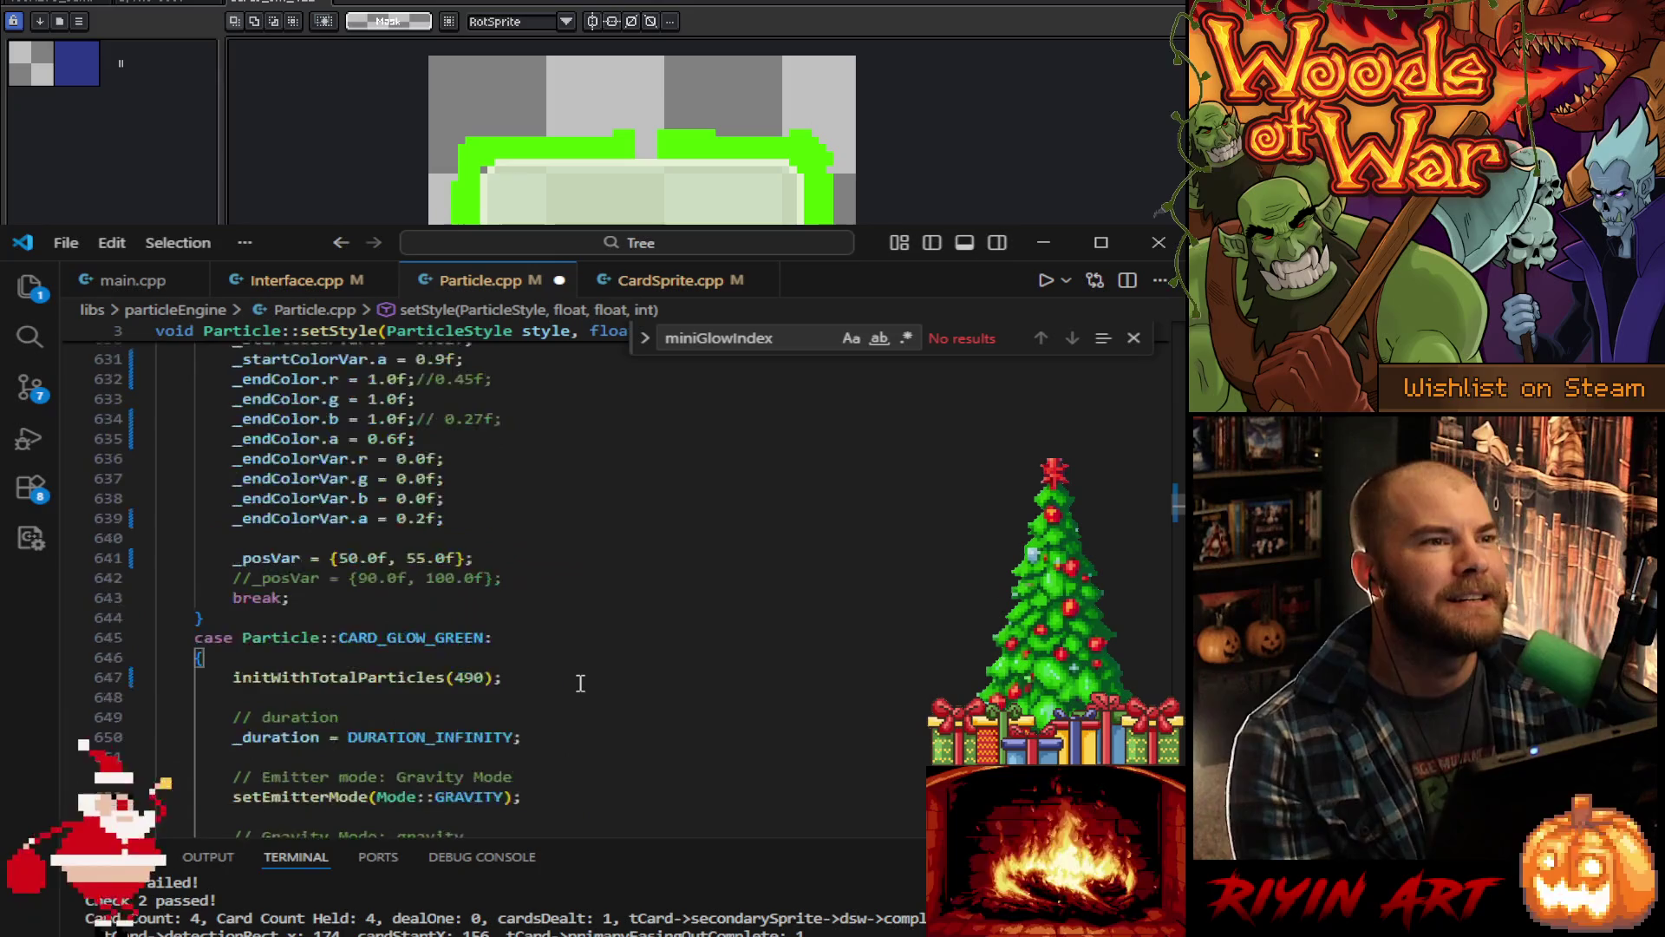
{"action": "scroll", "coordinate": [580, 682], "scroll_direction": "up", "scroll_amount": 8}
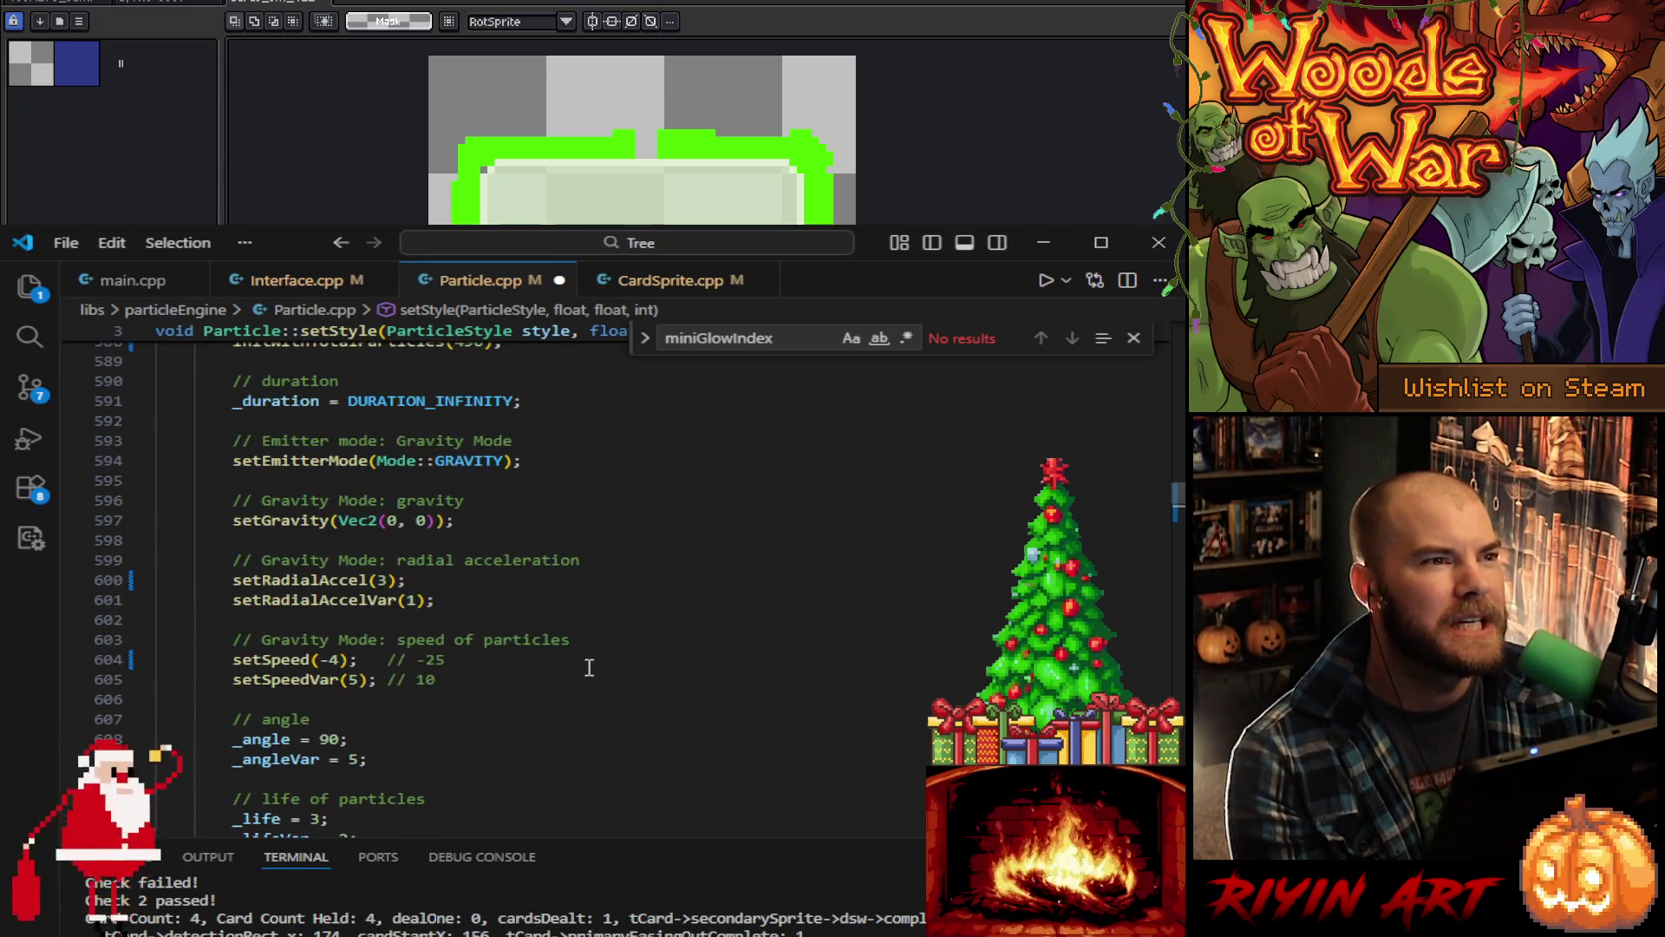
{"action": "scroll", "coordinate": [589, 667], "scroll_direction": "down", "scroll_amount": 17}
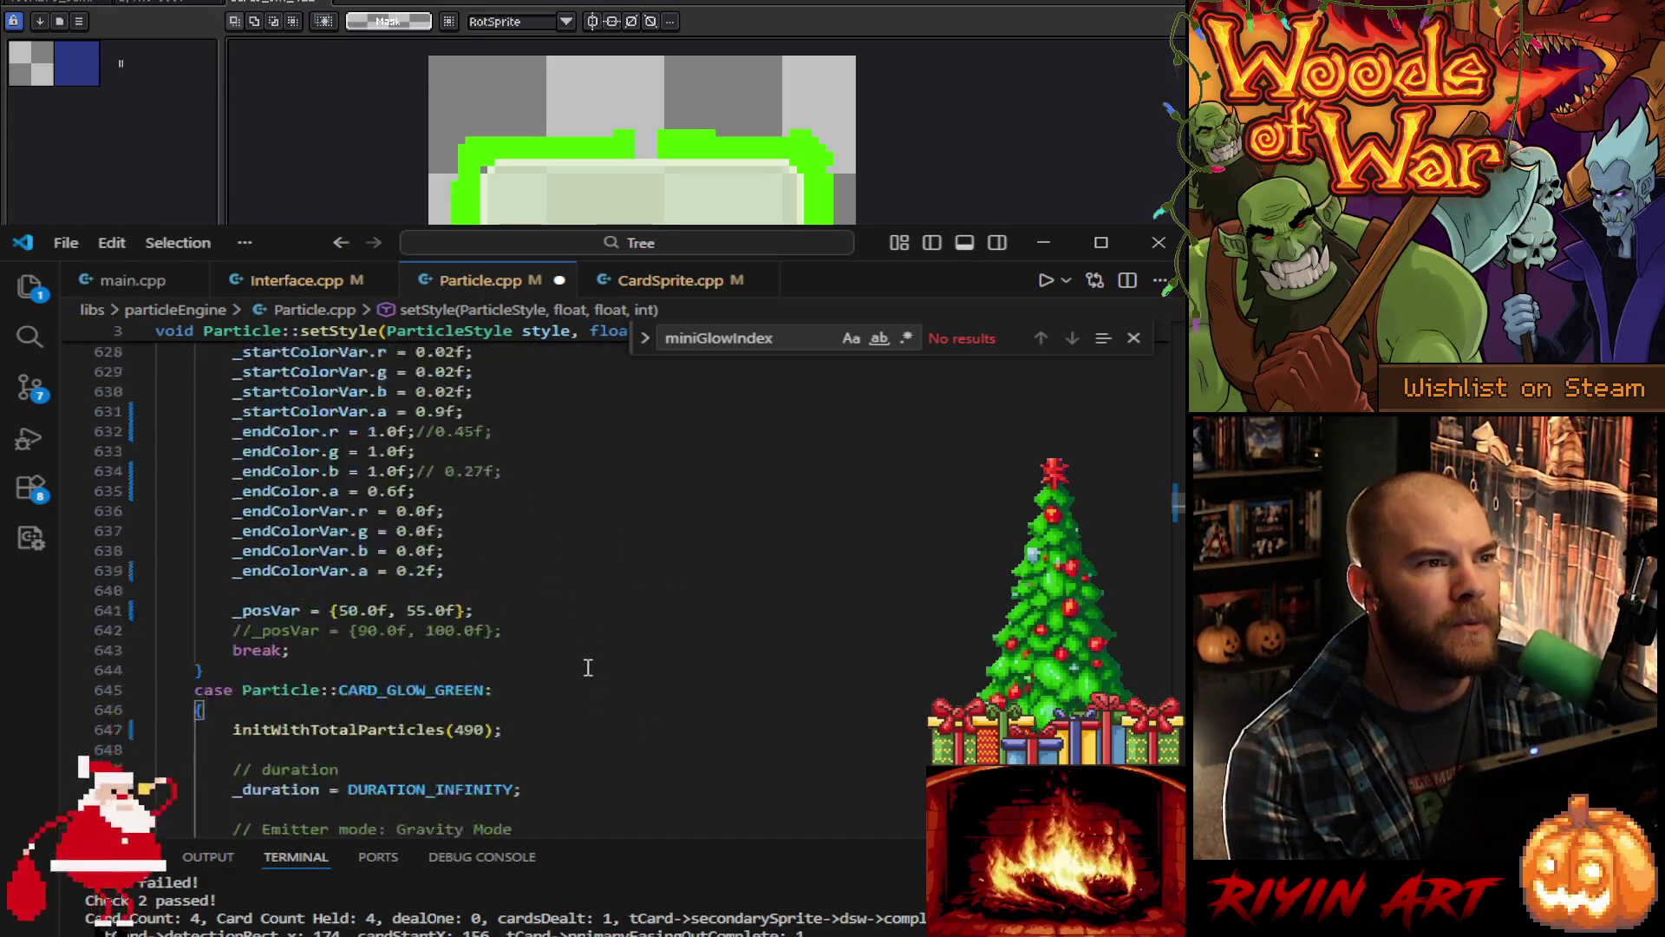
{"action": "double_click", "coordinate": [383, 622]}
{"action": "type", "text": "3"}
{"action": "double_click", "coordinate": [412, 642]}
{"action": "type", "text": "1"}
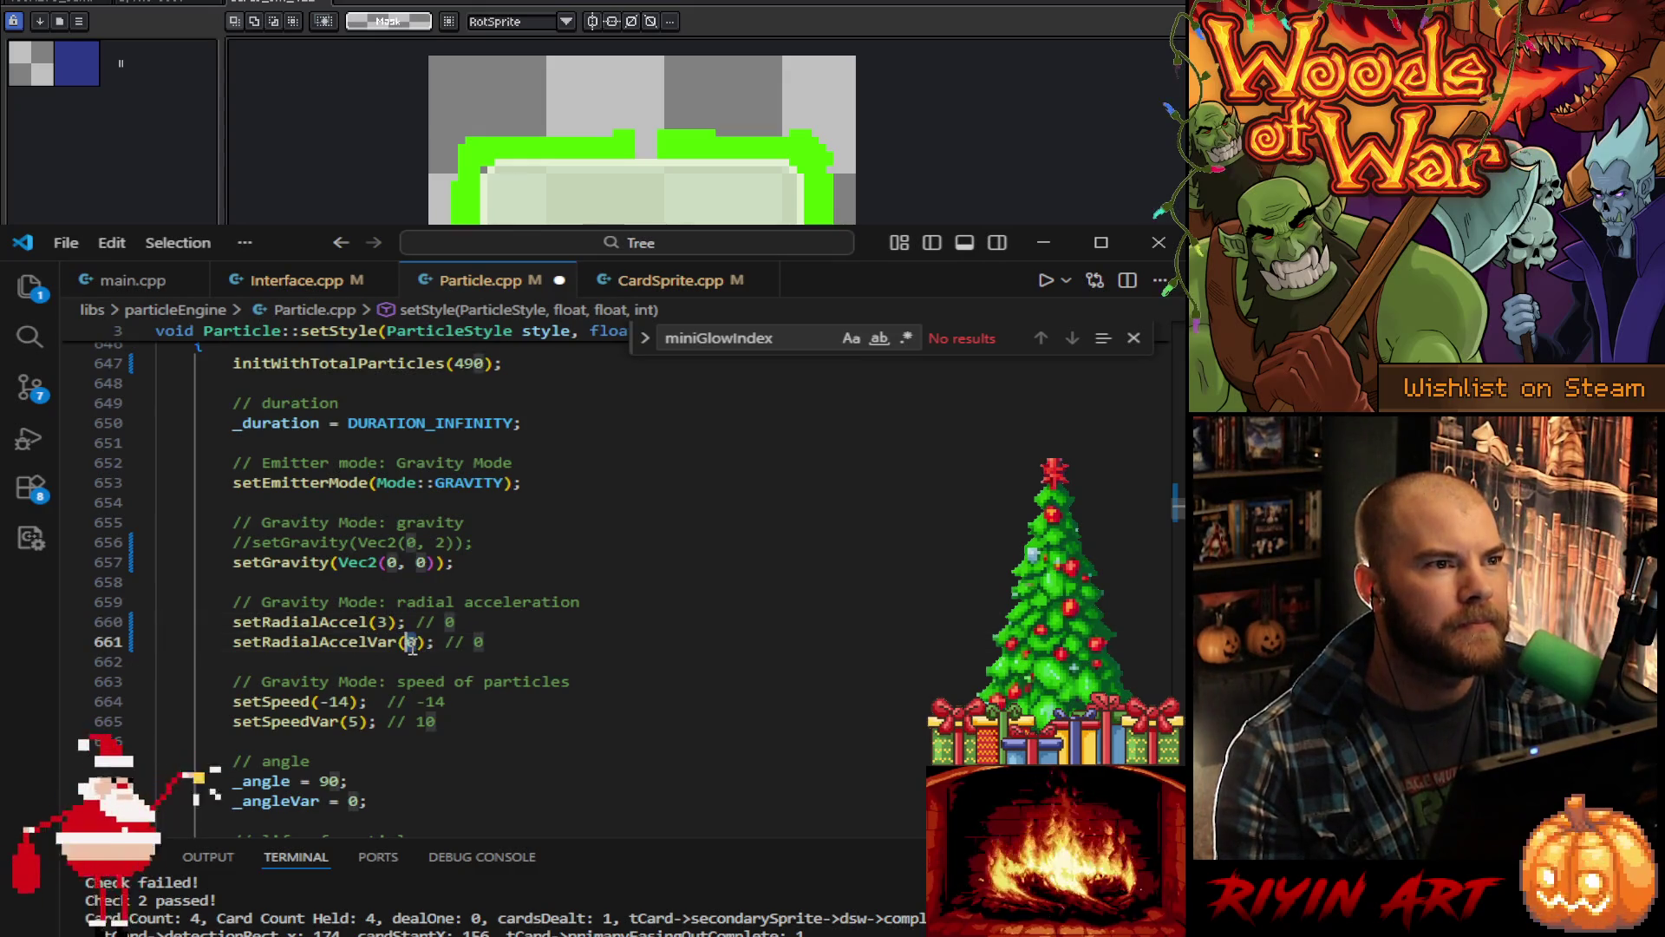
{"action": "double_click", "coordinate": [424, 721]}
{"action": "type", "text": "5"}
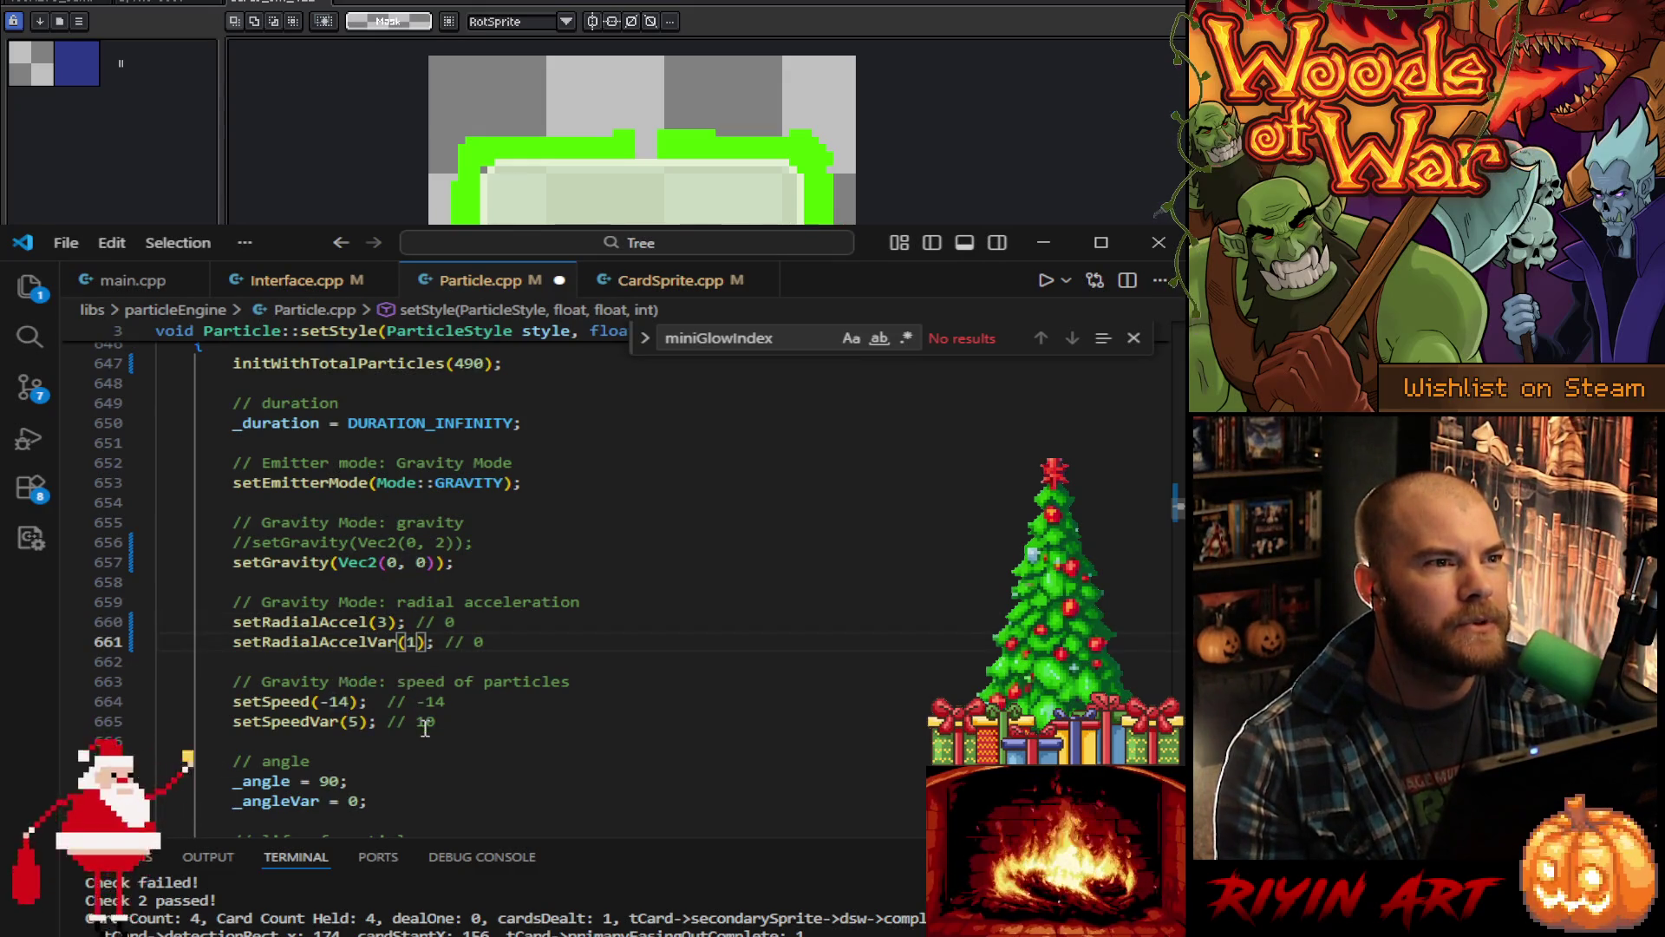
{"action": "double_click", "coordinate": [339, 702]}
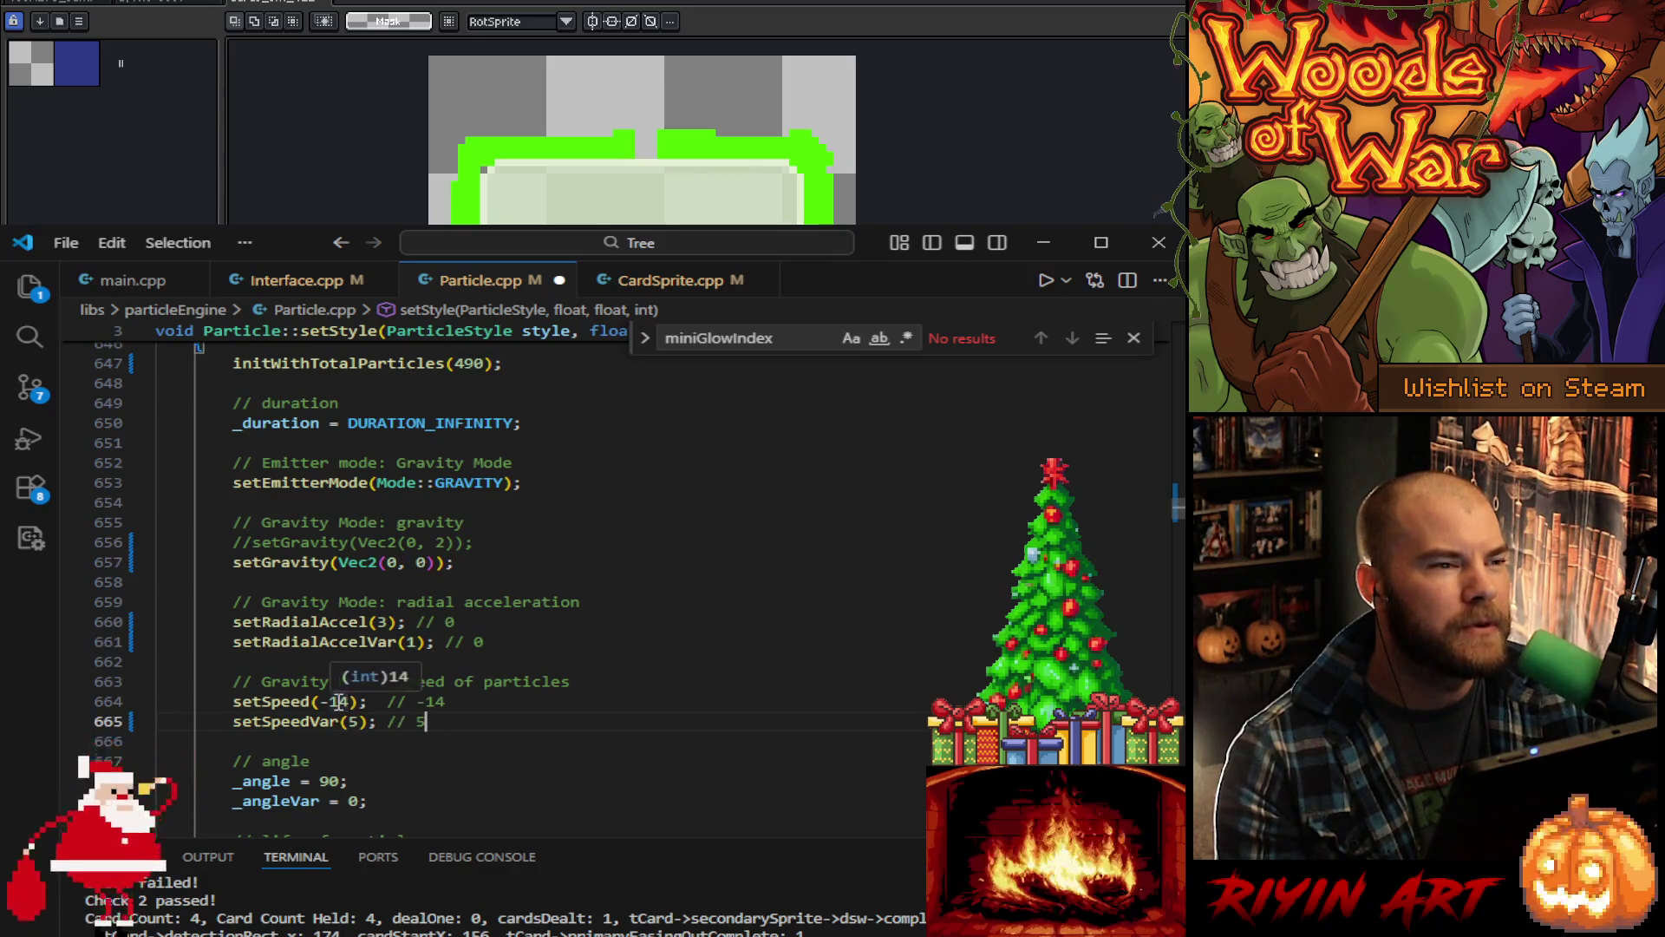
{"action": "type", "text": "7"}
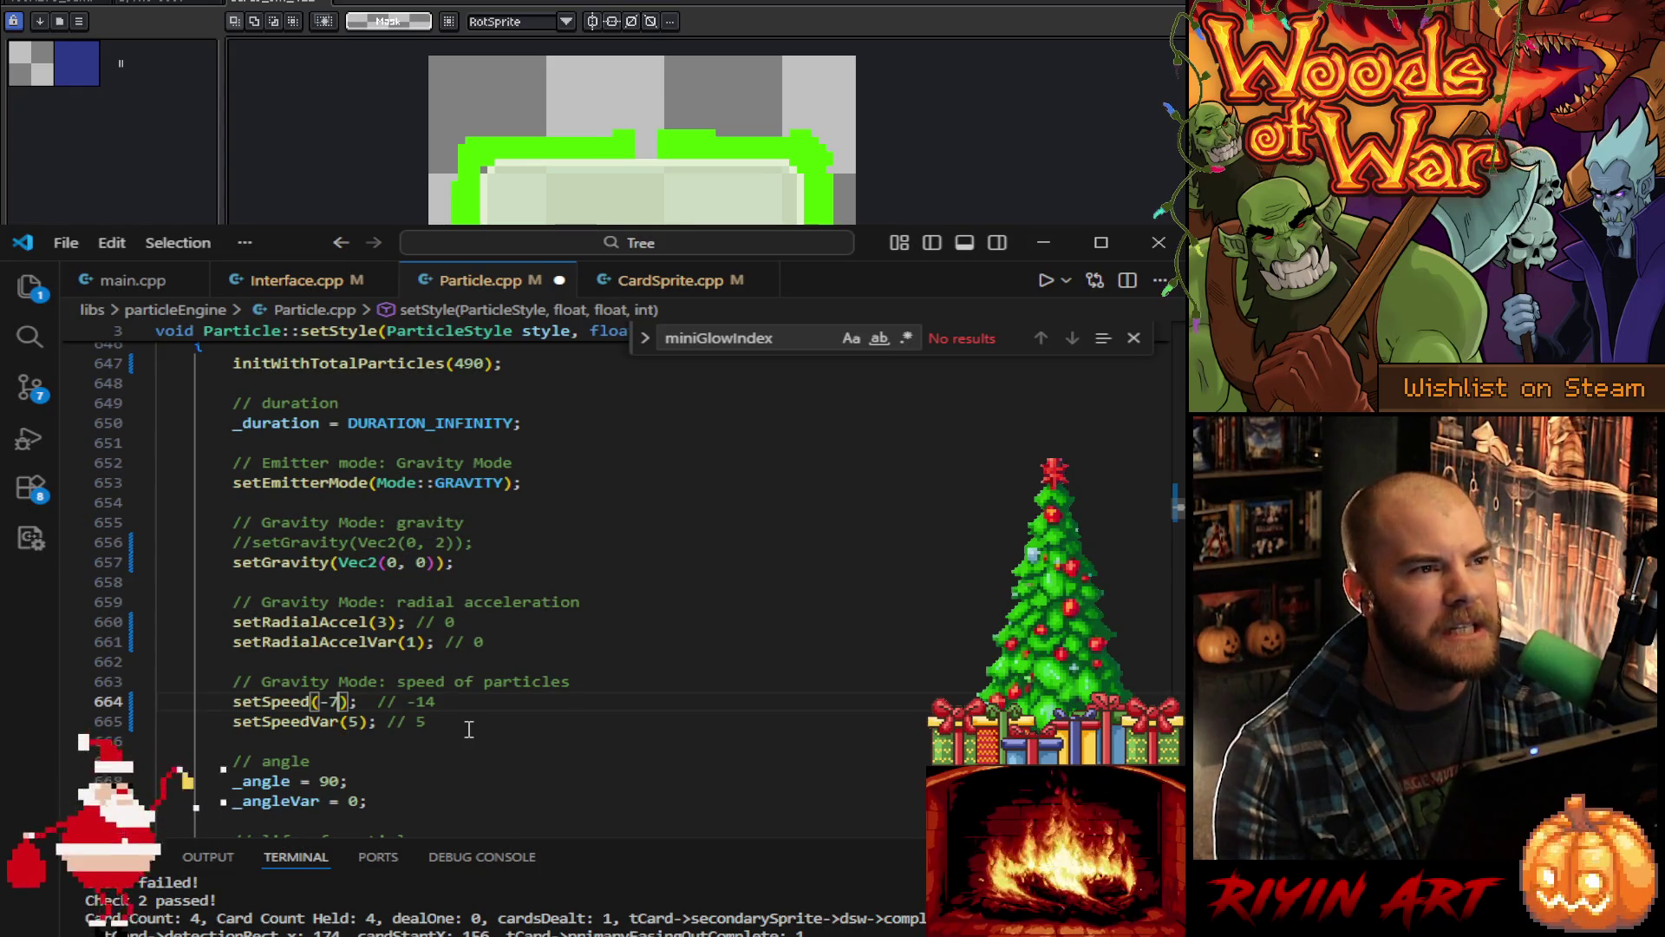
{"action": "left_click", "coordinate": [510, 714]}
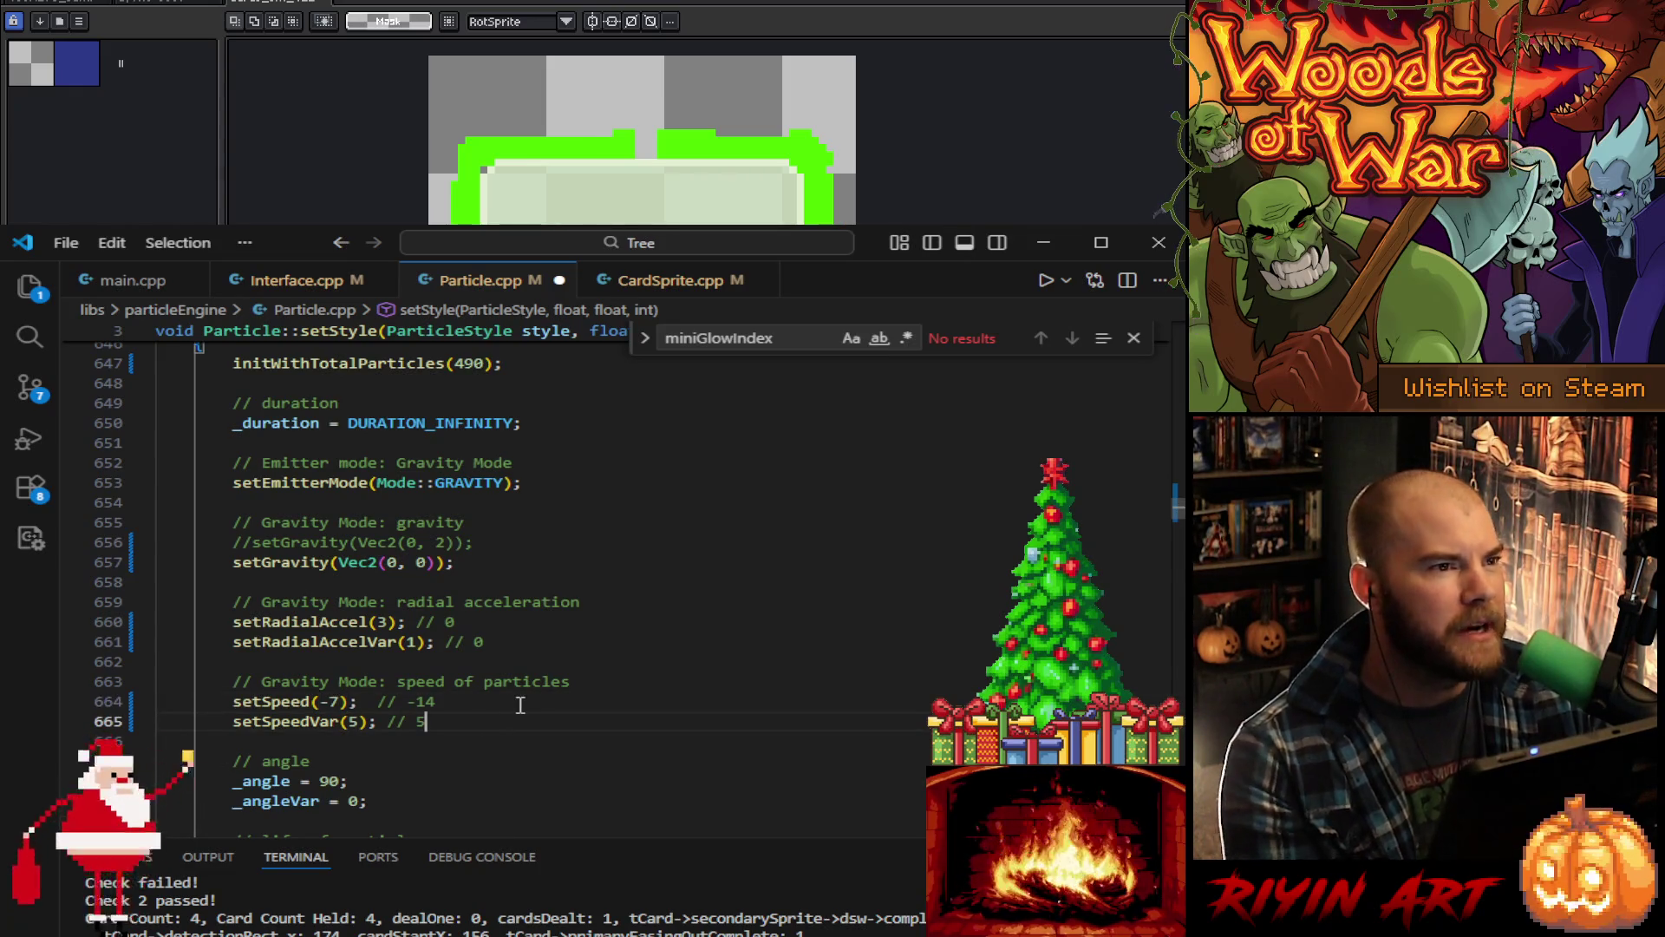
Step: Save Particle.cpp and return to main.cpp
{"action": "key", "text": "ctrl+s"}
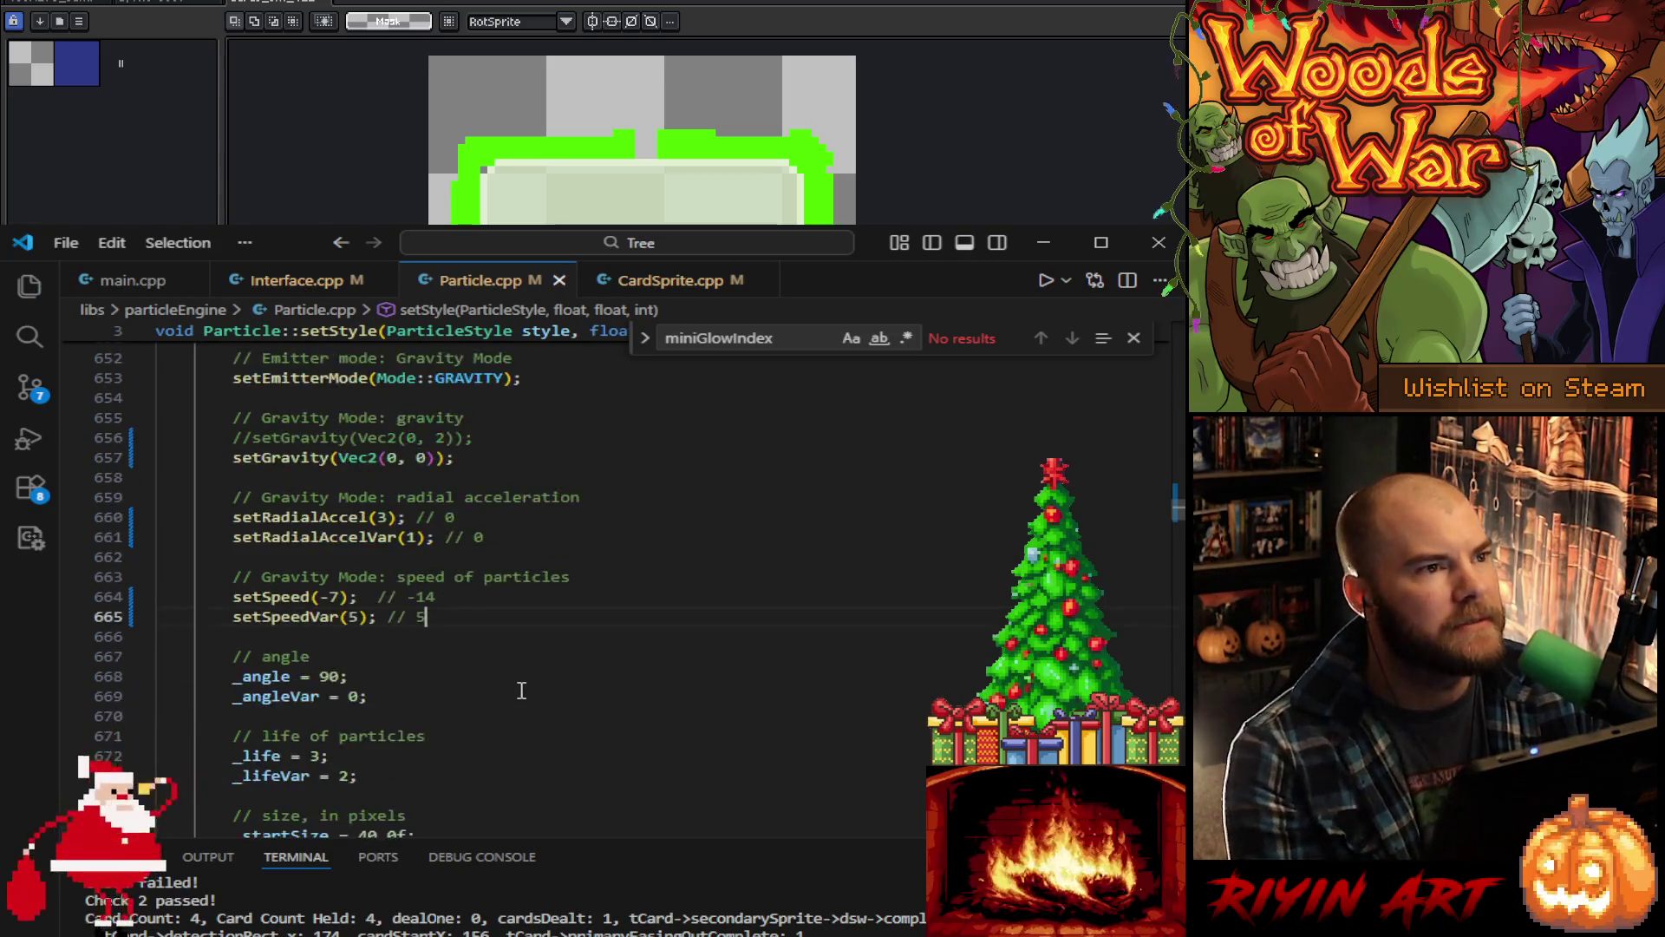
{"action": "scroll", "coordinate": [520, 694], "scroll_direction": "down", "scroll_amount": 2}
{"action": "scroll", "coordinate": [561, 615], "scroll_direction": "down", "scroll_amount": 1}
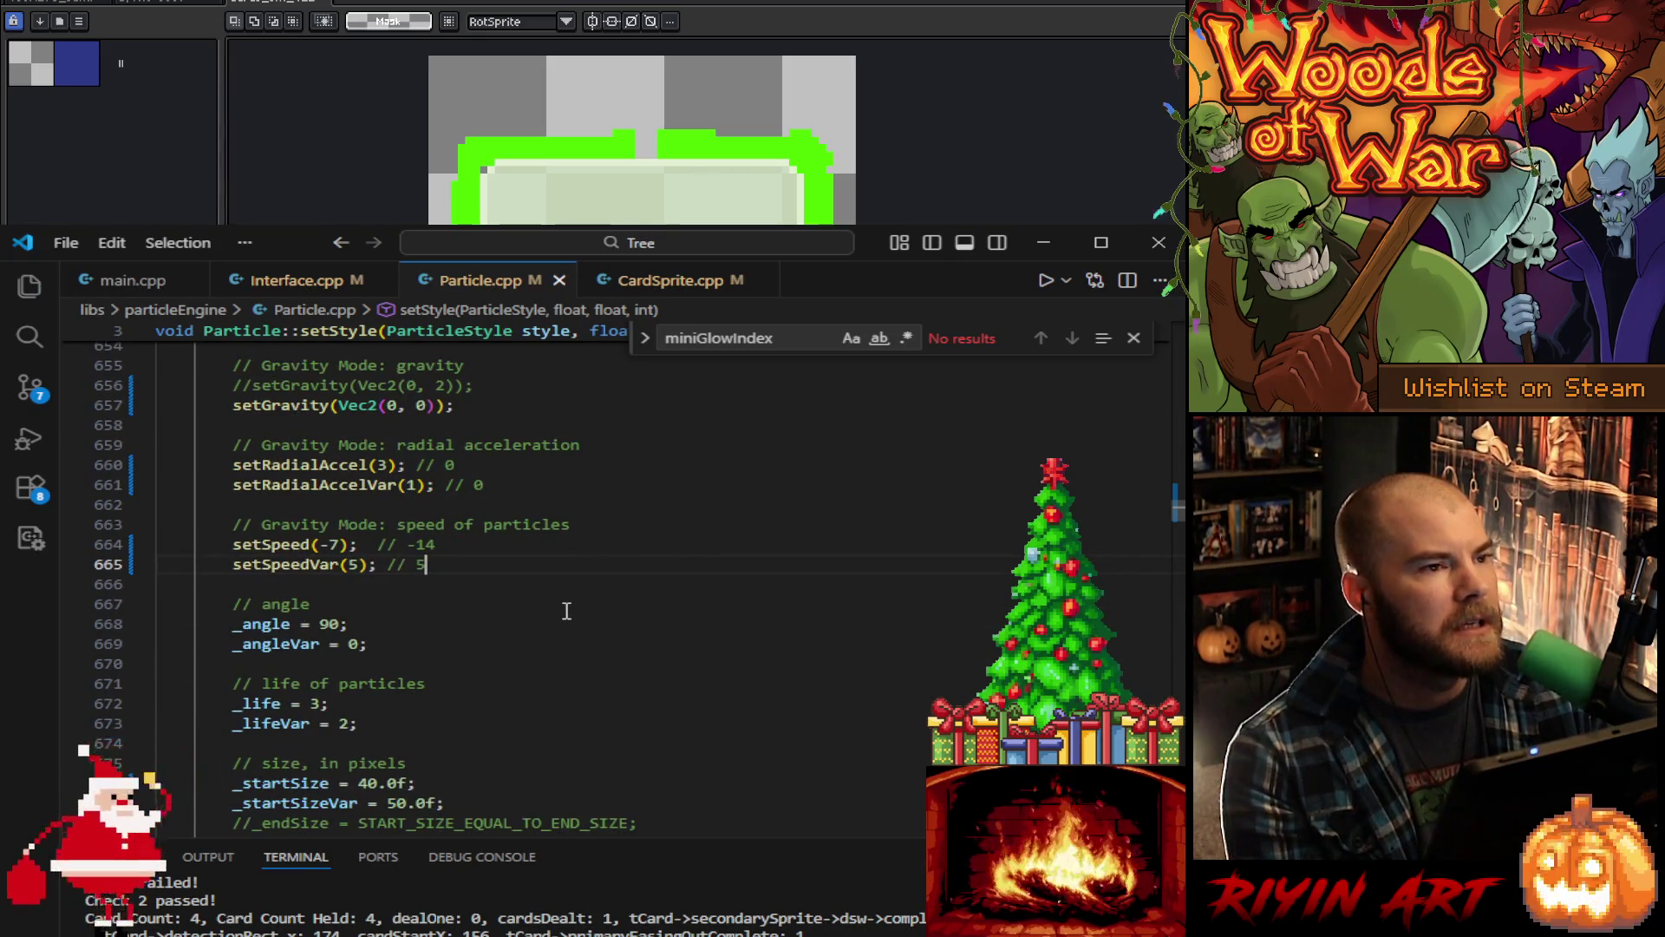
{"action": "left_click", "coordinate": [135, 280]}
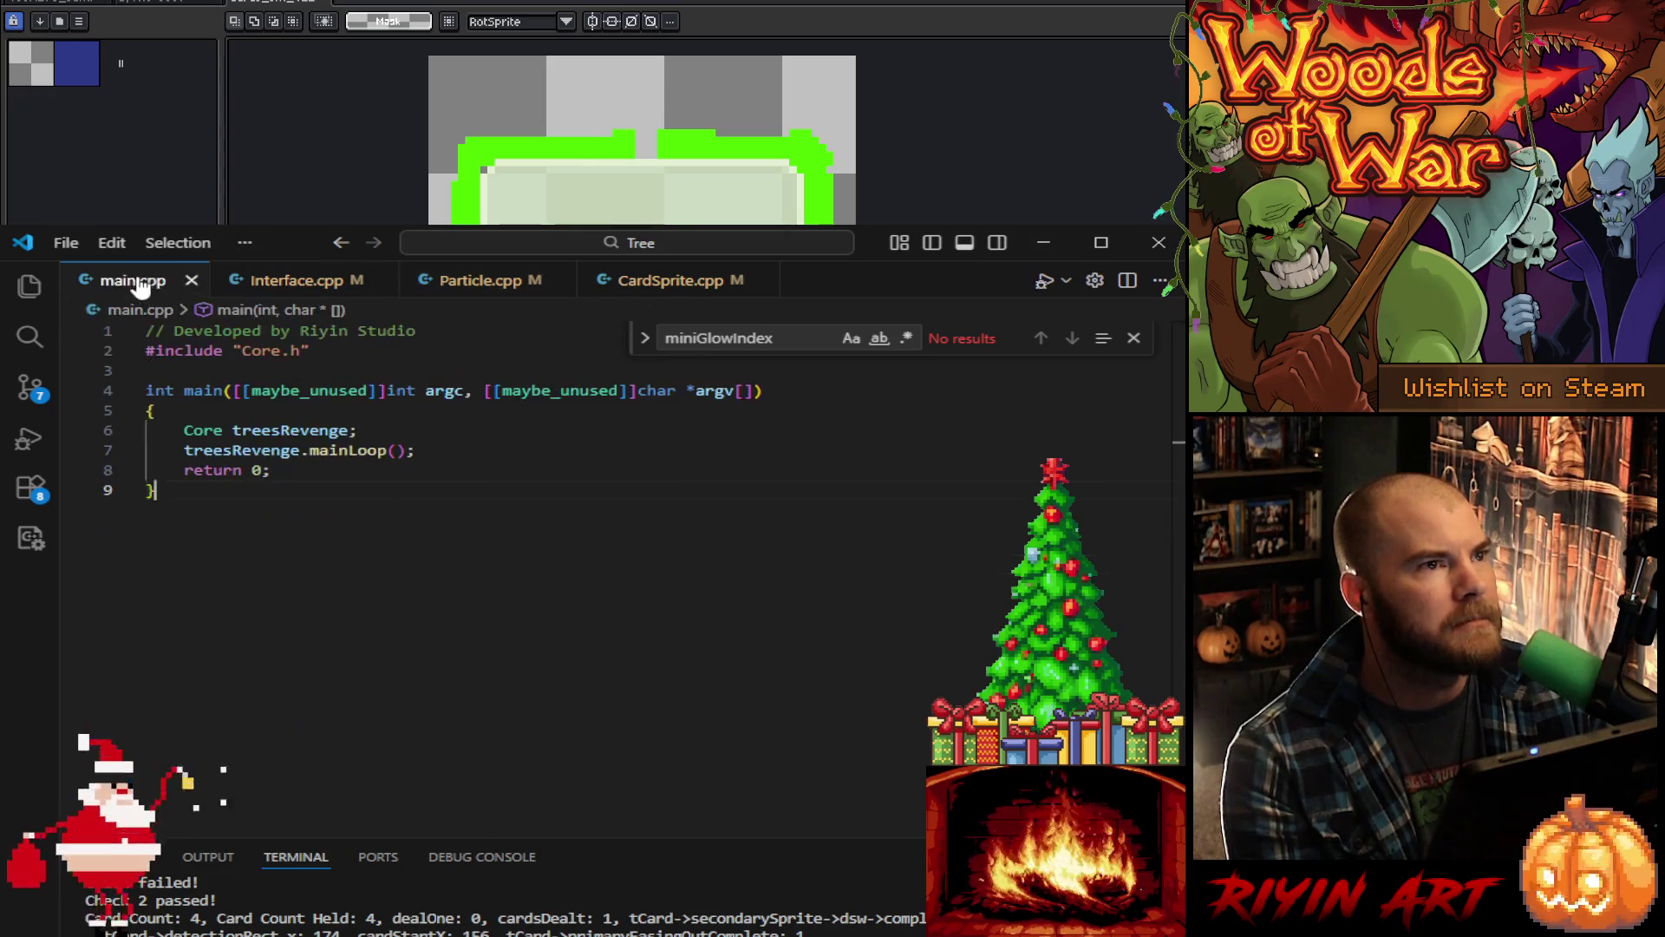
Step: Build and run the game from main.cpp, then minimize VS Code to show the sprite
{"action": "left_click", "coordinate": [1044, 288]}
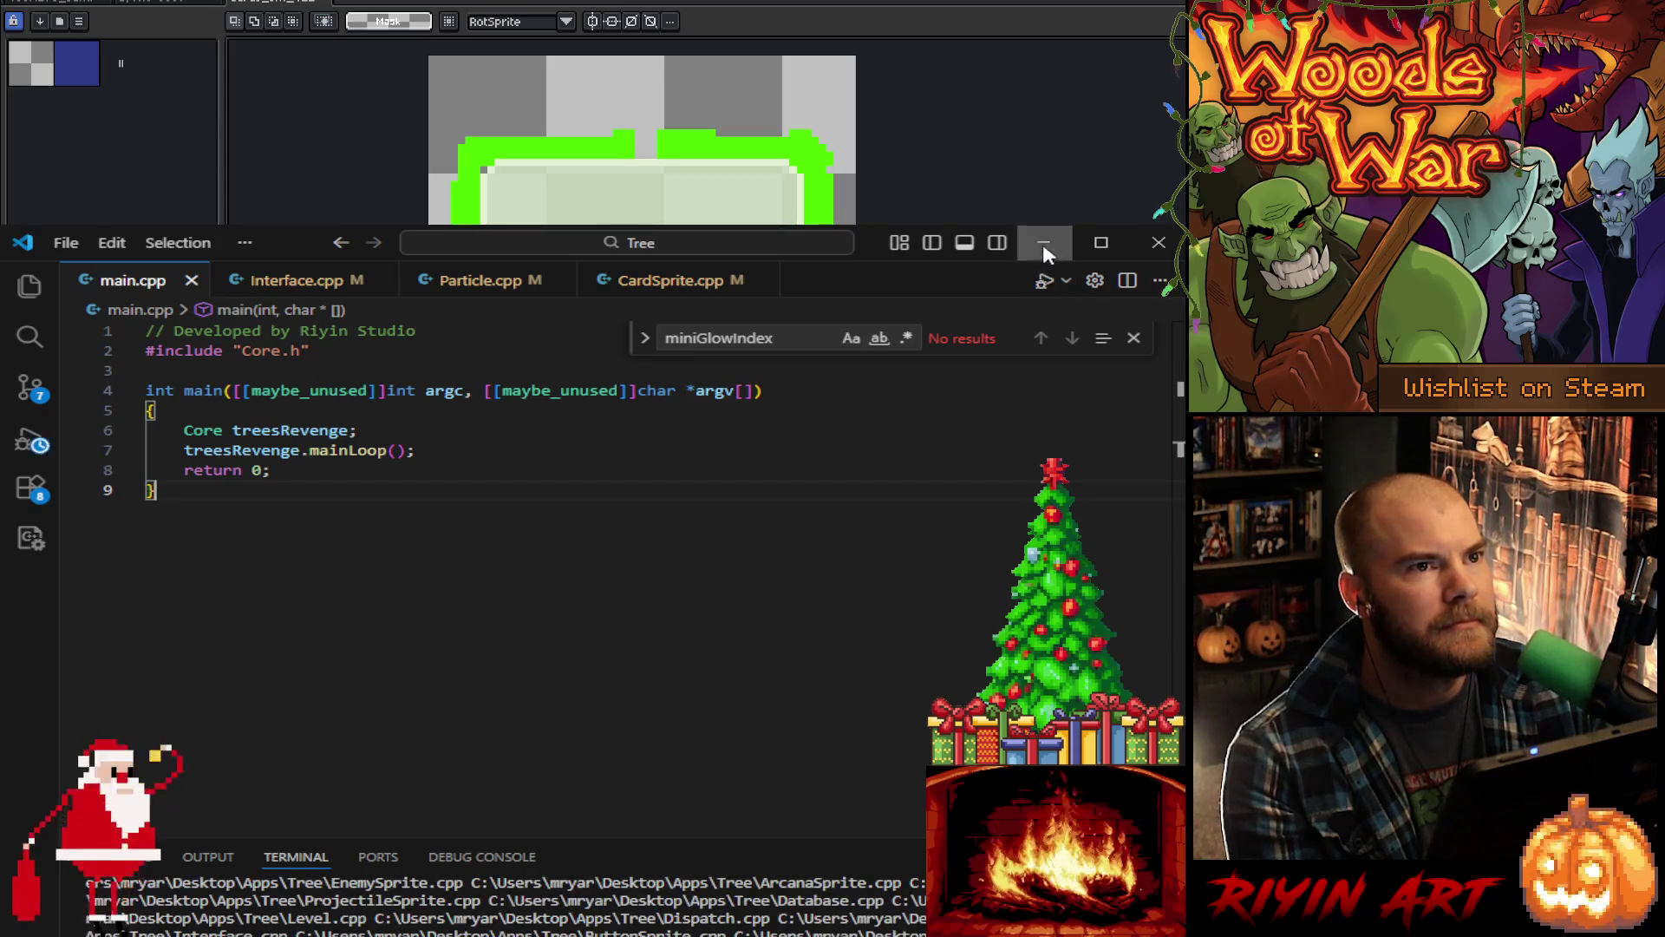
{"action": "left_click", "coordinate": [1044, 243]}
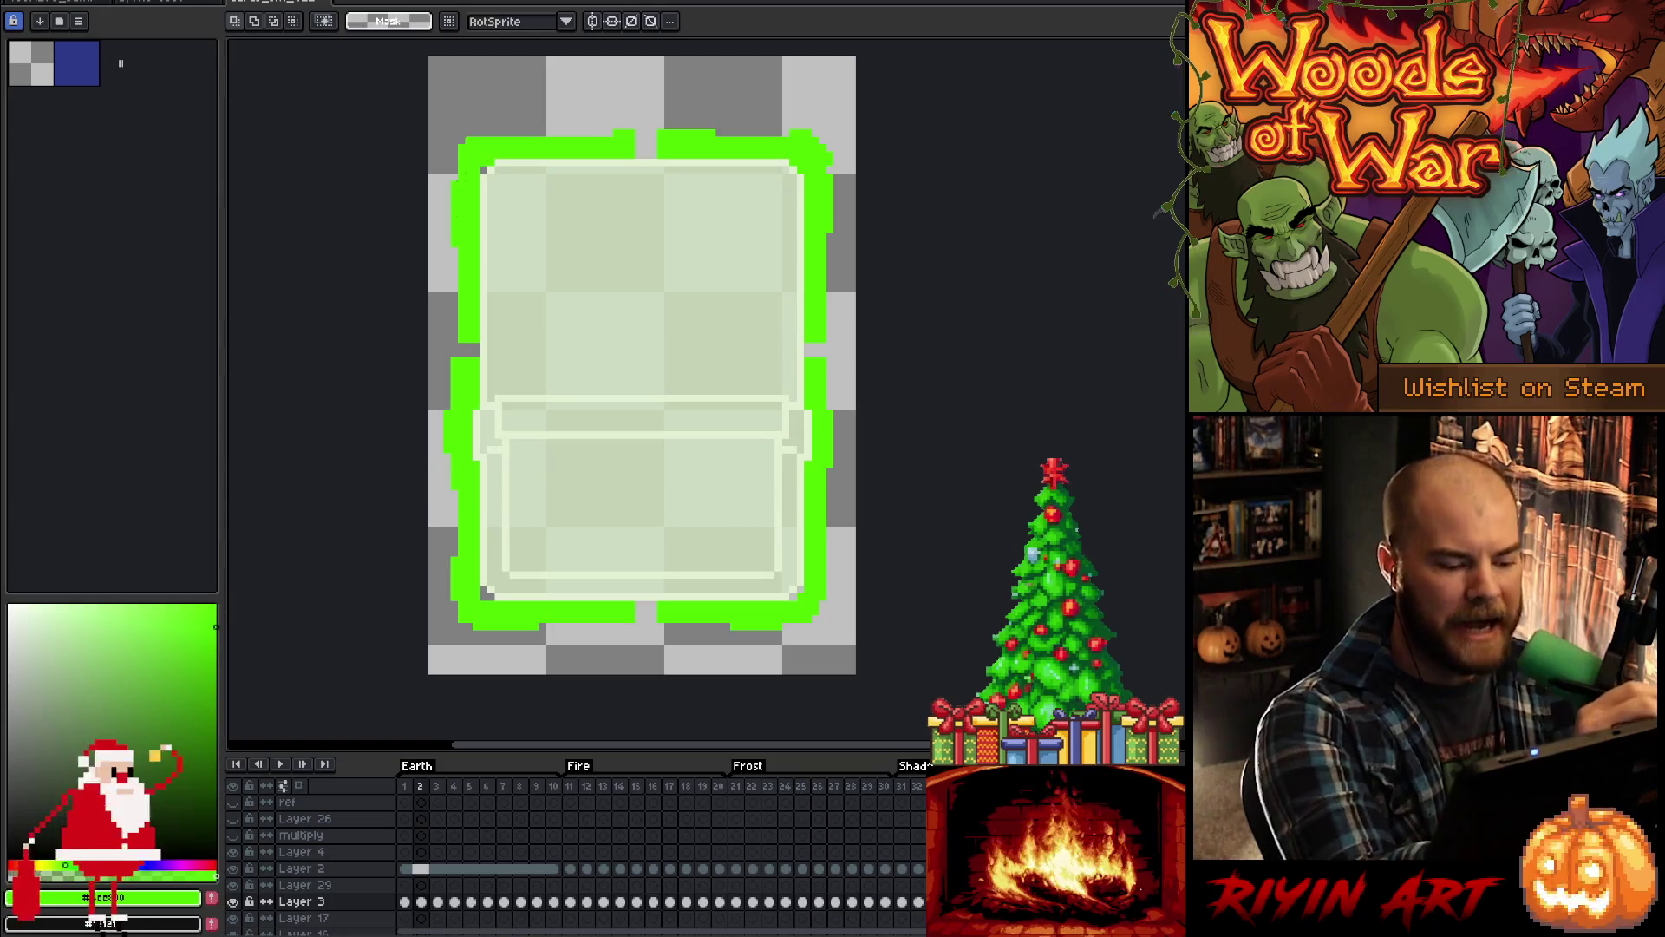
Step: Pencil in the green border's top and bottom gaps on frames 1 and 2
{"action": "left_click", "coordinate": [404, 901]}
{"action": "key", "text": "b"}
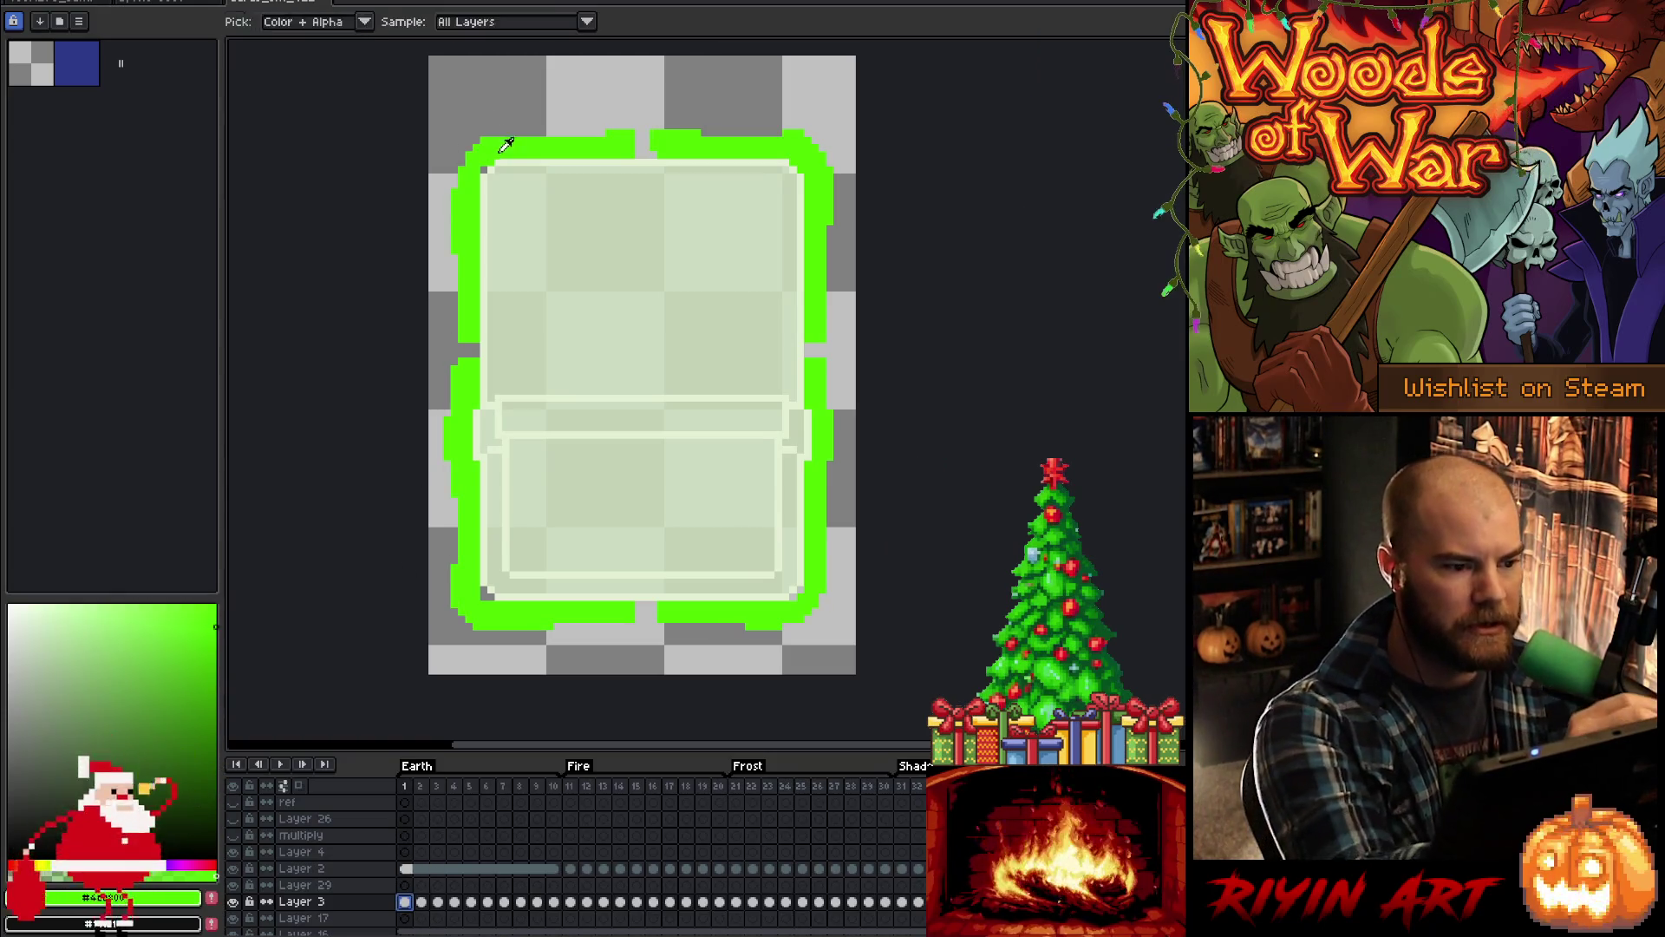
{"action": "left_click", "coordinate": [484, 89]}
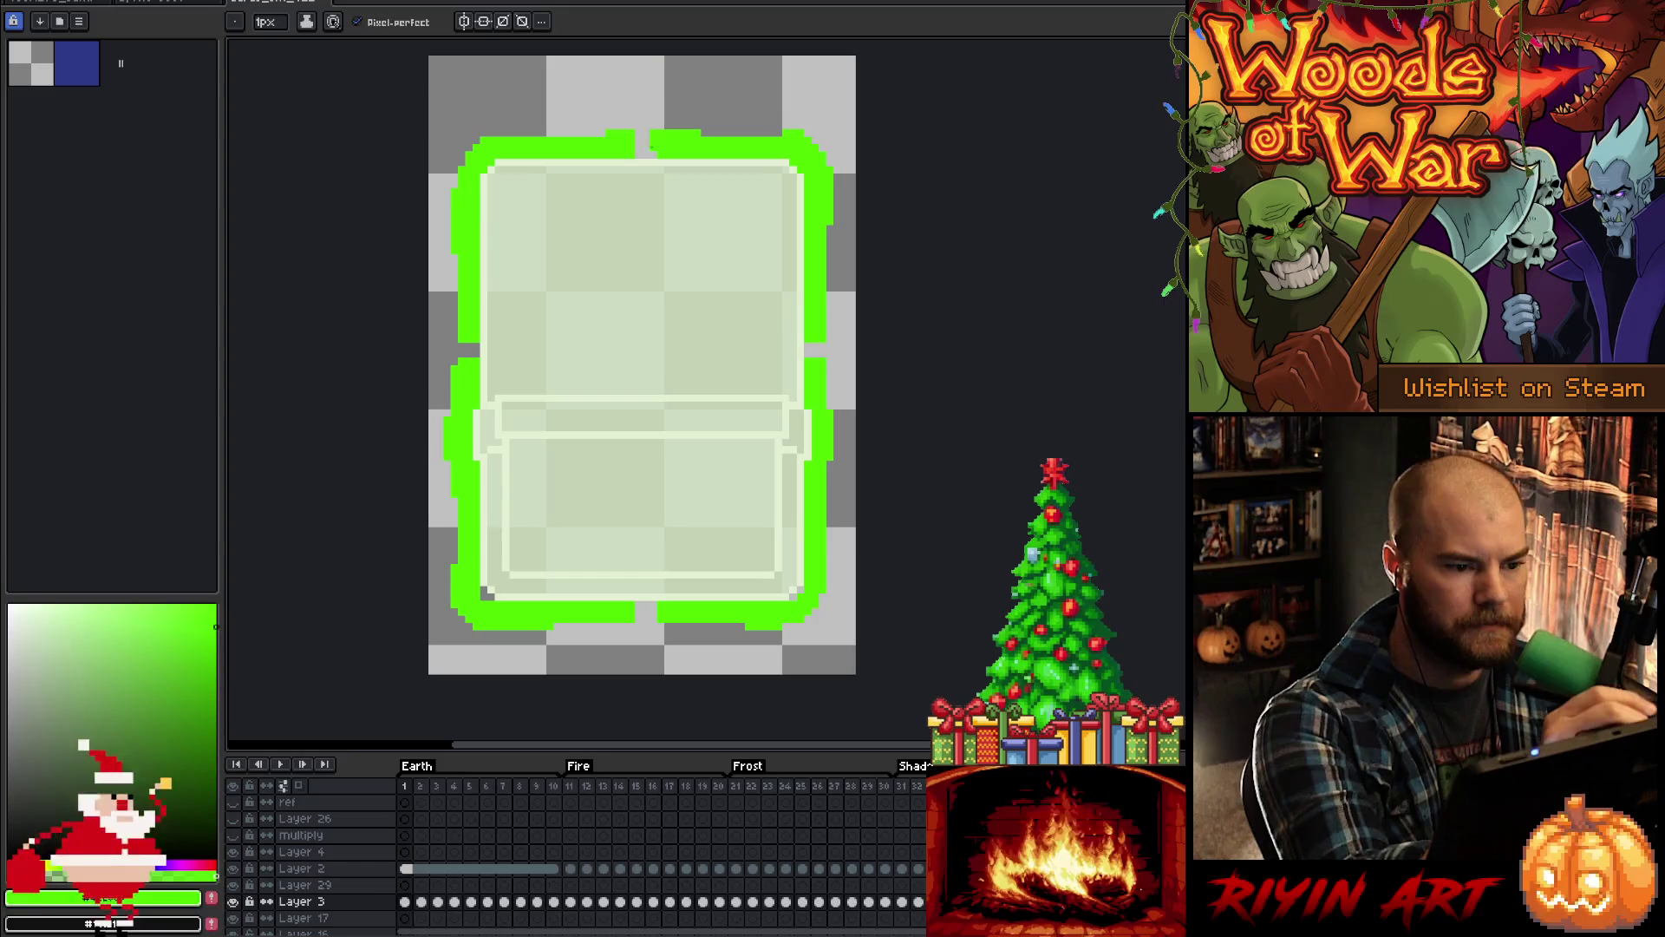
{"action": "mouse_move", "coordinate": [637, 155]}
{"action": "left_mouse_down"}
{"action": "mouse_move", "coordinate": [659, 154]}
{"action": "mouse_move", "coordinate": [639, 147]}
{"action": "left_mouse_up"}
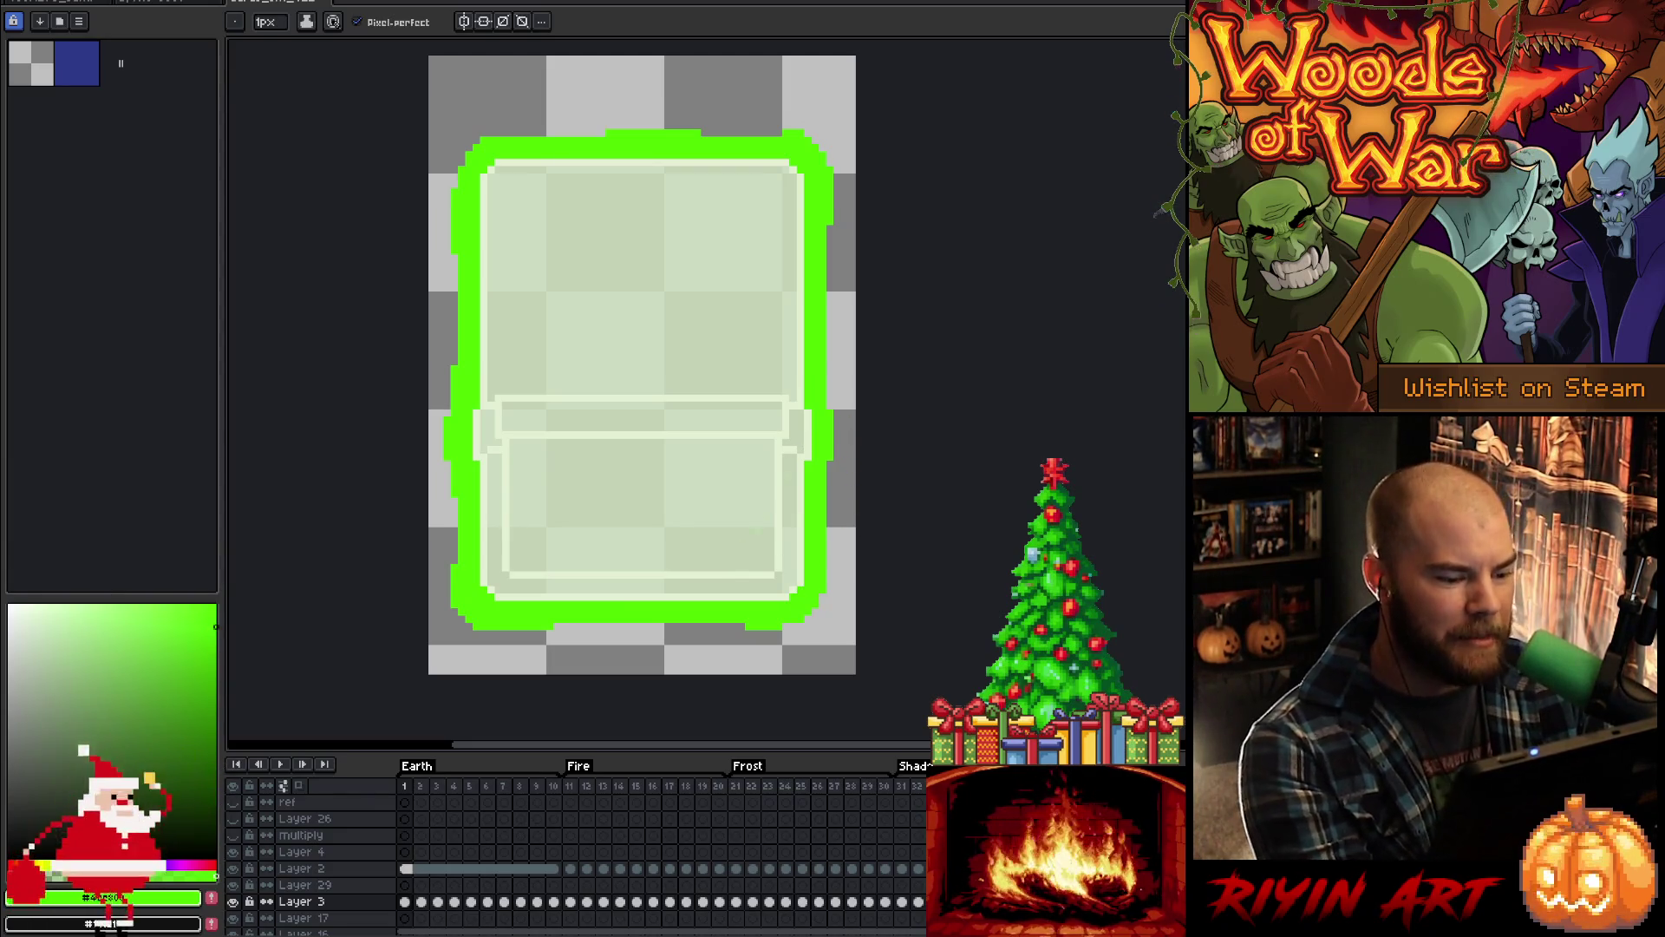
{"action": "left_click", "coordinate": [421, 903]}
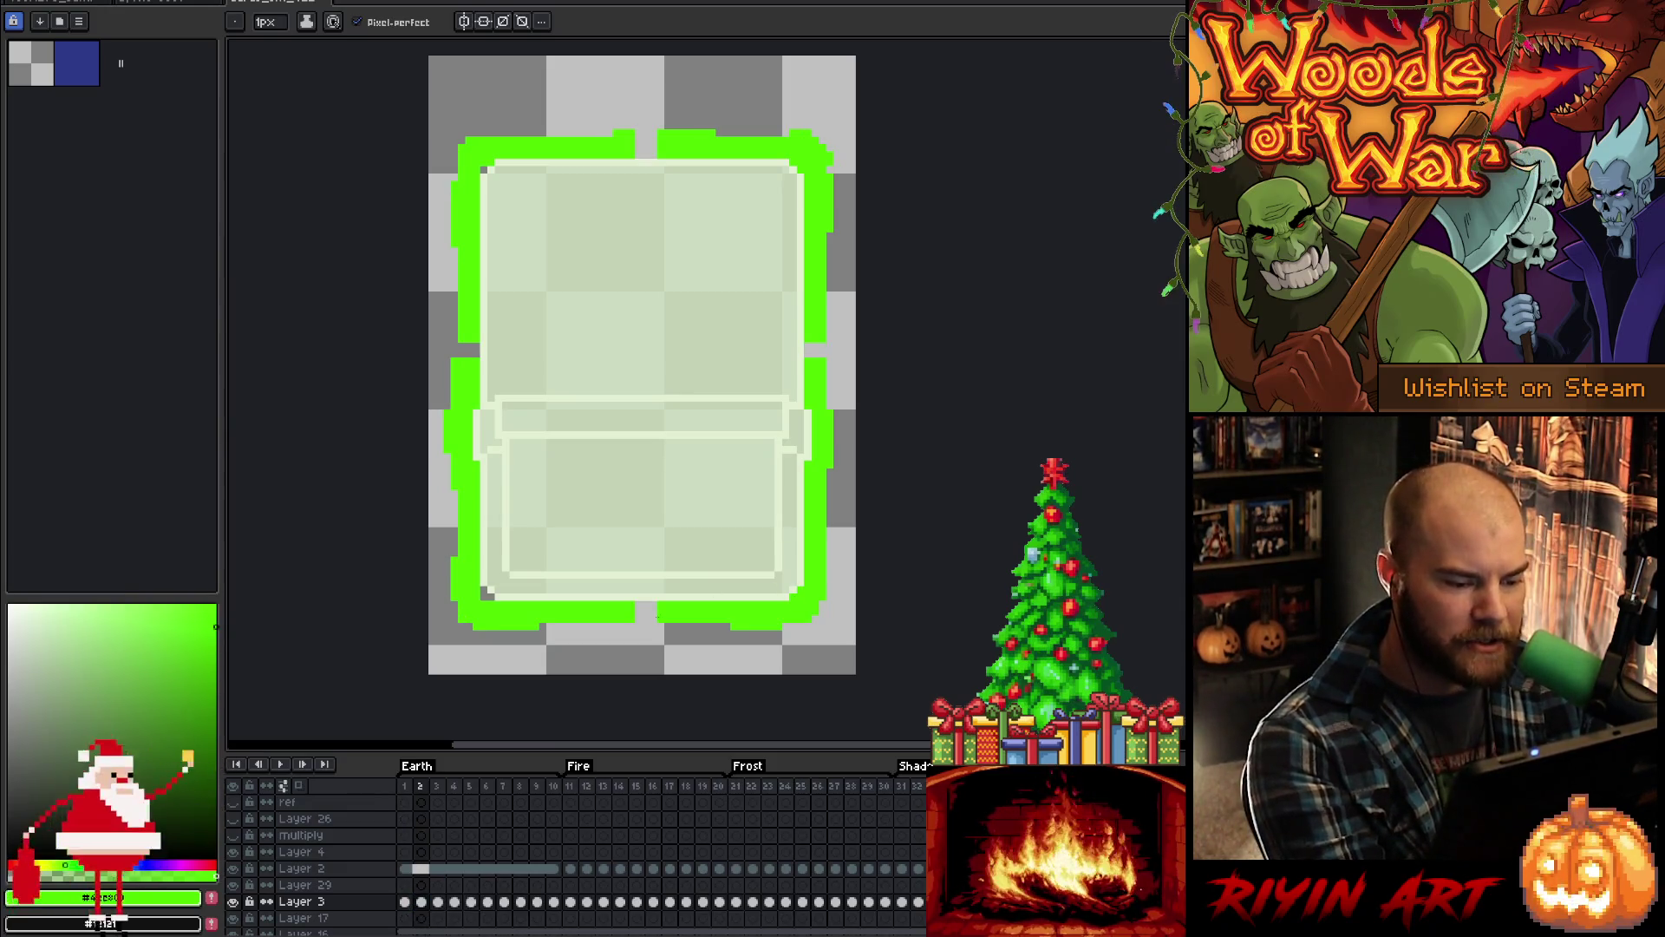
{"action": "left_click", "coordinate": [646, 607]}
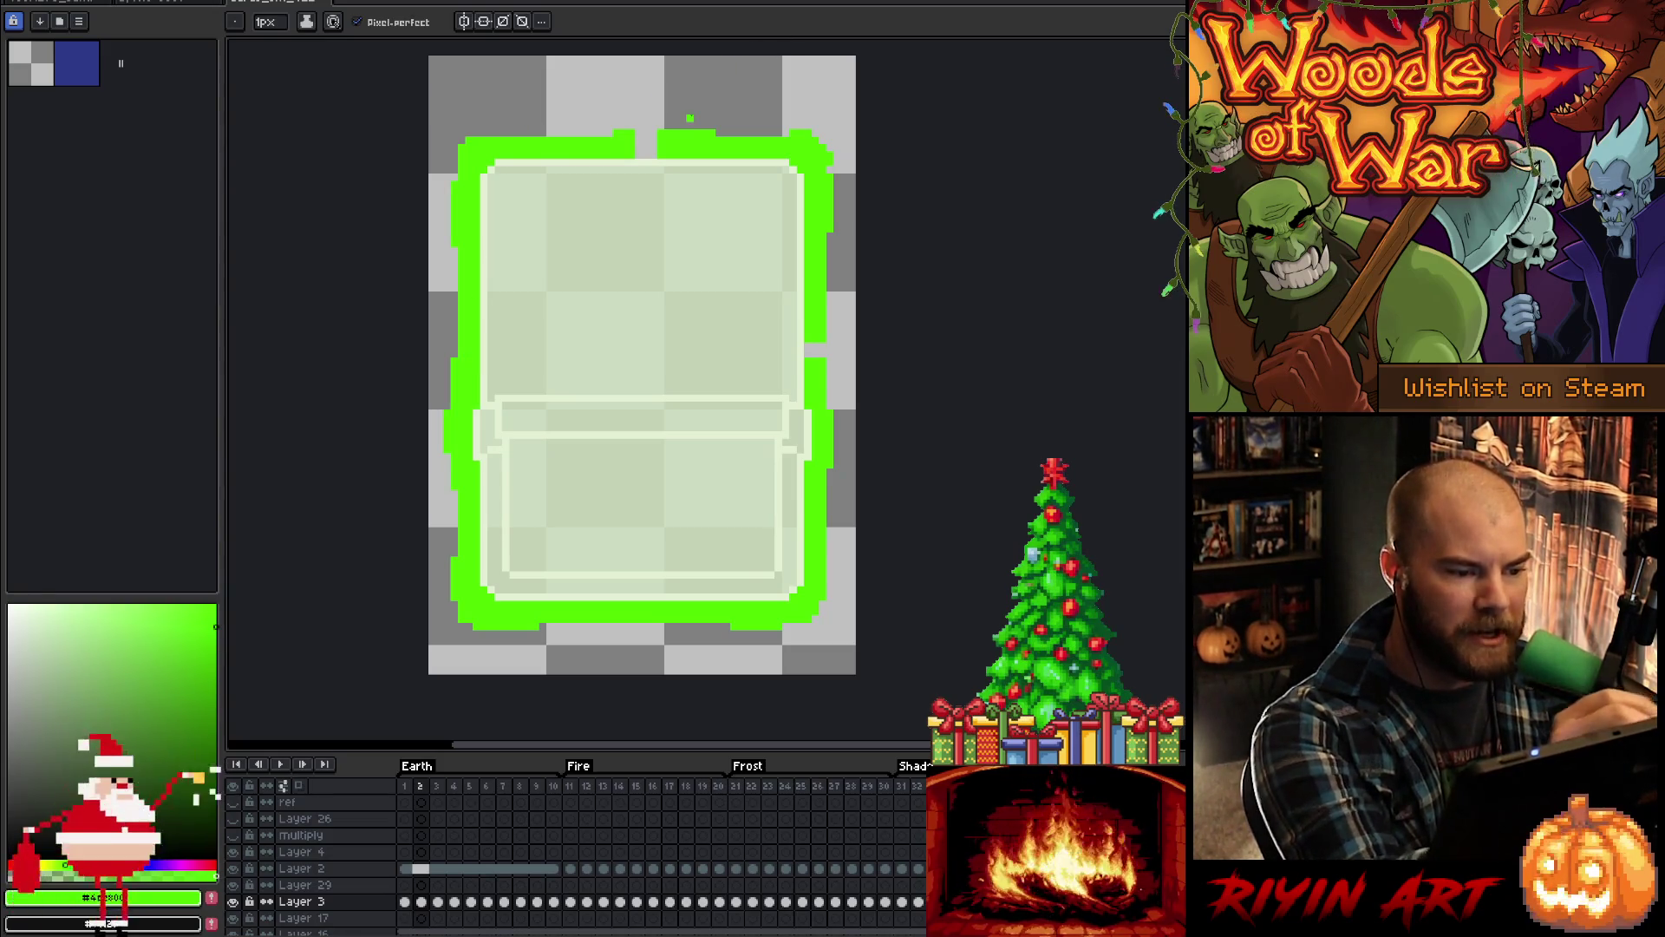
{"action": "left_click_drag", "start_coordinate": [638, 144], "coordinate": [657, 141]}
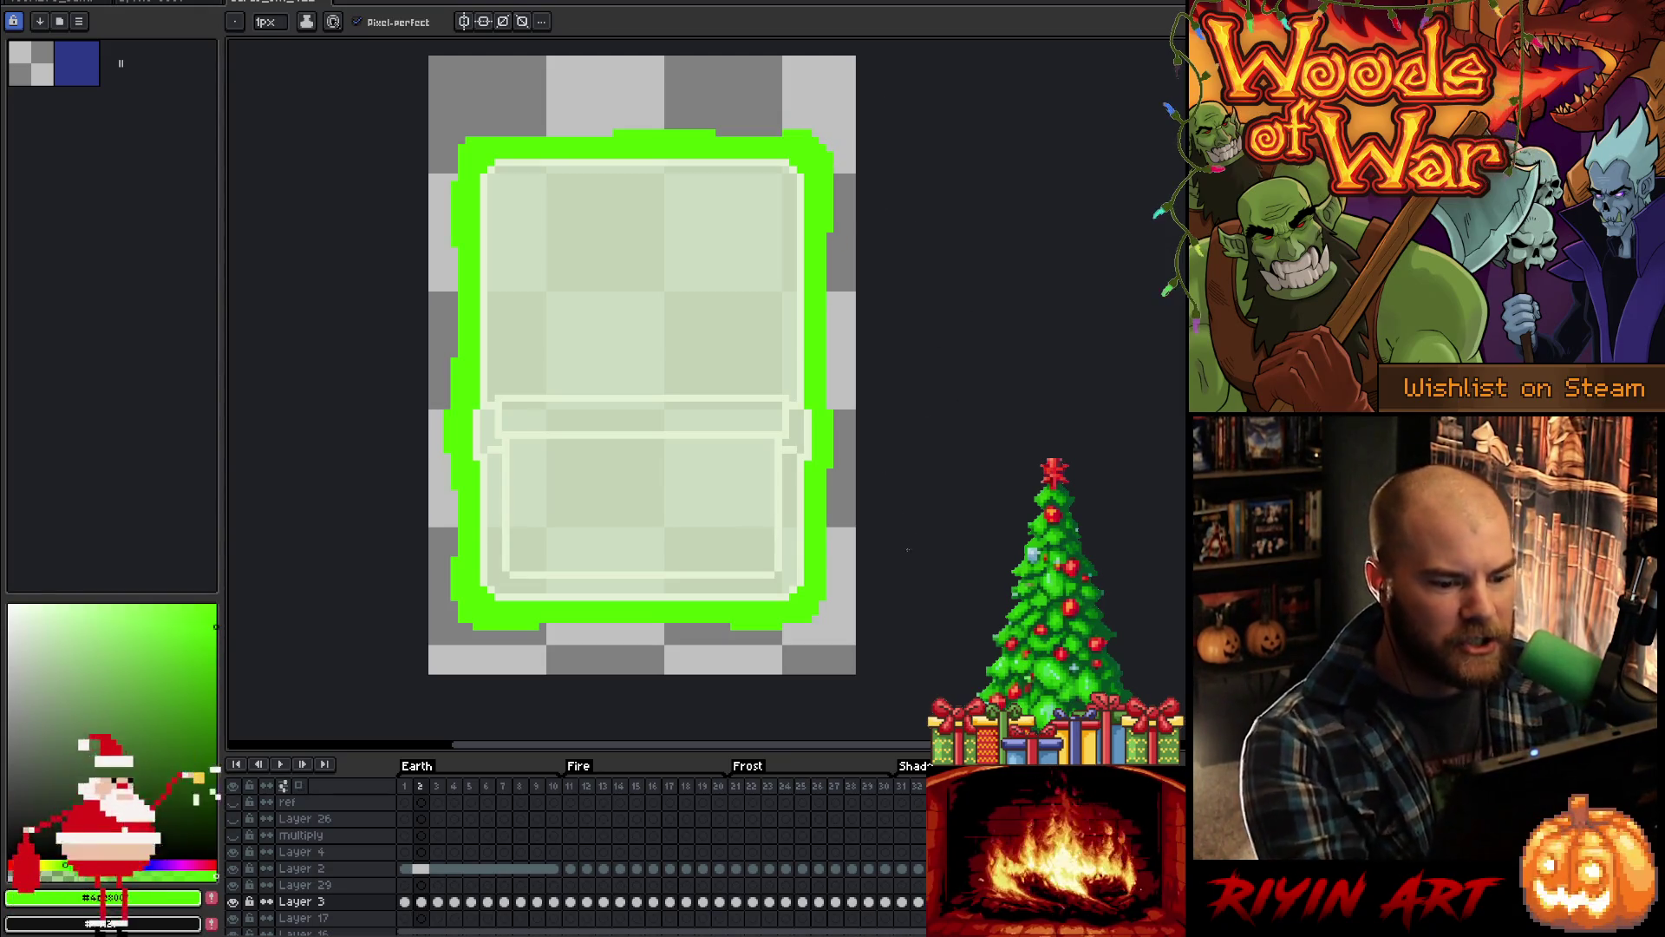
Step: Compare frames 2 and 3 with Layer 29's pale overlay toggled on and off
{"action": "left_click", "coordinate": [437, 902]}
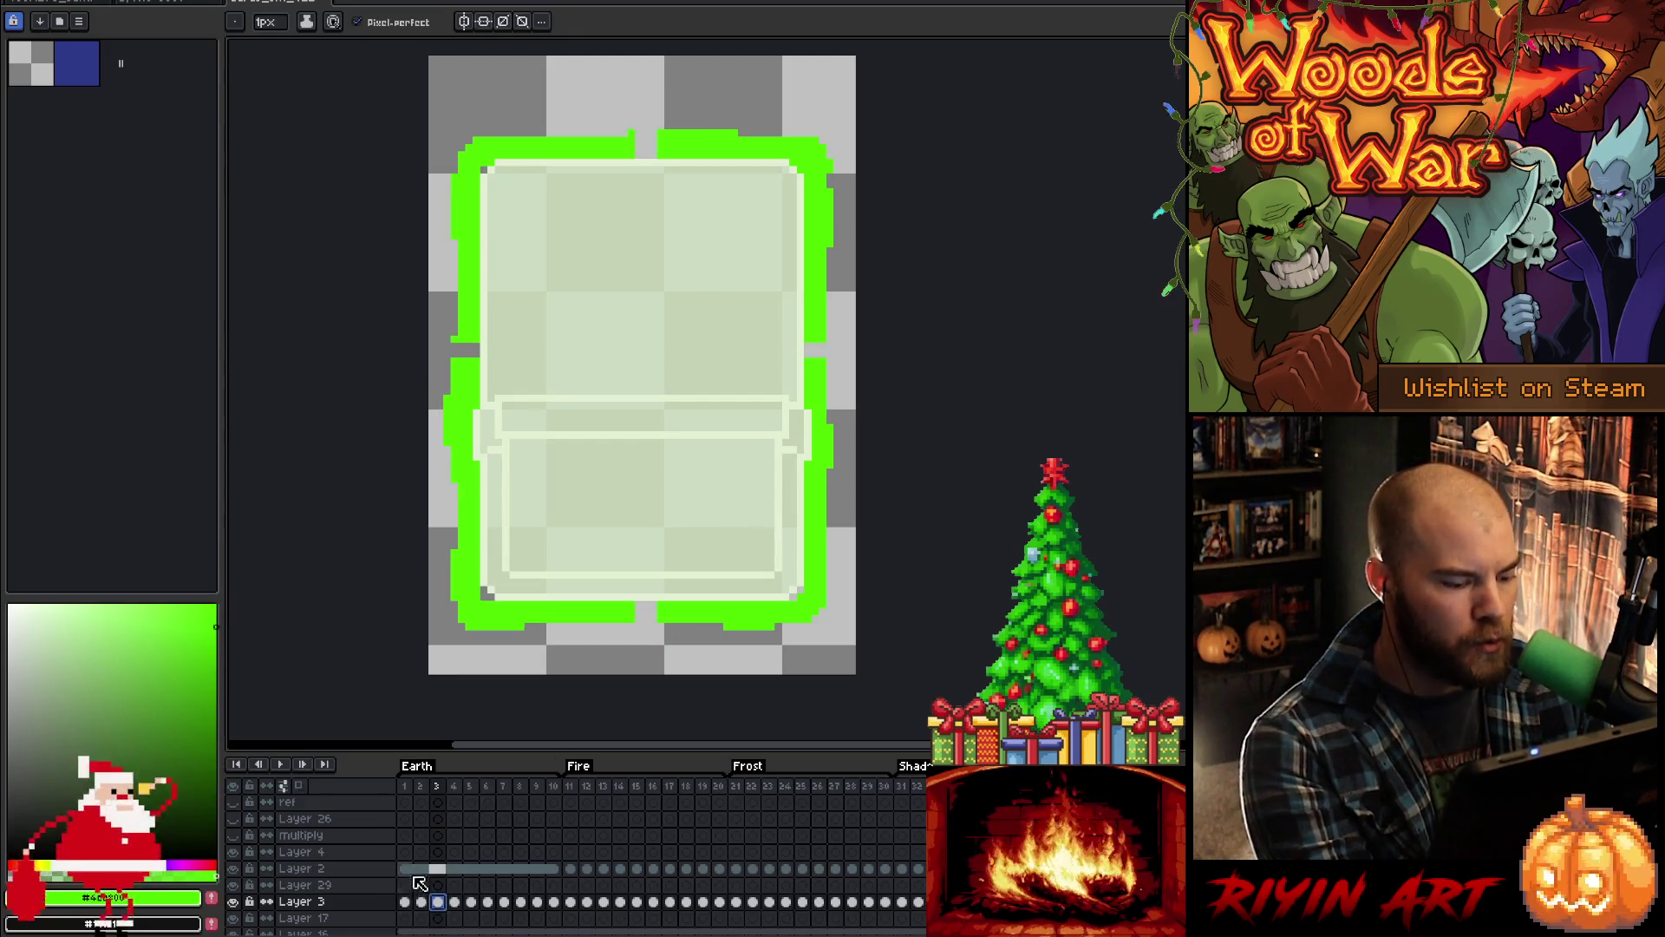
{"action": "left_click", "coordinate": [420, 902]}
{"action": "left_click", "coordinate": [233, 883]}
{"action": "left_click", "coordinate": [232, 883]}
{"action": "left_click", "coordinate": [233, 883]}
{"action": "left_click", "coordinate": [232, 883]}
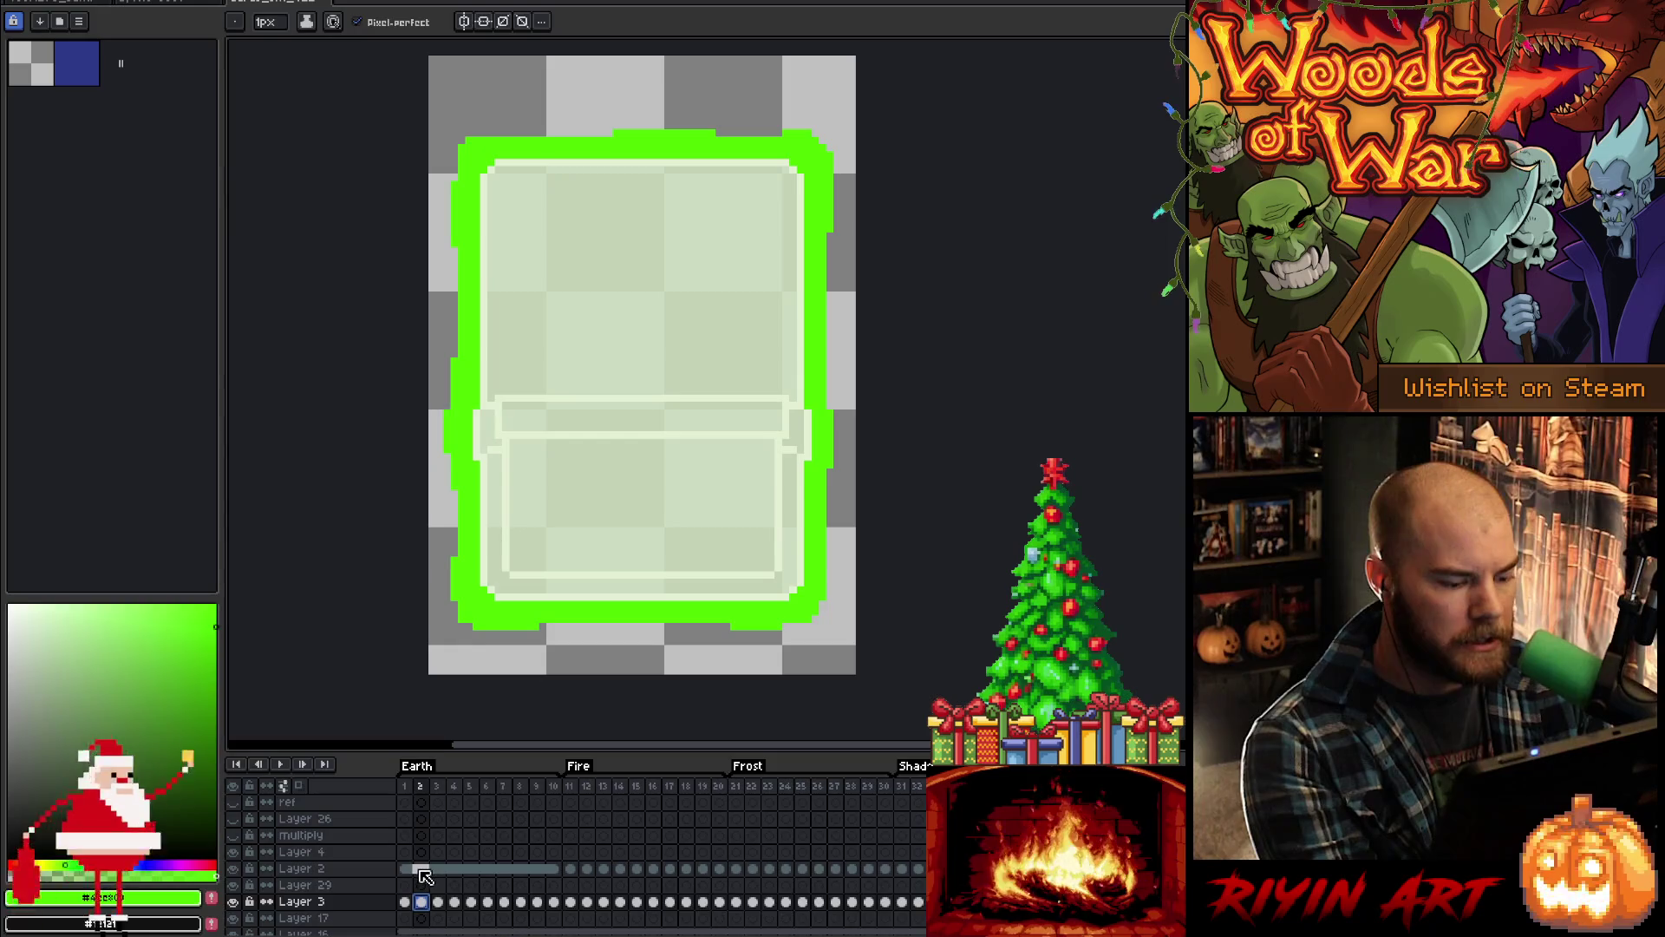
Step: Check frames 1 to 3 with Layer 2's light fill hidden and shown
{"action": "left_click_drag", "start_coordinate": [553, 901], "coordinate": [408, 907]}
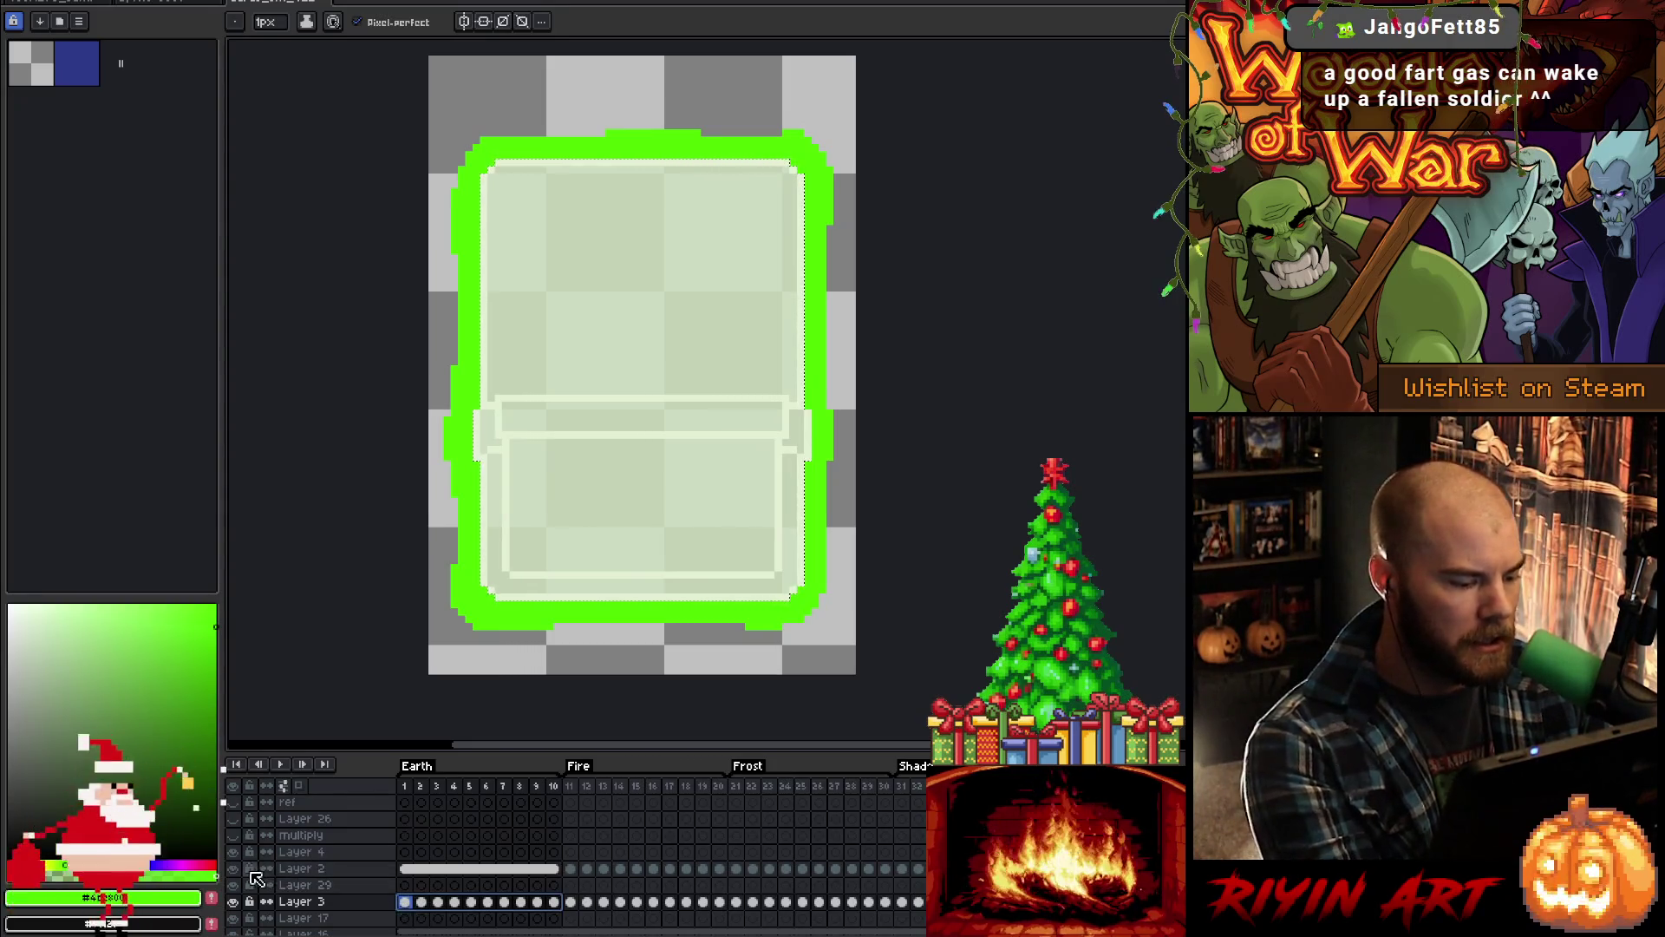
{"action": "left_click", "coordinate": [406, 903]}
{"action": "left_click", "coordinate": [421, 902]}
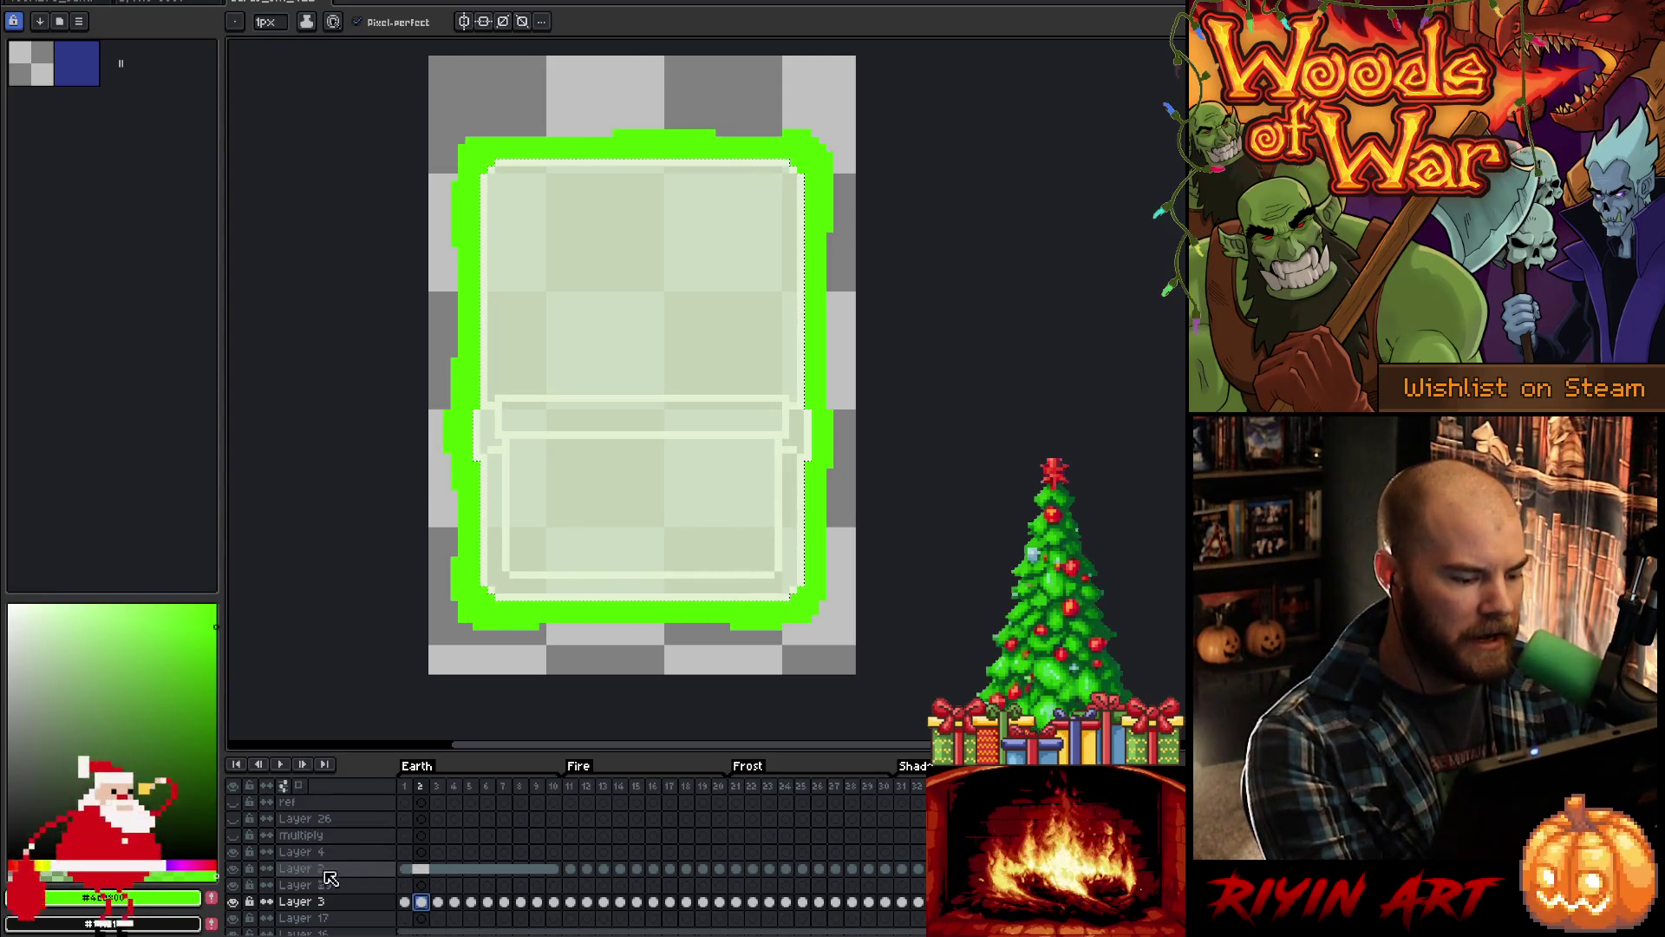
{"action": "left_click", "coordinate": [235, 871]}
{"action": "left_click", "coordinate": [235, 871]}
{"action": "left_click", "coordinate": [235, 872]}
{"action": "left_click", "coordinate": [235, 872]}
{"action": "left_click", "coordinate": [405, 903]}
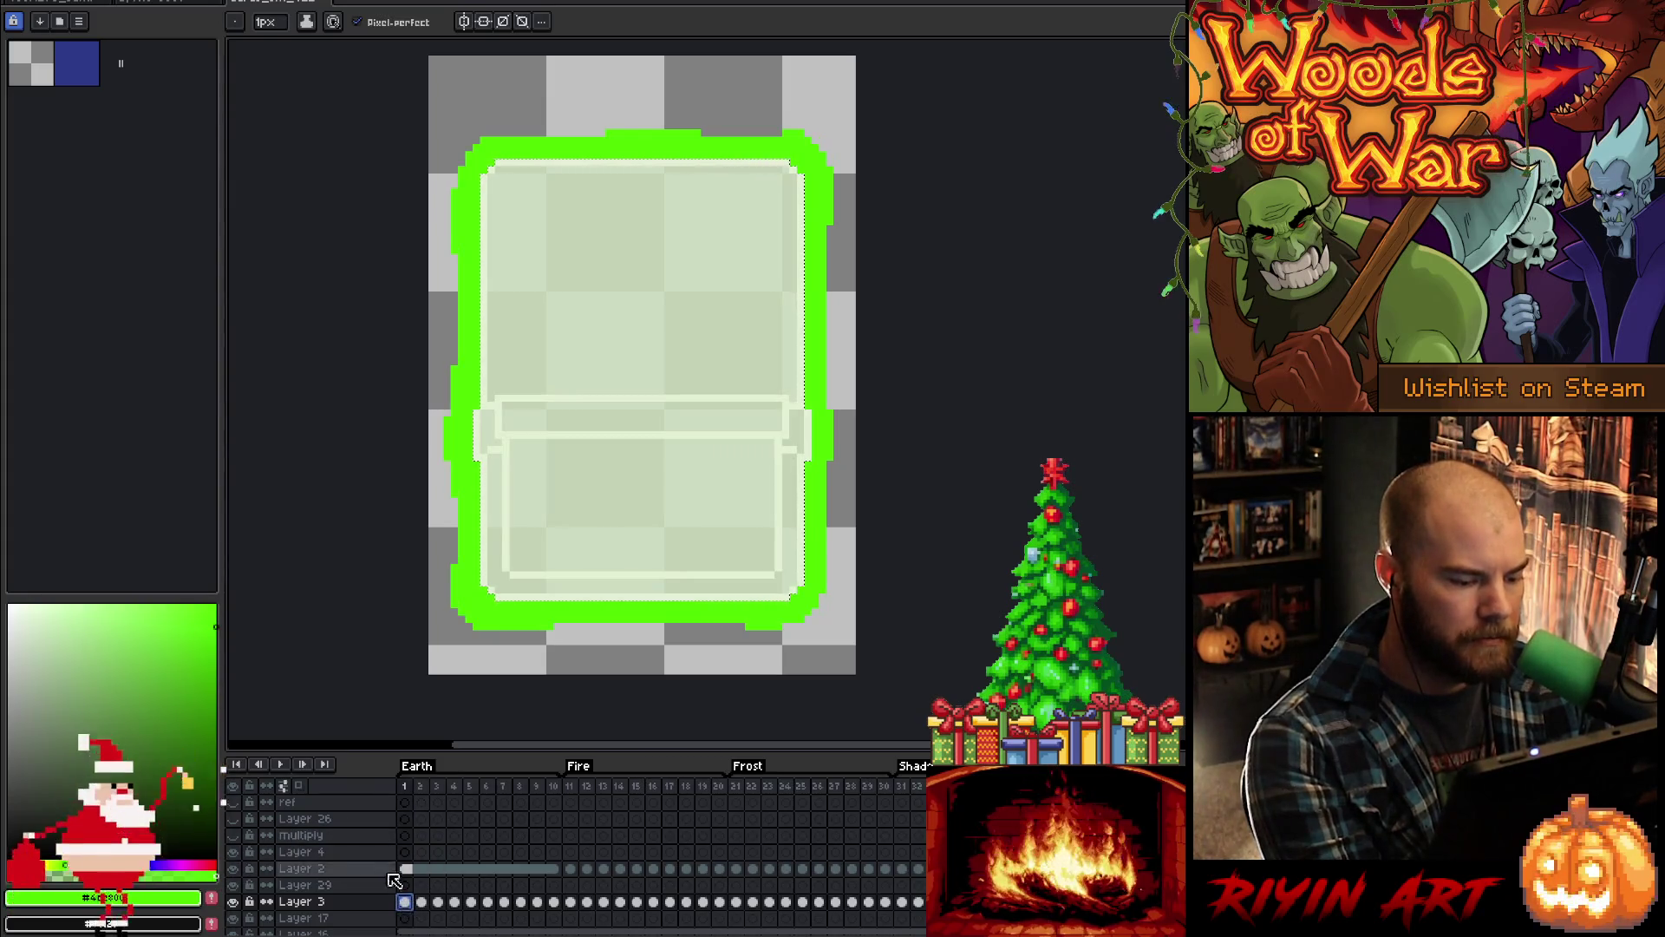
{"action": "left_click", "coordinate": [234, 870]}
{"action": "left_click", "coordinate": [234, 870]}
{"action": "key", "text": "Right"}
{"action": "key", "text": "Right"}
{"action": "left_click", "coordinate": [242, 874]}
{"action": "left_click", "coordinate": [237, 871]}
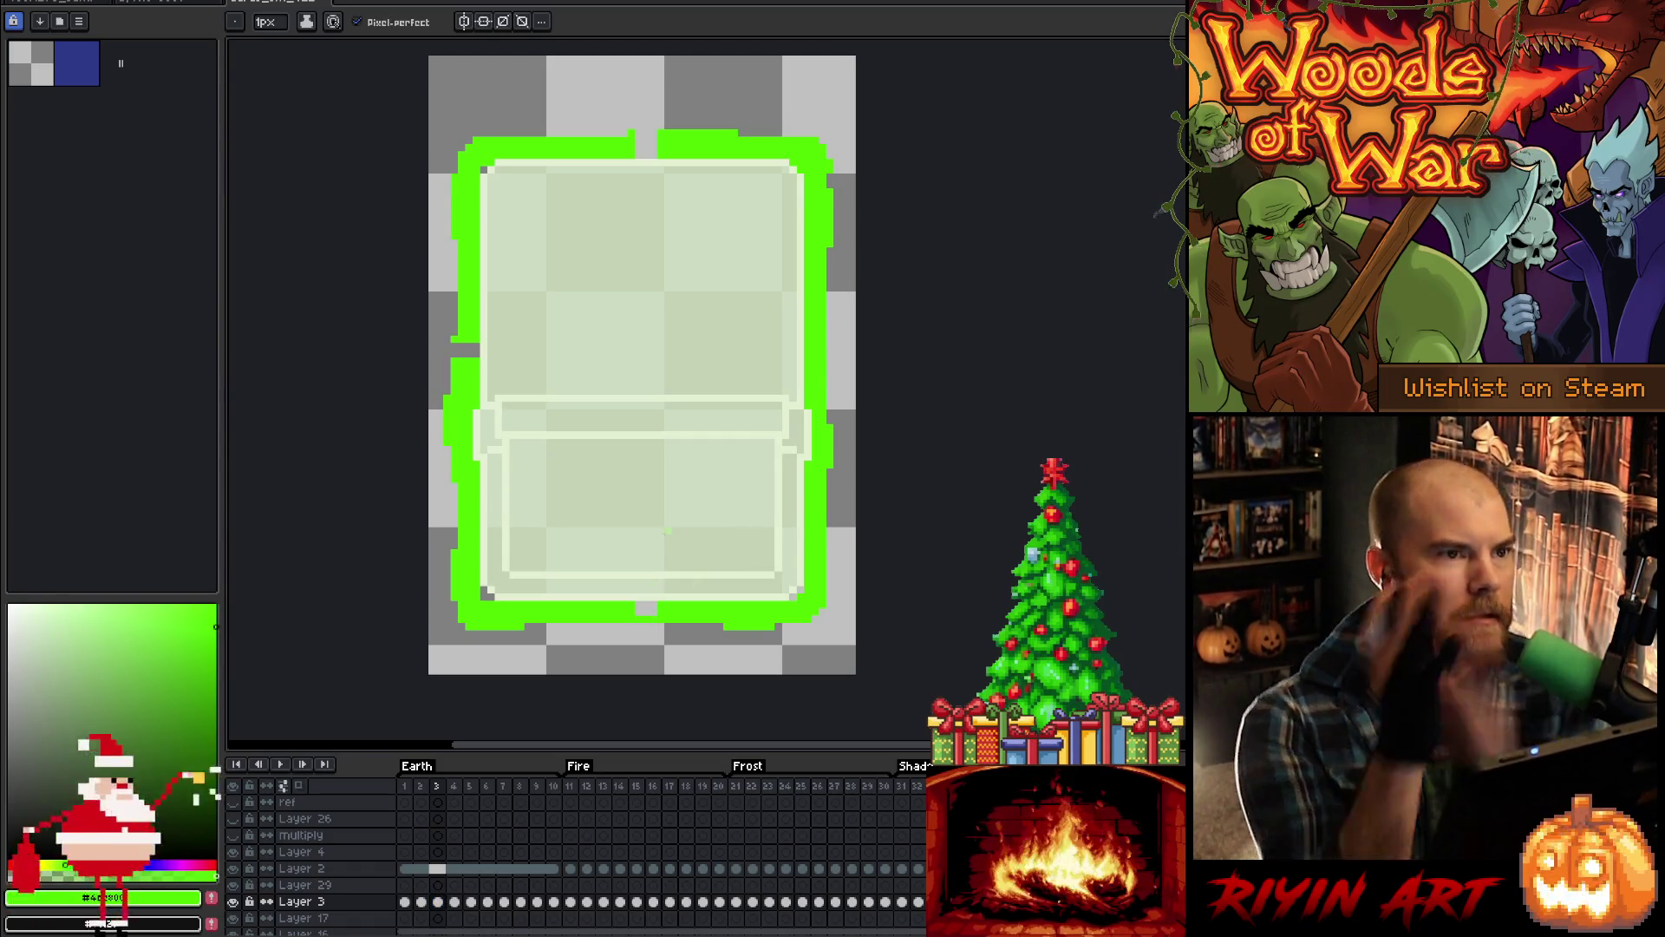
{"action": "left_click", "coordinate": [301, 835]}
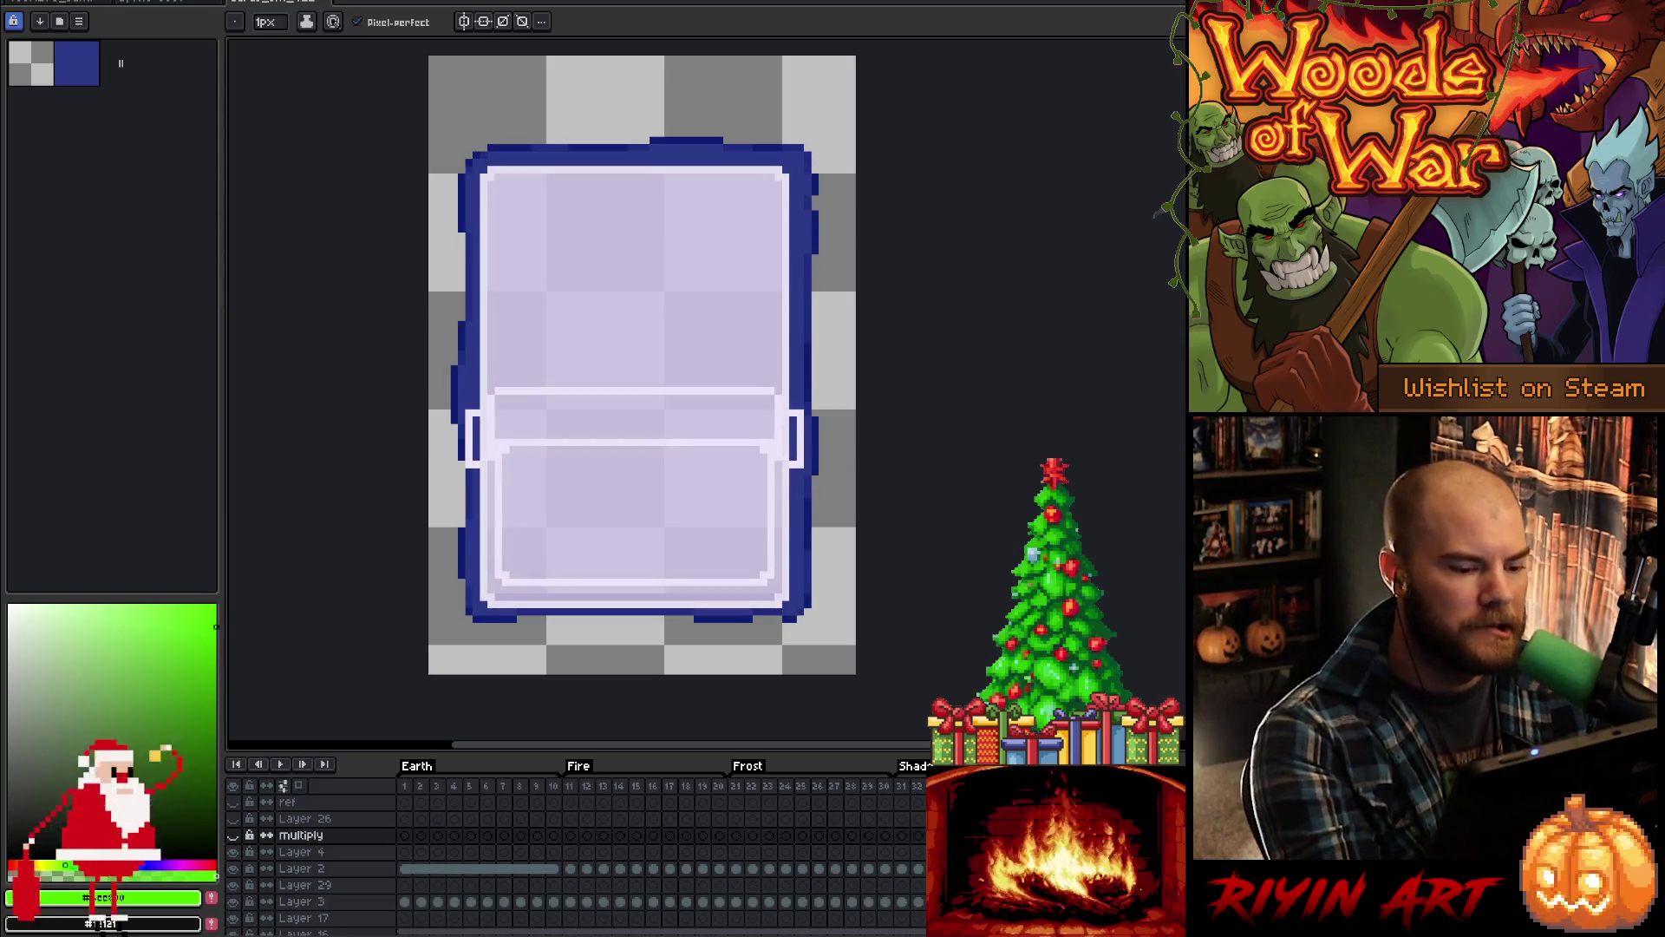
{"action": "left_click", "coordinate": [437, 902]}
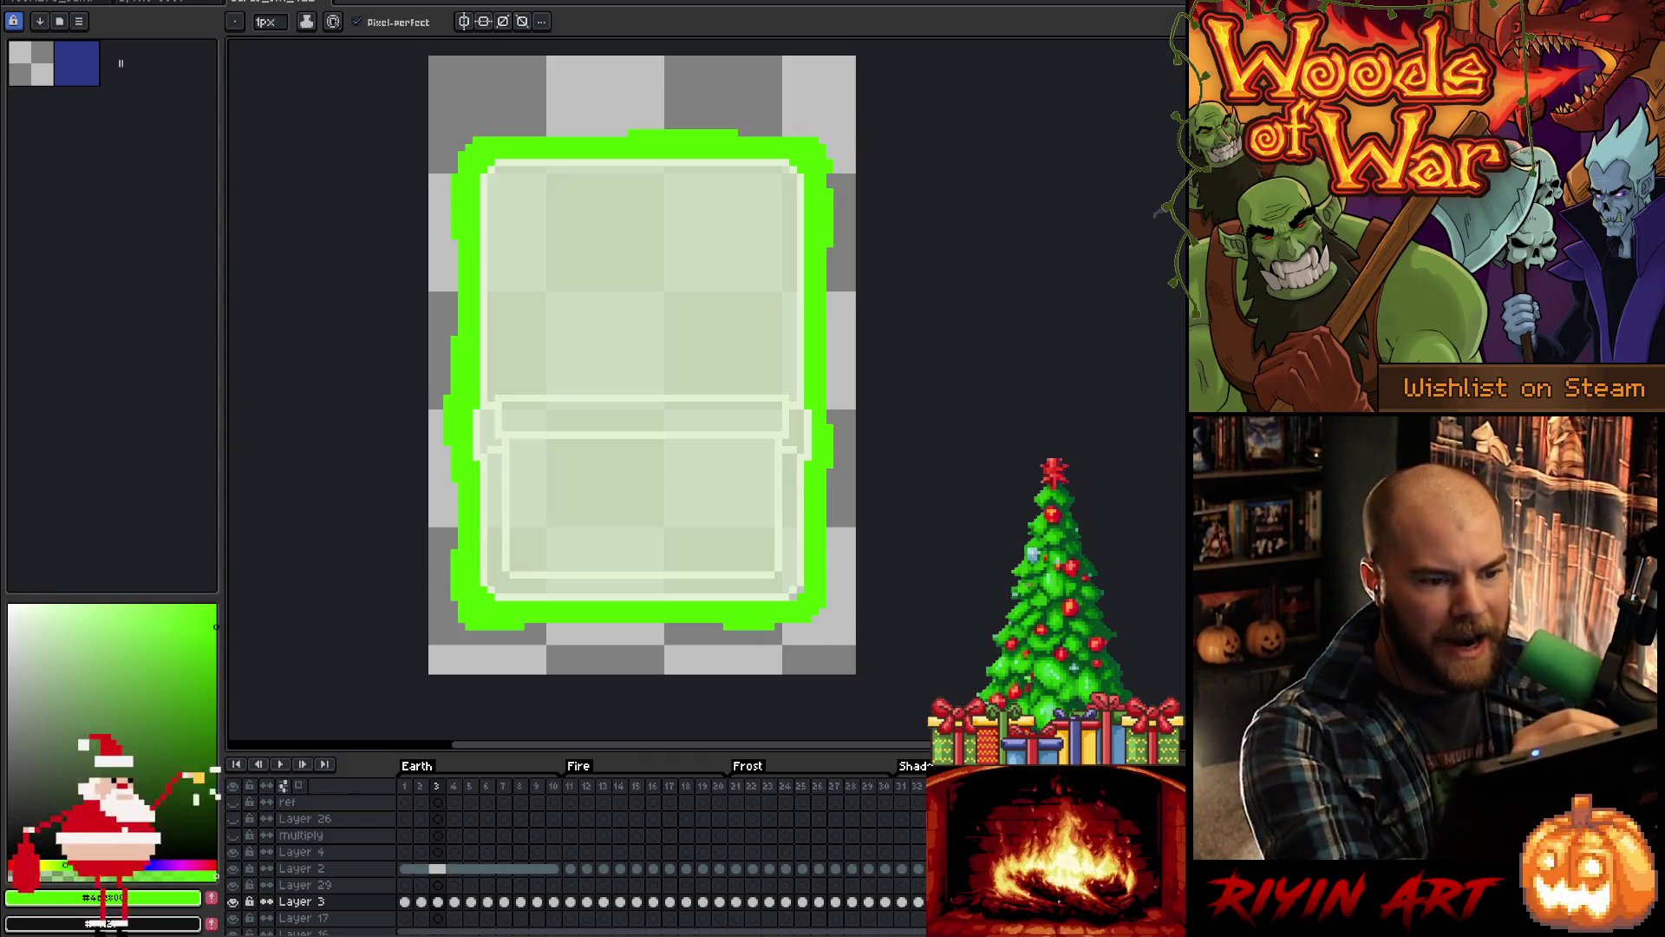
{"action": "key", "text": "comma"}
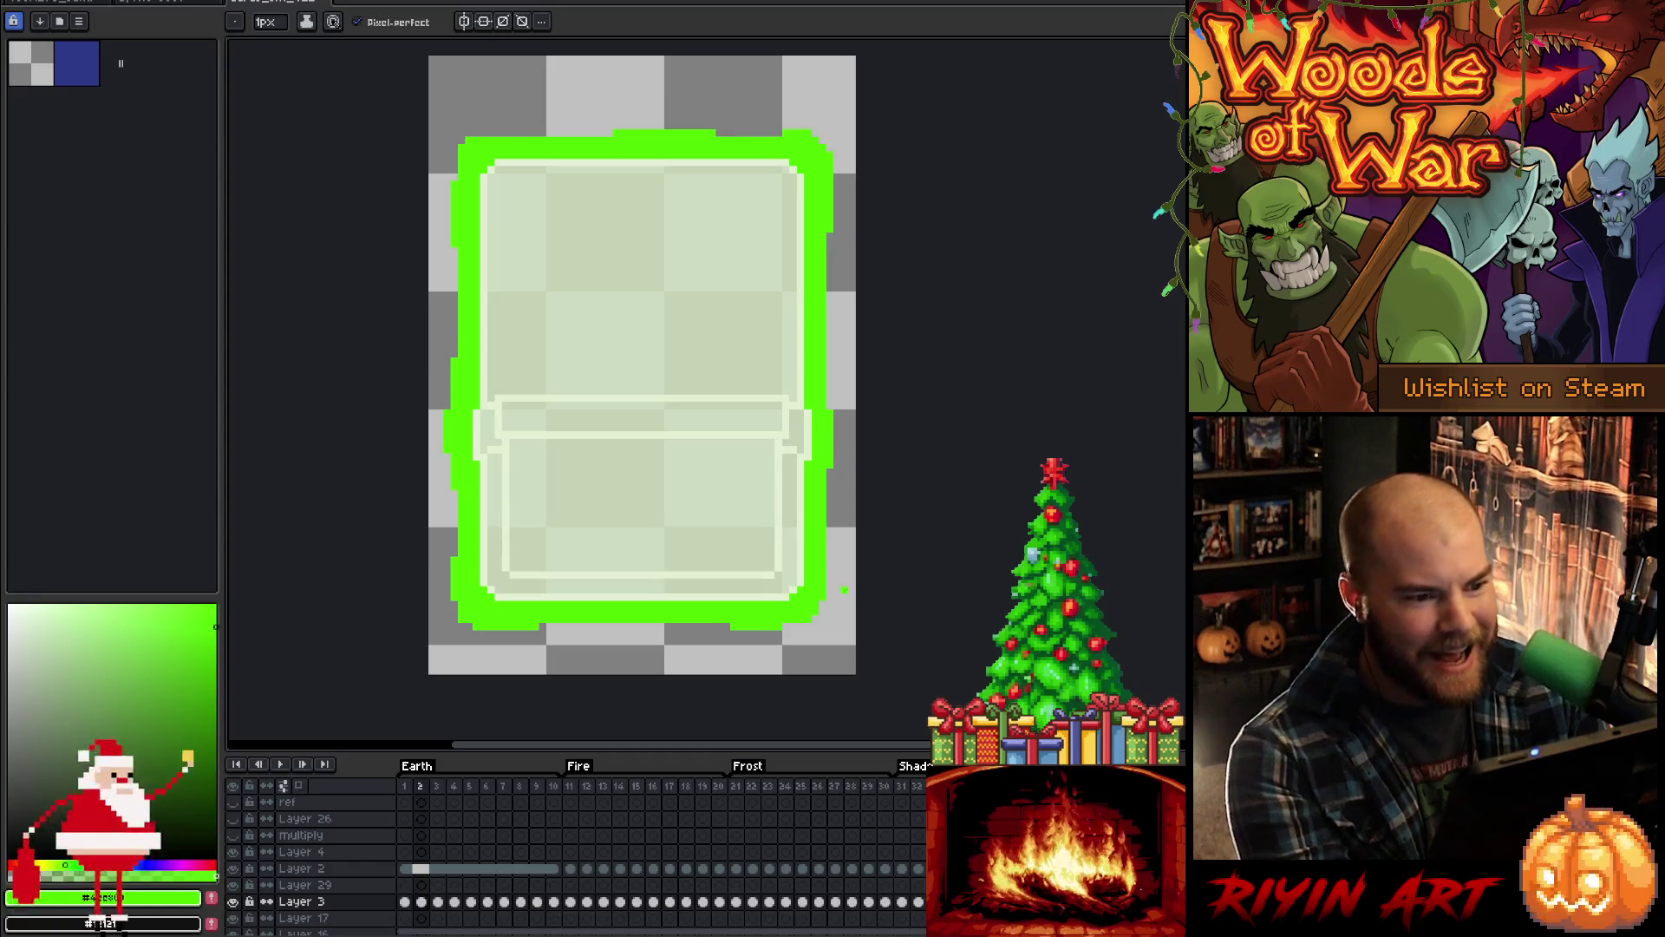
{"action": "key", "text": "period"}
{"action": "key", "text": "period"}
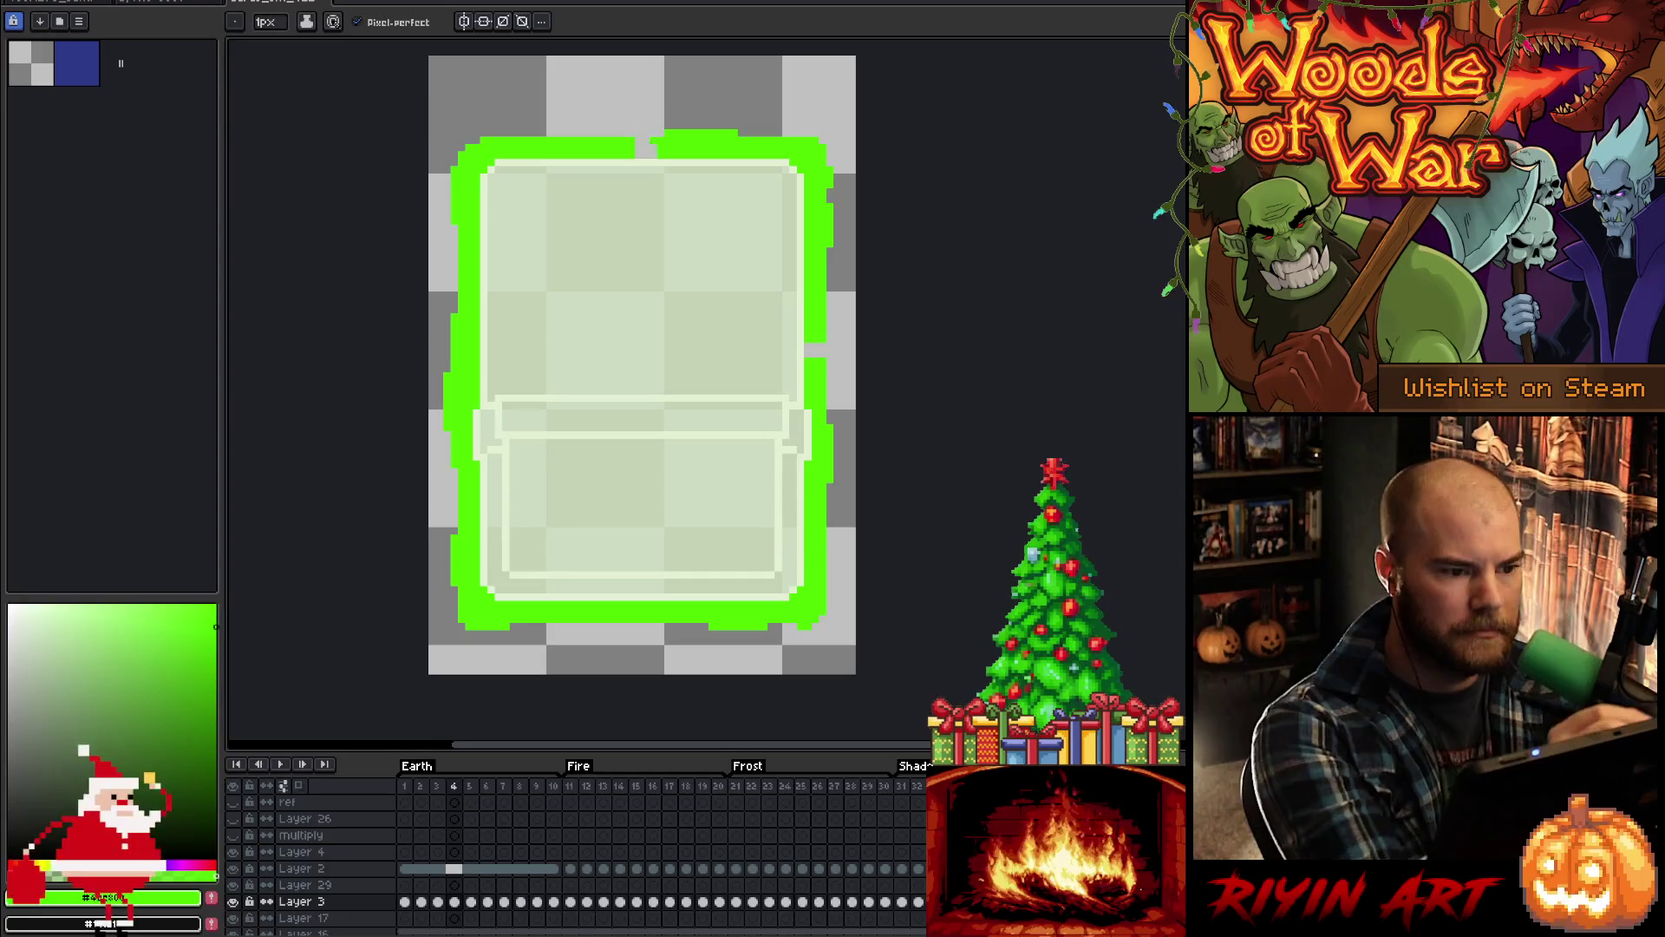
Step: Draw green pixels along the gap in the card border's top edge
{"action": "left_click_drag", "start_coordinate": [637, 155], "coordinate": [656, 154]}
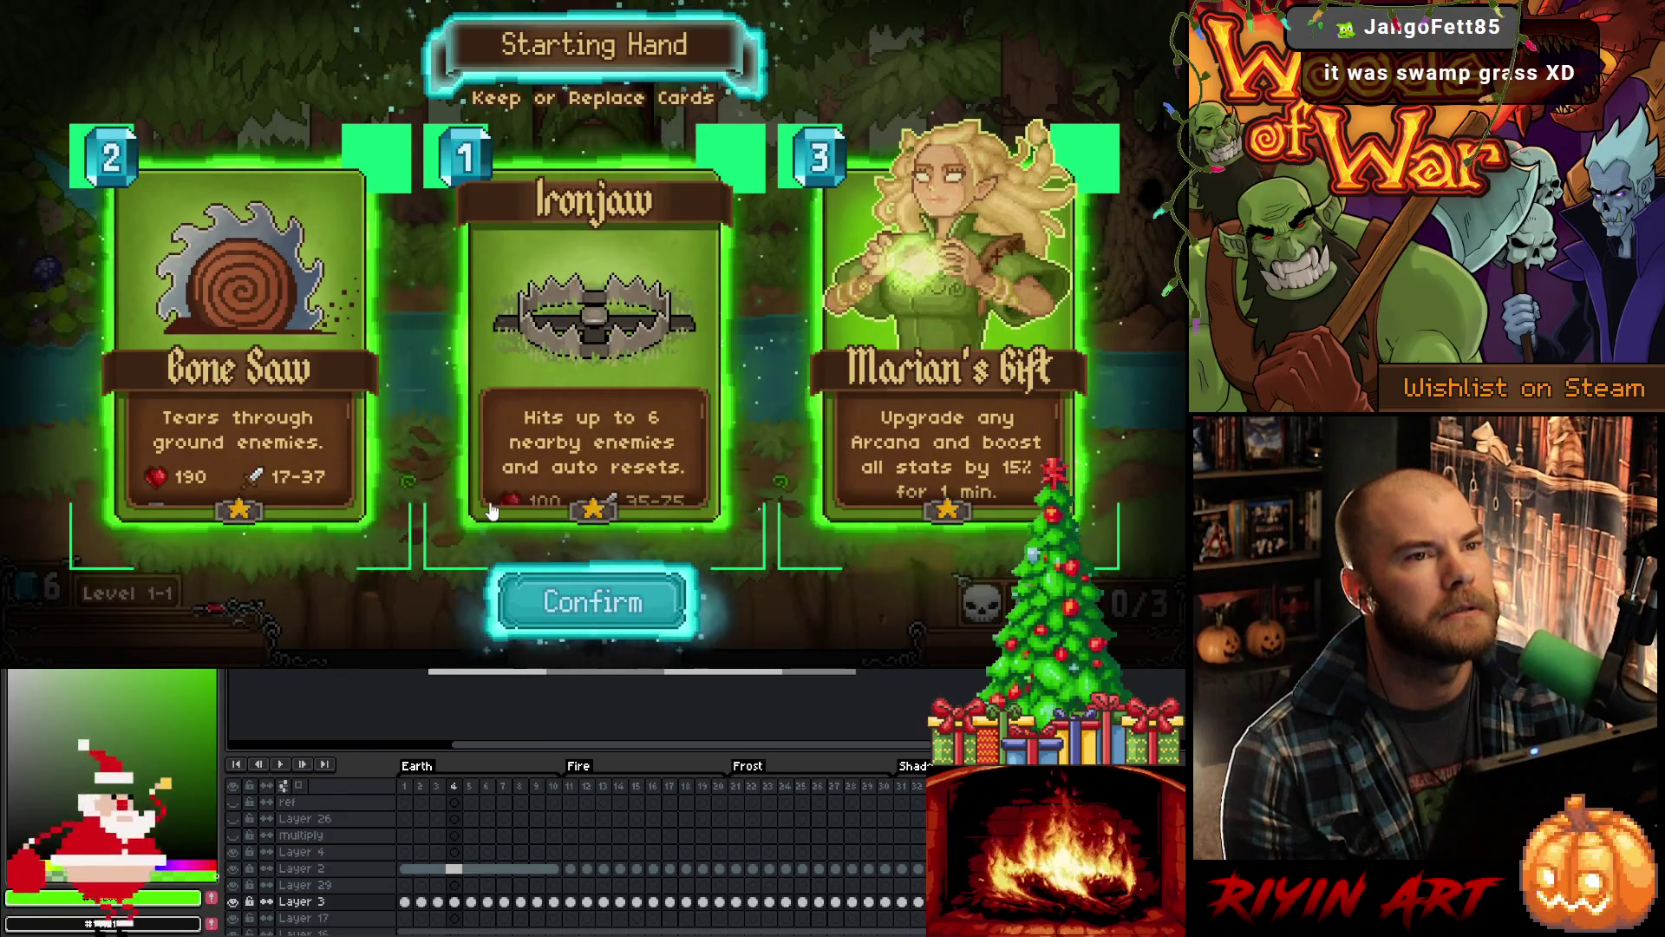
Step: Keep the starting hand, collect the tree's orb and choose Raging Roots
{"action": "left_click", "coordinate": [574, 603]}
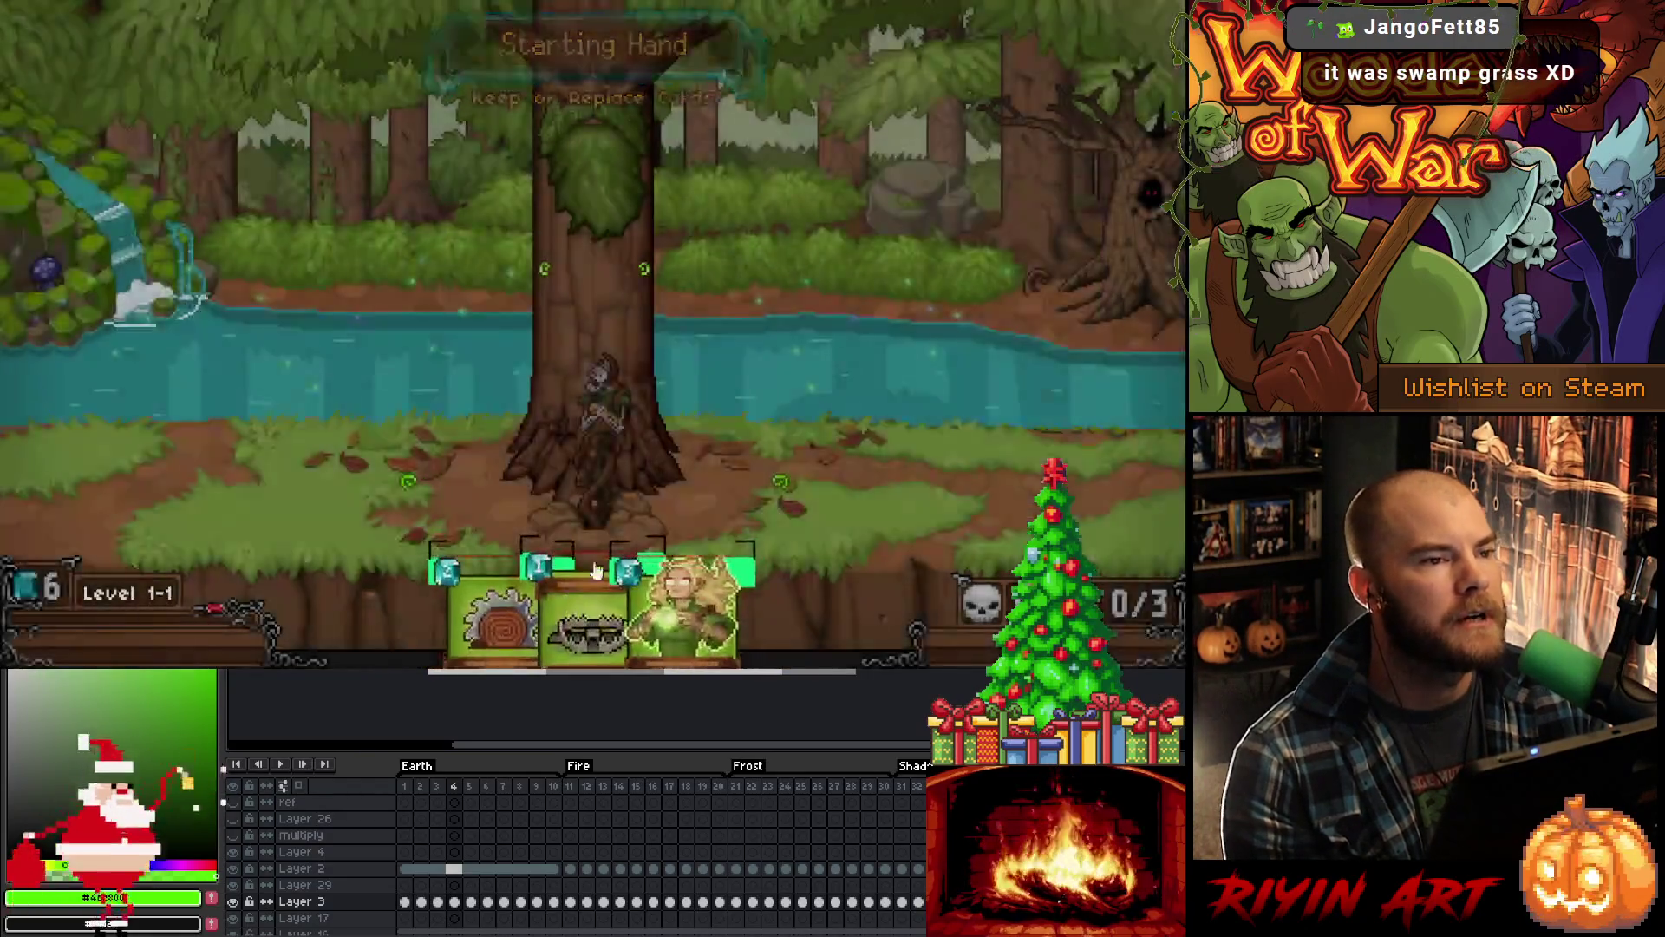
{"action": "left_click", "coordinate": [597, 182]}
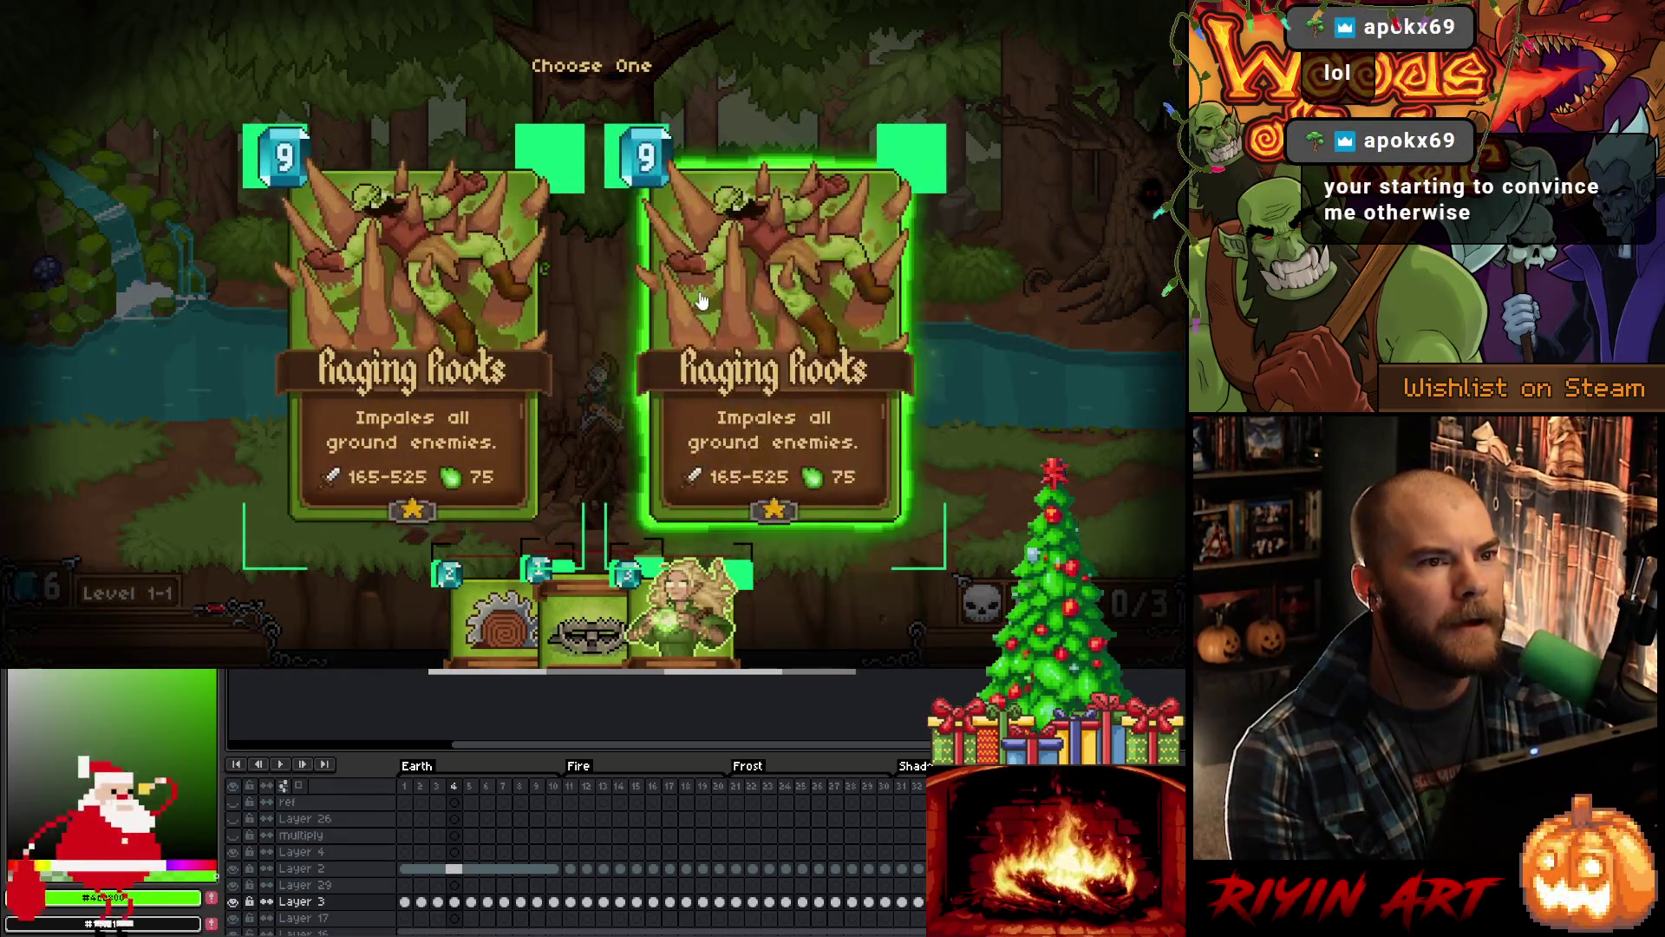
{"action": "left_click", "coordinate": [667, 391]}
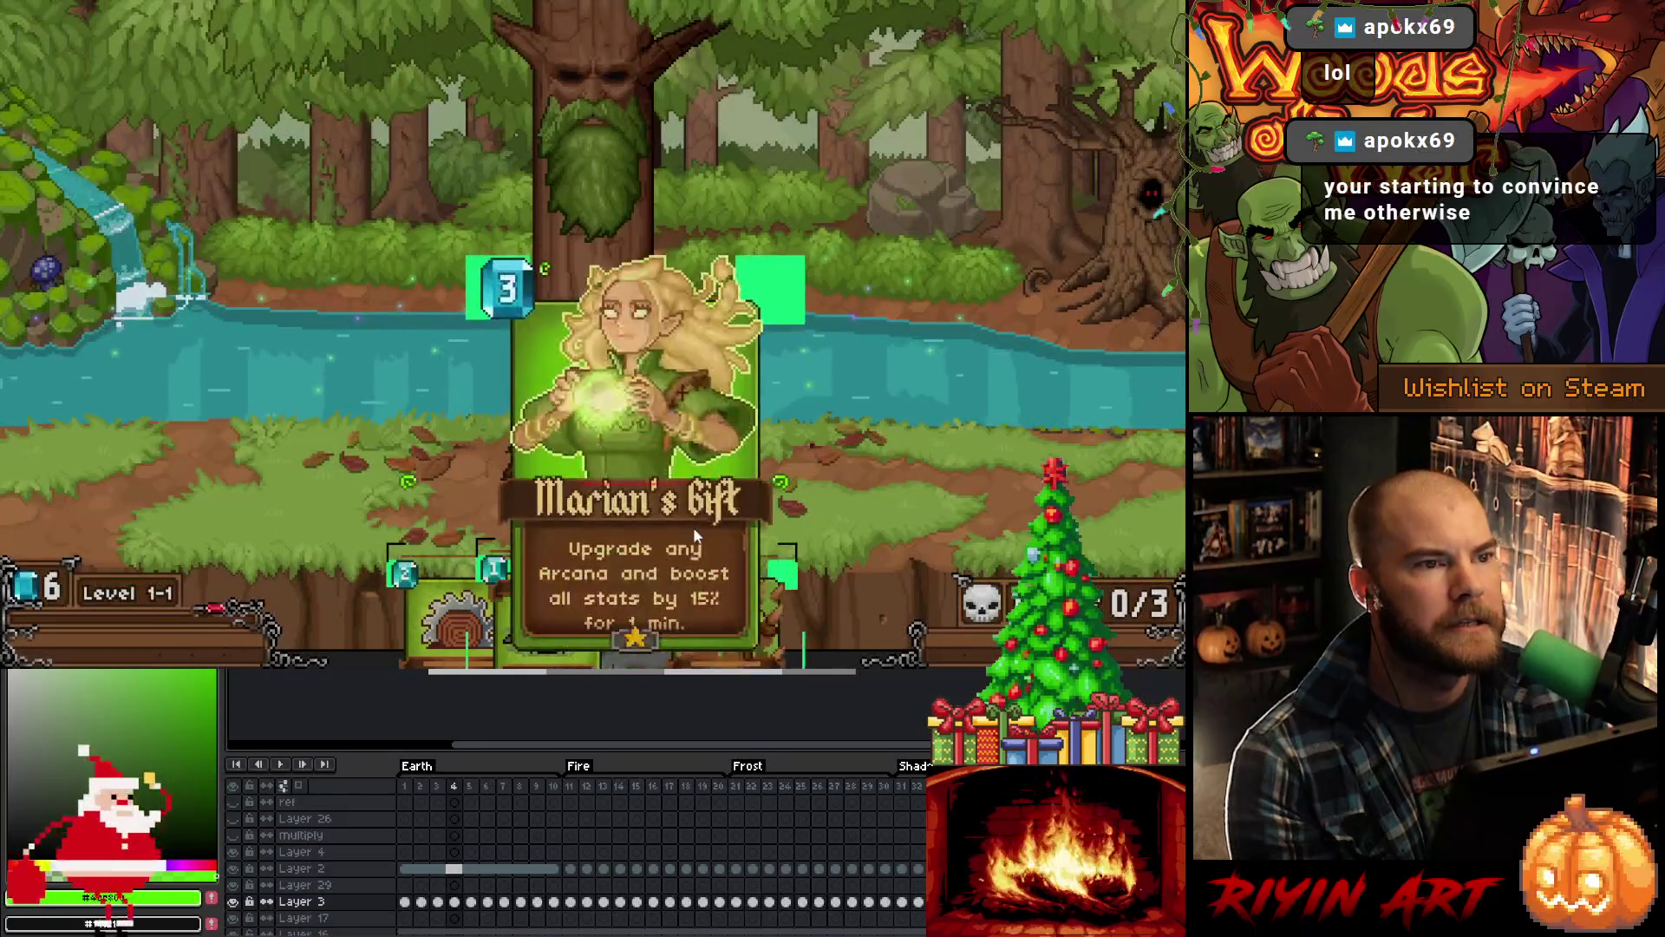
Step: Drag the Raging Roots card around the battlefield to test placements
{"action": "mouse_move", "coordinate": [685, 607]}
{"action": "left_mouse_down"}
{"action": "mouse_move", "coordinate": [894, 277]}
{"action": "mouse_move", "coordinate": [992, 328]}
{"action": "mouse_move", "coordinate": [217, 334]}
{"action": "mouse_move", "coordinate": [904, 333]}
{"action": "mouse_move", "coordinate": [518, 337]}
{"action": "mouse_move", "coordinate": [1067, 381]}
{"action": "mouse_move", "coordinate": [344, 269]}
{"action": "mouse_move", "coordinate": [496, 369]}
{"action": "mouse_move", "coordinate": [1032, 425]}
{"action": "mouse_move", "coordinate": [486, 312]}
{"action": "mouse_move", "coordinate": [781, 289]}
{"action": "left_mouse_up"}
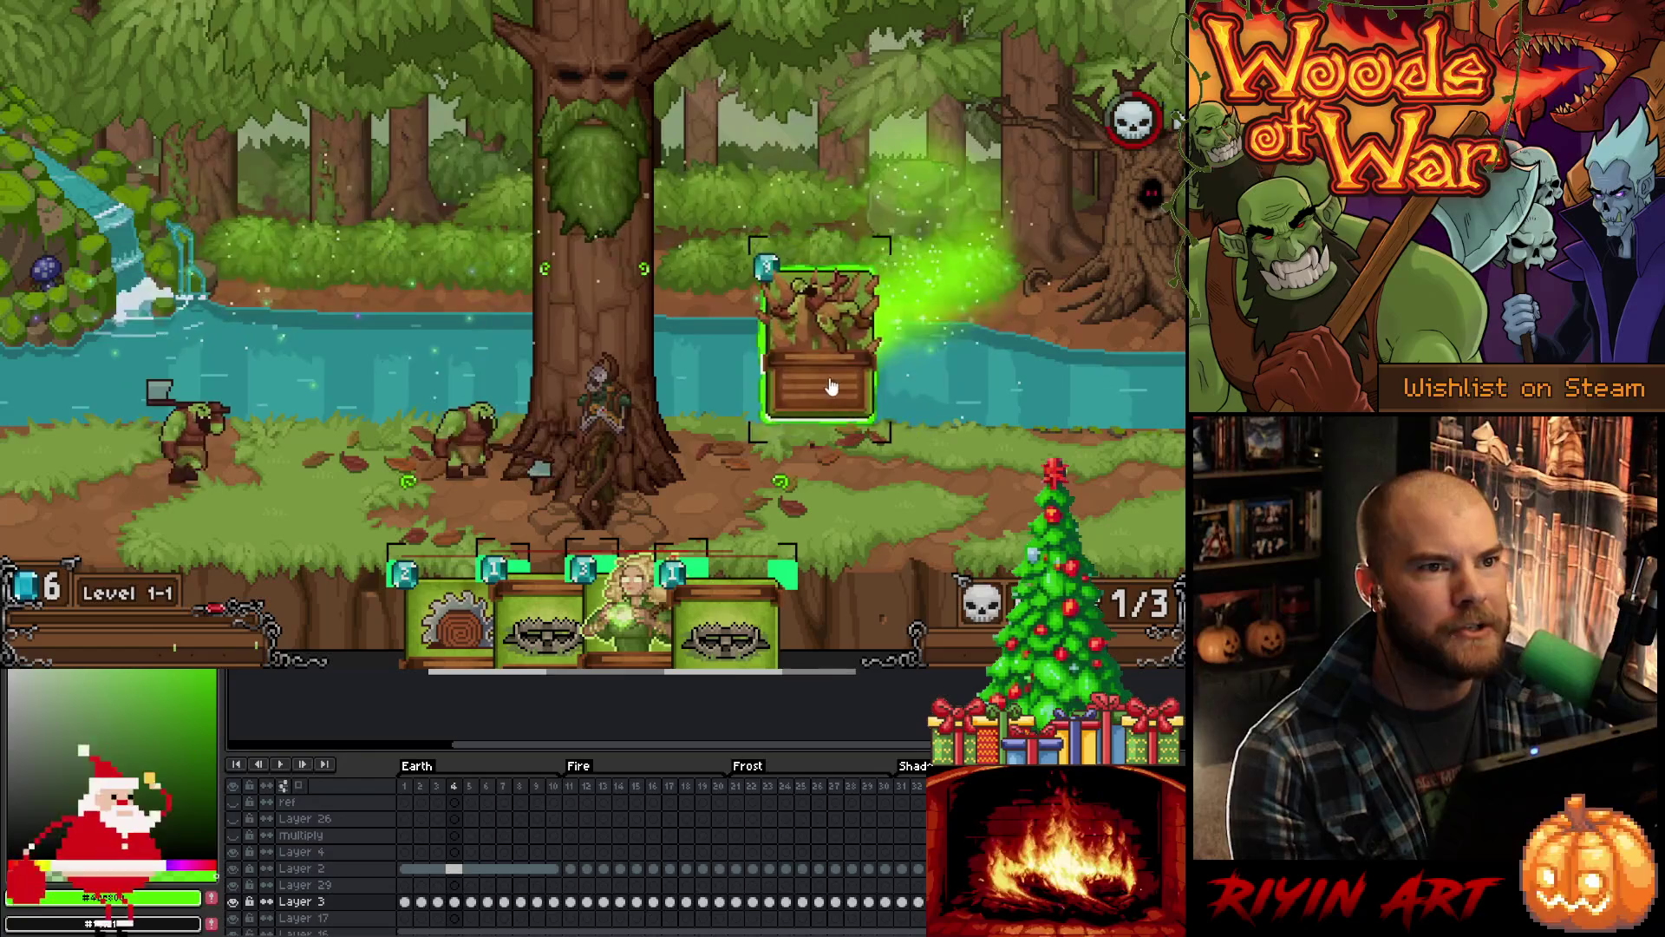
{"action": "left_click_drag", "start_coordinate": [757, 393], "coordinate": [490, 413]}
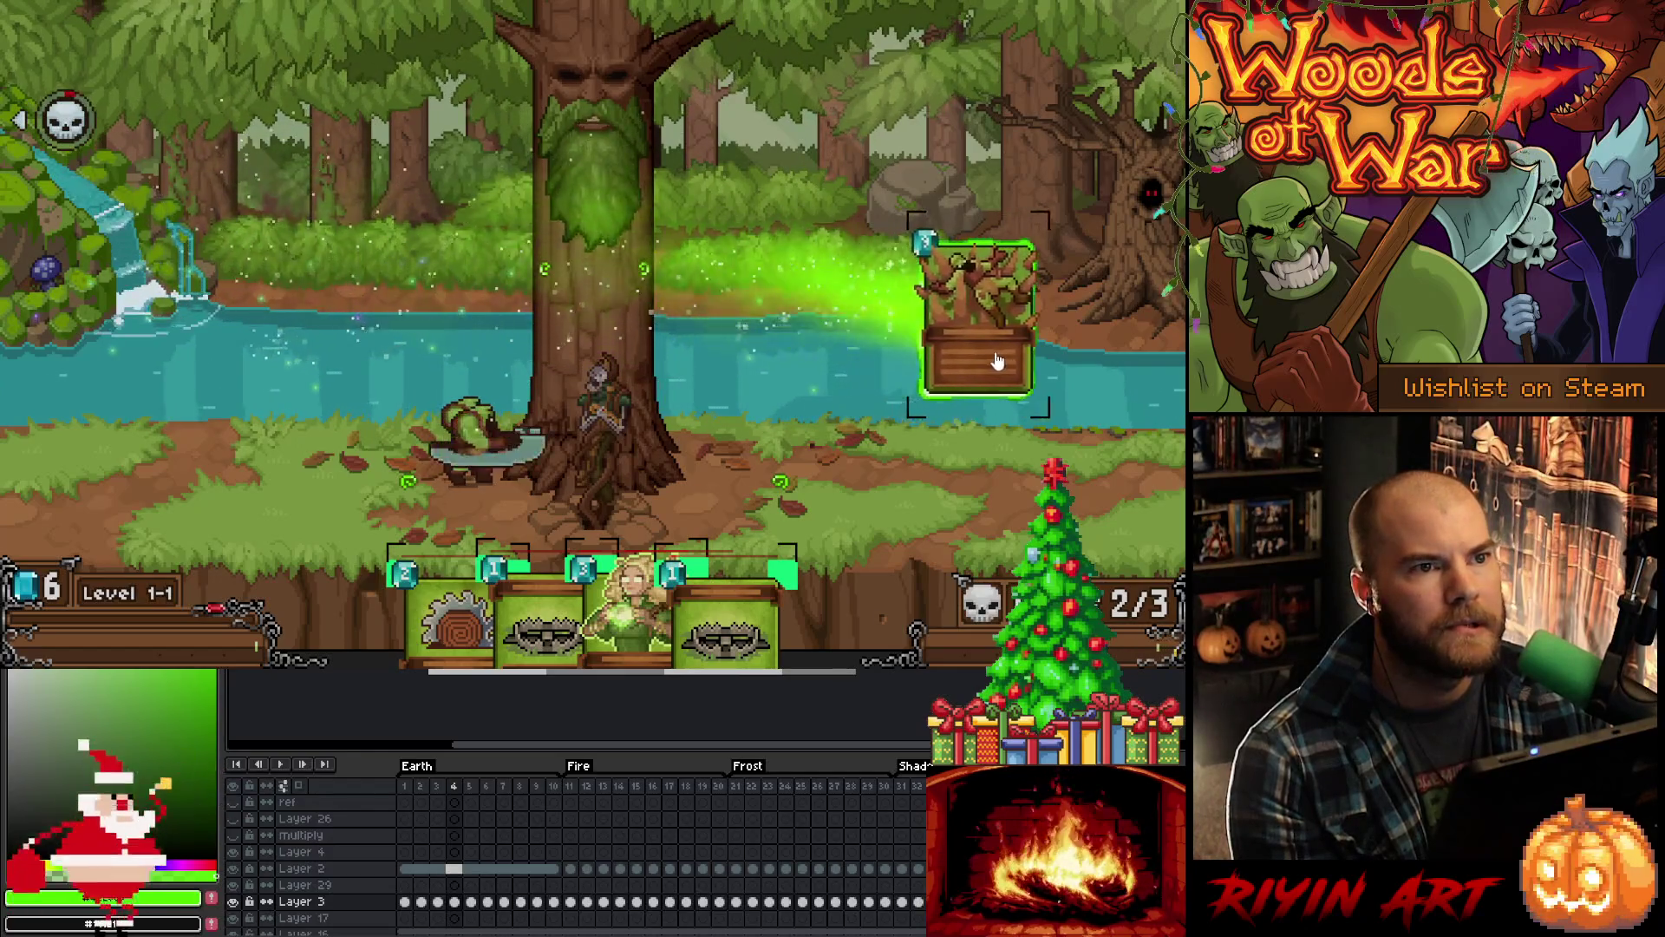
{"action": "mouse_move", "coordinate": [1004, 413]}
{"action": "left_mouse_down"}
{"action": "mouse_move", "coordinate": [792, 412]}
{"action": "mouse_move", "coordinate": [602, 379]}
{"action": "mouse_move", "coordinate": [237, 407]}
{"action": "left_mouse_up"}
{"action": "mouse_move", "coordinate": [904, 400]}
{"action": "left_mouse_down"}
{"action": "mouse_move", "coordinate": [919, 402]}
{"action": "mouse_move", "coordinate": [945, 274]}
{"action": "left_mouse_up"}
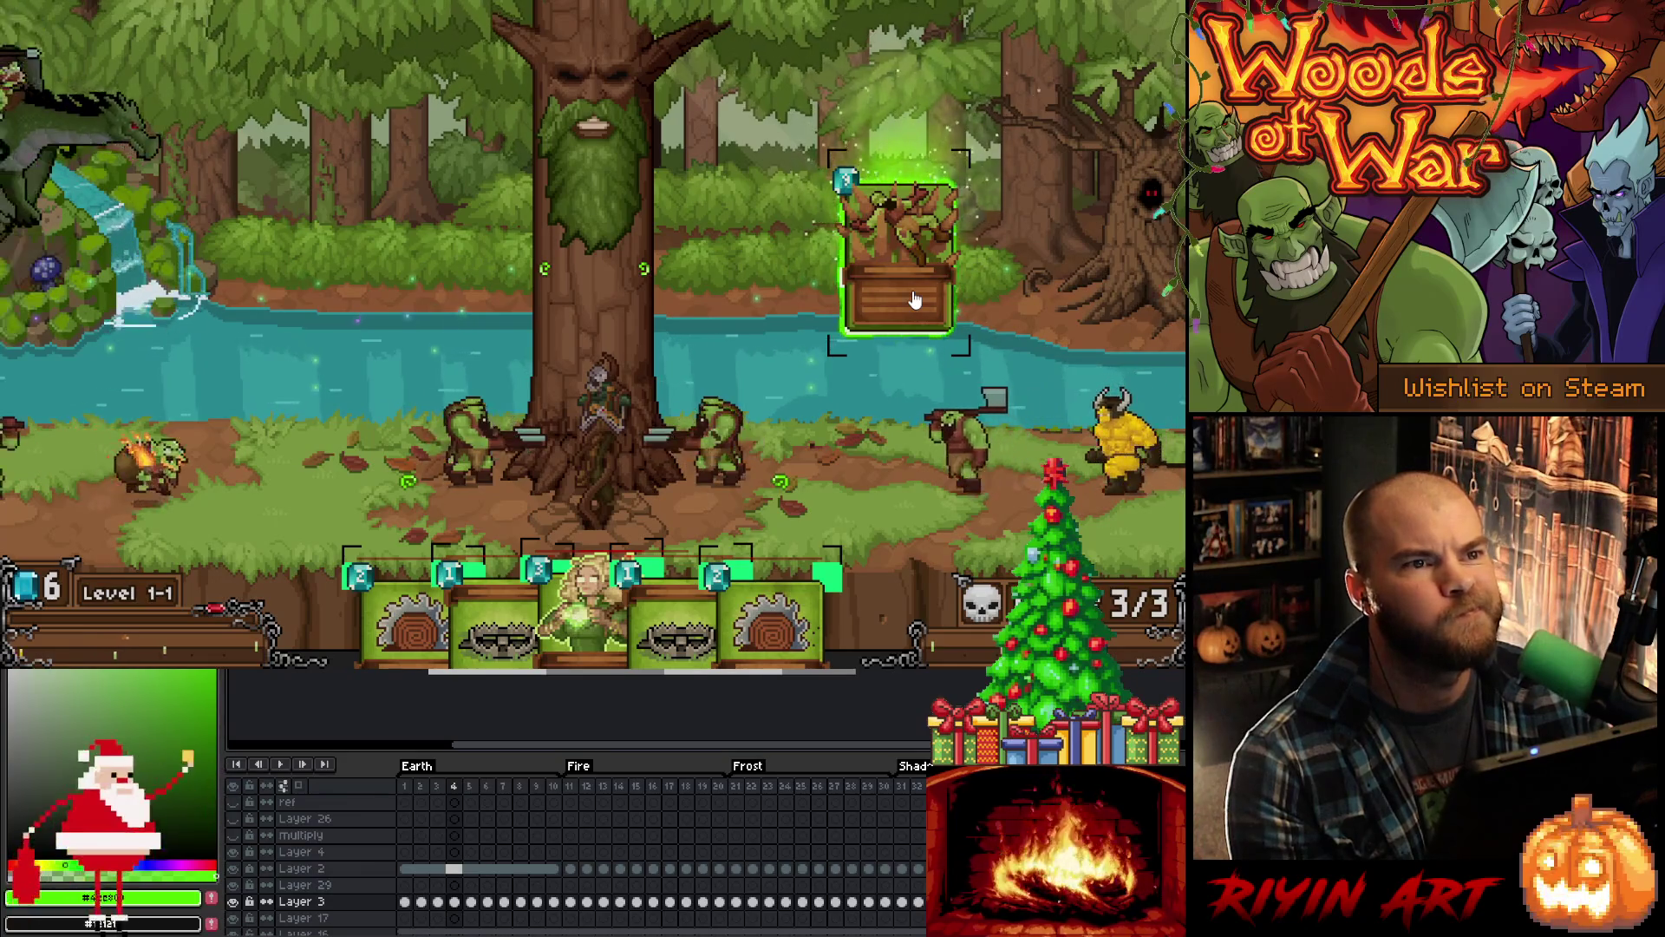
{"action": "mouse_move", "coordinate": [915, 300]}
{"action": "left_mouse_down"}
{"action": "mouse_move", "coordinate": [778, 362]}
{"action": "mouse_move", "coordinate": [480, 365]}
{"action": "mouse_move", "coordinate": [1006, 368]}
{"action": "mouse_move", "coordinate": [877, 420]}
{"action": "mouse_move", "coordinate": [420, 347]}
{"action": "mouse_move", "coordinate": [346, 271]}
{"action": "mouse_move", "coordinate": [1038, 261]}
{"action": "mouse_move", "coordinate": [795, 398]}
{"action": "mouse_move", "coordinate": [820, 374]}
{"action": "mouse_move", "coordinate": [955, 374]}
{"action": "mouse_move", "coordinate": [953, 392]}
{"action": "mouse_move", "coordinate": [713, 390]}
{"action": "mouse_move", "coordinate": [981, 363]}
{"action": "mouse_move", "coordinate": [709, 326]}
{"action": "mouse_move", "coordinate": [453, 384]}
{"action": "mouse_move", "coordinate": [1046, 347]}
{"action": "mouse_move", "coordinate": [733, 373]}
{"action": "left_mouse_up"}
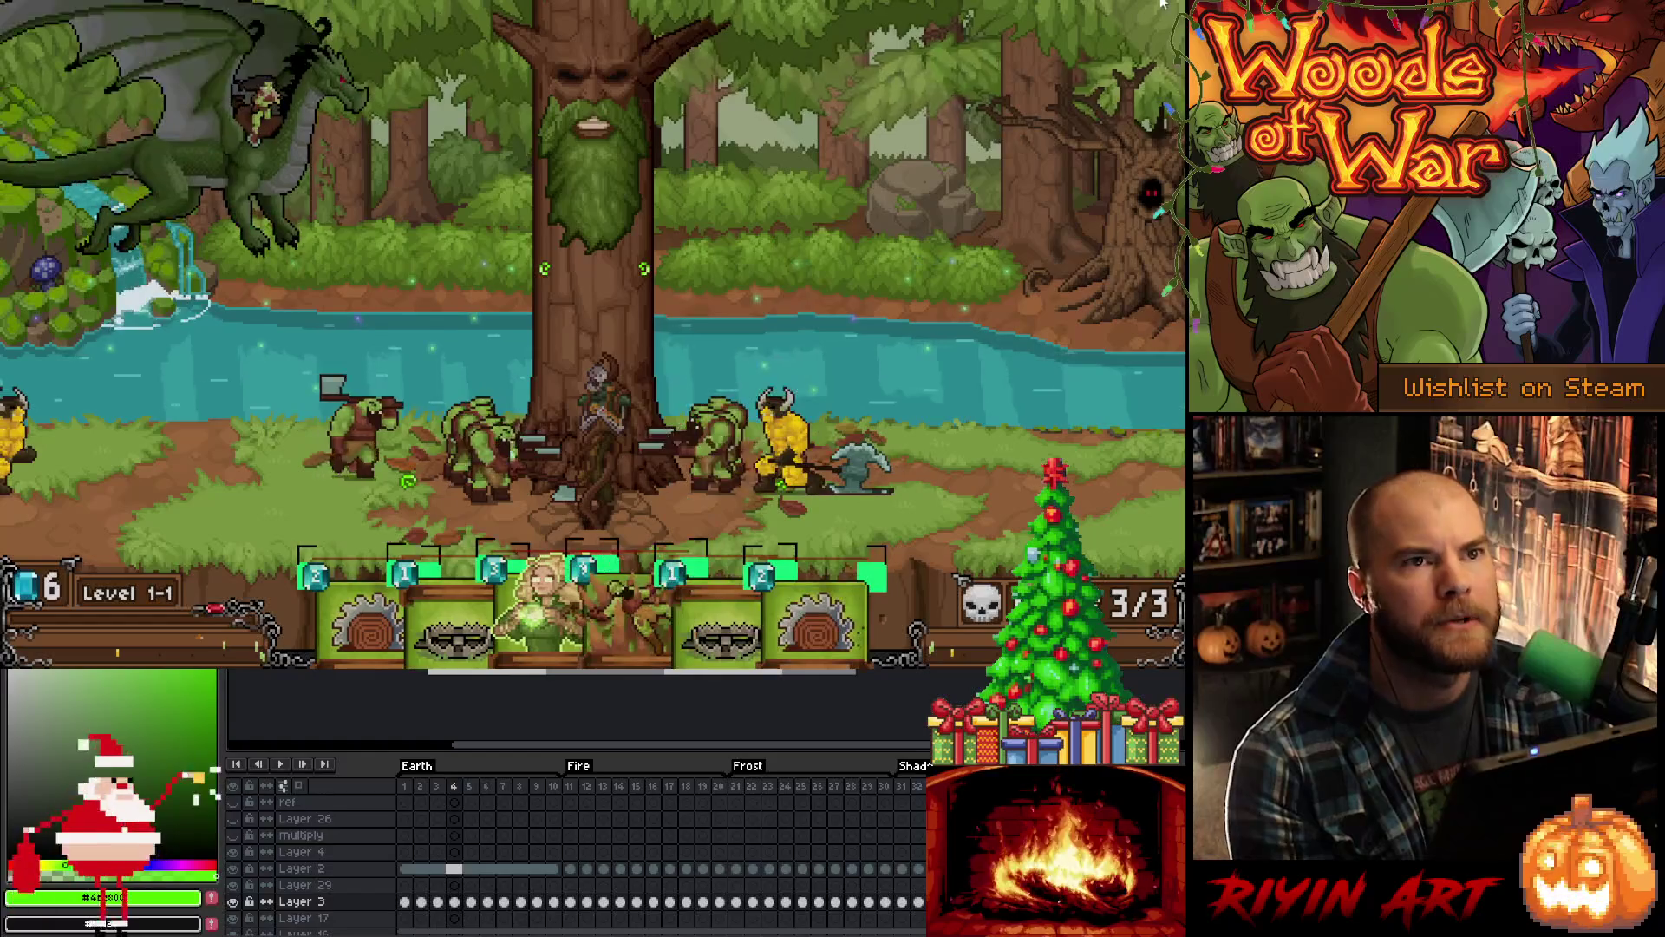
{"action": "key", "text": "alt+Tab"}
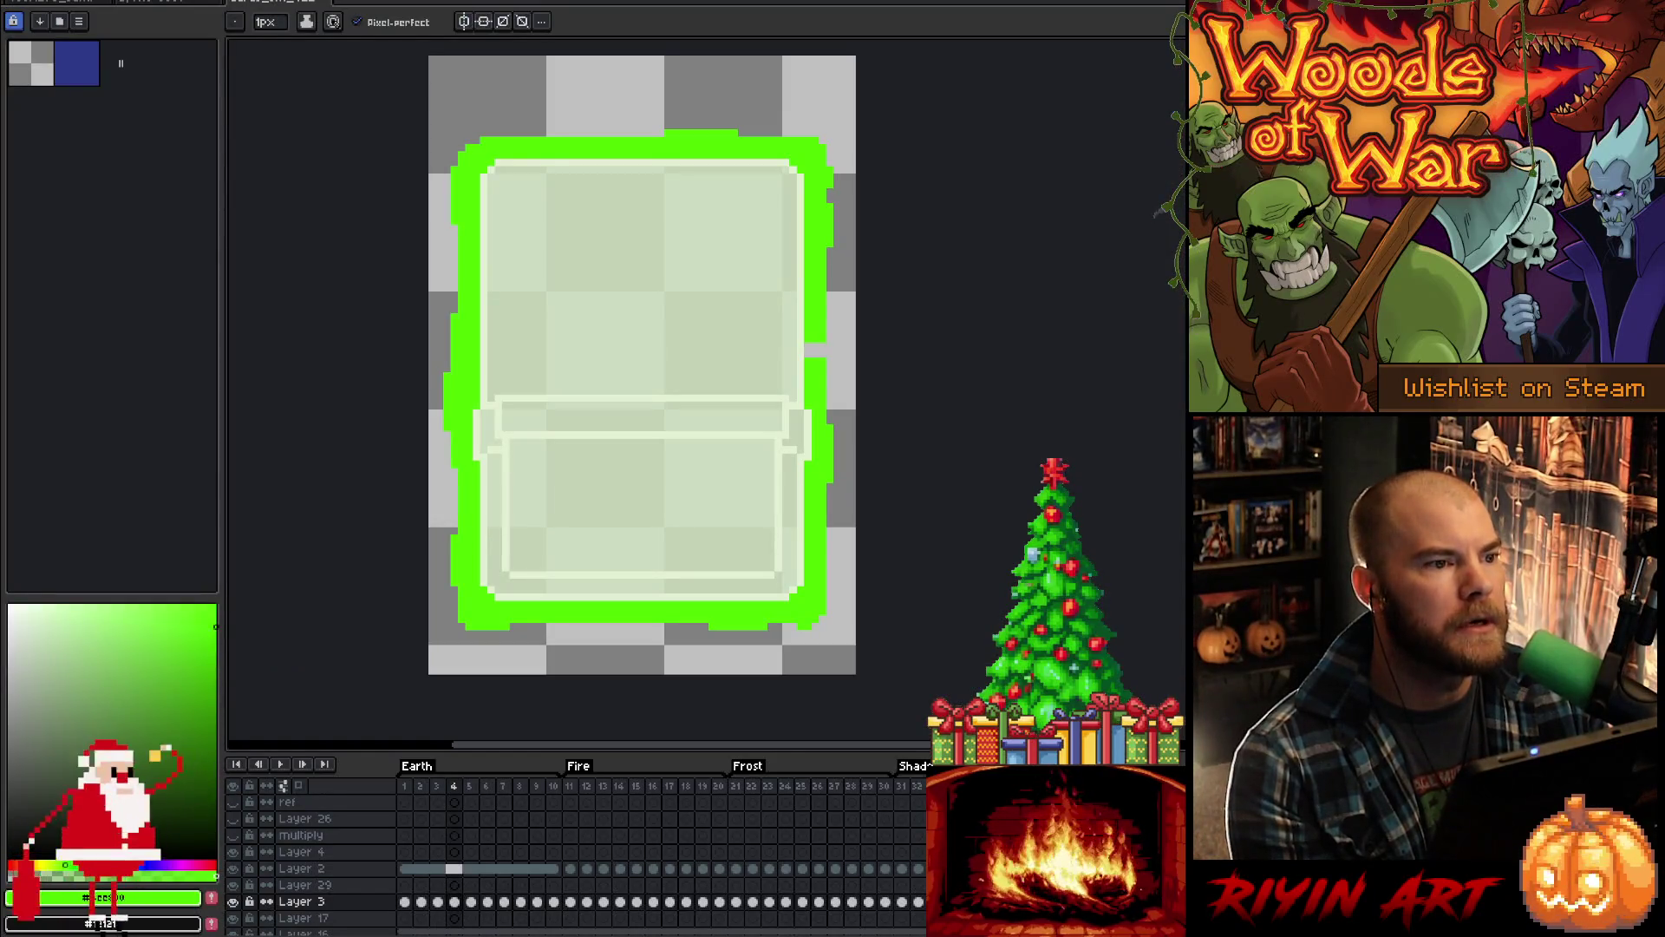
Step: Scroll Particle.cpp to CARD_GLOW_GREEN and select the -7 in its setSpeed call
{"action": "key", "text": "alt+Tab"}
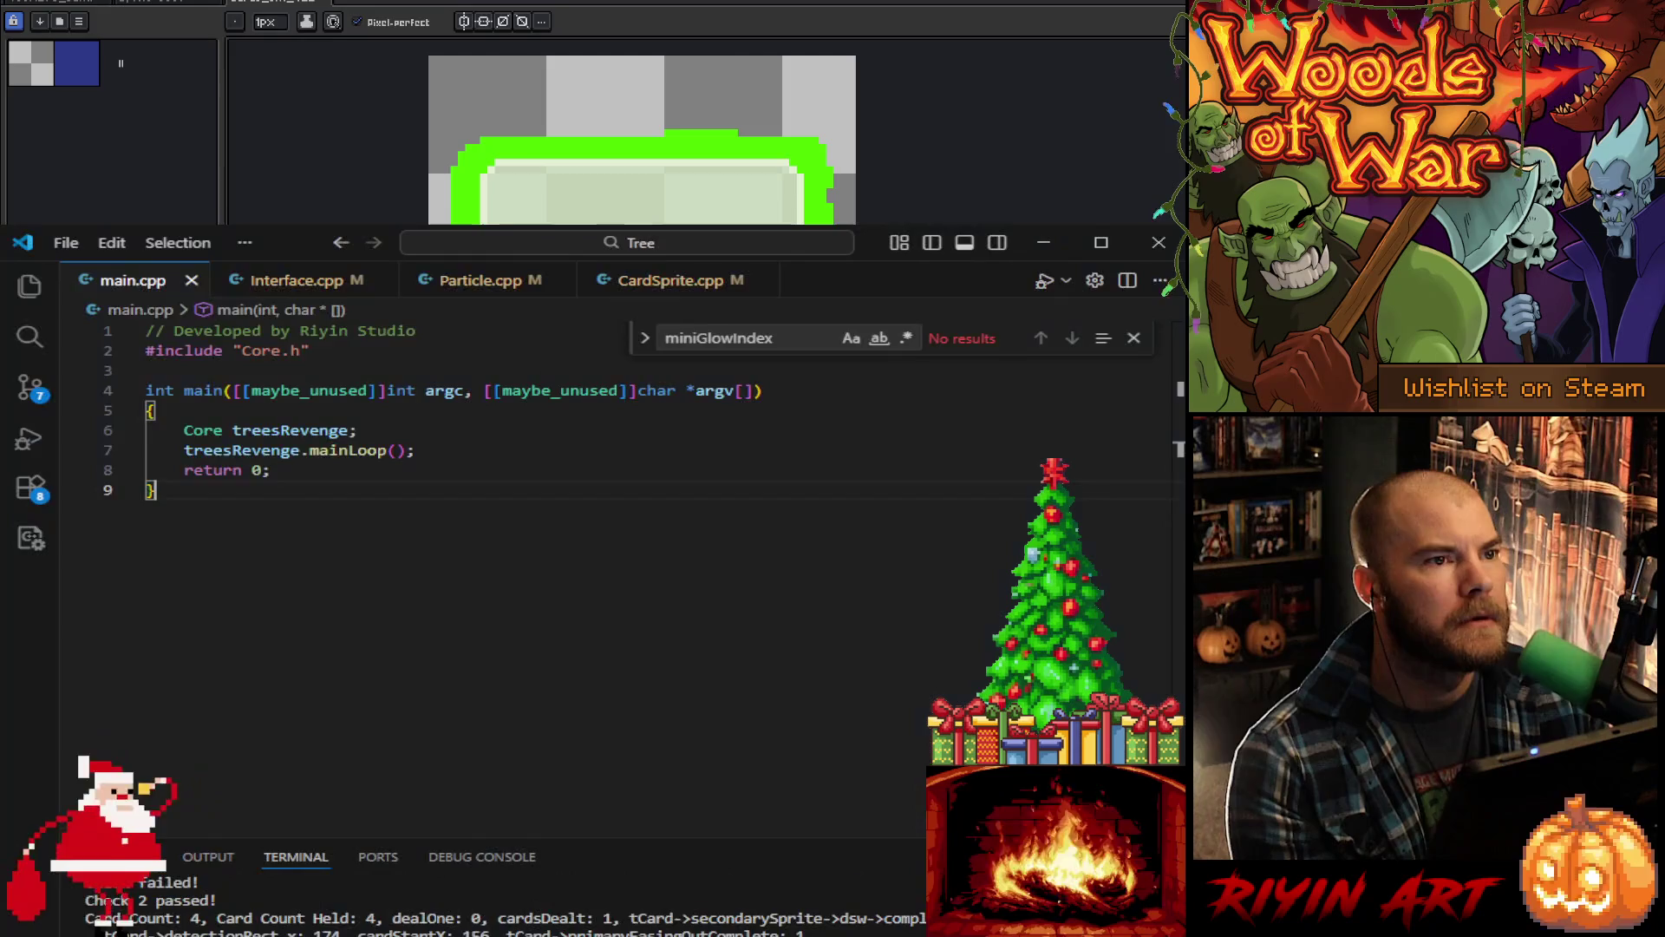
{"action": "left_click", "coordinate": [478, 289]}
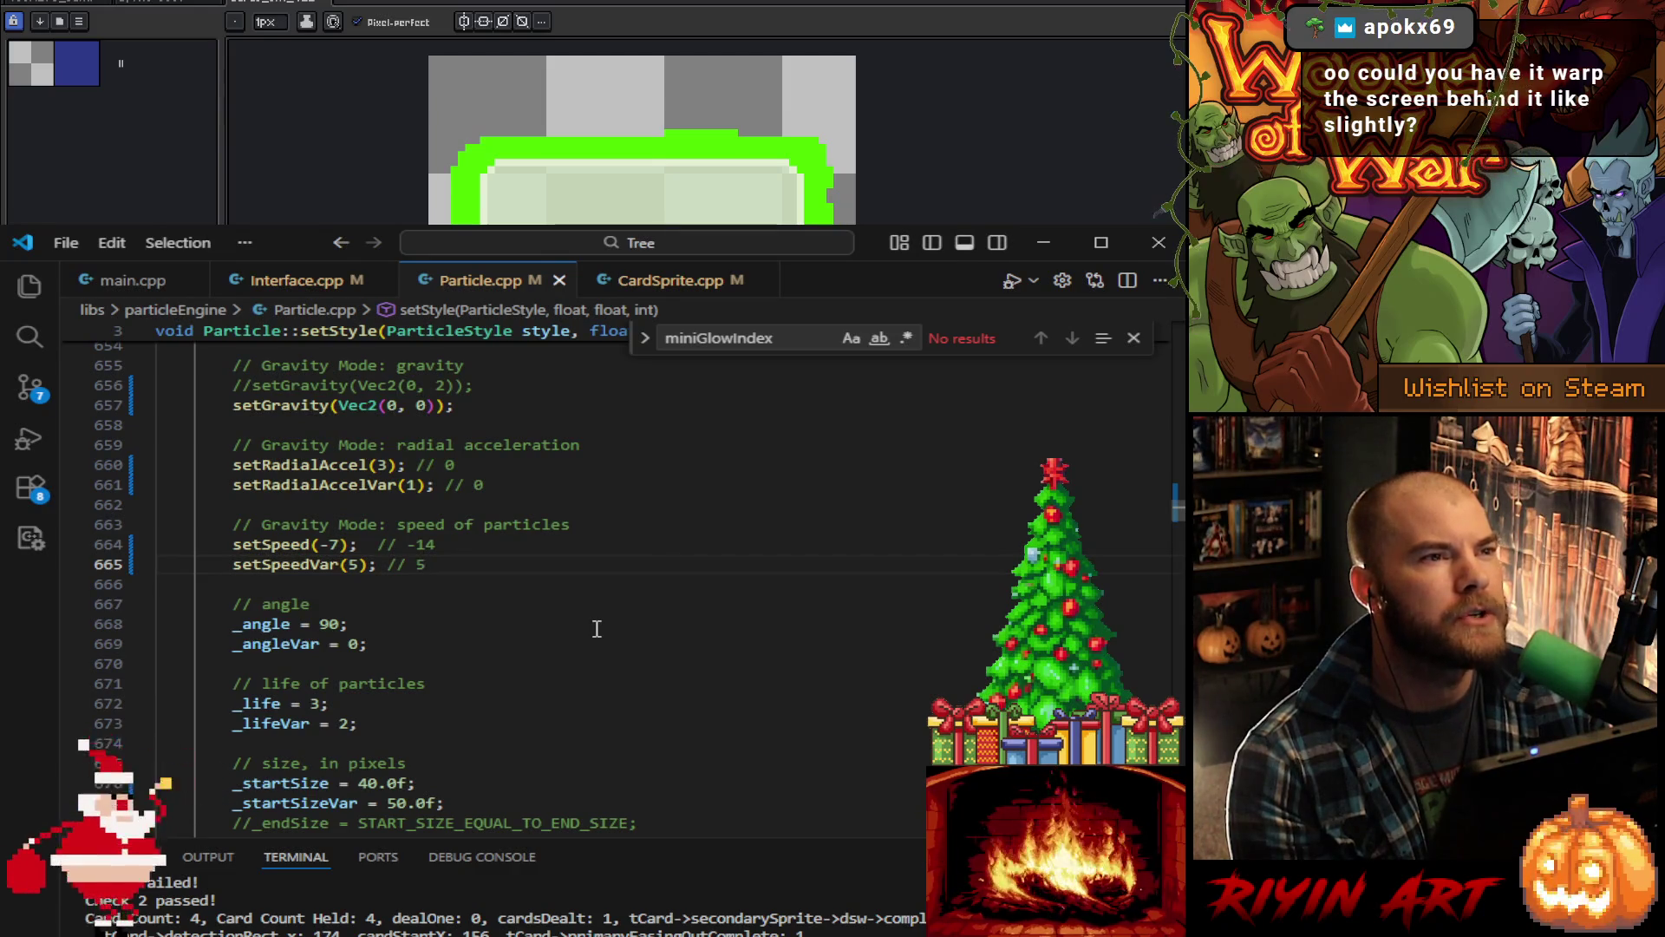
{"action": "scroll", "coordinate": [597, 628], "scroll_direction": "up", "scroll_amount": 3}
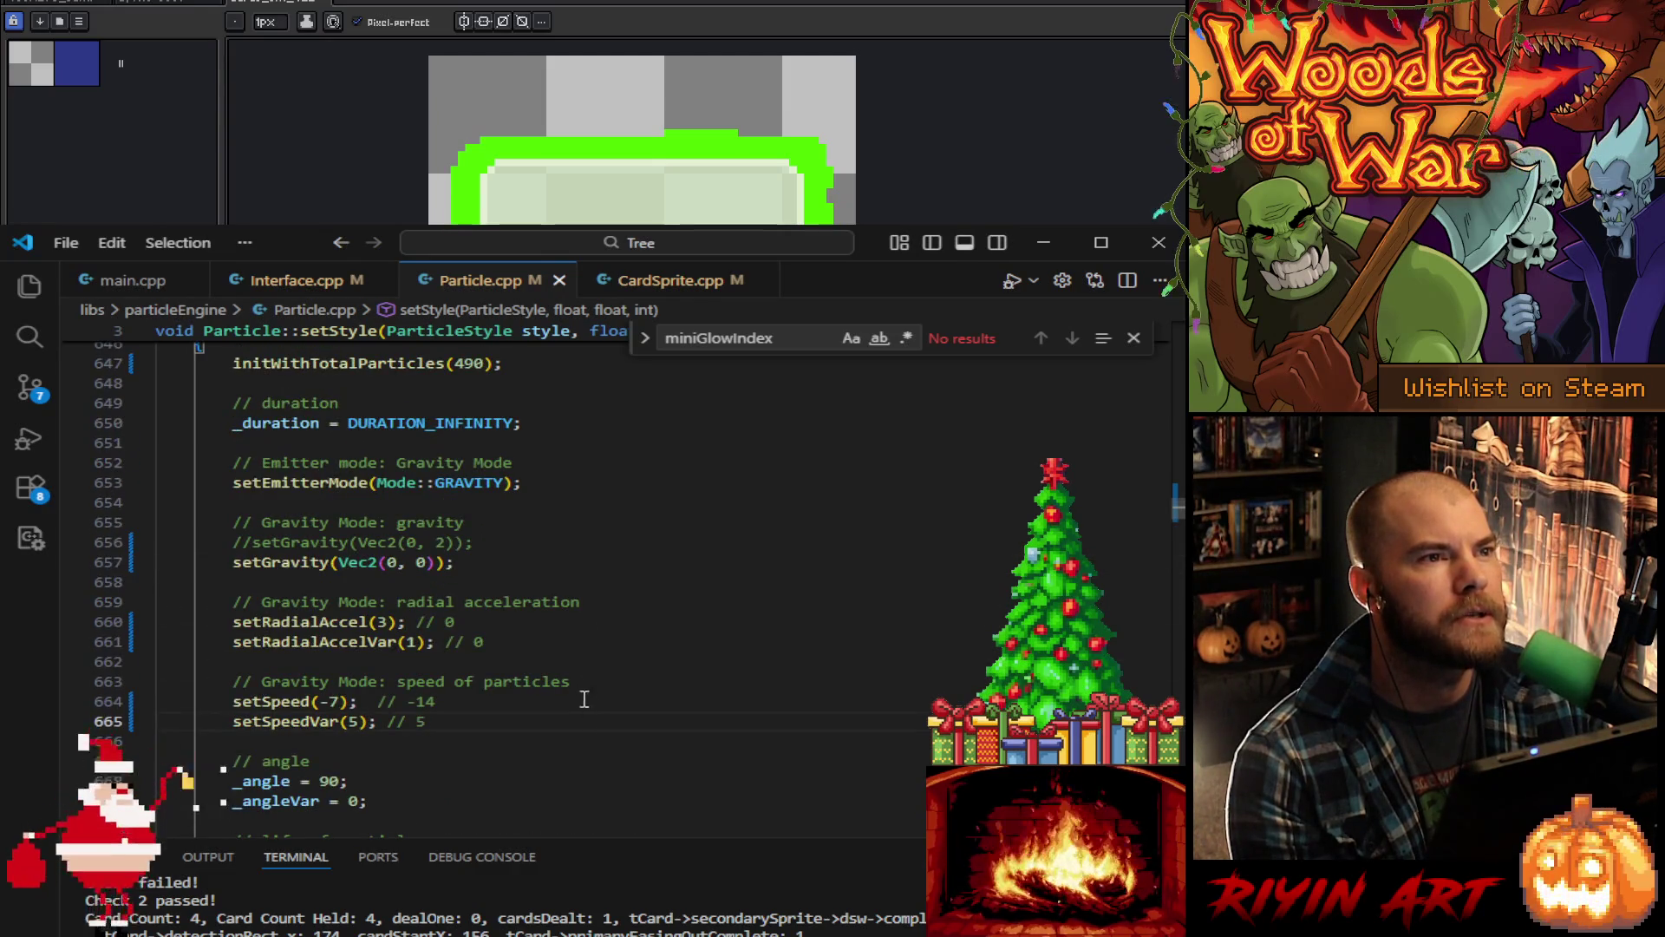
{"action": "scroll", "coordinate": [586, 703], "scroll_direction": "up", "scroll_amount": 2}
{"action": "scroll", "coordinate": [577, 674], "scroll_direction": "up", "scroll_amount": 10}
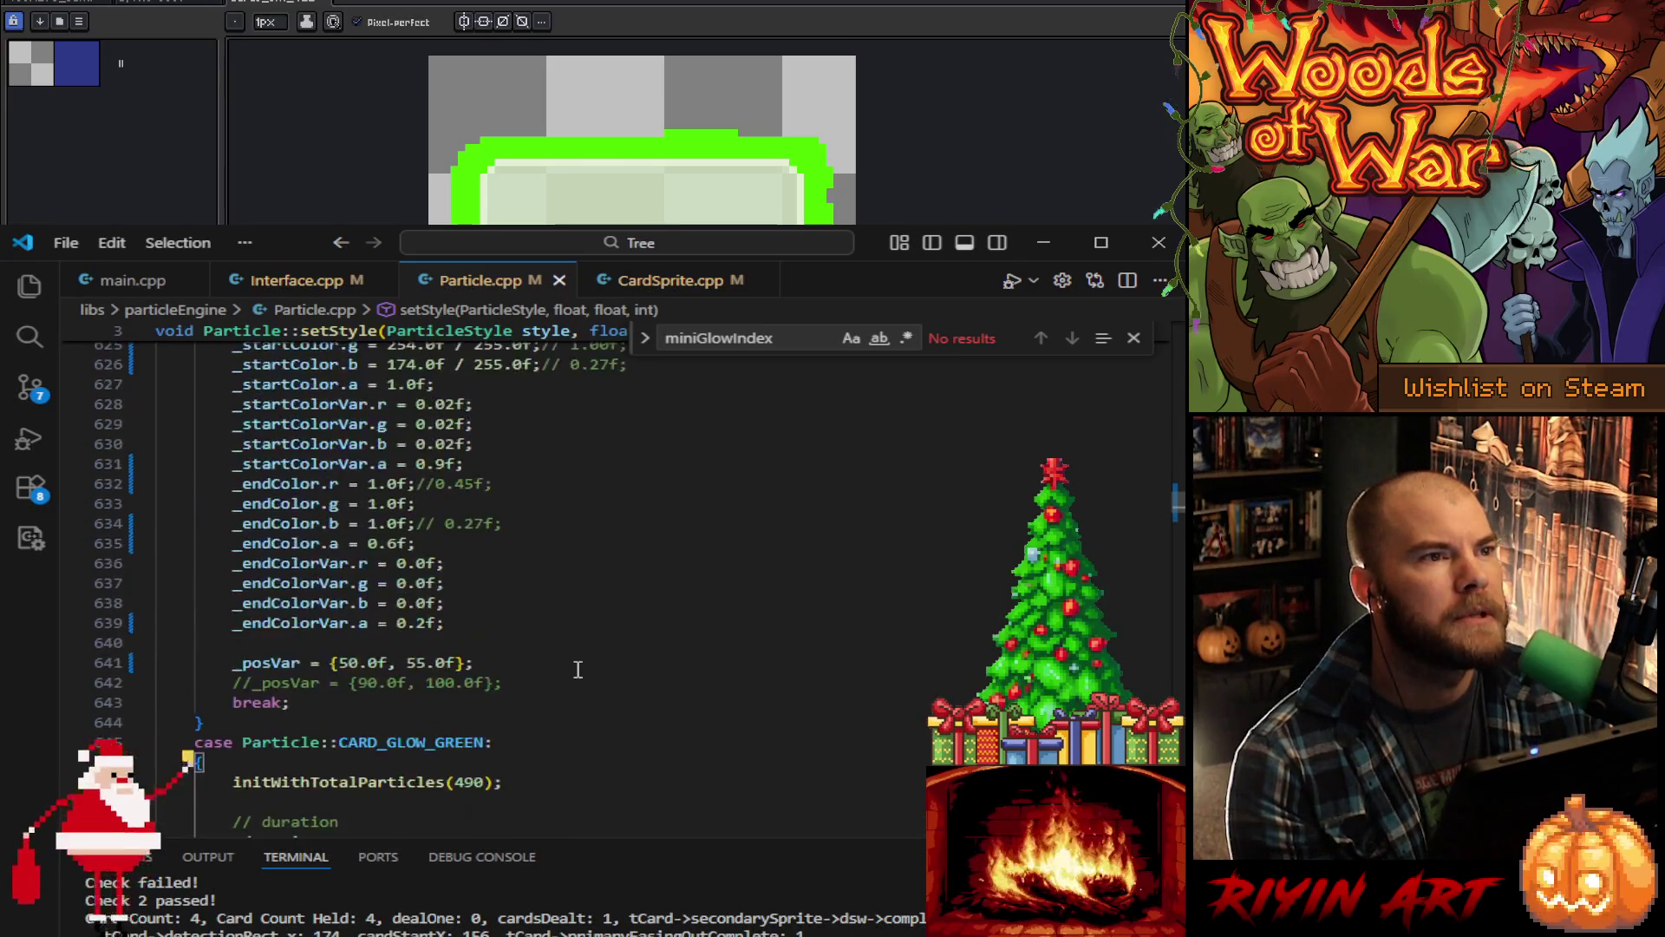
{"action": "scroll", "coordinate": [583, 693], "scroll_direction": "up", "scroll_amount": 8}
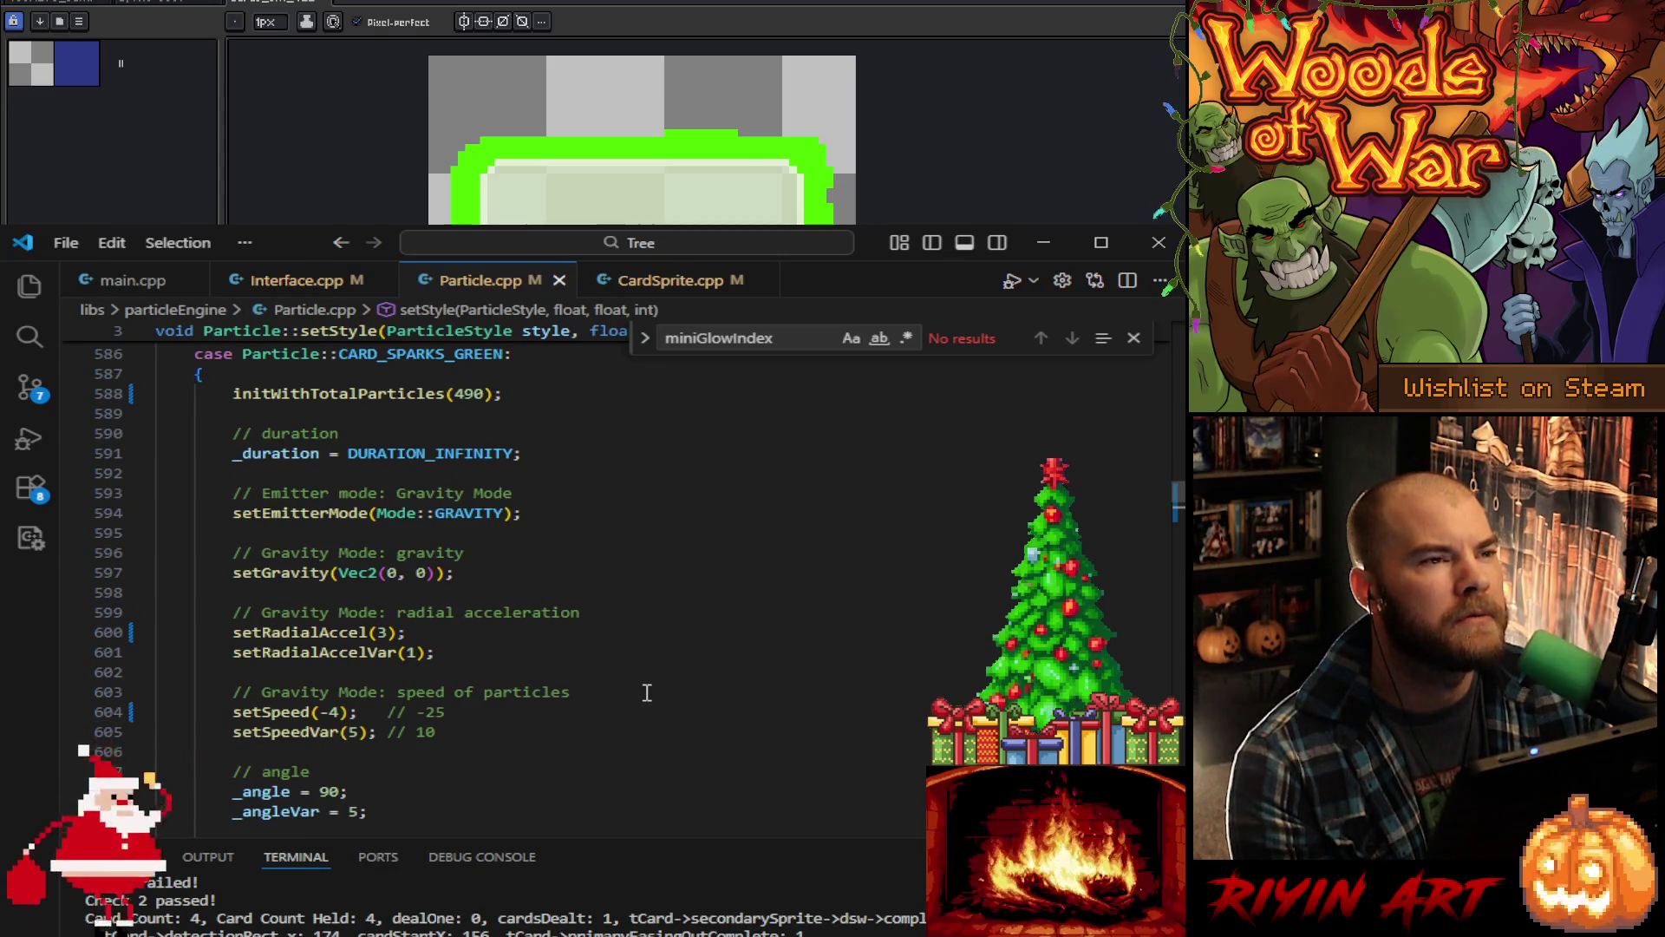
{"action": "scroll", "coordinate": [647, 692], "scroll_direction": "down", "scroll_amount": 3}
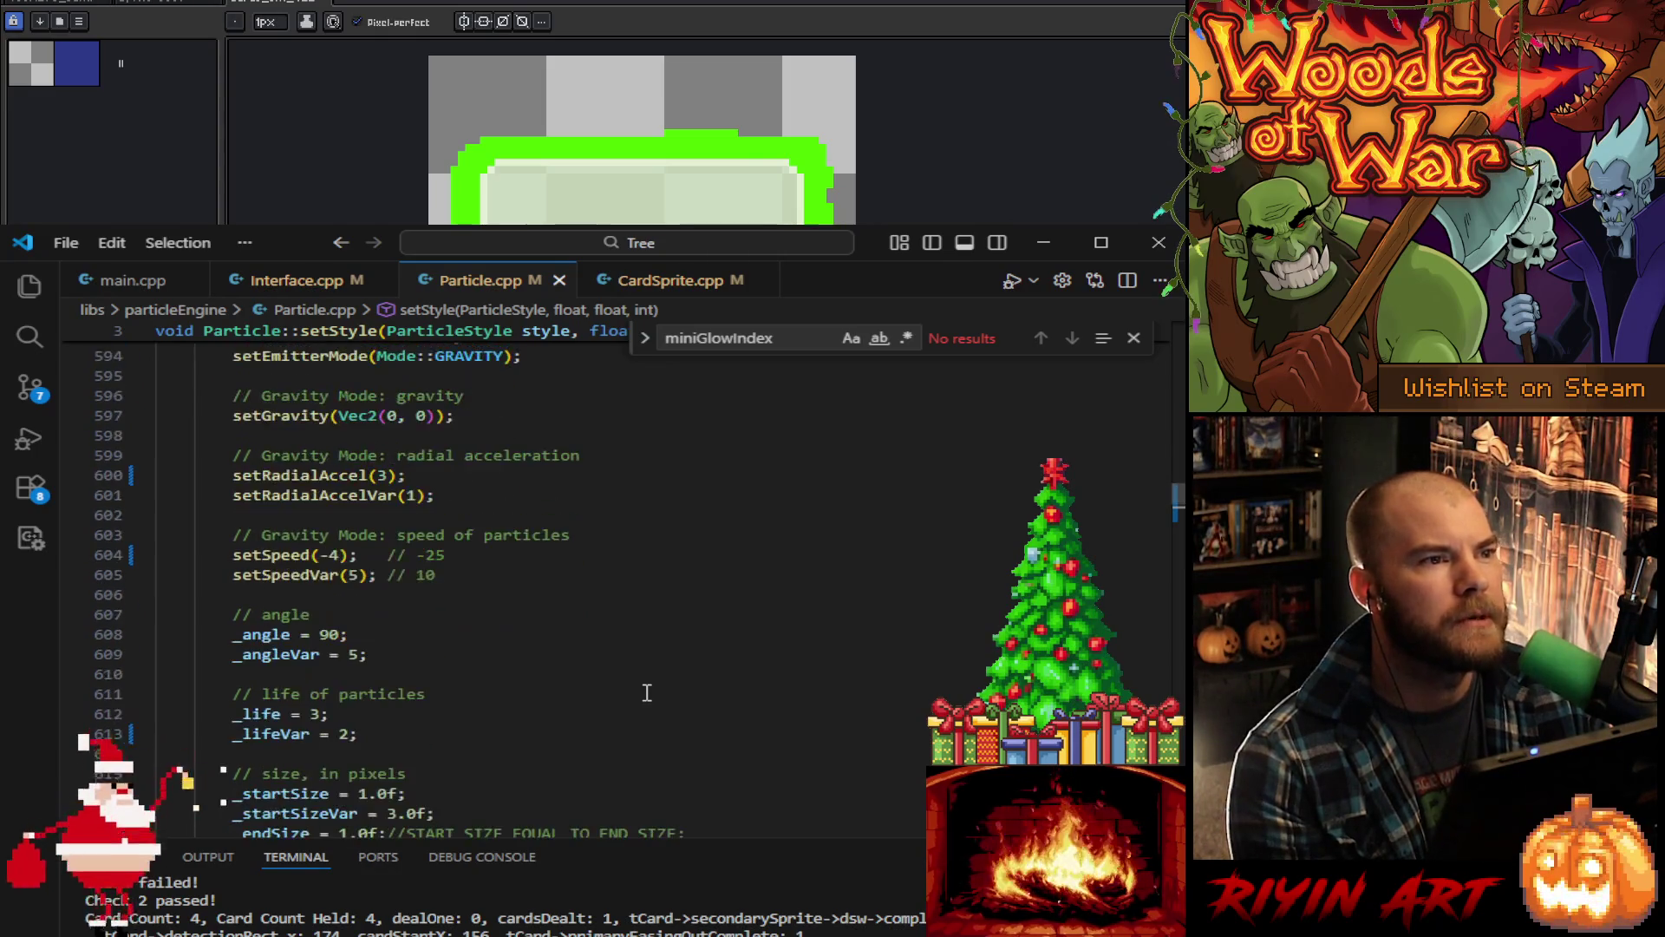
{"action": "scroll", "coordinate": [647, 692], "scroll_direction": "up", "scroll_amount": 4}
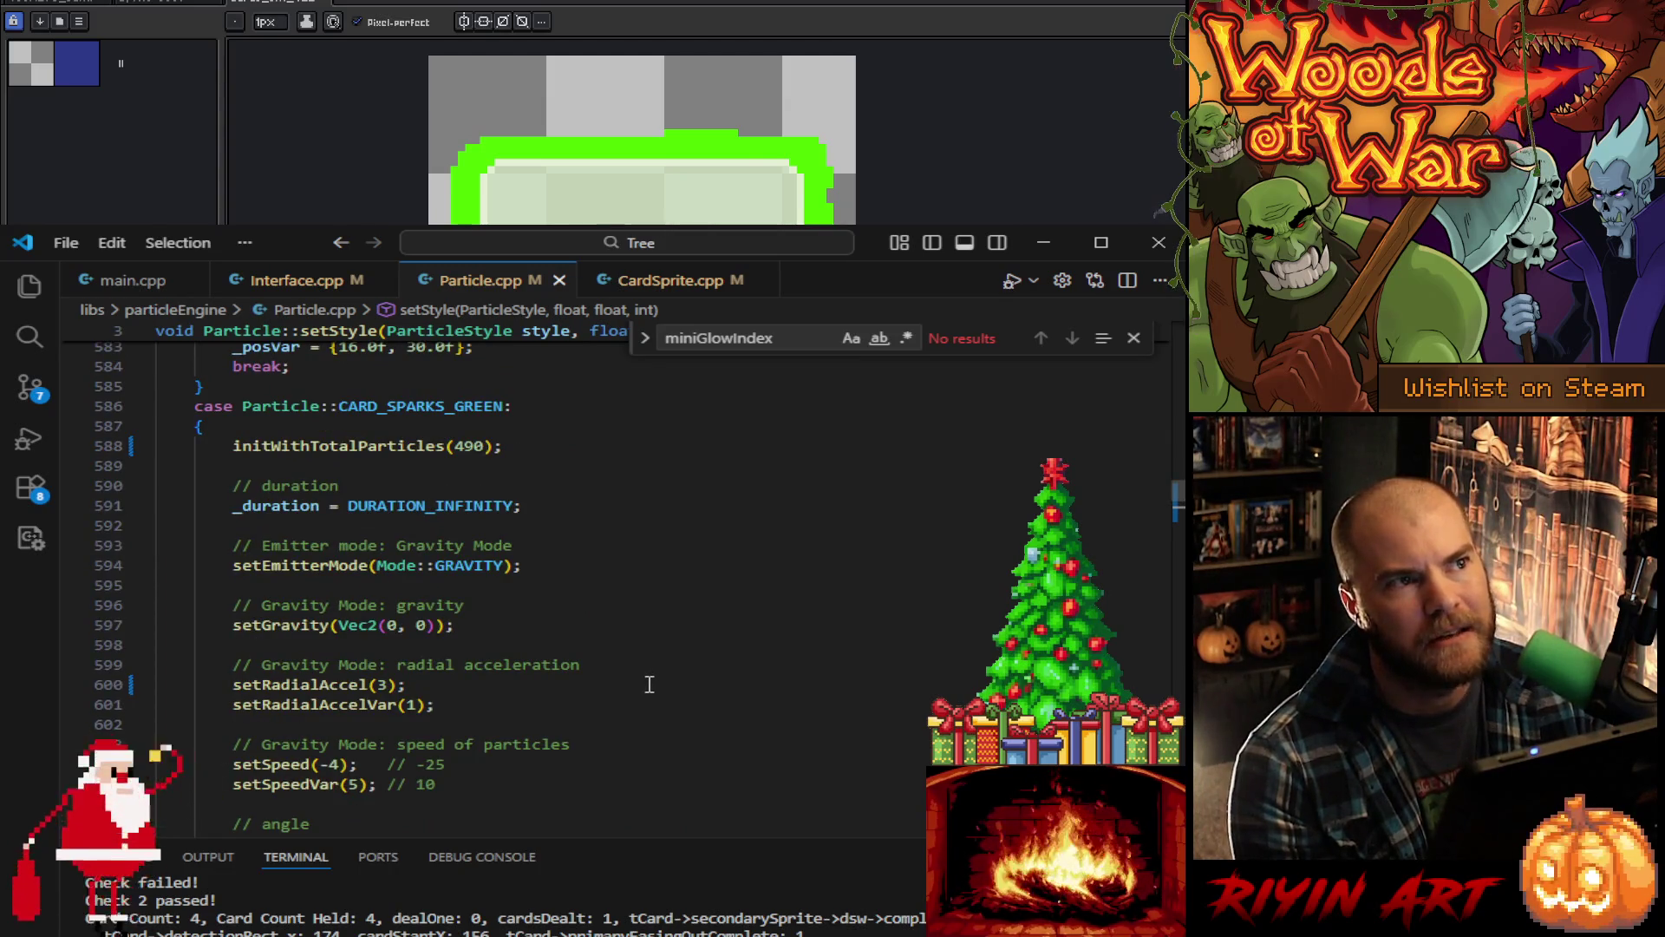
{"action": "scroll", "coordinate": [649, 685], "scroll_direction": "down", "scroll_amount": 7}
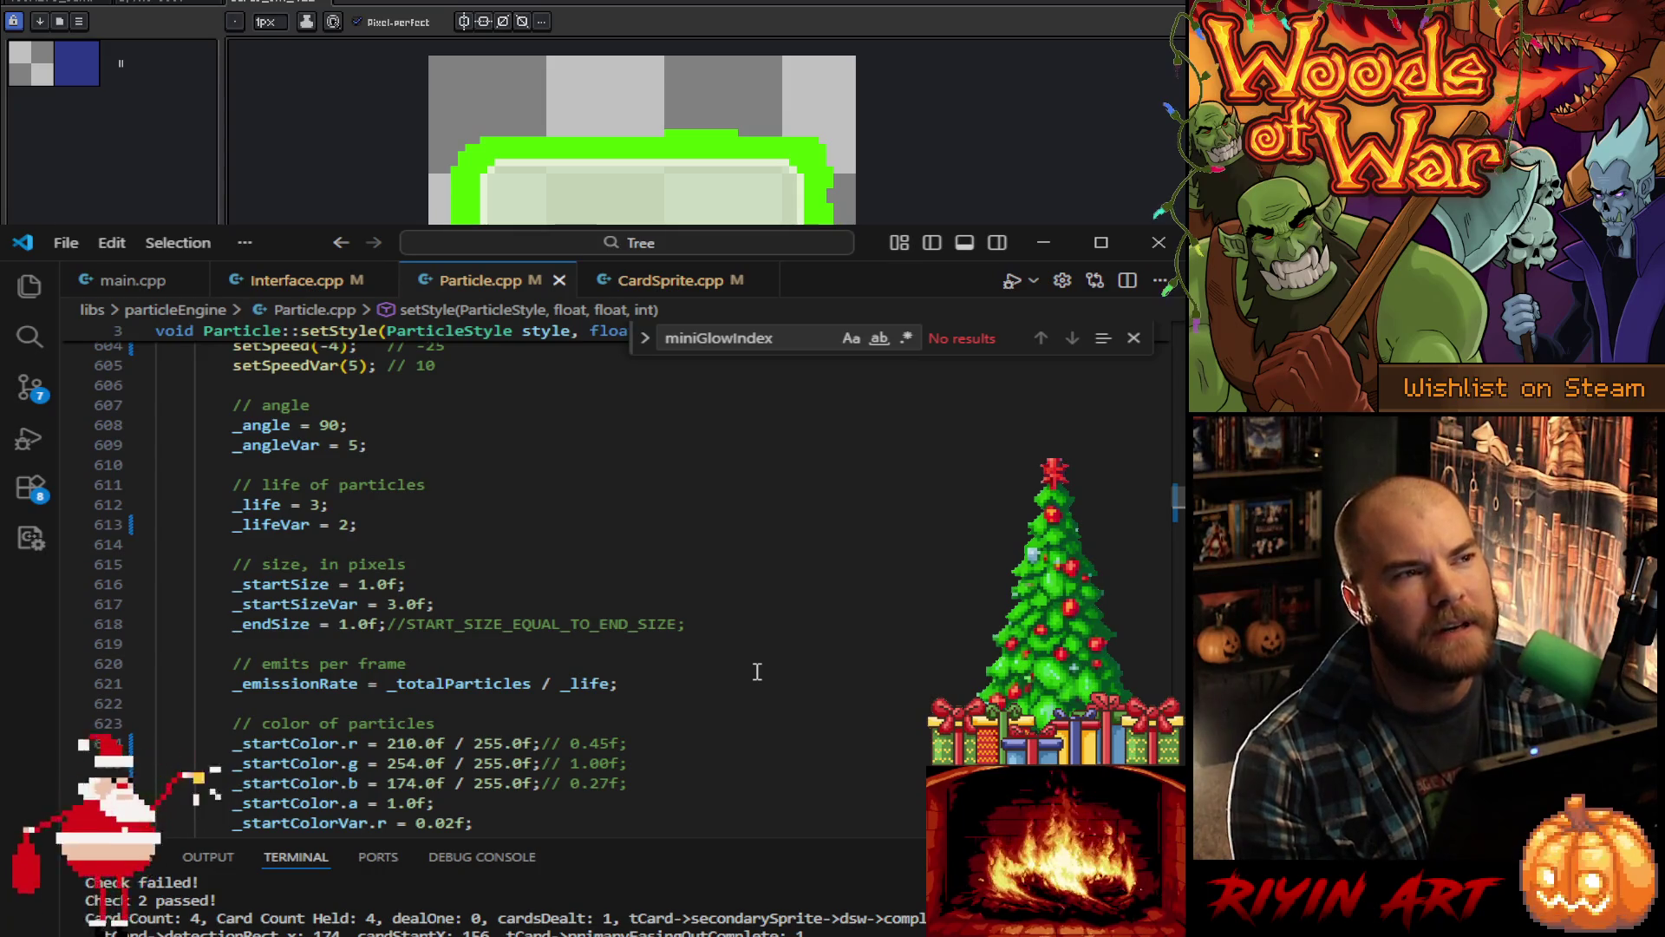
{"action": "scroll", "coordinate": [757, 672], "scroll_direction": "down", "scroll_amount": 2}
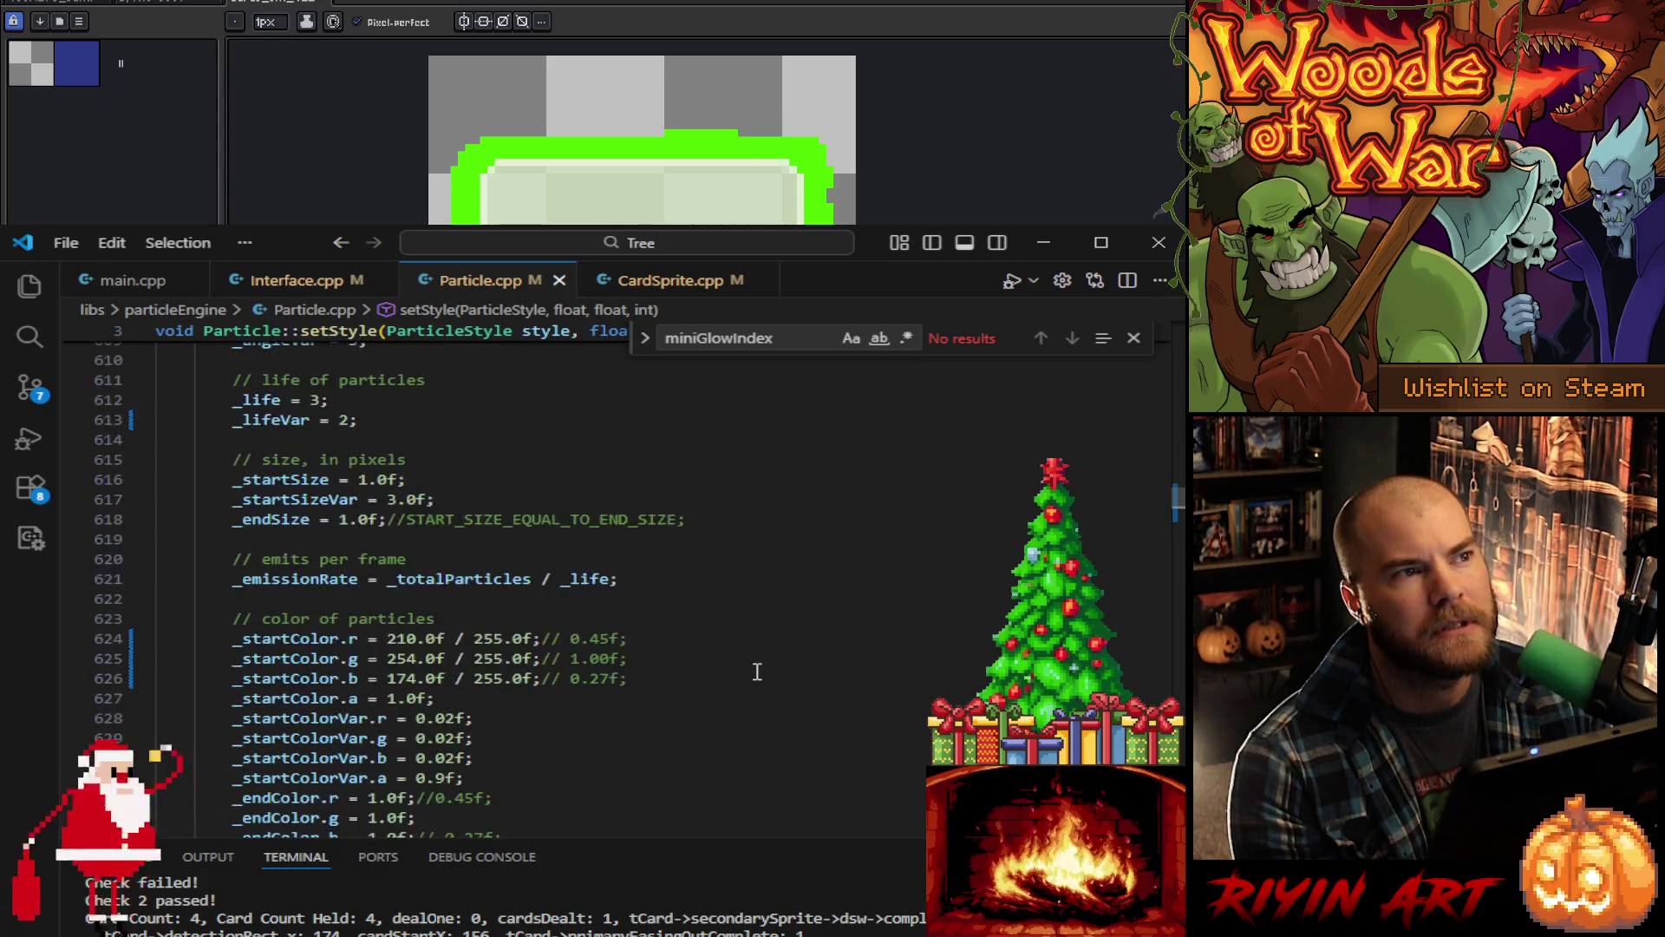
{"action": "scroll", "coordinate": [757, 672], "scroll_direction": "down", "scroll_amount": 3}
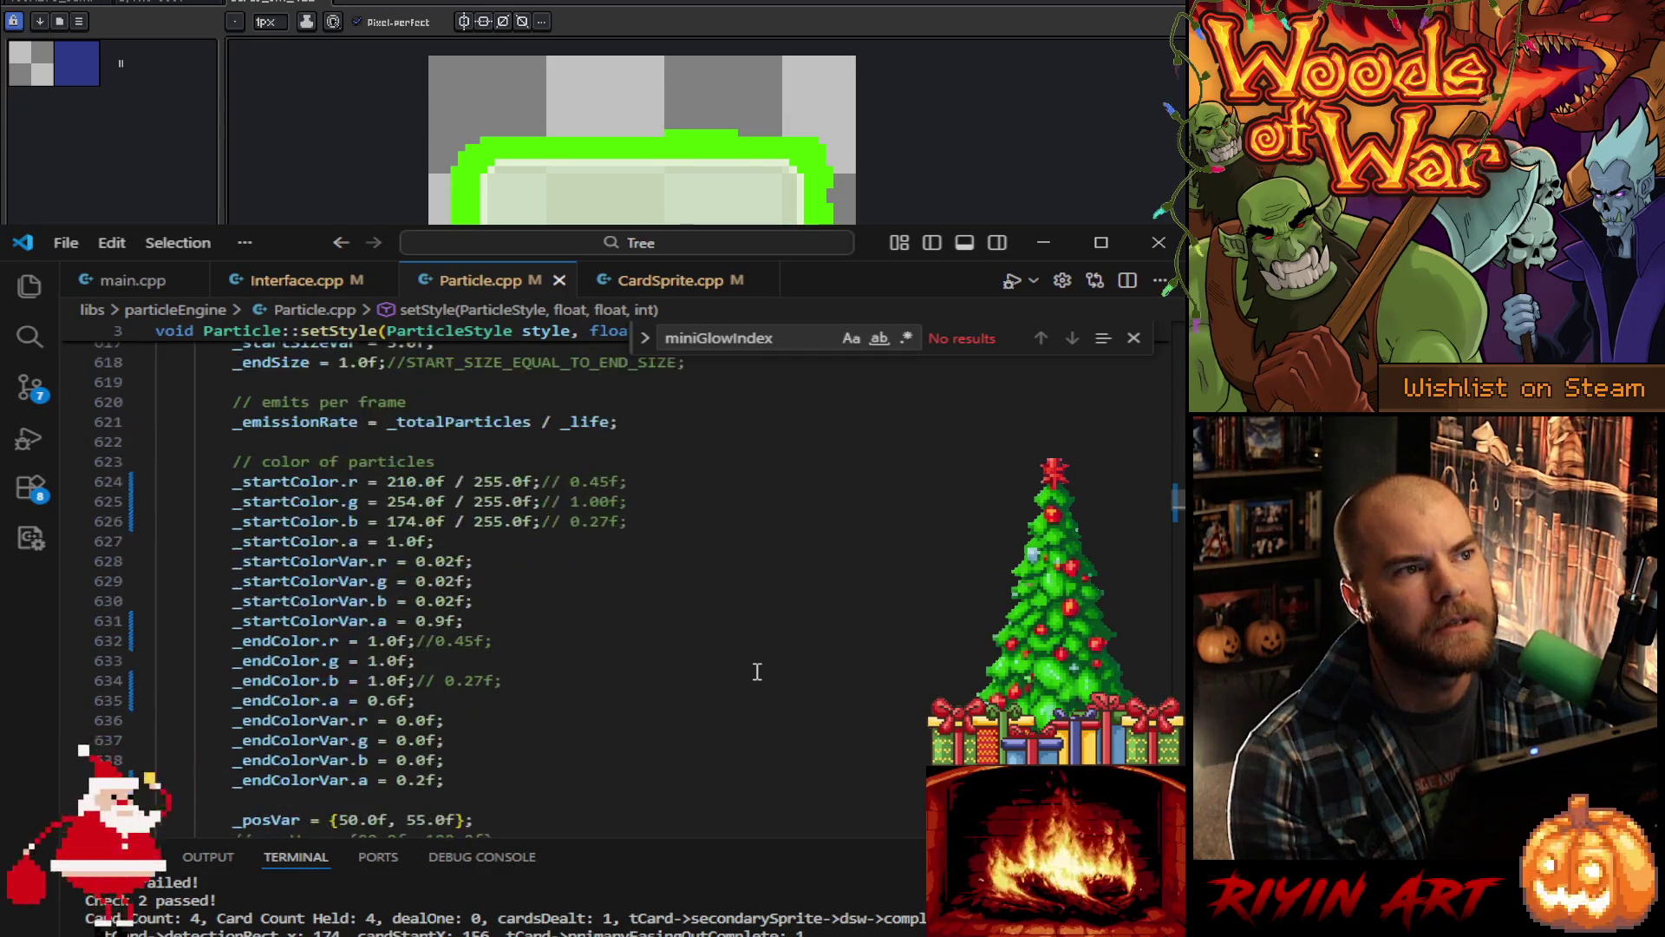
{"action": "scroll", "coordinate": [757, 673], "scroll_direction": "down", "scroll_amount": 3}
{"action": "scroll", "coordinate": [758, 673], "scroll_direction": "down", "scroll_amount": 12}
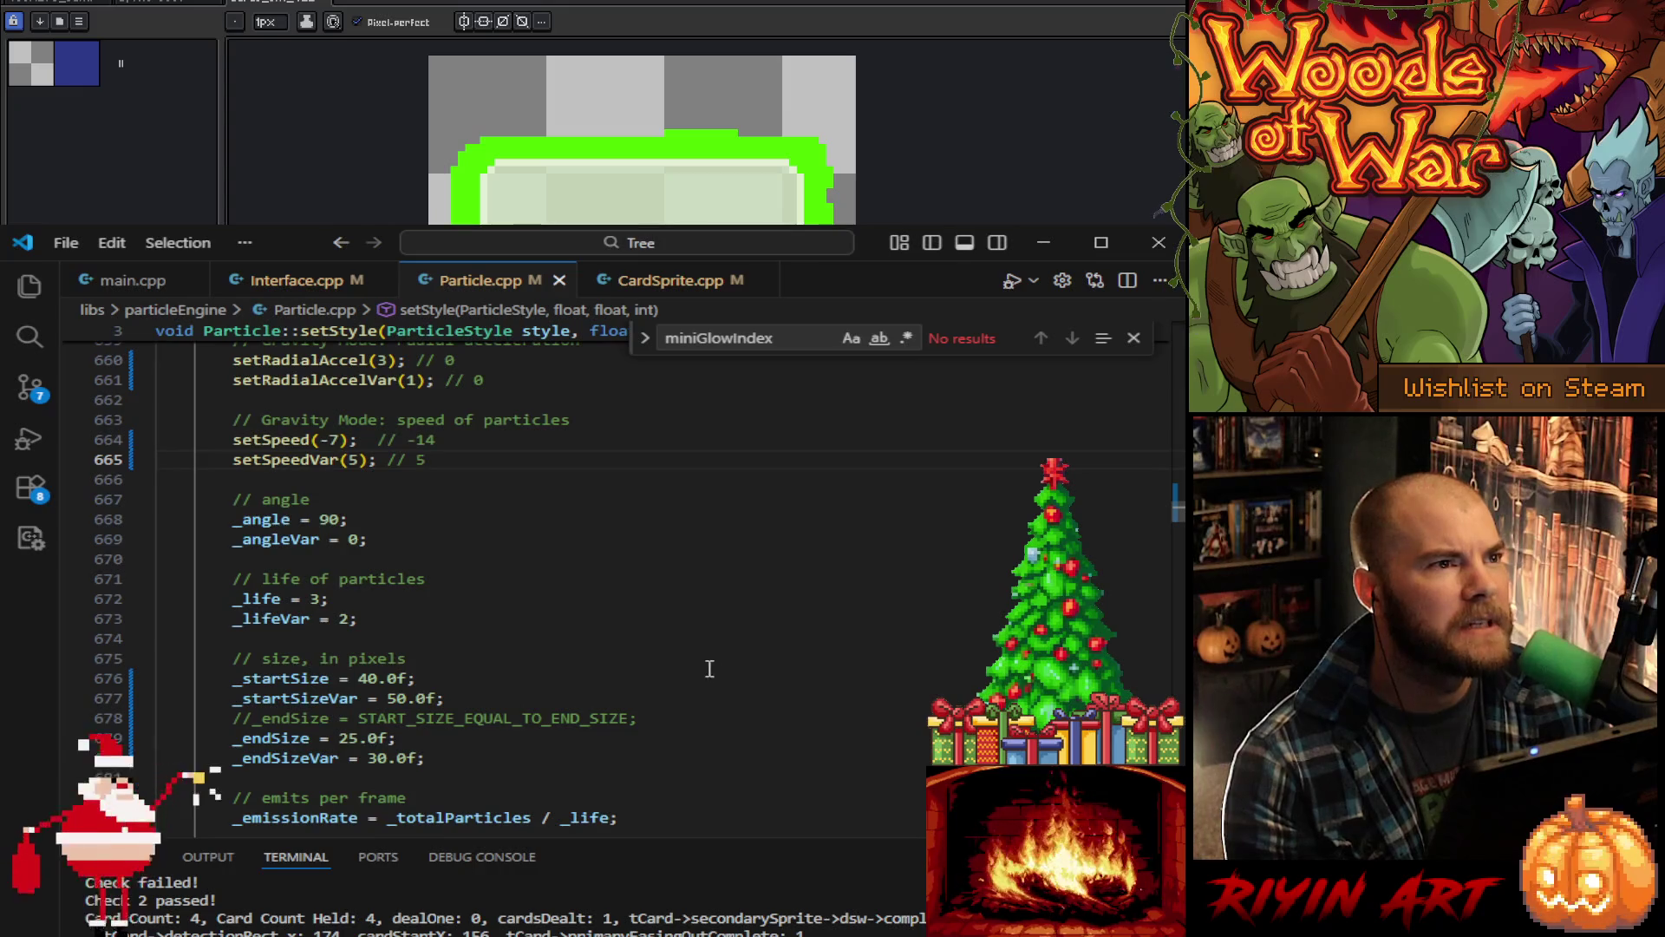
{"action": "scroll", "coordinate": [738, 672], "scroll_direction": "up", "scroll_amount": 2}
{"action": "double_click", "coordinate": [337, 545]}
Step: Set the particle speed to -4, tweak start size variance, and box-select a canvas area
{"action": "type", "text": "4"}
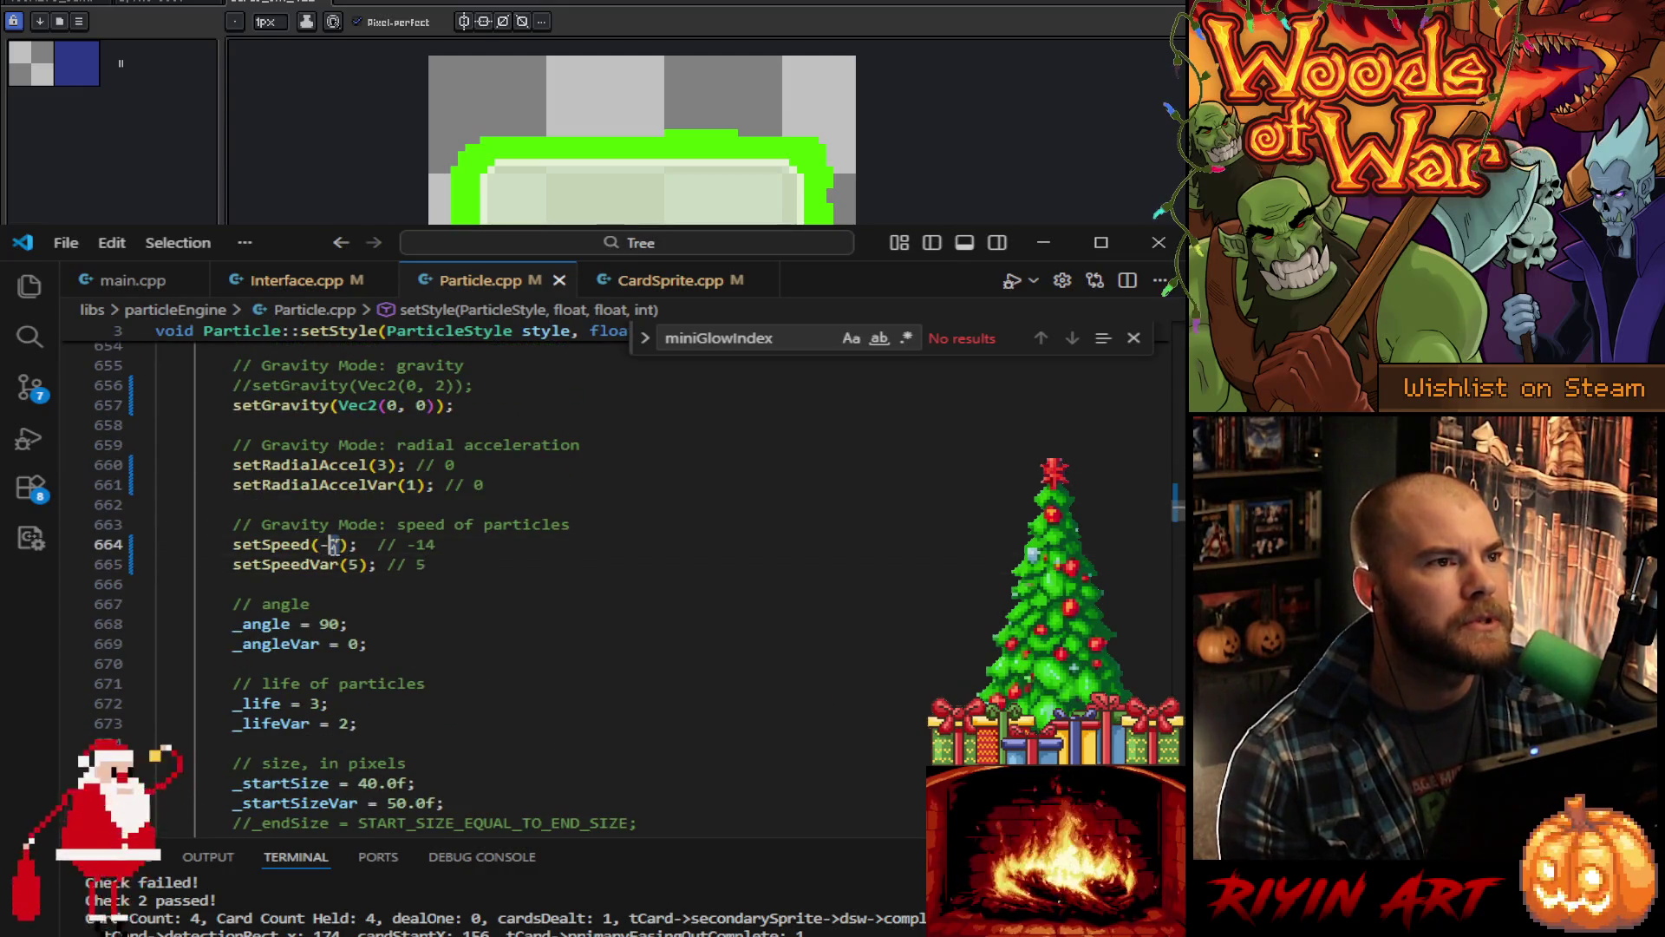
{"action": "left_click", "coordinate": [596, 573]}
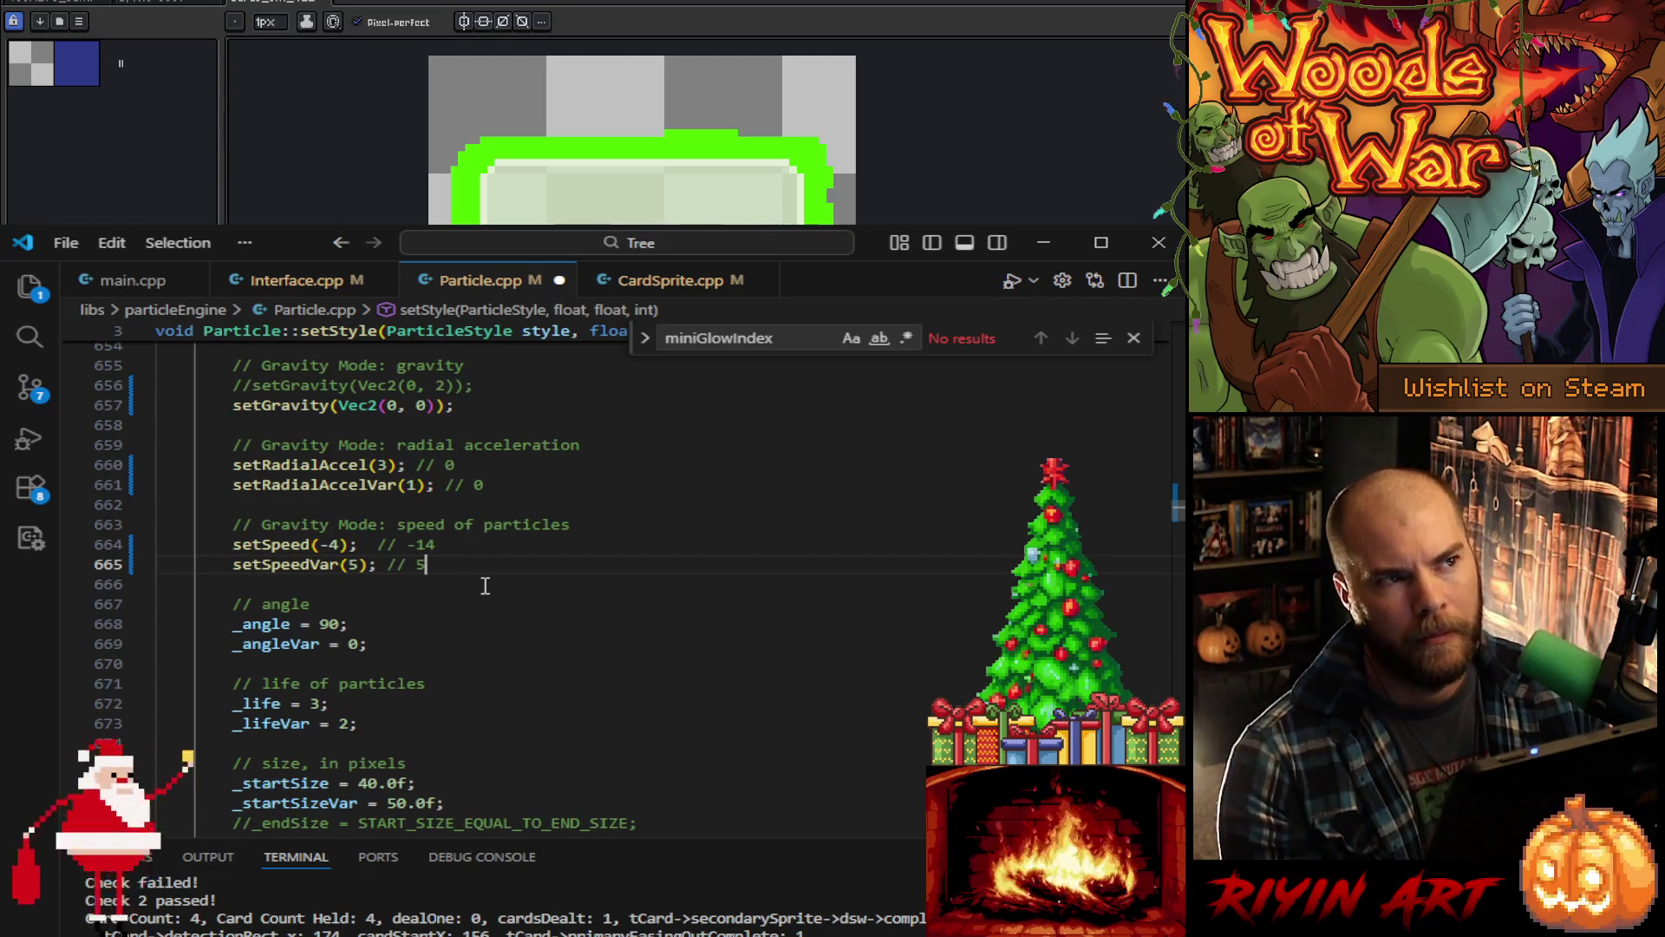
{"action": "scroll", "coordinate": [628, 632], "scroll_direction": "down", "scroll_amount": 3}
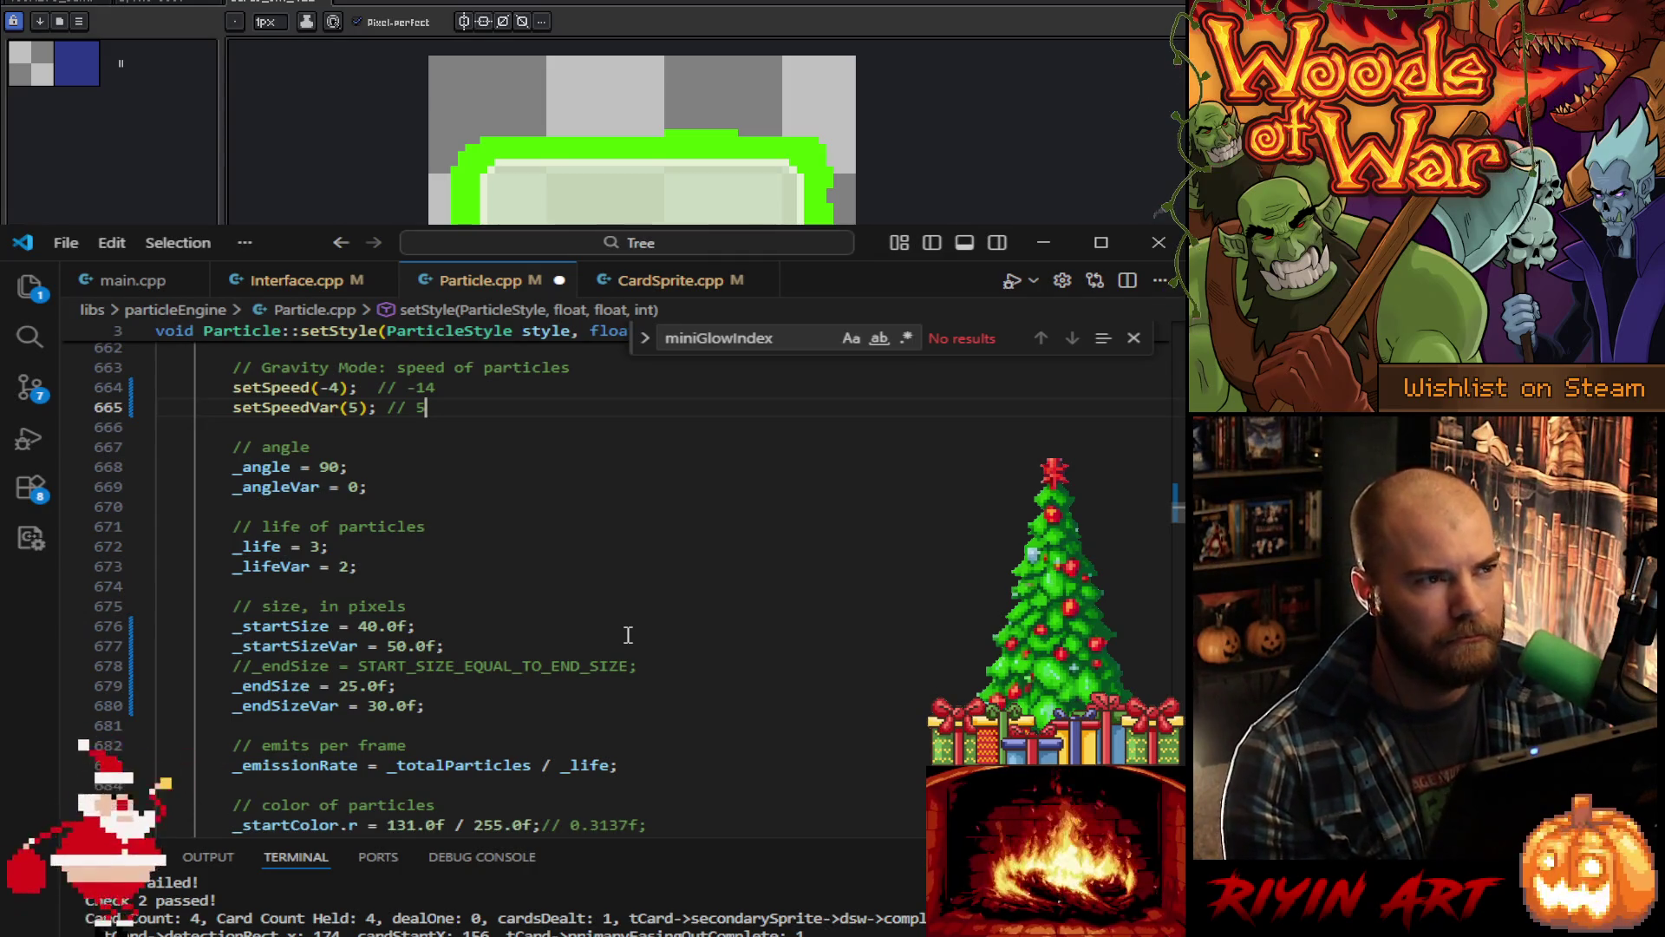
{"action": "scroll", "coordinate": [628, 635], "scroll_direction": "down", "scroll_amount": 4}
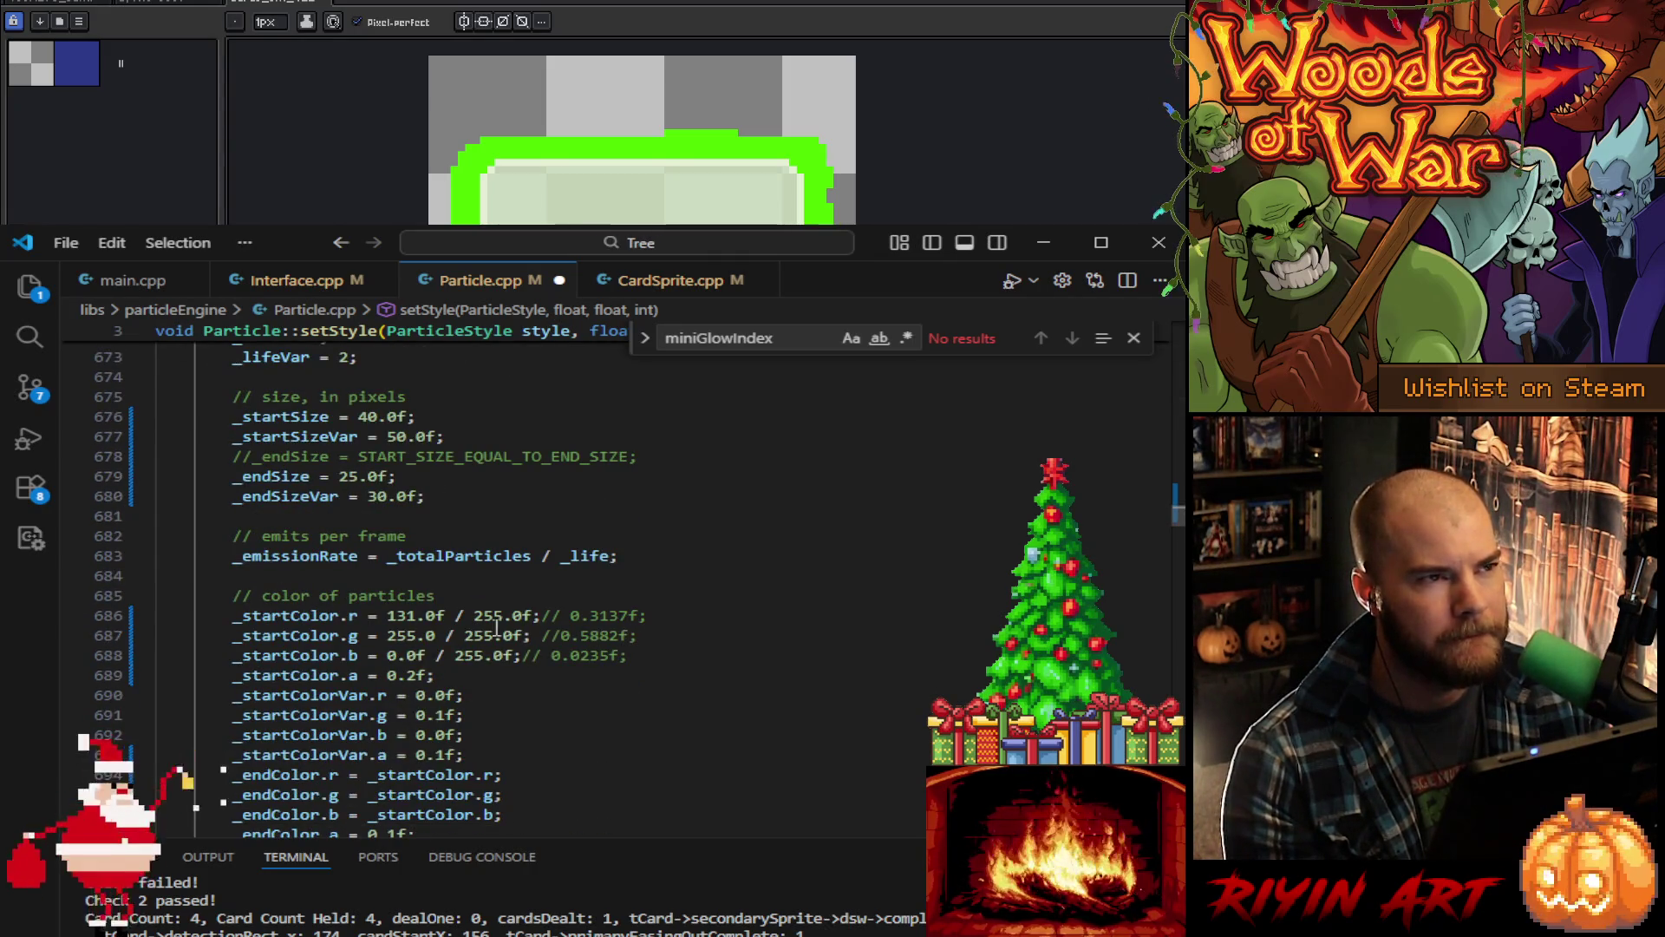
{"action": "scroll", "coordinate": [527, 634], "scroll_direction": "down", "scroll_amount": 1}
{"action": "scroll", "coordinate": [506, 670], "scroll_direction": "up", "scroll_amount": 3}
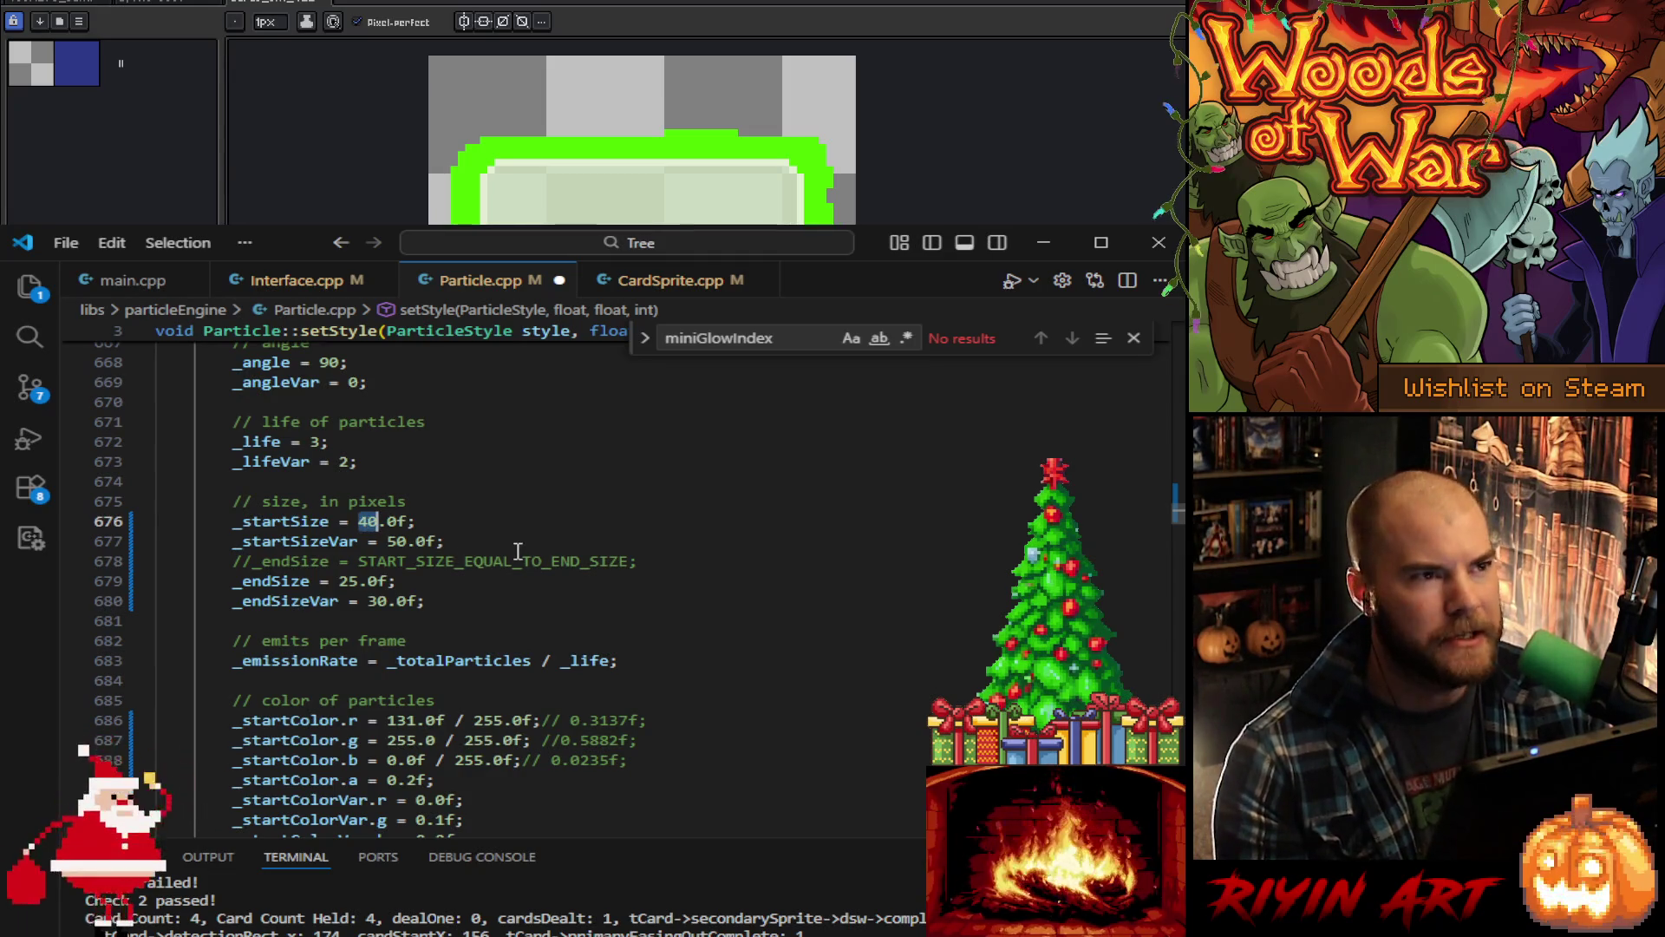
{"action": "left_click_drag", "start_coordinate": [405, 543], "coordinate": [382, 556]}
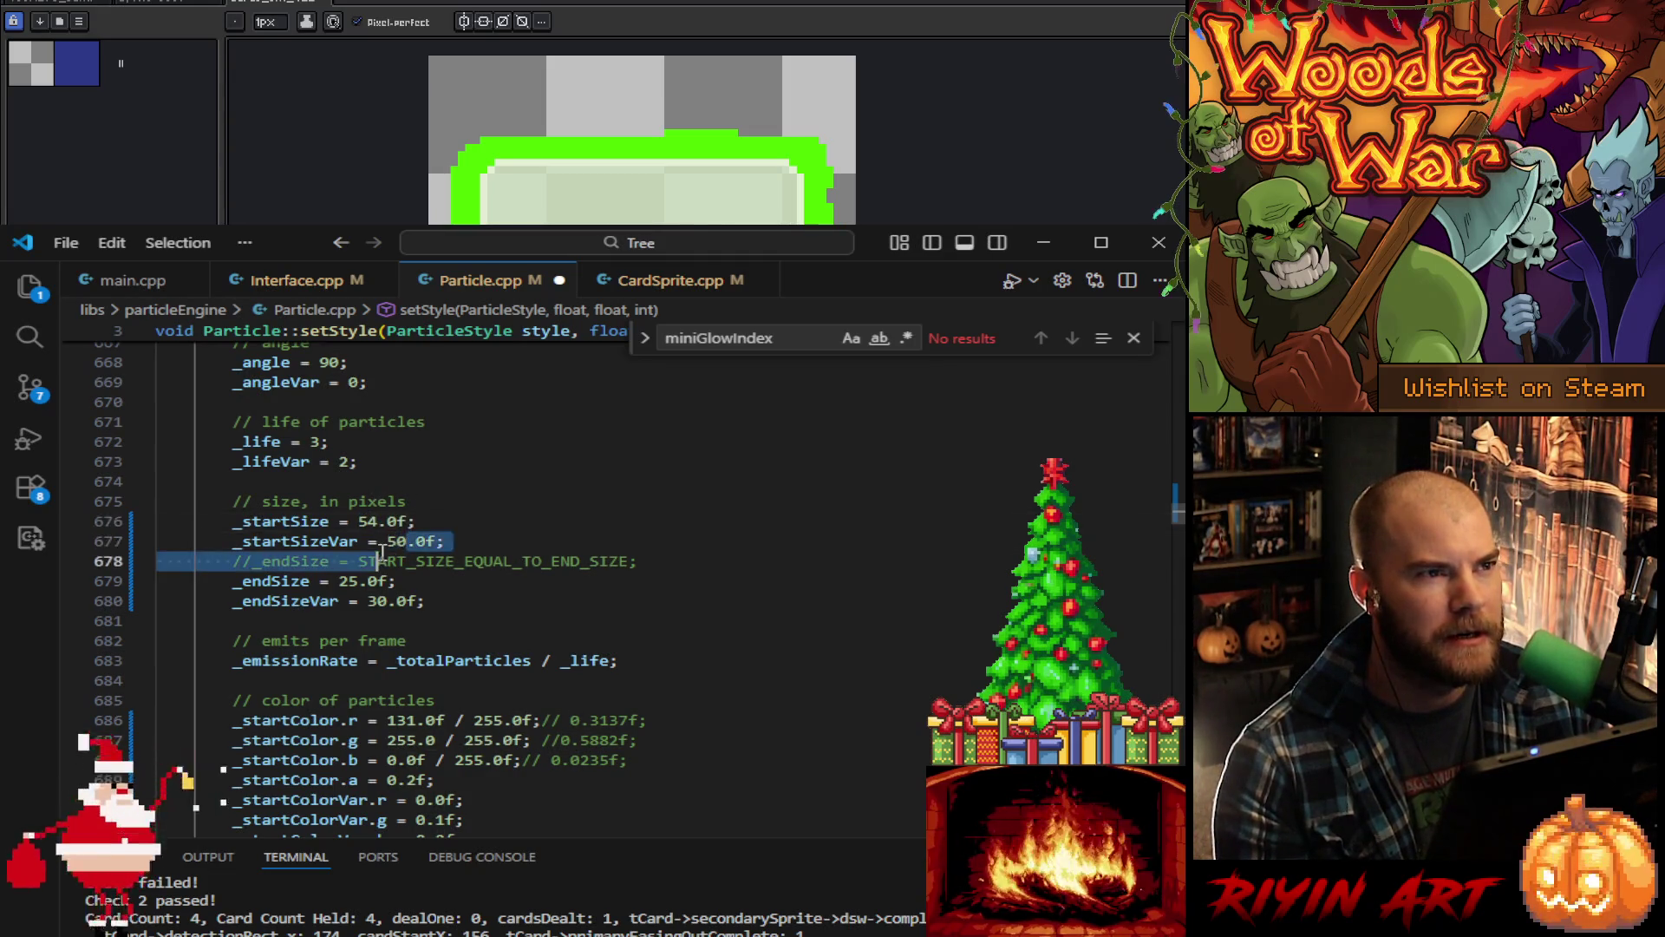
{"action": "left_click", "coordinate": [386, 543]}
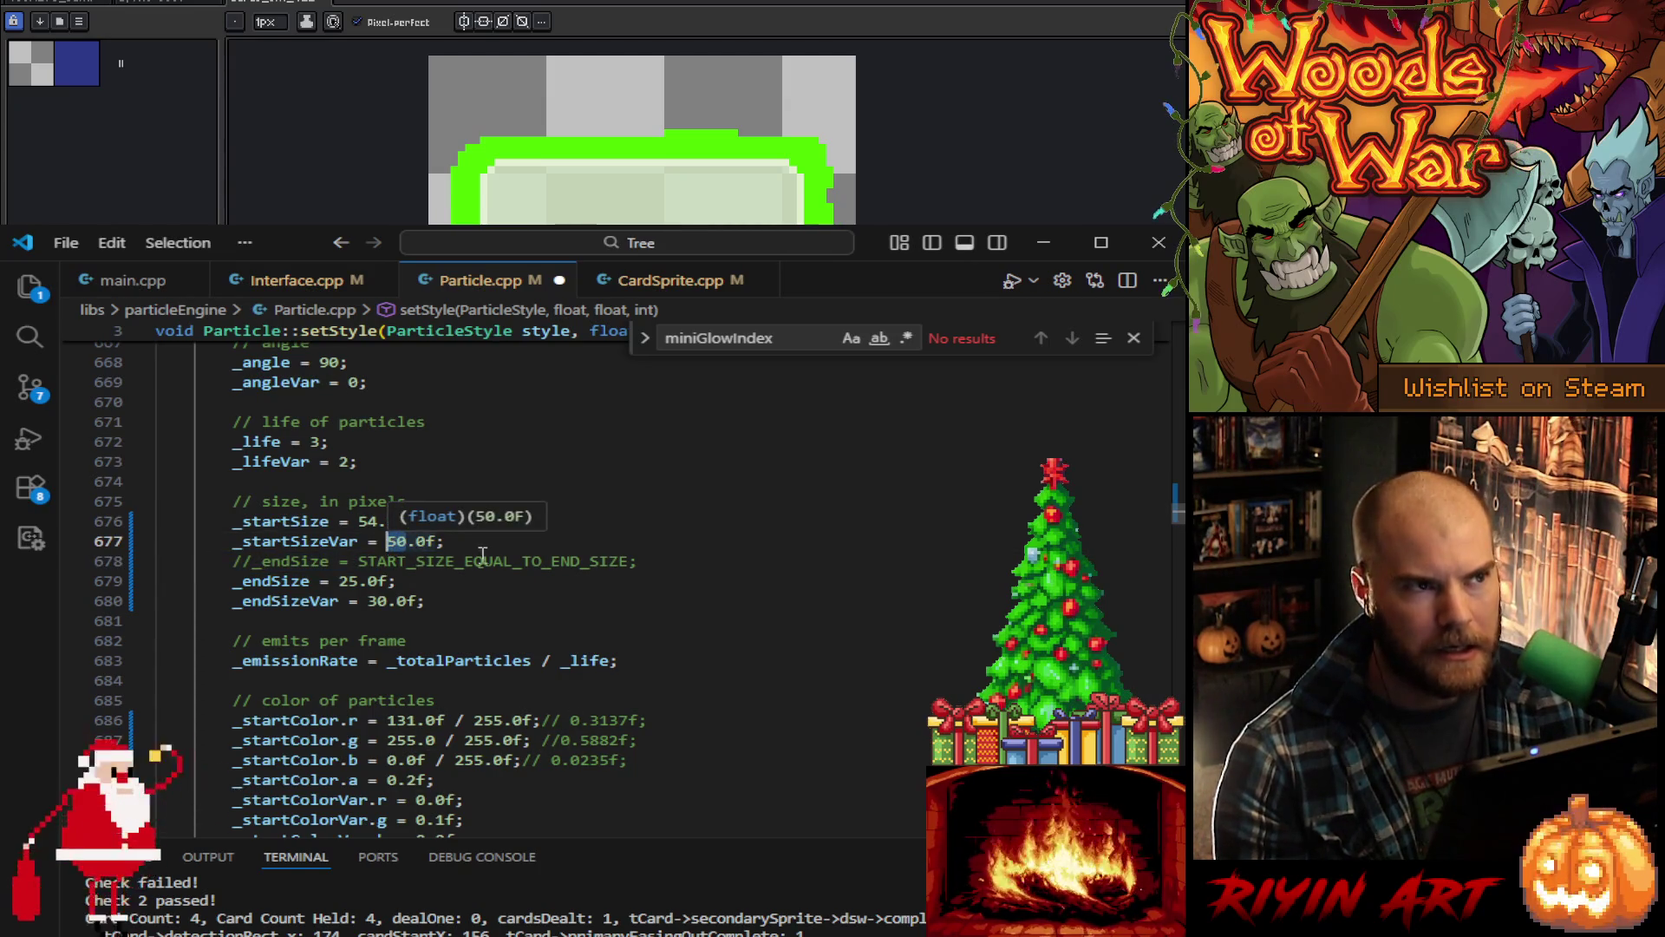
{"action": "type", "text": "86"}
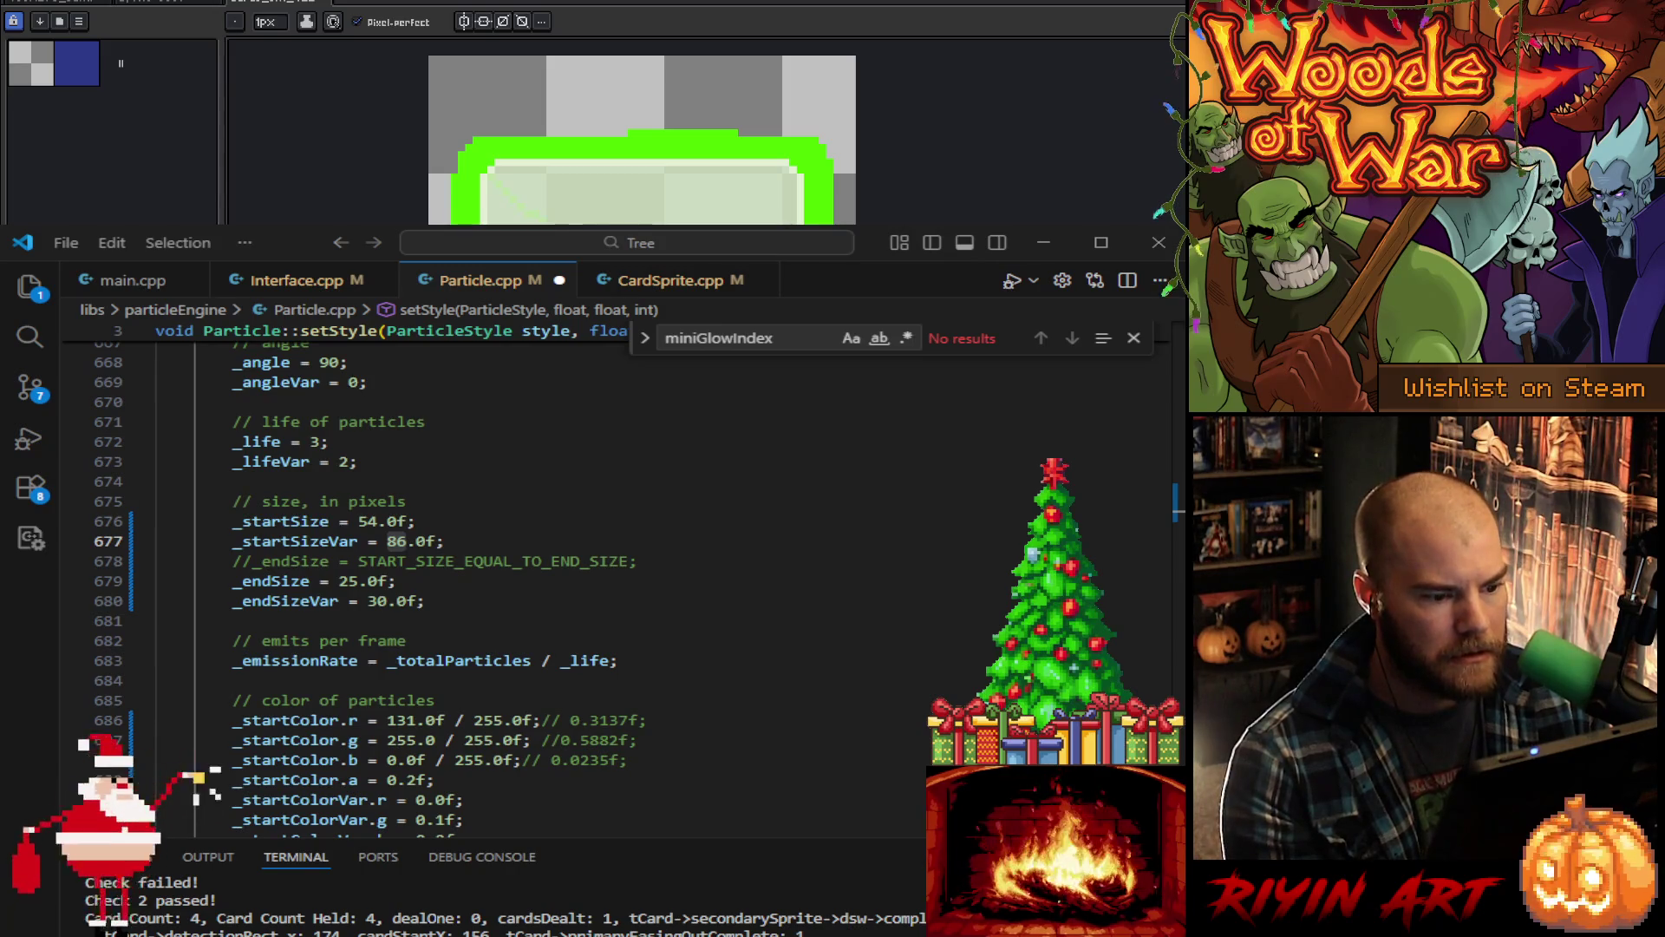
{"action": "key", "text": "m"}
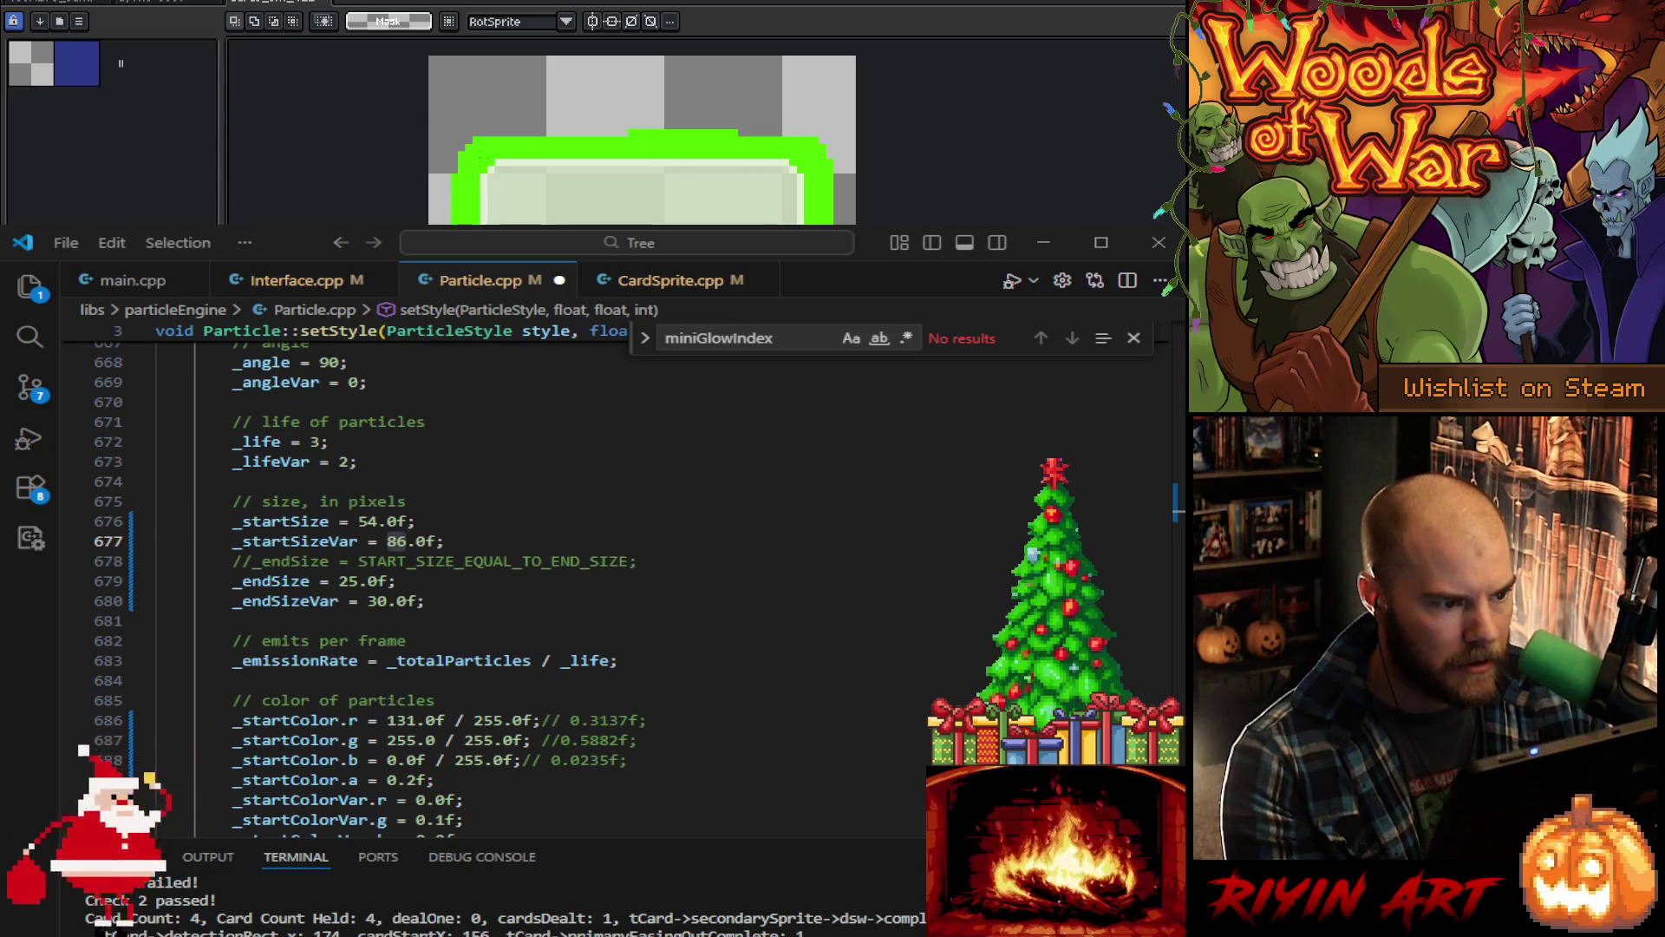
{"action": "left_click_drag", "start_coordinate": [488, 165], "coordinate": [803, 227]}
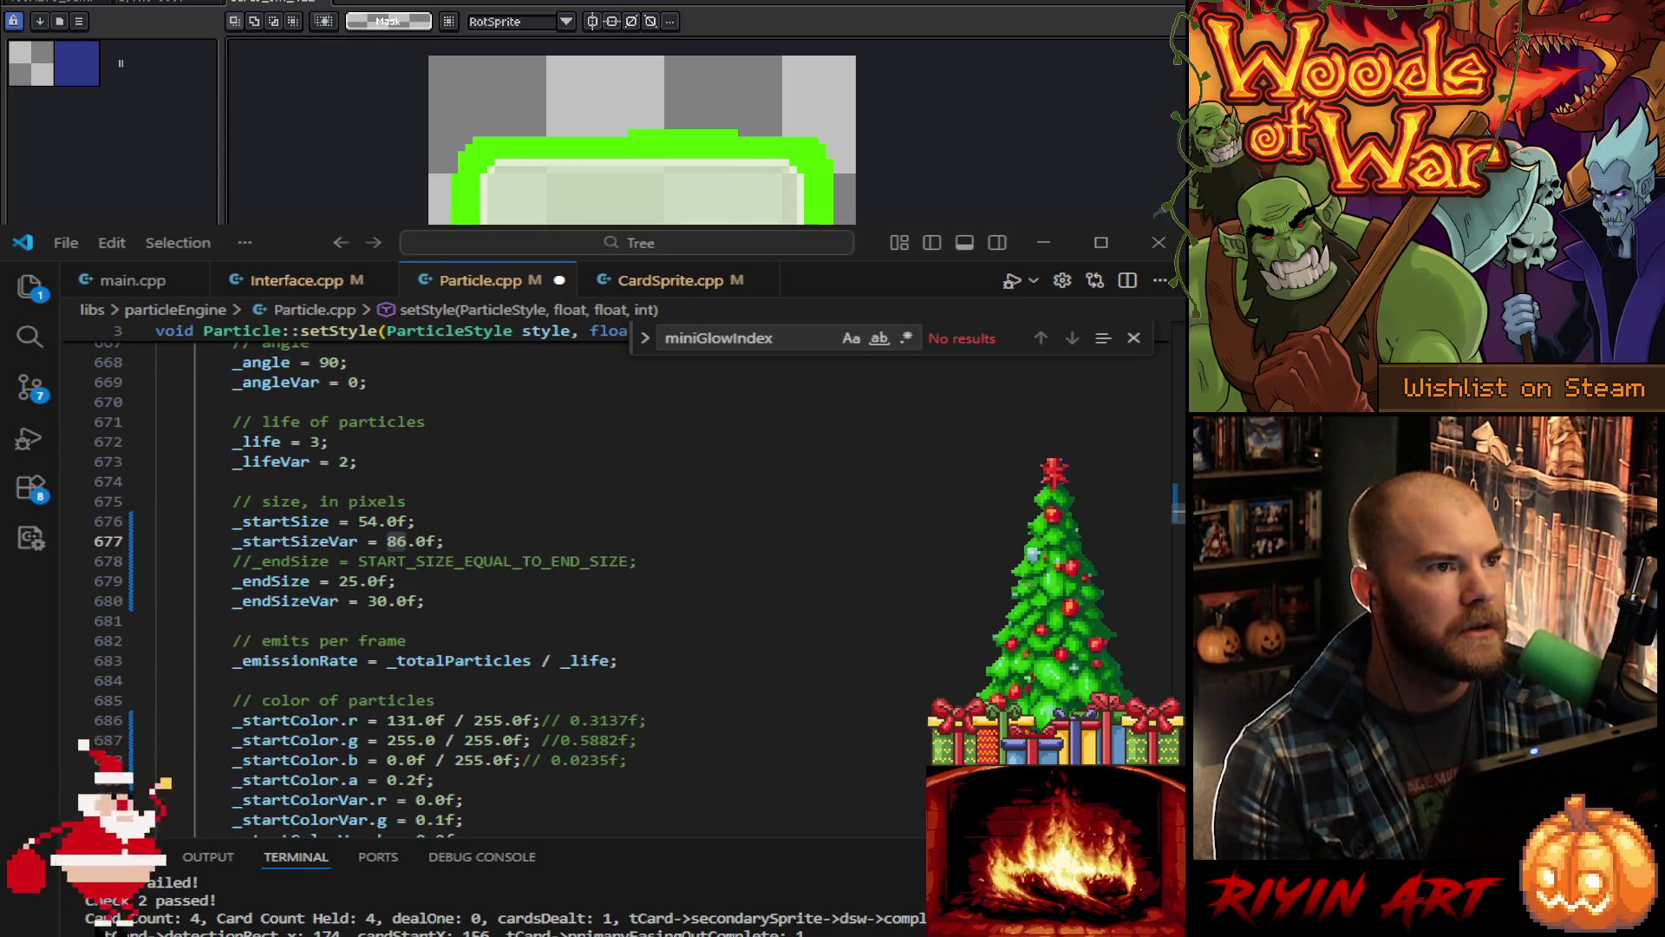
Step: Set start size 8, size variance 50, end size 20 and end size variance 15
{"action": "double_click", "coordinate": [365, 522]}
{"action": "type", "text": "8"}
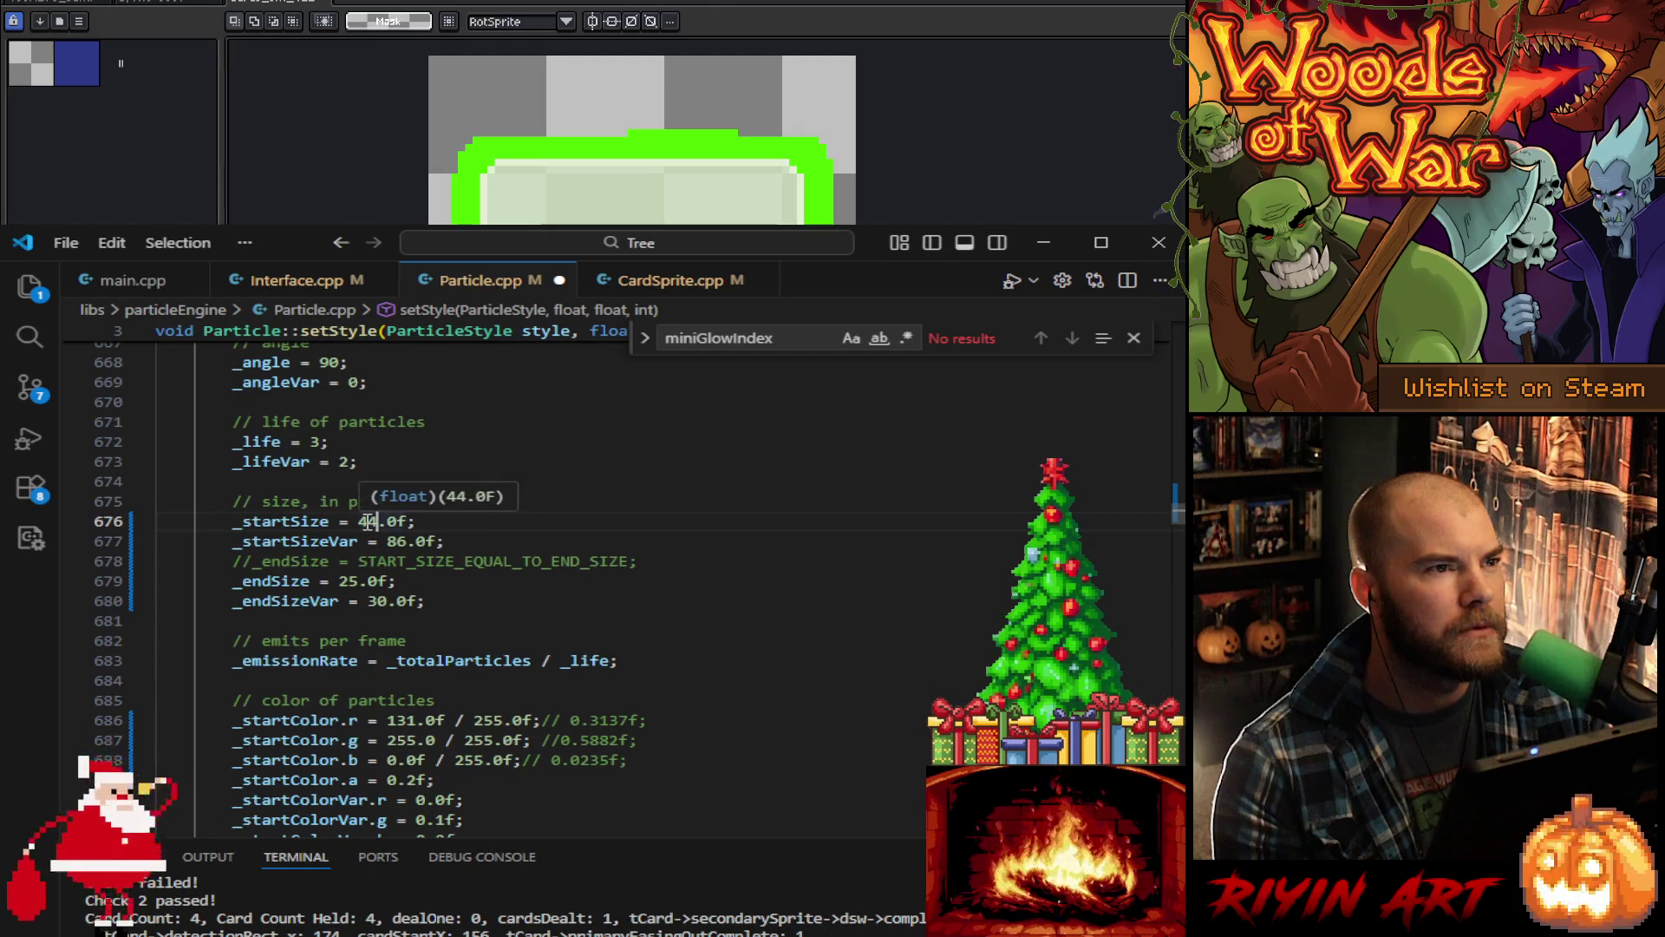
{"action": "double_click", "coordinate": [395, 541]}
{"action": "type", "text": "50"}
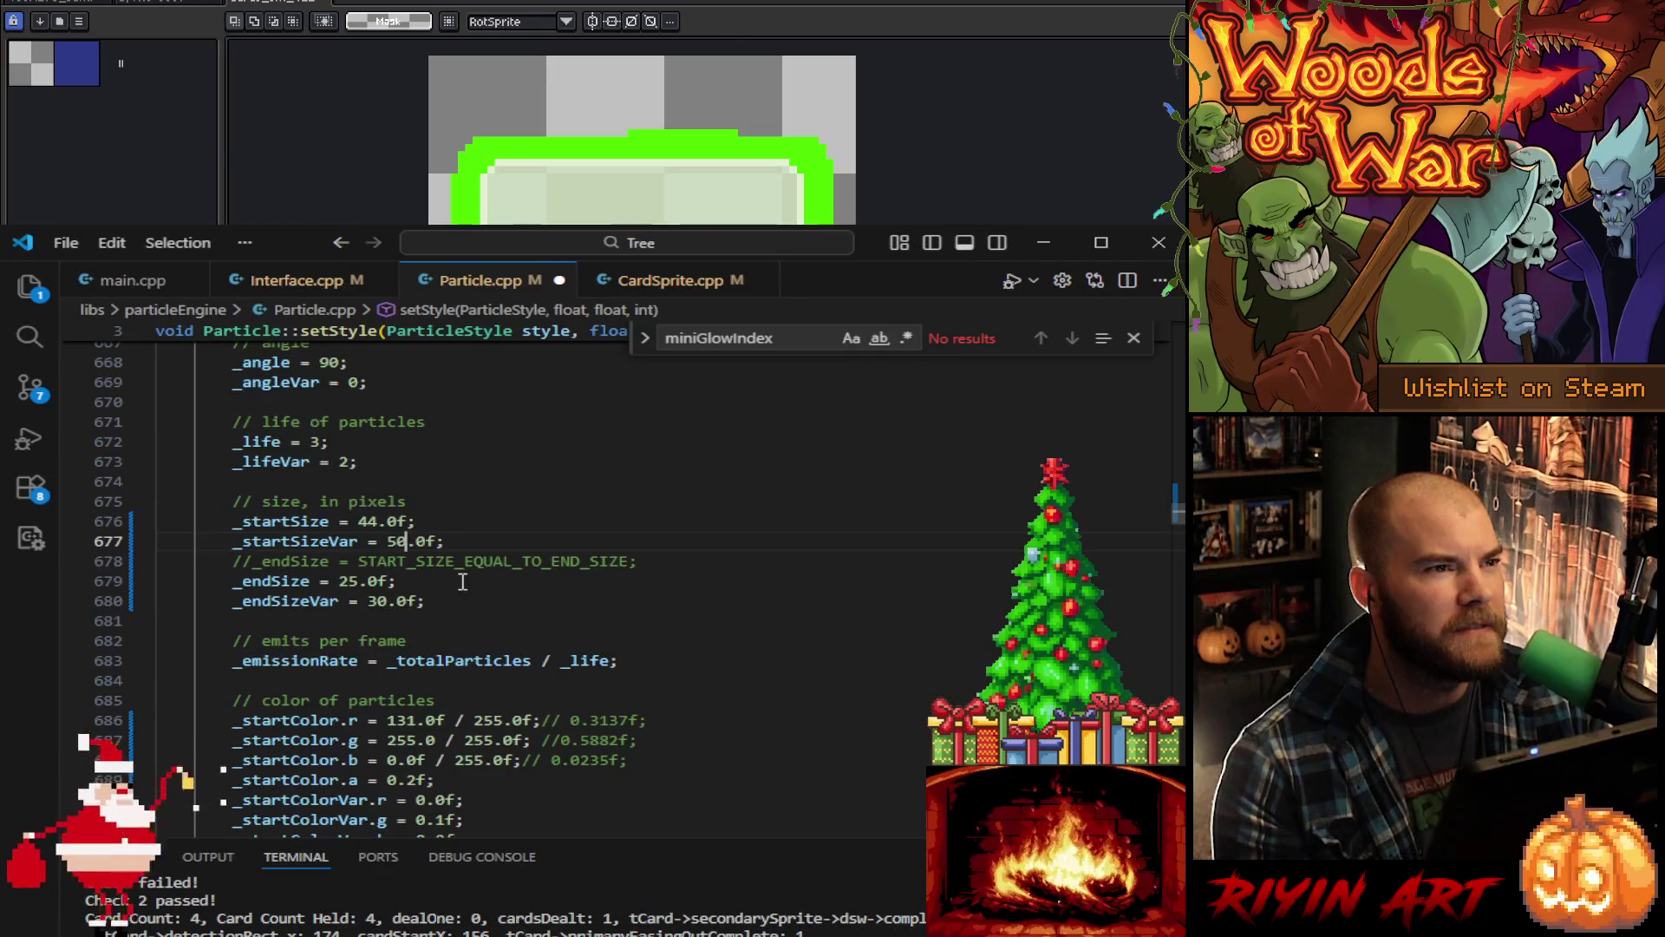
{"action": "double_click", "coordinate": [345, 581]}
{"action": "type", "text": "30"}
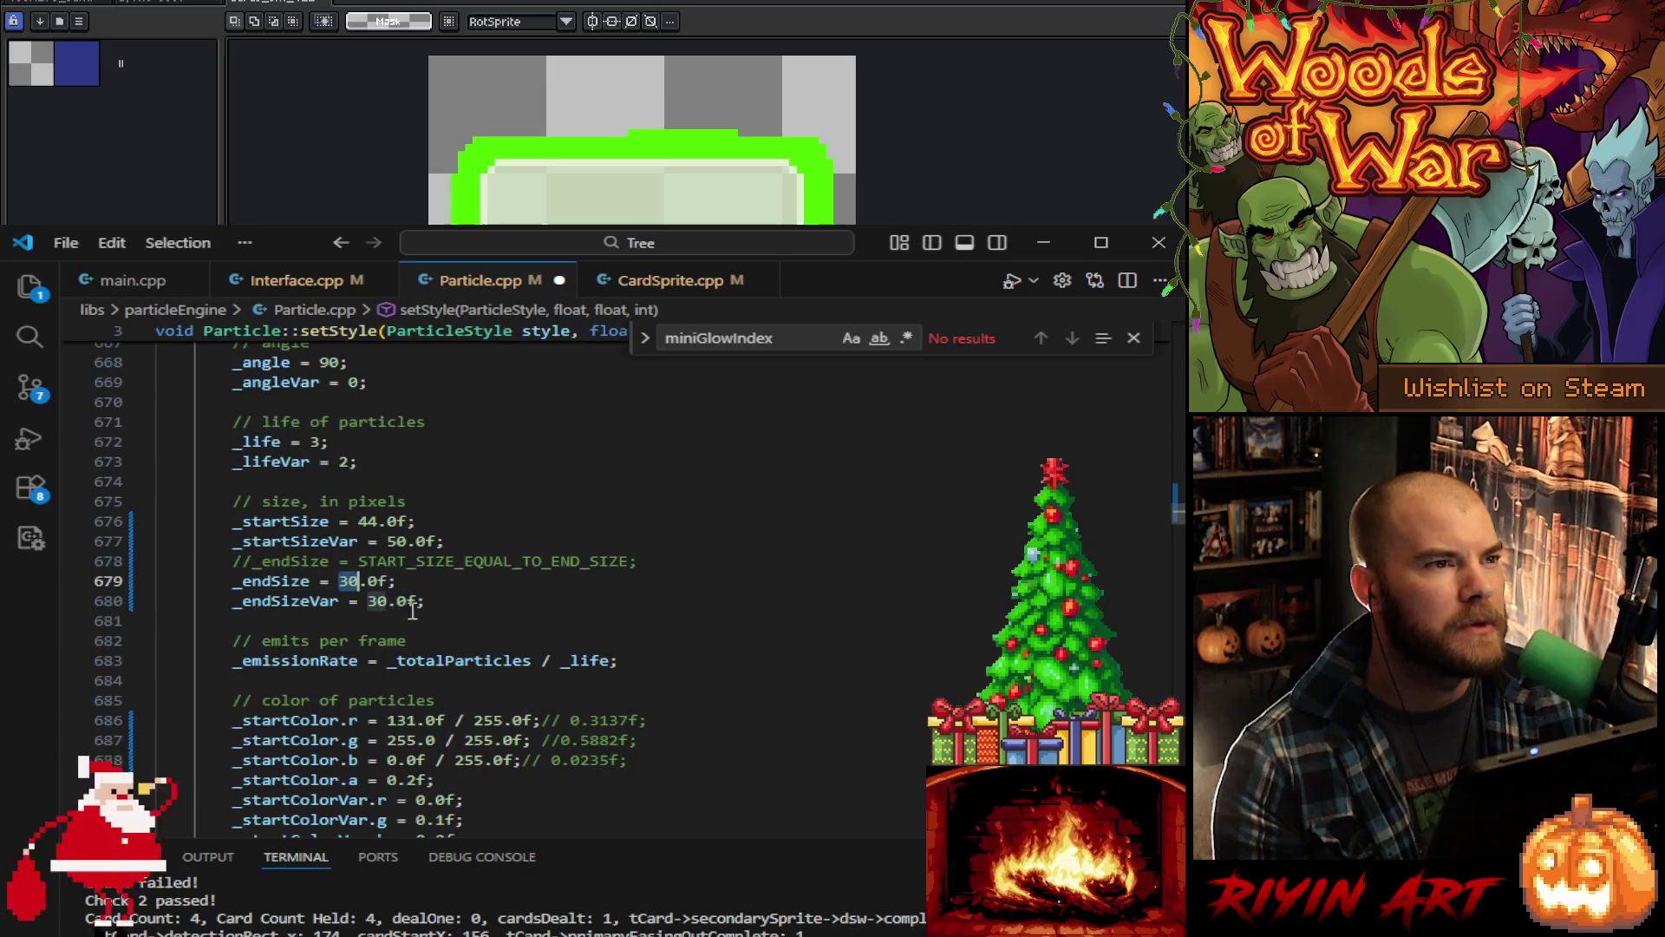
{"action": "key", "text": "BackSpace"}
{"action": "key", "text": "BackSpace"}
{"action": "type", "text": "20"}
{"action": "double_click", "coordinate": [379, 601]}
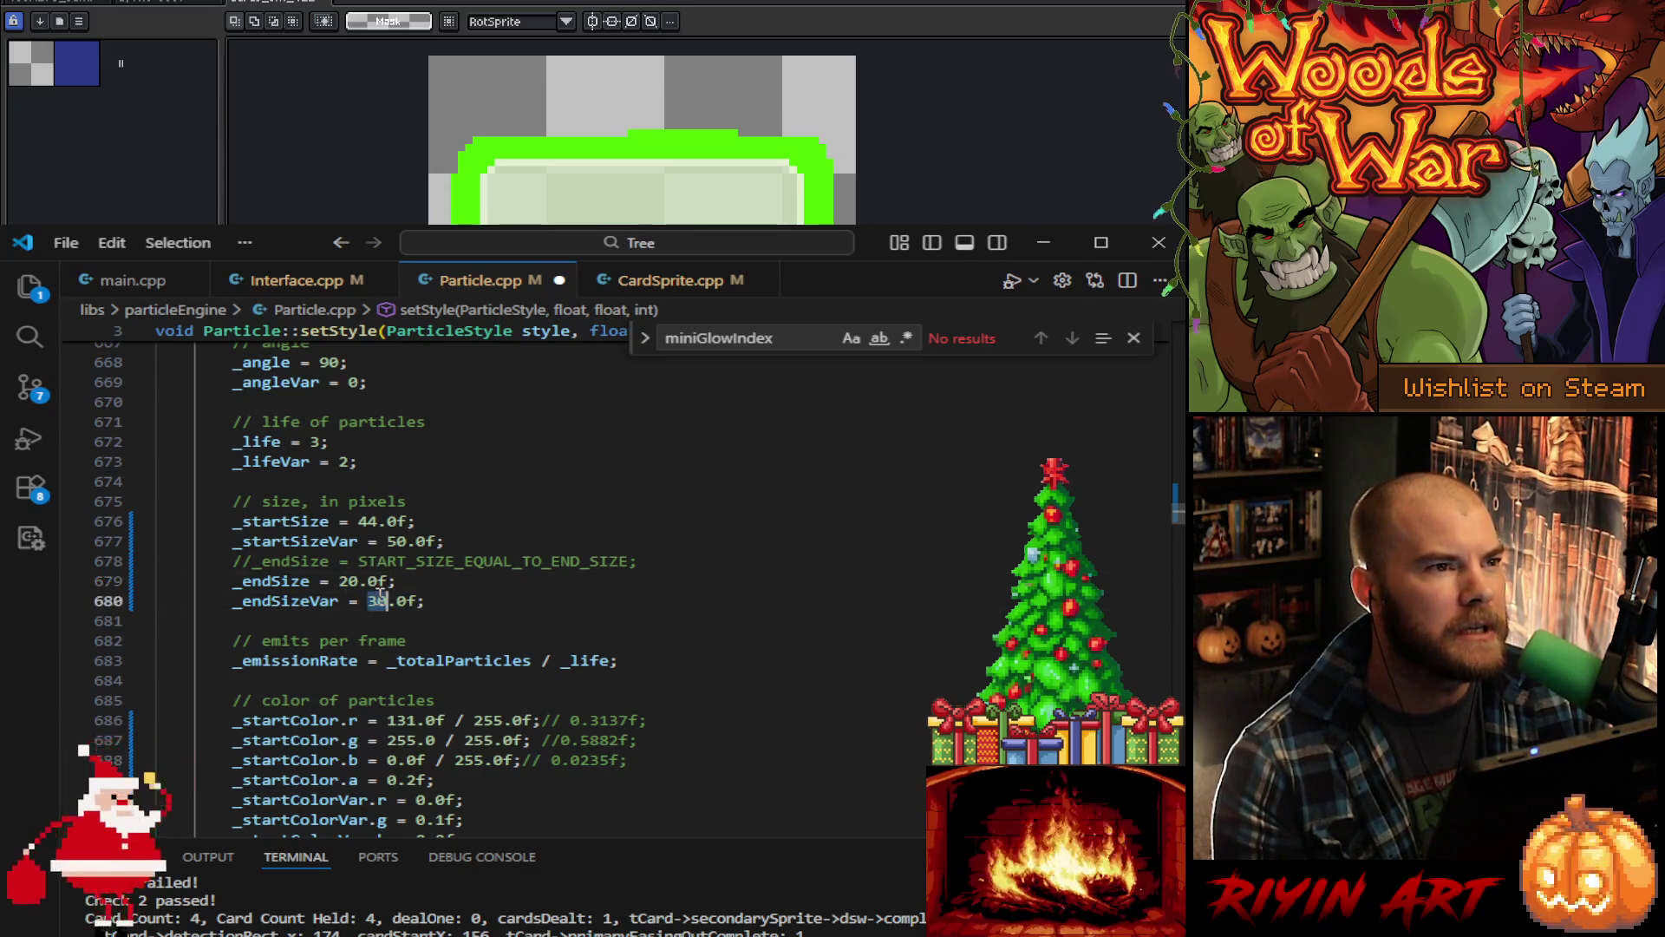
{"action": "type", "text": "15"}
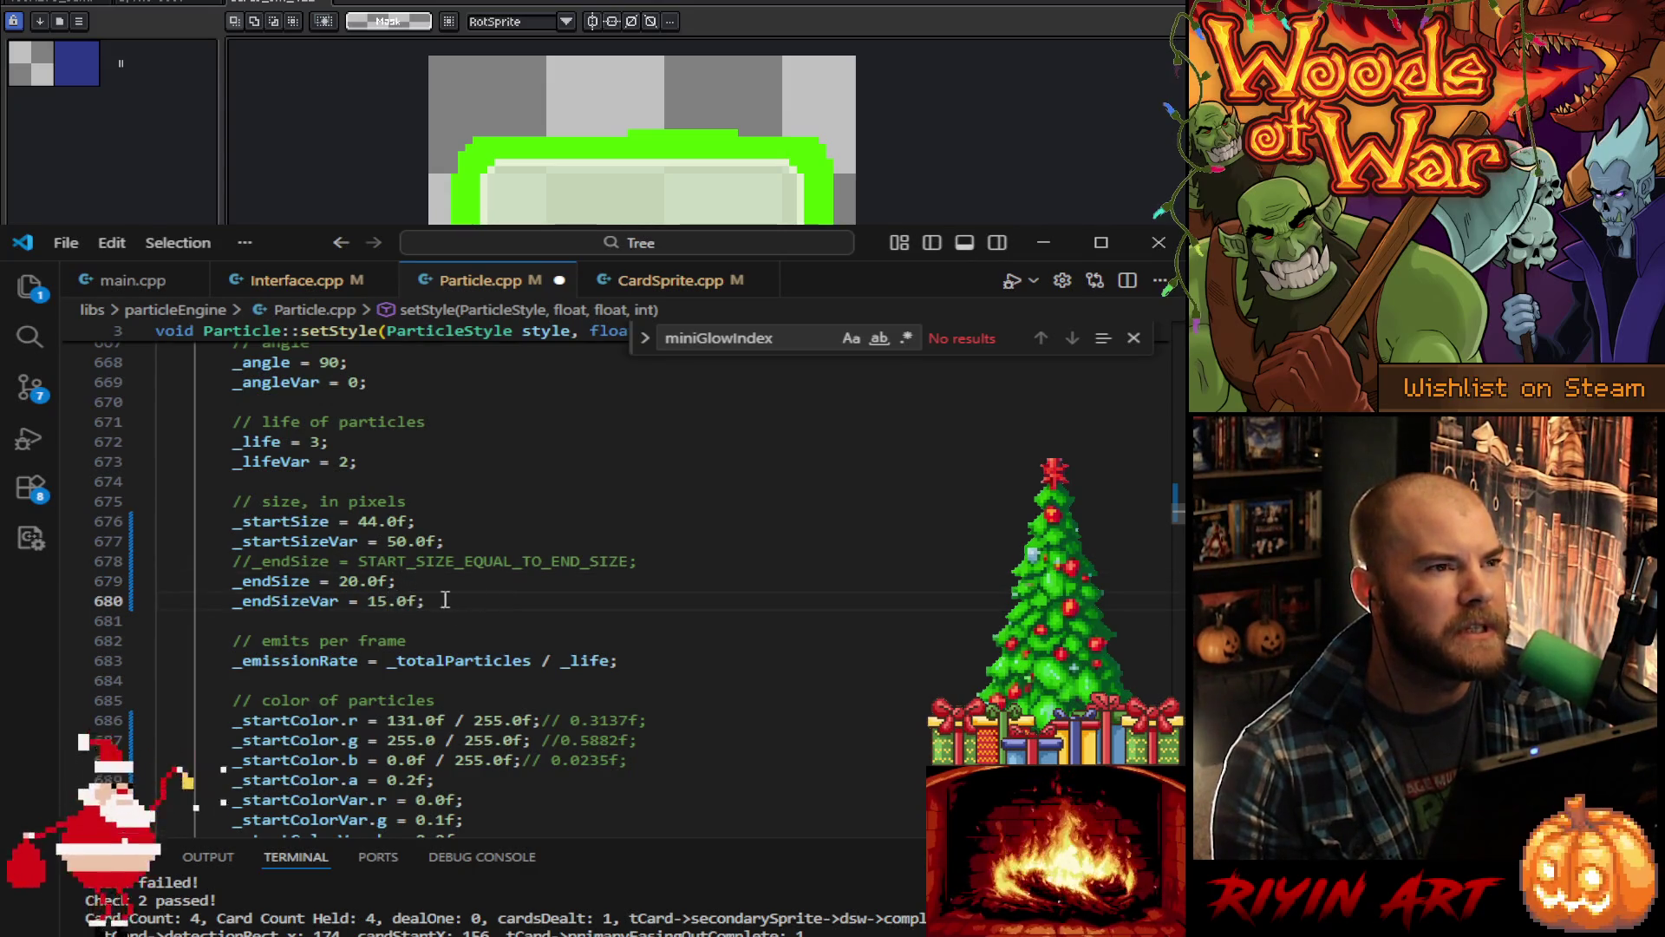
Step: Set the horizontal spread to 44, save Particle.cpp, and return to main.cpp
{"action": "scroll", "coordinate": [521, 600], "scroll_direction": "down", "scroll_amount": 5}
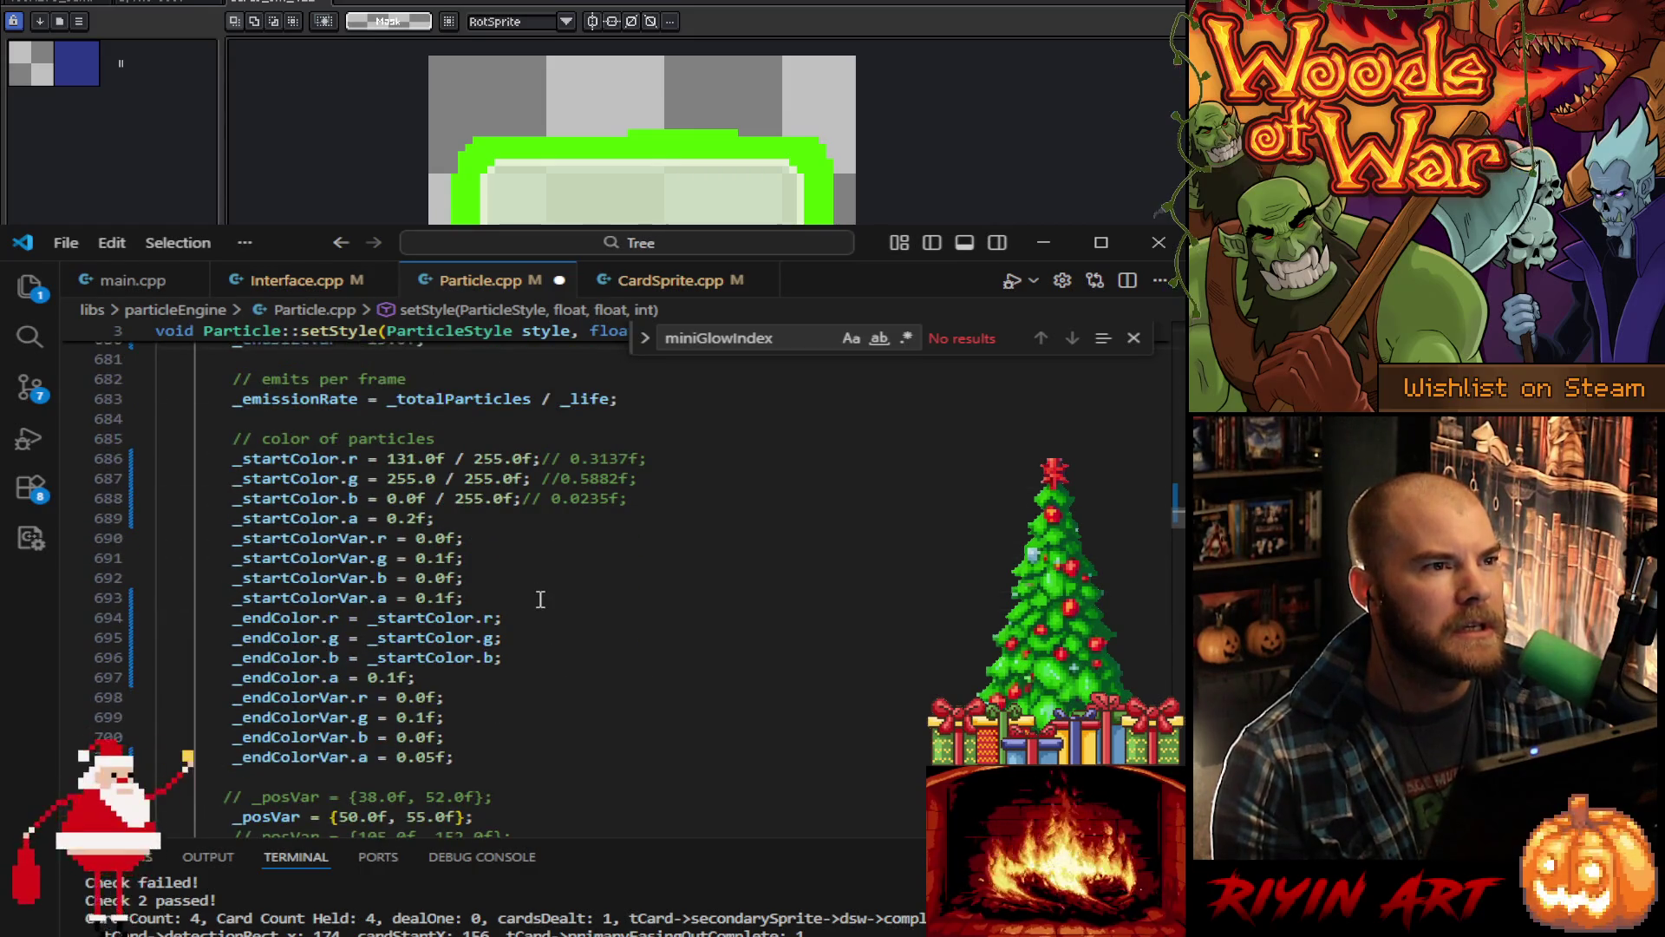
{"action": "scroll", "coordinate": [540, 599], "scroll_direction": "down", "scroll_amount": 2}
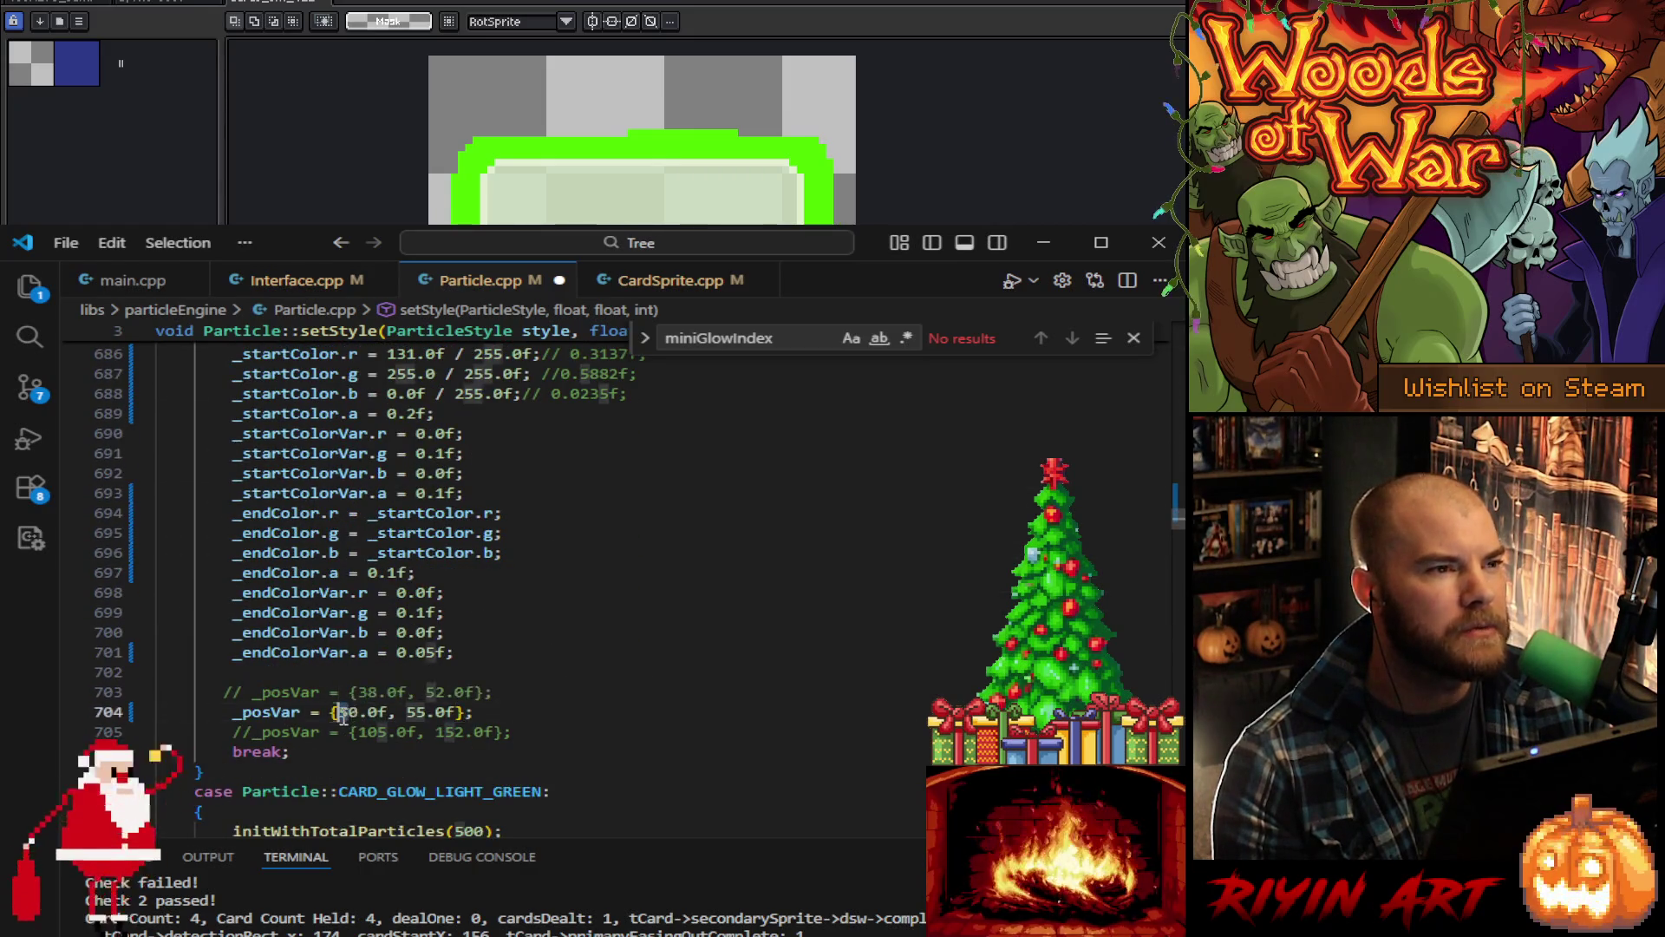
{"action": "left_click_drag", "start_coordinate": [358, 711], "coordinate": [330, 713]}
{"action": "type", "text": "44"}
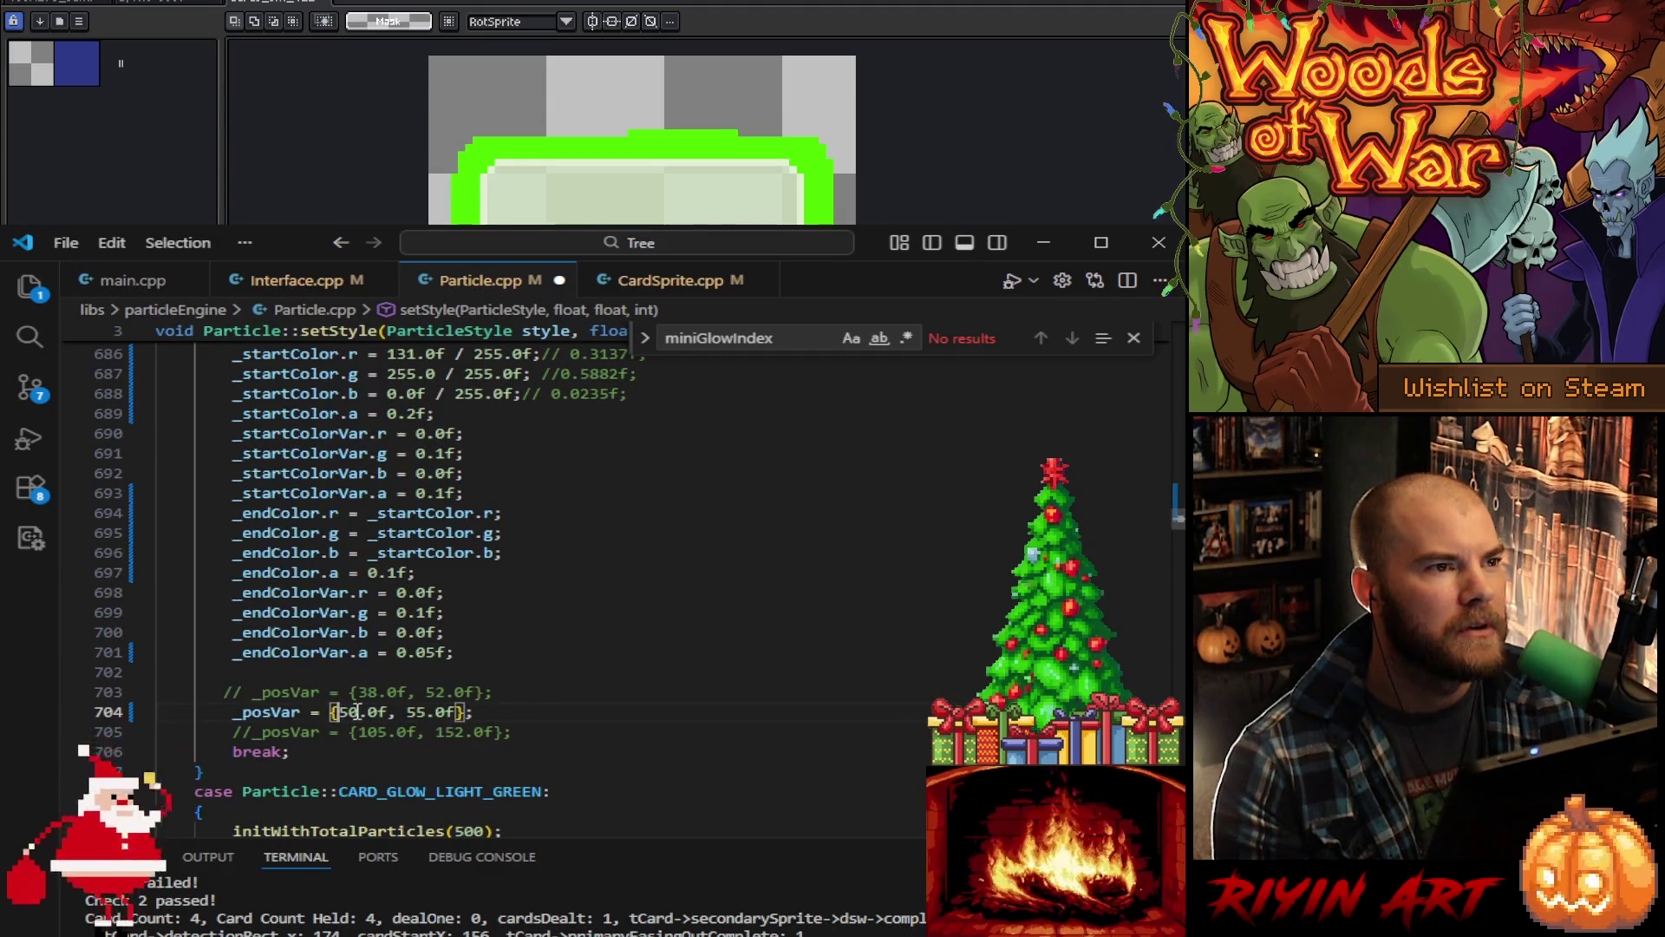
{"action": "double_click", "coordinate": [415, 712]}
{"action": "key", "text": "ctrl+s"}
{"action": "scroll", "coordinate": [573, 724], "scroll_direction": "up", "scroll_amount": 10}
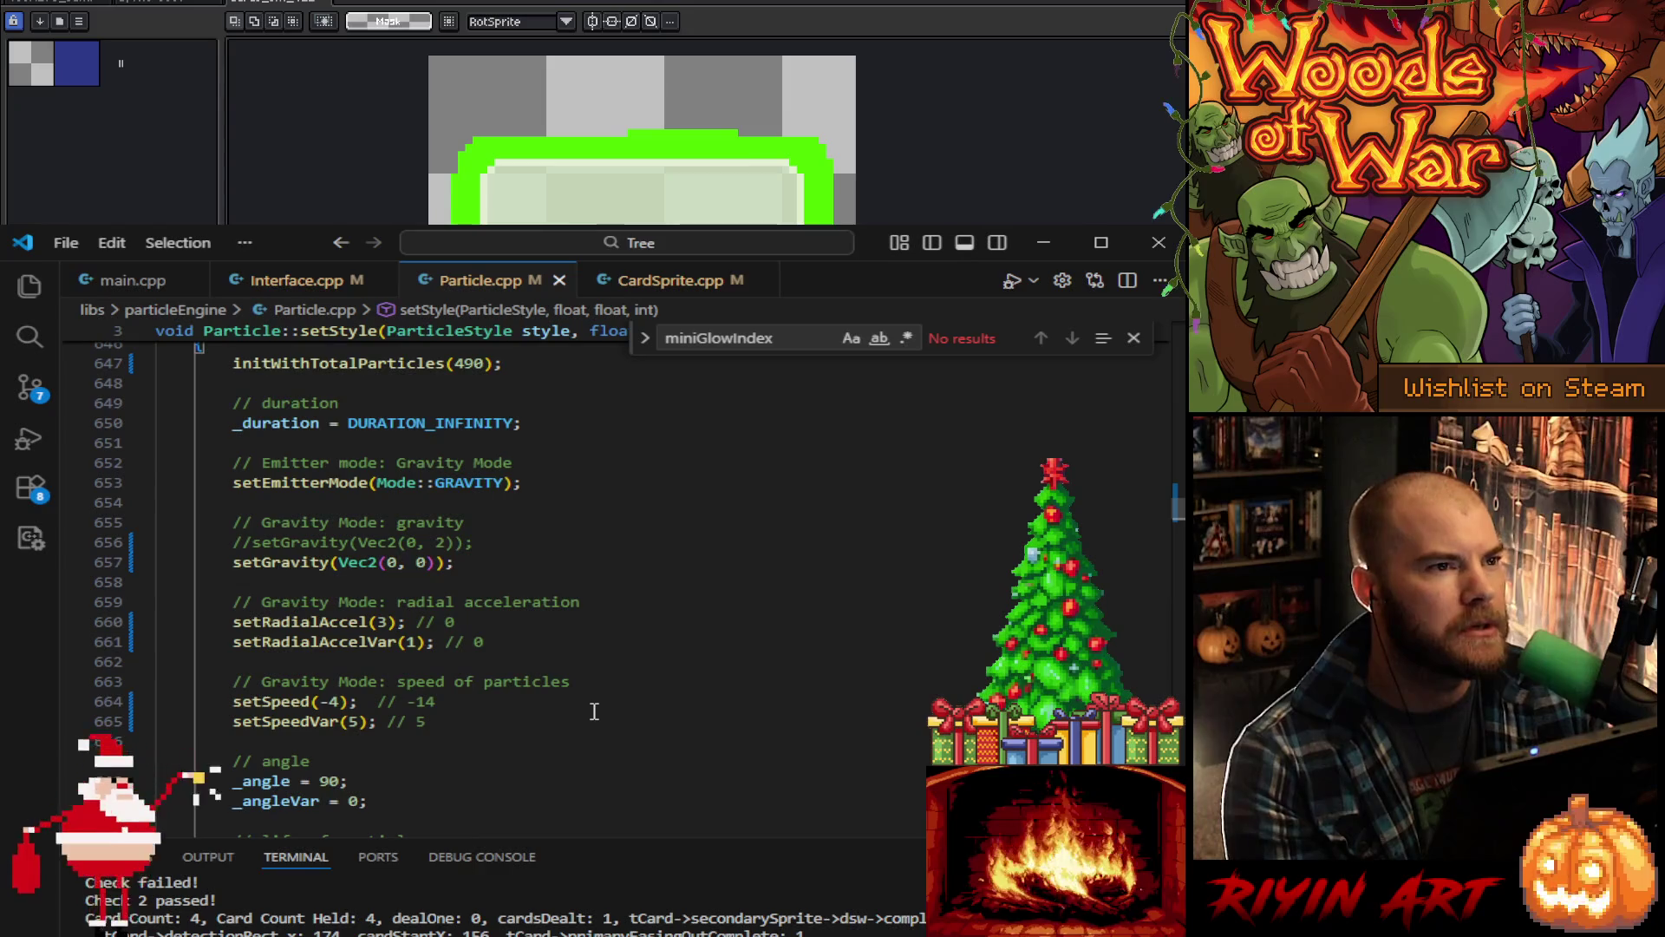
{"action": "left_click", "coordinate": [520, 561]}
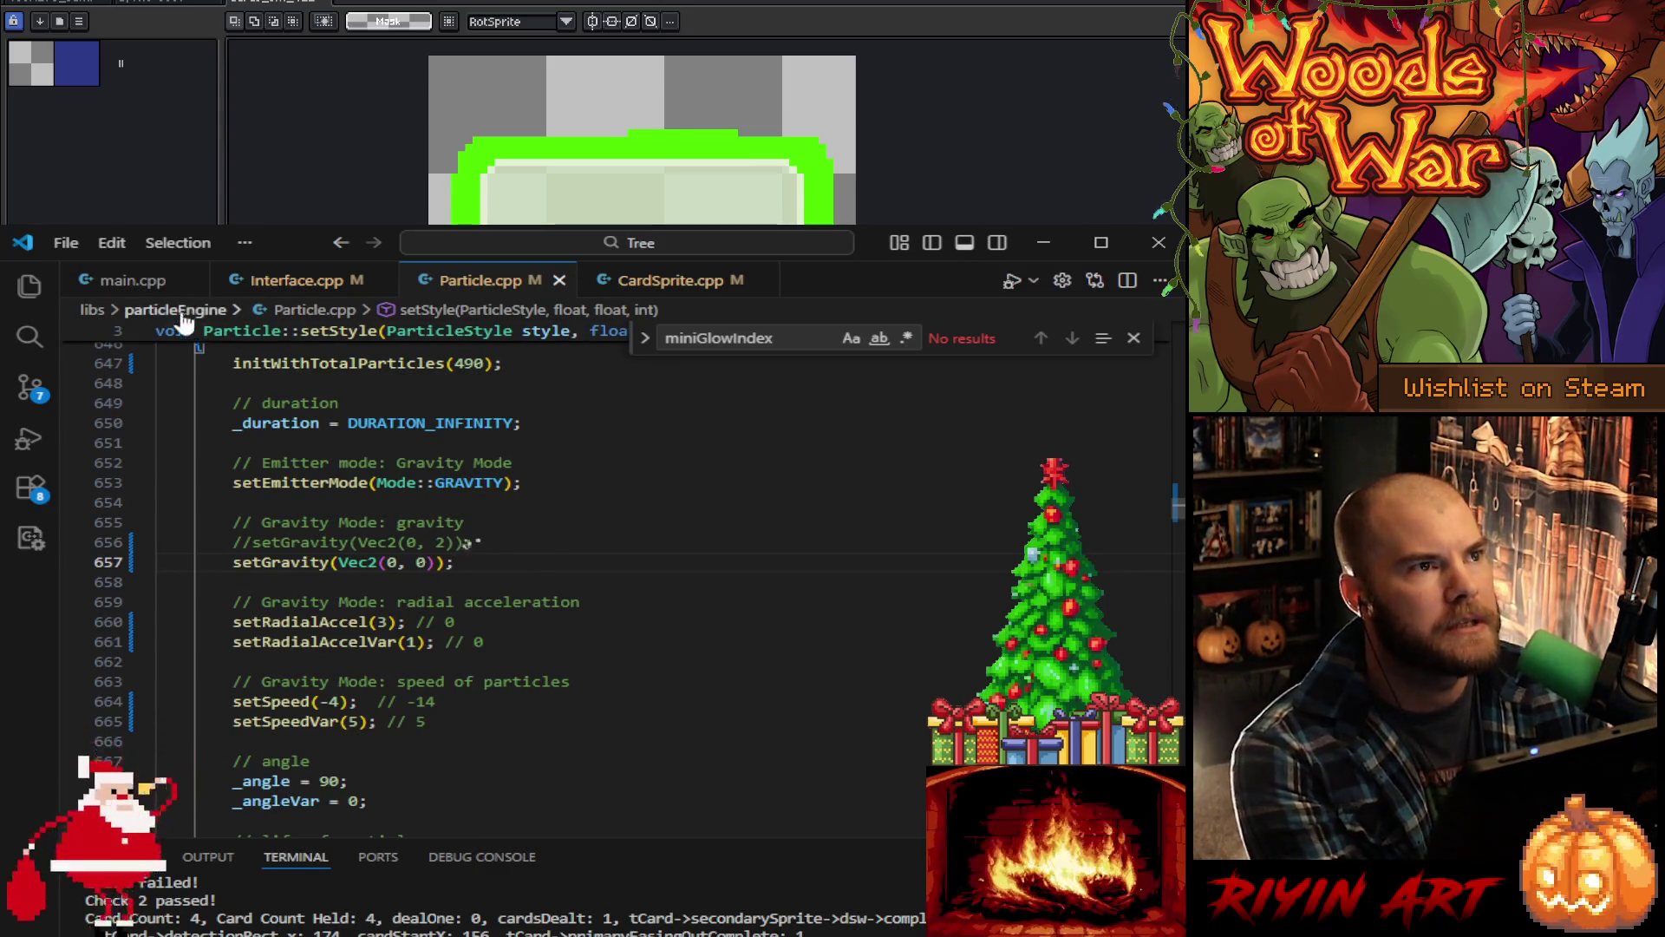
{"action": "left_click", "coordinate": [130, 281]}
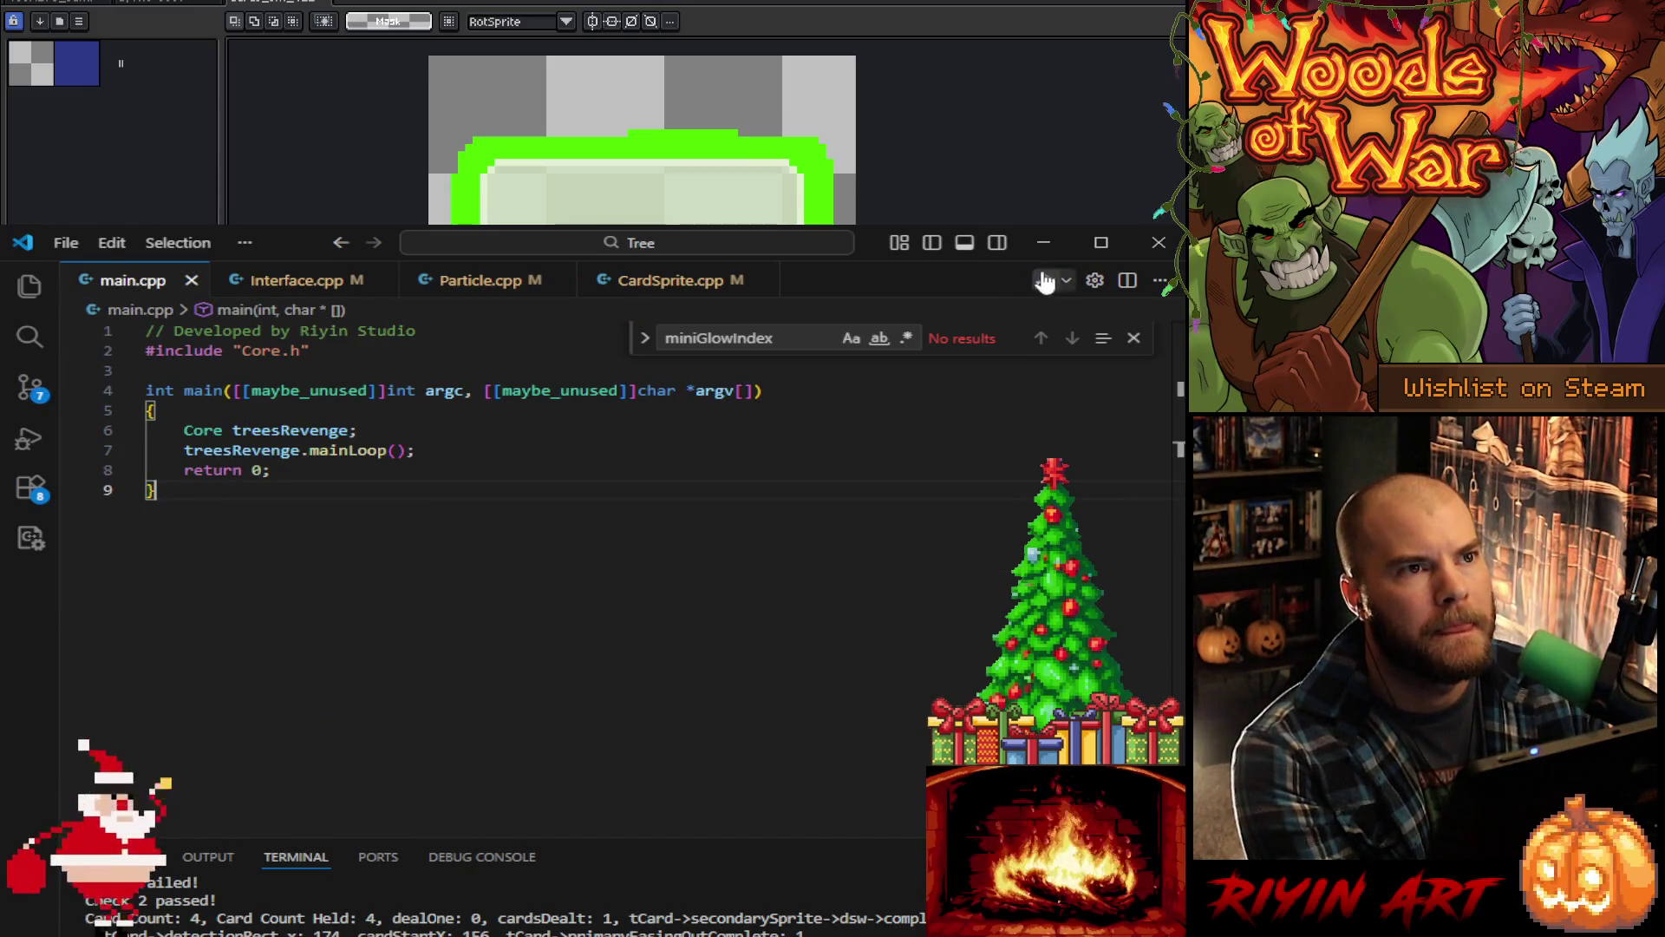
Step: Minimize VS Code and pencil-fix the green outline's left edge on frame 5
{"action": "left_click", "coordinate": [1043, 242]}
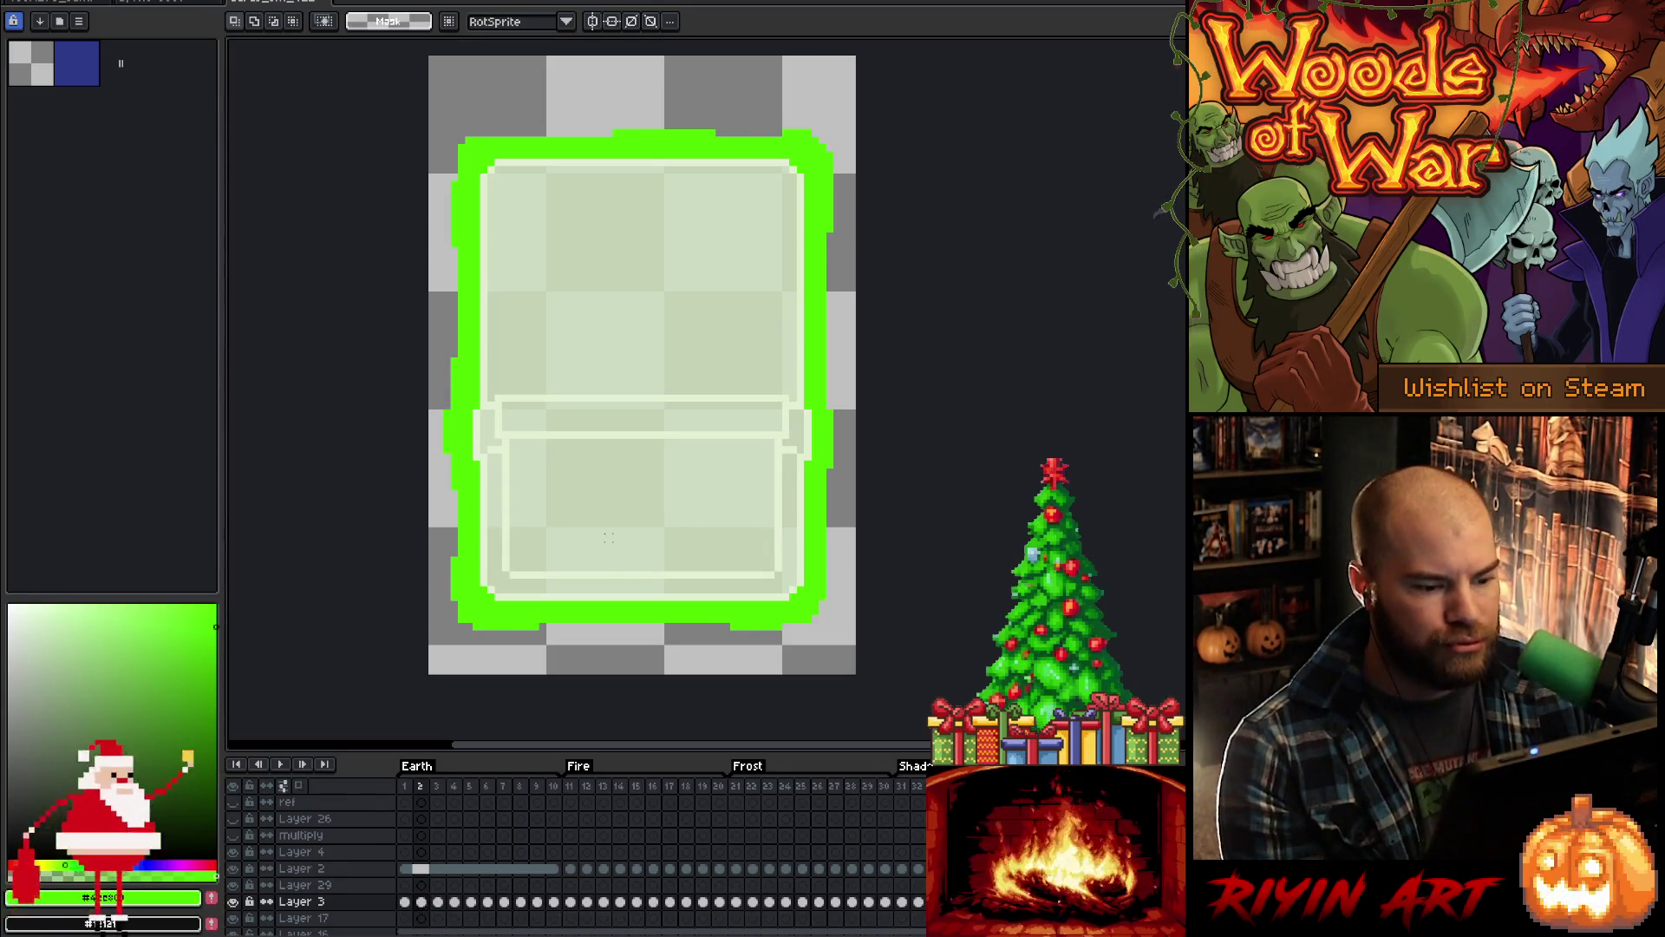
{"action": "key", "text": "b"}
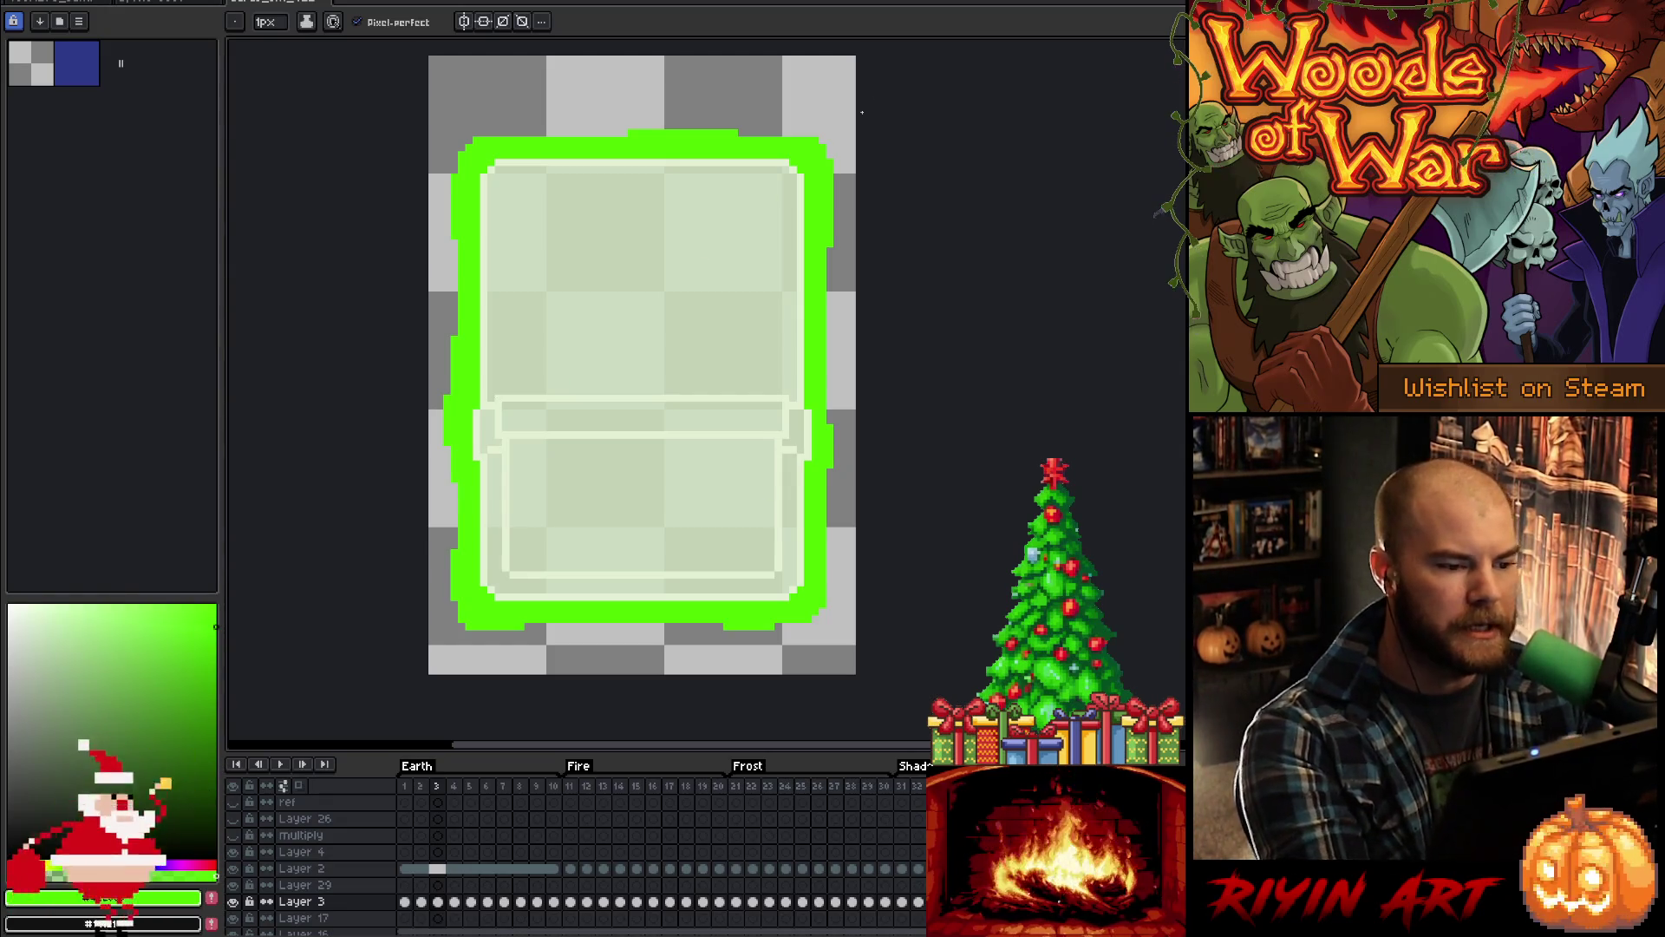
{"action": "key", "text": "Right"}
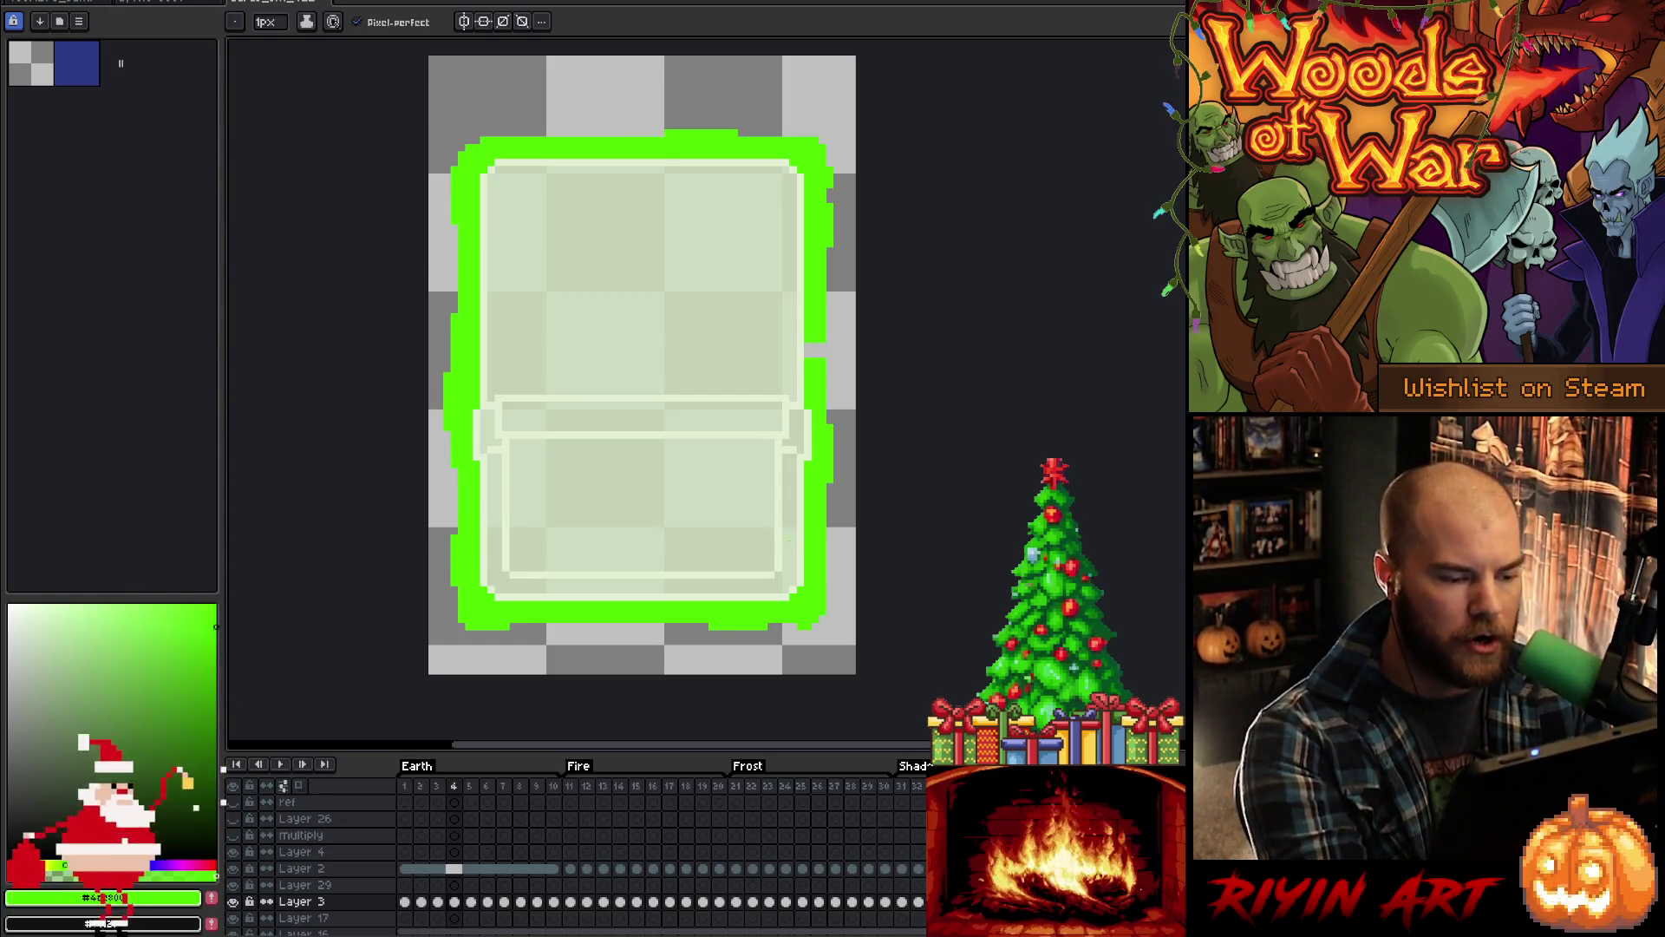
{"action": "key", "text": "Right"}
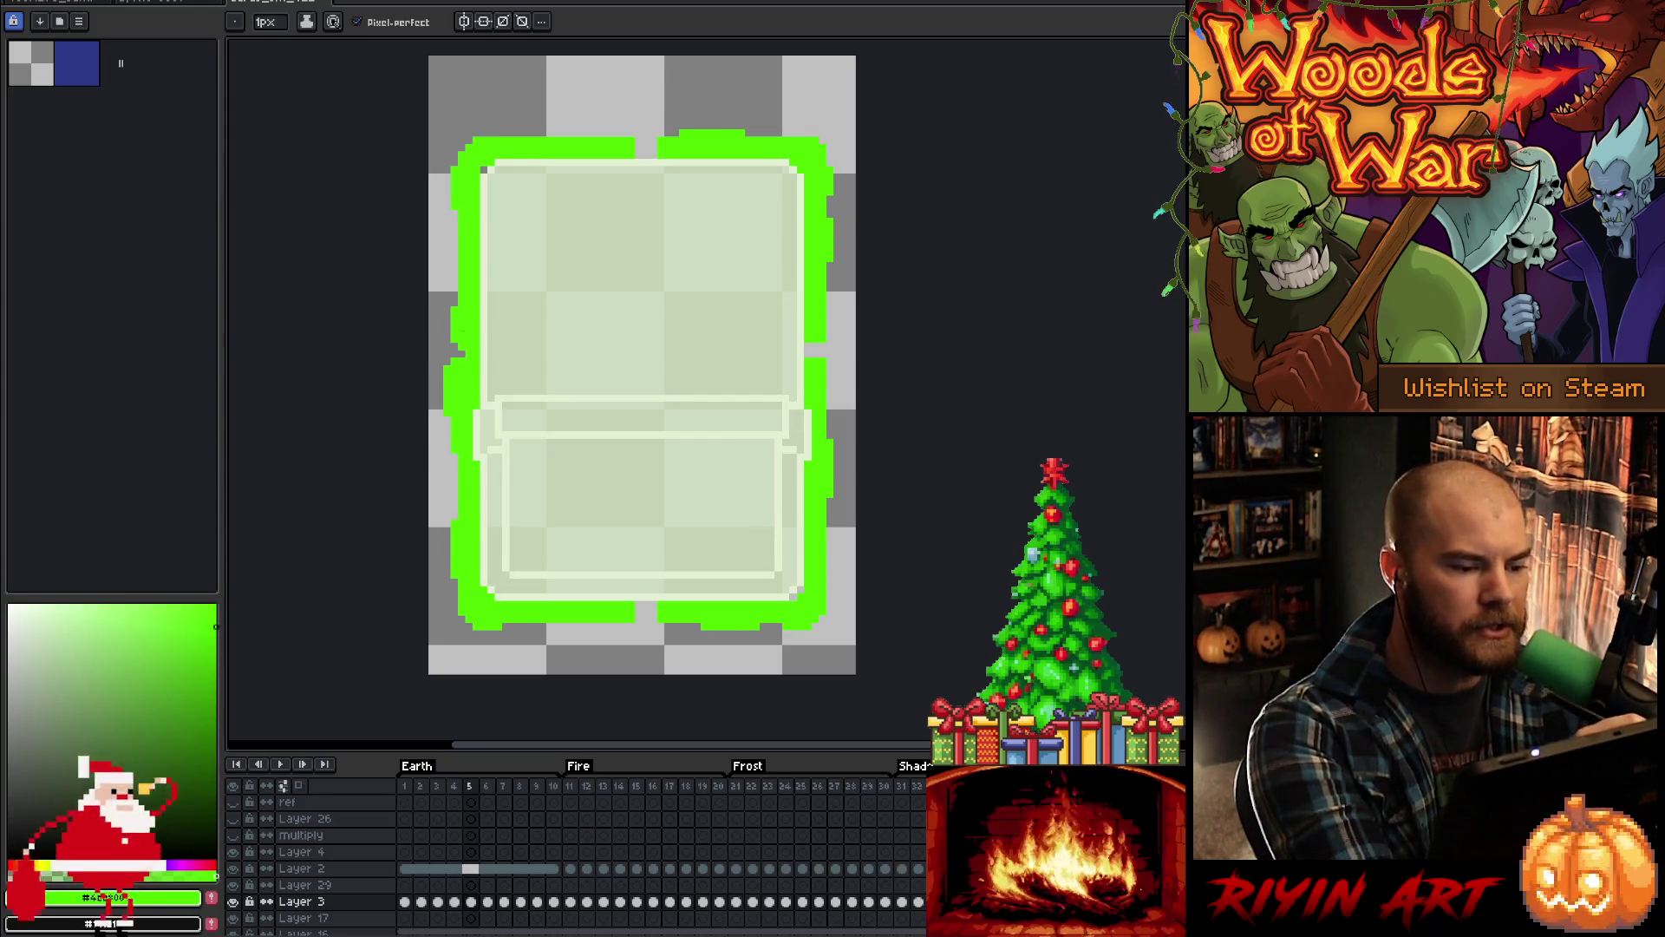
{"action": "left_click_drag", "start_coordinate": [461, 353], "coordinate": [454, 349]}
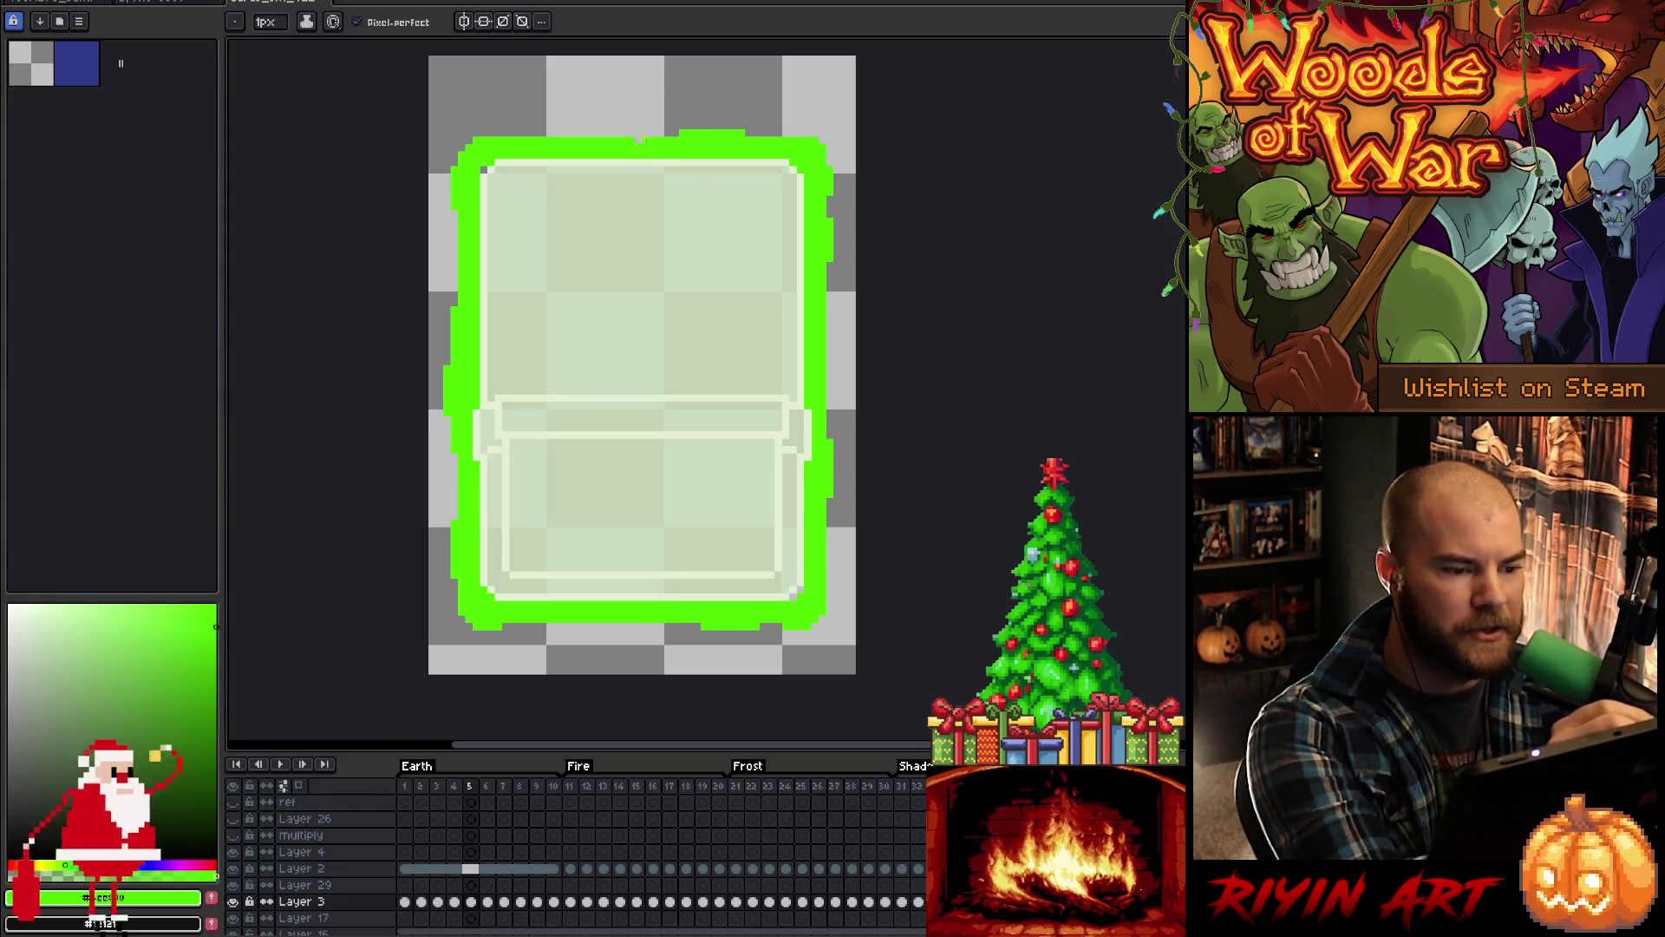
{"action": "key", "text": "period"}
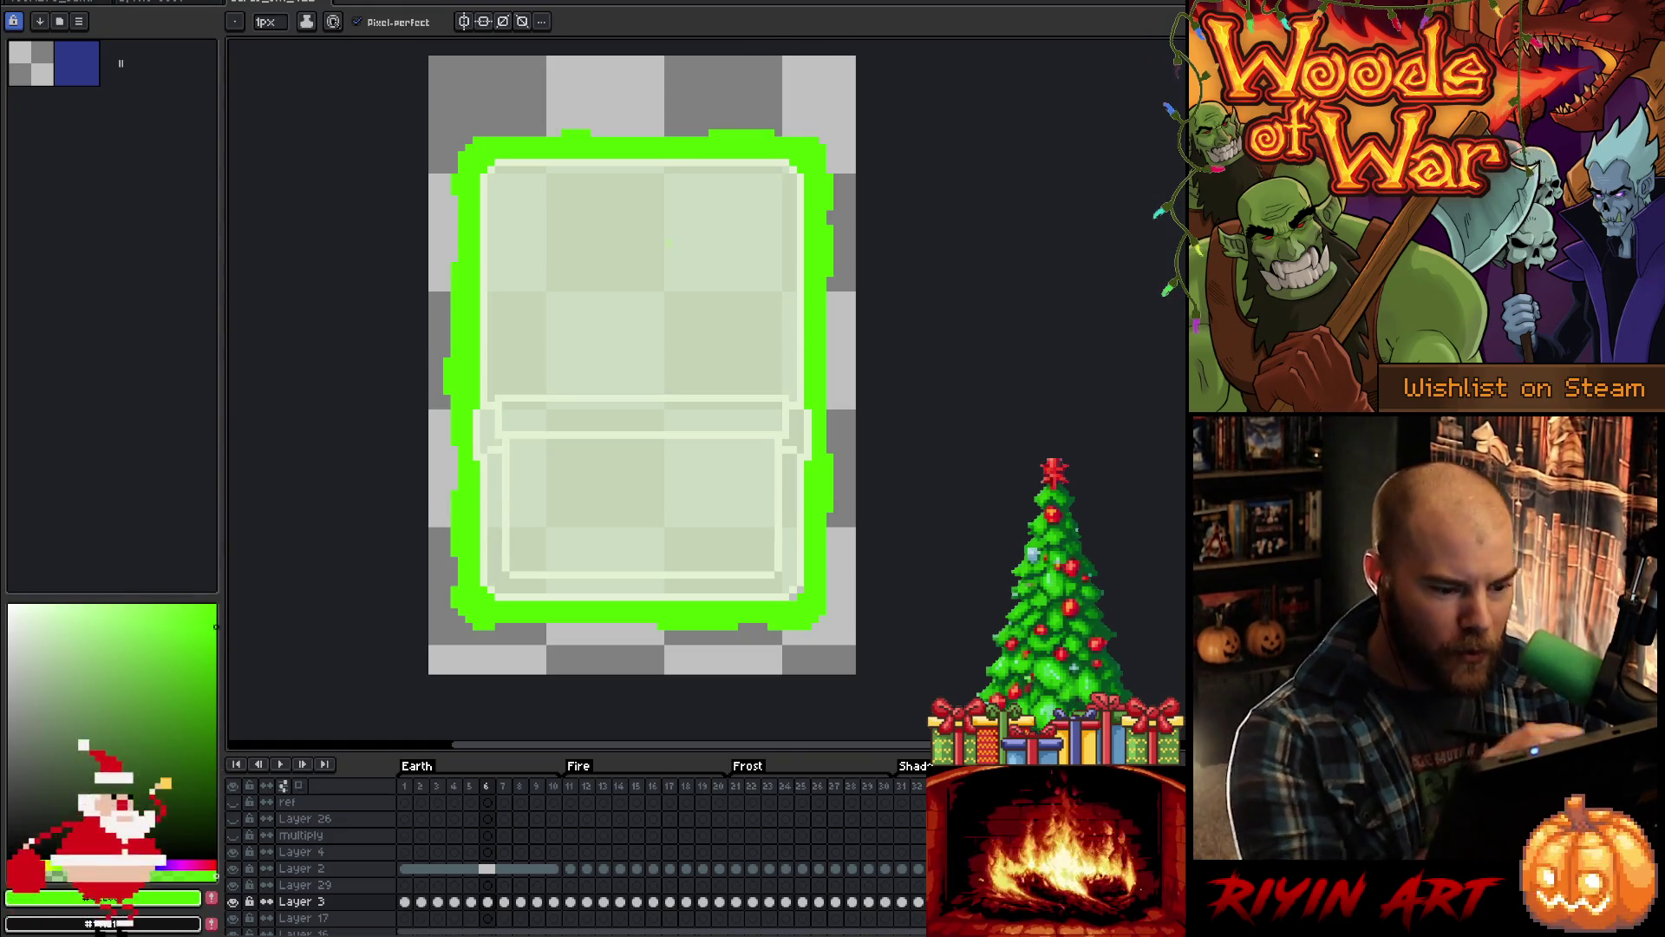
Step: Step forward to the next frame of the card-glow animation
{"action": "key", "text": "Right"}
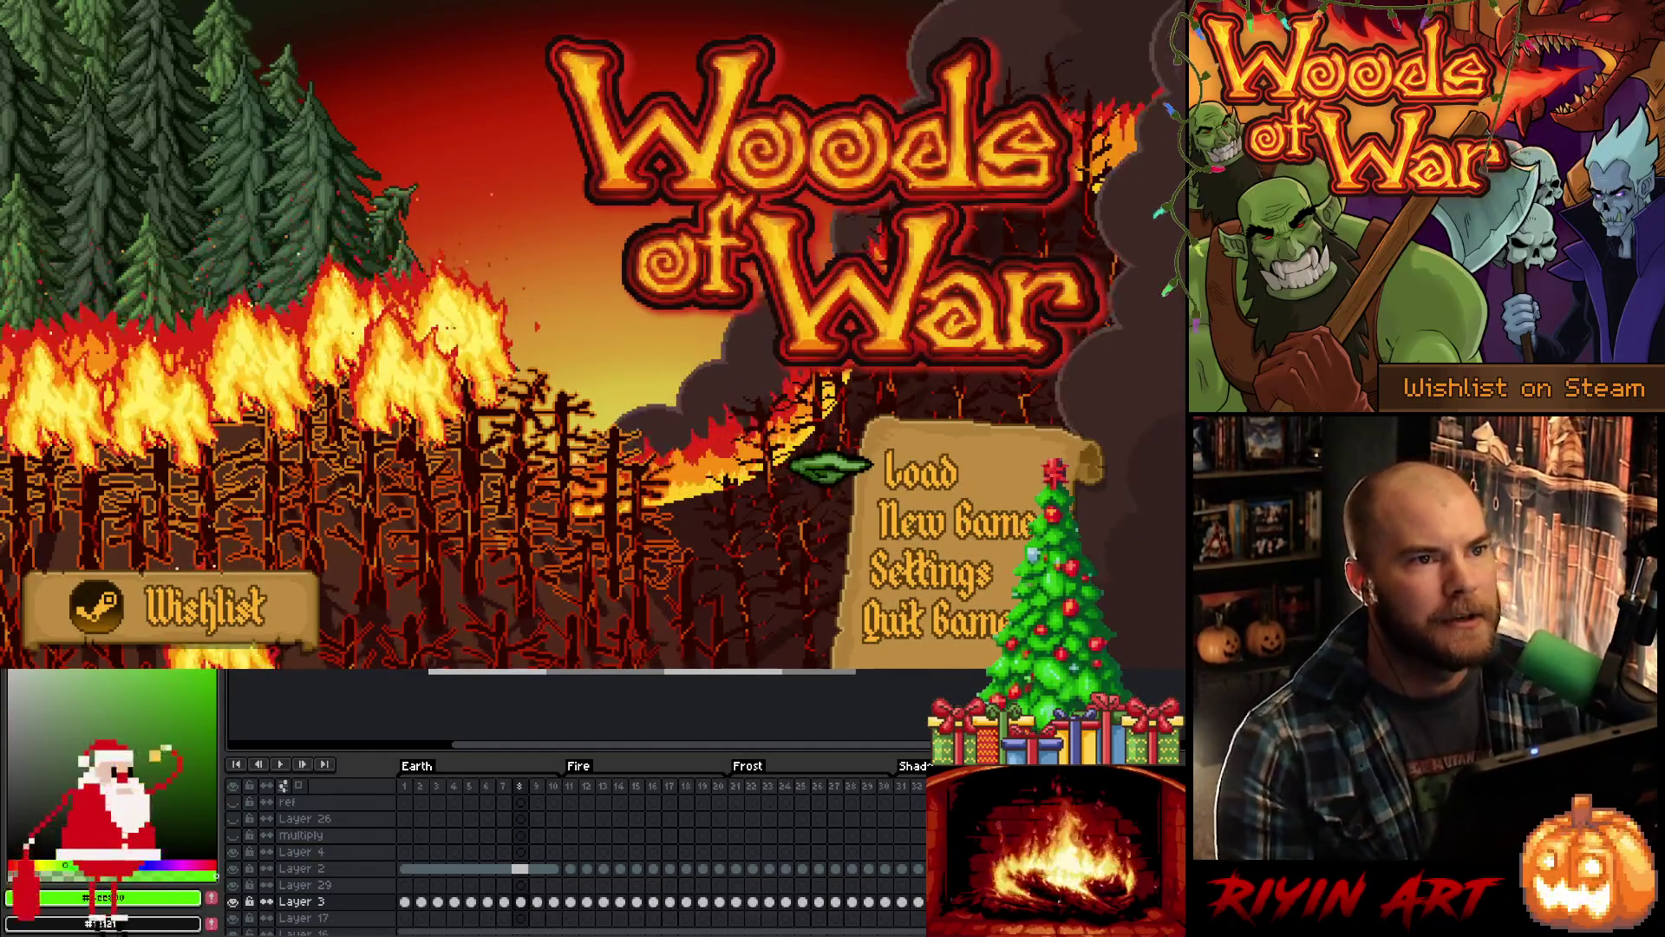
Step: Load the saved game and start the gauntlet run into Level 1-1
{"action": "left_click", "coordinate": [930, 484]}
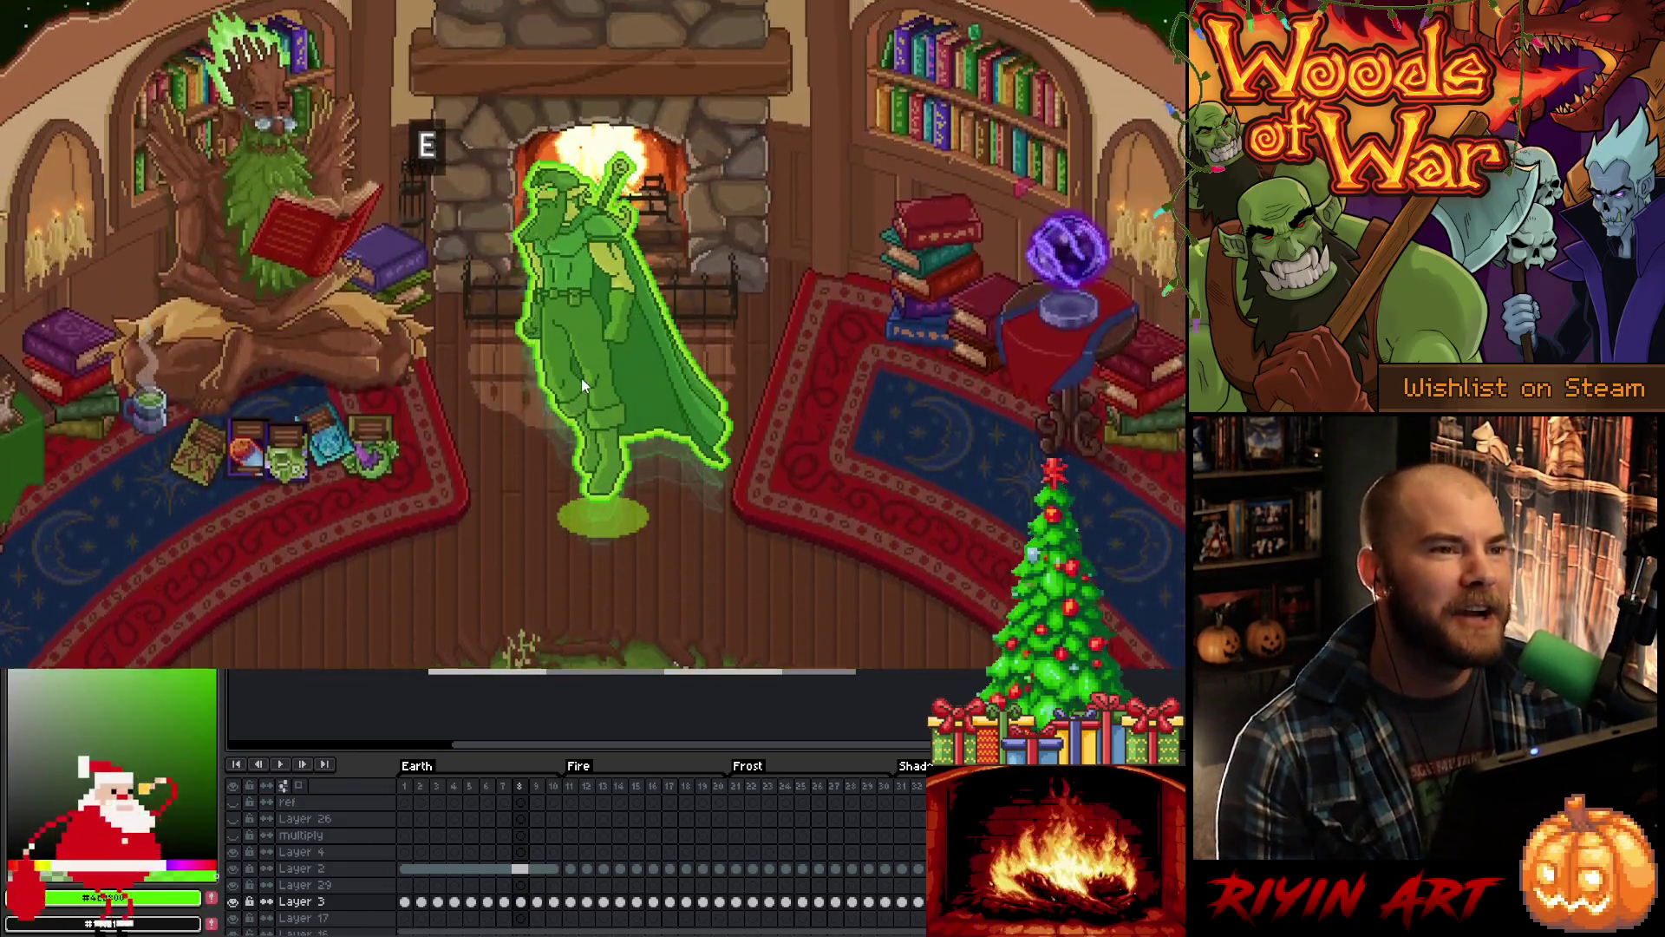
{"action": "key", "text": "e"}
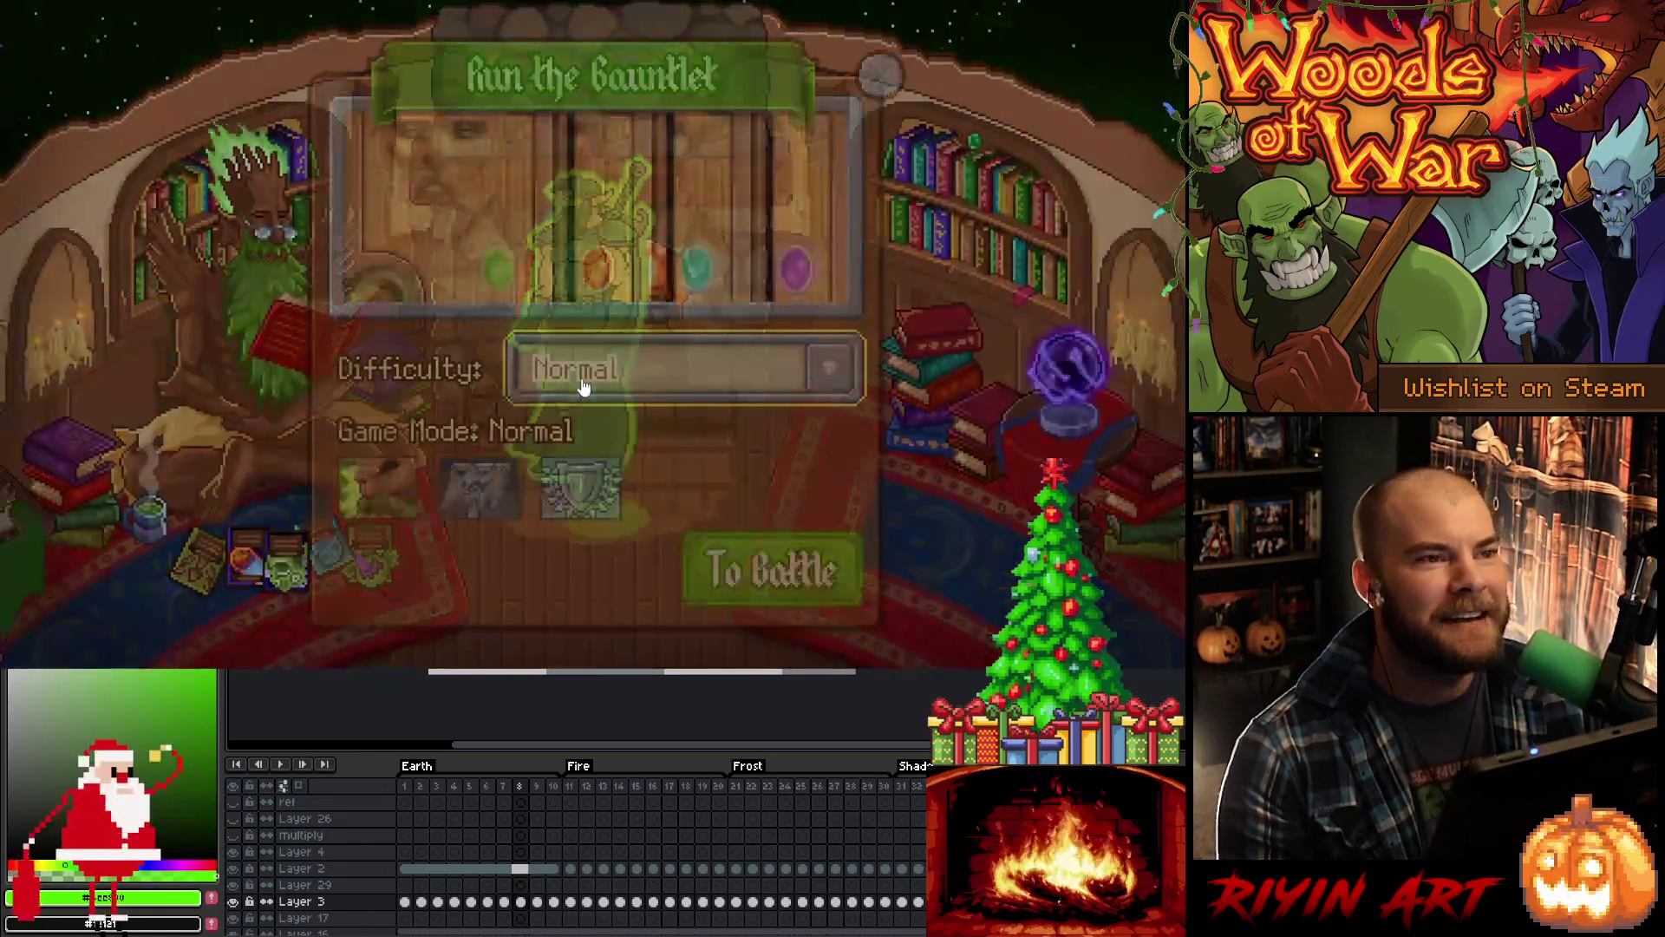
{"action": "key", "text": "Escape"}
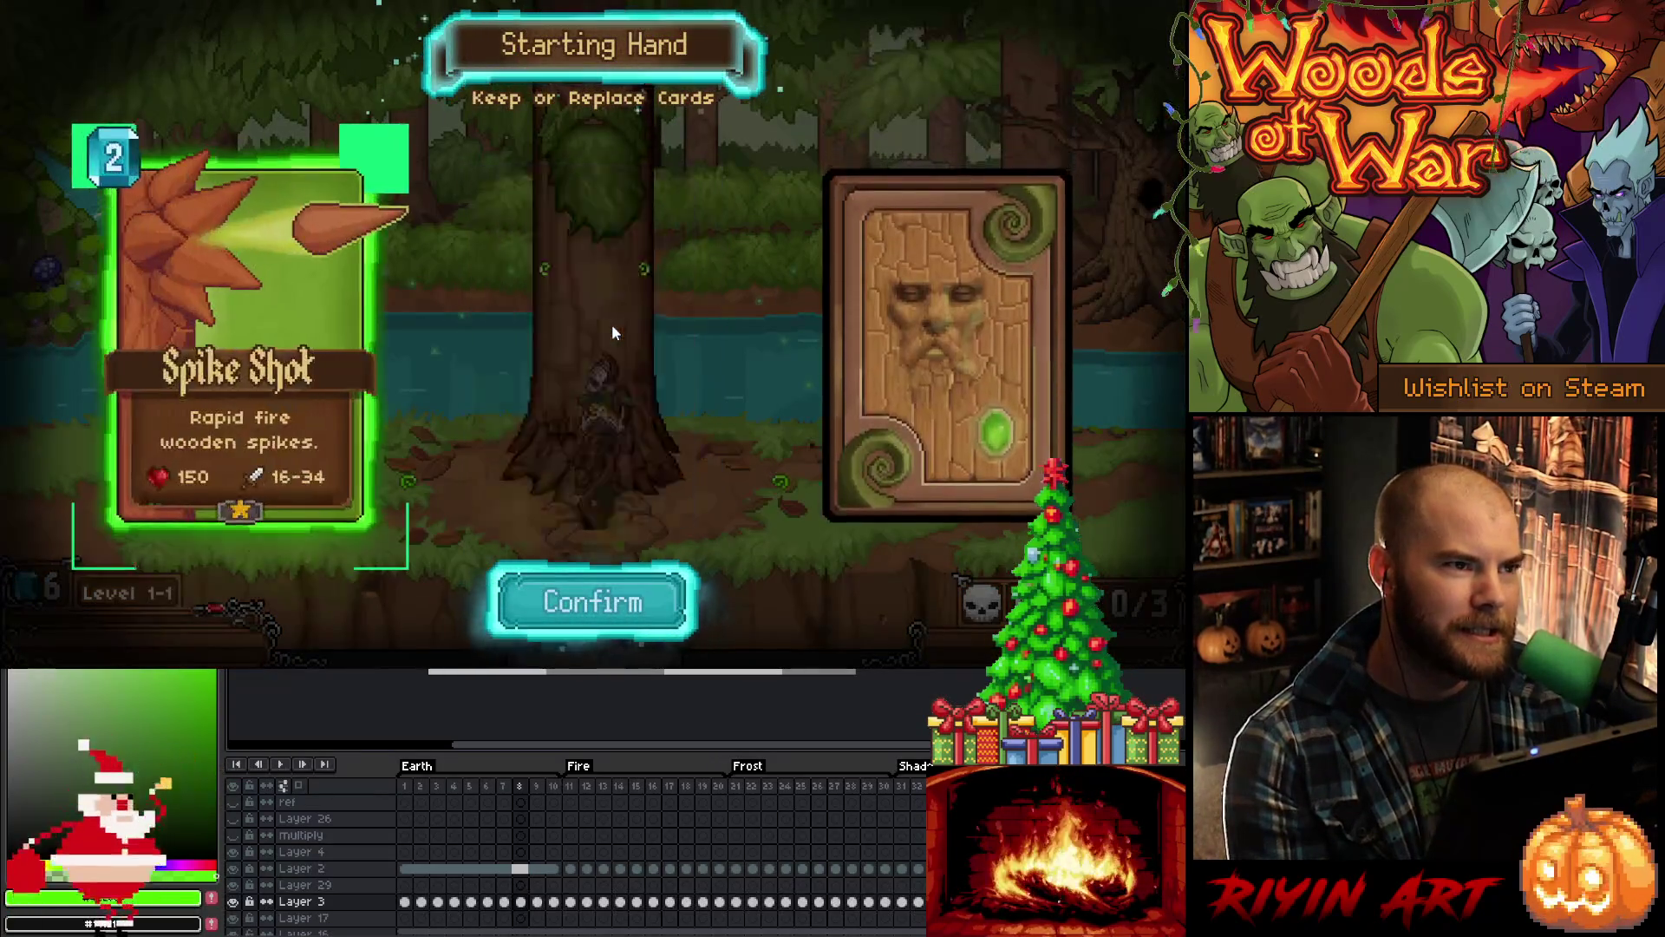
Step: Keep the starting hand and choose the Raging Roots card
{"action": "left_click", "coordinate": [615, 607]}
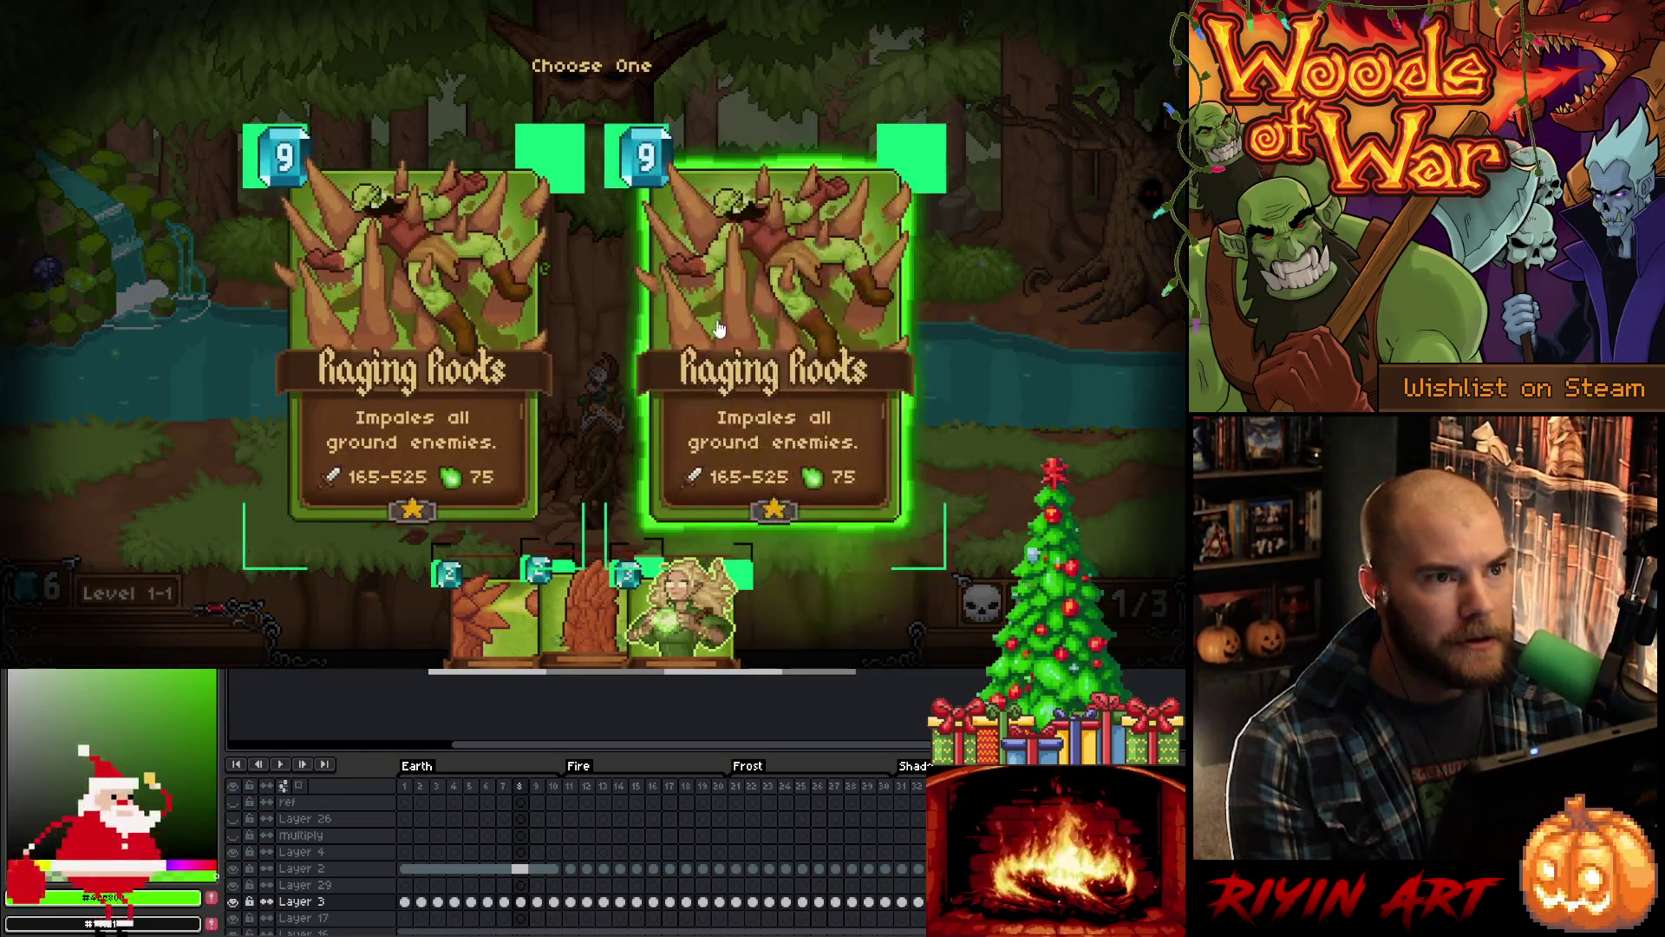
{"action": "left_click", "coordinate": [720, 365]}
{"action": "mouse_move", "coordinate": [755, 555]}
{"action": "left_mouse_down"}
{"action": "mouse_move", "coordinate": [867, 252]}
{"action": "mouse_move", "coordinate": [859, 347]}
{"action": "mouse_move", "coordinate": [271, 344]}
{"action": "mouse_move", "coordinate": [784, 353]}
{"action": "mouse_move", "coordinate": [954, 260]}
{"action": "mouse_move", "coordinate": [681, 425]}
{"action": "mouse_move", "coordinate": [245, 364]}
{"action": "mouse_move", "coordinate": [823, 353]}
{"action": "mouse_move", "coordinate": [628, 358]}
{"action": "left_mouse_up"}
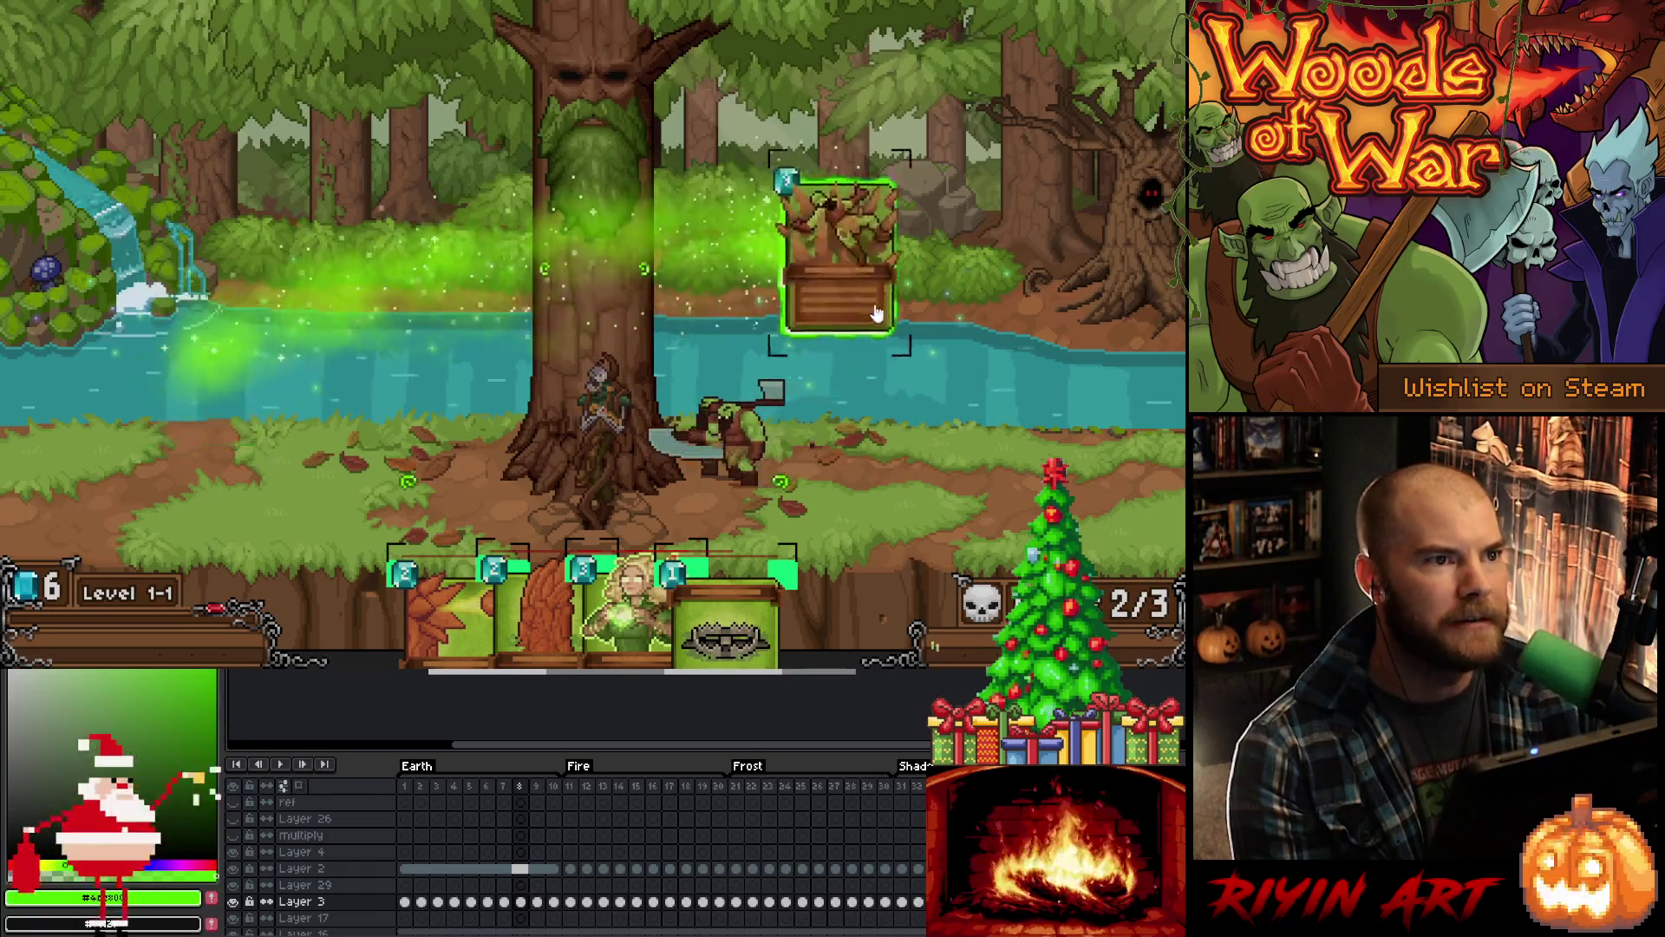
Step: Aim Raging Roots across the field and cast it onto the orc
{"action": "left_click_drag", "start_coordinate": [970, 416], "coordinate": [785, 439]}
{"action": "mouse_move", "coordinate": [635, 456]}
{"action": "left_mouse_down"}
{"action": "mouse_move", "coordinate": [486, 438]}
{"action": "mouse_move", "coordinate": [359, 315]}
{"action": "mouse_move", "coordinate": [461, 371]}
{"action": "left_mouse_up"}
{"action": "mouse_move", "coordinate": [581, 407]}
{"action": "left_mouse_down"}
{"action": "mouse_move", "coordinate": [753, 444]}
{"action": "mouse_move", "coordinate": [941, 393]}
{"action": "mouse_move", "coordinate": [945, 298]}
{"action": "mouse_move", "coordinate": [909, 199]}
{"action": "mouse_move", "coordinate": [855, 208]}
{"action": "mouse_move", "coordinate": [795, 283]}
{"action": "mouse_move", "coordinate": [555, 343]}
{"action": "mouse_move", "coordinate": [334, 342]}
{"action": "mouse_move", "coordinate": [788, 298]}
{"action": "mouse_move", "coordinate": [985, 341]}
{"action": "mouse_move", "coordinate": [913, 317]}
{"action": "mouse_move", "coordinate": [425, 327]}
{"action": "mouse_move", "coordinate": [881, 317]}
{"action": "left_mouse_up"}
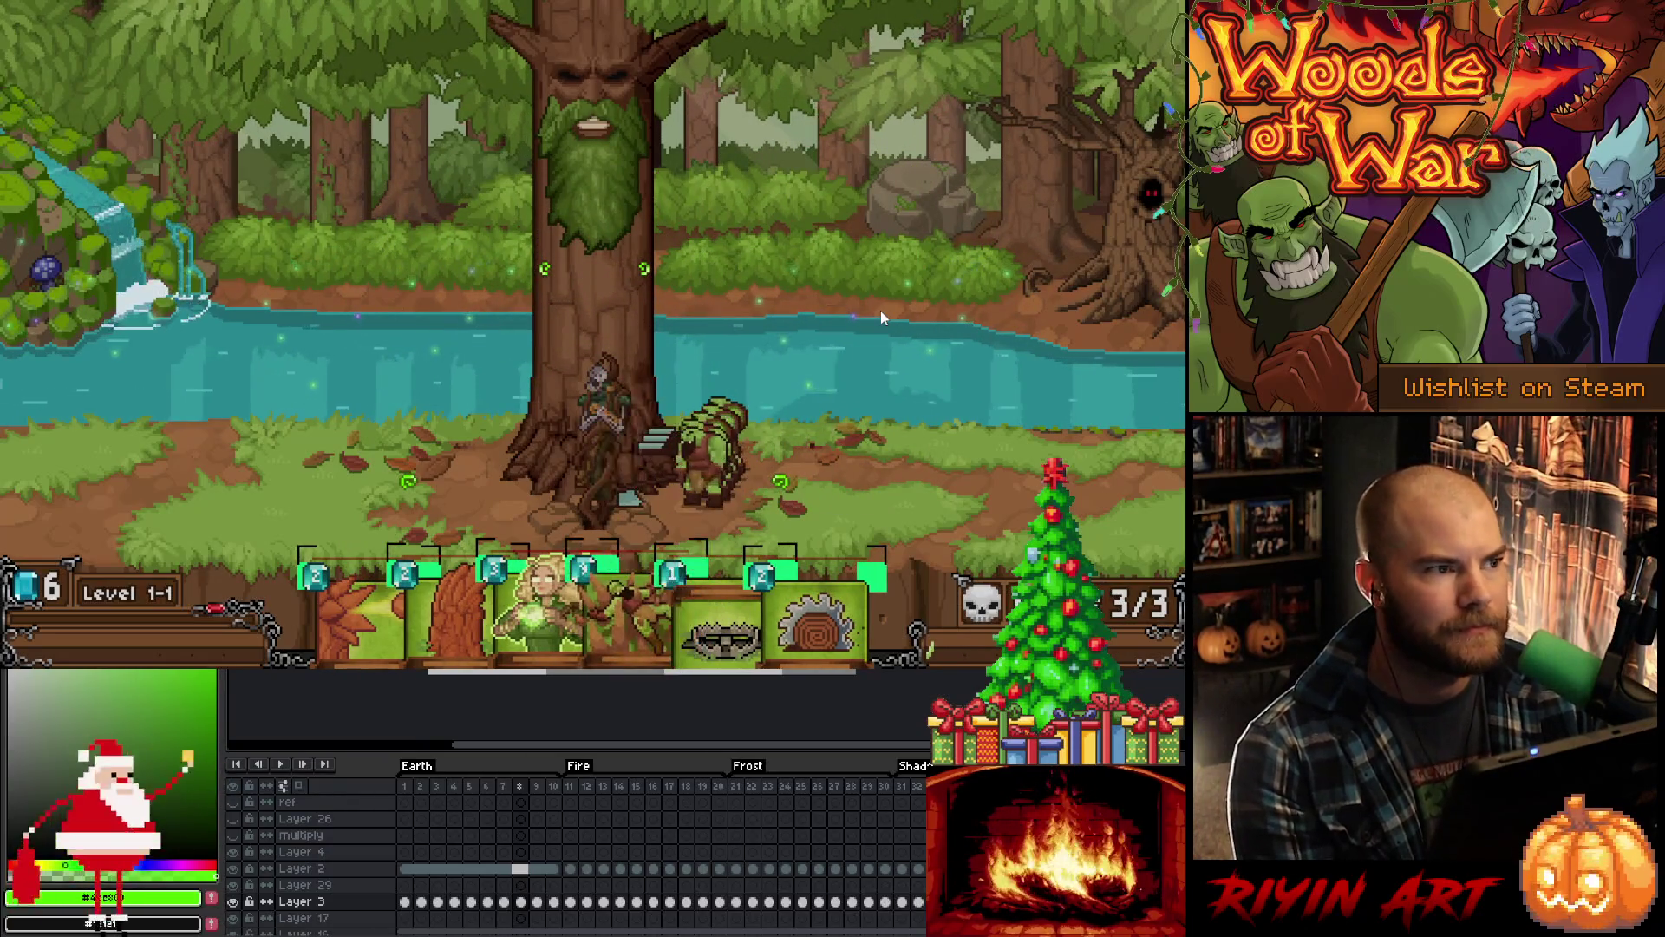
{"action": "mouse_move", "coordinate": [642, 577]}
{"action": "left_click_drag", "start_coordinate": [641, 576], "coordinate": [911, 294]}
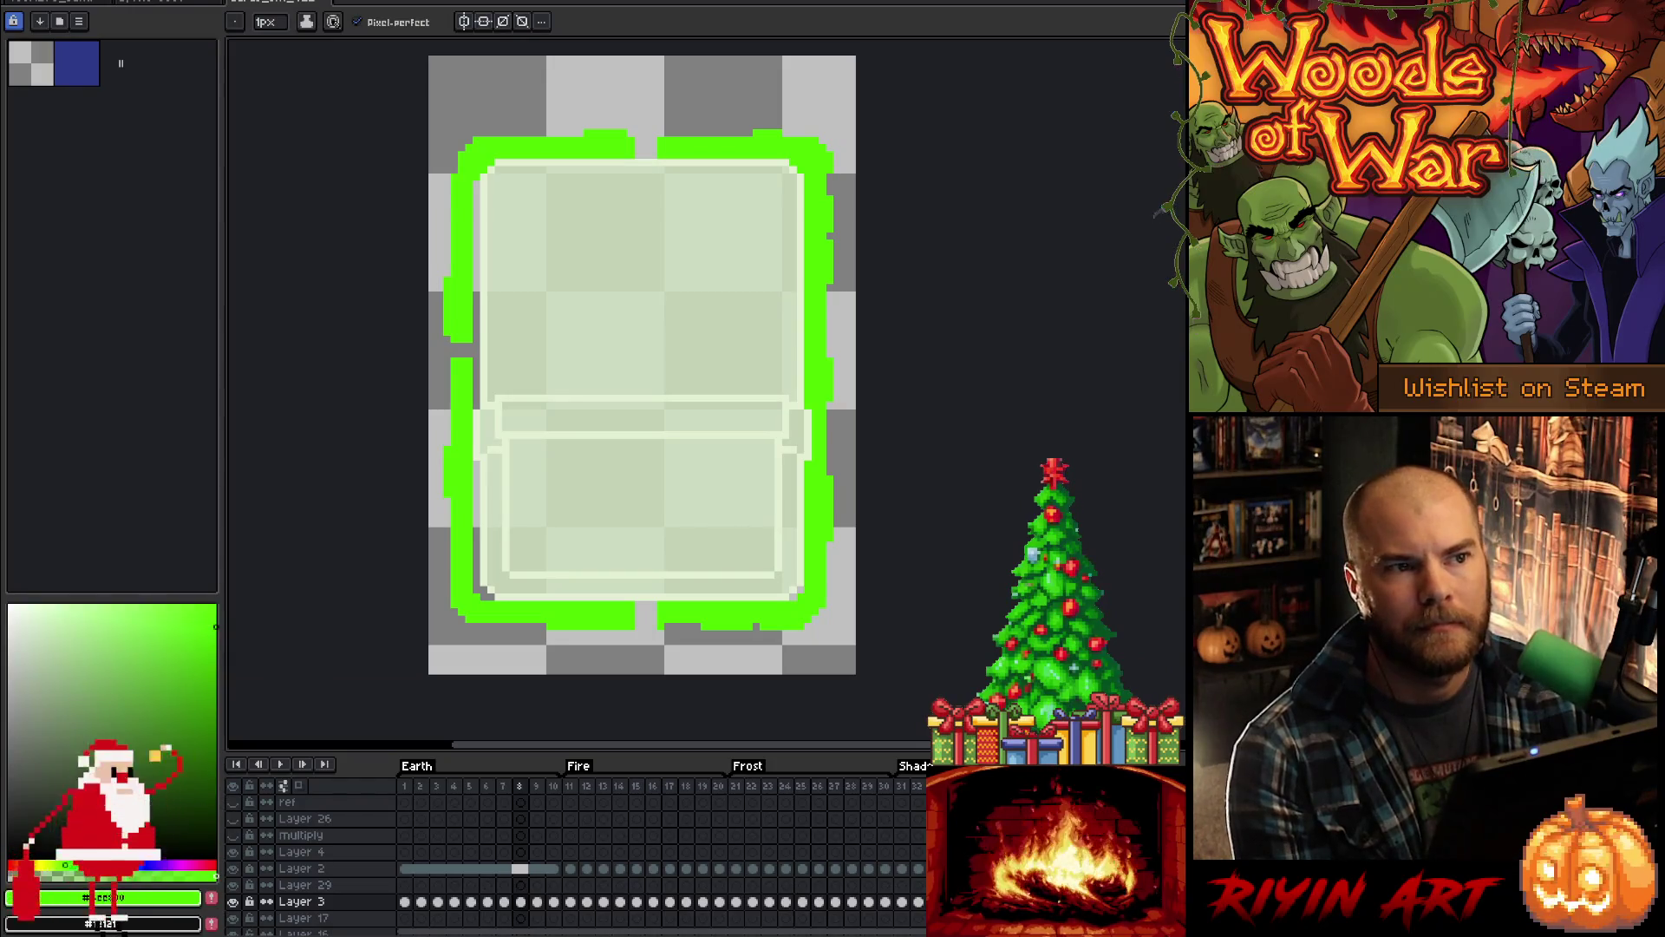
Step: Return to VS Code, browse the file explorer, and reopen Level.cpp at Level::textDraw()
{"action": "key", "text": "alt+Tab"}
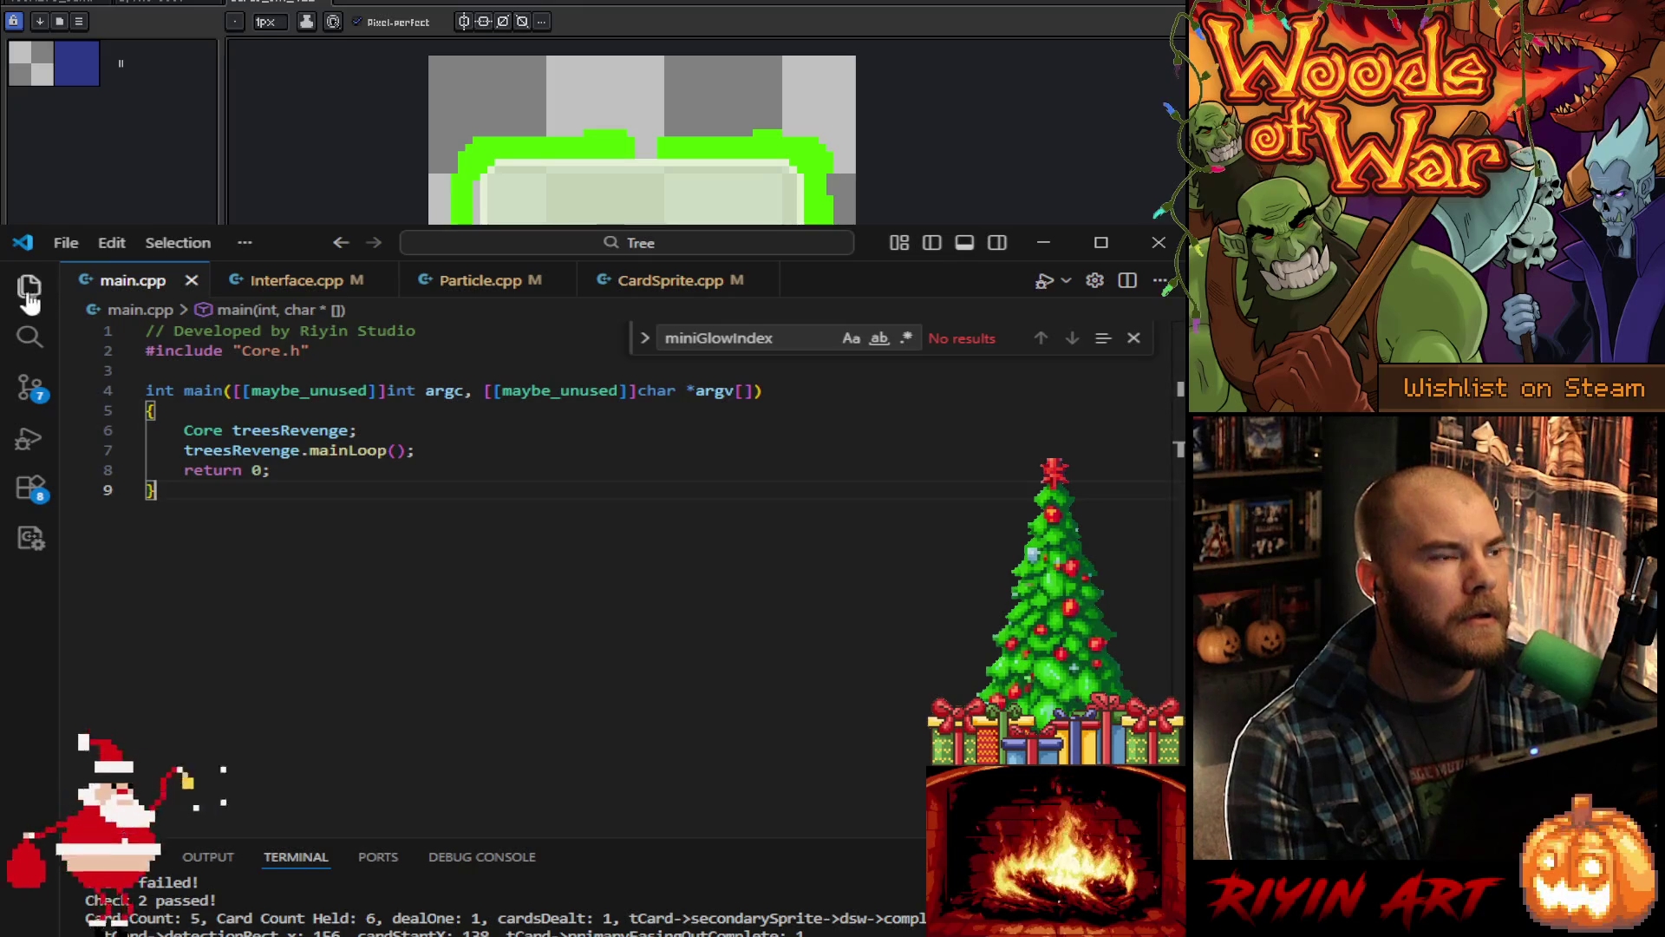
{"action": "left_click", "coordinate": [29, 286]}
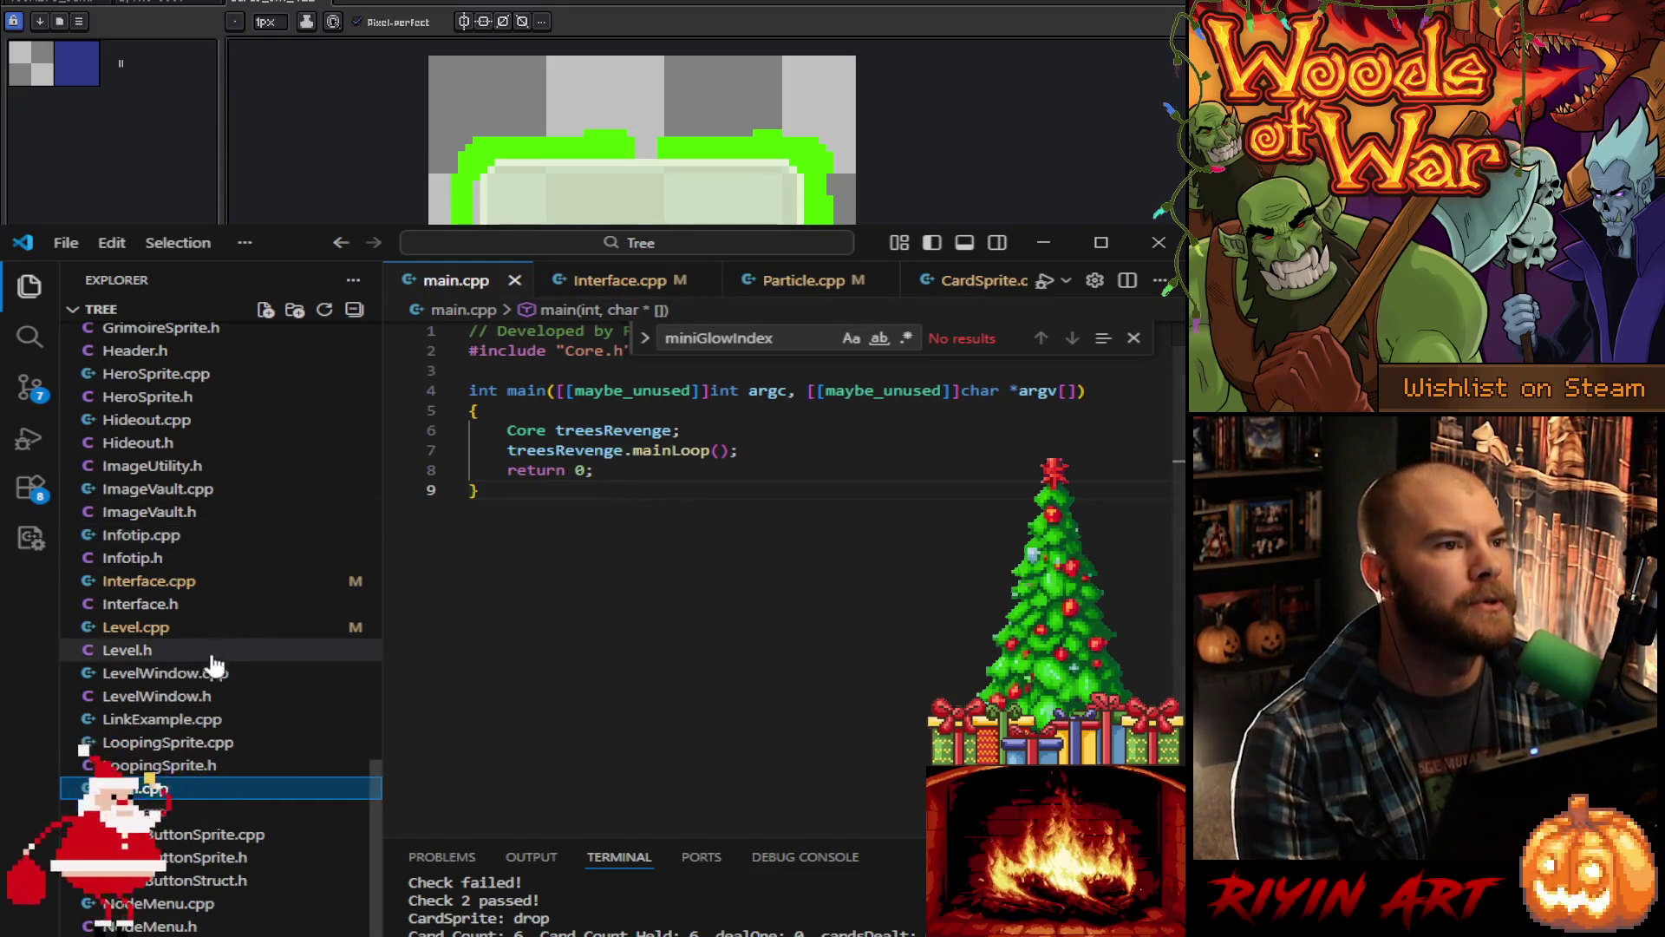
{"action": "scroll", "coordinate": [231, 659], "scroll_direction": "up", "scroll_amount": 5}
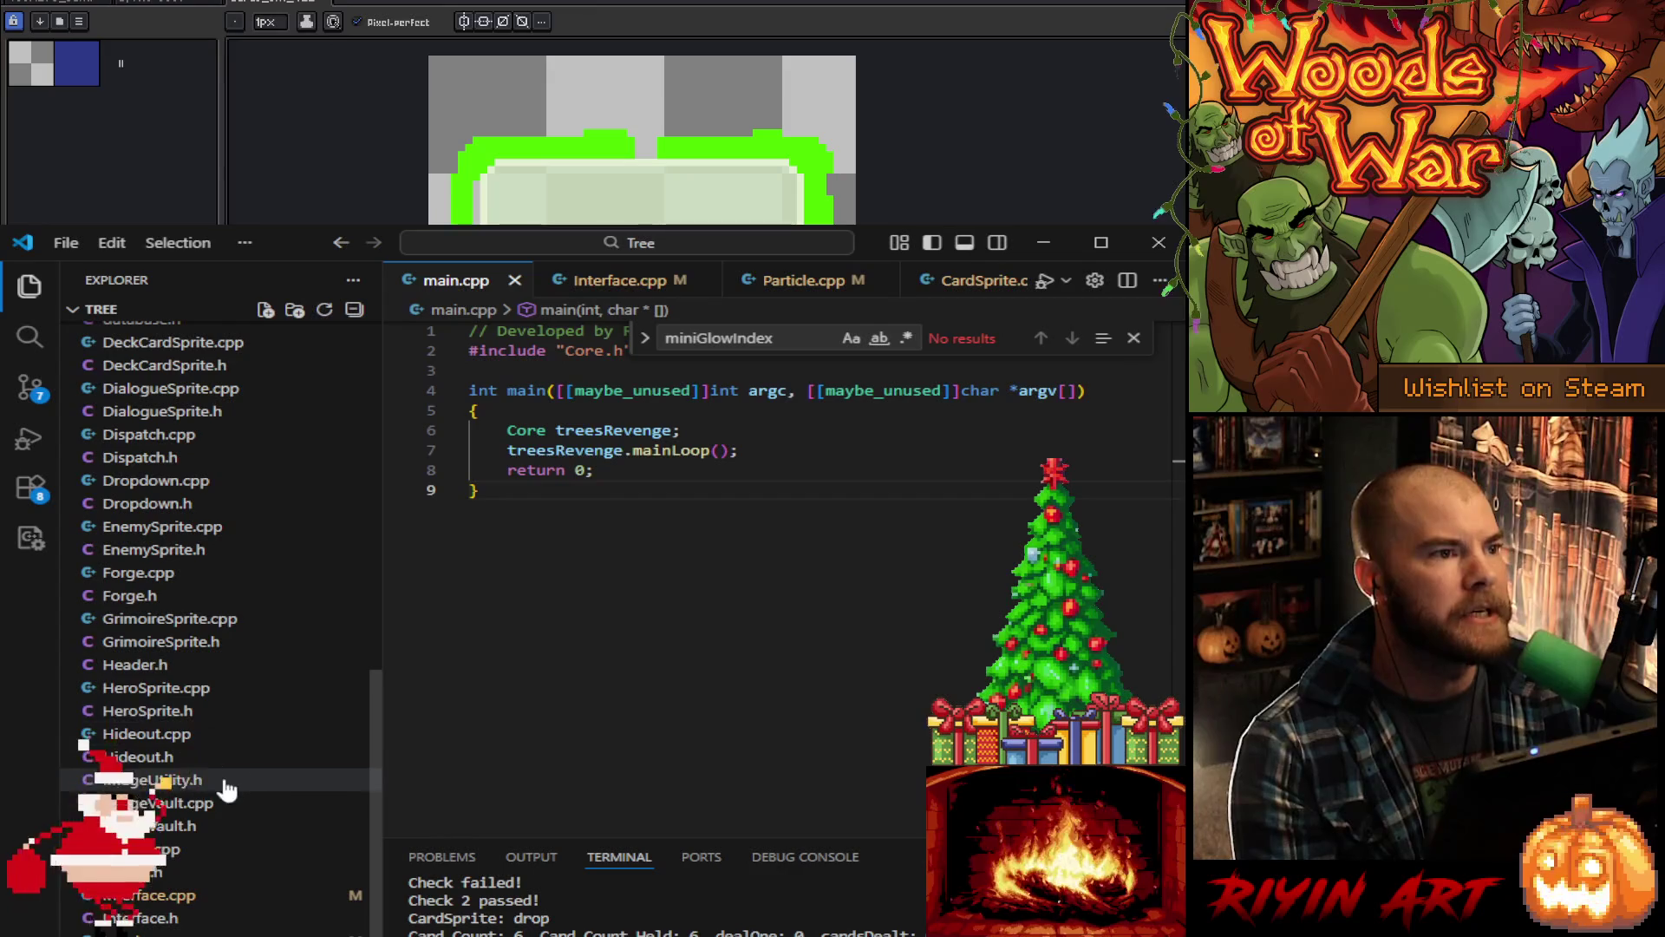
{"action": "scroll", "coordinate": [234, 754], "scroll_direction": "up", "scroll_amount": 8}
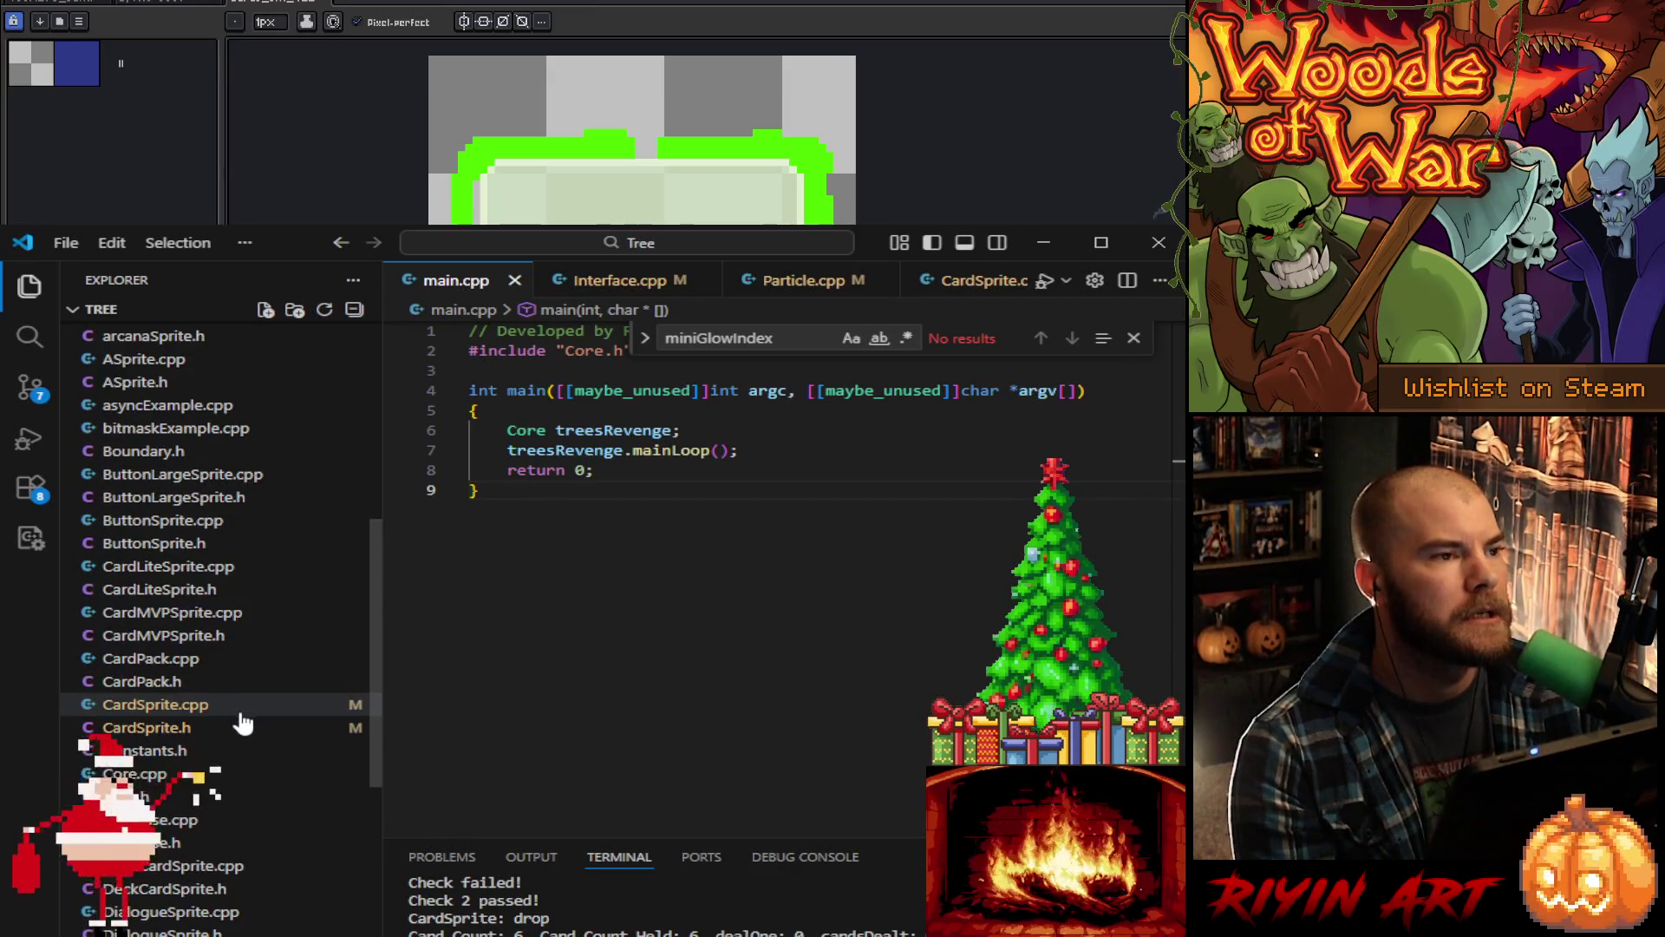
{"action": "scroll", "coordinate": [252, 781], "scroll_direction": "down", "scroll_amount": 5}
{"action": "scroll", "coordinate": [260, 833], "scroll_direction": "up", "scroll_amount": 8}
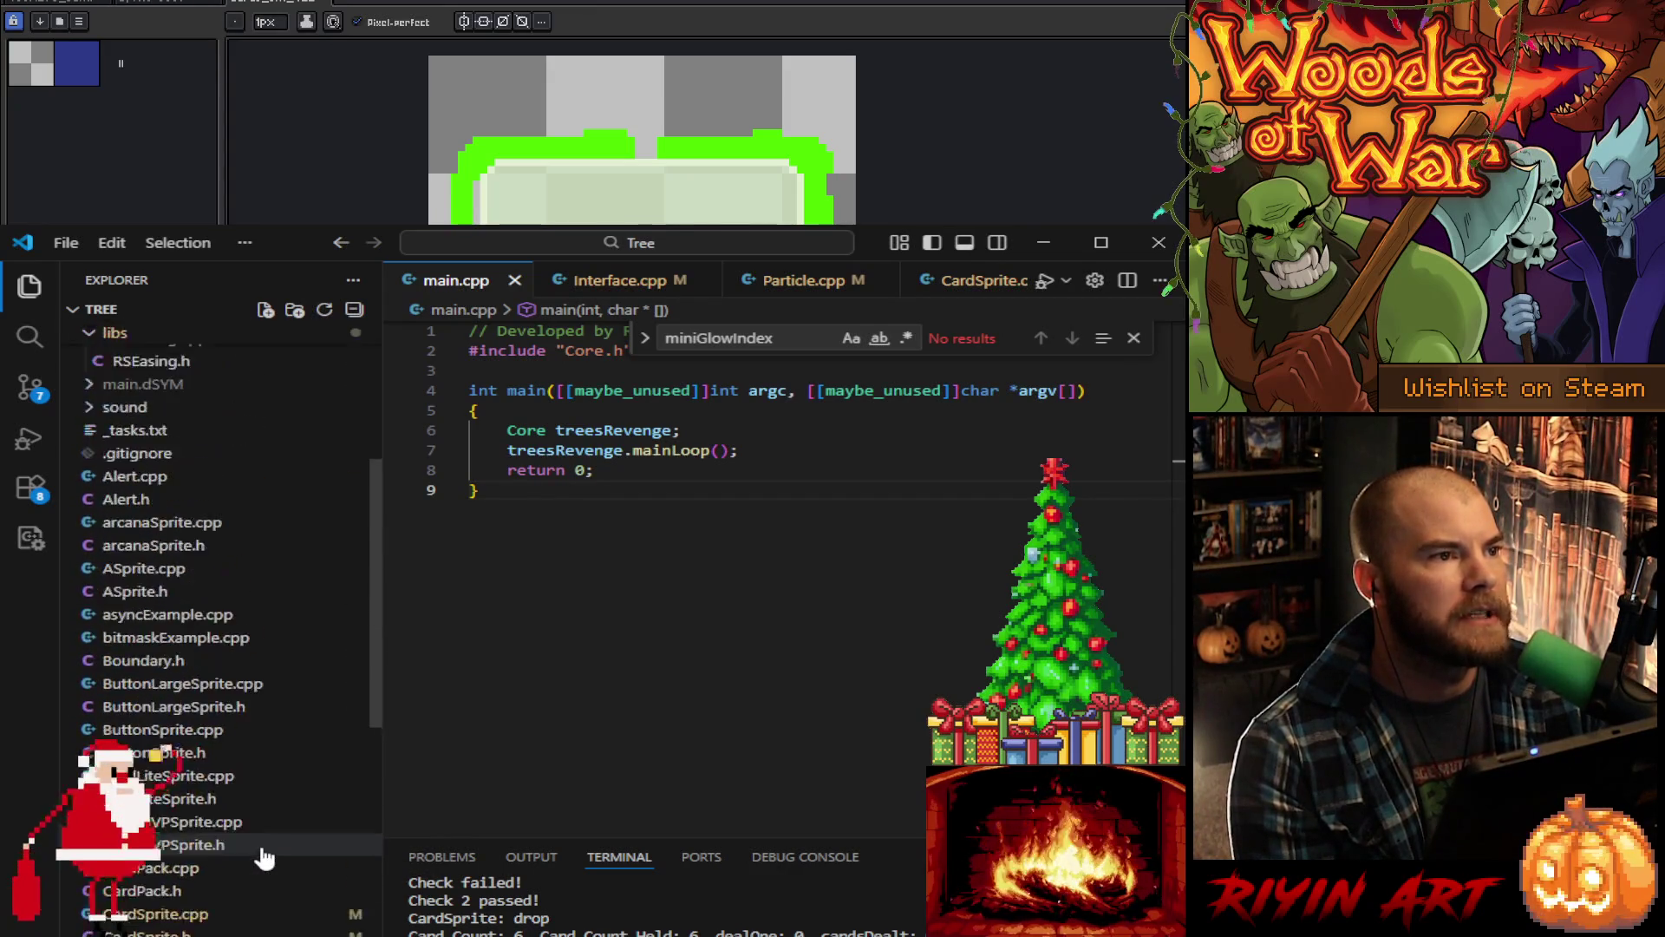
{"action": "scroll", "coordinate": [261, 859], "scroll_direction": "down", "scroll_amount": 10}
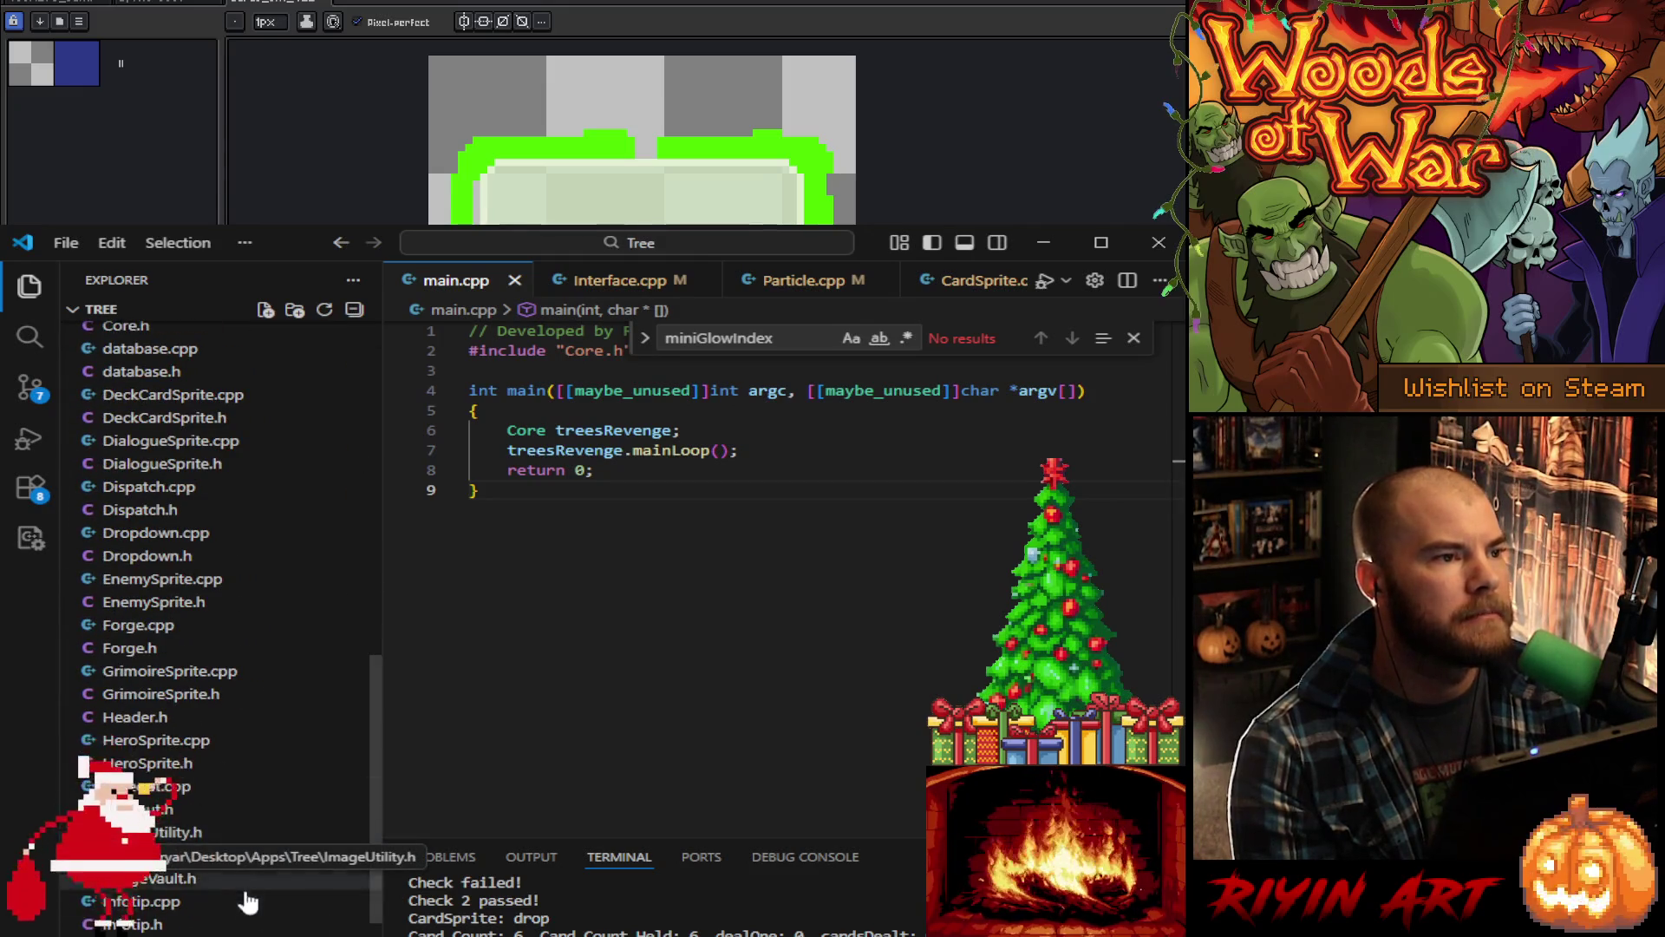
{"action": "key", "text": "alt+Left"}
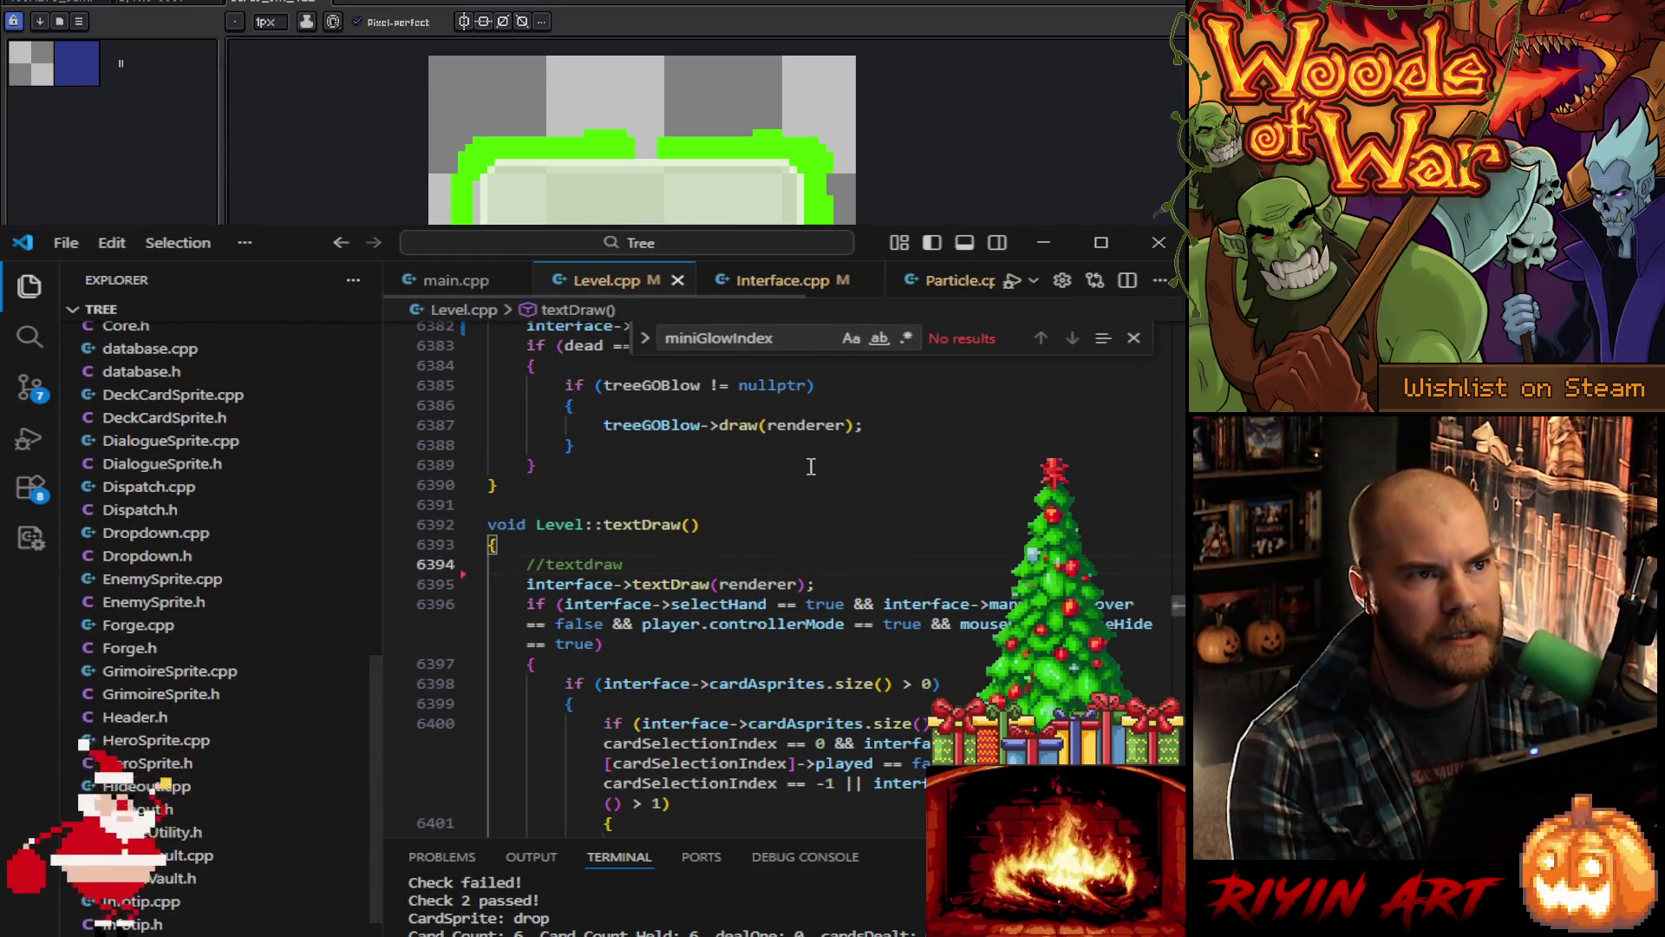
Step: Search Level.cpp for 'screenshake' and scroll through the first match
{"action": "left_click", "coordinate": [811, 467]}
{"action": "key", "text": "ctrl+f"}
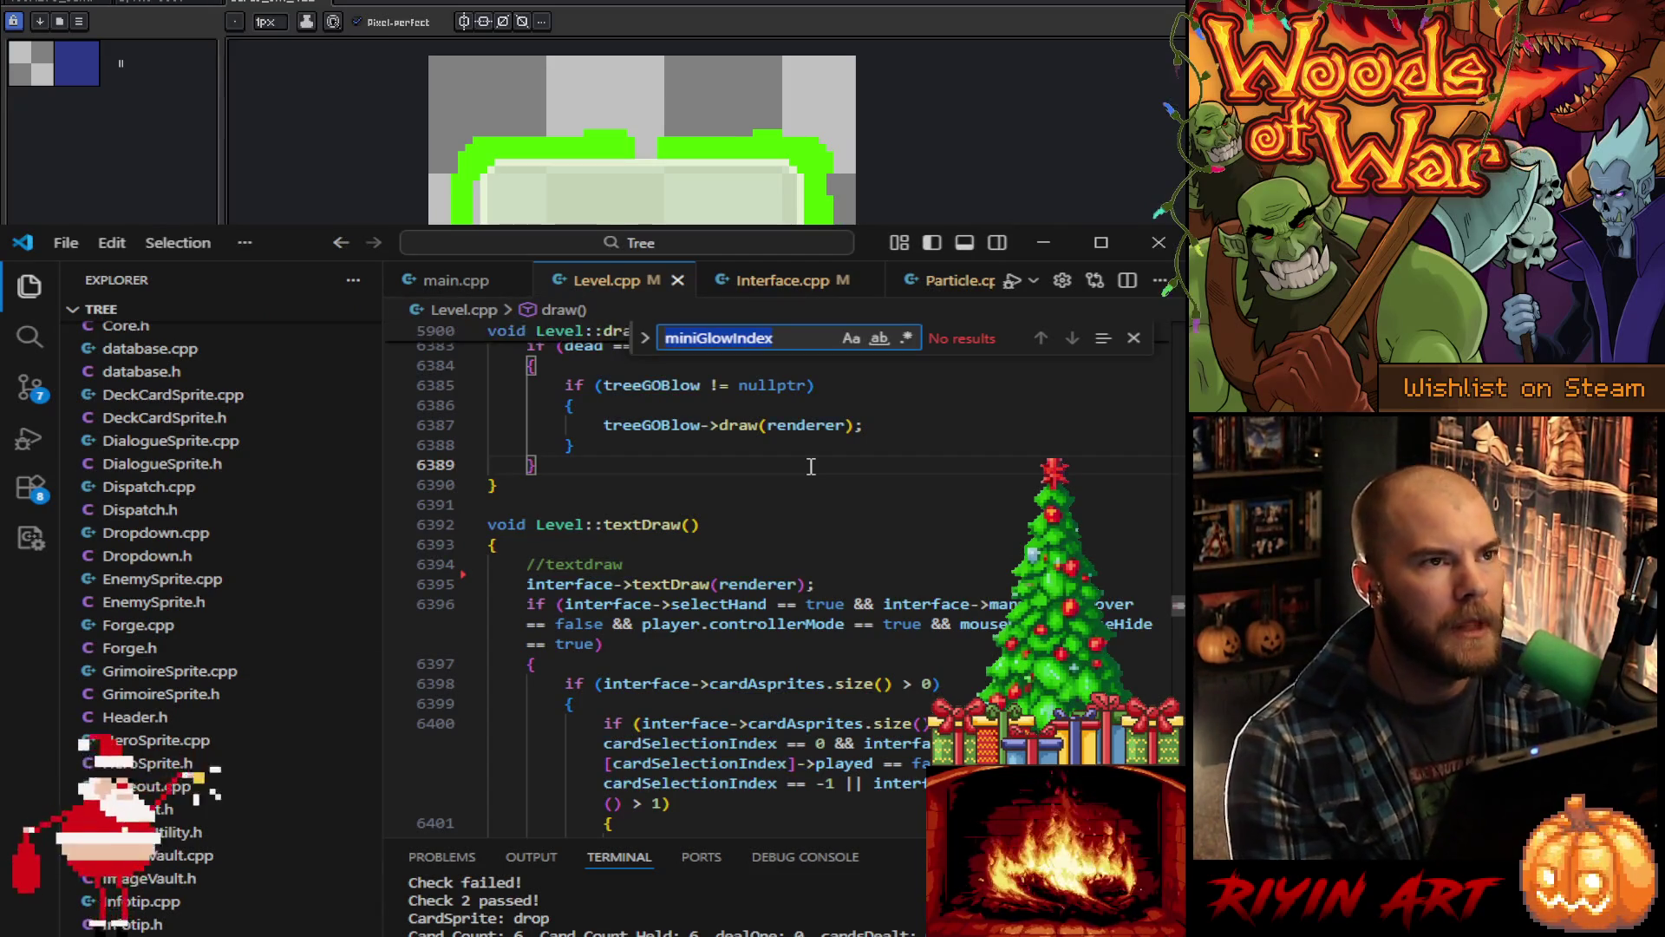
{"action": "type", "text": "screenshake"}
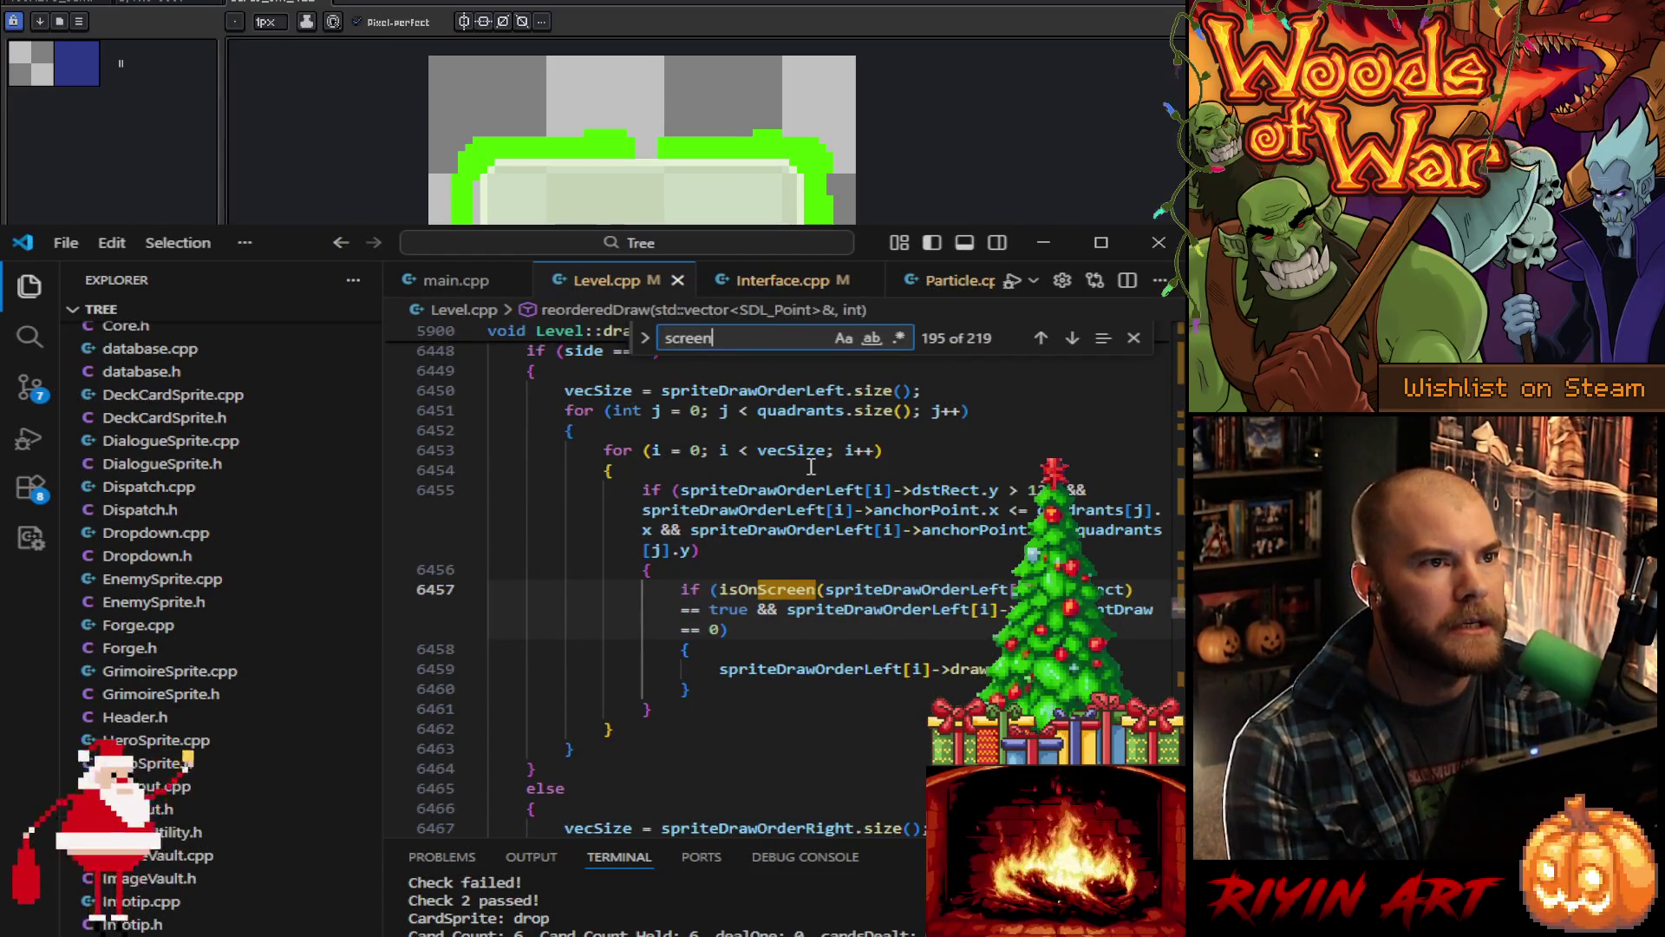
{"action": "key", "text": "Return"}
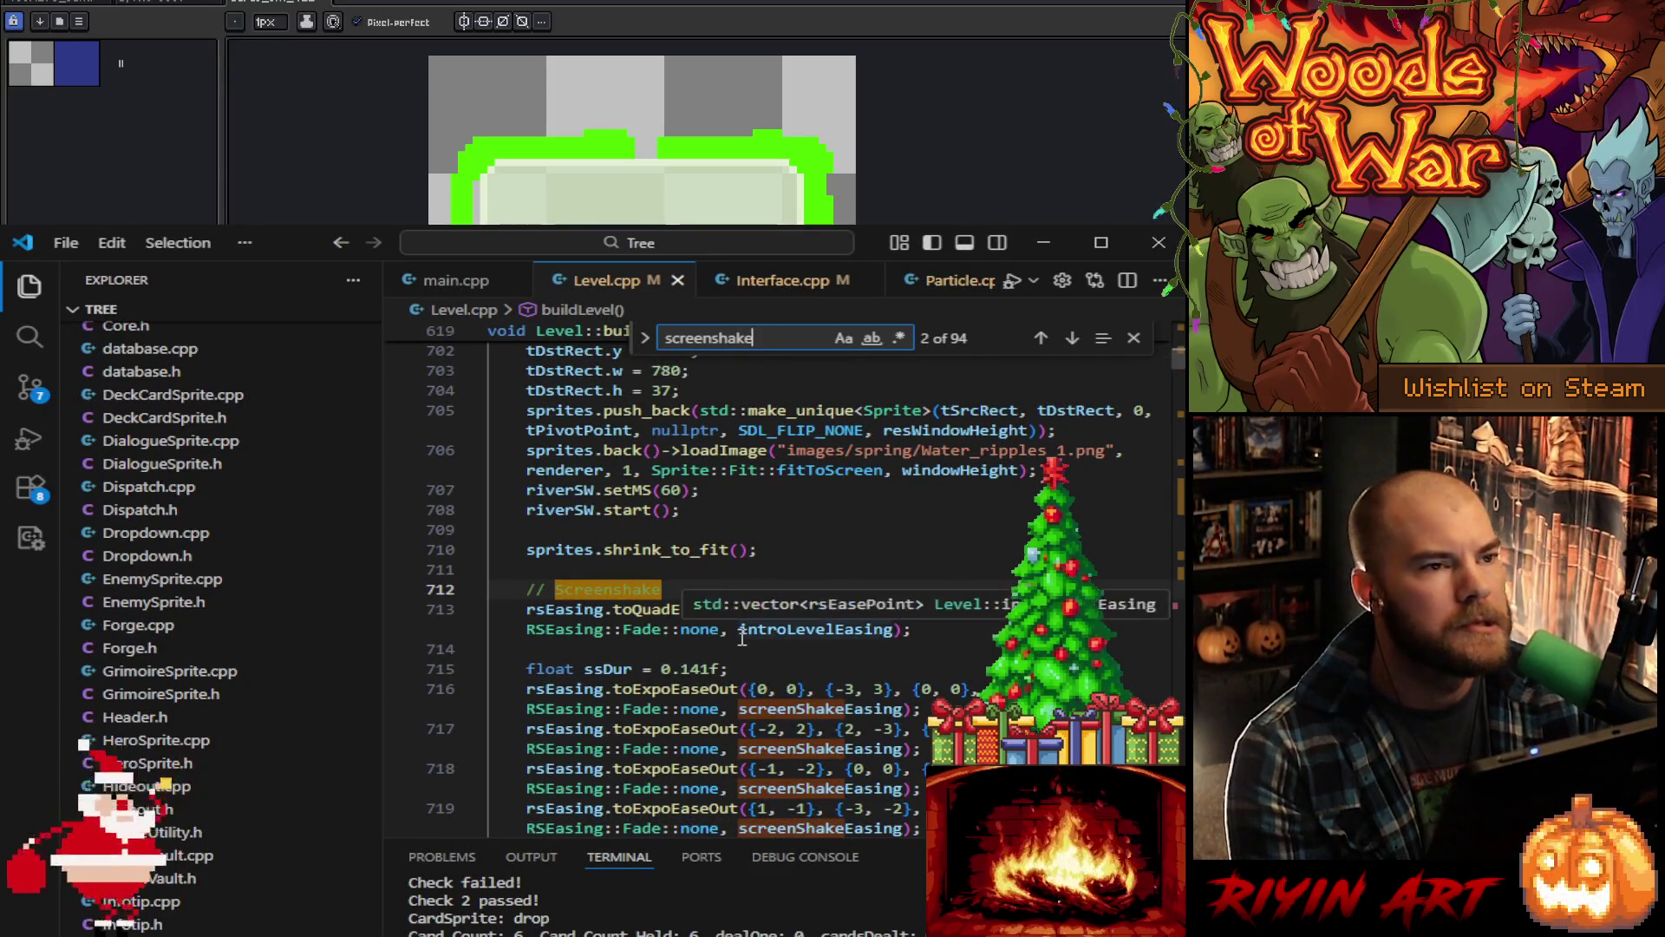
{"action": "scroll", "coordinate": [745, 646], "scroll_direction": "down", "scroll_amount": 10}
{"action": "scroll", "coordinate": [742, 639], "scroll_direction": "down", "scroll_amount": 4}
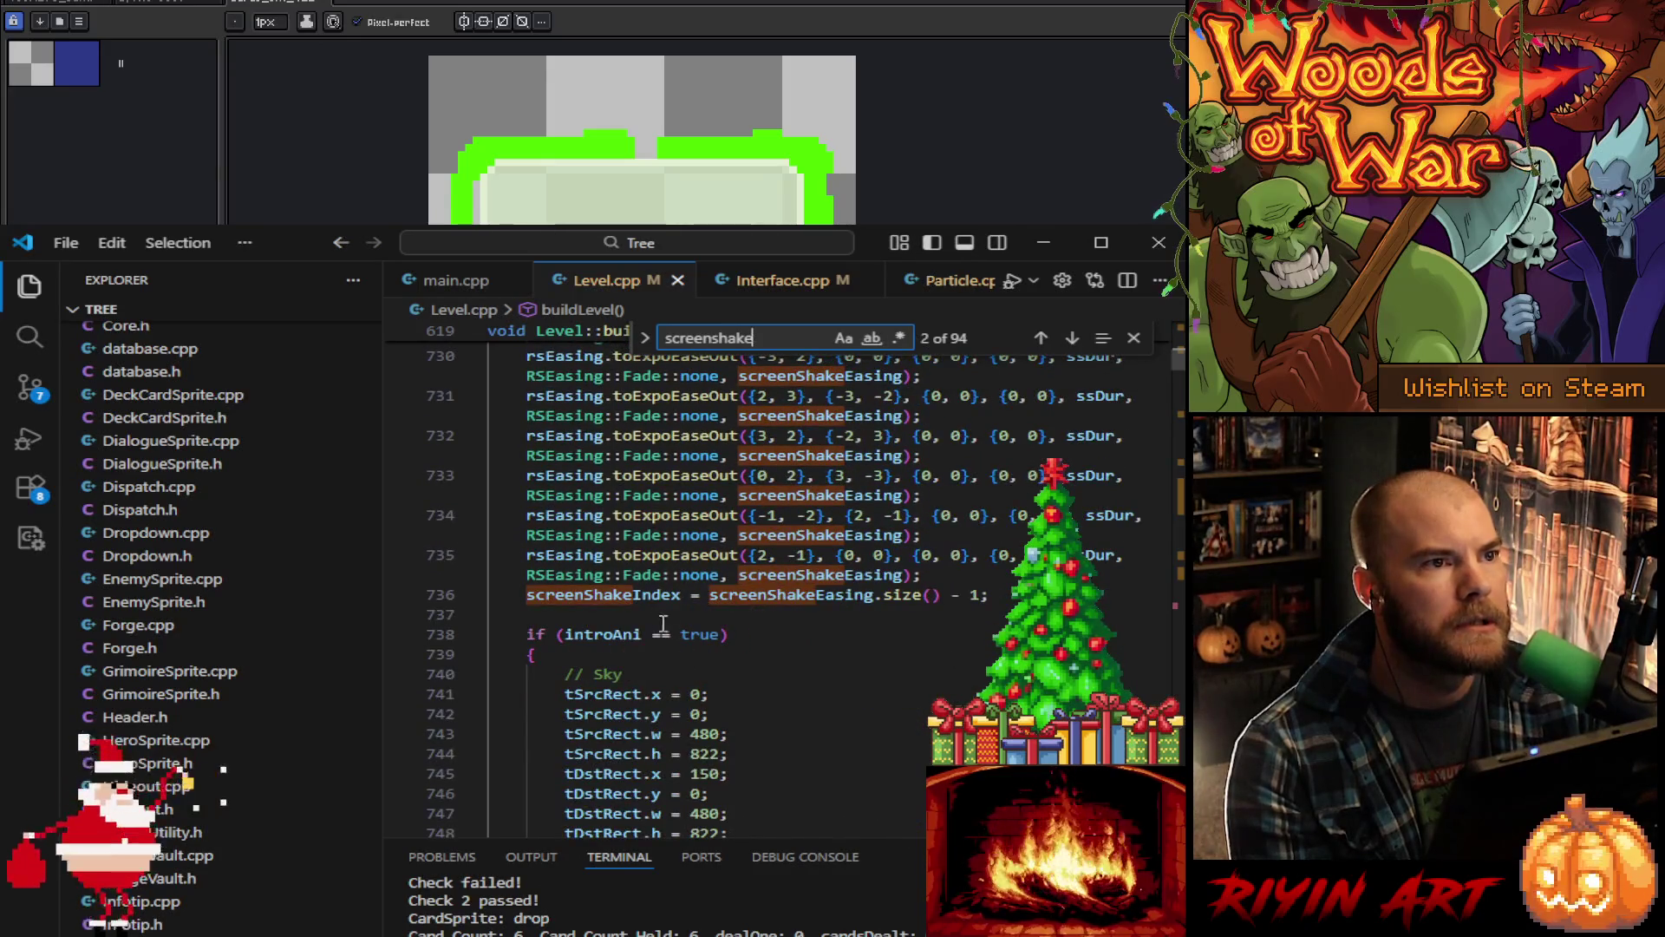
Step: Search for screenShakeEasing to reach its screen-shake code in update(), then show Run and Debug
{"action": "double_click", "coordinate": [777, 598]}
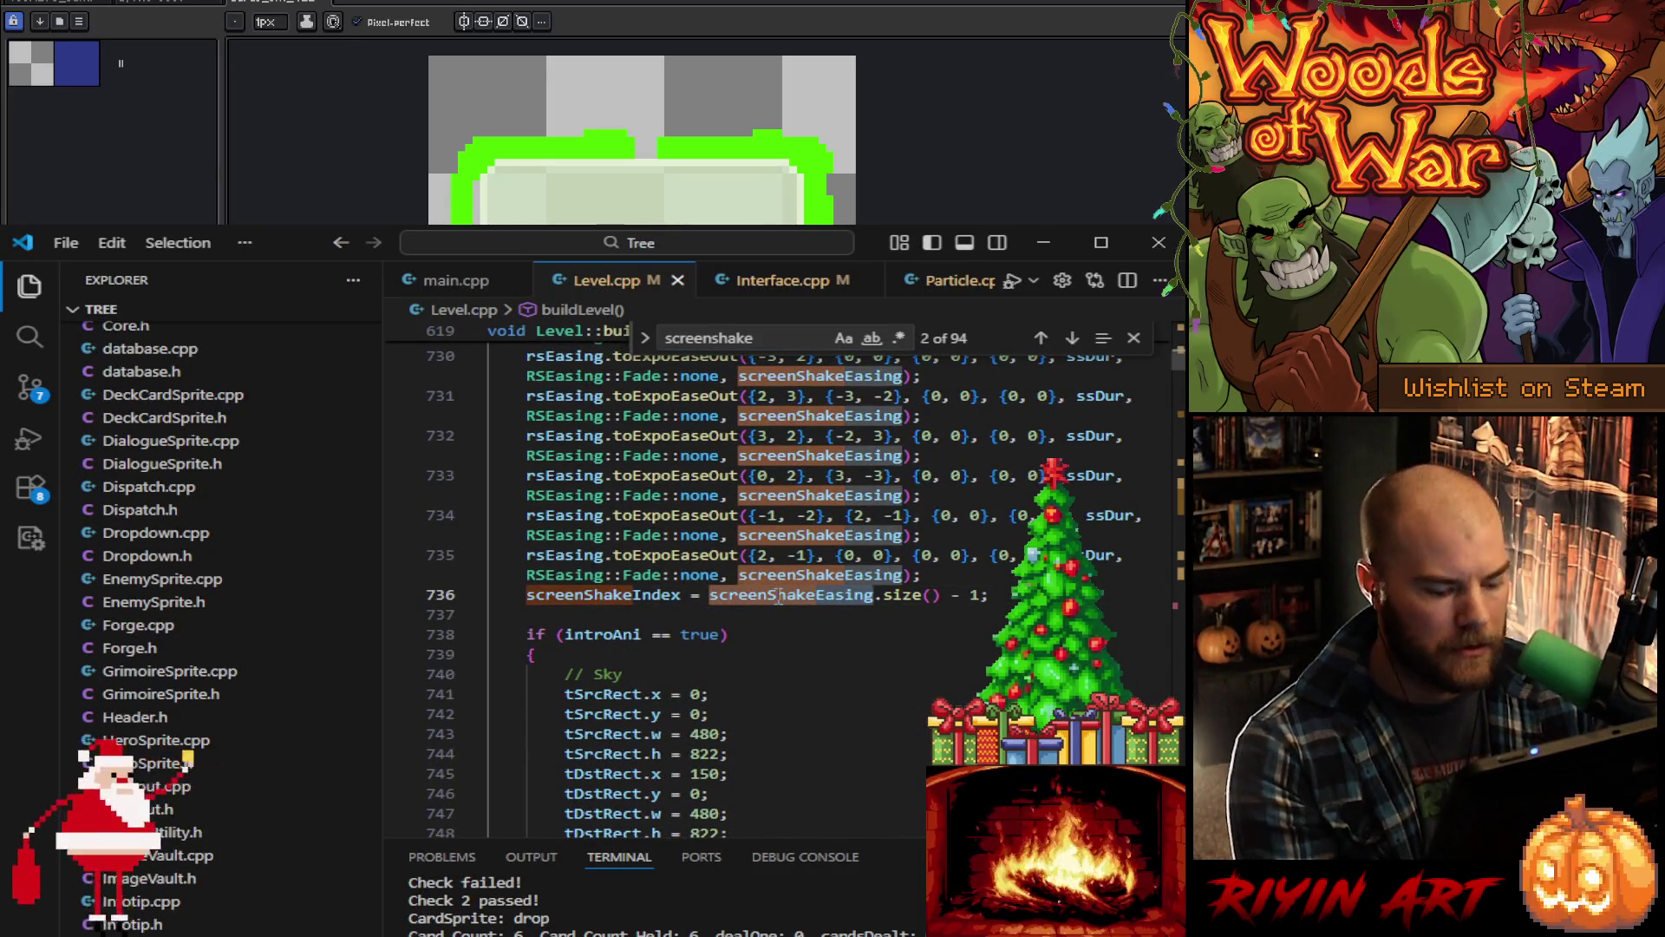
{"action": "key", "text": "ctrl+f"}
{"action": "key", "text": "Return"}
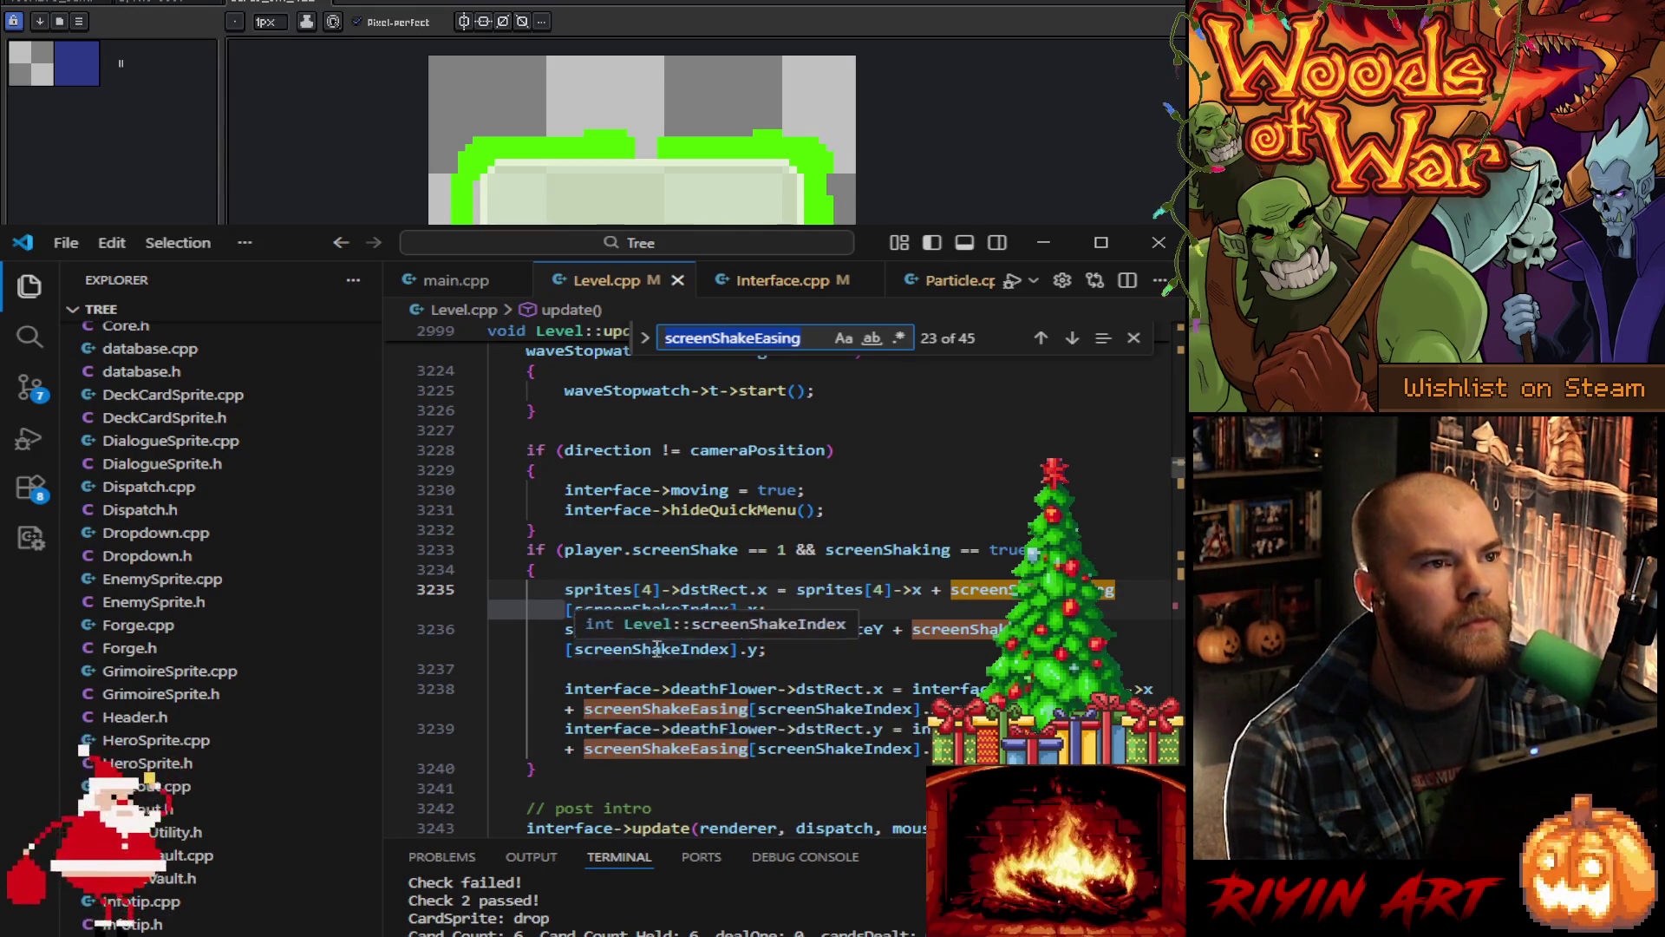
{"action": "left_click", "coordinate": [828, 650]}
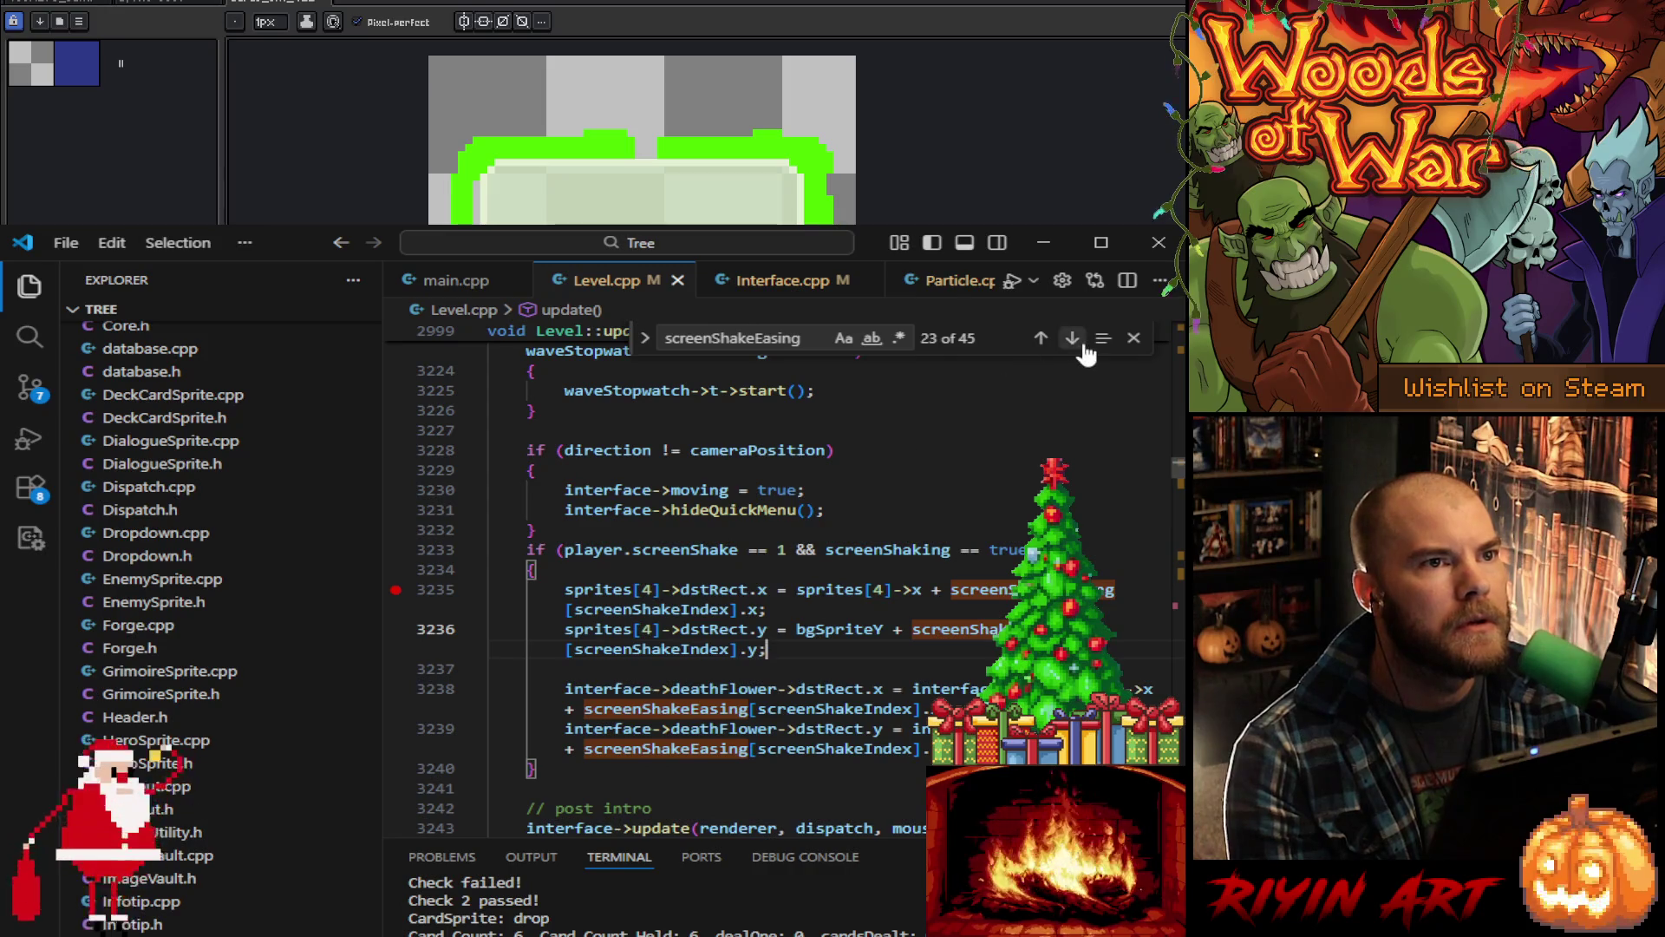
{"action": "left_click", "coordinate": [29, 438]}
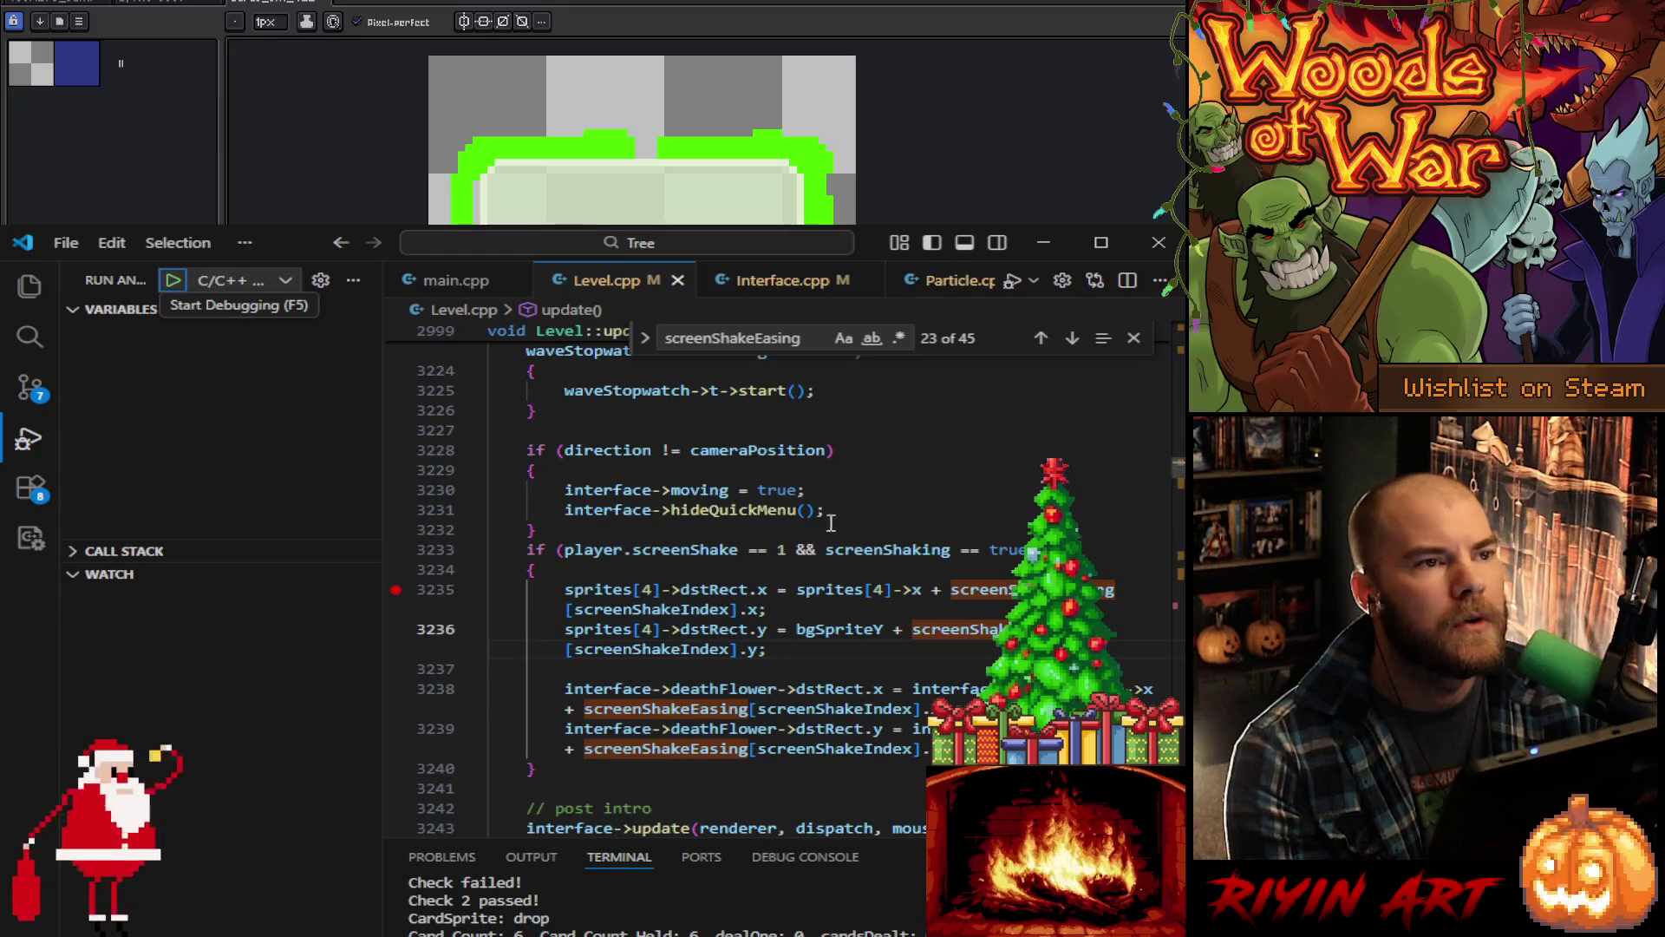
Step: Step through the screenShakeEasing matches back to line 3239 and mark lines 3234–3236
{"action": "left_click", "coordinate": [1072, 338]}
{"action": "left_click", "coordinate": [1073, 338]}
{"action": "left_click", "coordinate": [1073, 339]}
{"action": "left_click", "coordinate": [1073, 338]}
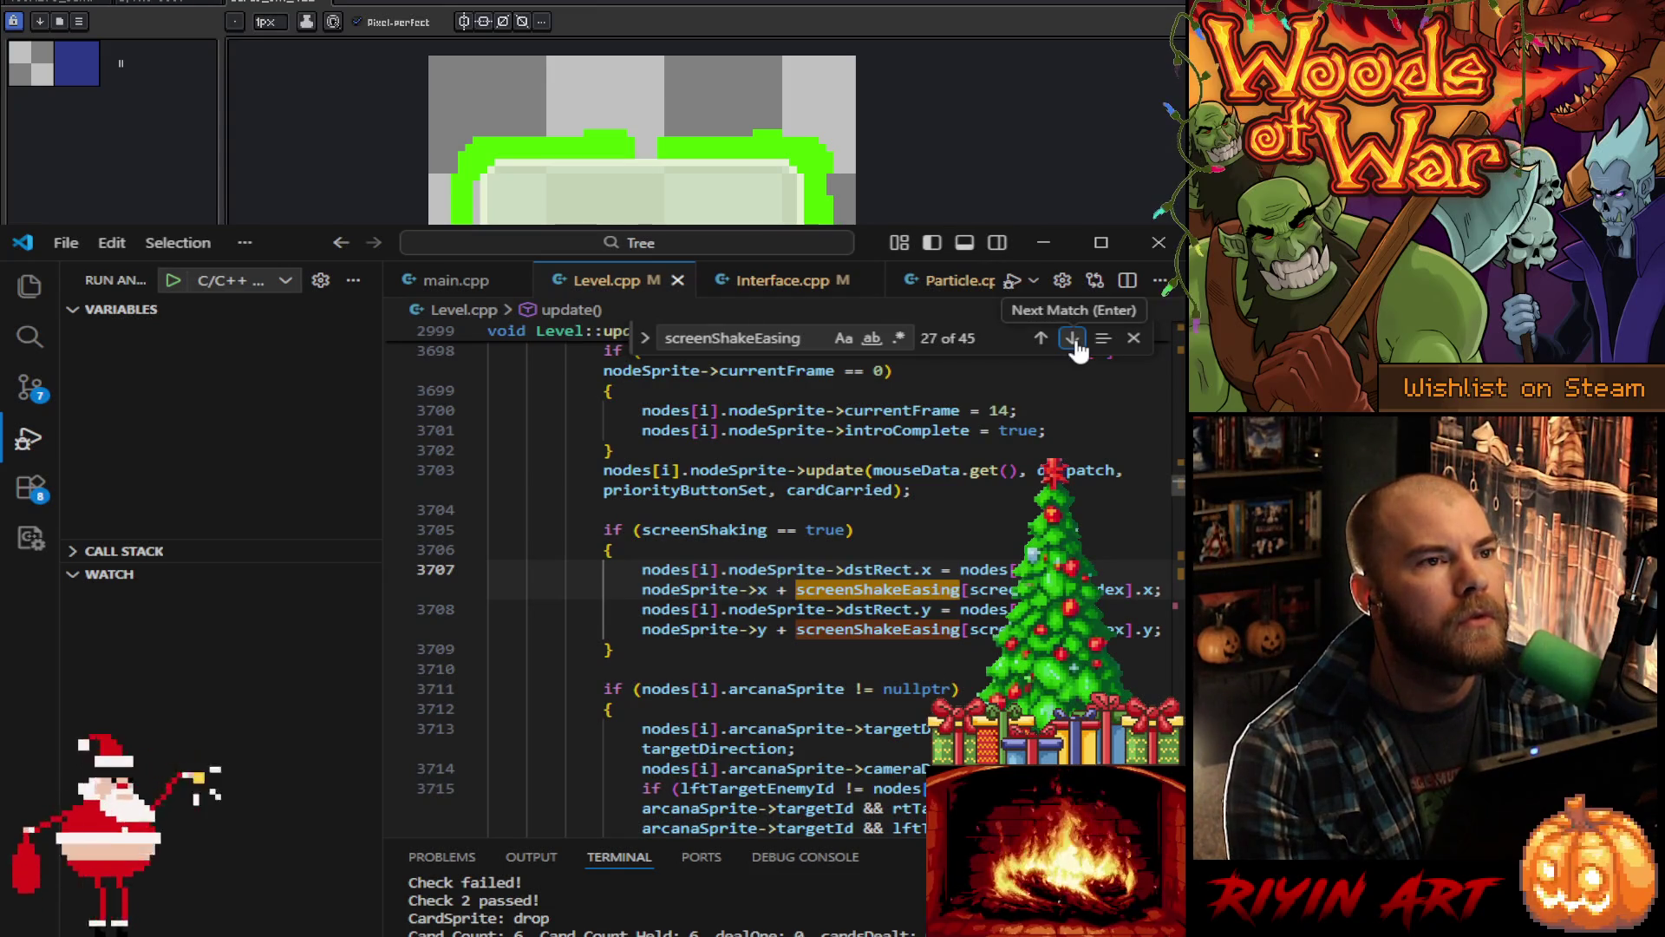
{"action": "left_click", "coordinate": [1073, 338]}
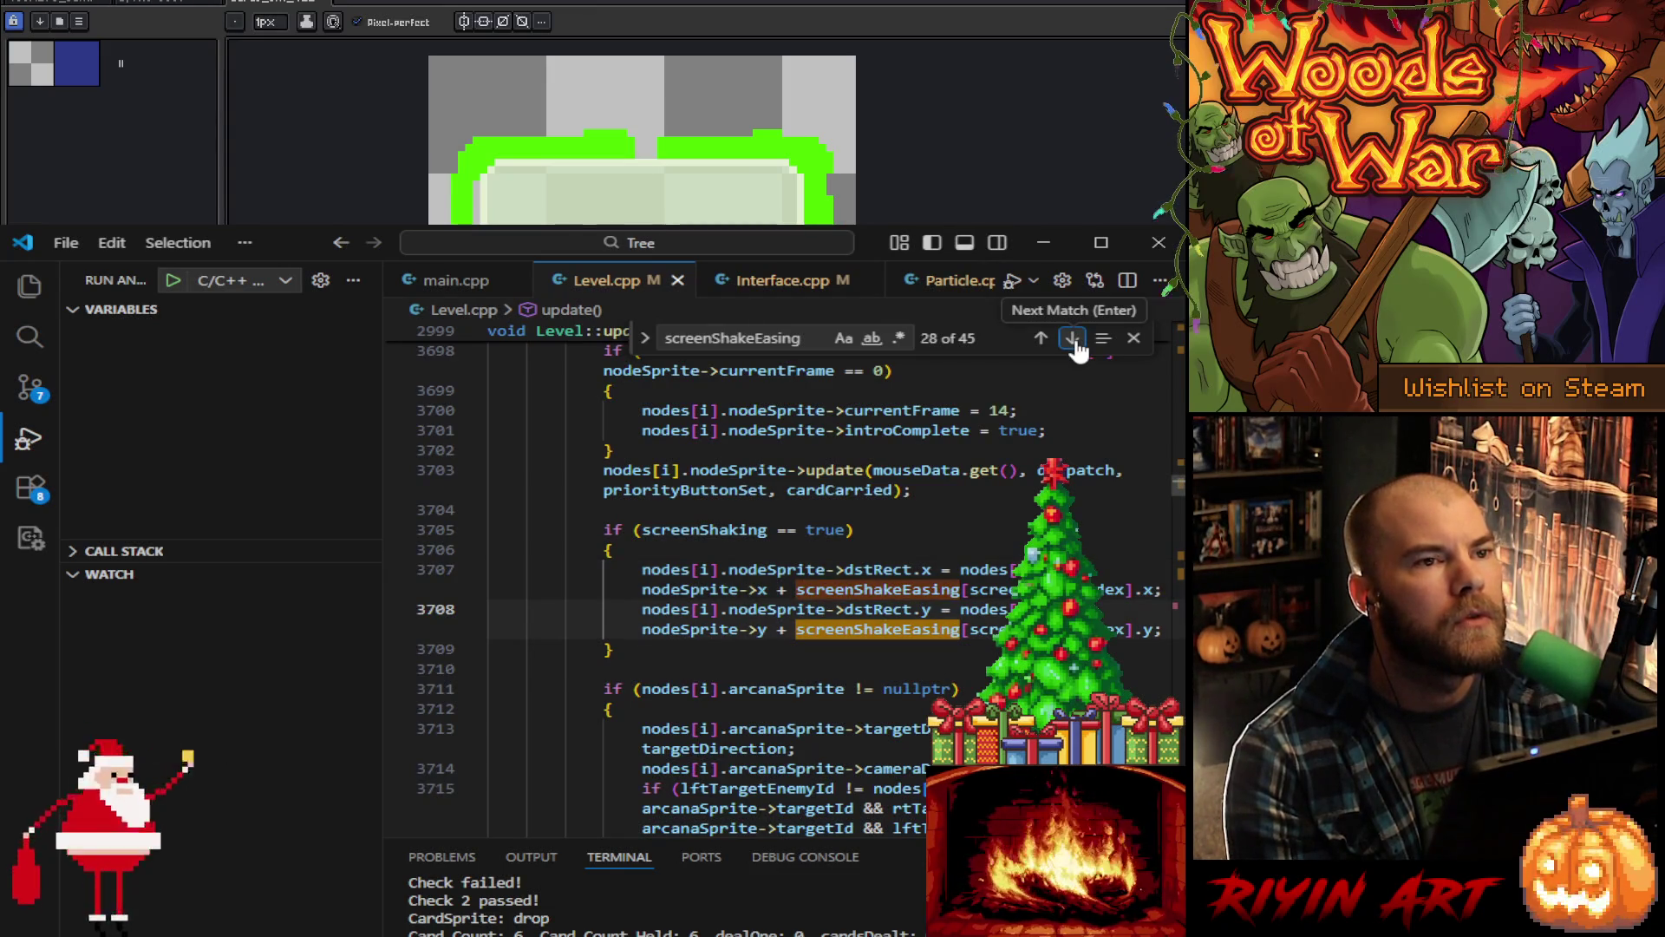
{"action": "left_click", "coordinate": [1041, 338]}
{"action": "left_click", "coordinate": [1042, 338]}
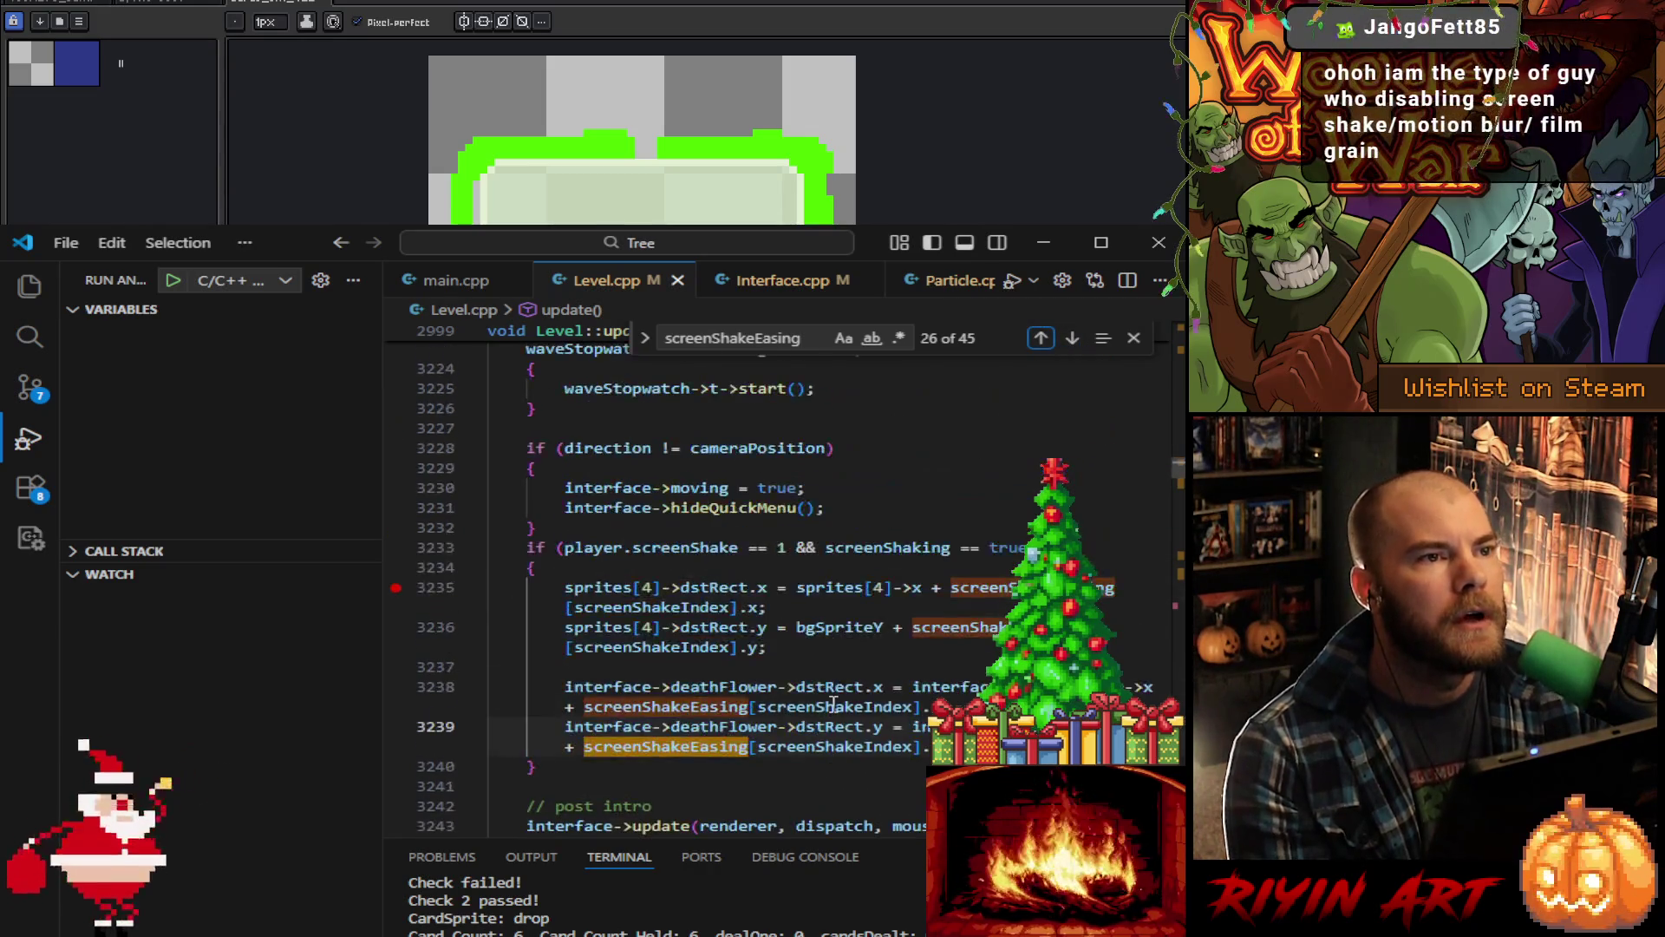
{"action": "left_click", "coordinate": [785, 647]}
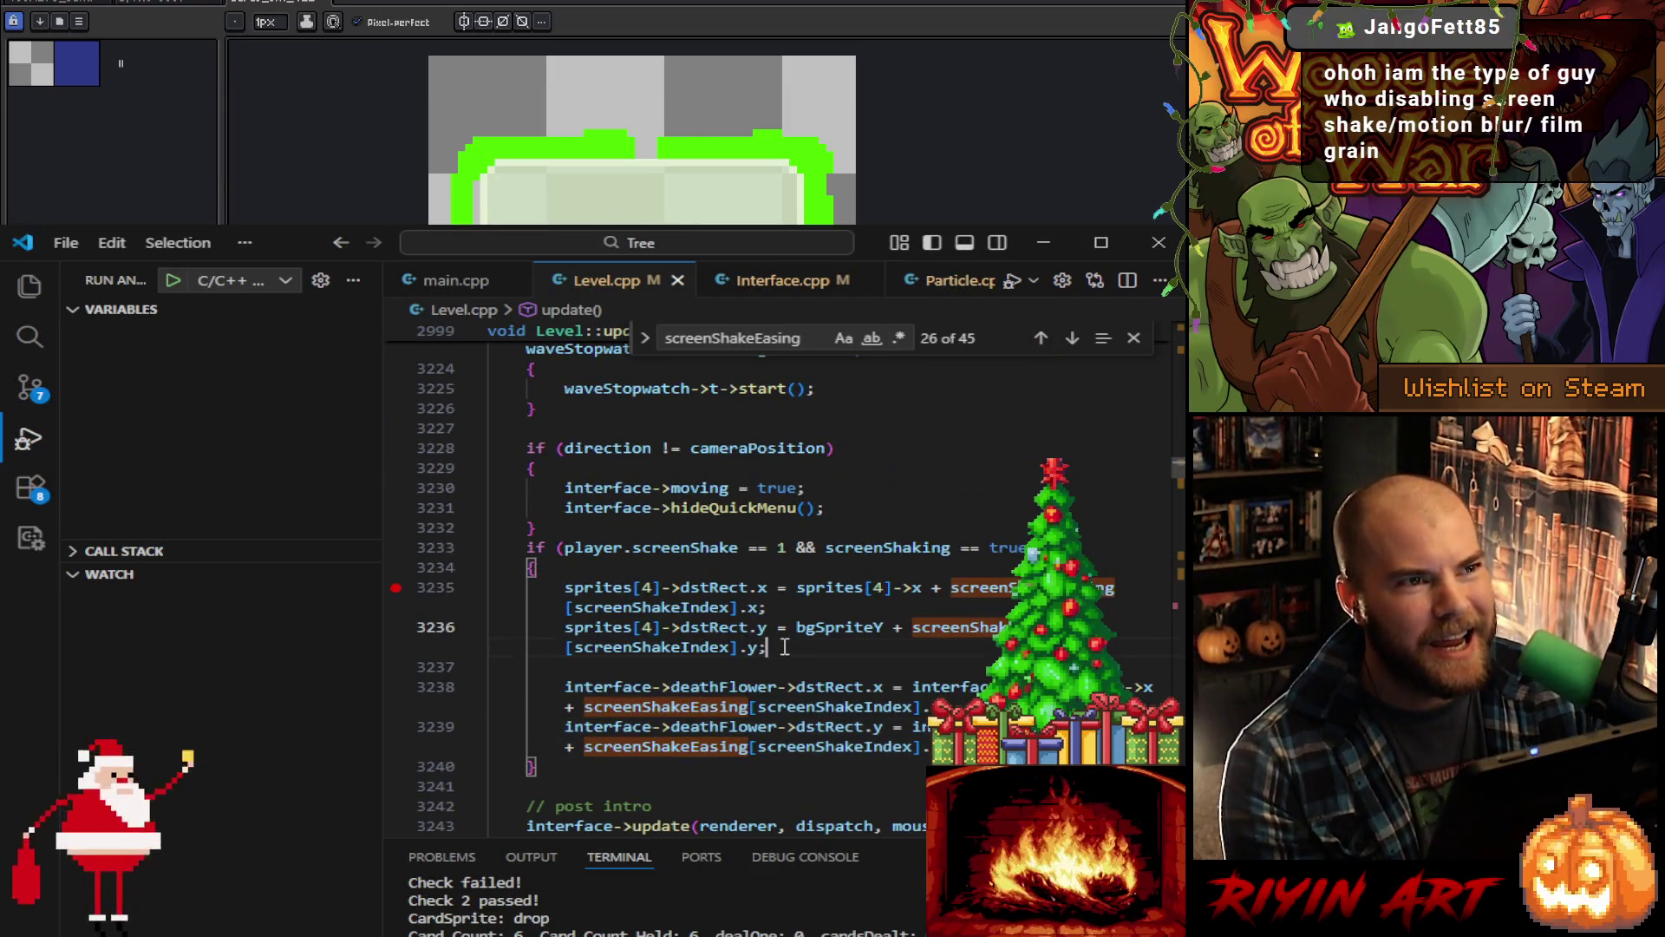
{"action": "left_click", "coordinate": [669, 566], "text": "shift"}
{"action": "left_click", "coordinate": [795, 651]}
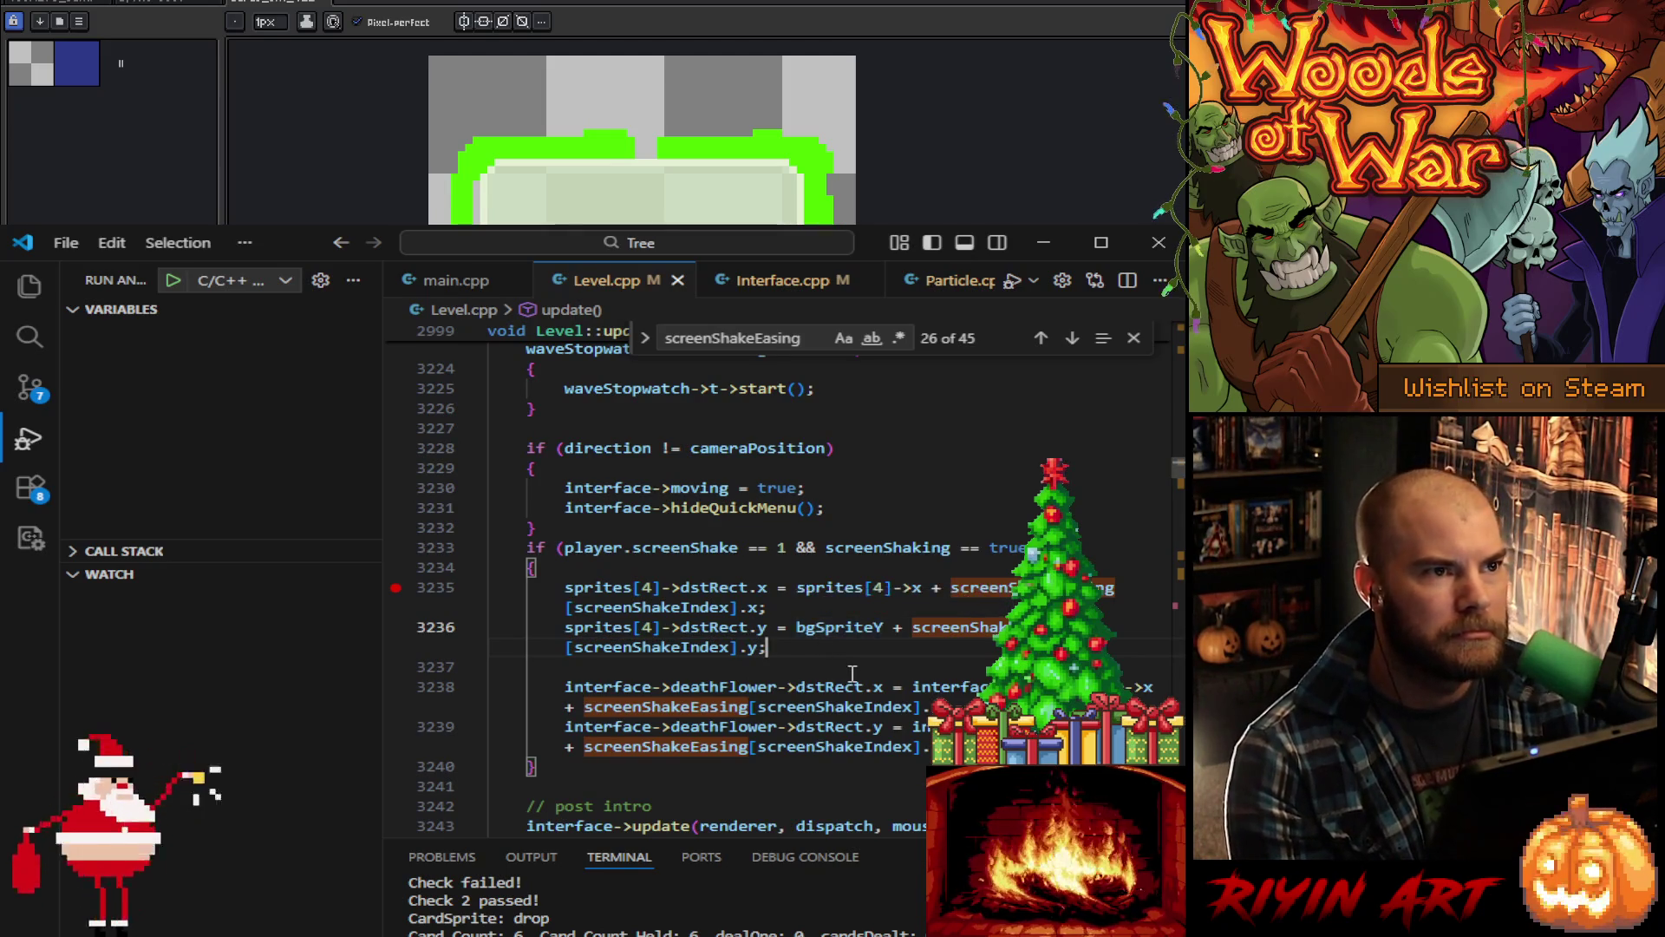
Step: Select the player.screenShake == 1 if condition on line 3233 to check it
{"action": "scroll", "coordinate": [633, 579], "scroll_direction": "up", "scroll_amount": 1}
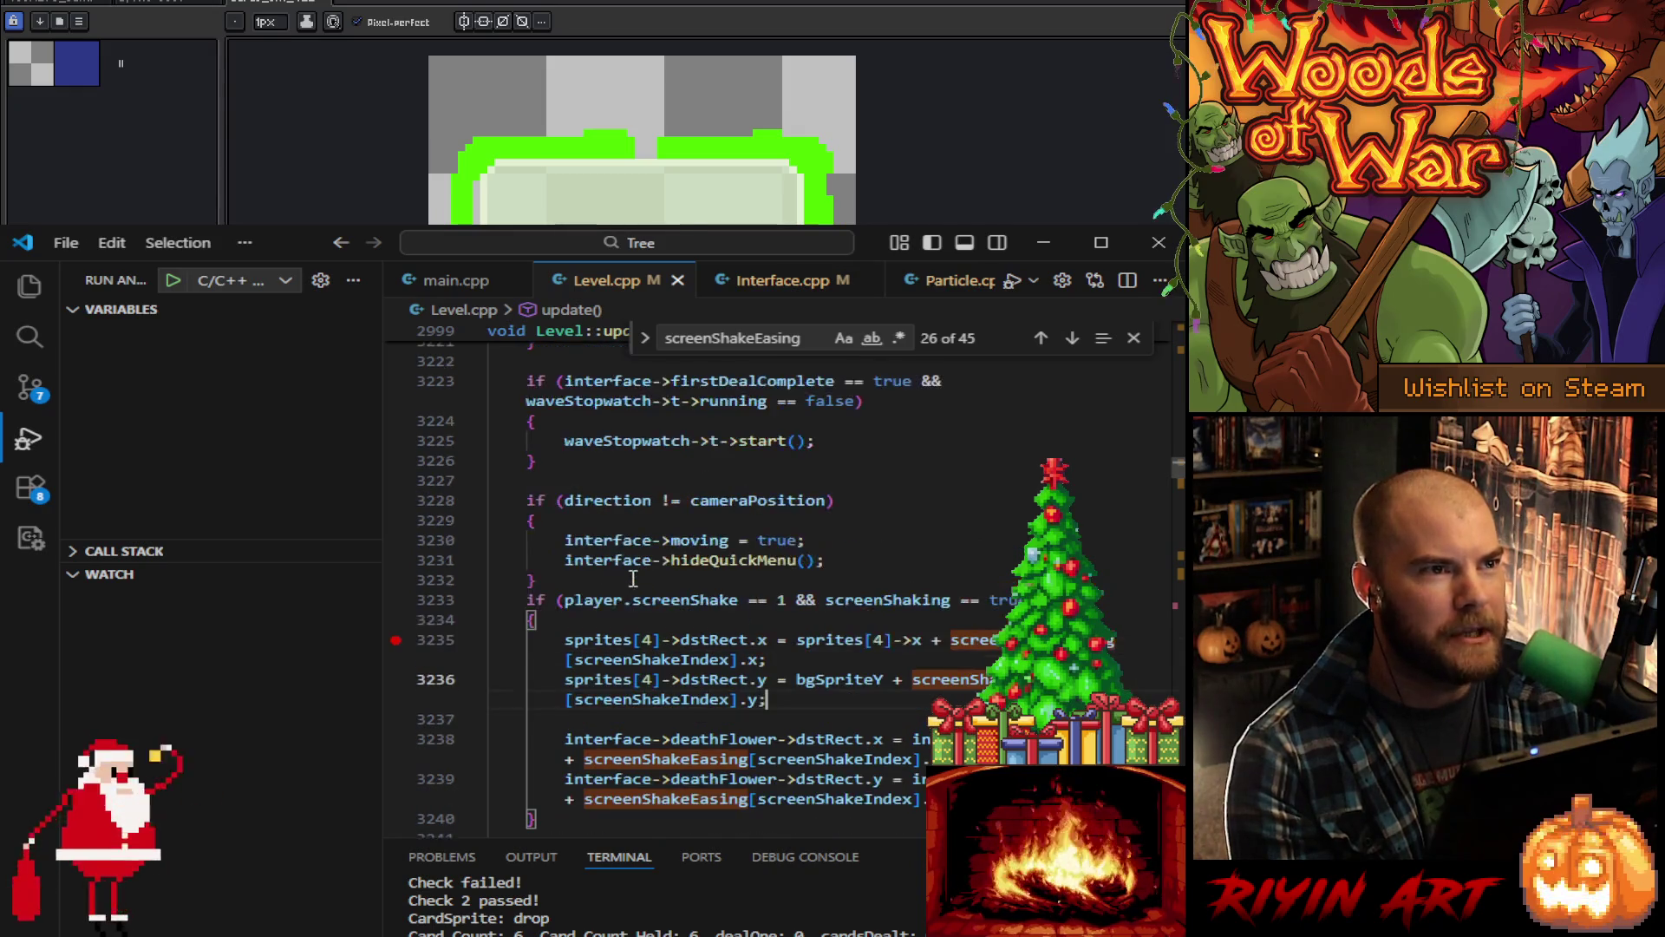
{"action": "left_click_drag", "start_coordinate": [565, 599], "coordinate": [781, 604]}
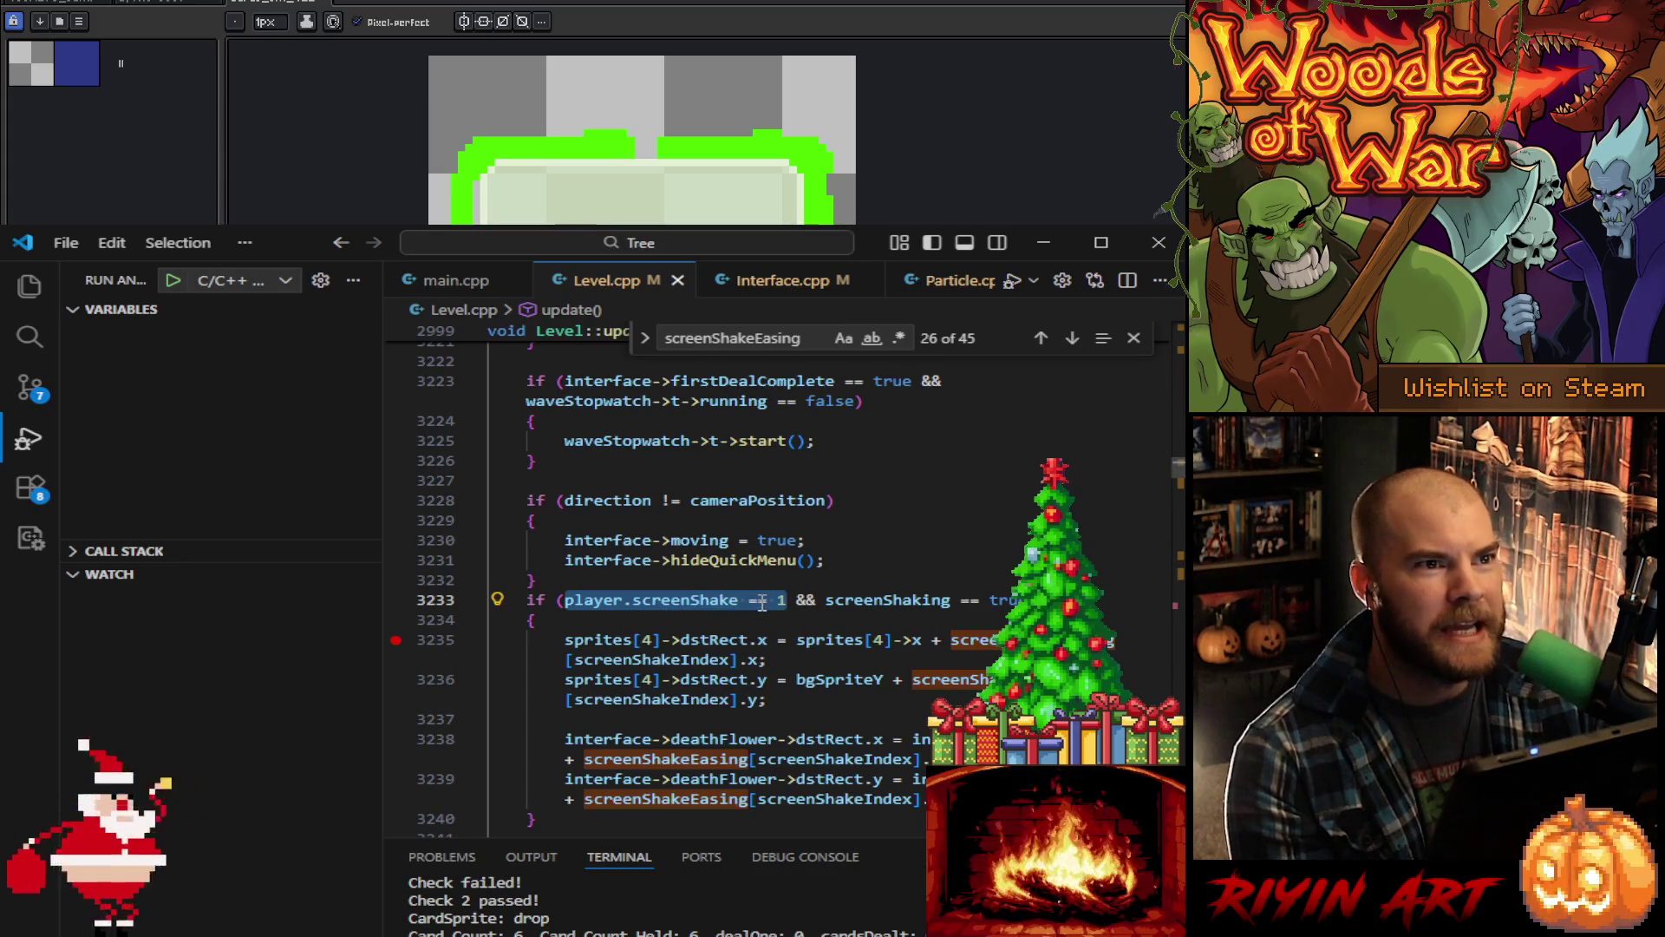
{"action": "left_click", "coordinate": [759, 601]}
{"action": "left_click_drag", "start_coordinate": [787, 599], "coordinate": [525, 599]}
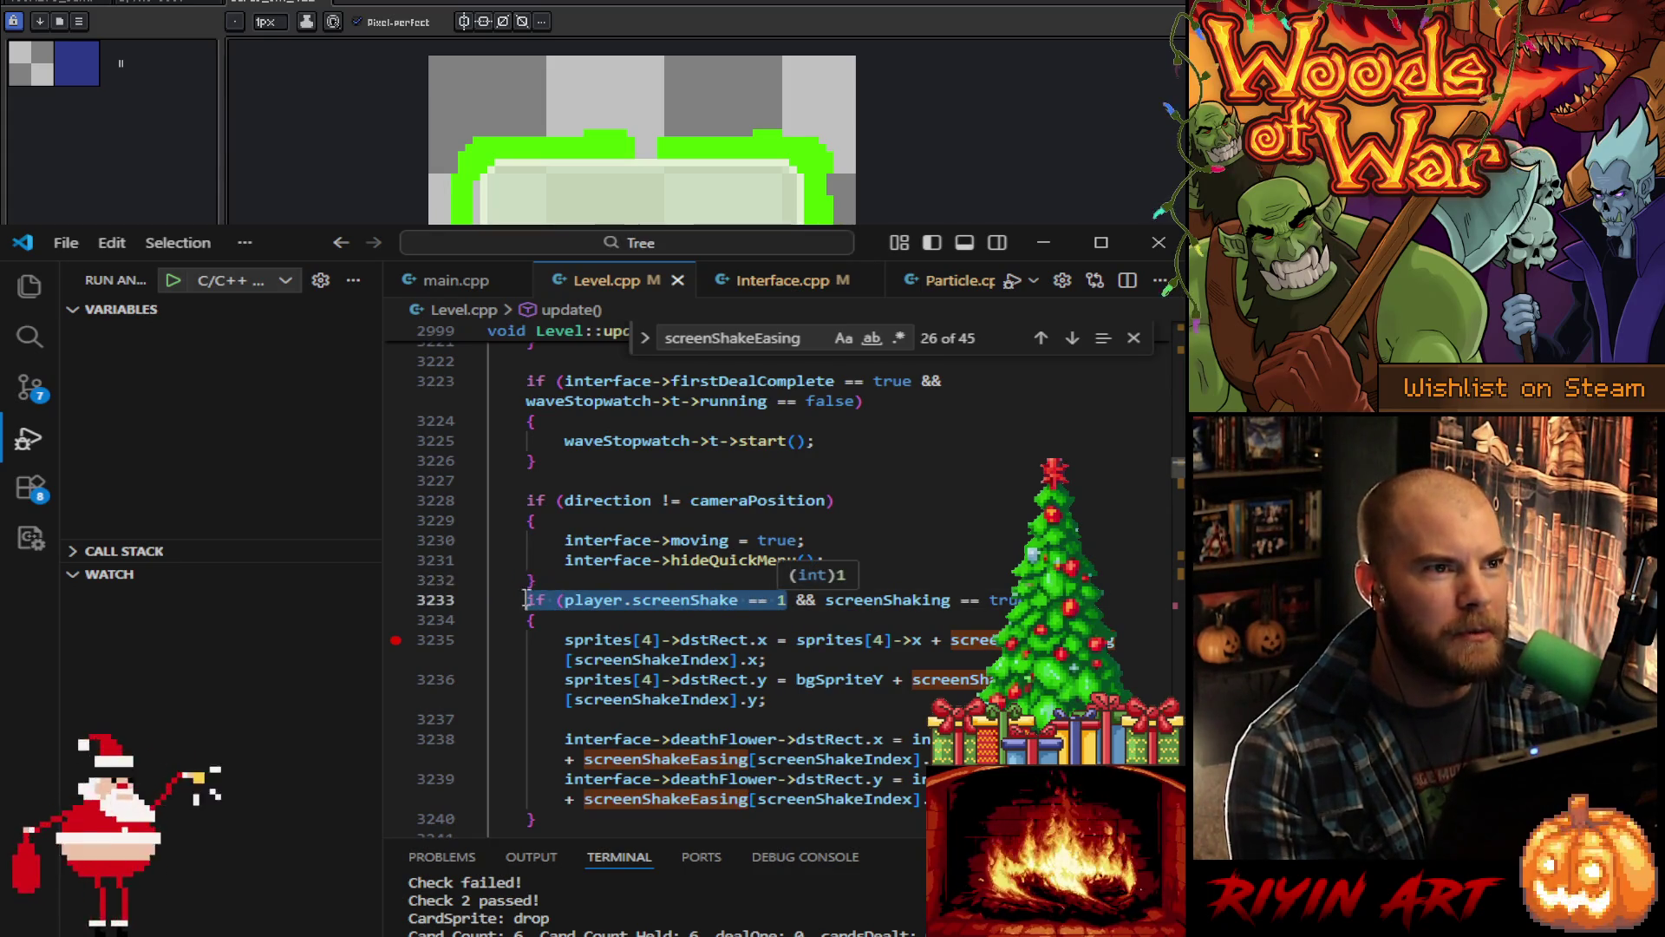
{"action": "left_click", "coordinate": [748, 613]}
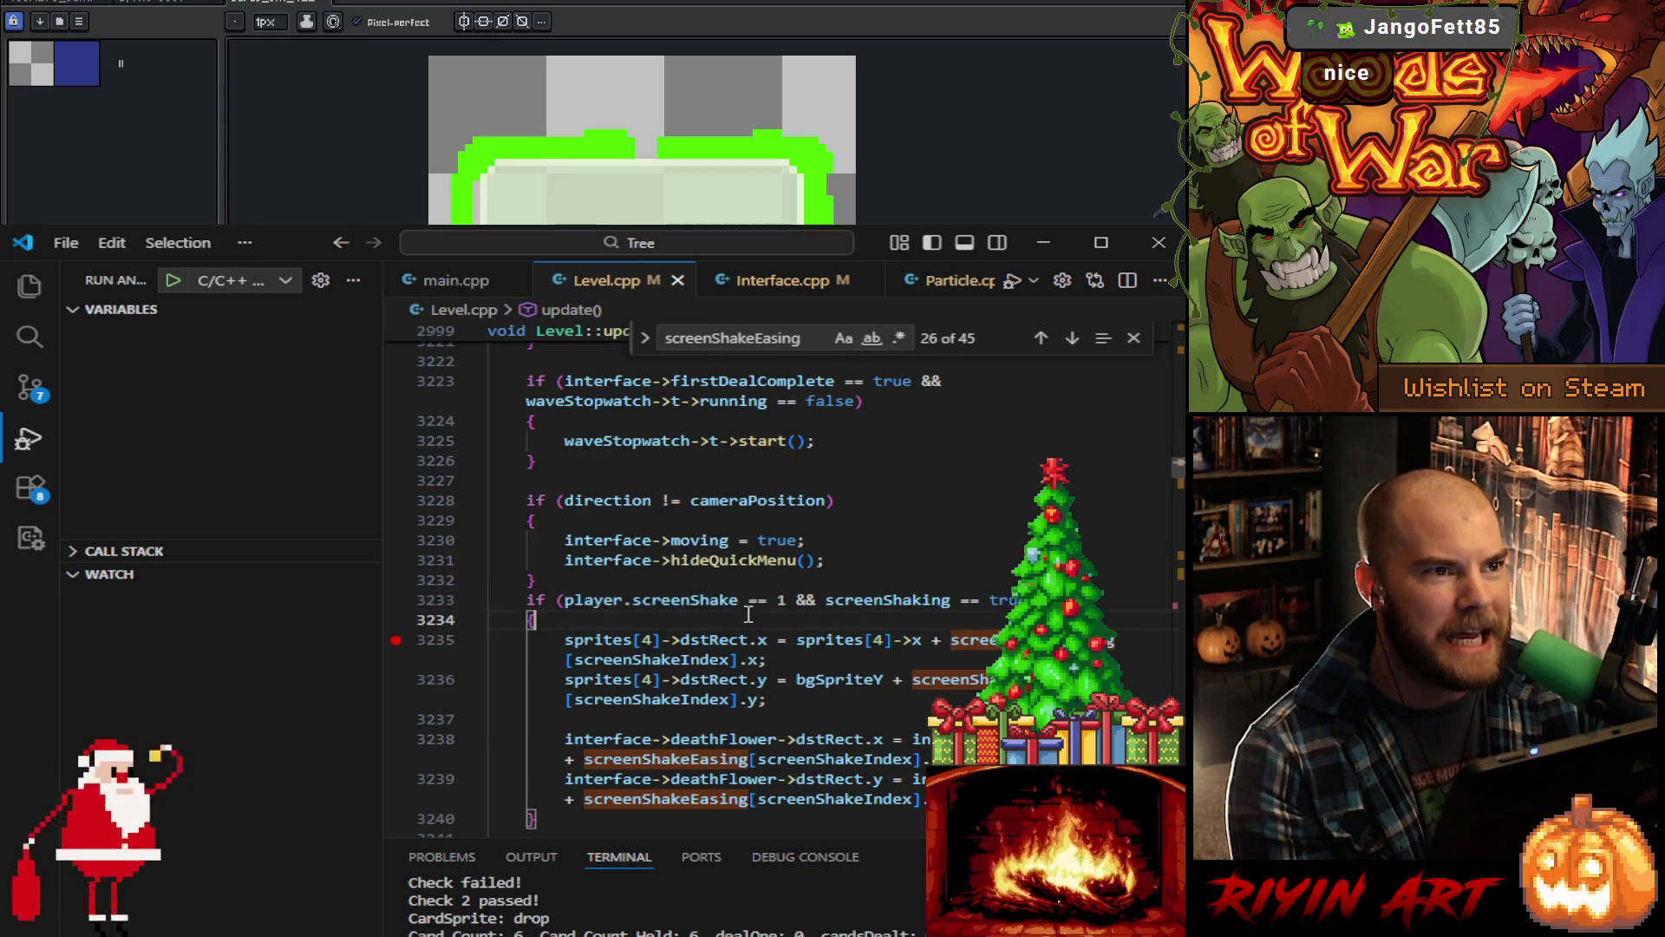
{"action": "scroll", "coordinate": [750, 607], "scroll_direction": "down", "scroll_amount": 3}
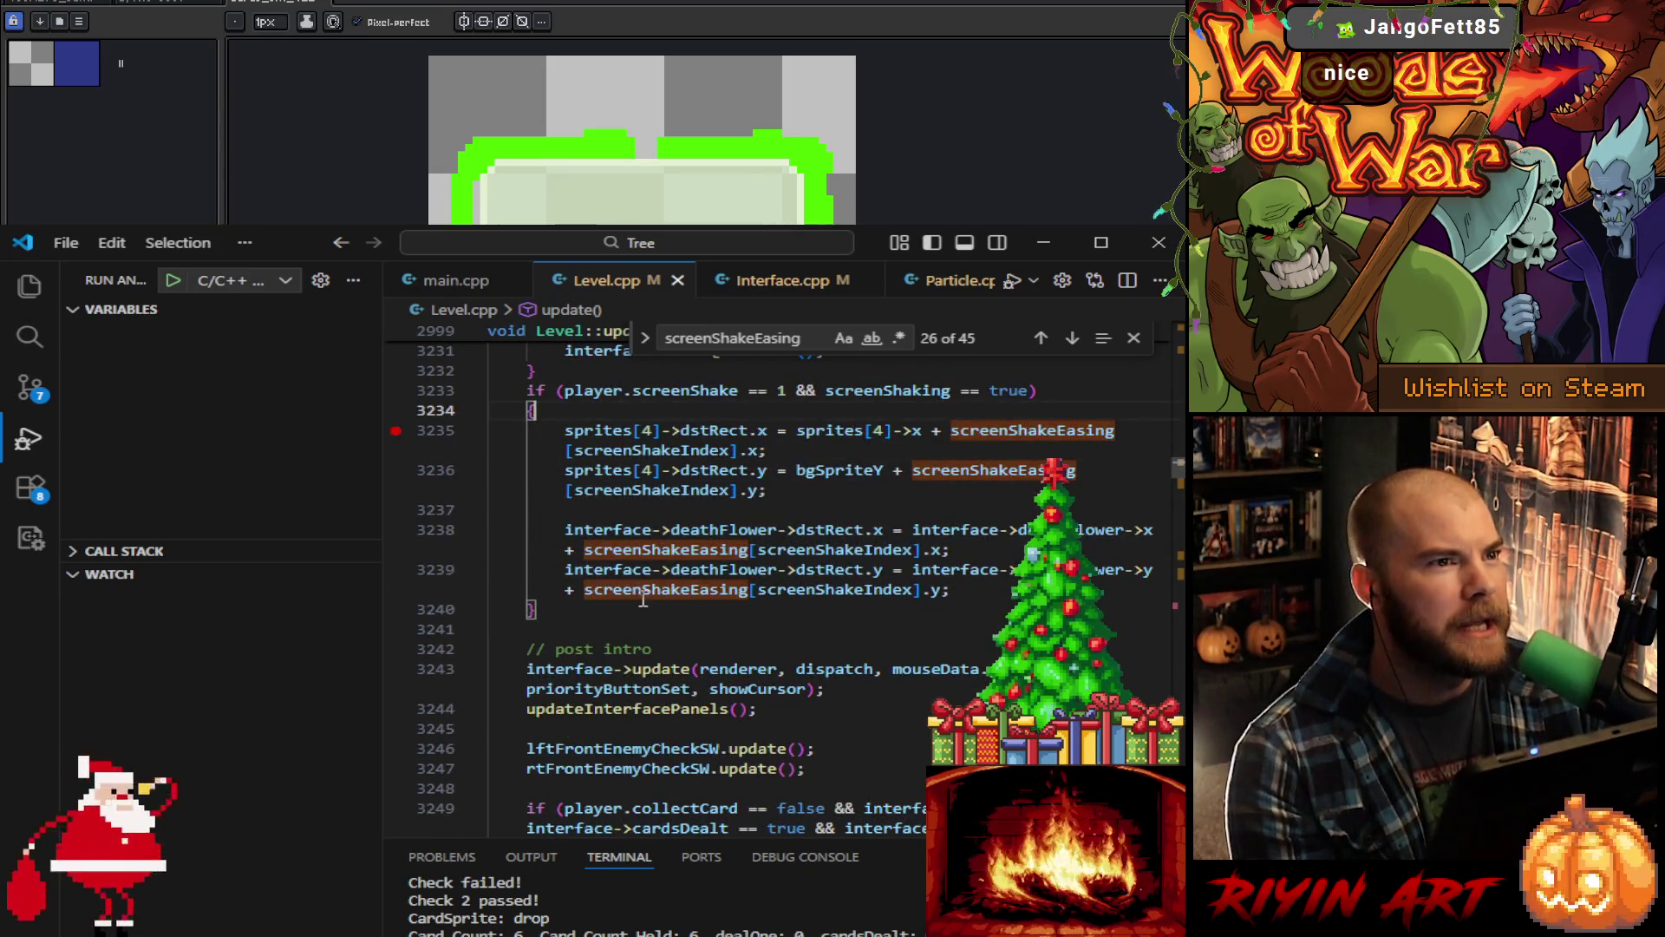
{"action": "scroll", "coordinate": [642, 600], "scroll_direction": "up", "scroll_amount": 3}
{"action": "scroll", "coordinate": [846, 677], "scroll_direction": "down", "scroll_amount": 3}
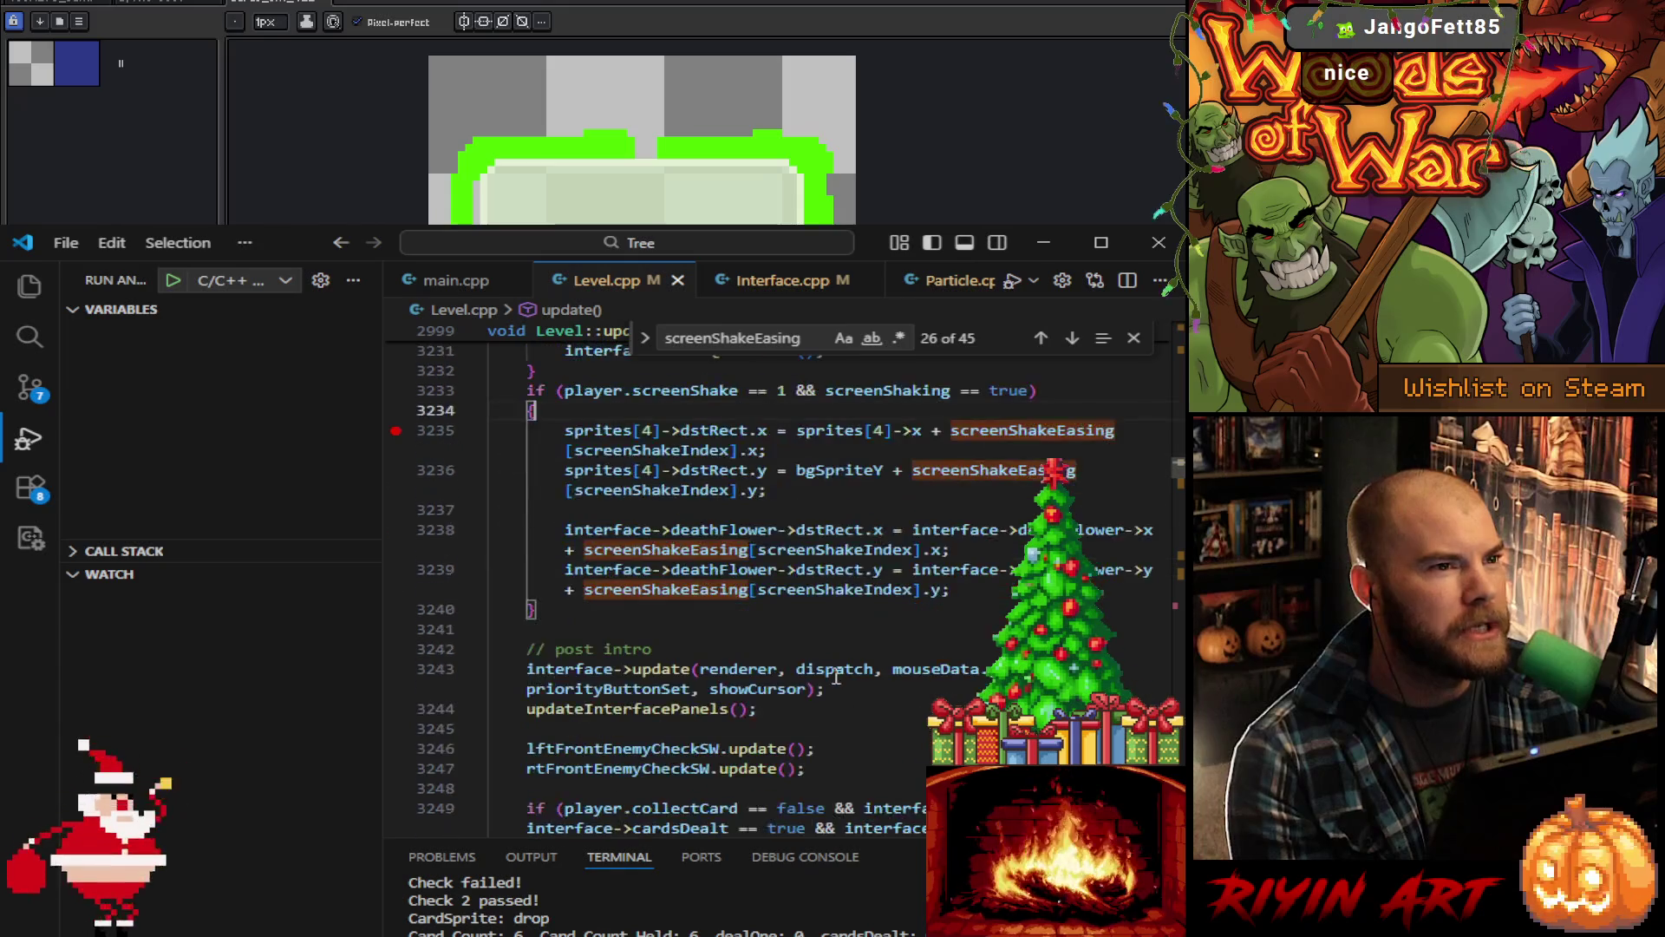
{"action": "scroll", "coordinate": [837, 677], "scroll_direction": "up", "scroll_amount": 3}
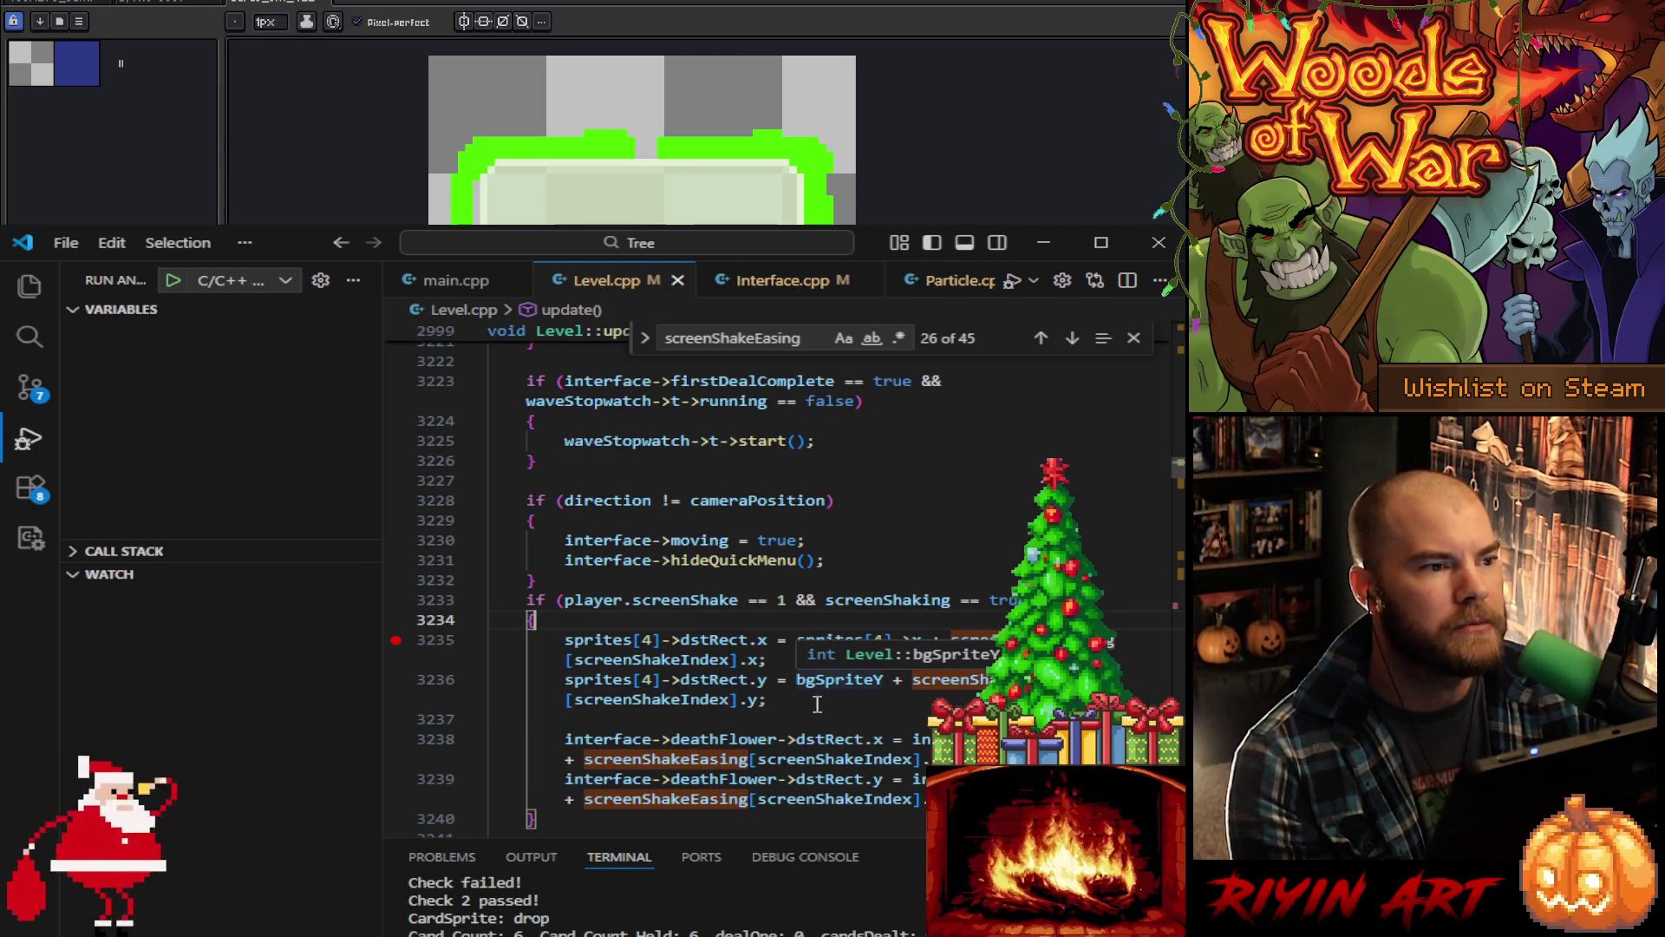
Step: Step back to the line 3236 match and replace the Find text with 'images/gant'
{"action": "left_click", "coordinate": [1078, 341]}
{"action": "left_click", "coordinate": [1081, 341]}
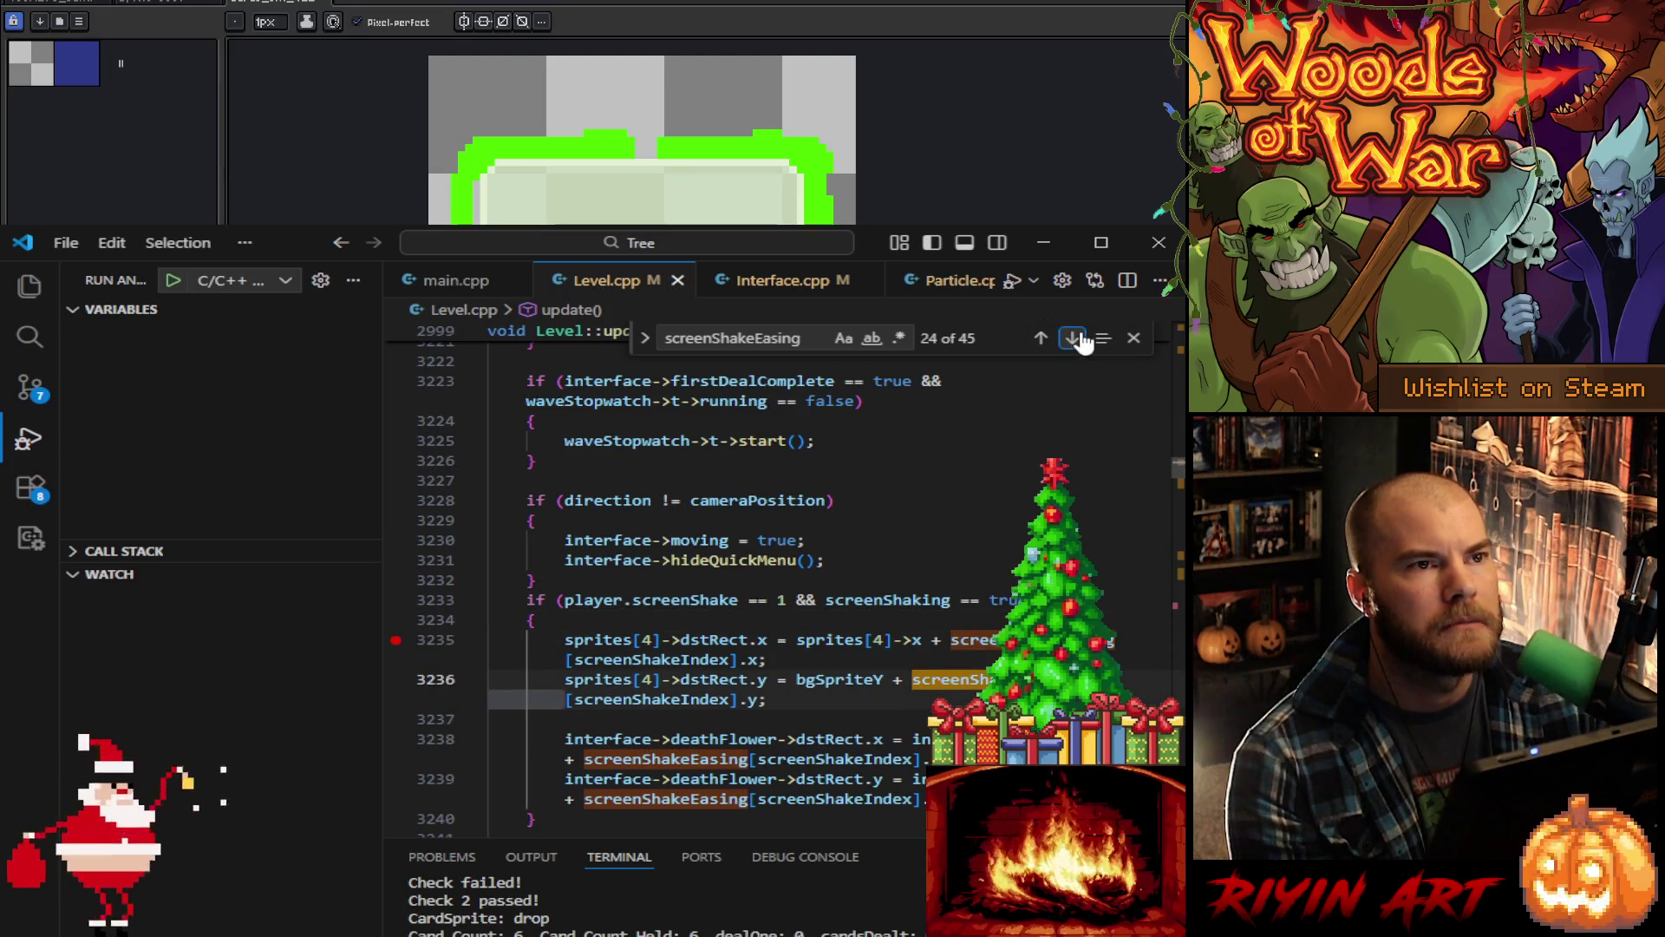
{"action": "double_click", "coordinate": [767, 338]}
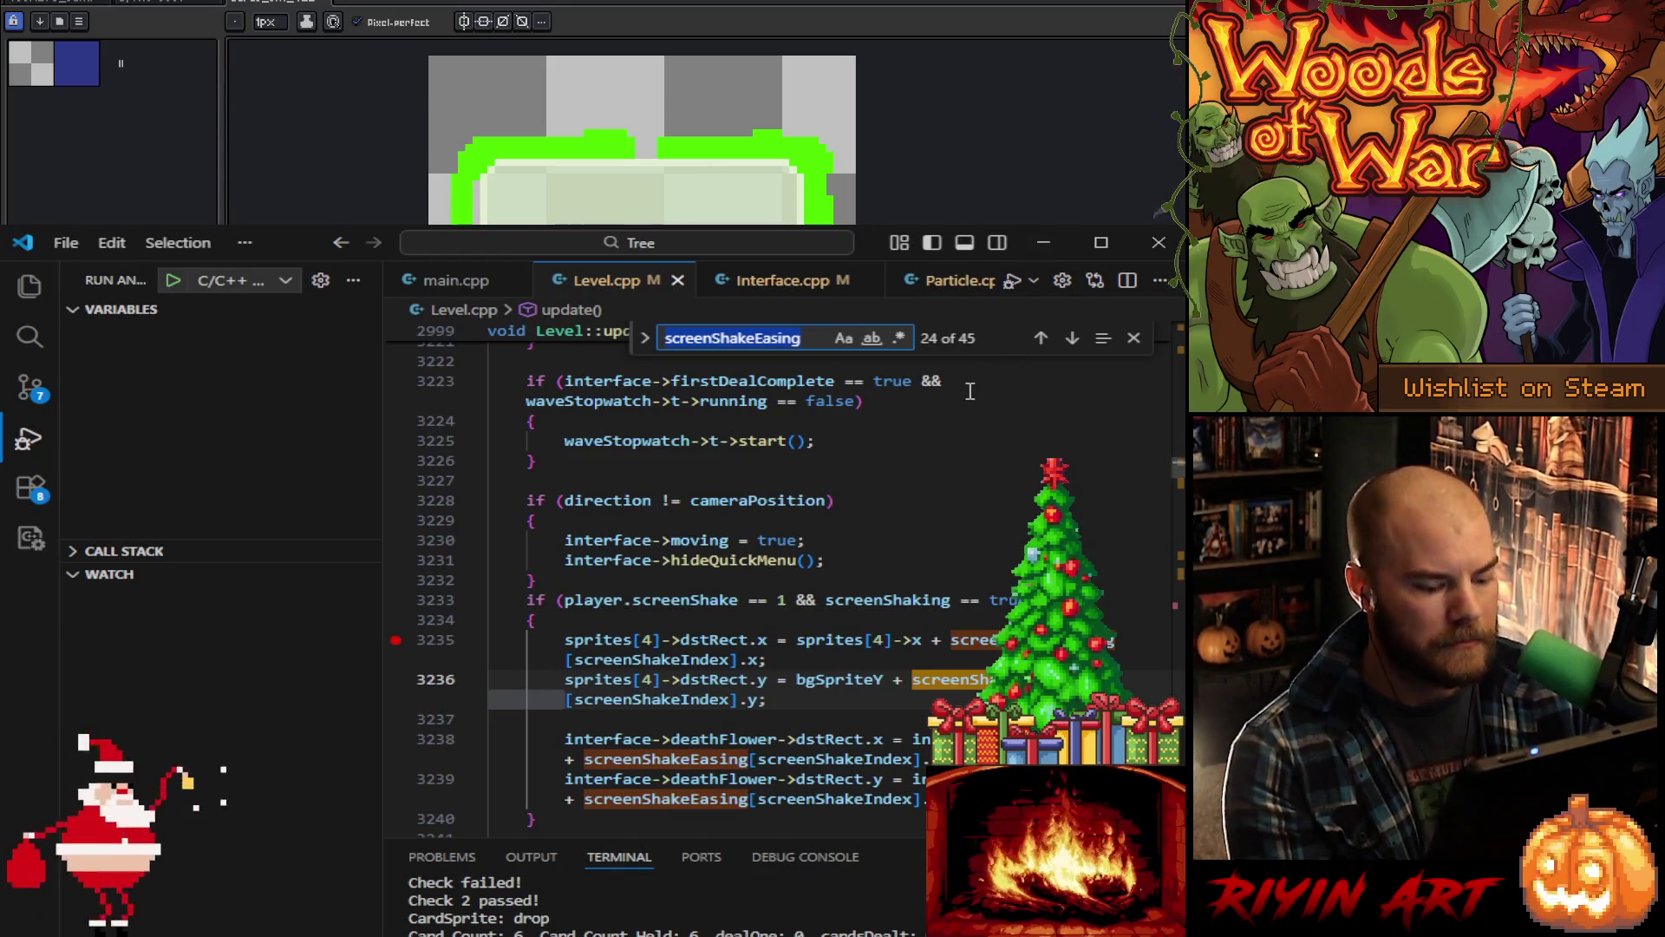
{"action": "type", "text": "images/"}
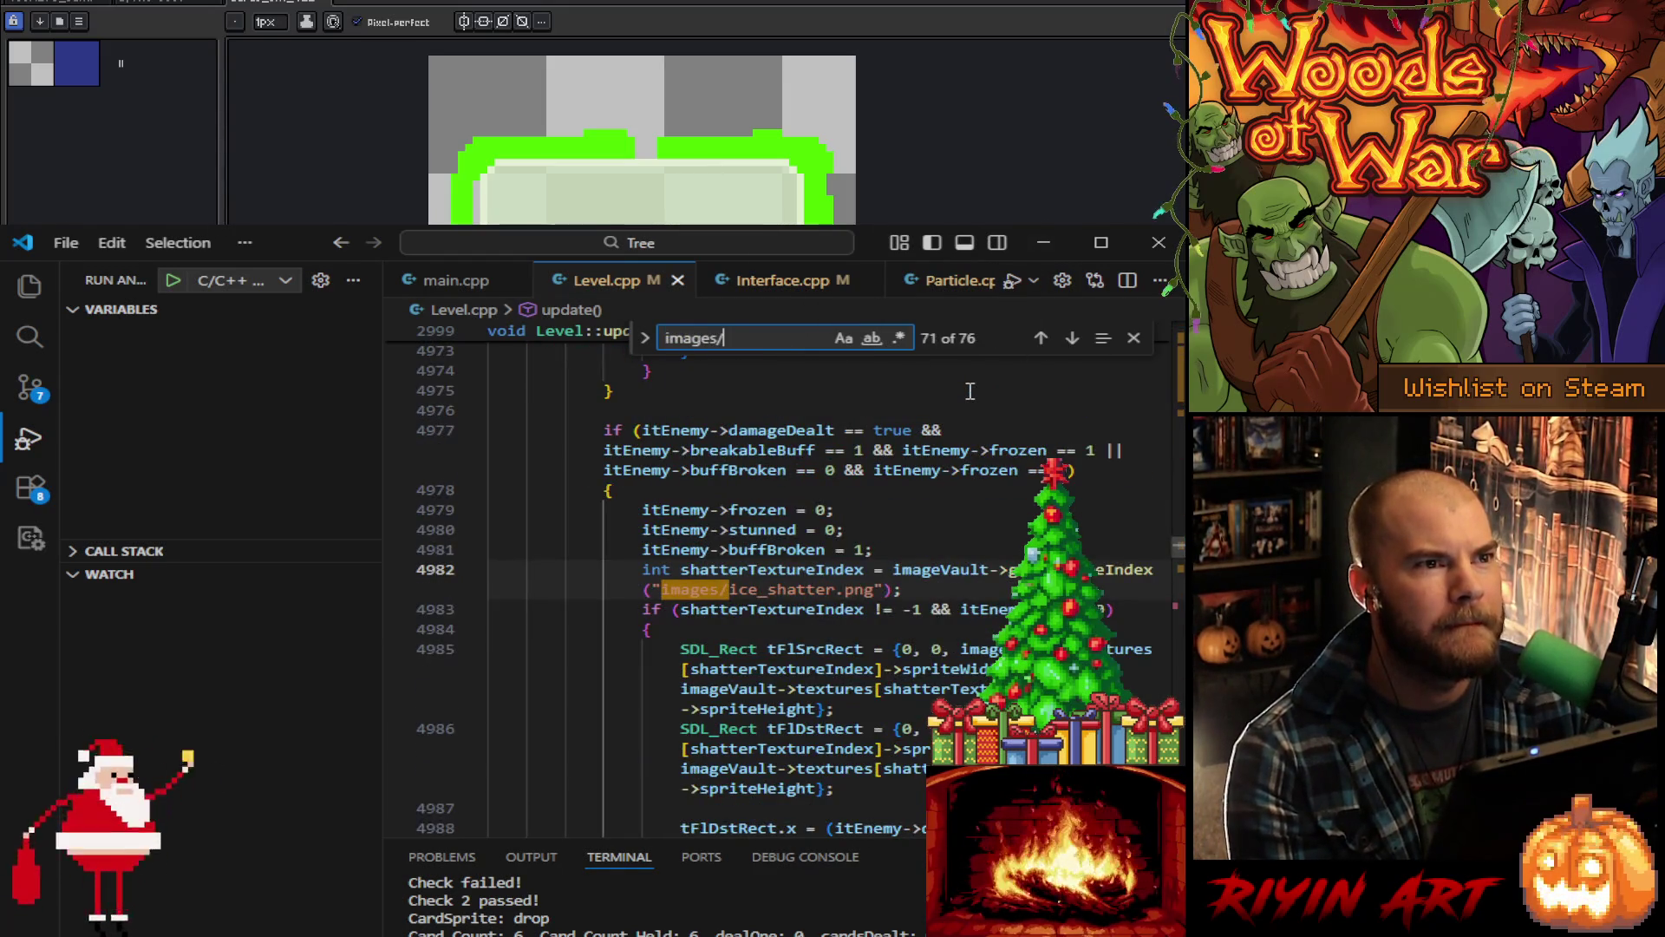
{"action": "type", "text": "gant"}
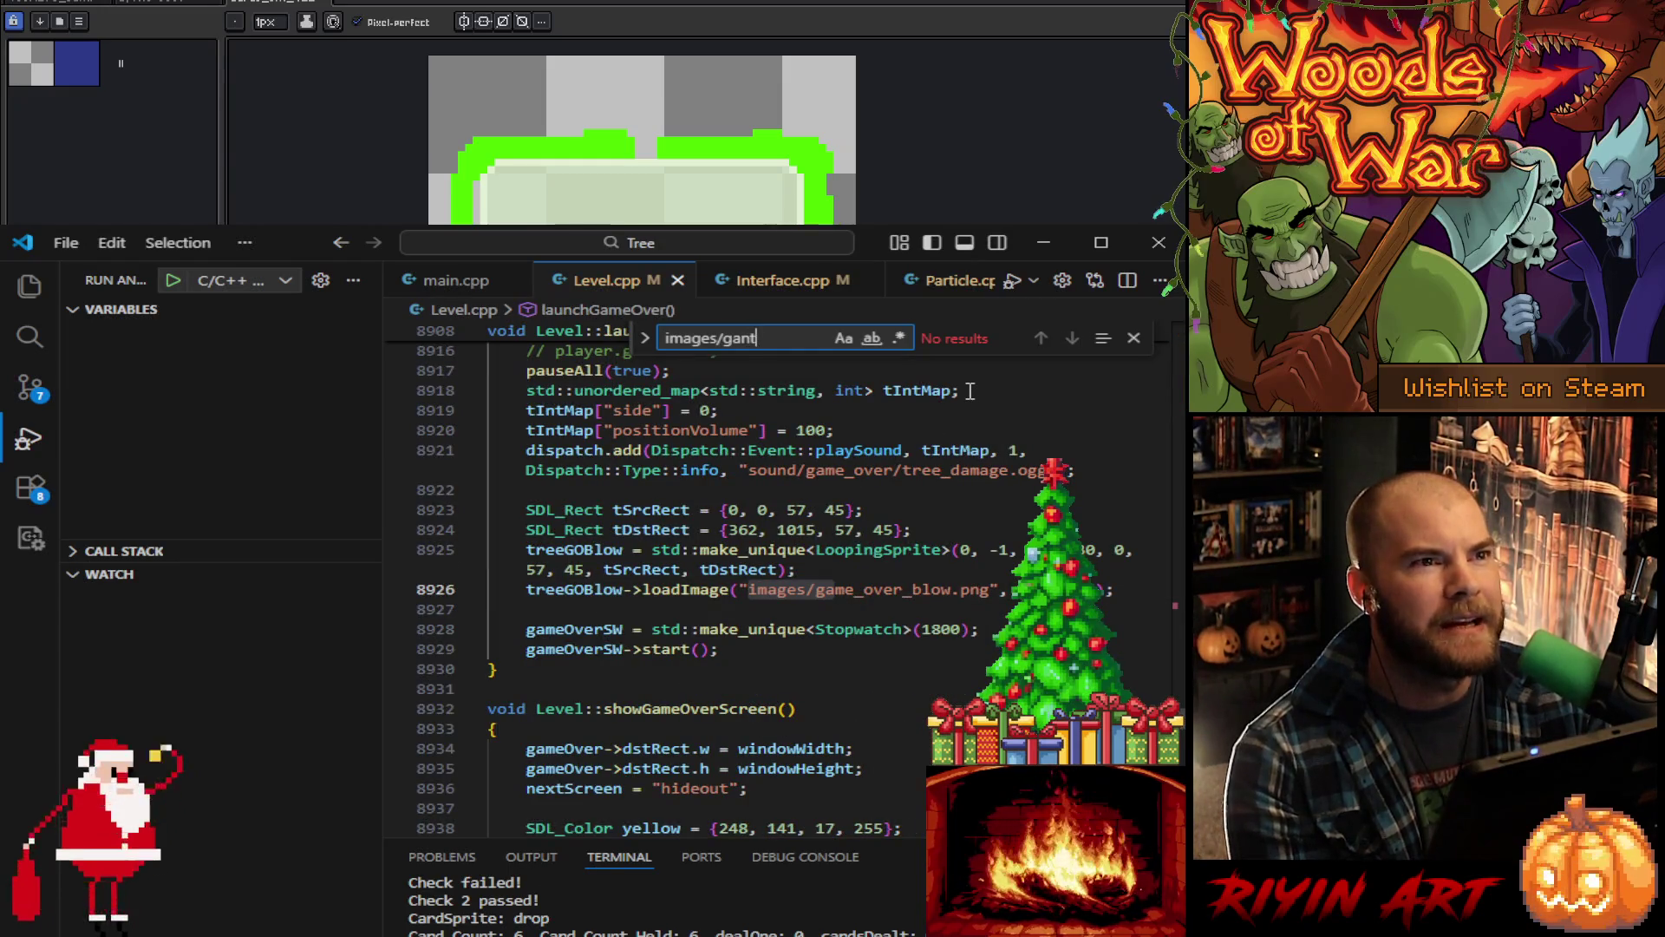
Step: Edit the Find query down to 'images/sp', find no gant paths, and switch to the game
{"action": "key", "text": "BackSpace"}
{"action": "key", "text": "BackSpace"}
{"action": "key", "text": "BackSpace"}
{"action": "key", "text": "BackSpace"}
{"action": "type", "text": "sk"}
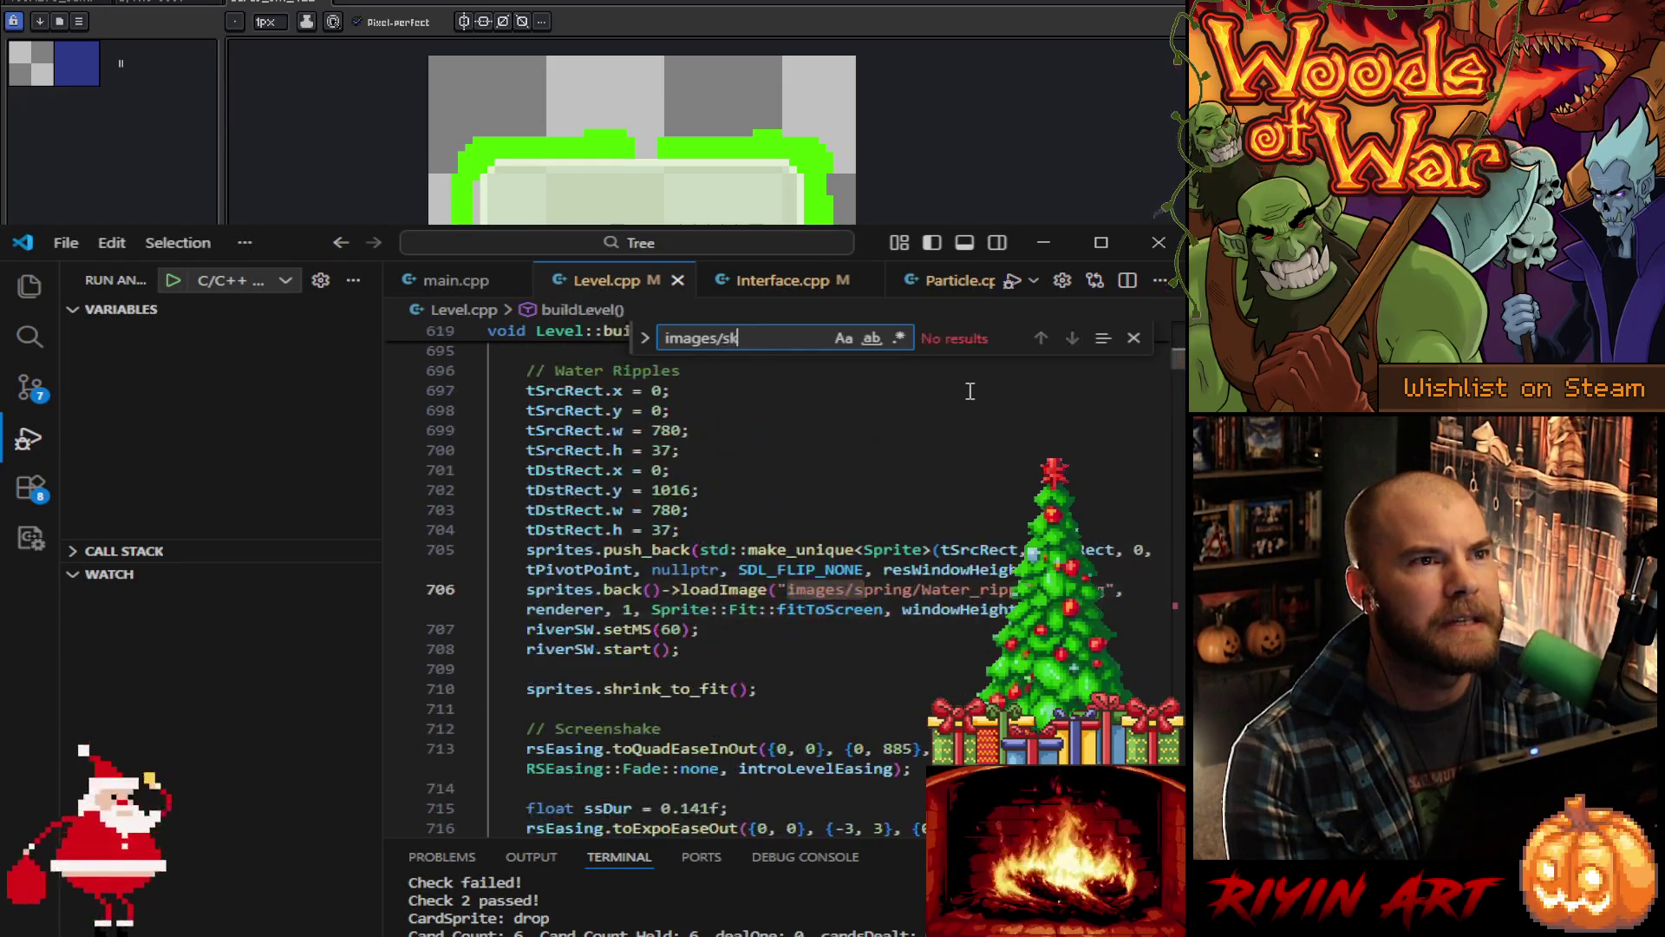
{"action": "key", "text": "BackSpace"}
{"action": "type", "text": "p"}
{"action": "key", "text": "Return"}
{"action": "key", "text": "alt+Tab"}
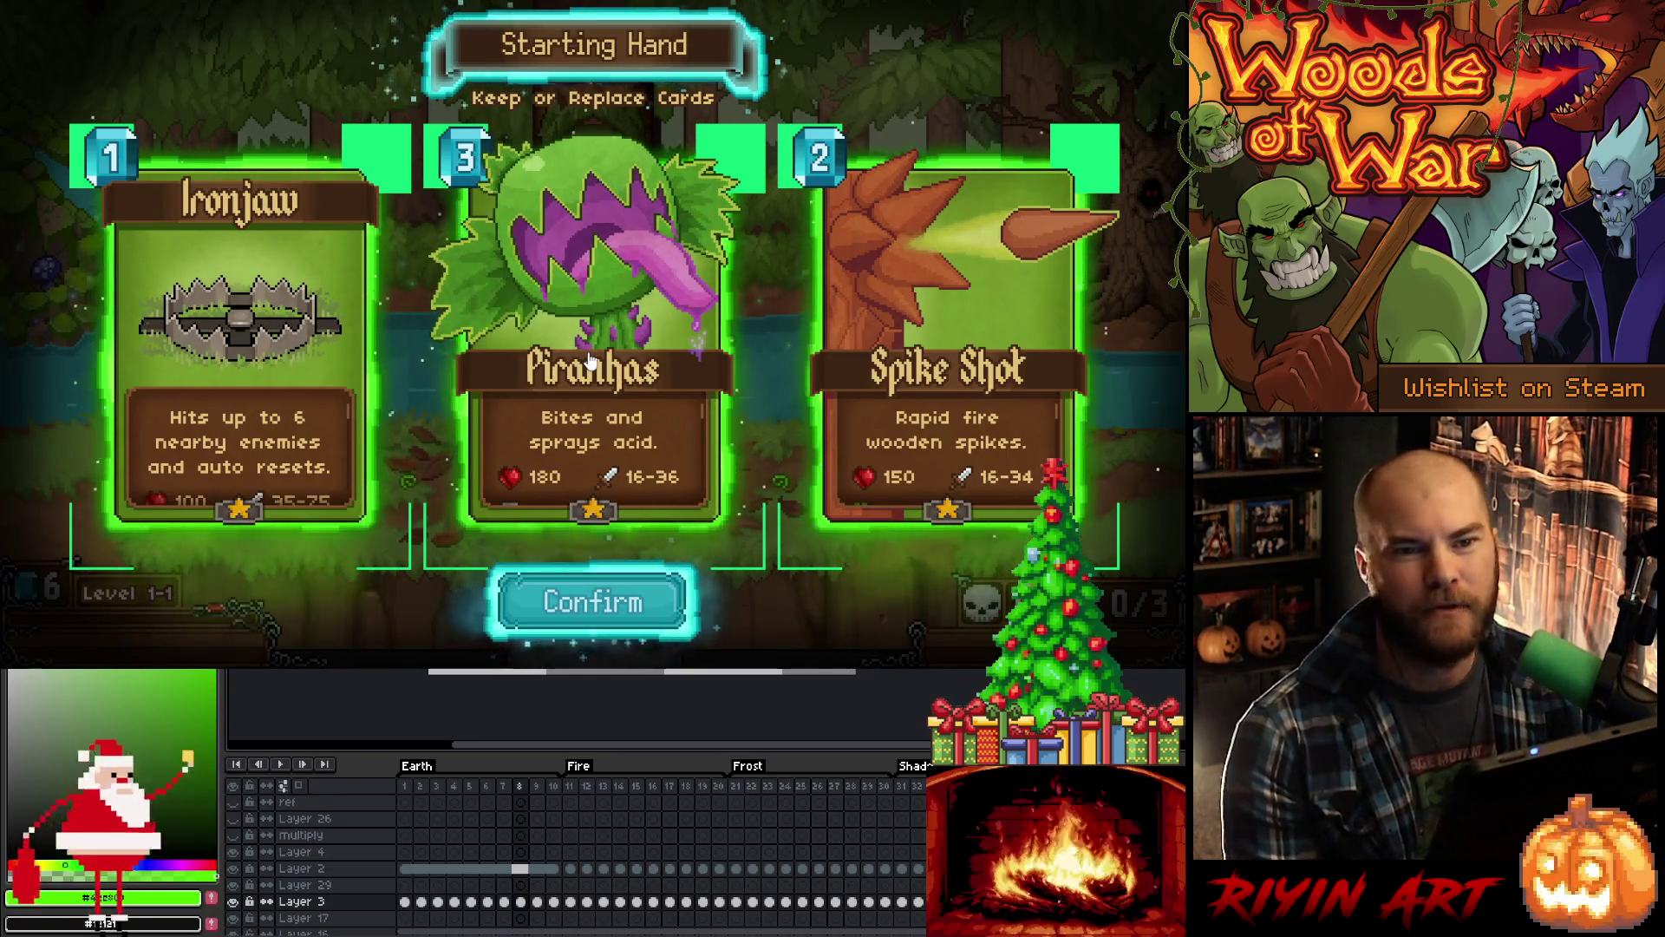
Step: Keep the hand, burst the purple orb, play the left Raging Roots card, then return to Aseprite
{"action": "left_click", "coordinate": [597, 601]}
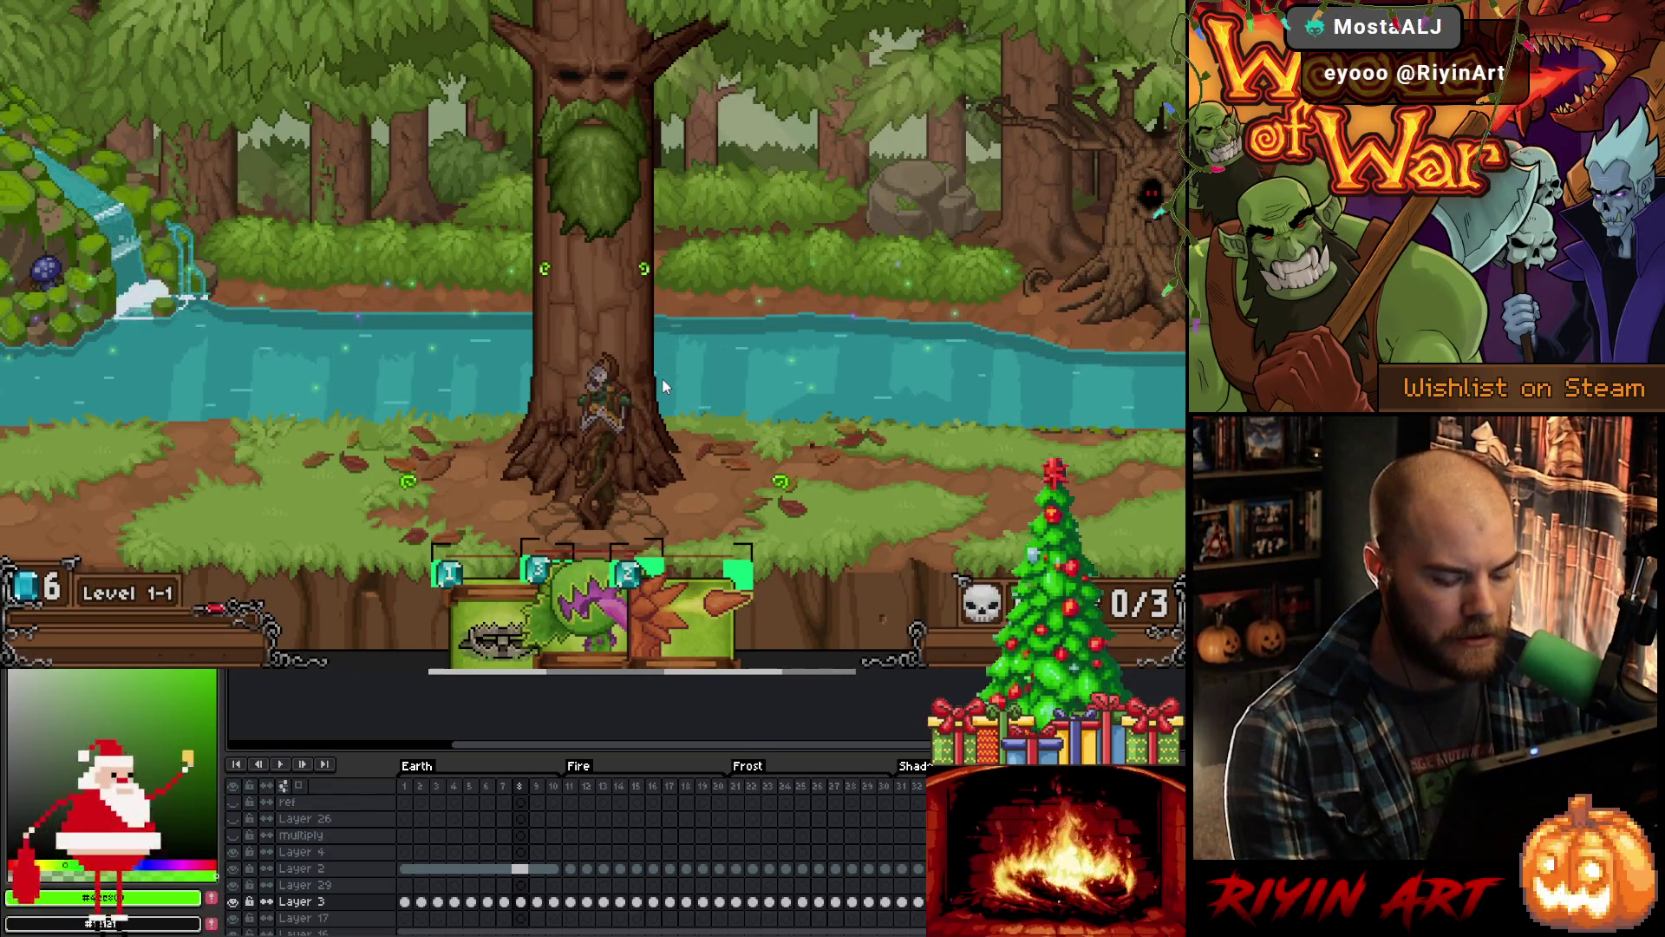
{"action": "left_click", "coordinate": [596, 178]}
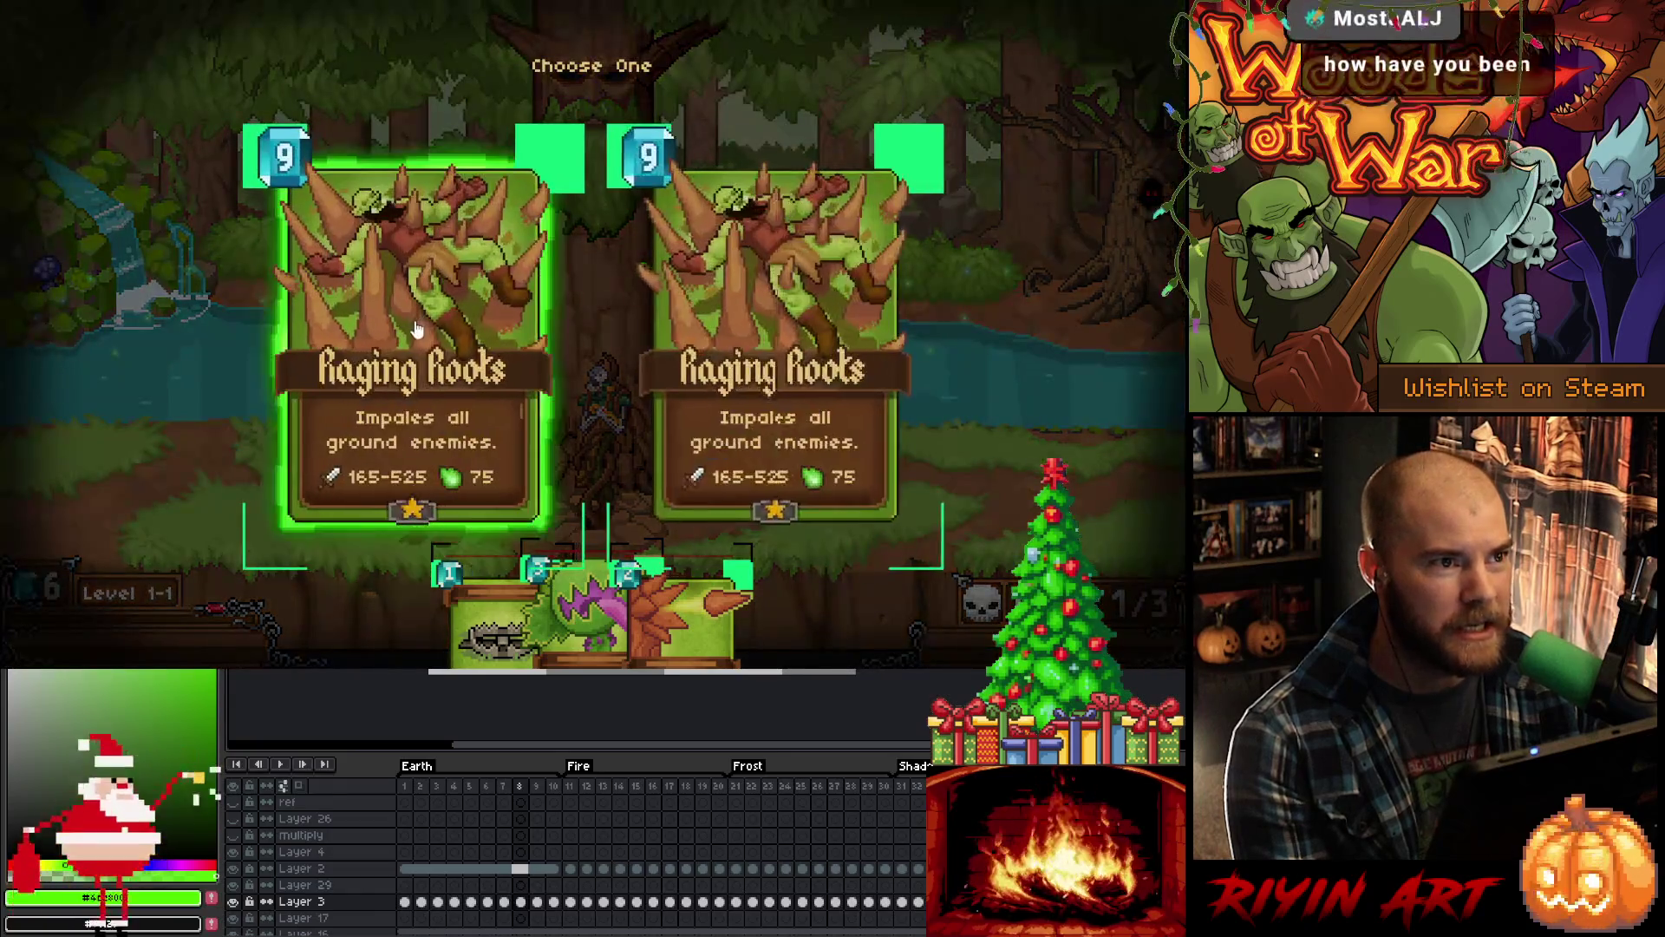
{"action": "left_click", "coordinate": [417, 330]}
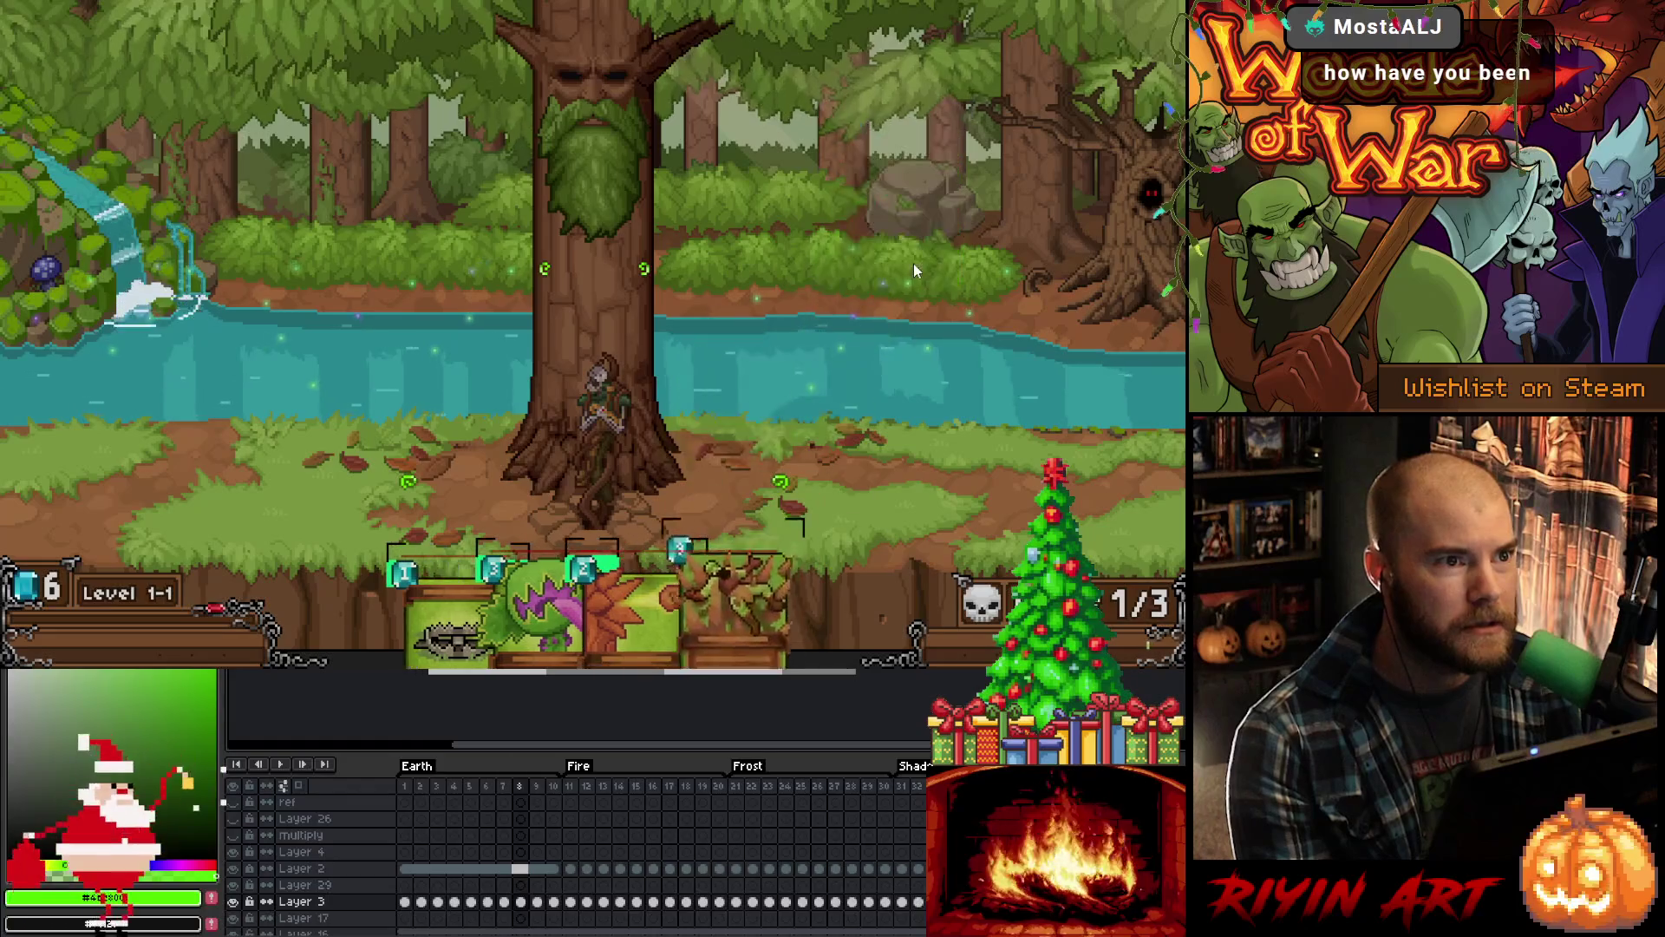
{"action": "mouse_move", "coordinate": [760, 567]}
{"action": "left_mouse_down"}
{"action": "mouse_move", "coordinate": [720, 364]}
{"action": "mouse_move", "coordinate": [906, 189]}
{"action": "mouse_move", "coordinate": [894, 273]}
{"action": "mouse_move", "coordinate": [950, 236]}
{"action": "mouse_move", "coordinate": [866, 227]}
{"action": "left_mouse_up"}
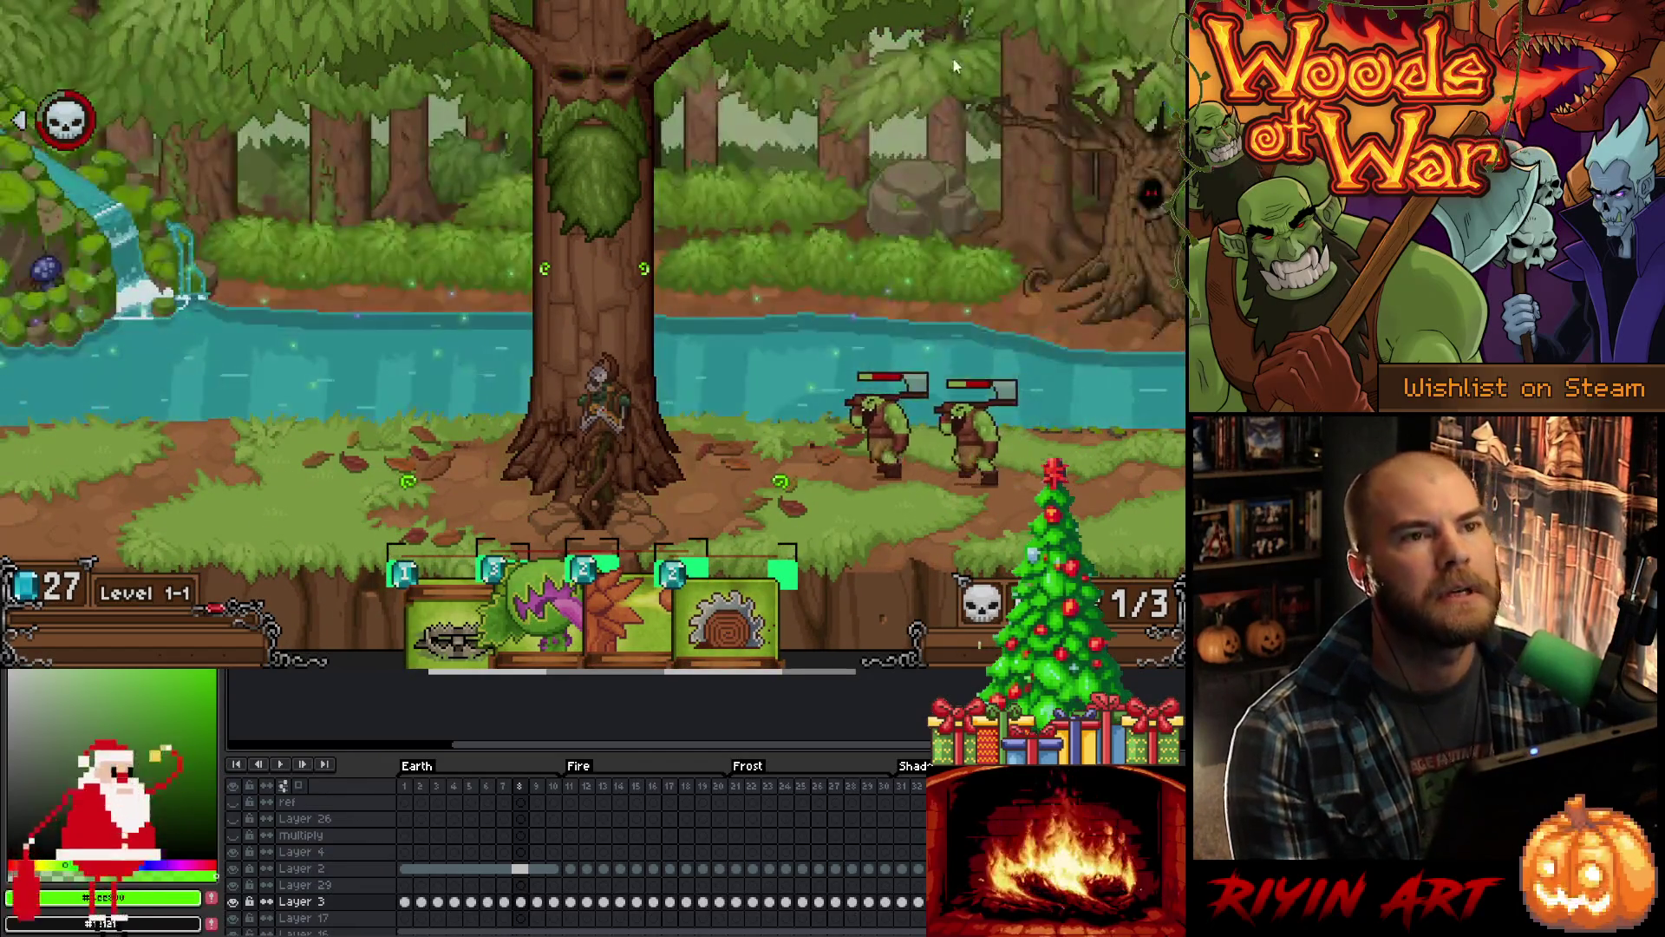
{"action": "left_click", "coordinate": [1175, 4]}
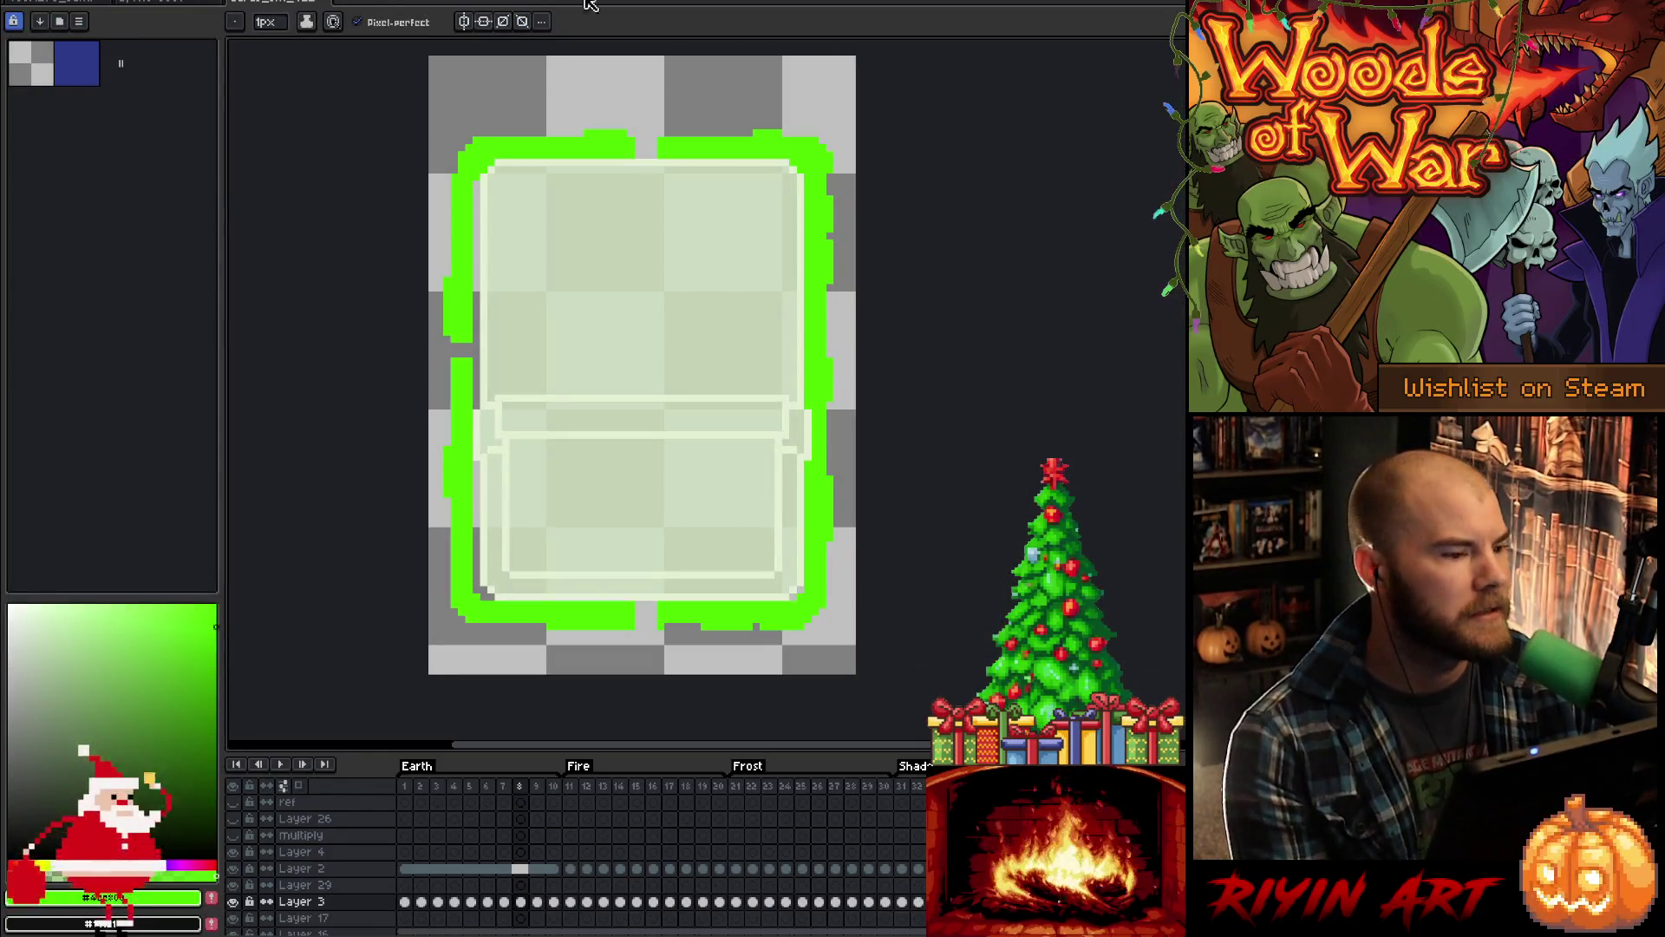
Step: Flip between the volcano and card frame documents, then start opening a file
{"action": "left_click", "coordinate": [16, 2]}
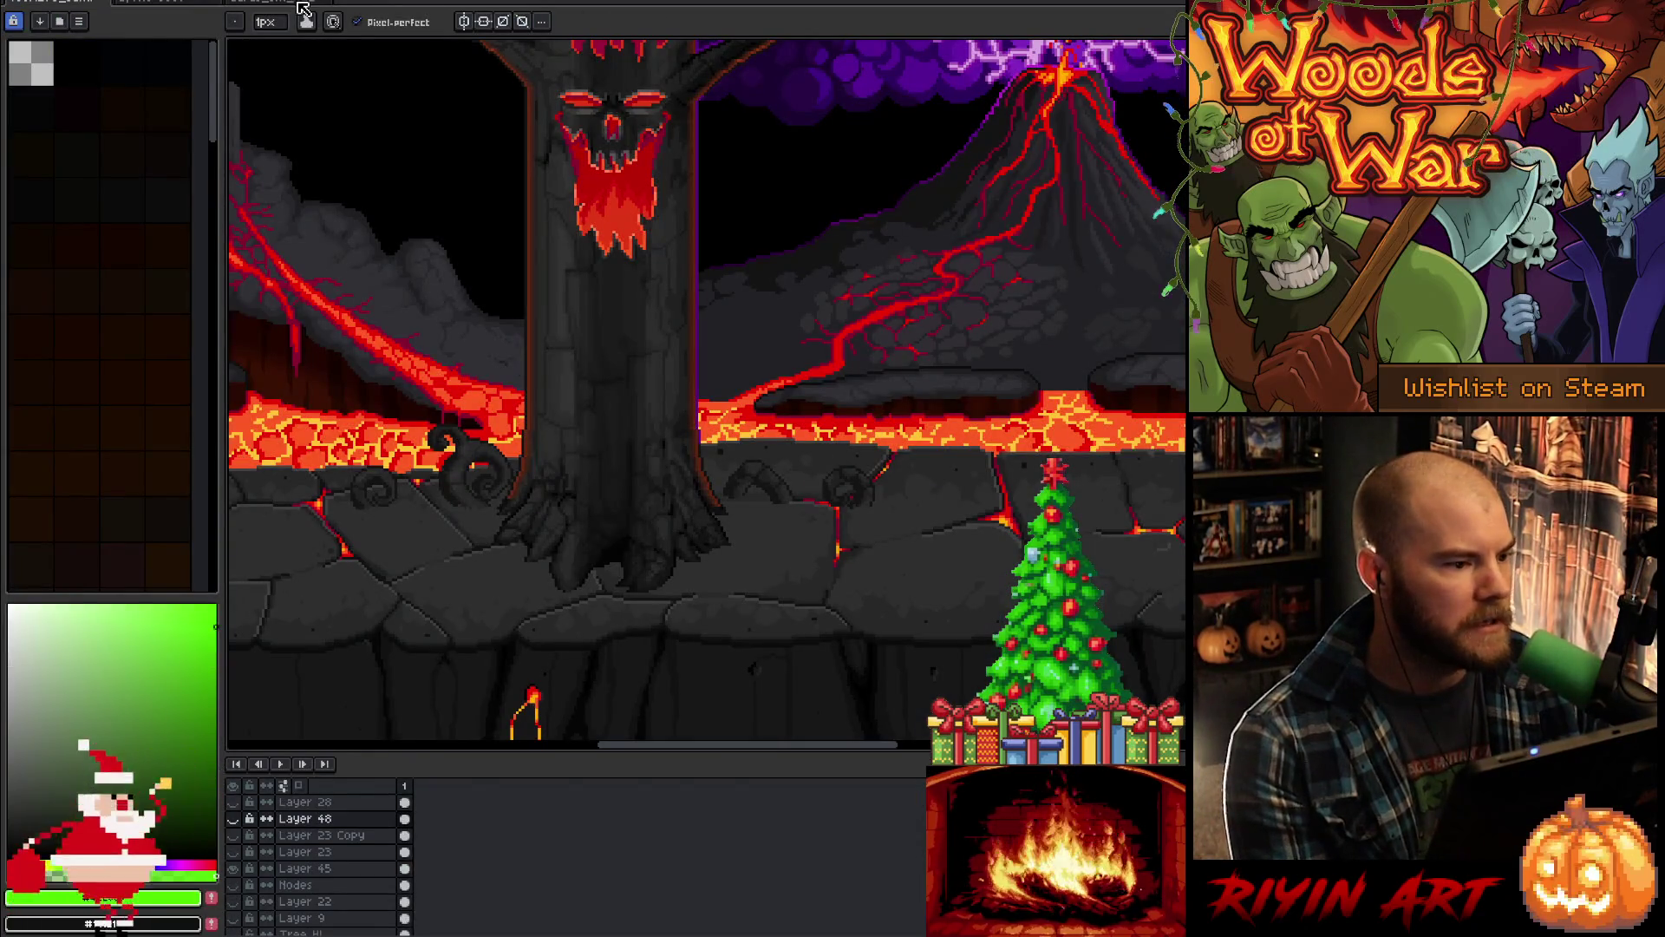
{"action": "left_click", "coordinate": [303, 4]}
{"action": "left_click", "coordinate": [13, 4]}
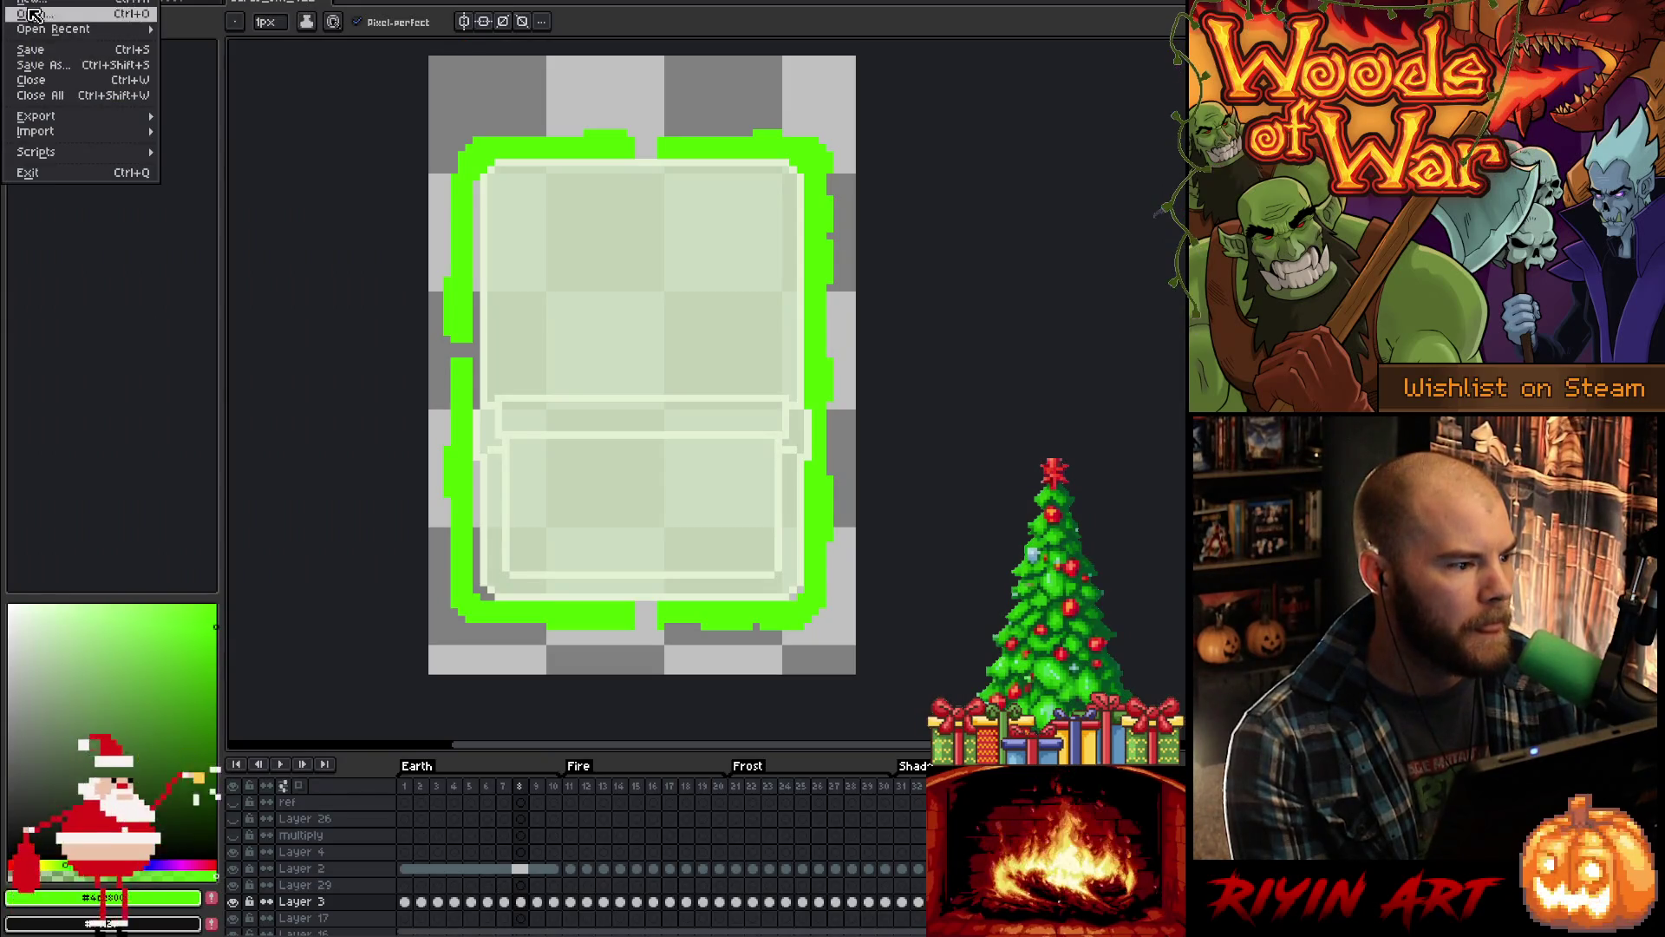
{"action": "left_click", "coordinate": [26, 22]}
Step: Enter the spring images folder and open gant_rip.png as a new sprite
{"action": "scroll", "coordinate": [517, 330], "scroll_direction": "down", "scroll_amount": 3}
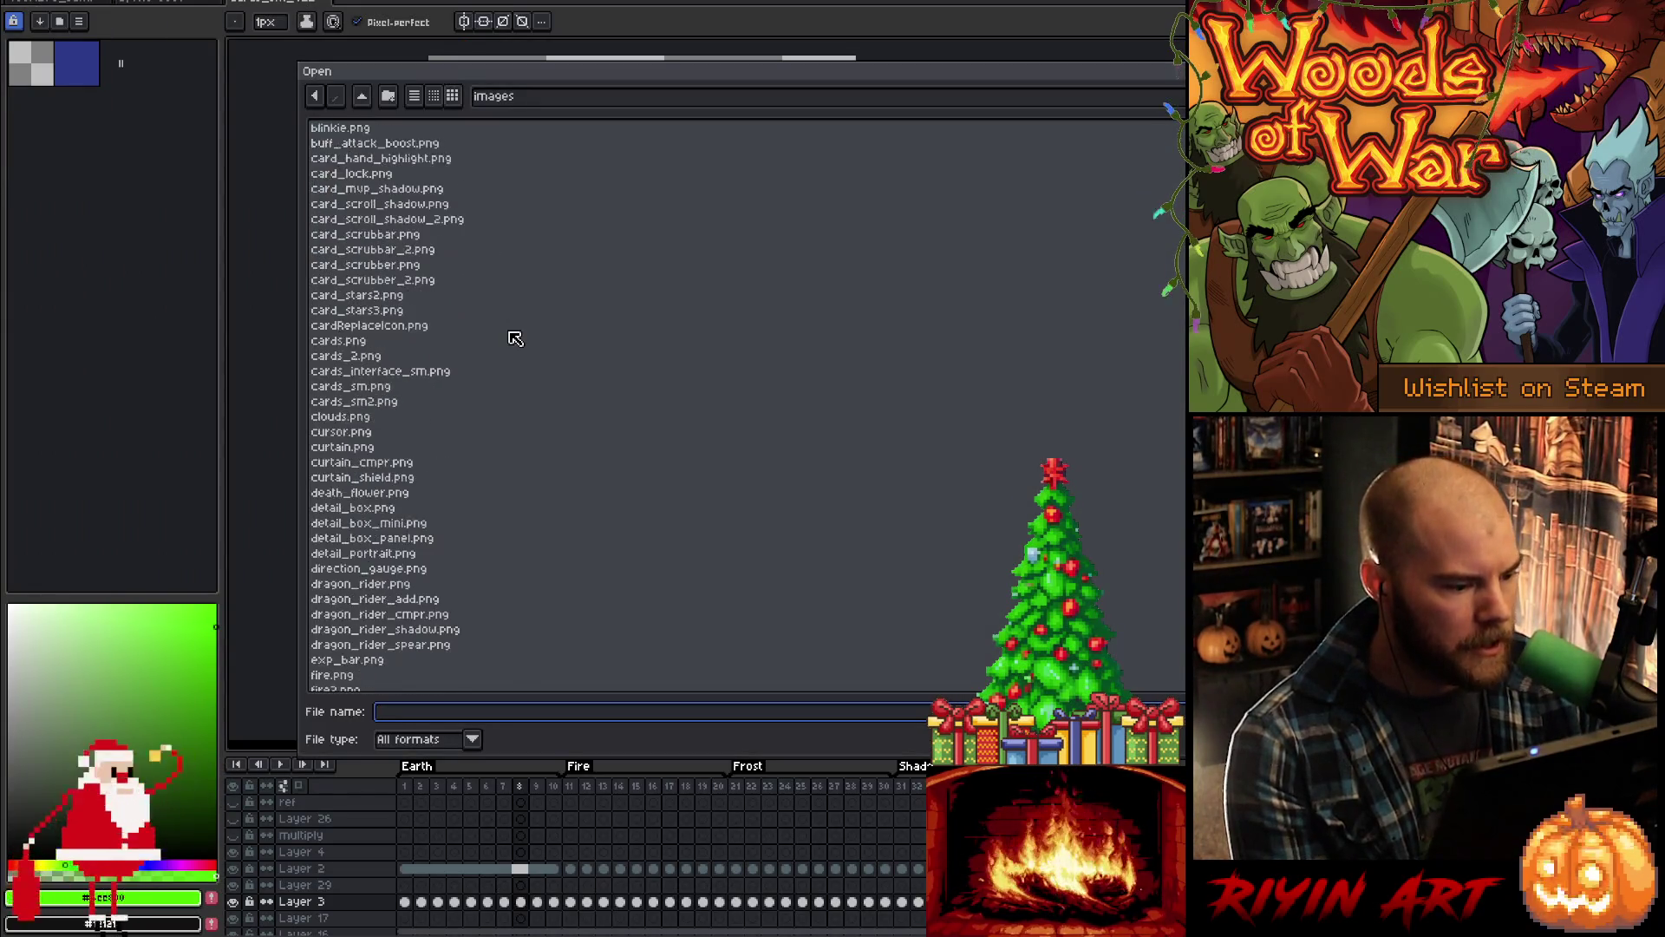
{"action": "scroll", "coordinate": [391, 342], "scroll_direction": "up", "scroll_amount": 3}
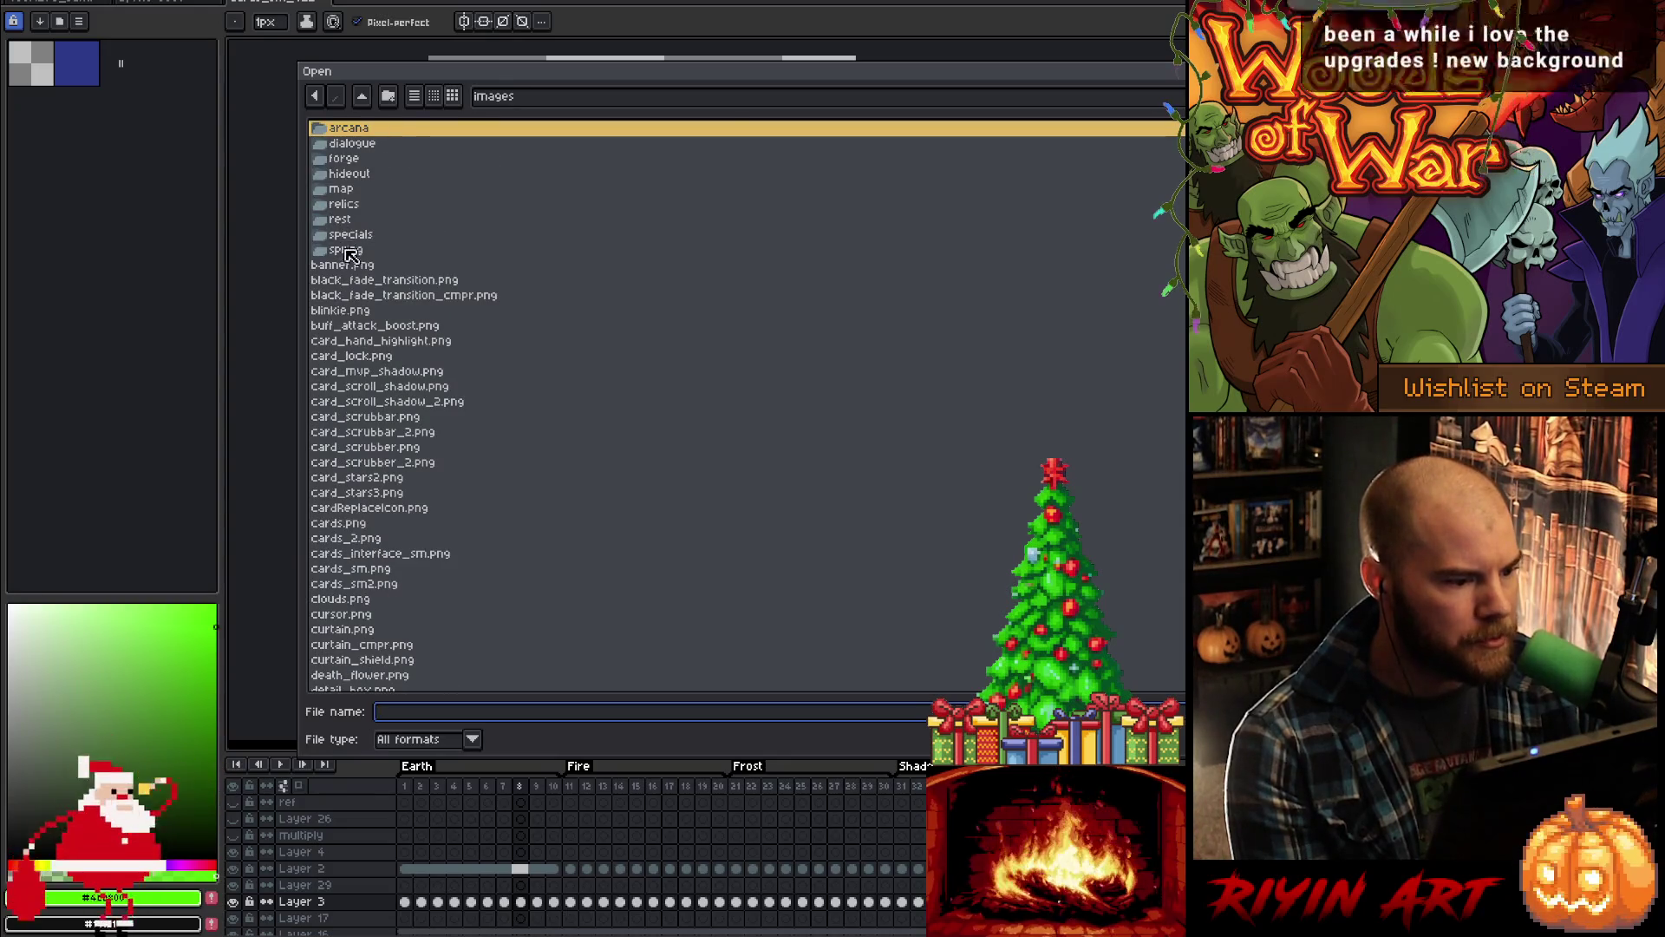
{"action": "double_click", "coordinate": [389, 261]}
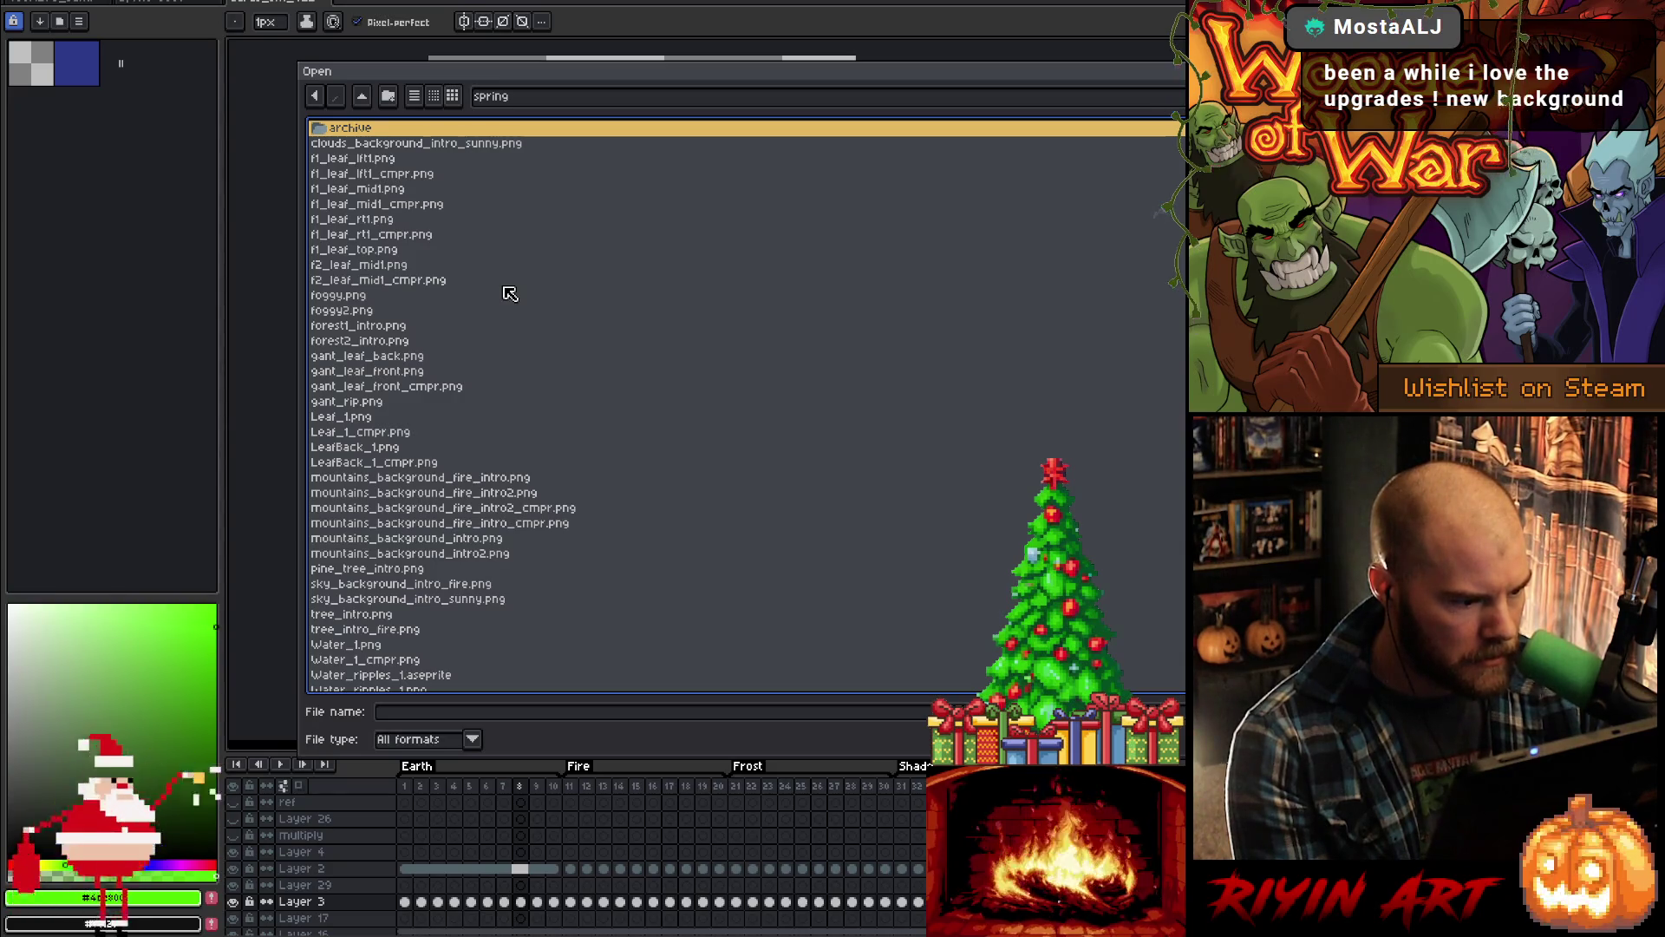
{"action": "left_click", "coordinate": [448, 388]}
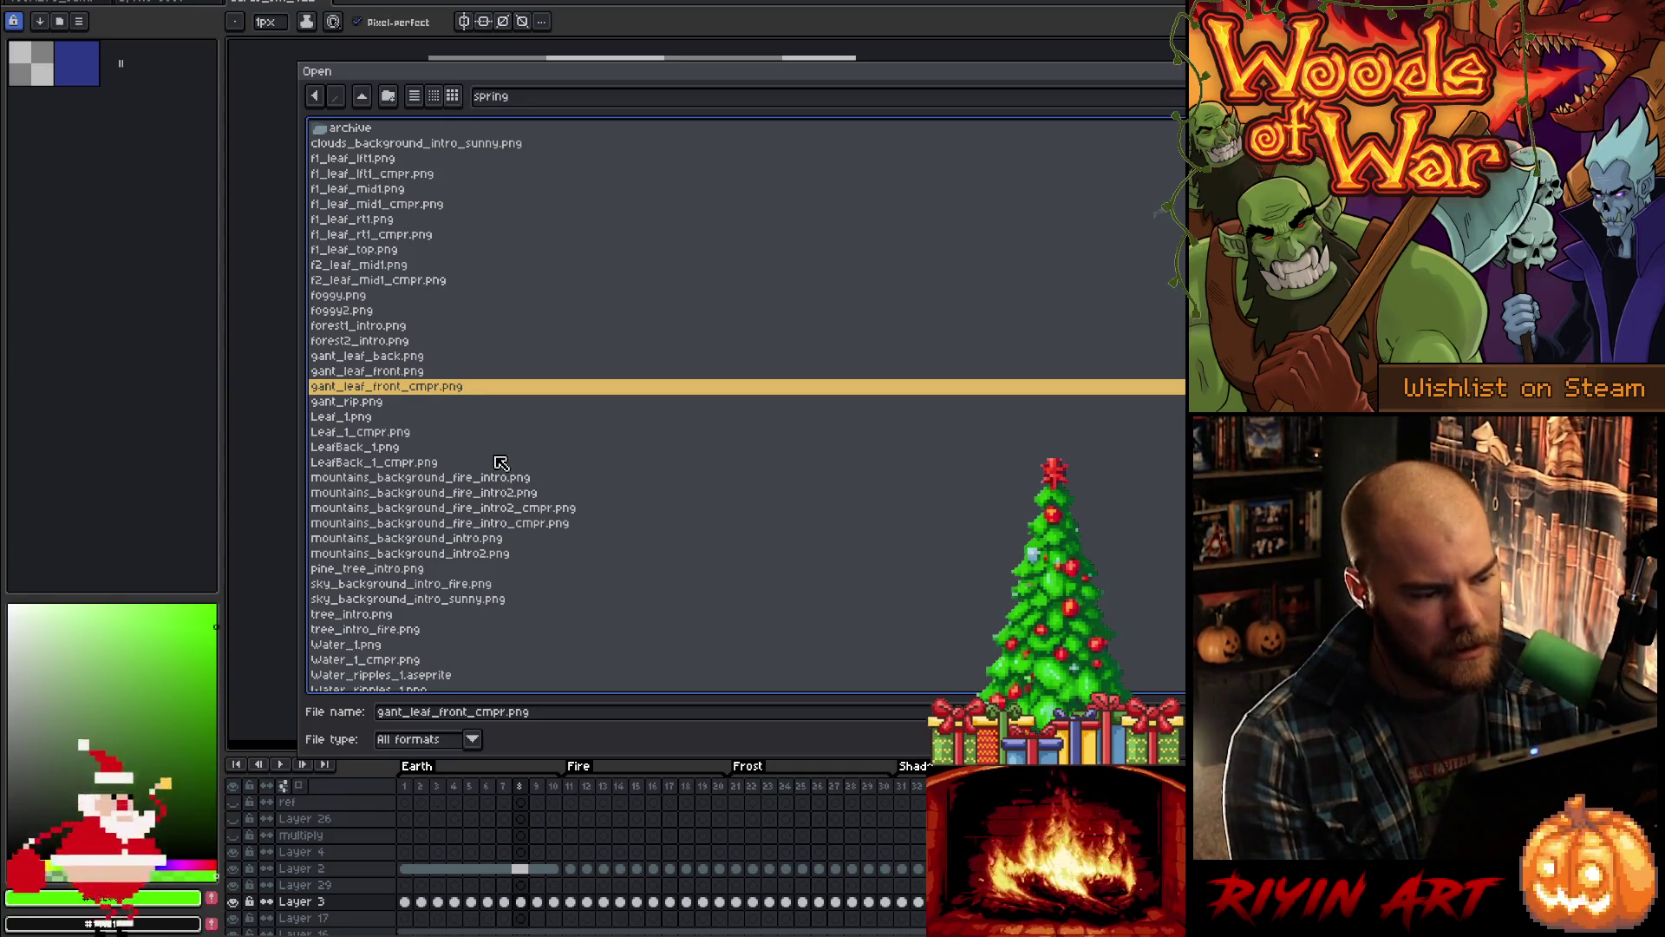
{"action": "key", "text": "Up"}
{"action": "key", "text": "Down"}
{"action": "scroll", "coordinate": [501, 462], "scroll_direction": "down", "scroll_amount": 1}
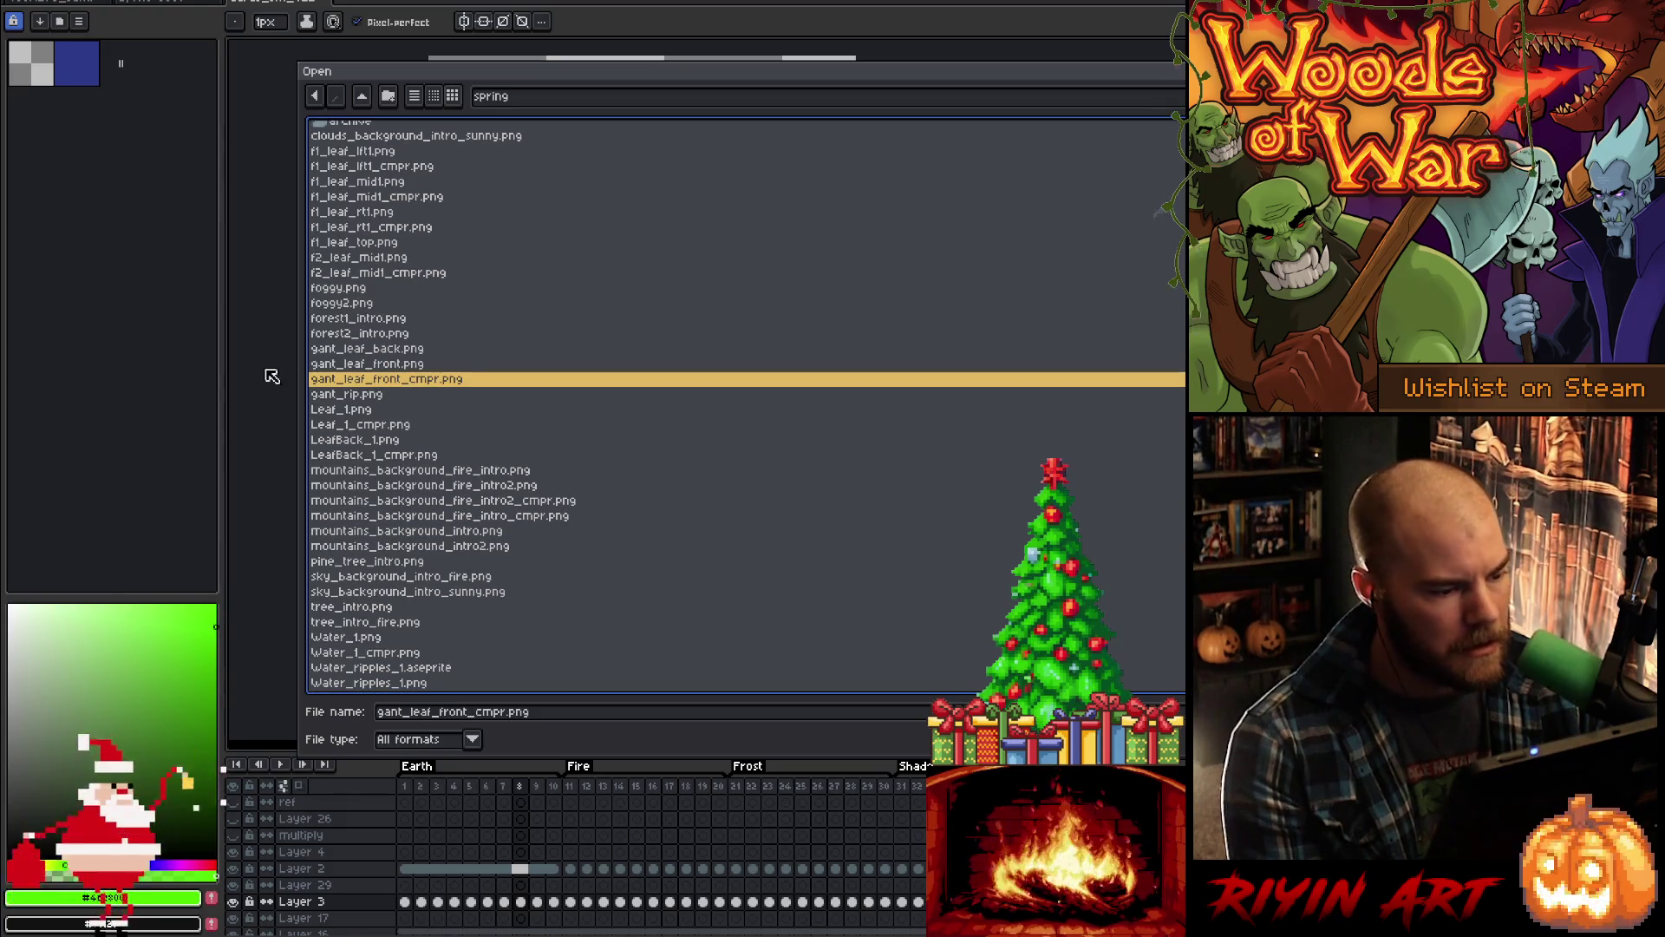
{"action": "key", "text": "Down"}
{"action": "key", "text": "Return"}
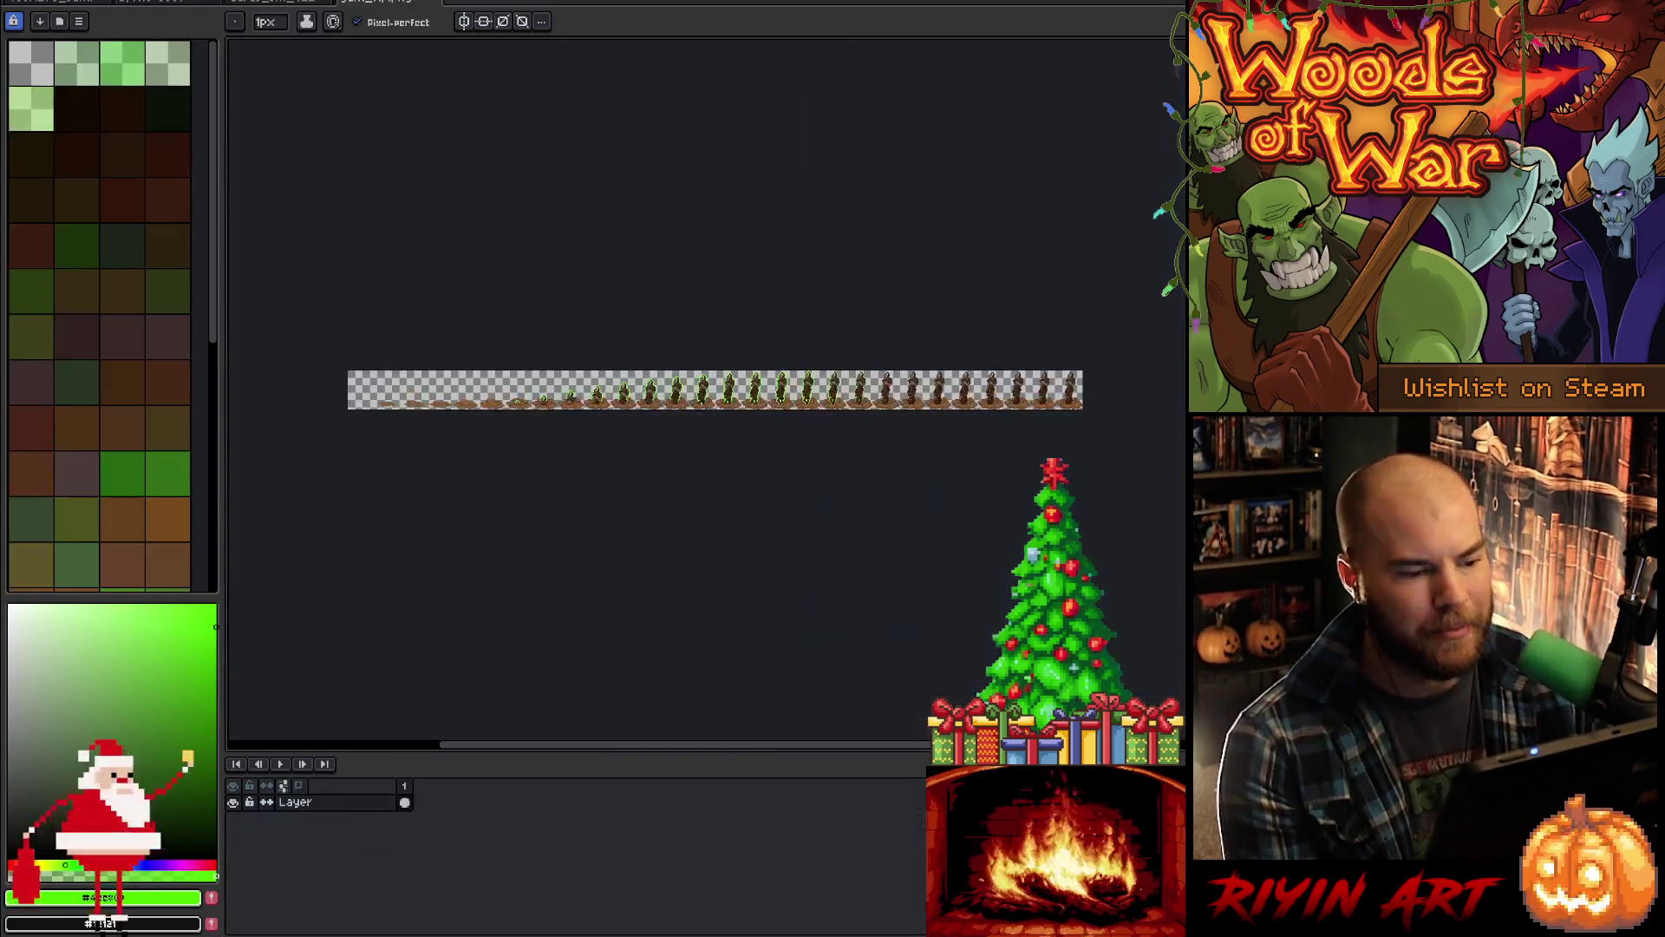
Step: Zoom in and out on the gant_rip sprite frames, then return to the card frame document
{"action": "scroll", "coordinate": [804, 383], "scroll_direction": "up", "scroll_amount": 2}
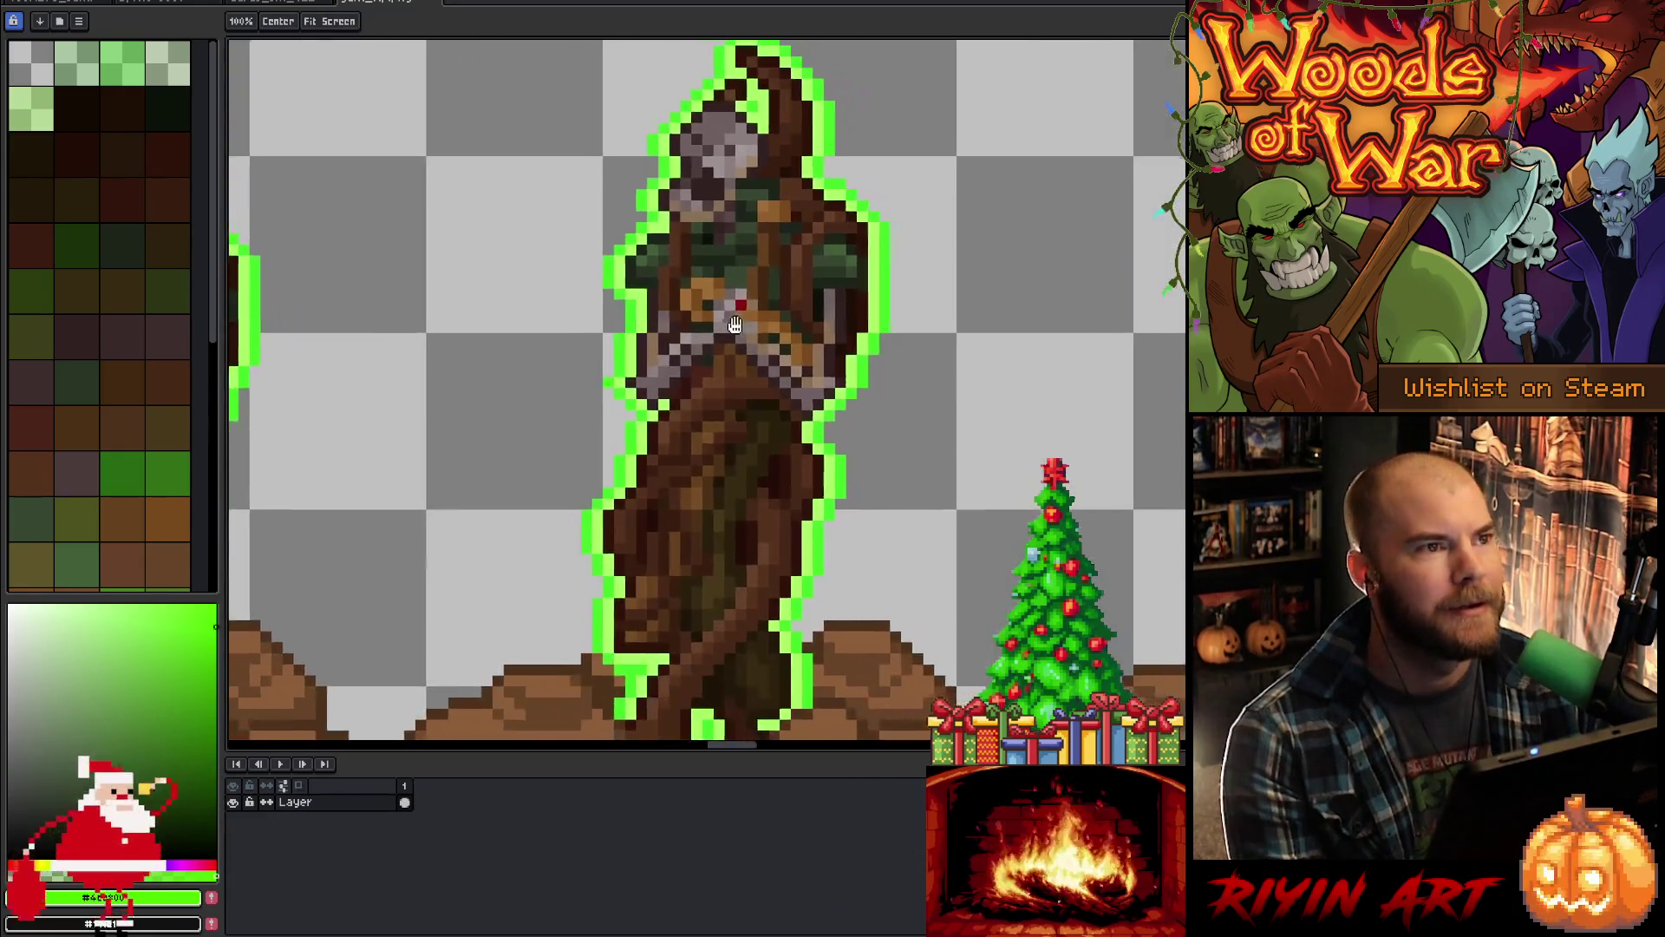
{"action": "scroll", "coordinate": [803, 382], "scroll_direction": "down", "scroll_amount": 2}
{"action": "scroll", "coordinate": [803, 383], "scroll_direction": "down", "scroll_amount": 3}
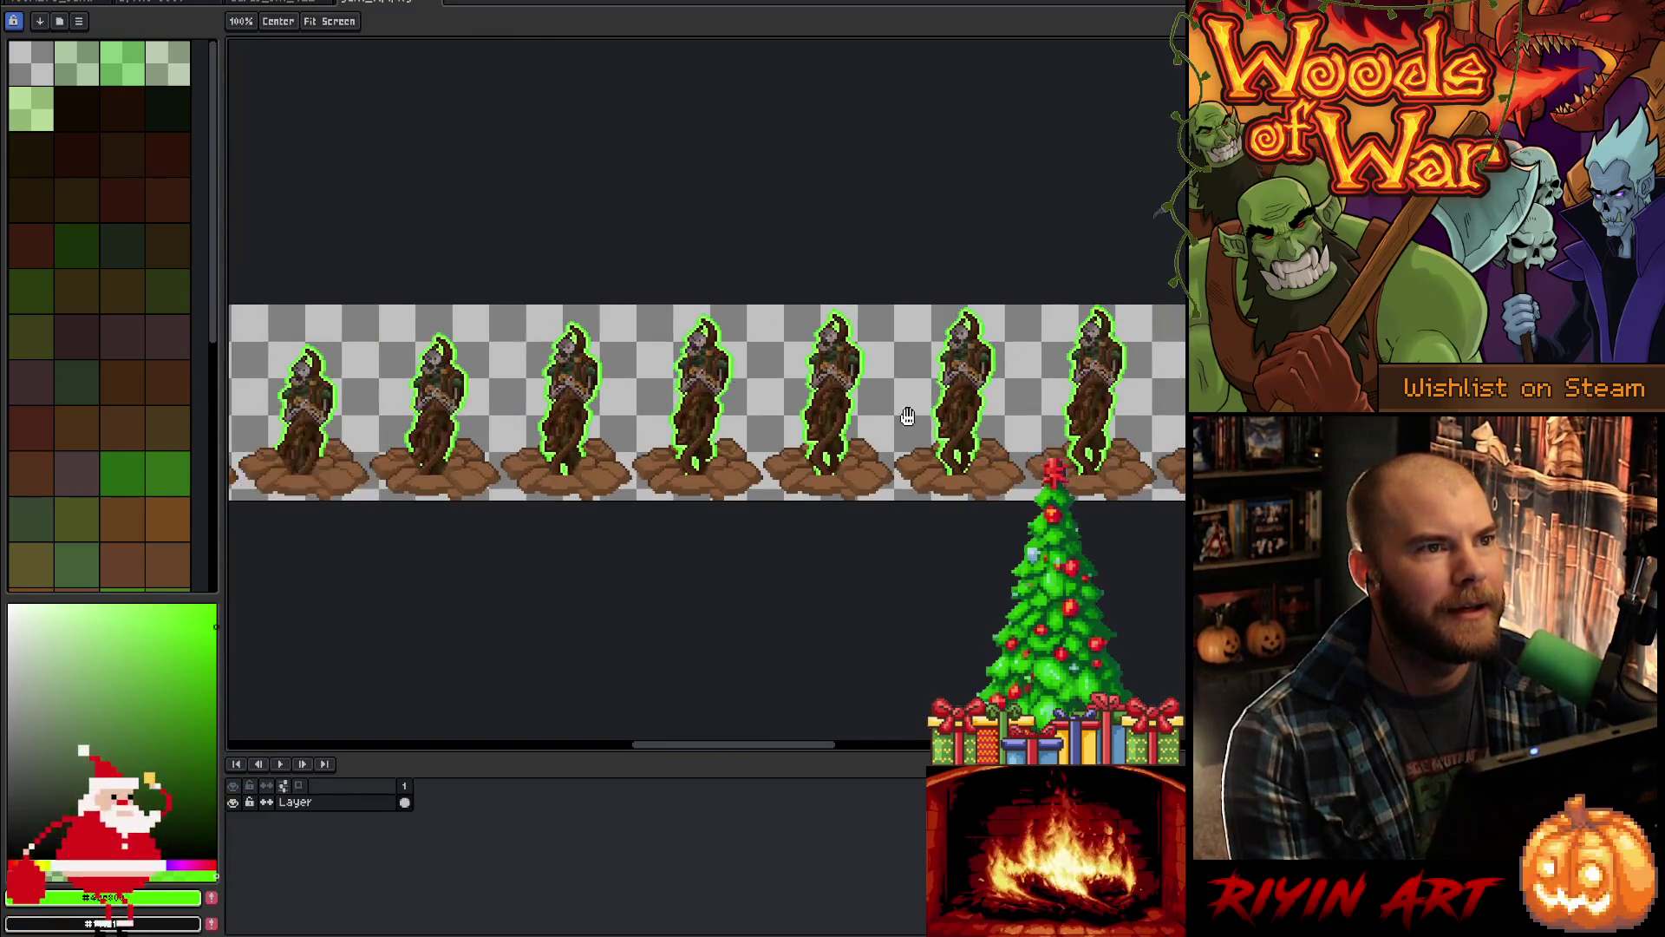
{"action": "scroll", "coordinate": [918, 414], "scroll_direction": "up", "scroll_amount": 4}
{"action": "scroll", "coordinate": [917, 415], "scroll_direction": "up", "scroll_amount": 4}
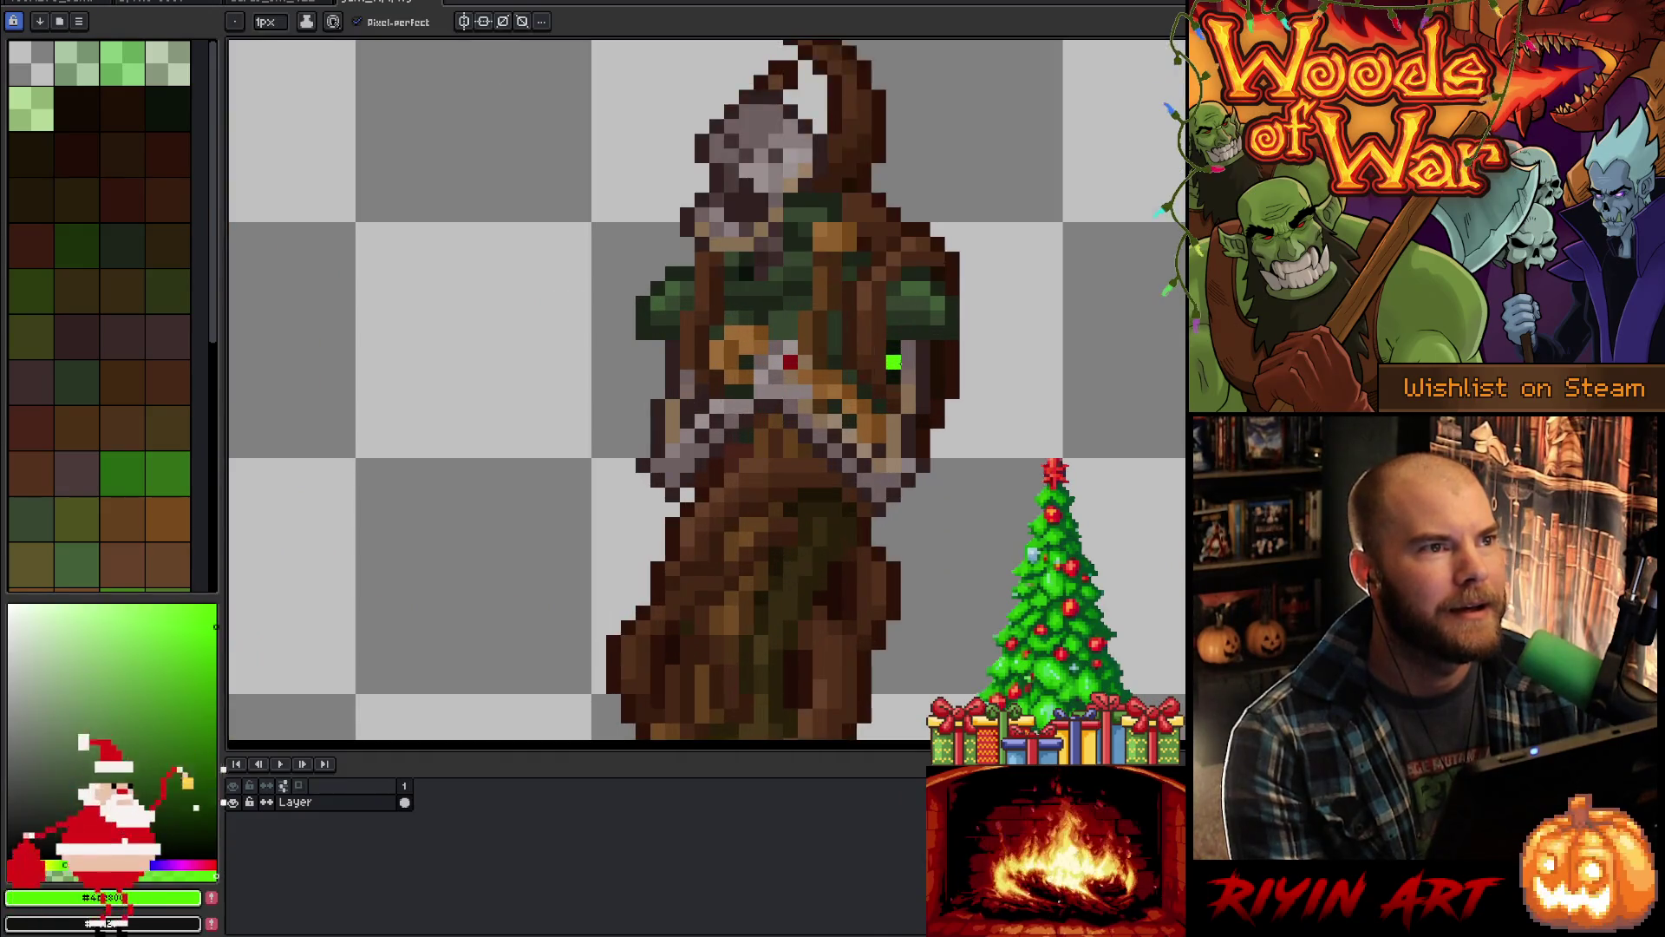
{"action": "scroll", "coordinate": [837, 390], "scroll_direction": "up", "scroll_amount": 2}
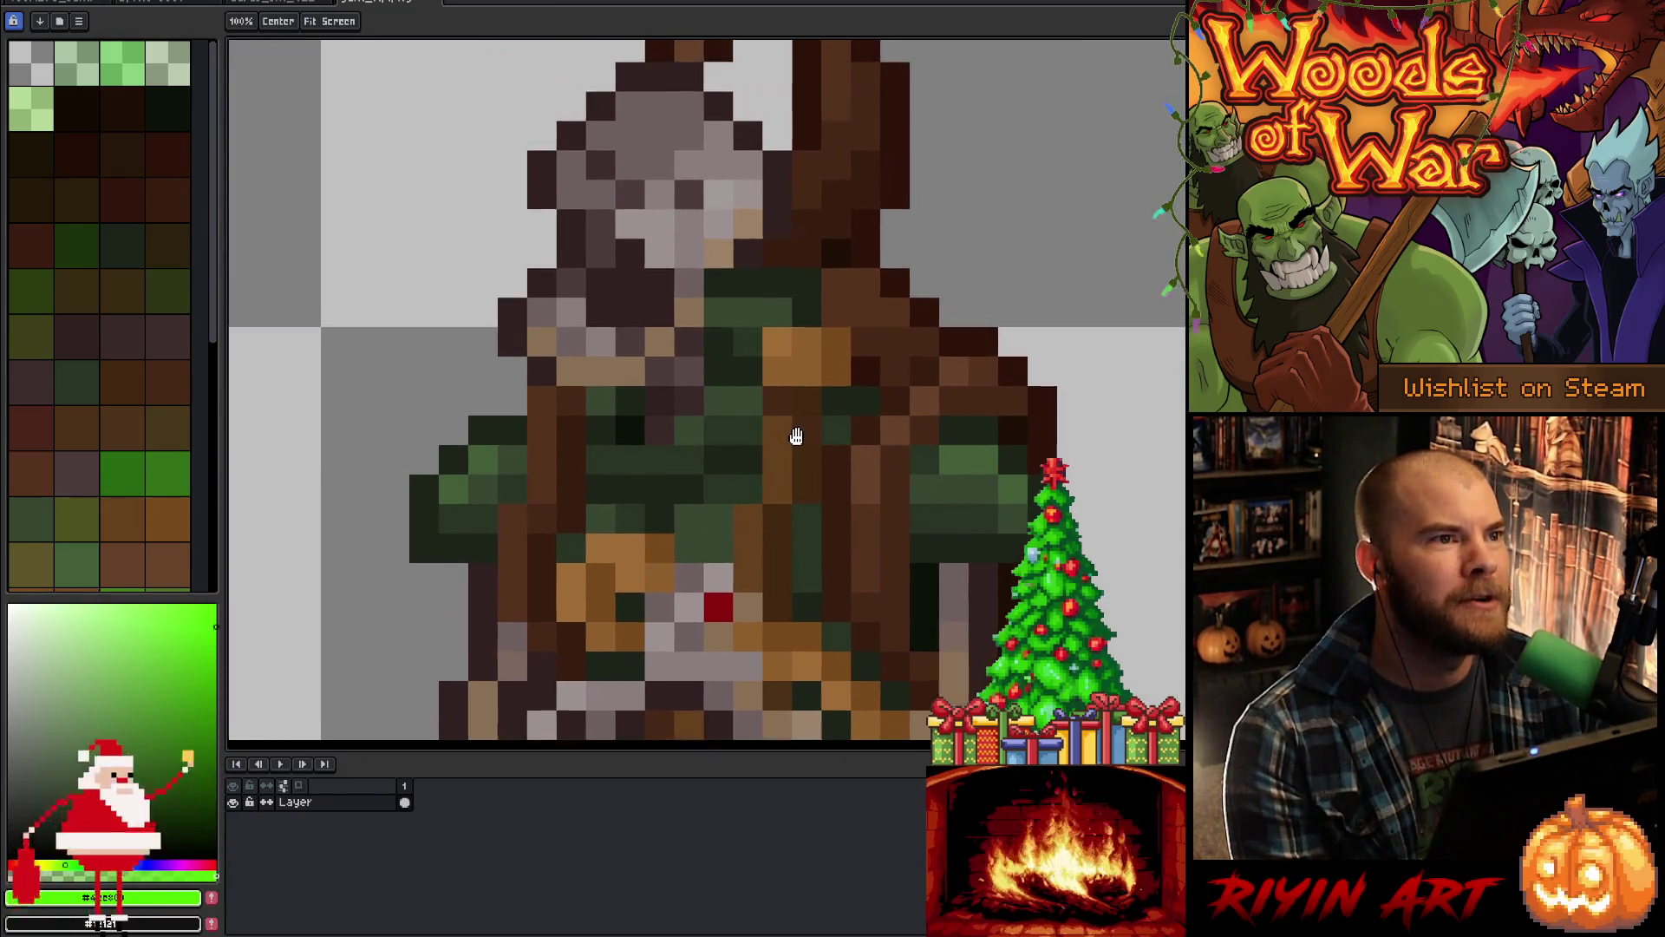
{"action": "scroll", "coordinate": [809, 403], "scroll_direction": "down", "scroll_amount": 2}
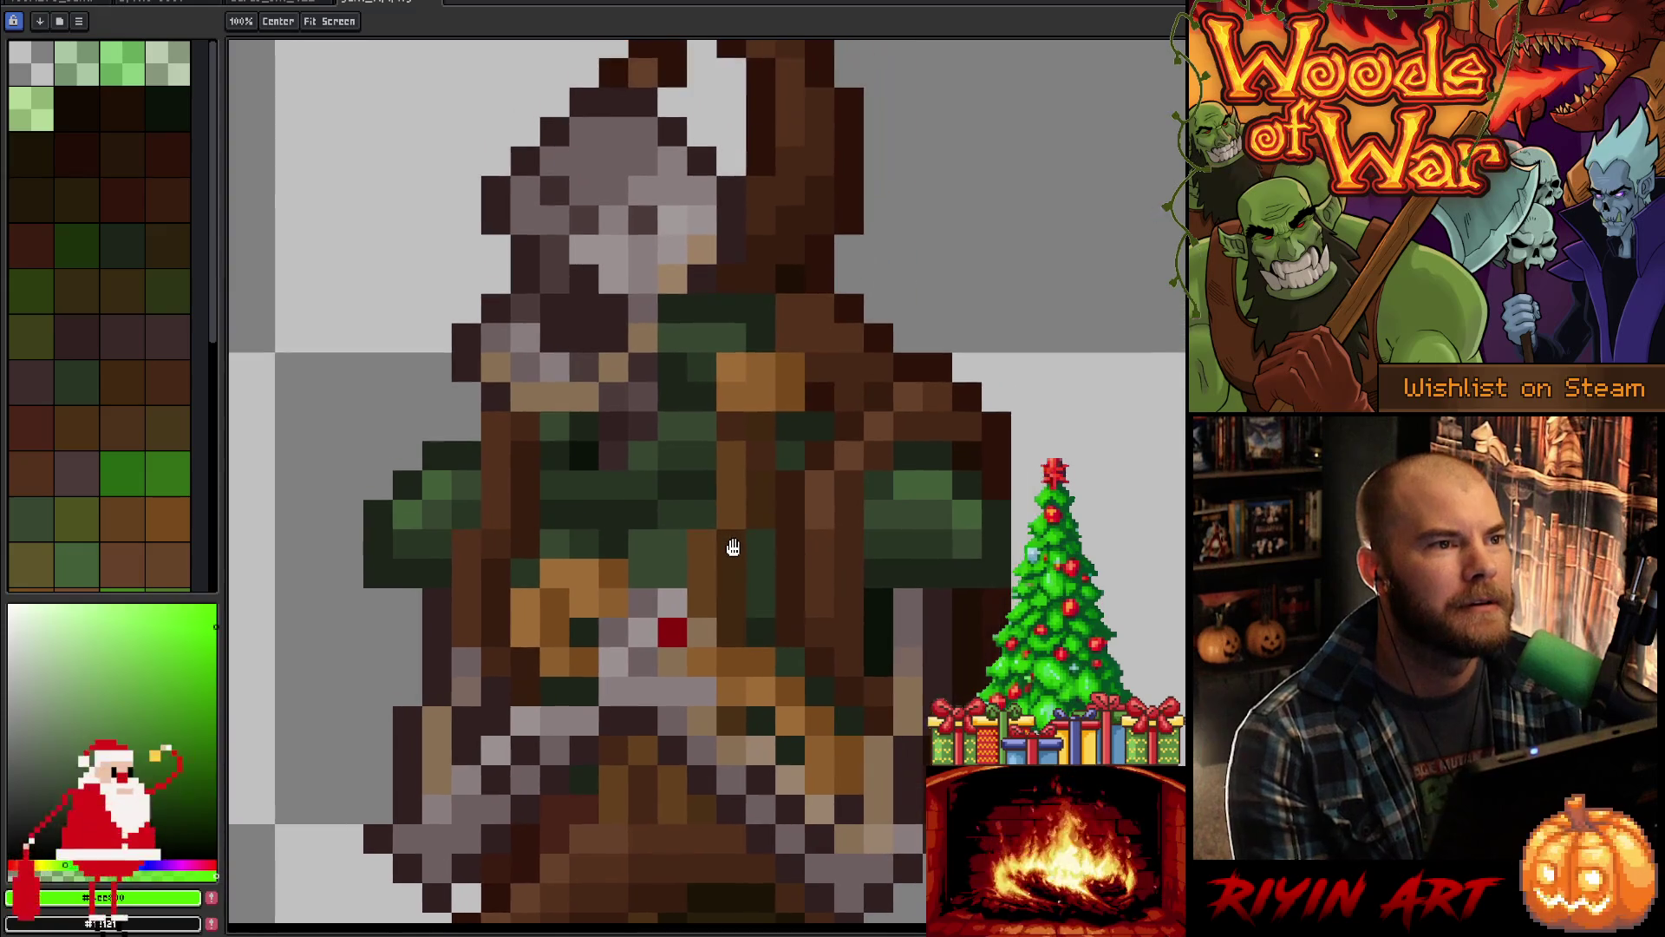
{"action": "scroll", "coordinate": [701, 506], "scroll_direction": "down", "scroll_amount": 3}
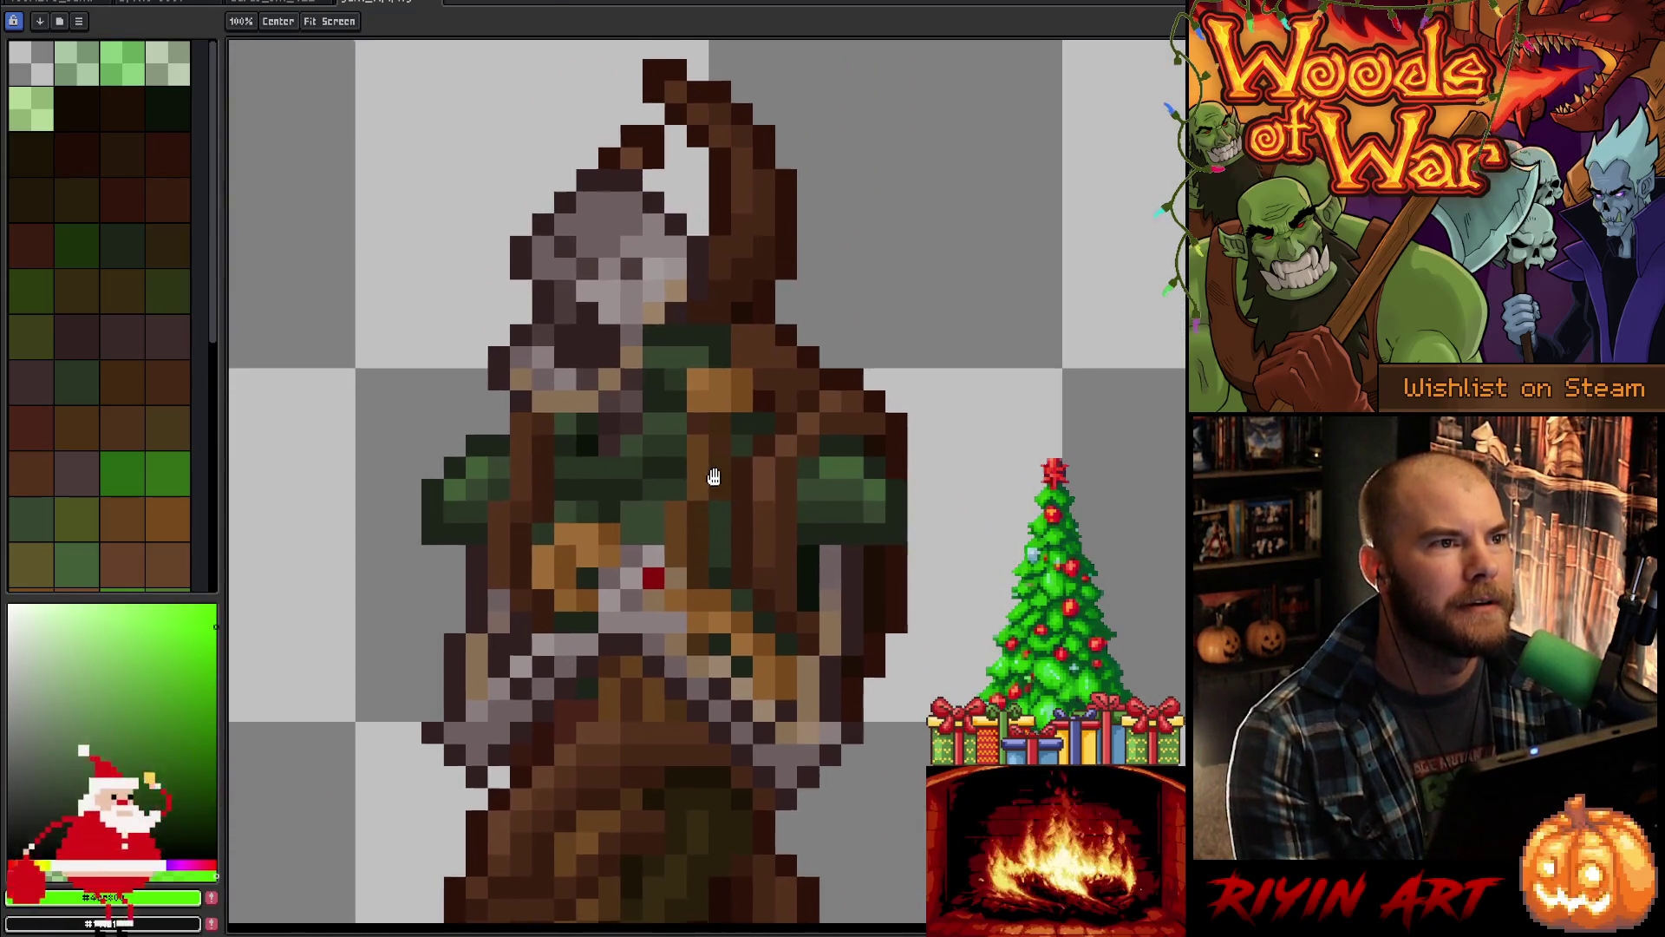
{"action": "scroll", "coordinate": [768, 507], "scroll_direction": "down", "scroll_amount": 1}
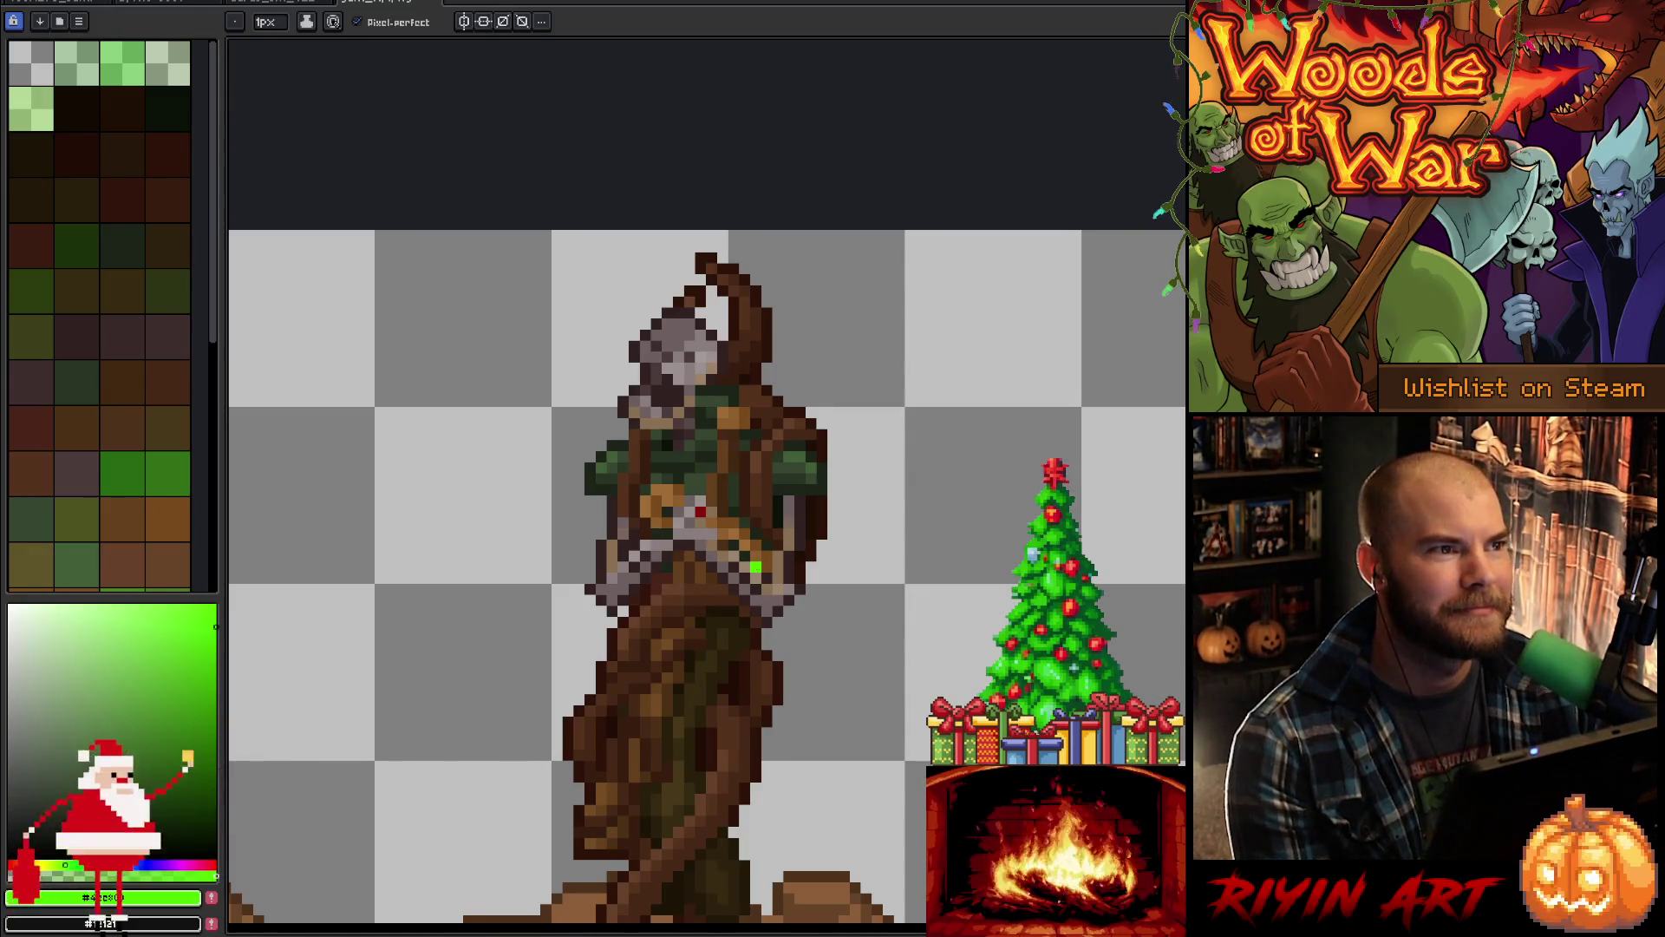
{"action": "left_click", "coordinate": [434, 6]}
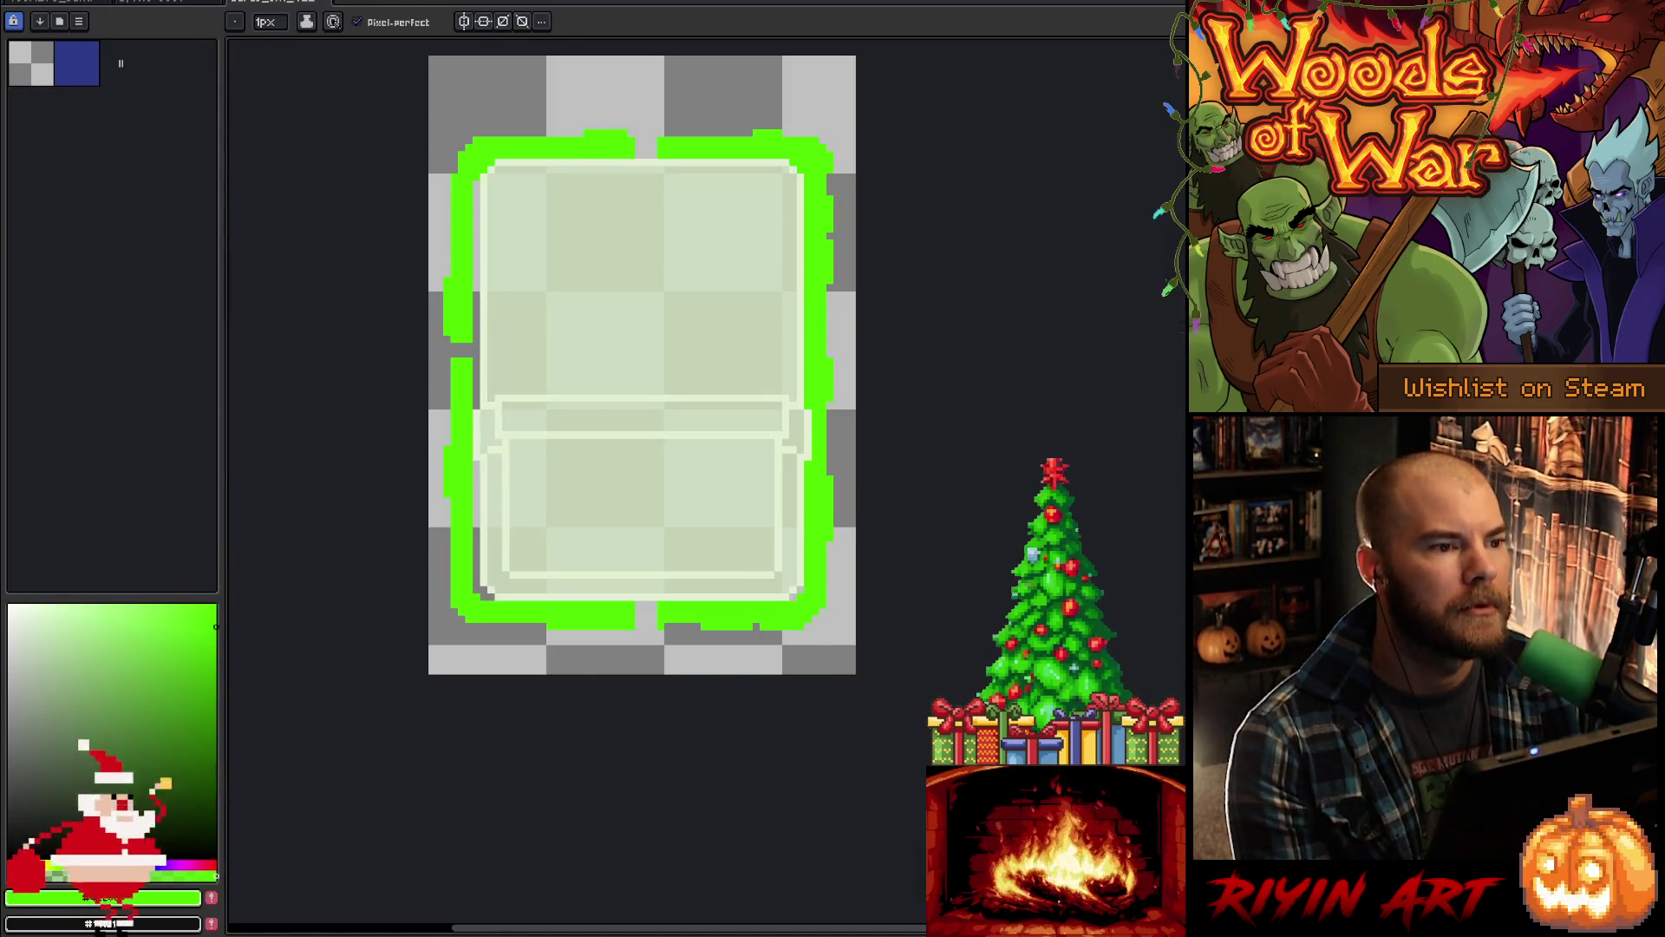
Step: Back in VS Code, search Level.cpp and then the whole project for 'gant_rip'
{"action": "key", "text": "alt+Tab"}
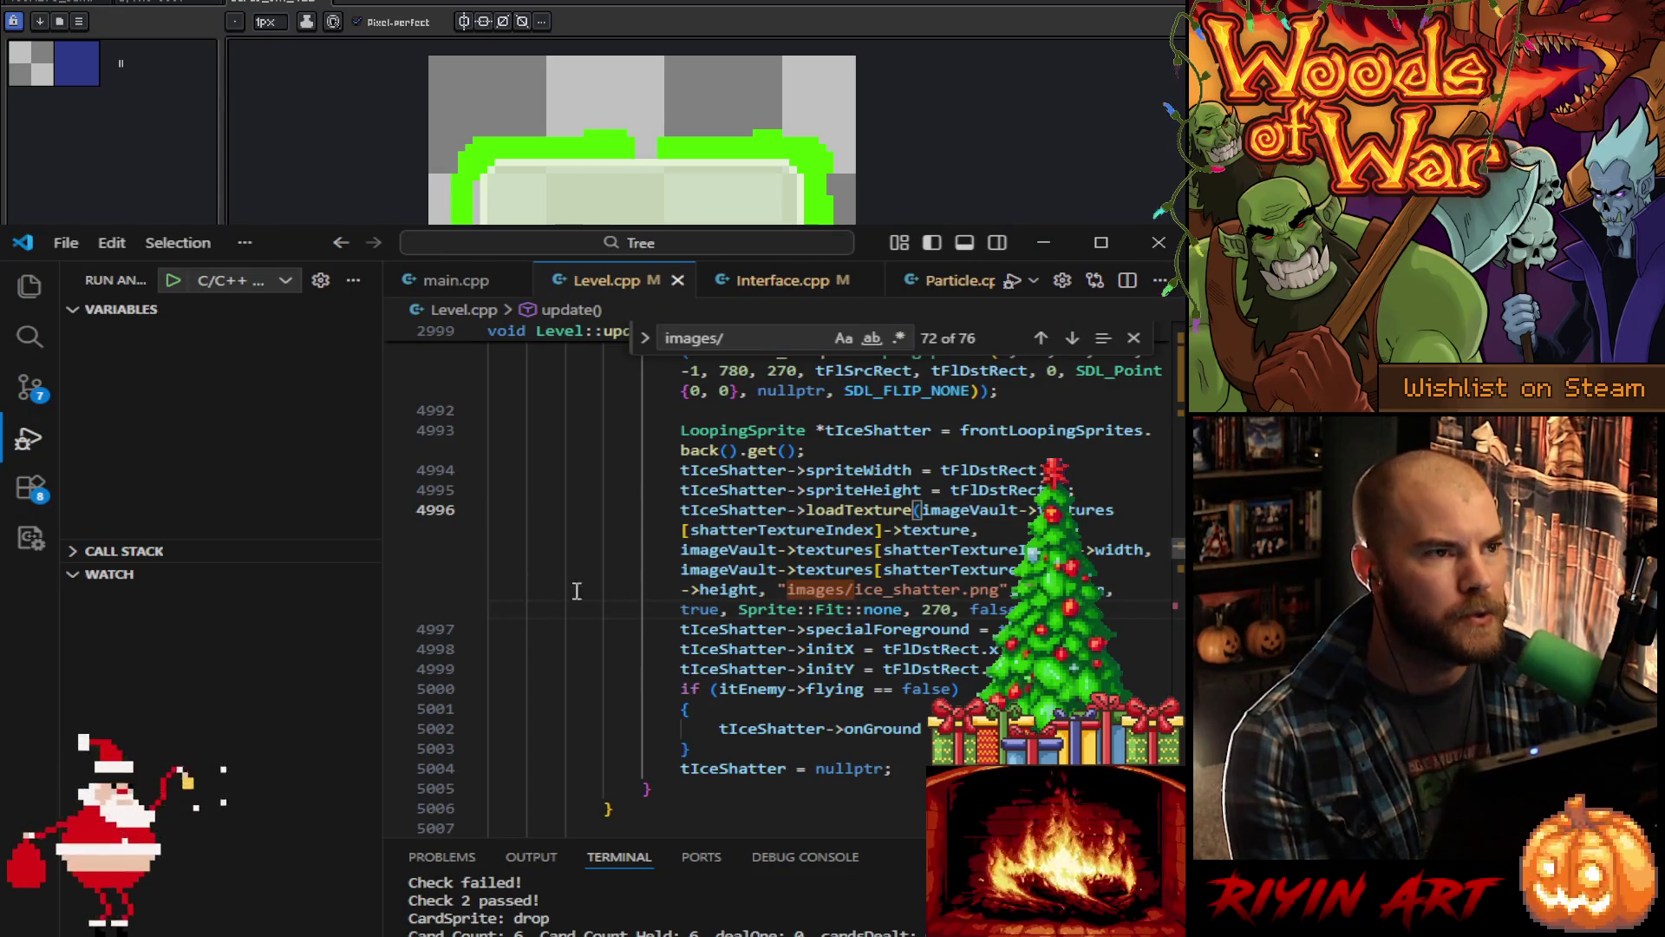
{"action": "left_click", "coordinate": [29, 439]}
{"action": "left_click", "coordinate": [727, 529]}
{"action": "triple_click", "coordinate": [727, 339]}
{"action": "type", "text": "gant_rip"}
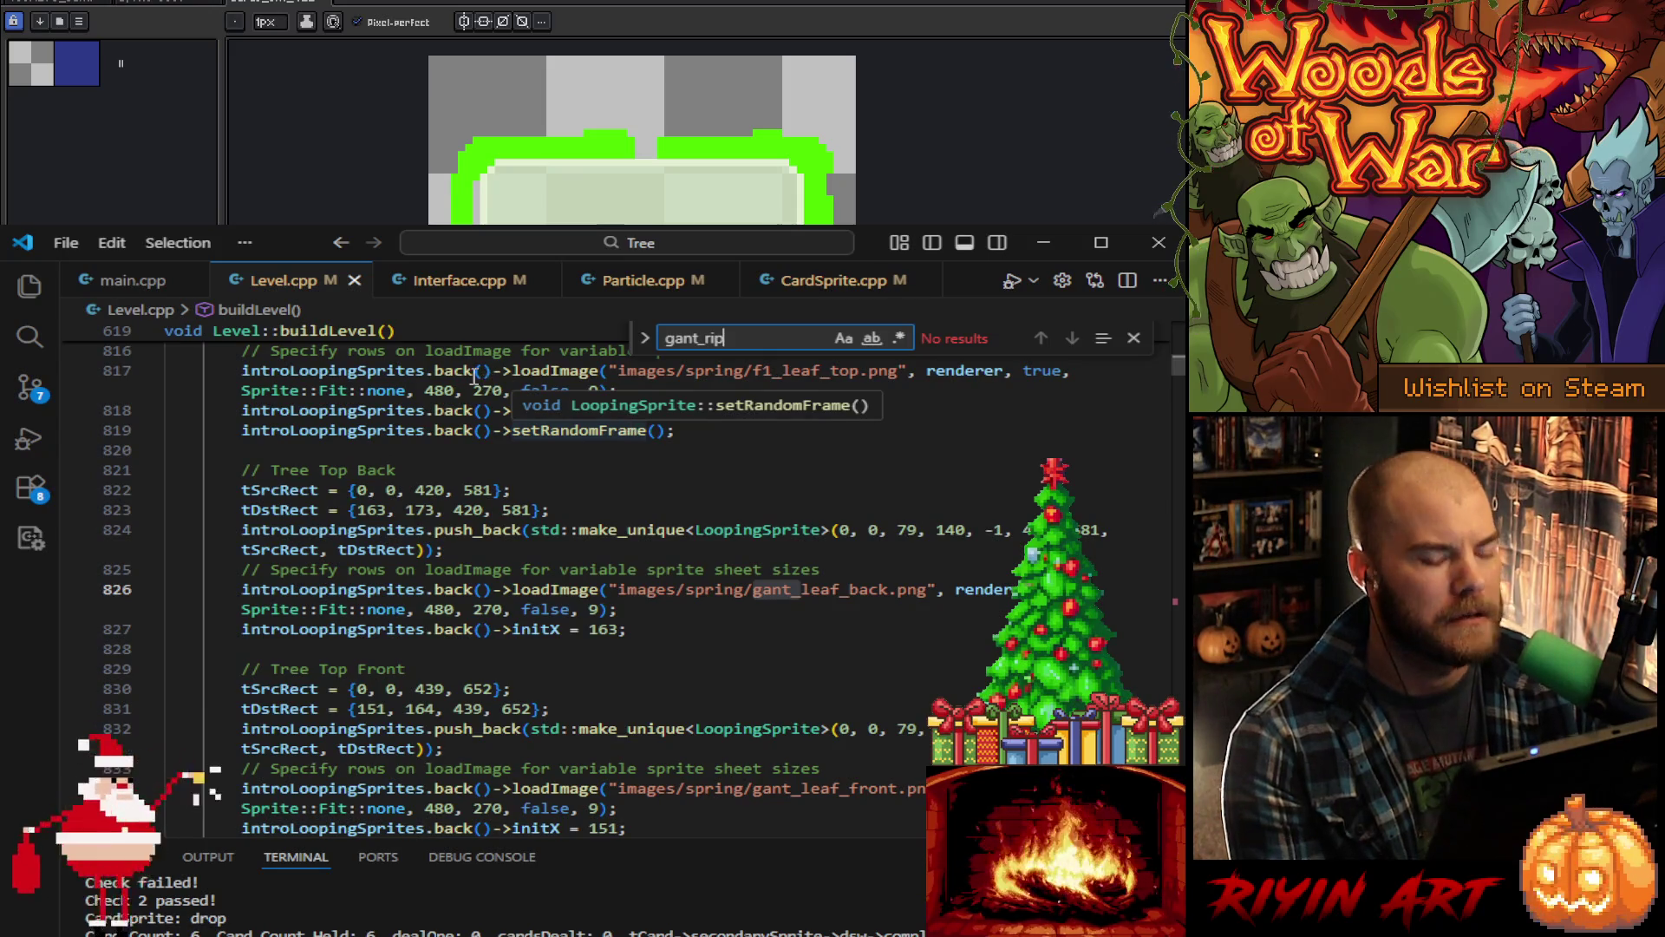
{"action": "key", "text": "ctrl+shift+f"}
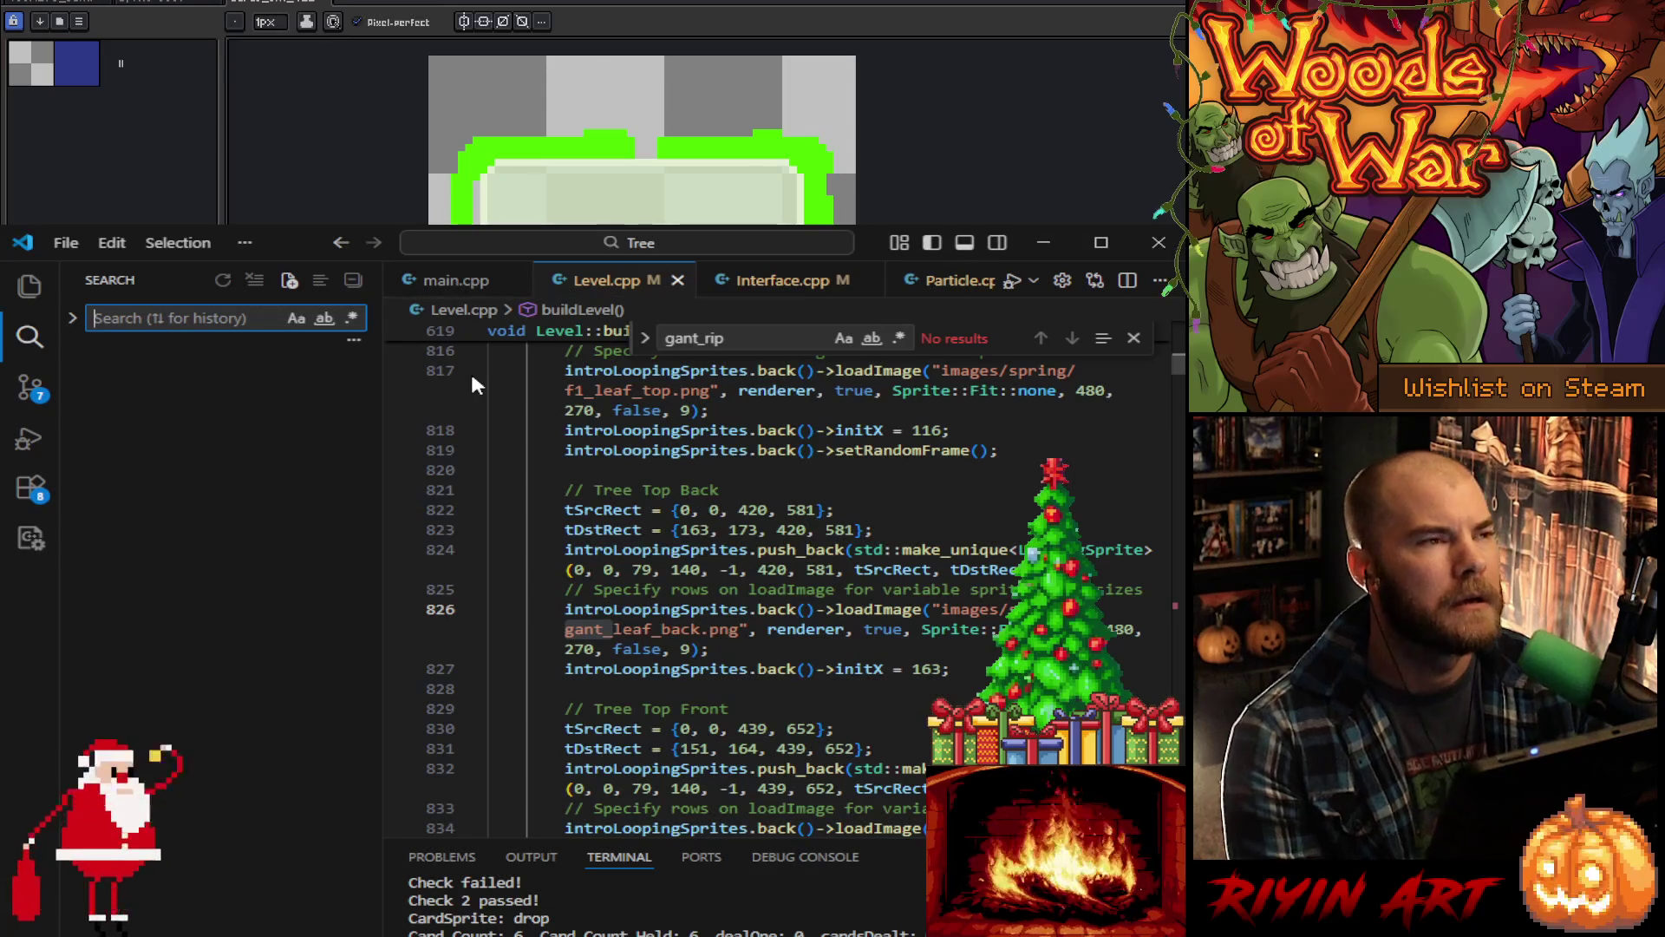
{"action": "type", "text": "gant_rip"}
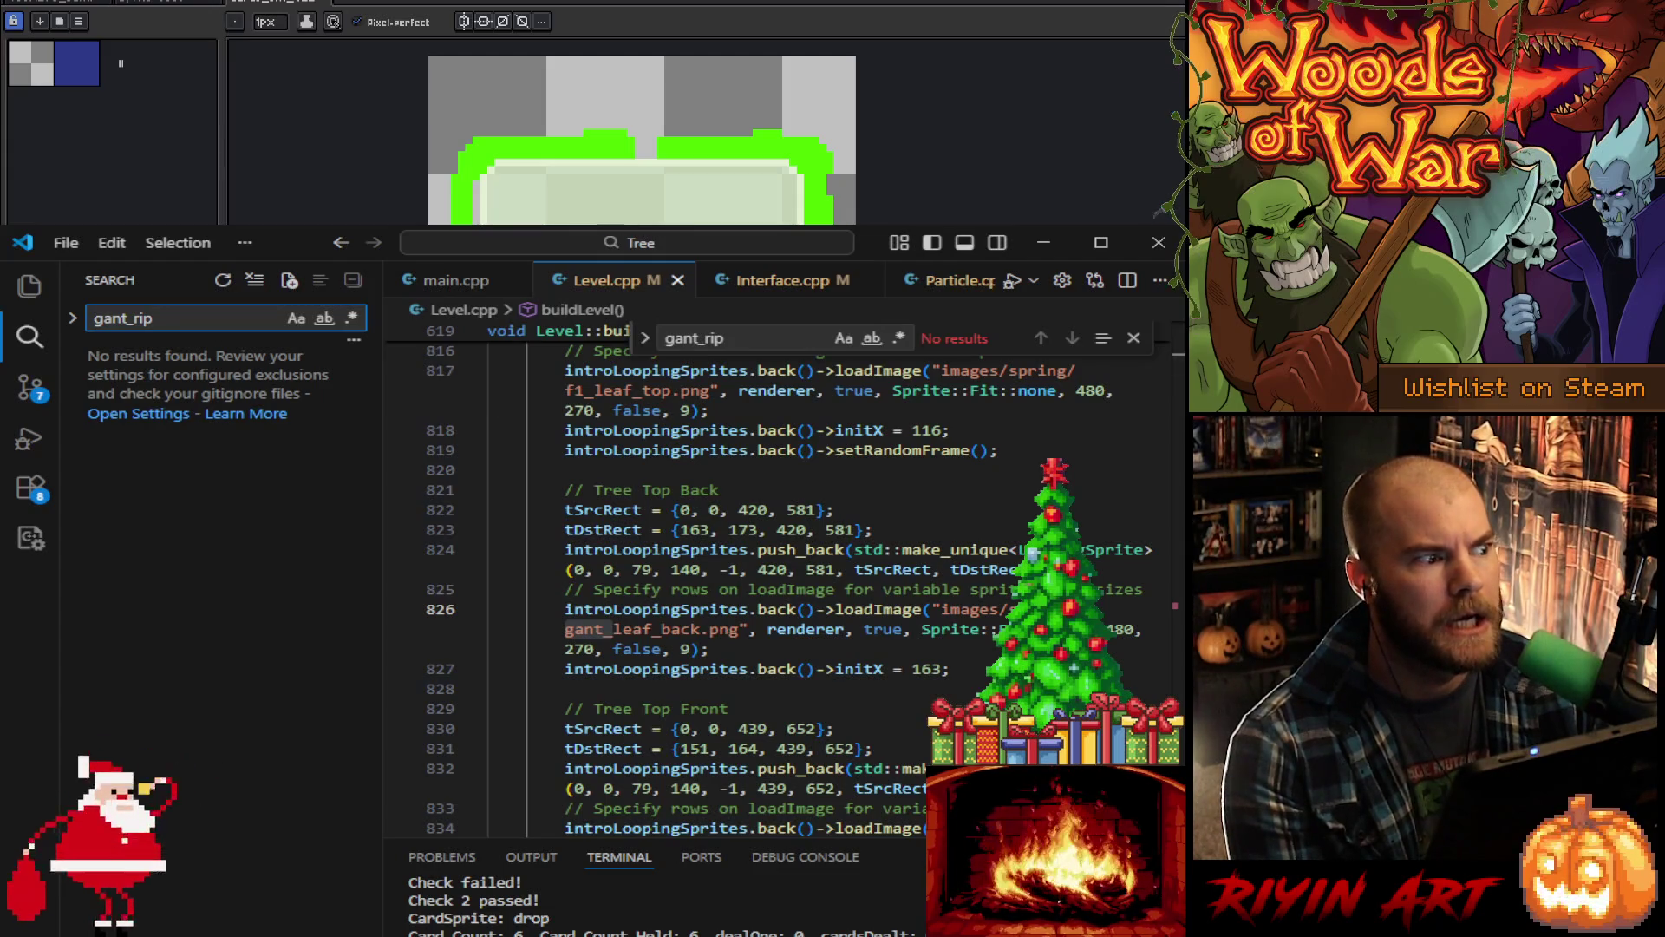
Step: Reopen gant_rip.png from Aseprite's recent files, then switch back to the card frame document
{"action": "key", "text": "alt+f"}
{"action": "mouse_move", "coordinate": [87, 28]}
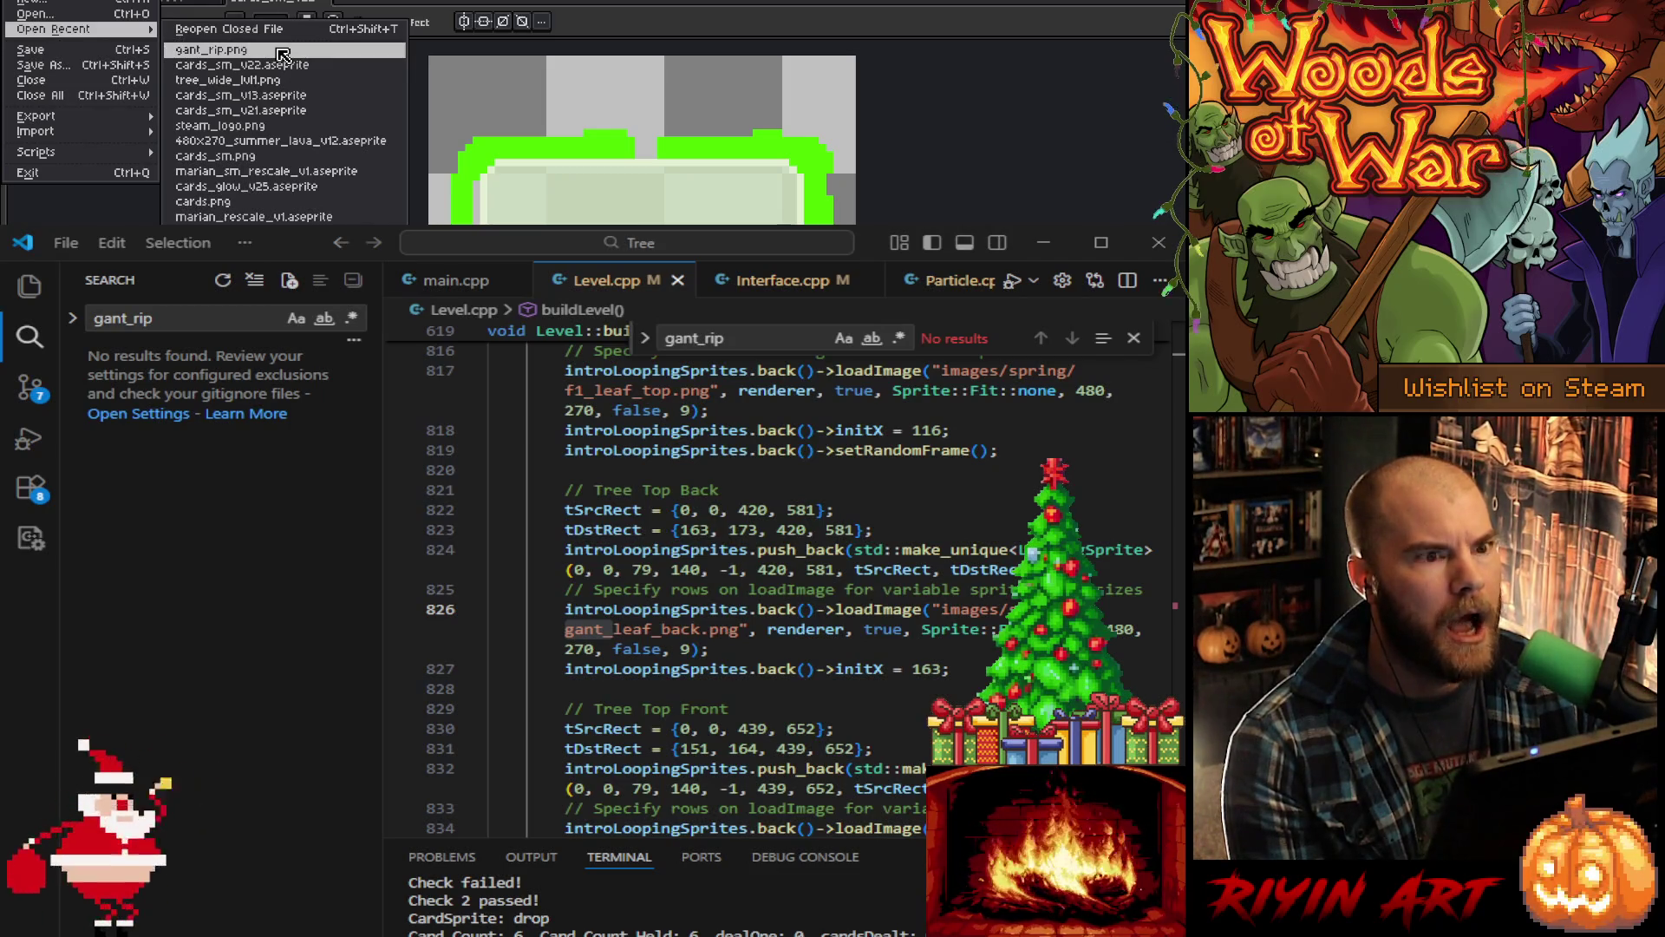
{"action": "left_click", "coordinate": [283, 52]}
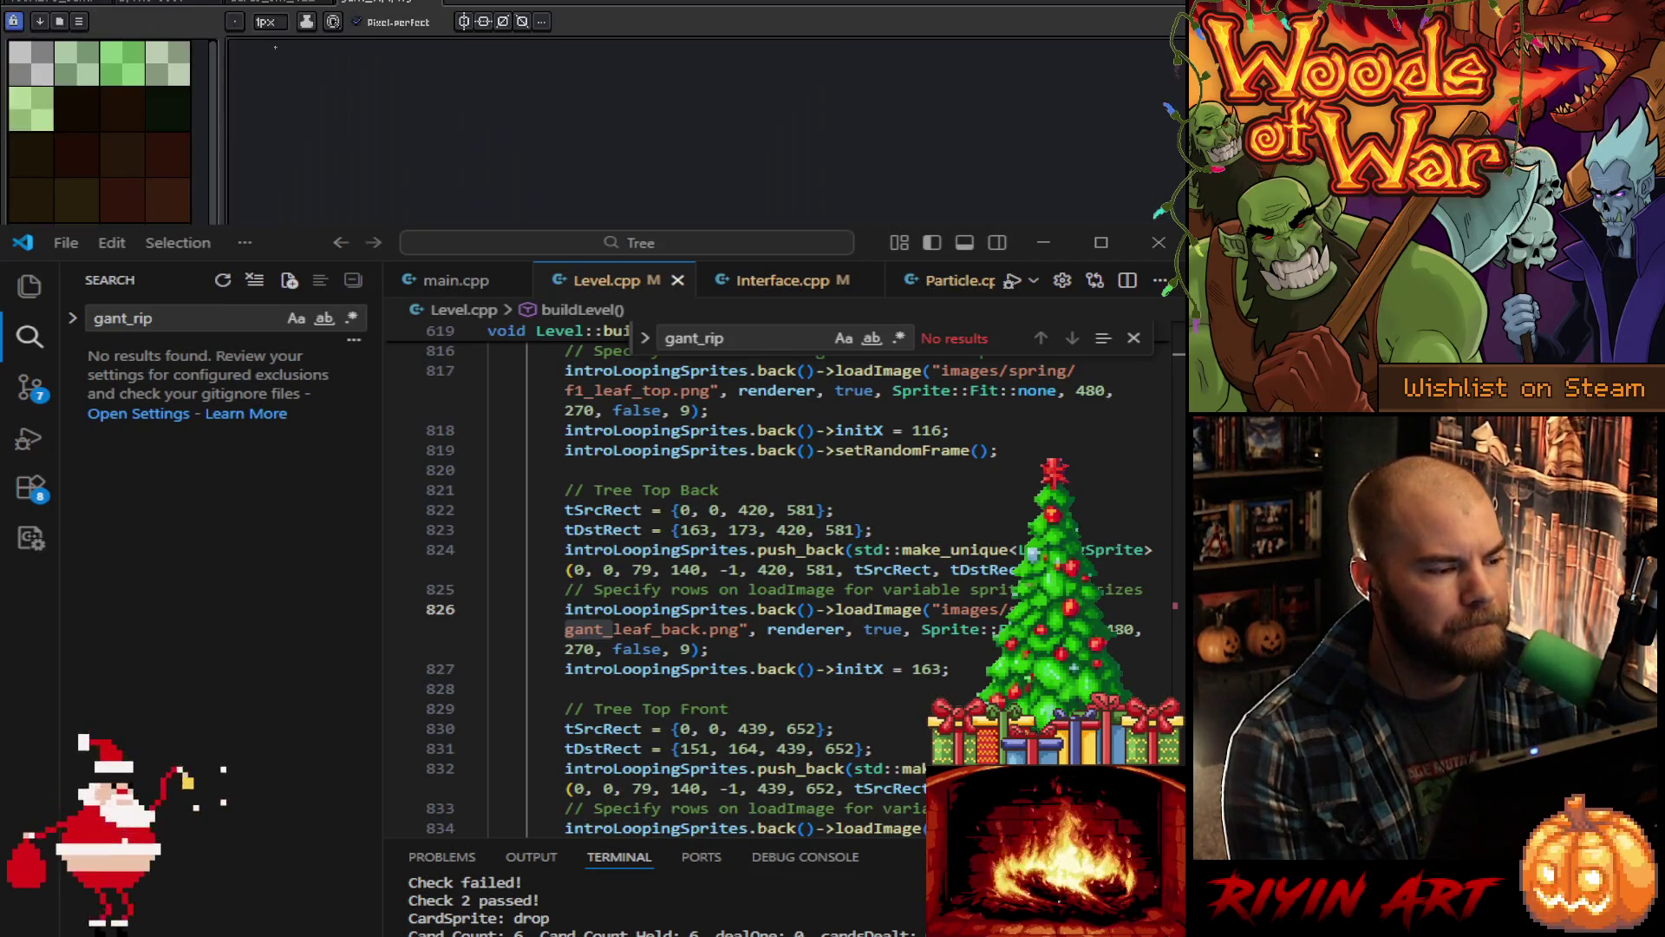
{"action": "left_click", "coordinate": [399, 3]}
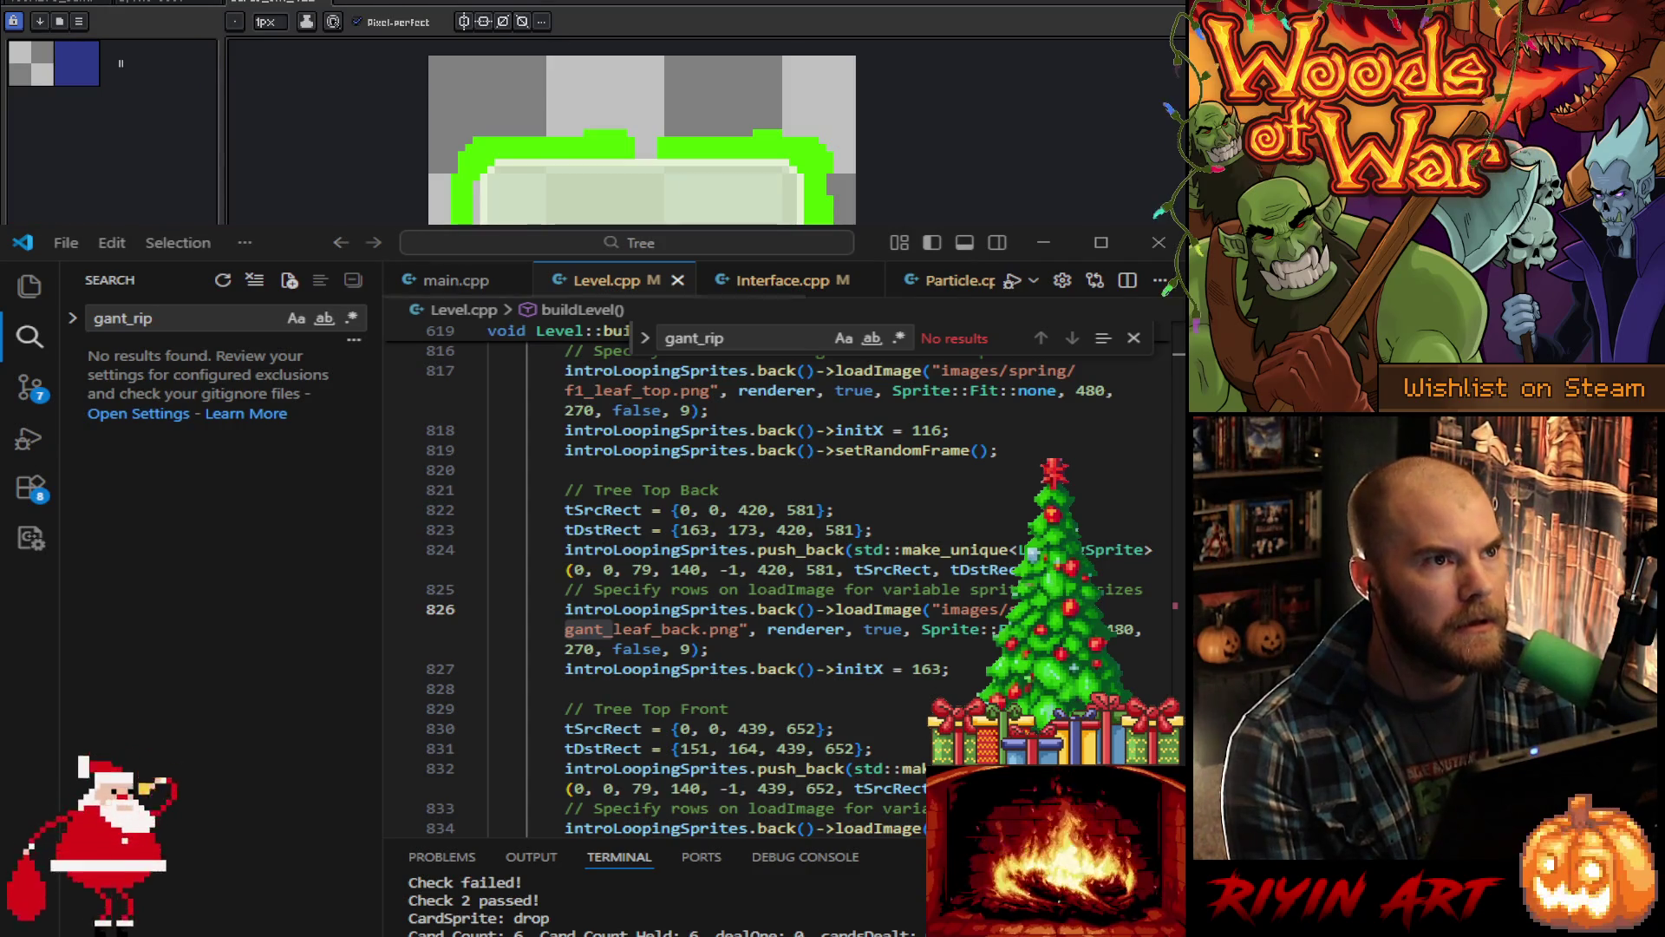
Step: Shorten both the in-file and project-wide searches from 'gant_rip' to 'gant_'
{"action": "left_click", "coordinate": [755, 346]}
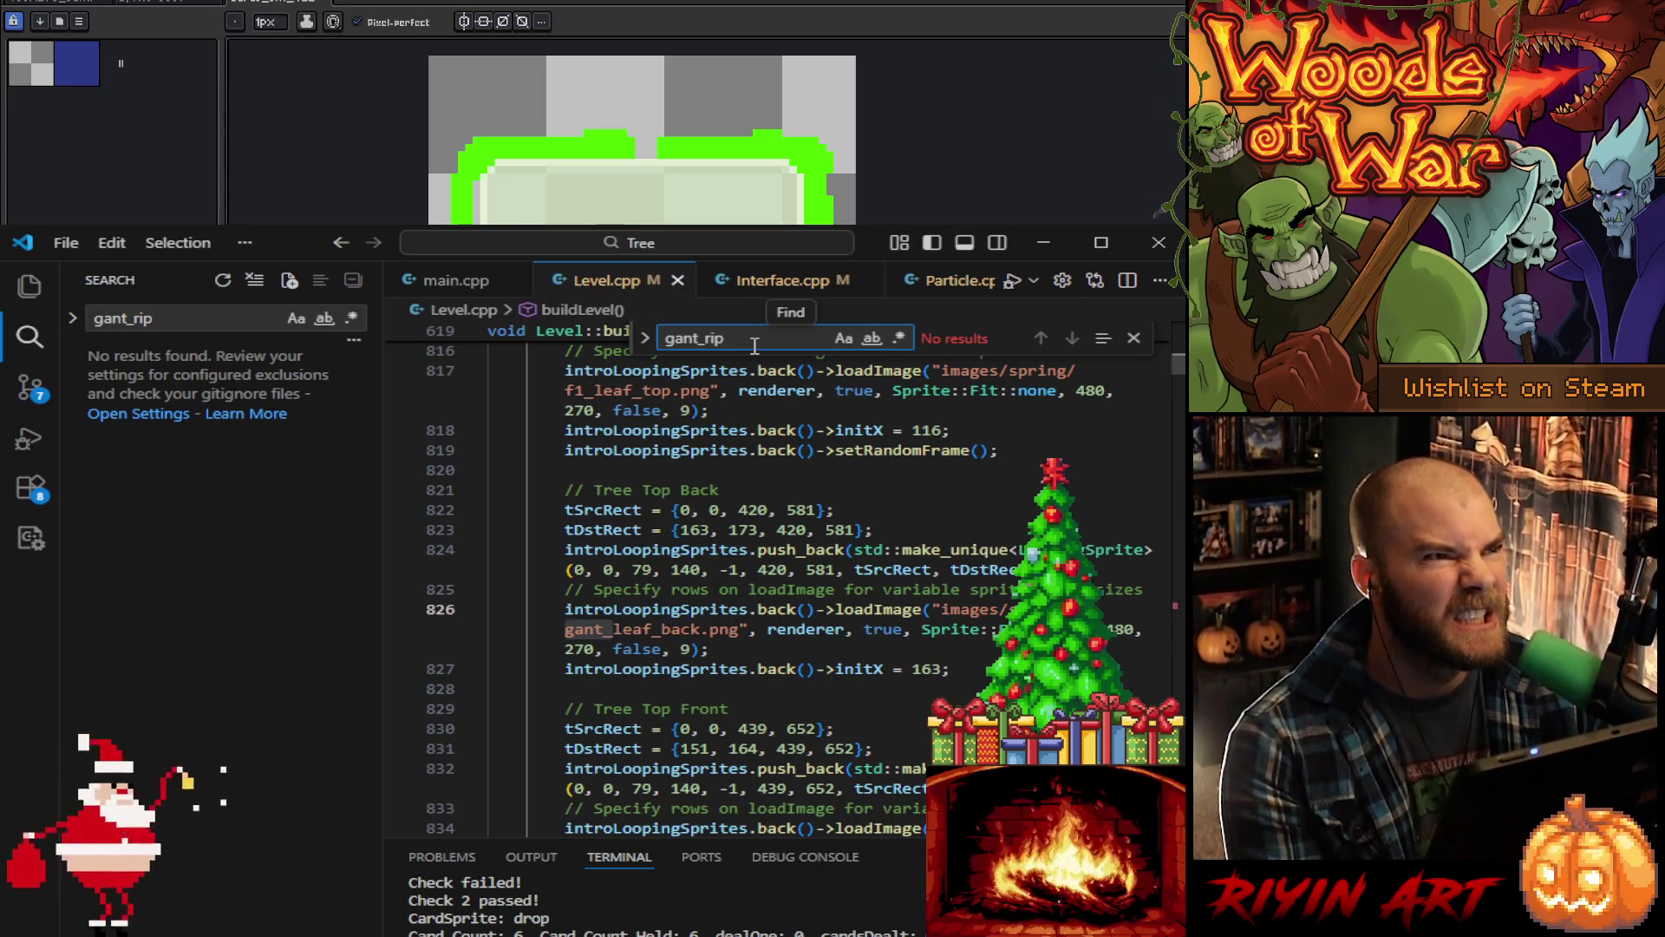
{"action": "key", "text": "BackSpace"}
{"action": "key", "text": "BackSpace"}
{"action": "key", "text": "BackSpace"}
{"action": "left_click", "coordinate": [173, 317]}
{"action": "key", "text": "BackSpace"}
{"action": "key", "text": "BackSpace"}
{"action": "key", "text": "BackSpace"}
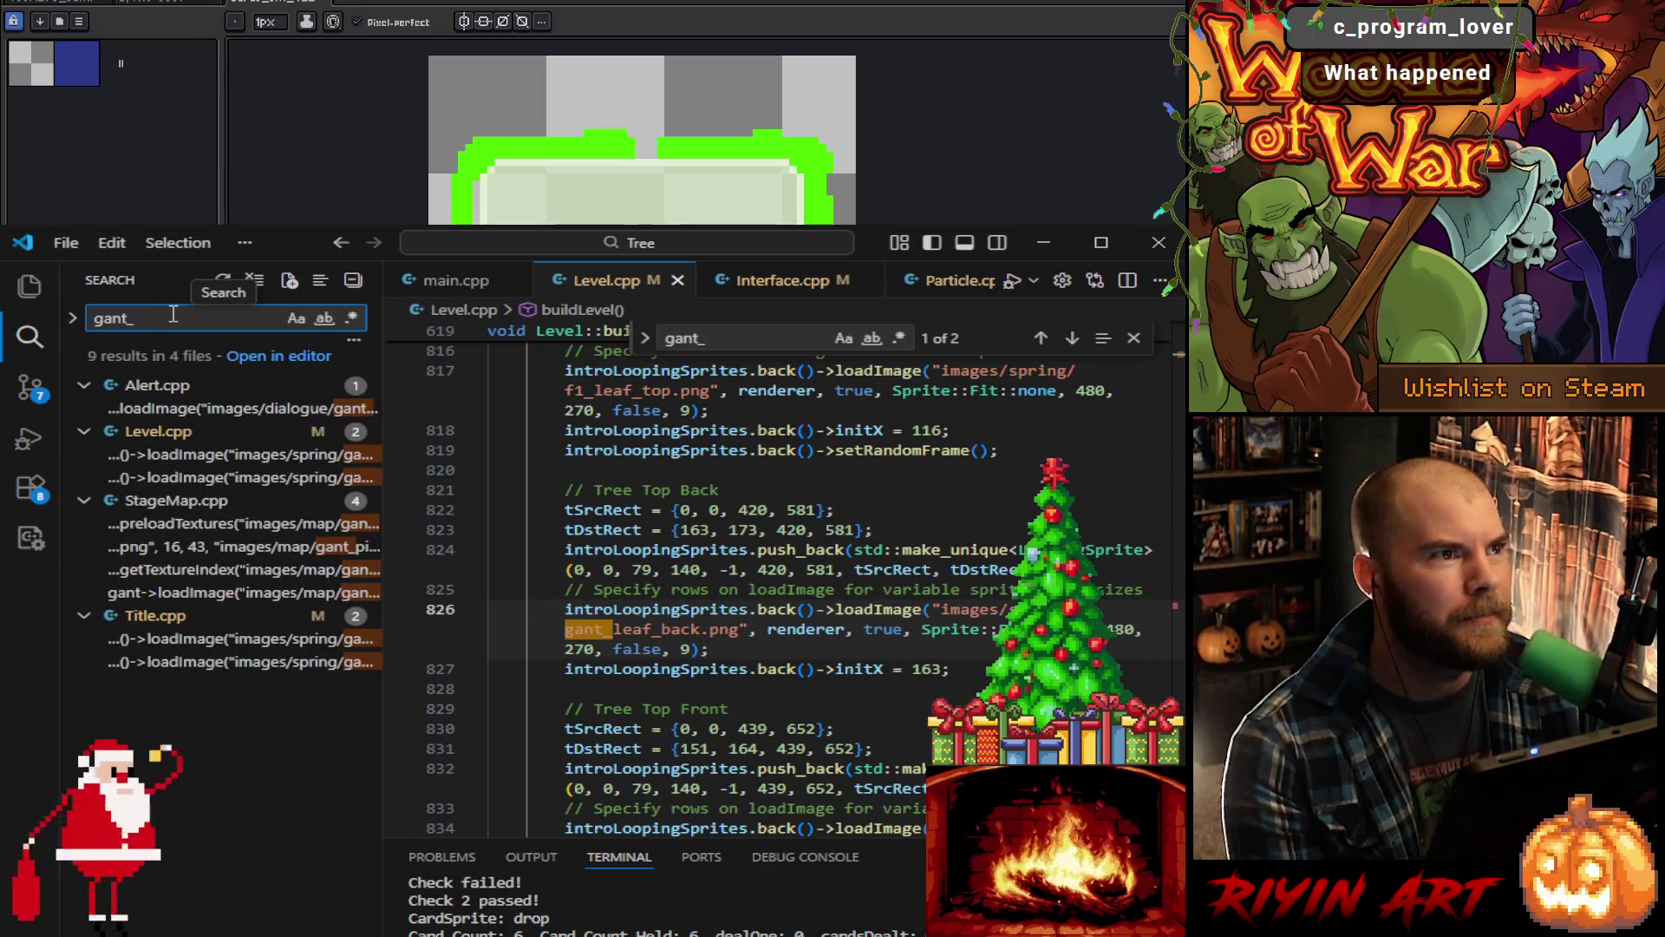
Step: Jump to the gant_leaf_front match on line 834 of Level.cpp
{"action": "left_click", "coordinate": [271, 453]}
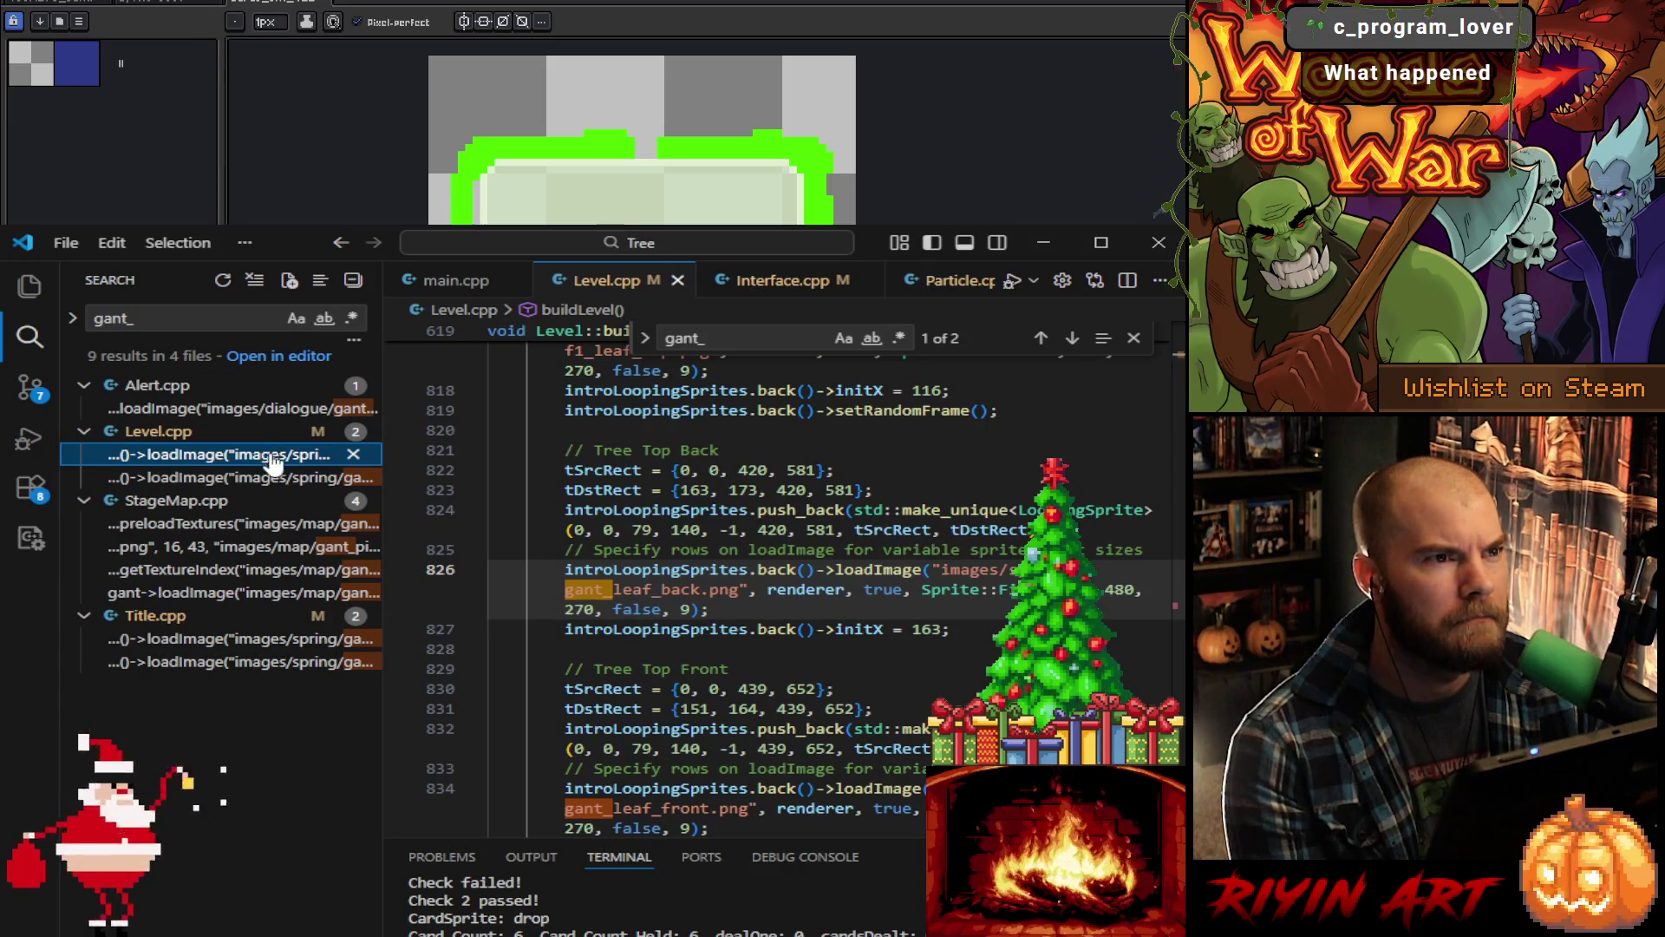
{"action": "left_click", "coordinate": [278, 482]}
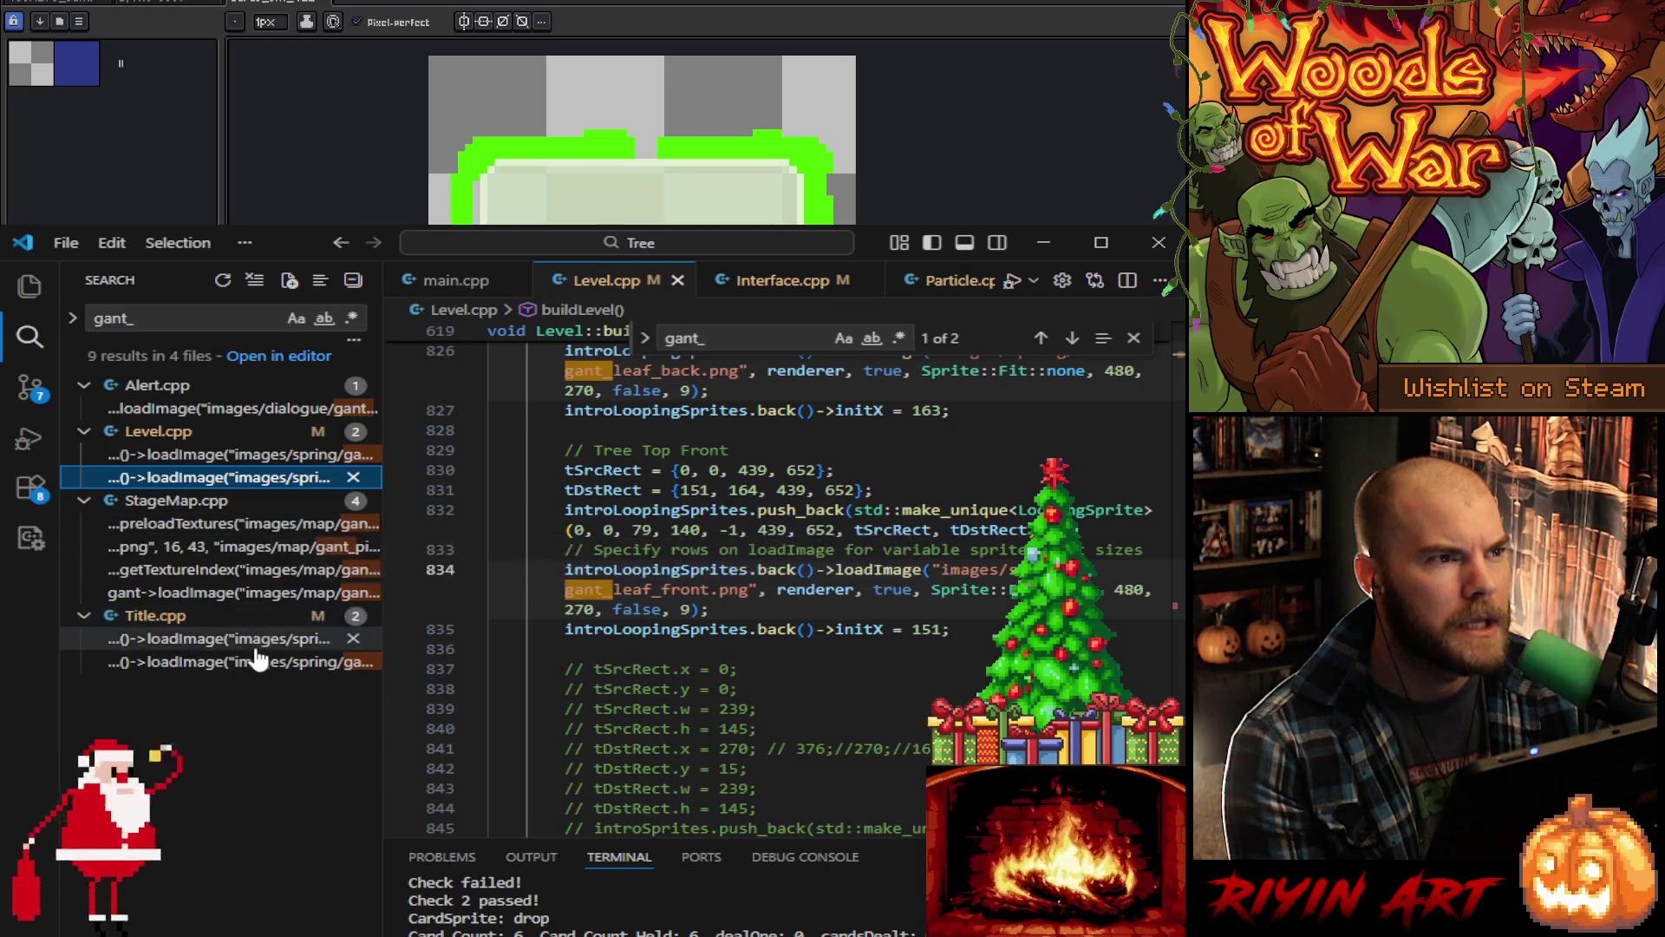
{"action": "left_click", "coordinate": [30, 287]}
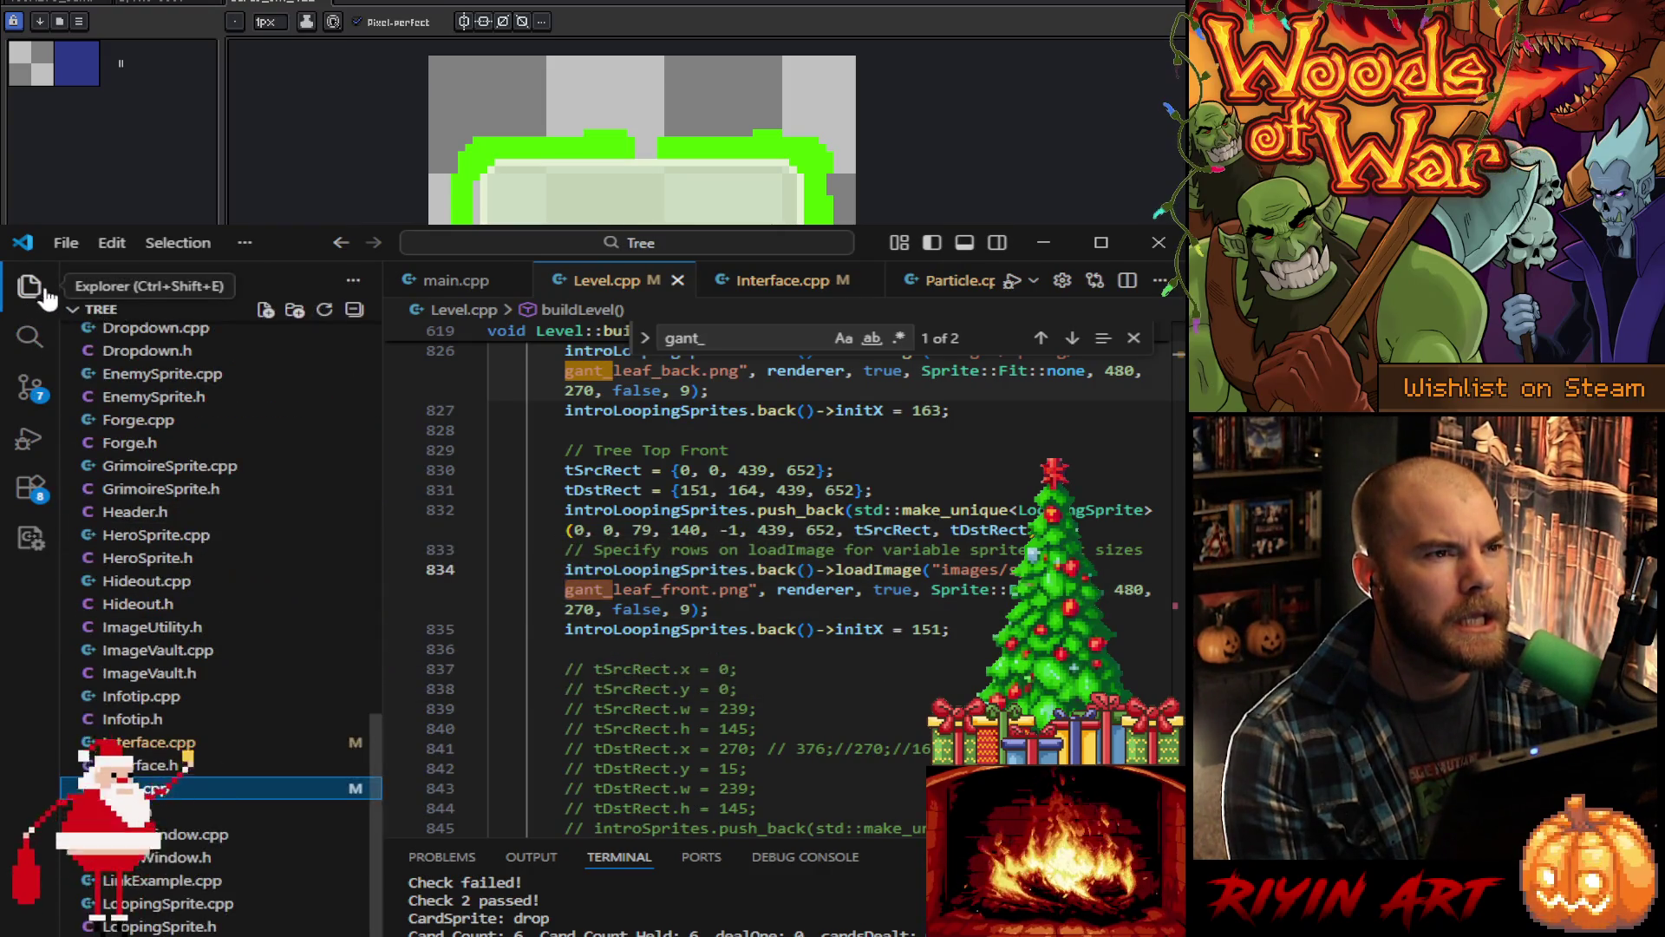
{"action": "left_click", "coordinate": [822, 610]}
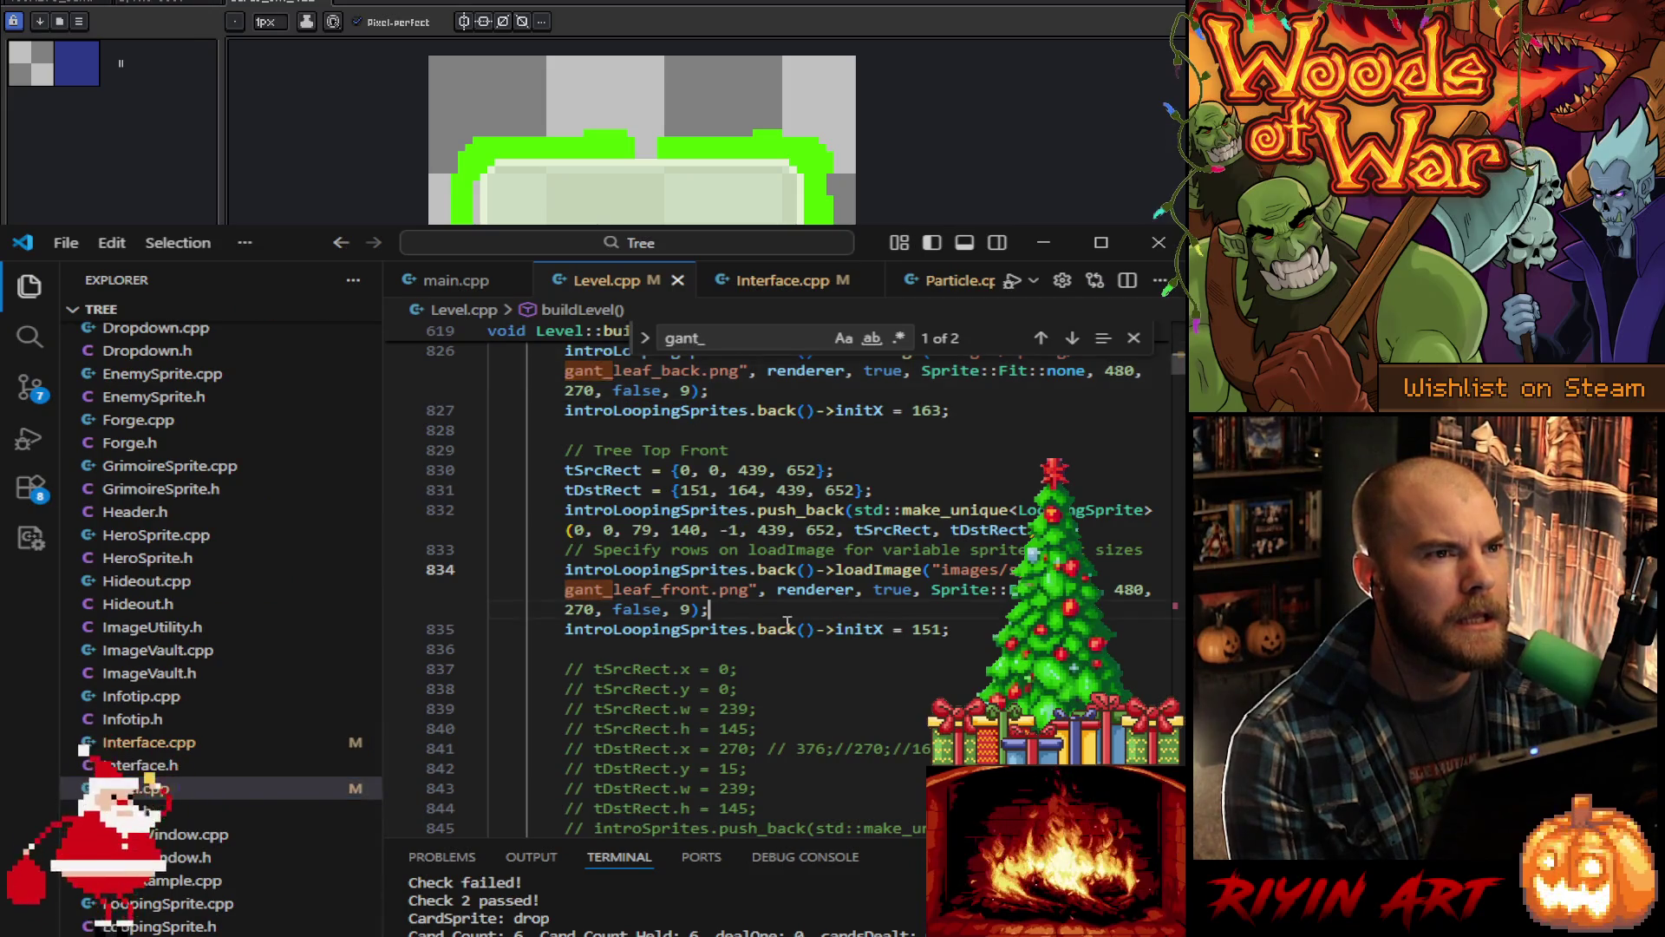
Step: Close the gant_ search, move to line 830, and minimize VS Code to reveal Aseprite
{"action": "left_click", "coordinate": [1133, 340]}
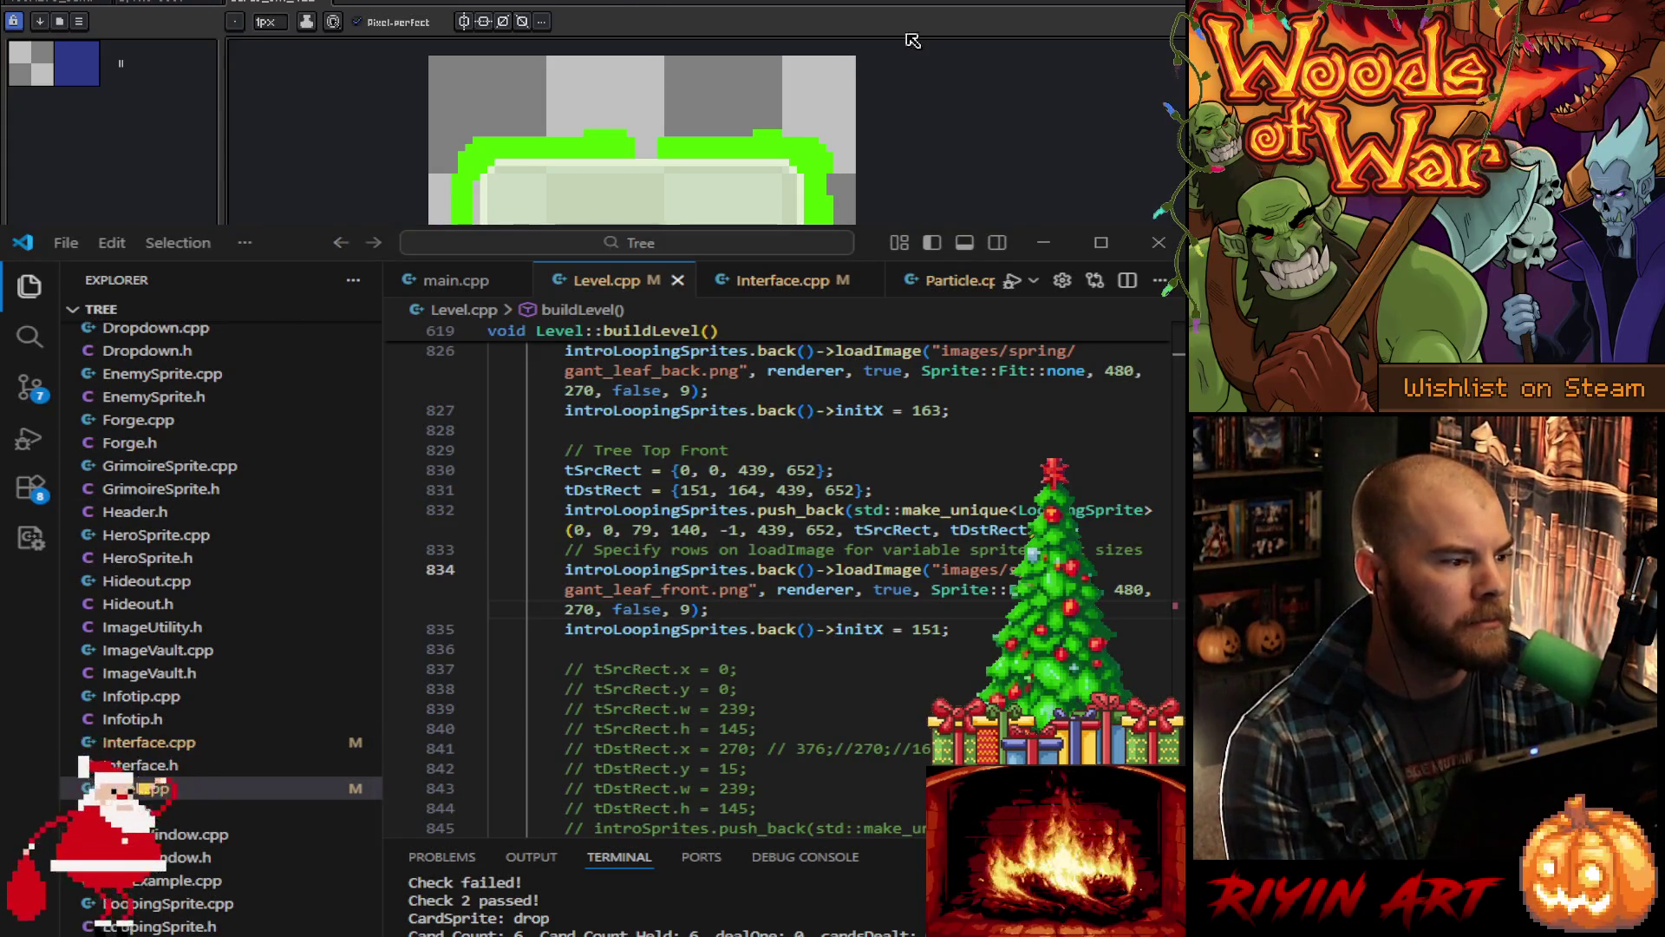
{"action": "left_click", "coordinate": [931, 477]}
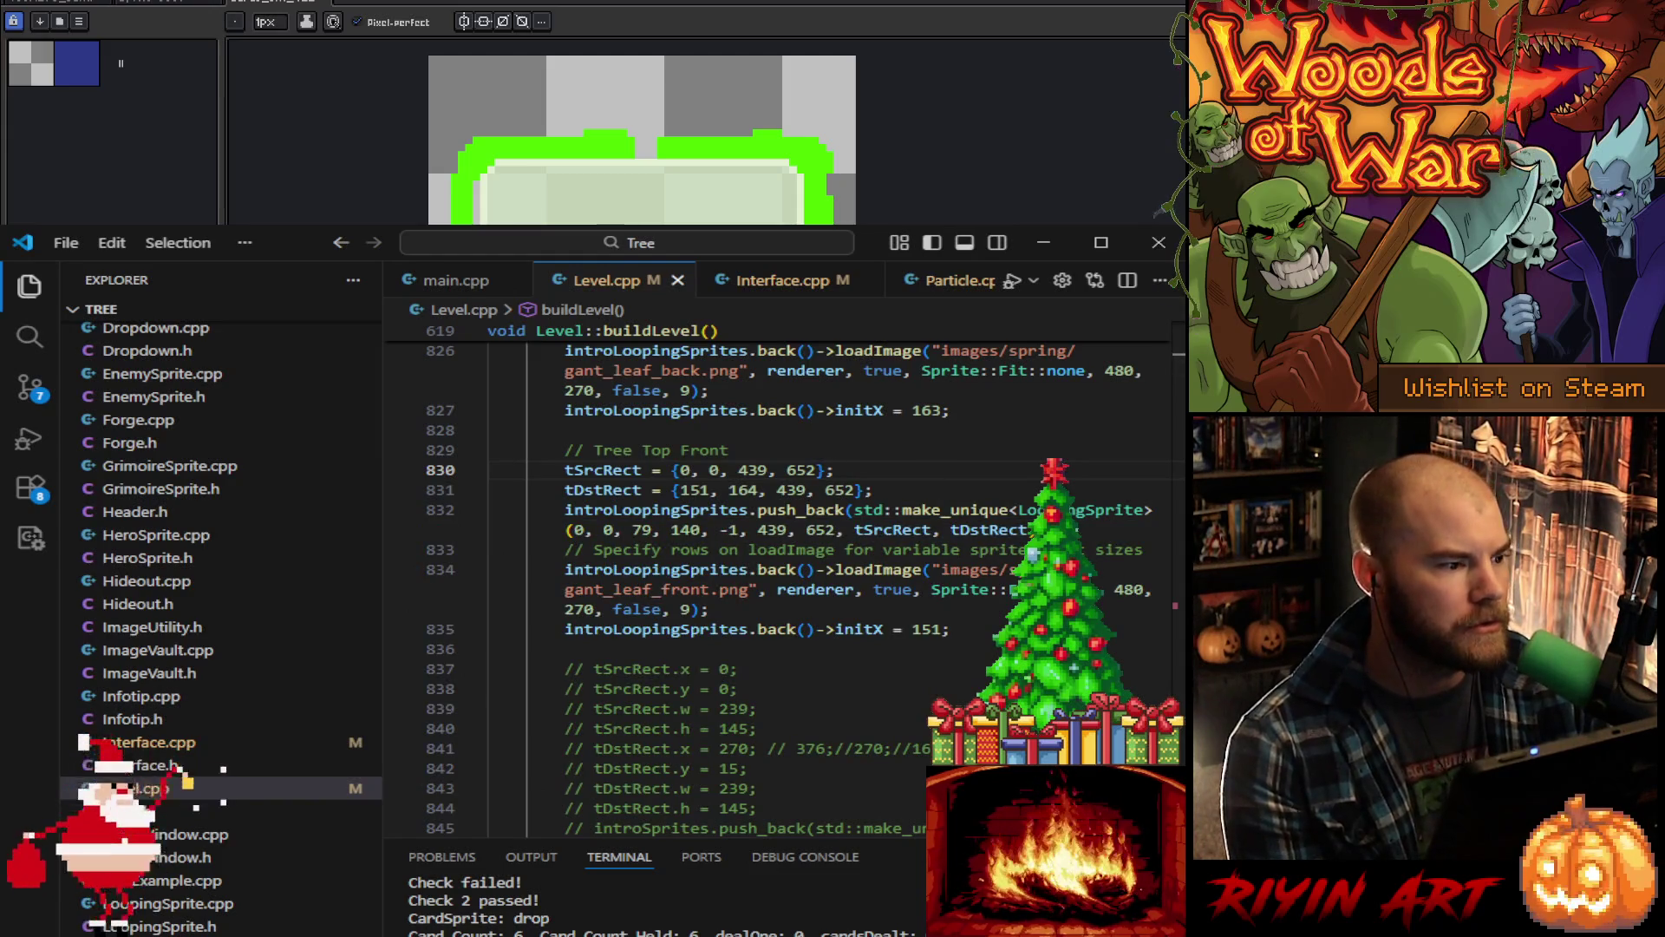
{"action": "left_click", "coordinate": [1043, 244]}
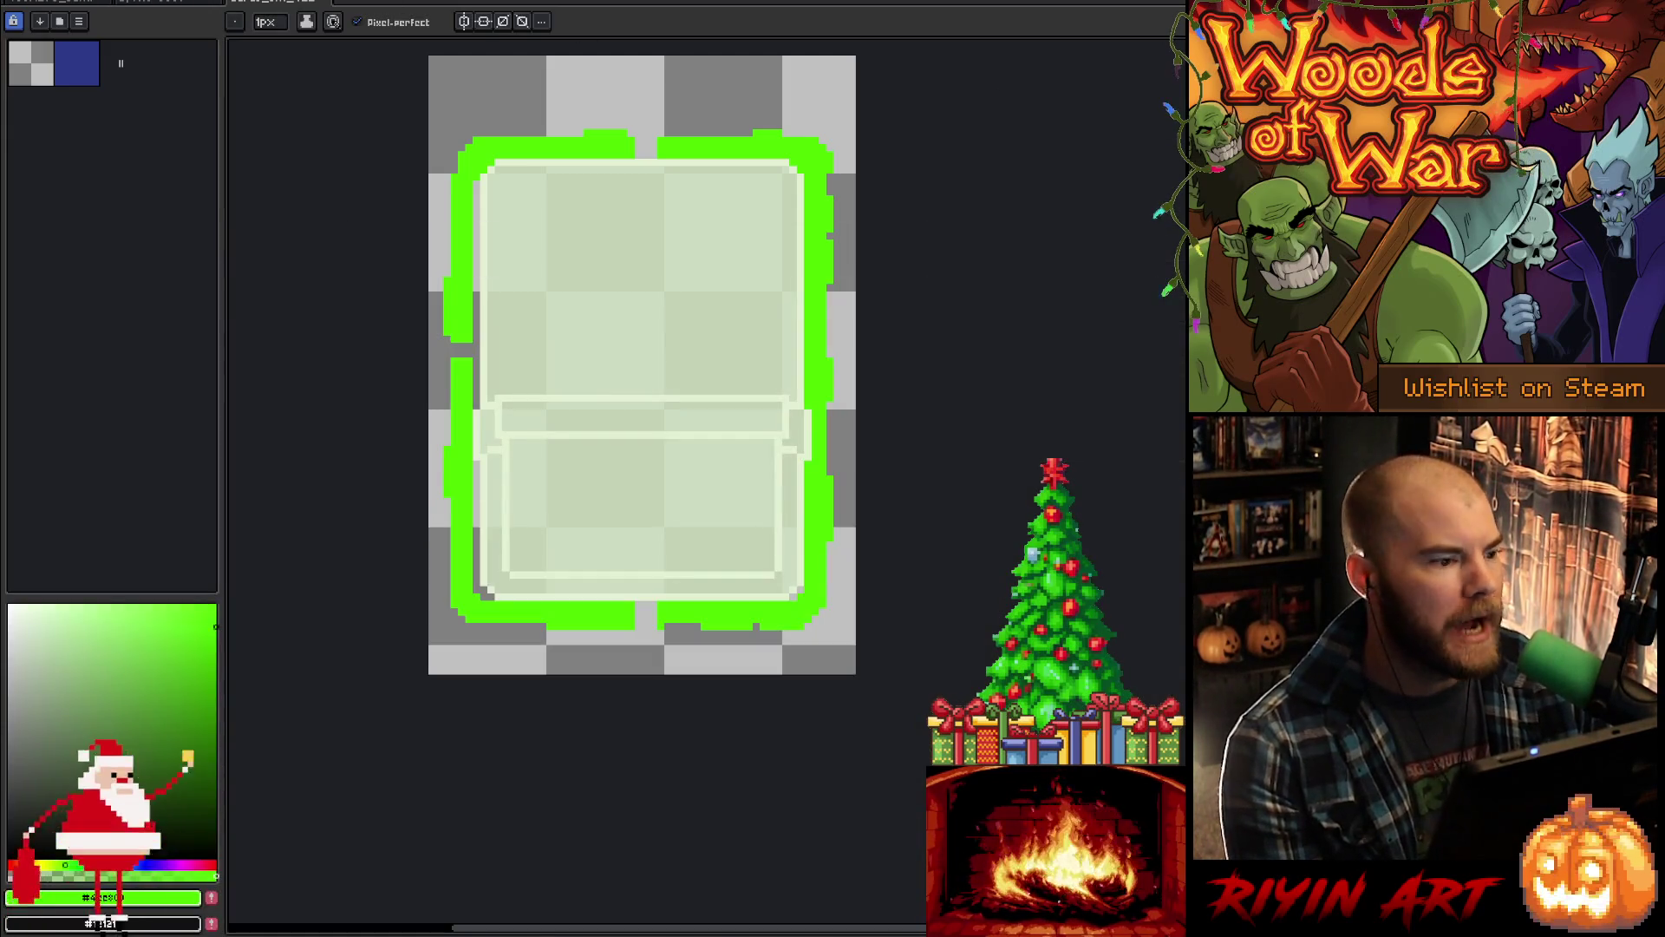
{"action": "left_click", "coordinate": [16, 2]}
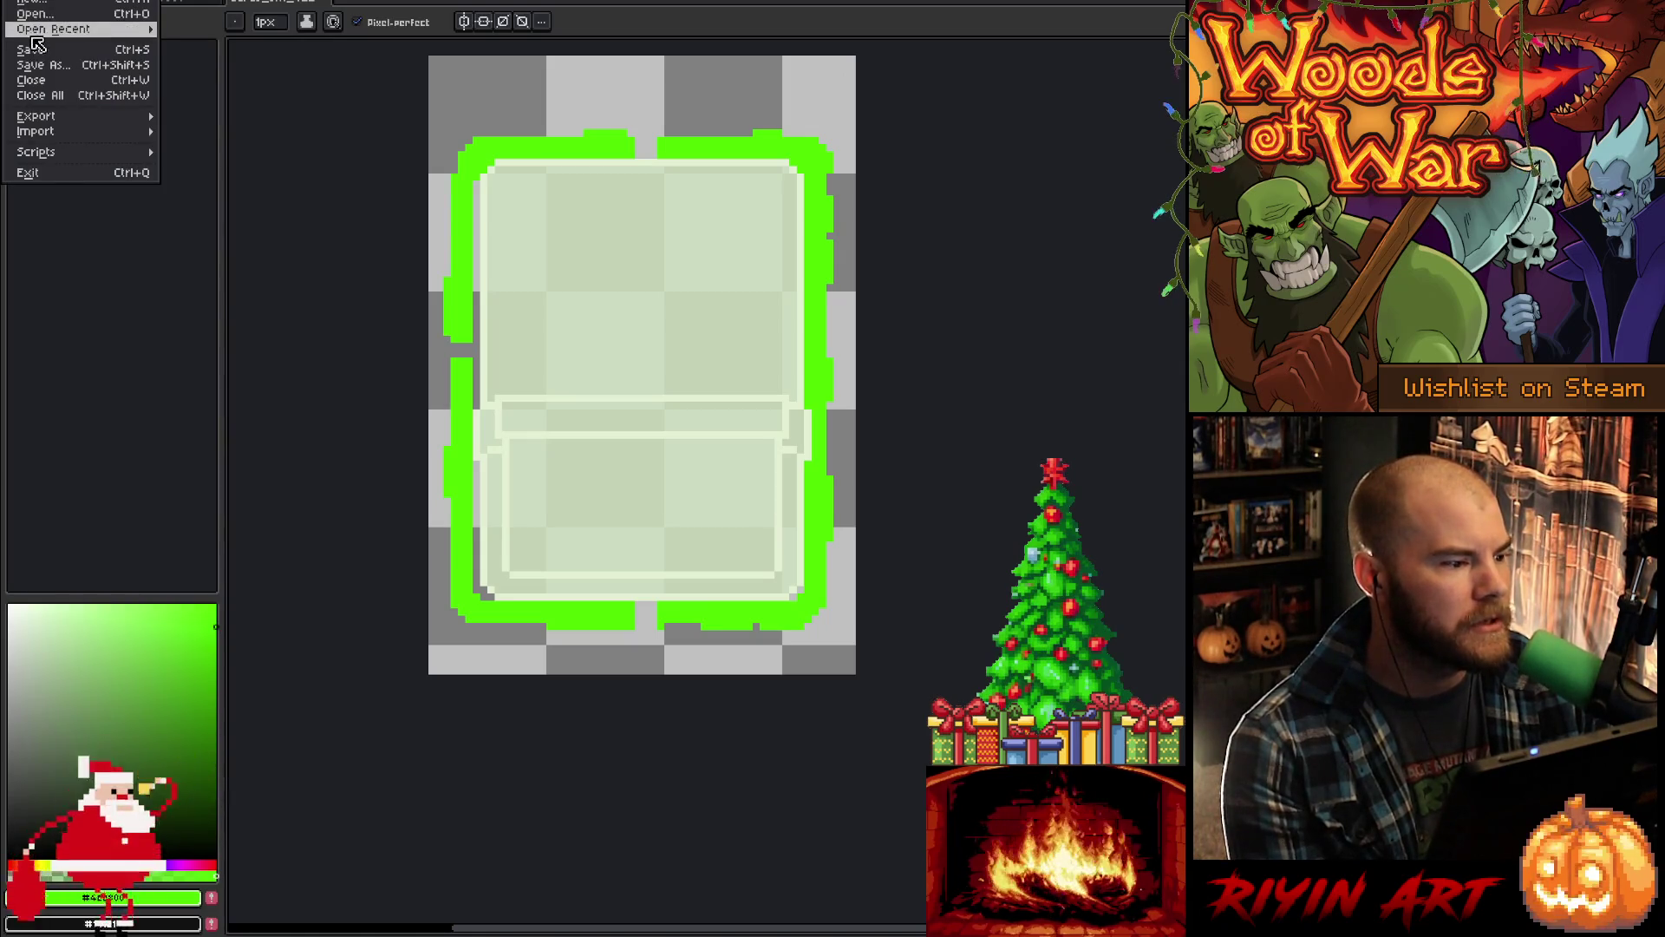
Step: Reopen gant_rip.png from the recent files list
{"action": "mouse_move", "coordinate": [87, 29]}
{"action": "left_click", "coordinate": [260, 51]}
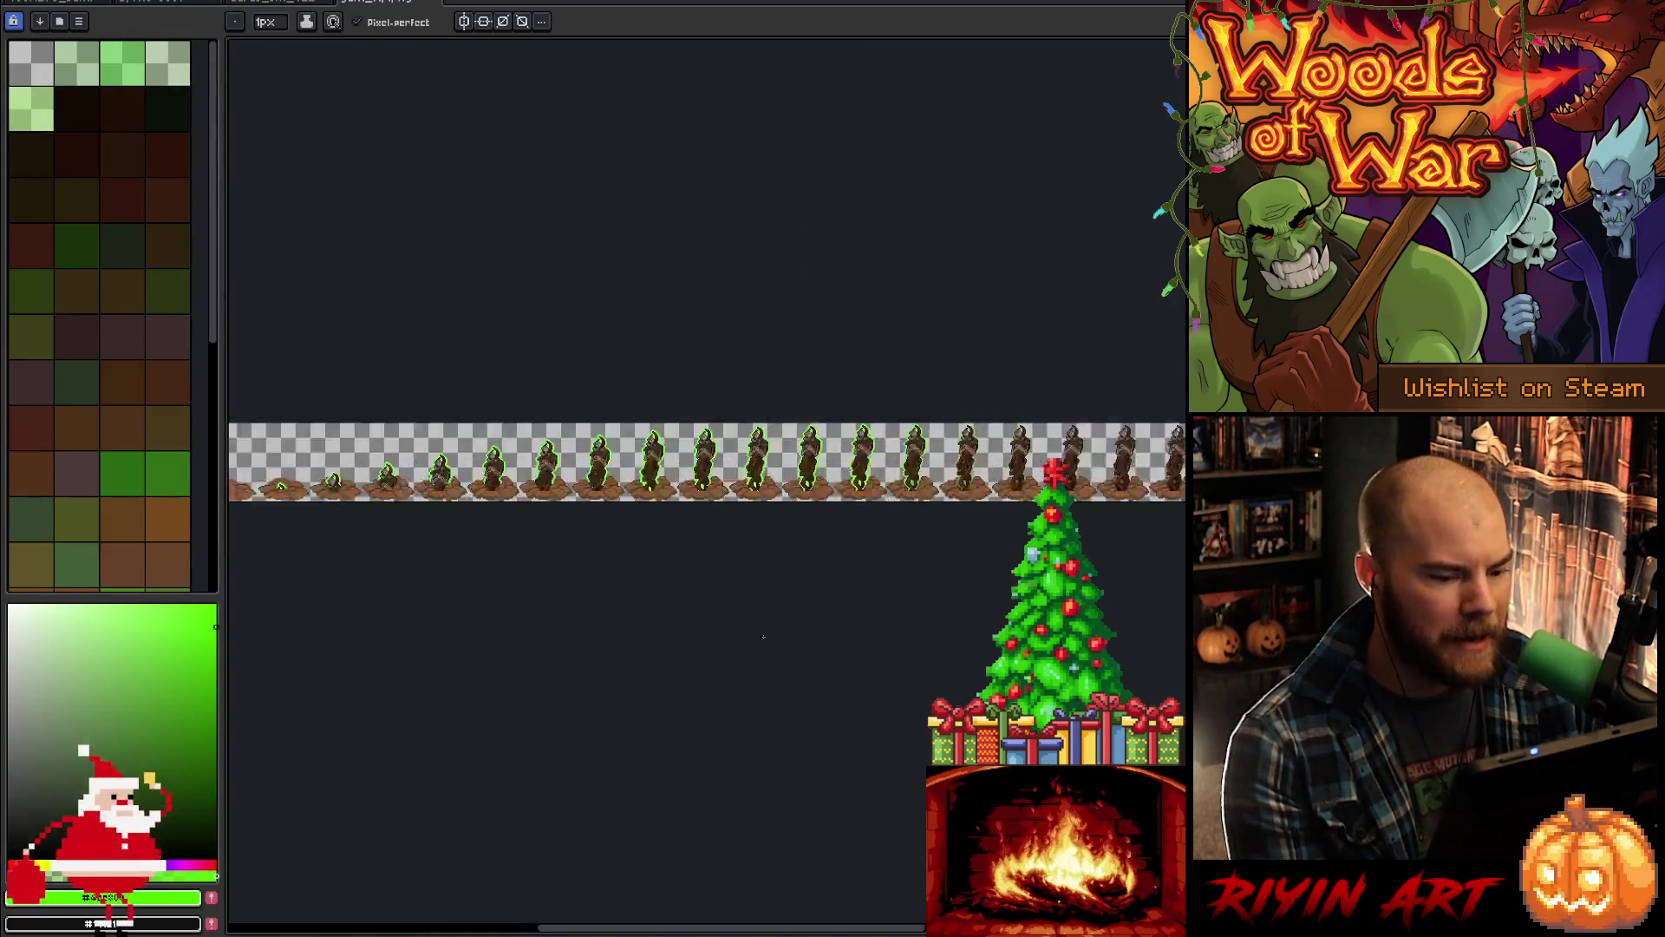
{"action": "scroll", "coordinate": [694, 347], "scroll_direction": "up", "scroll_amount": 4}
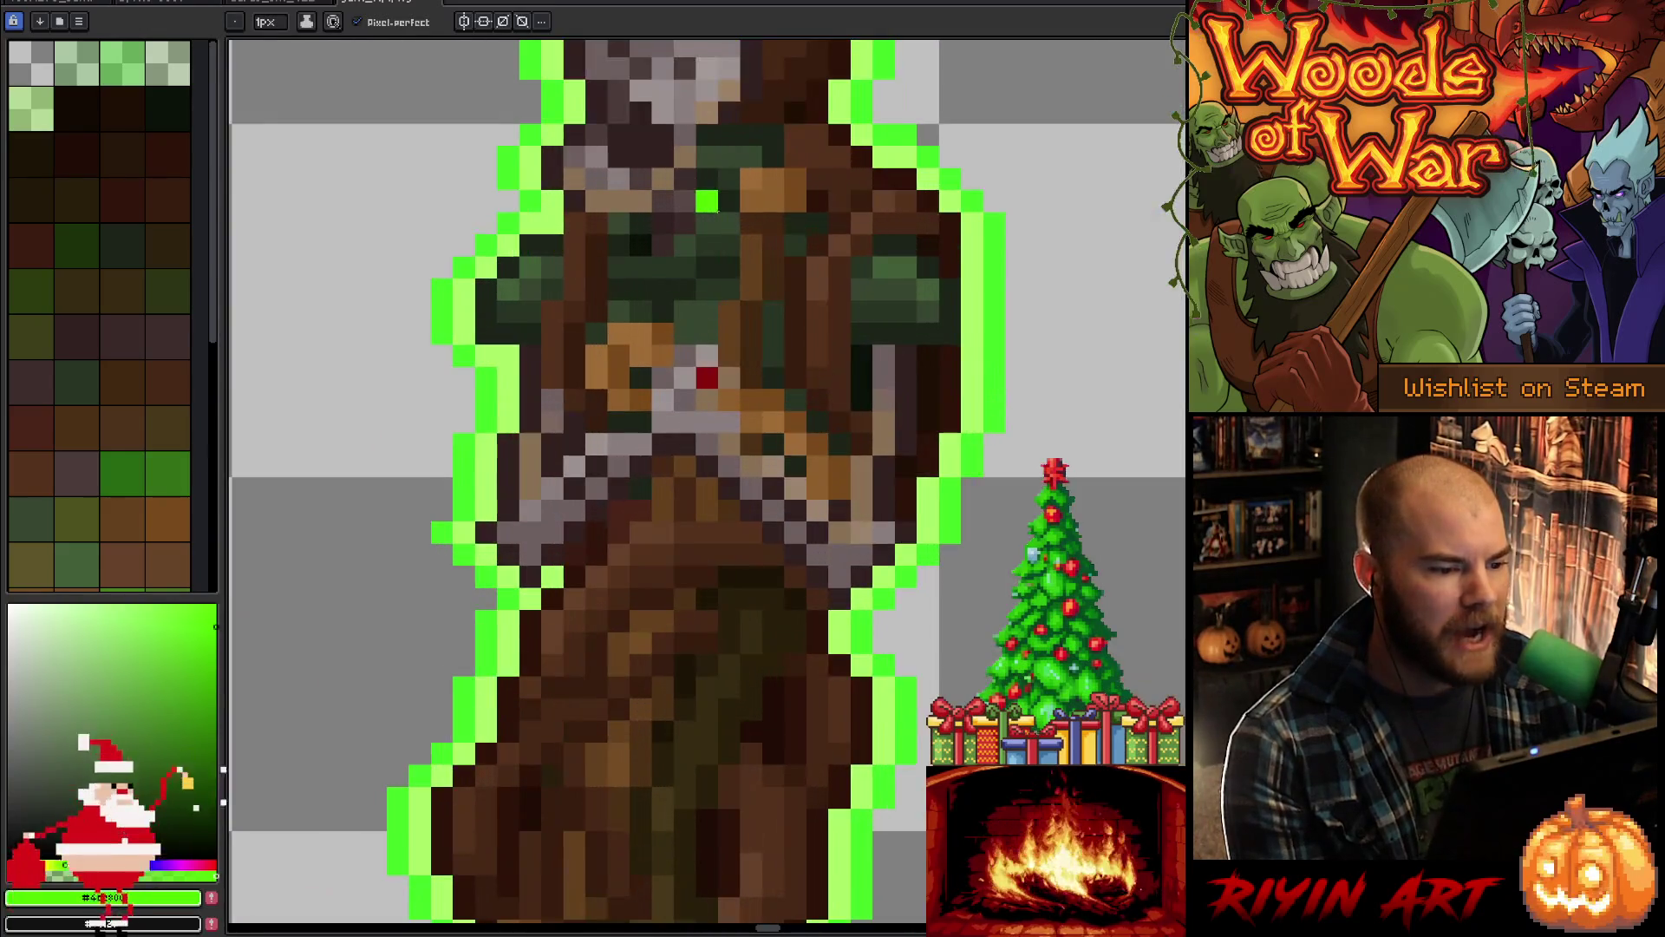
{"action": "scroll", "coordinate": [694, 347], "scroll_direction": "down", "scroll_amount": 3}
Step: Browse the spring folder's sprite files in the Open dialog, from gant_rip.png to Water_1.png
{"action": "left_click", "coordinate": [11, 7]}
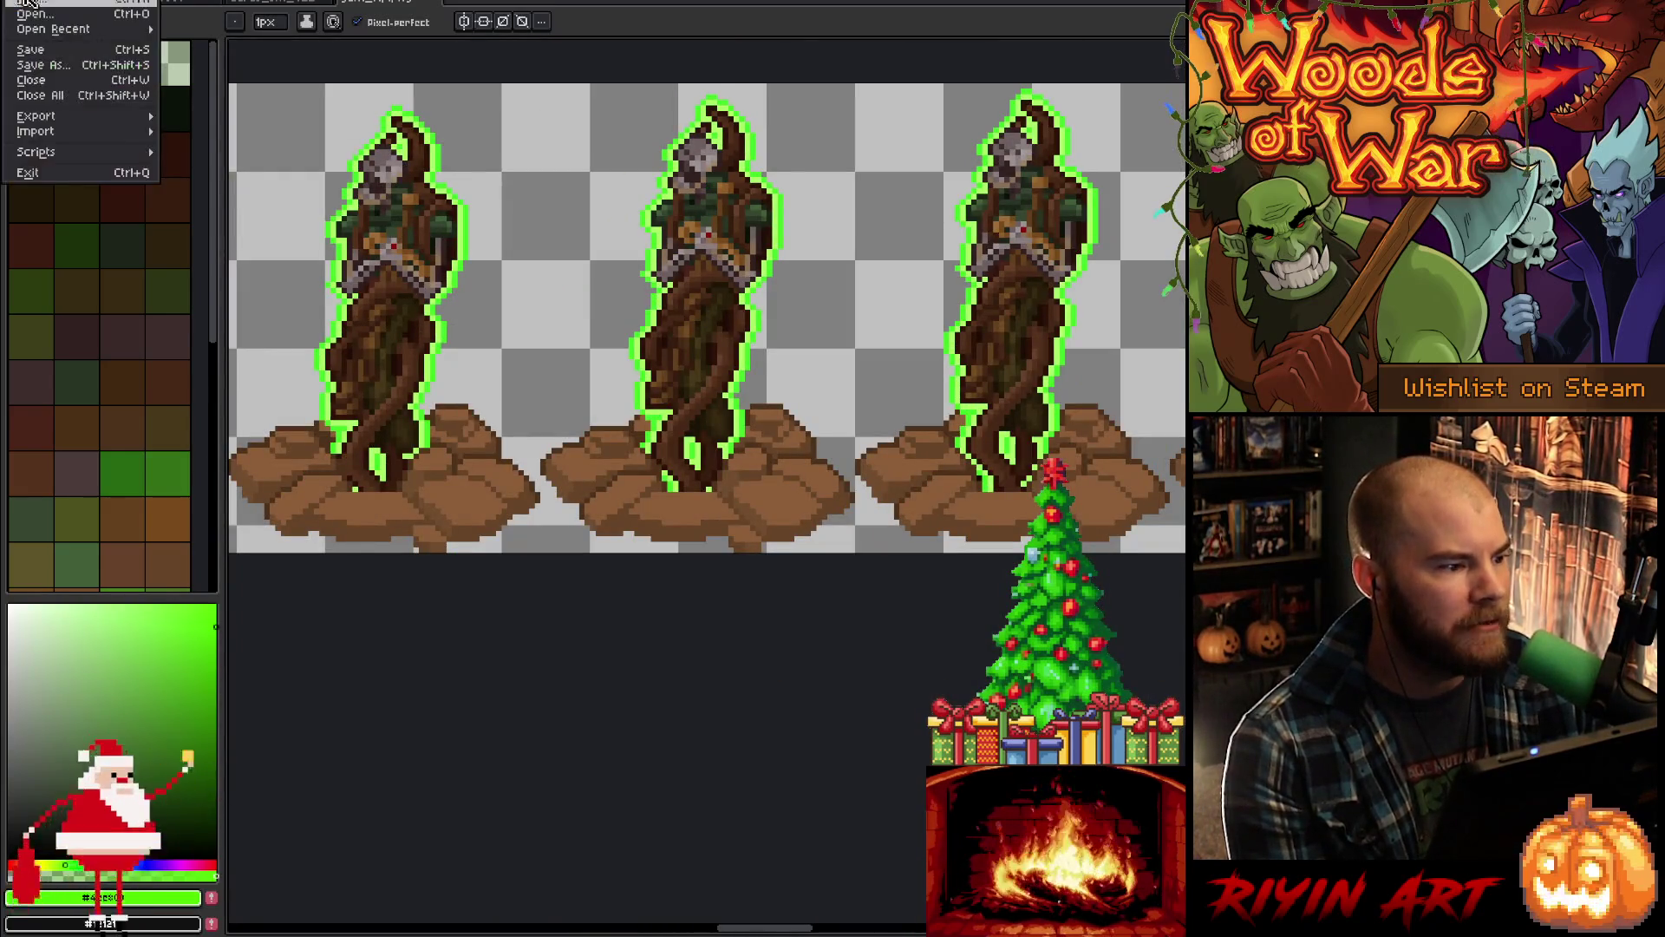
{"action": "left_click", "coordinate": [34, 14]}
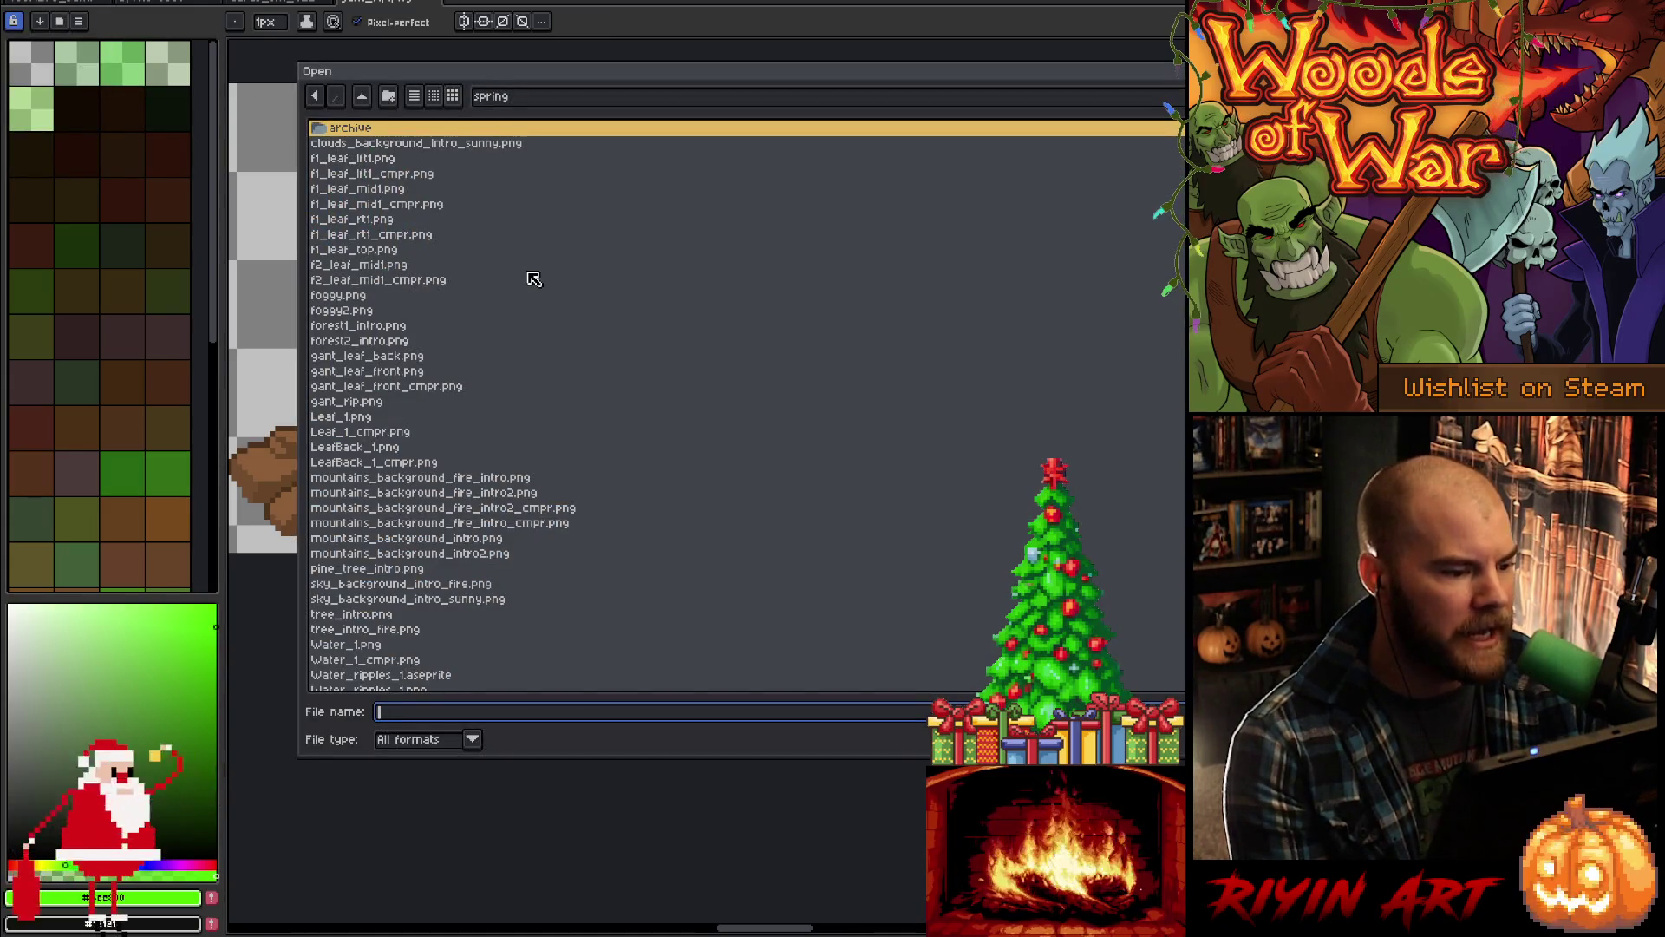
{"action": "left_click", "coordinate": [450, 387]}
{"action": "left_click", "coordinate": [454, 401]}
{"action": "key", "text": "Down"}
{"action": "key", "text": "Down"}
{"action": "key", "text": "Down"}
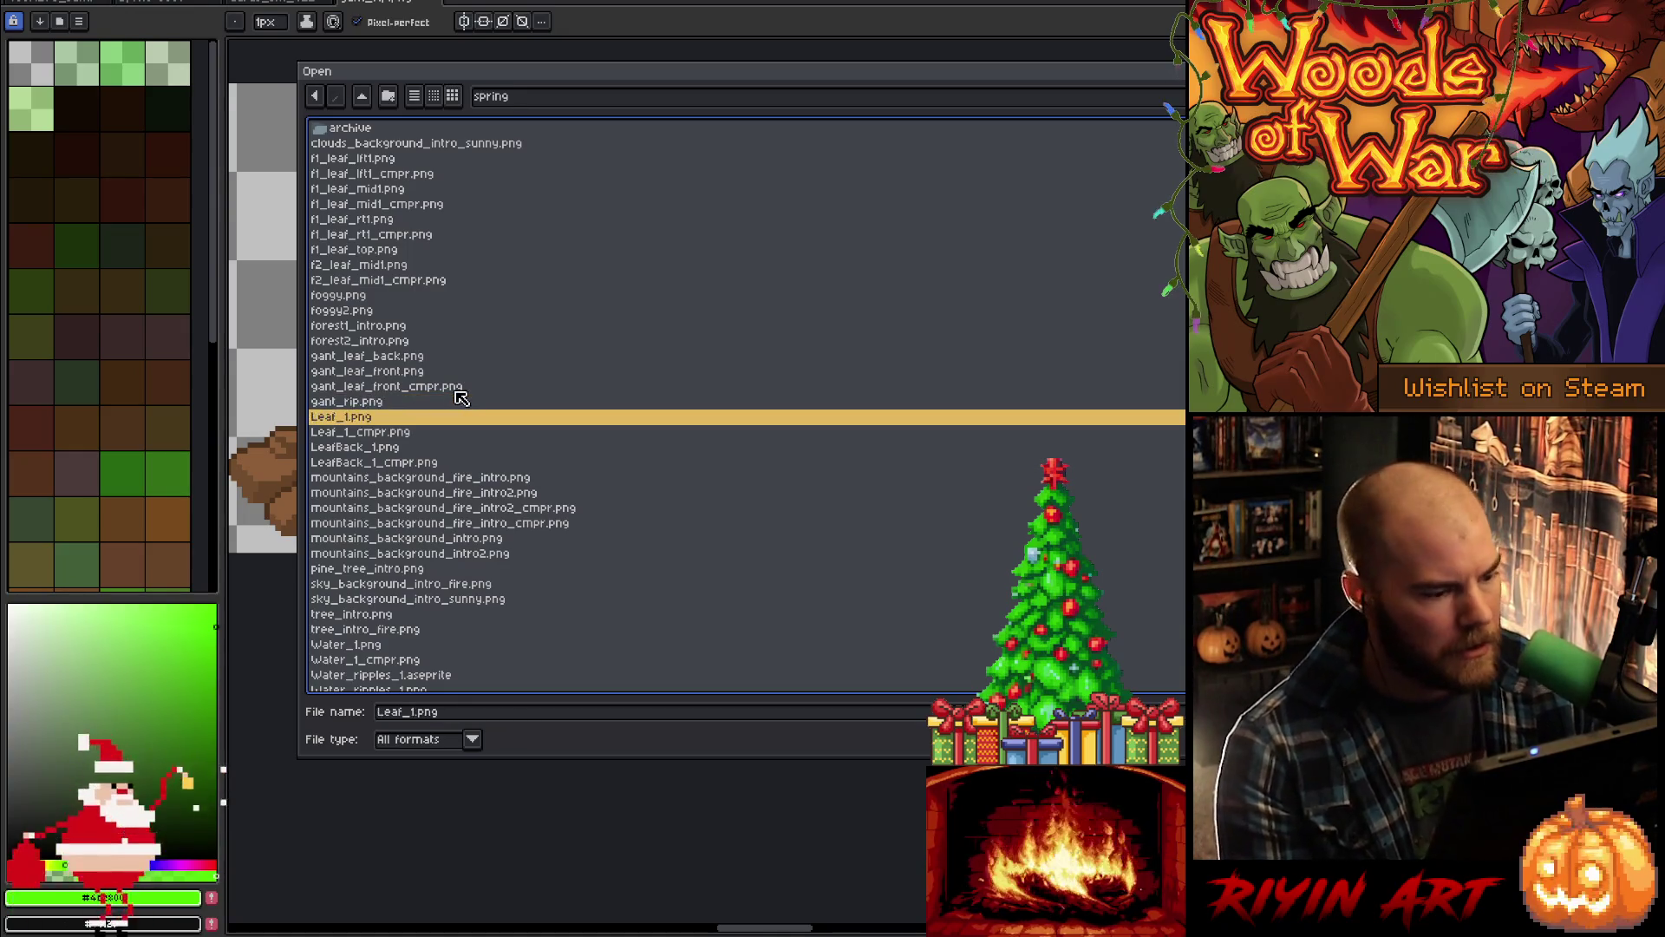
{"action": "scroll", "coordinate": [461, 399], "scroll_direction": "down", "scroll_amount": 1}
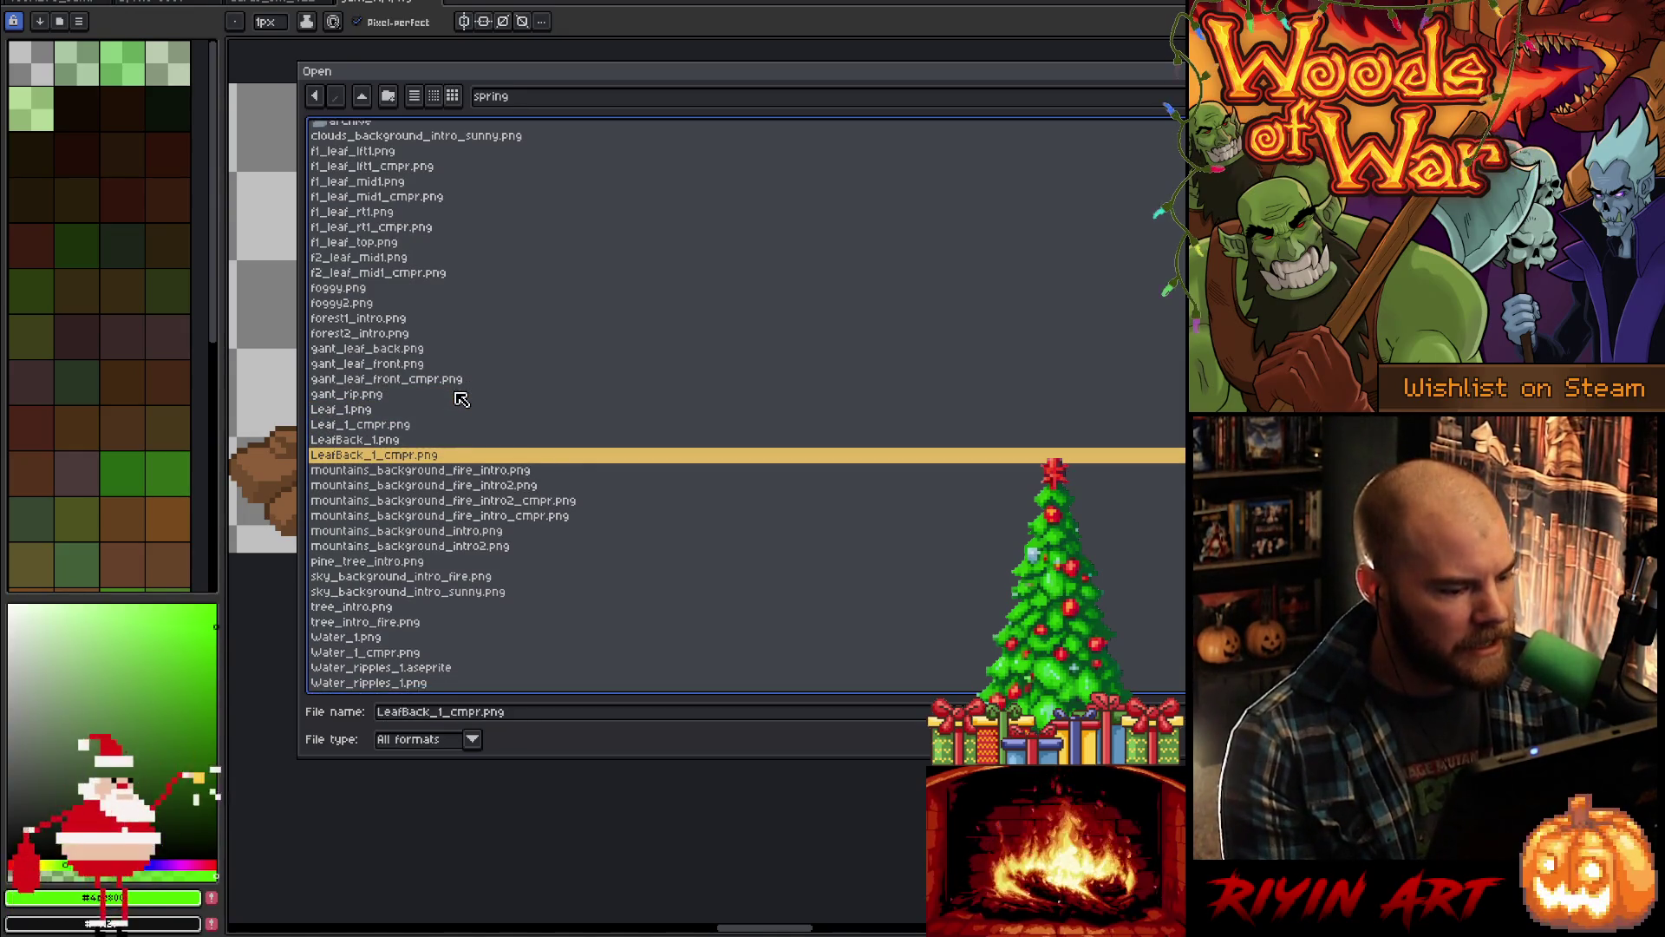
{"action": "key", "text": "Down"}
{"action": "key", "text": "Down"}
{"action": "key", "text": "Down"}
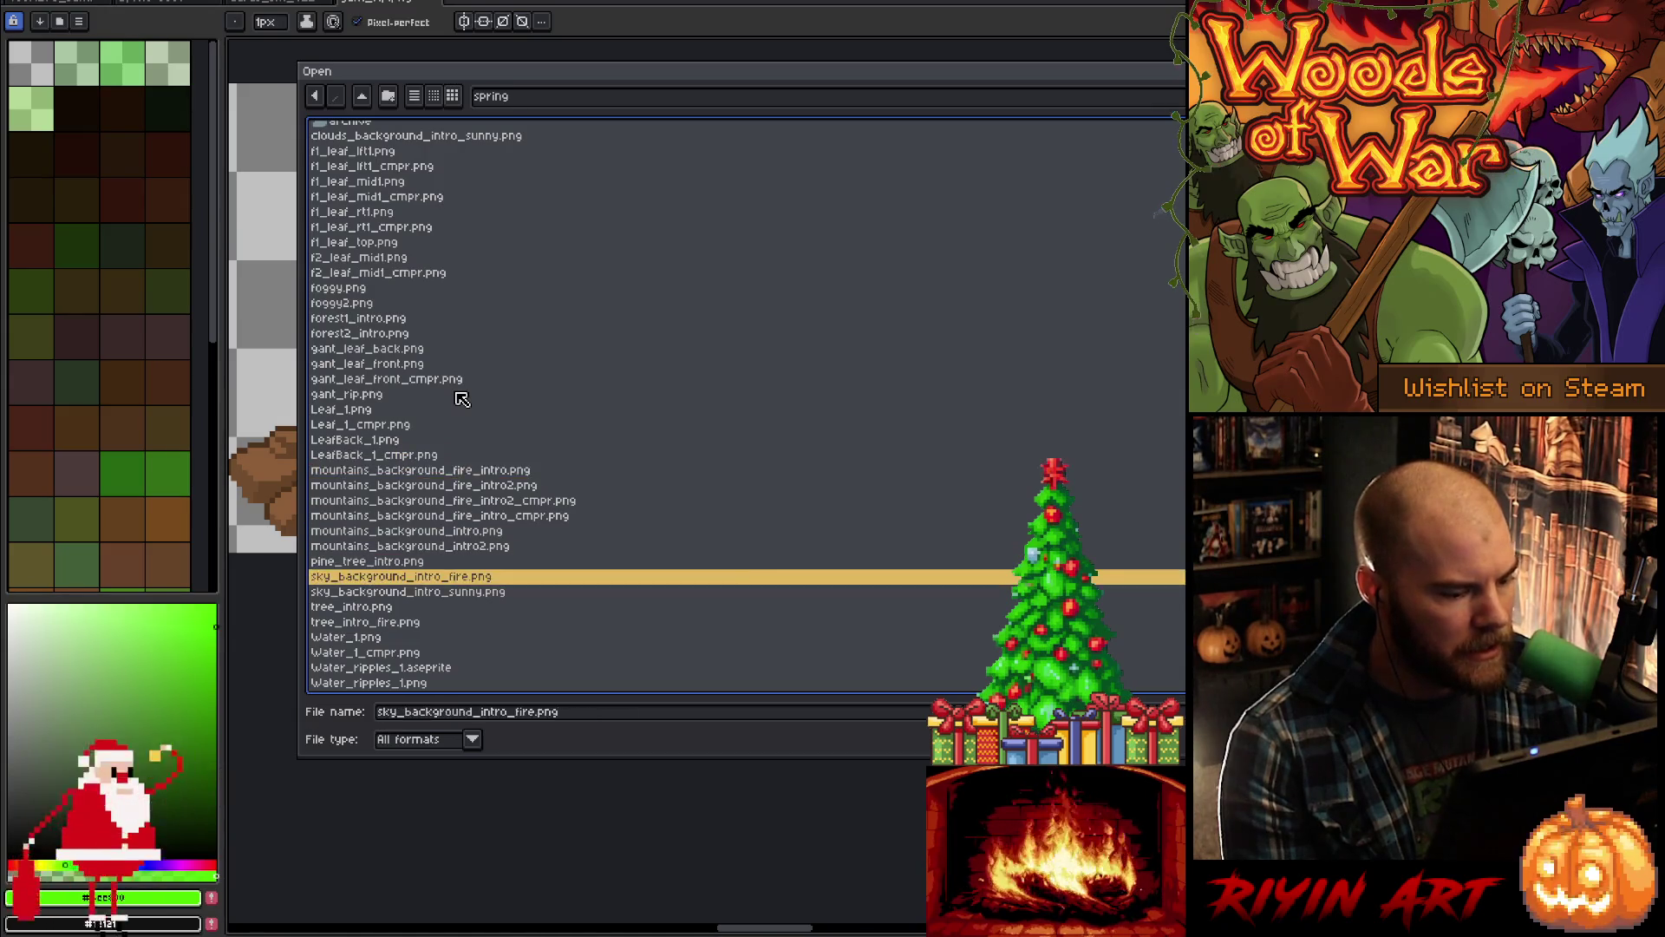
{"action": "key", "text": "Down"}
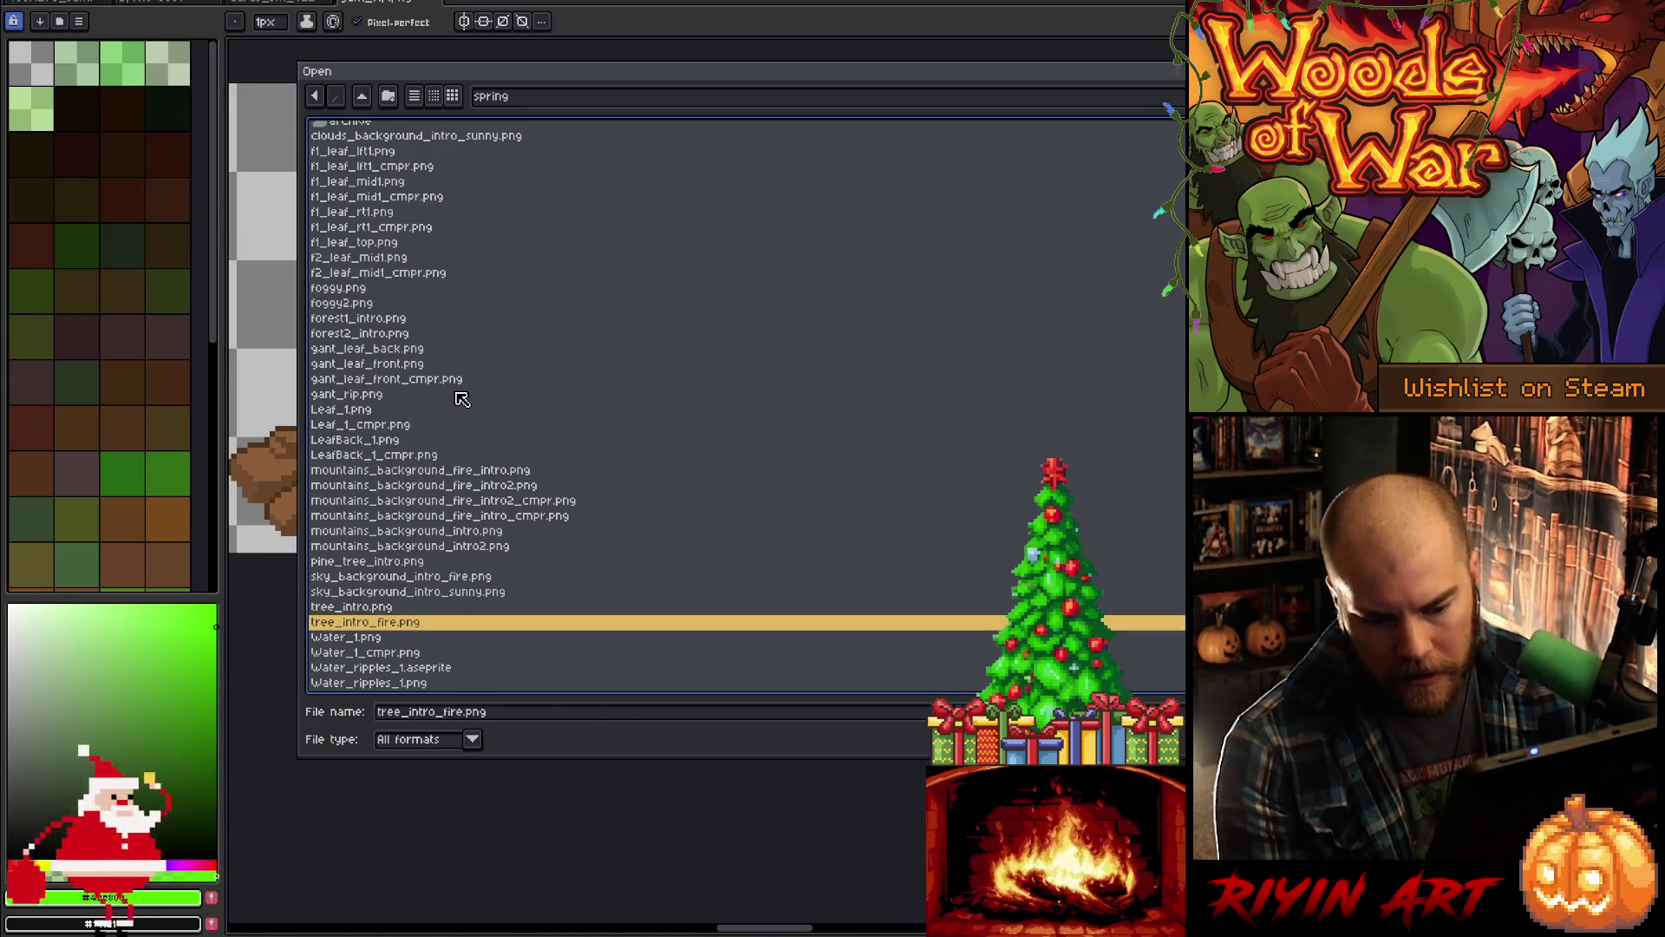
{"action": "key", "text": "Down"}
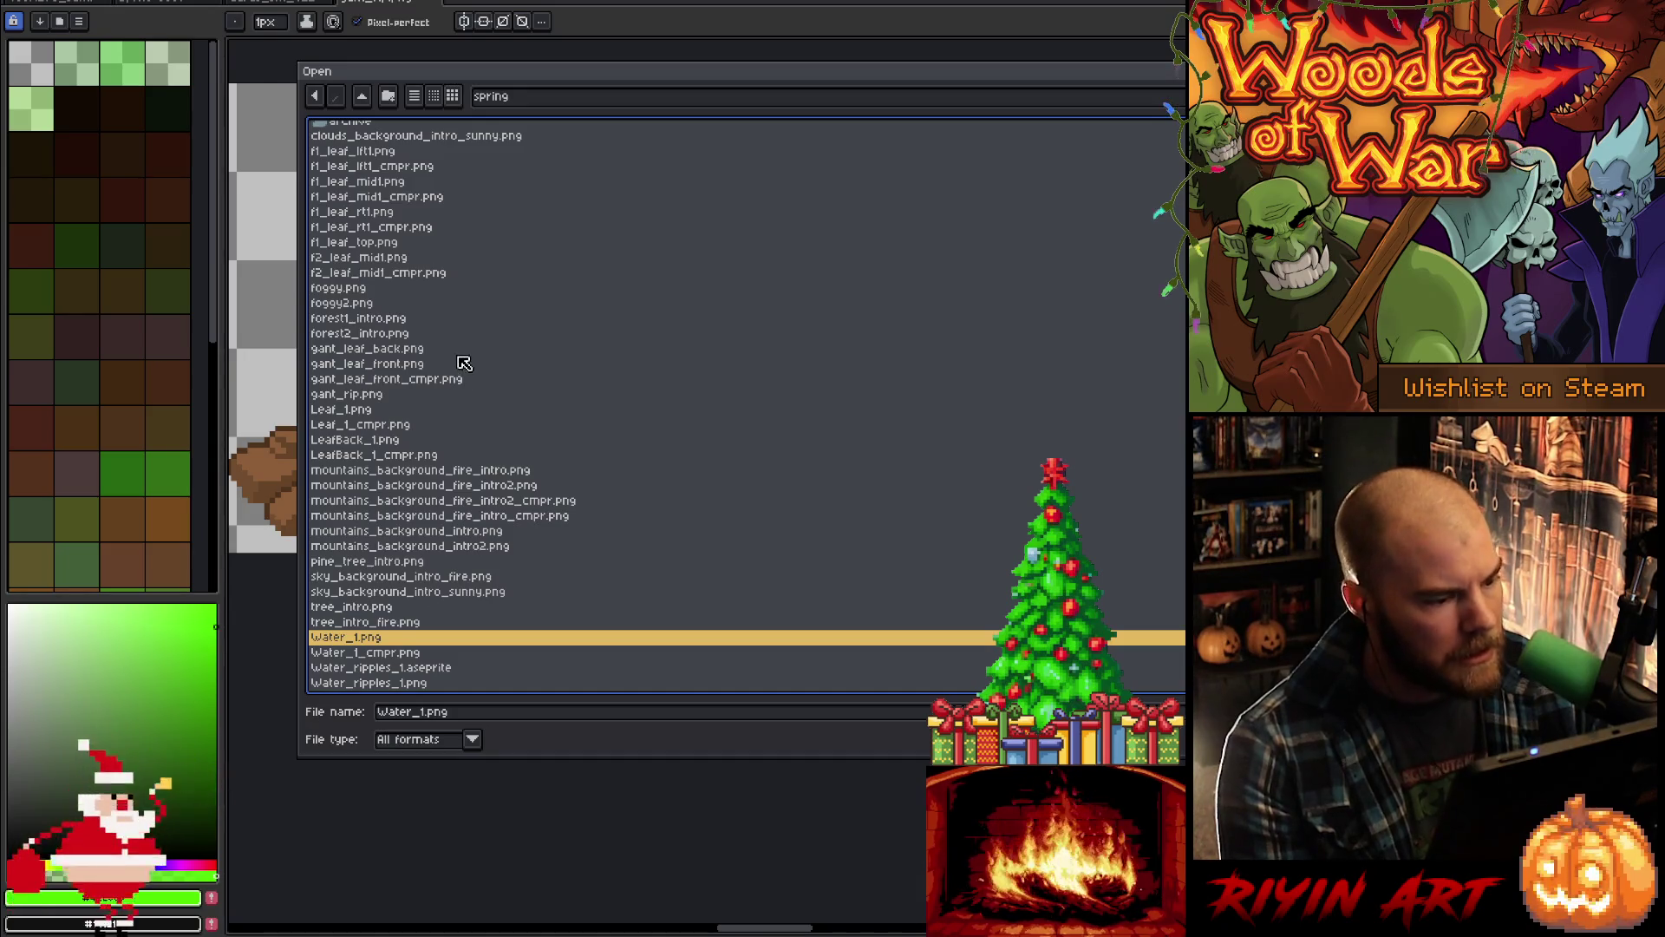
{"action": "scroll", "coordinate": [471, 372], "scroll_direction": "up", "scroll_amount": 1}
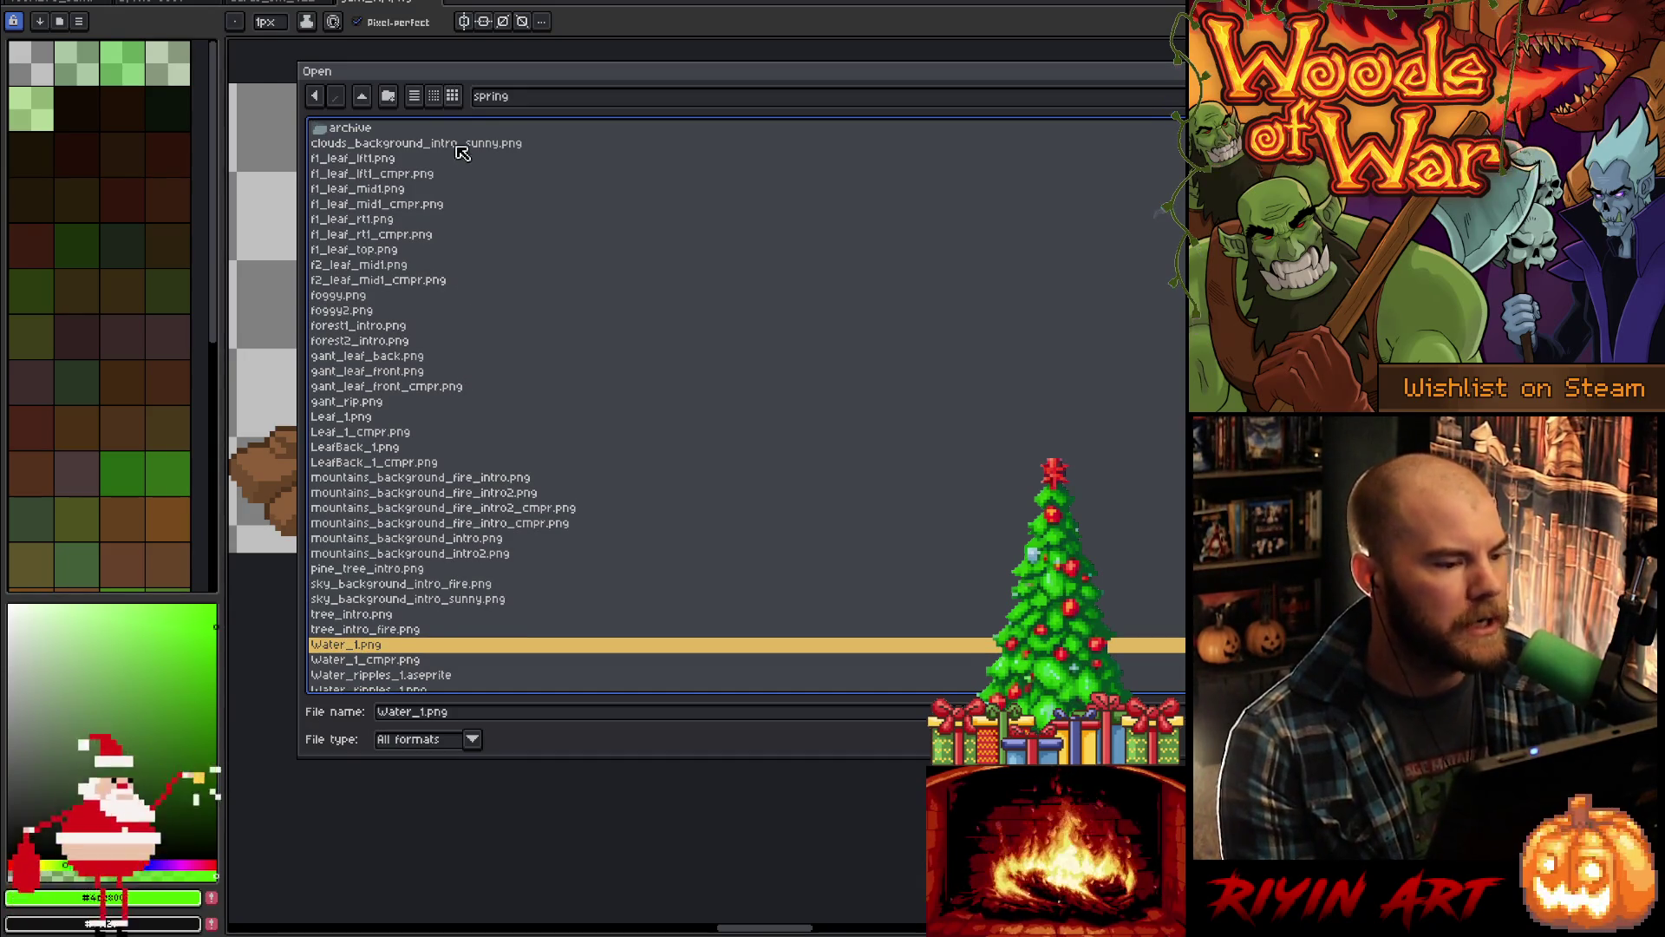
Step: Go up to the images folder and open tree_wide_lvl1.png
{"action": "left_click", "coordinate": [559, 103]}
{"action": "left_click", "coordinate": [583, 221]}
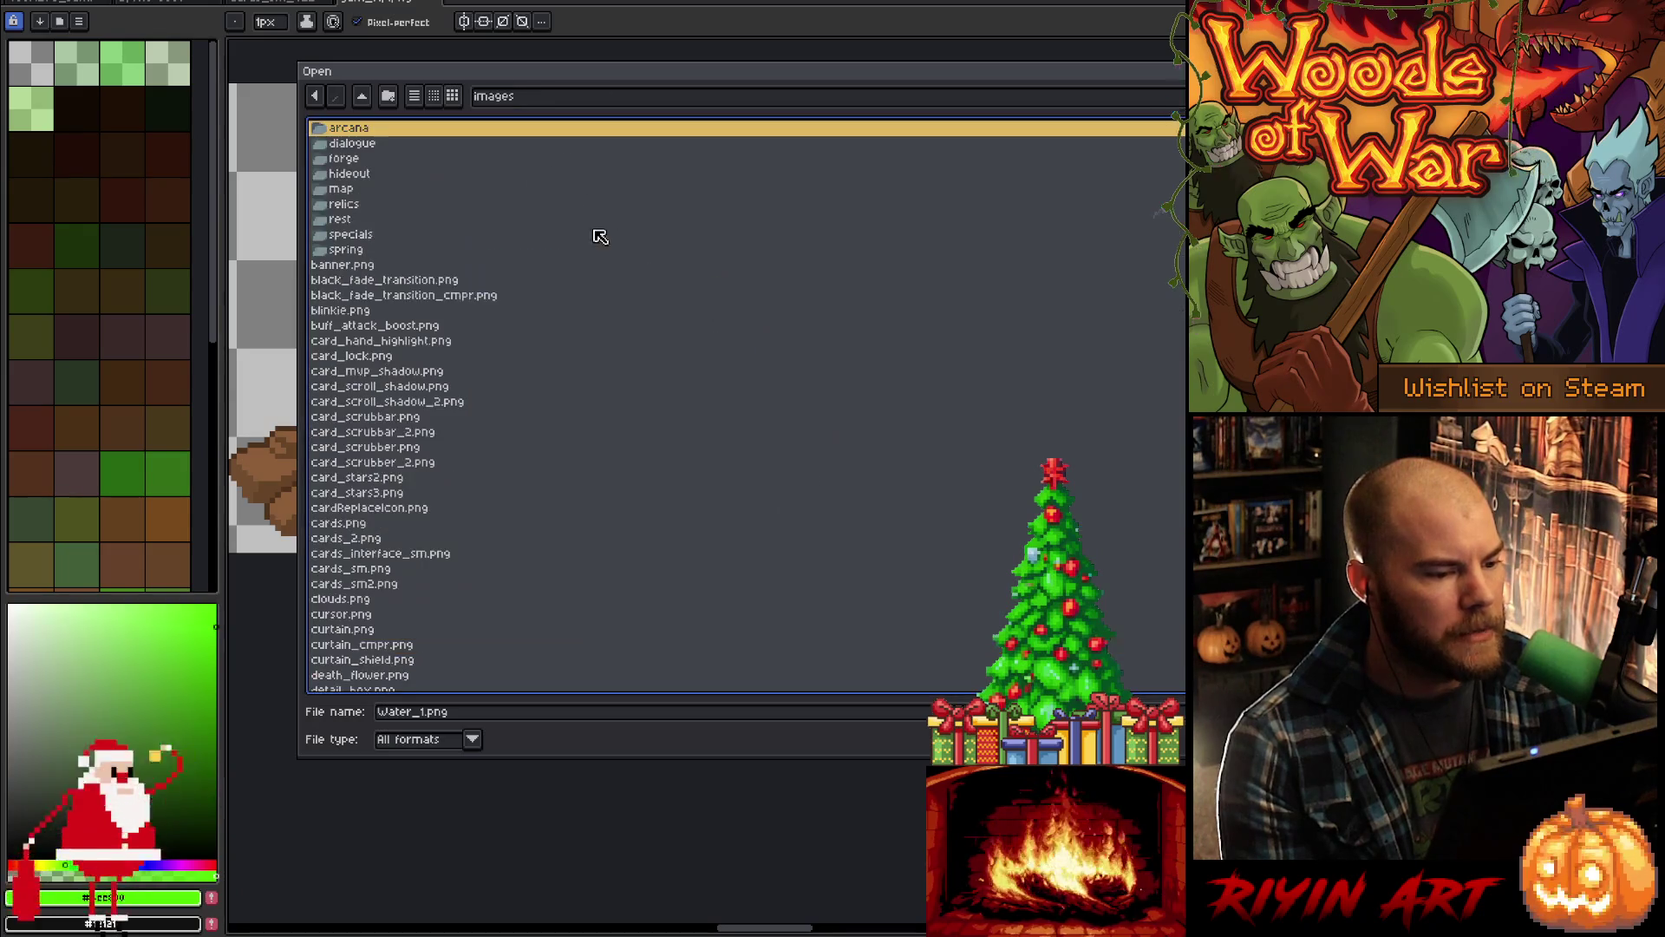
{"action": "scroll", "coordinate": [568, 495], "scroll_direction": "down", "scroll_amount": 10}
{"action": "scroll", "coordinate": [568, 495], "scroll_direction": "down", "scroll_amount": 7}
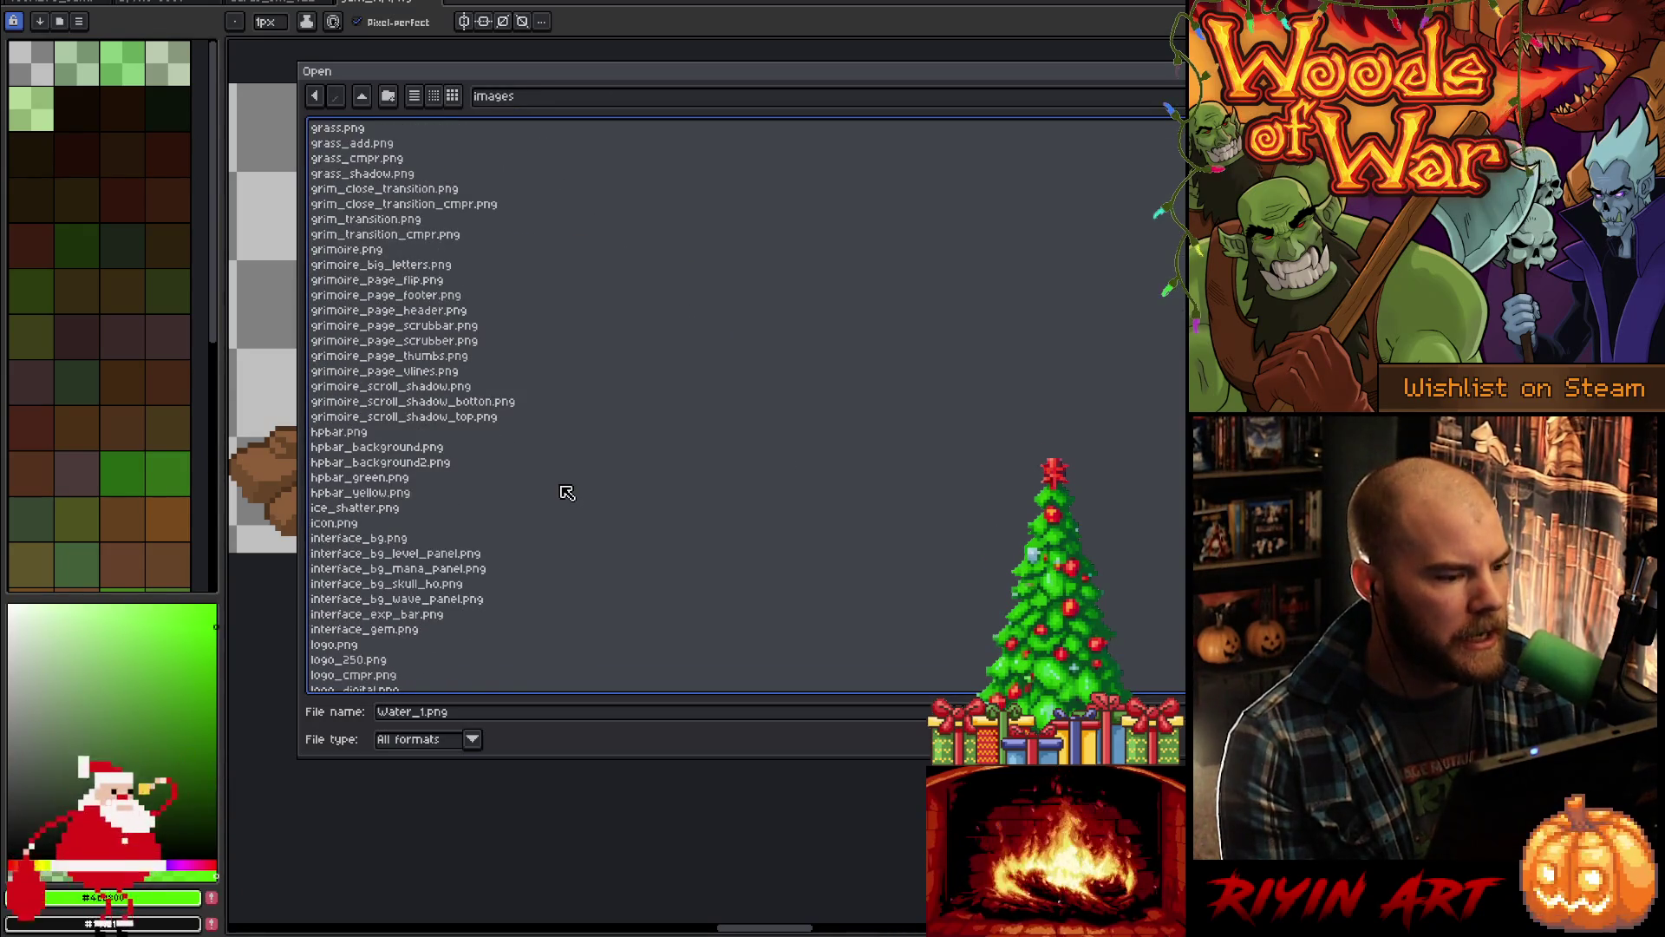
{"action": "scroll", "coordinate": [563, 486], "scroll_direction": "up", "scroll_amount": 6}
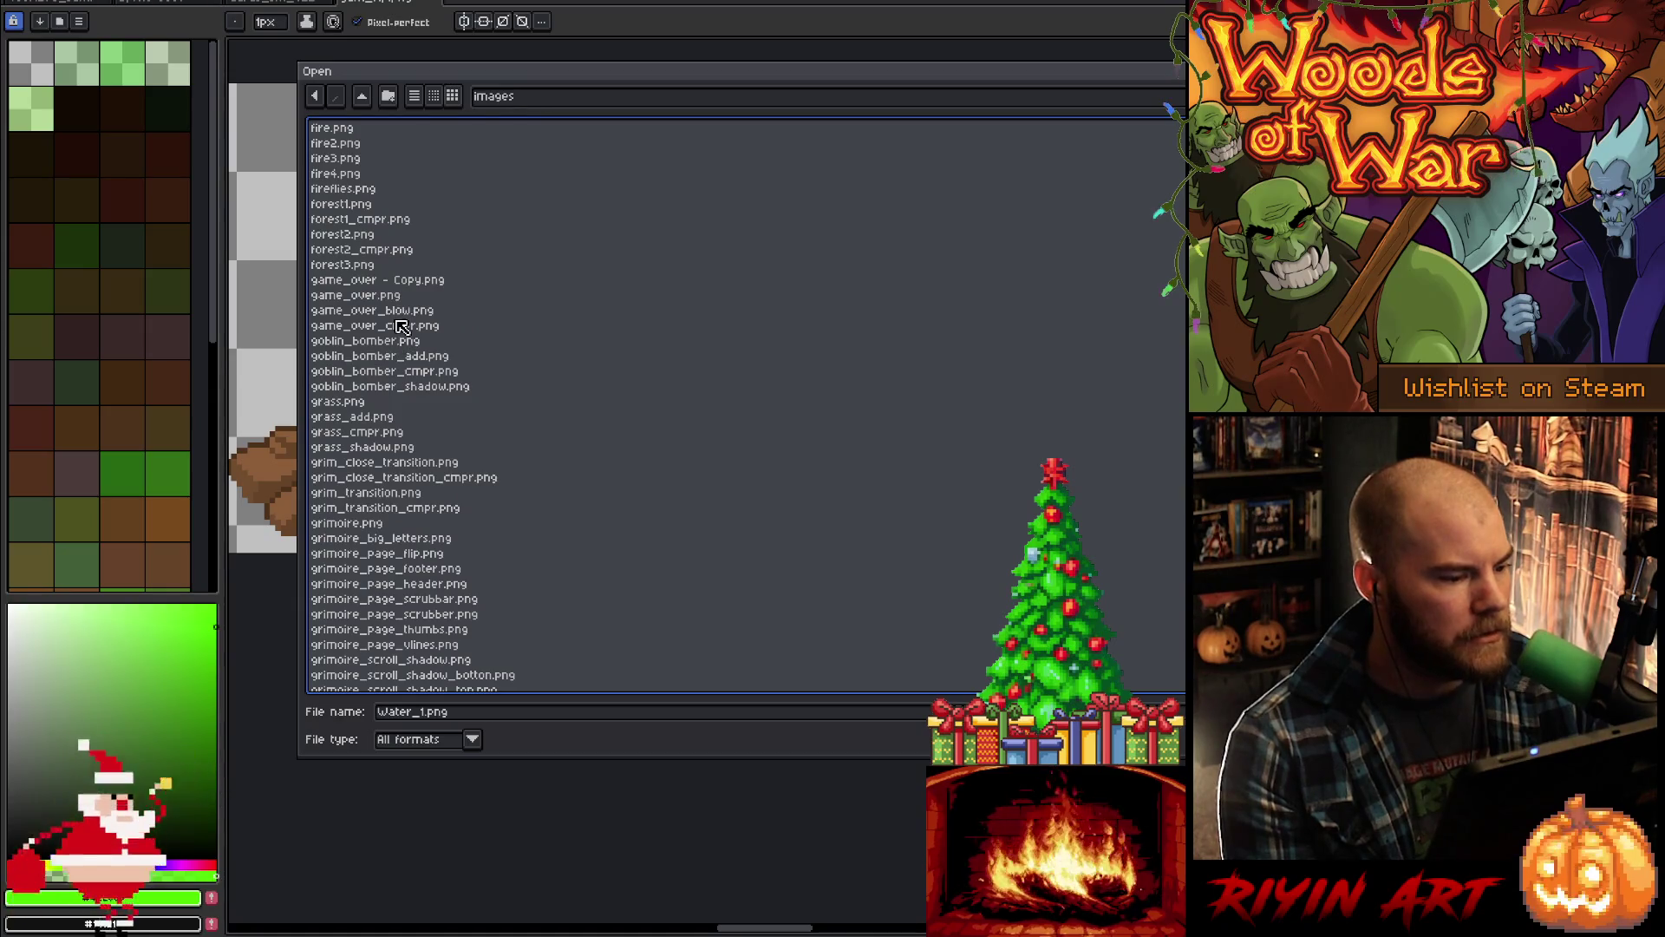
{"action": "scroll", "coordinate": [577, 491], "scroll_direction": "down", "scroll_amount": 16}
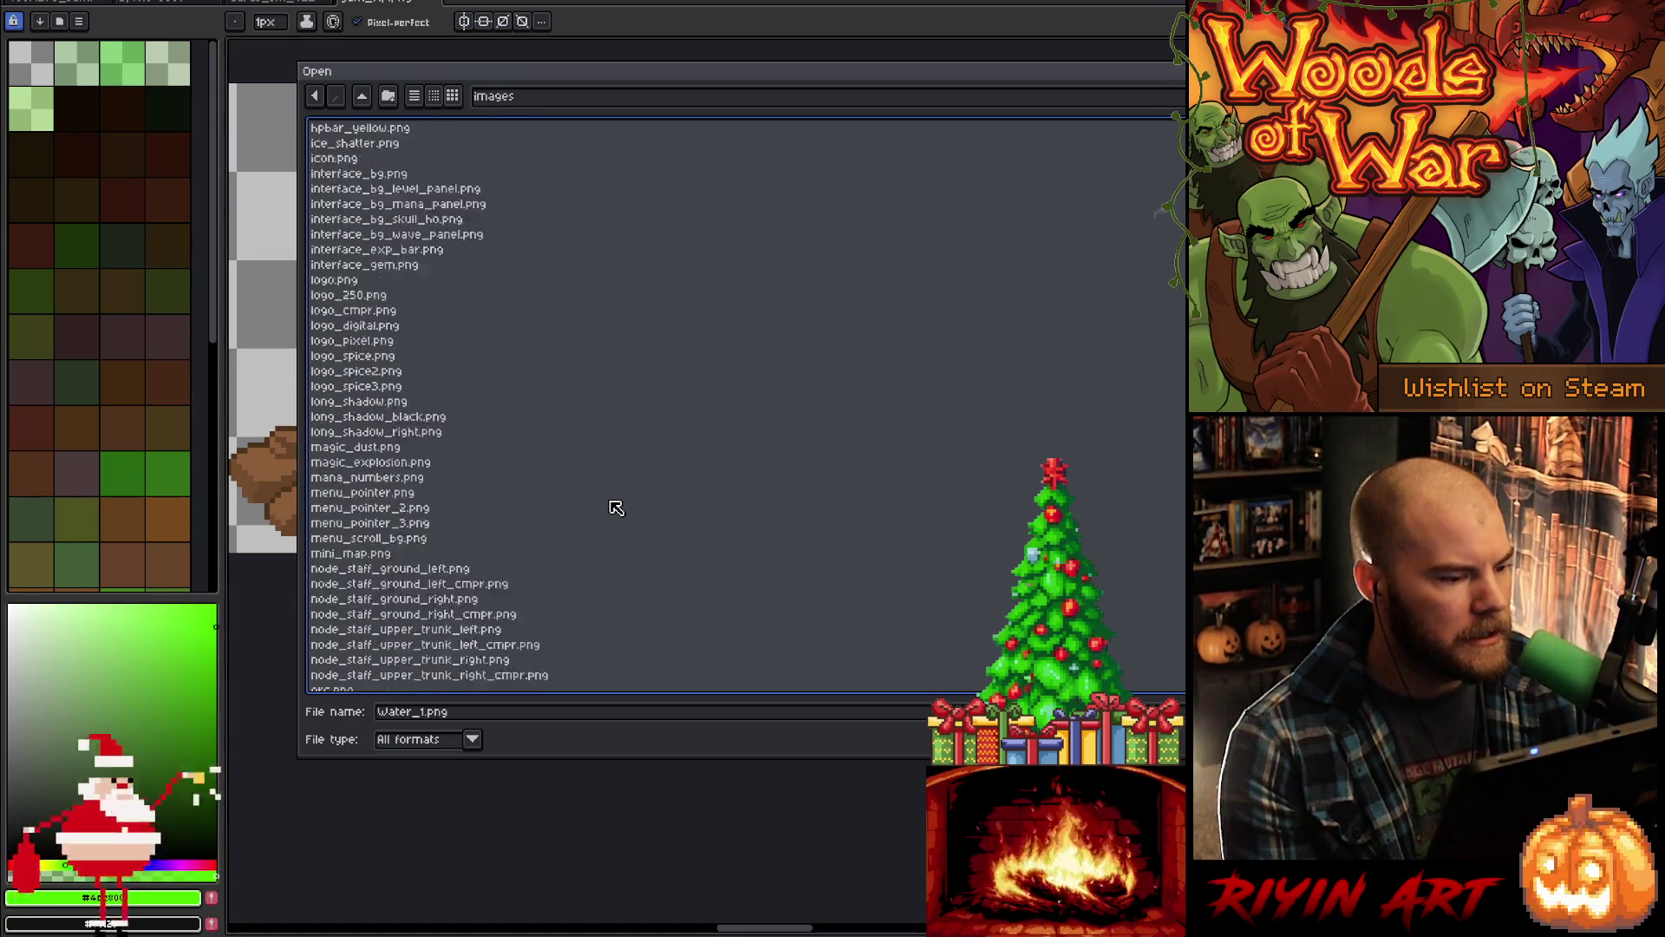
{"action": "scroll", "coordinate": [617, 507], "scroll_direction": "down", "scroll_amount": 20}
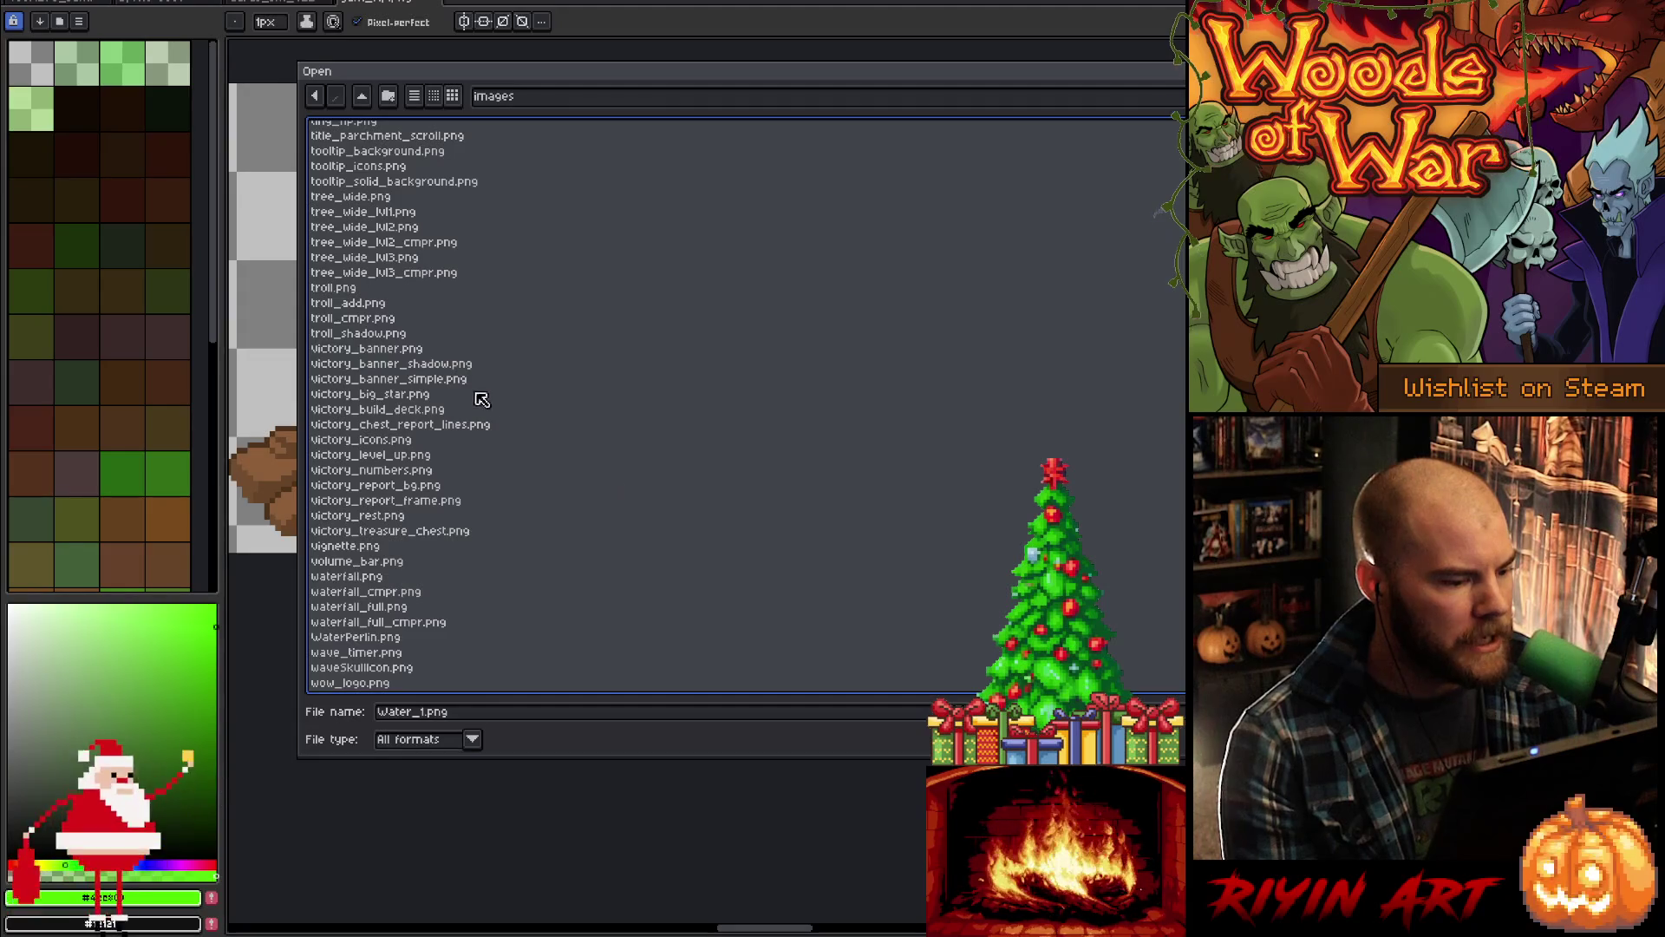
{"action": "left_click", "coordinate": [404, 213]}
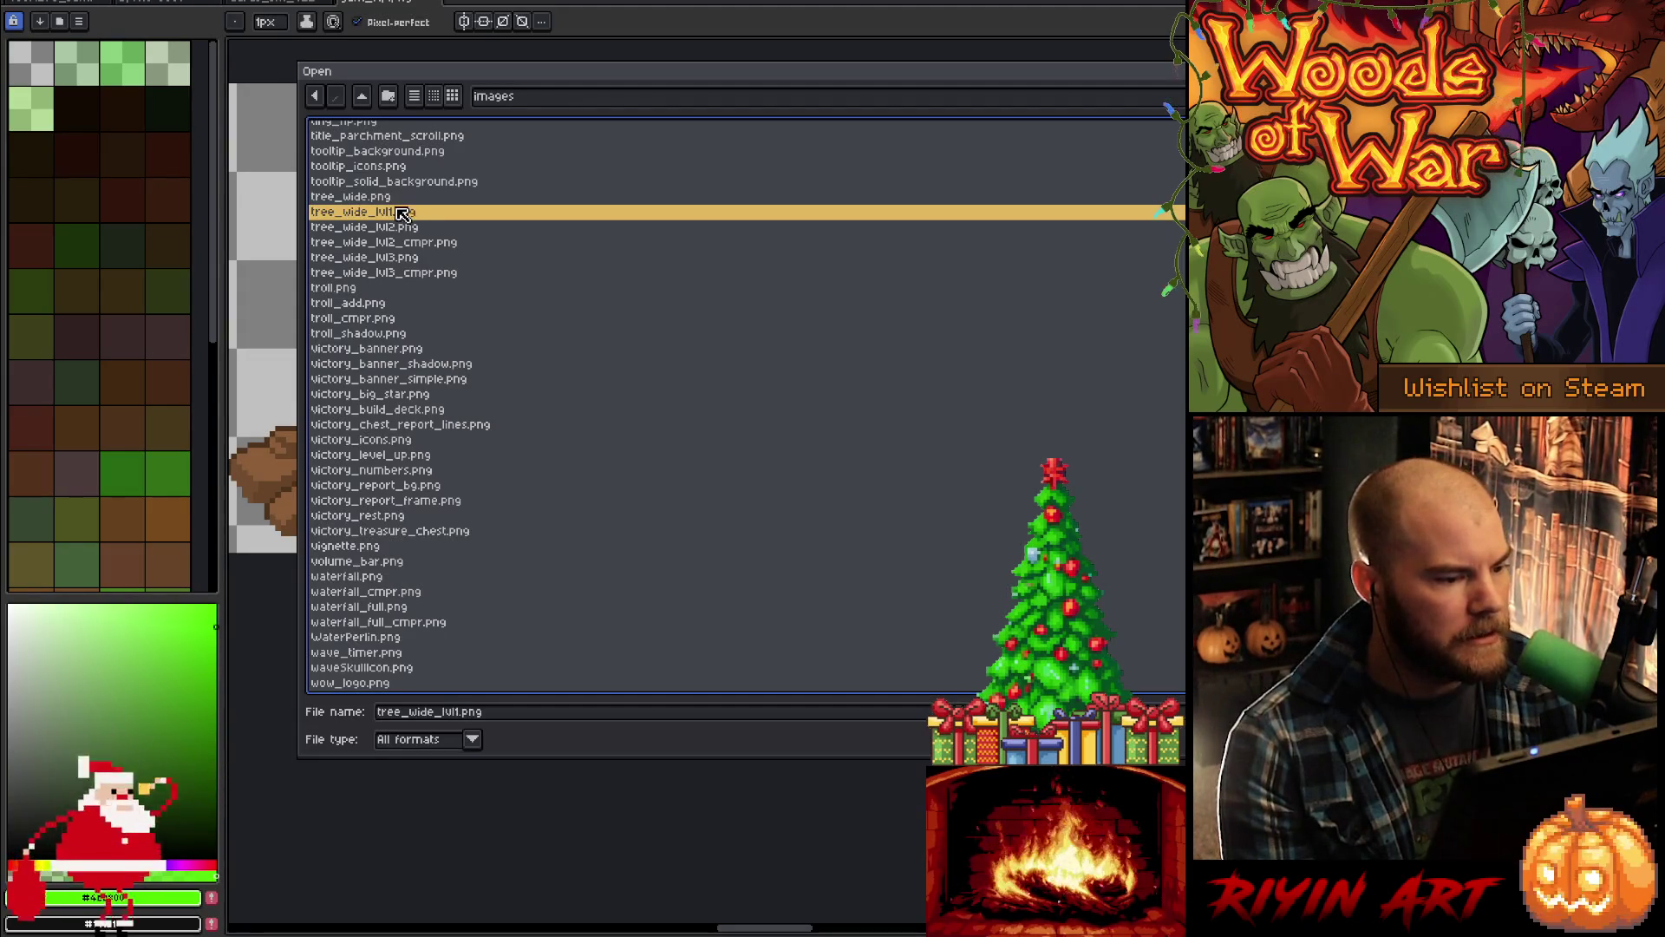
{"action": "key", "text": "Up"}
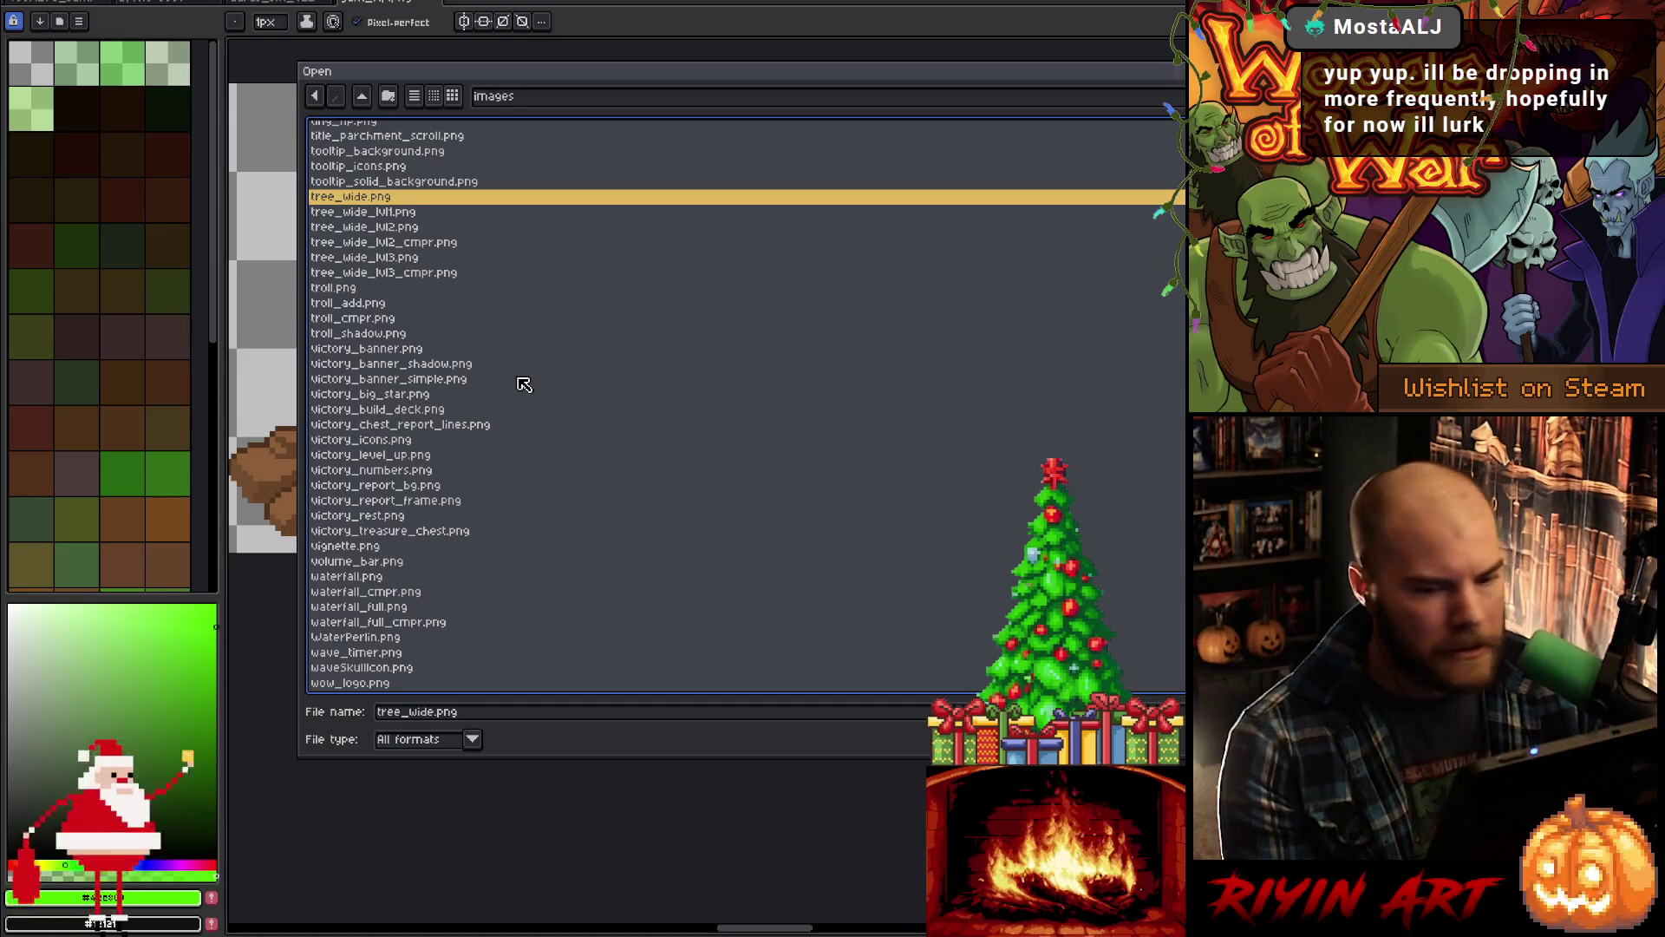
{"action": "key", "text": "Down"}
{"action": "key", "text": "Return"}
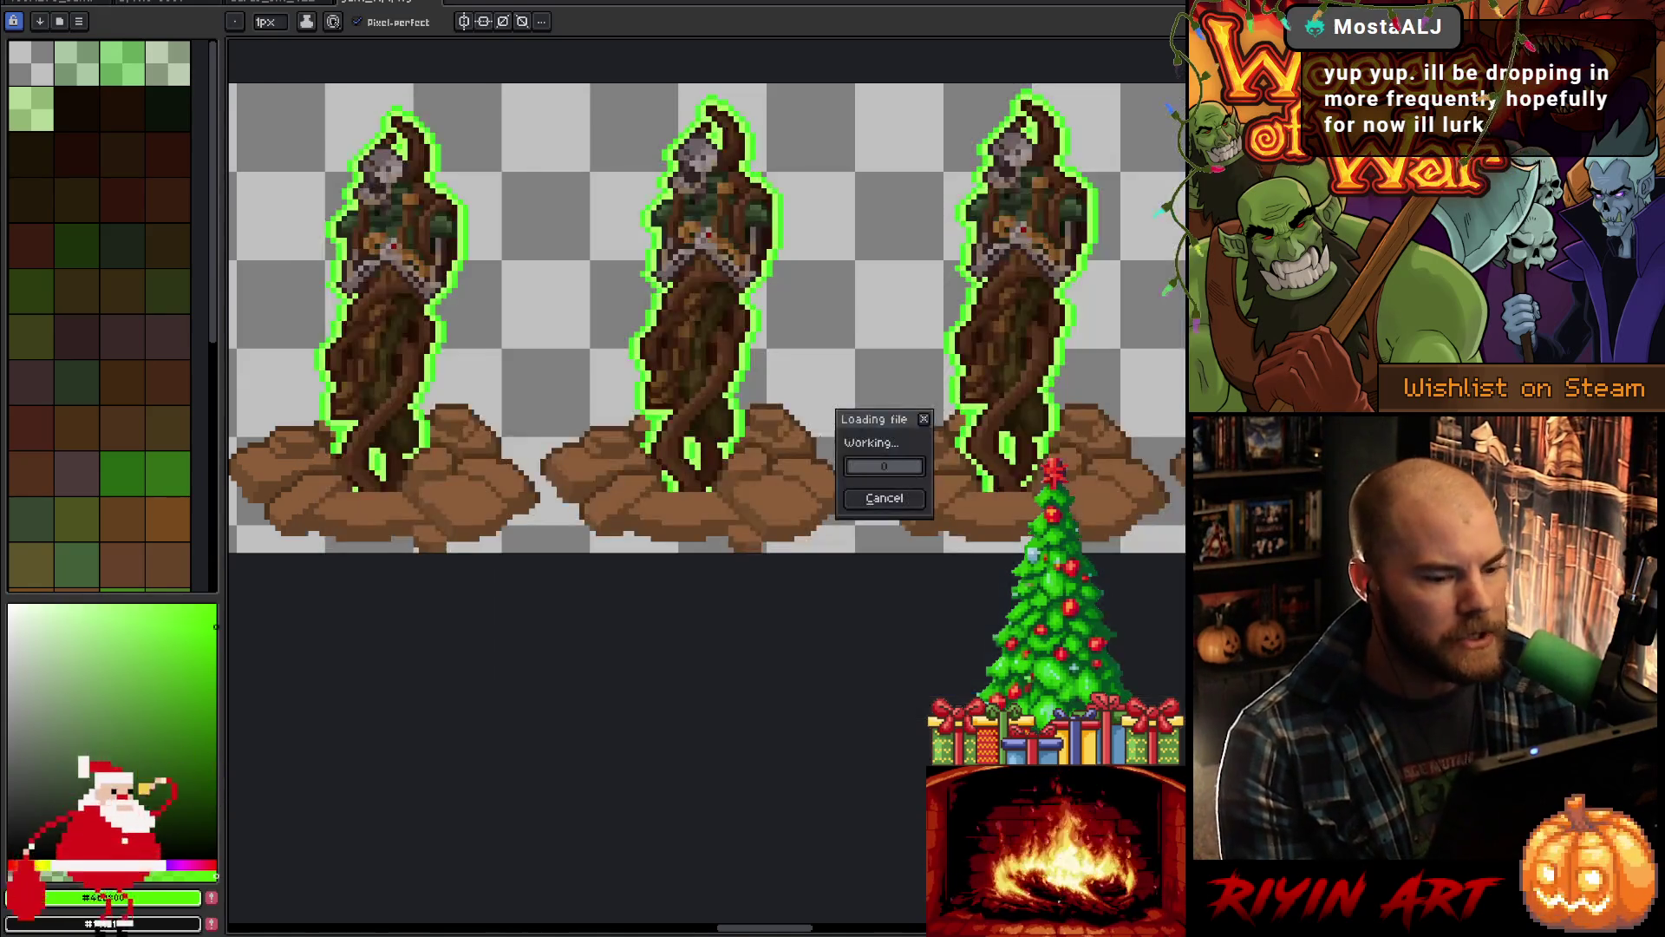
Step: Close tree_wide_lvl1.png, recentre the gant_rip creature, then return to Level.cpp at line 838
{"action": "scroll", "coordinate": [706, 486], "scroll_direction": "down", "scroll_amount": 2}
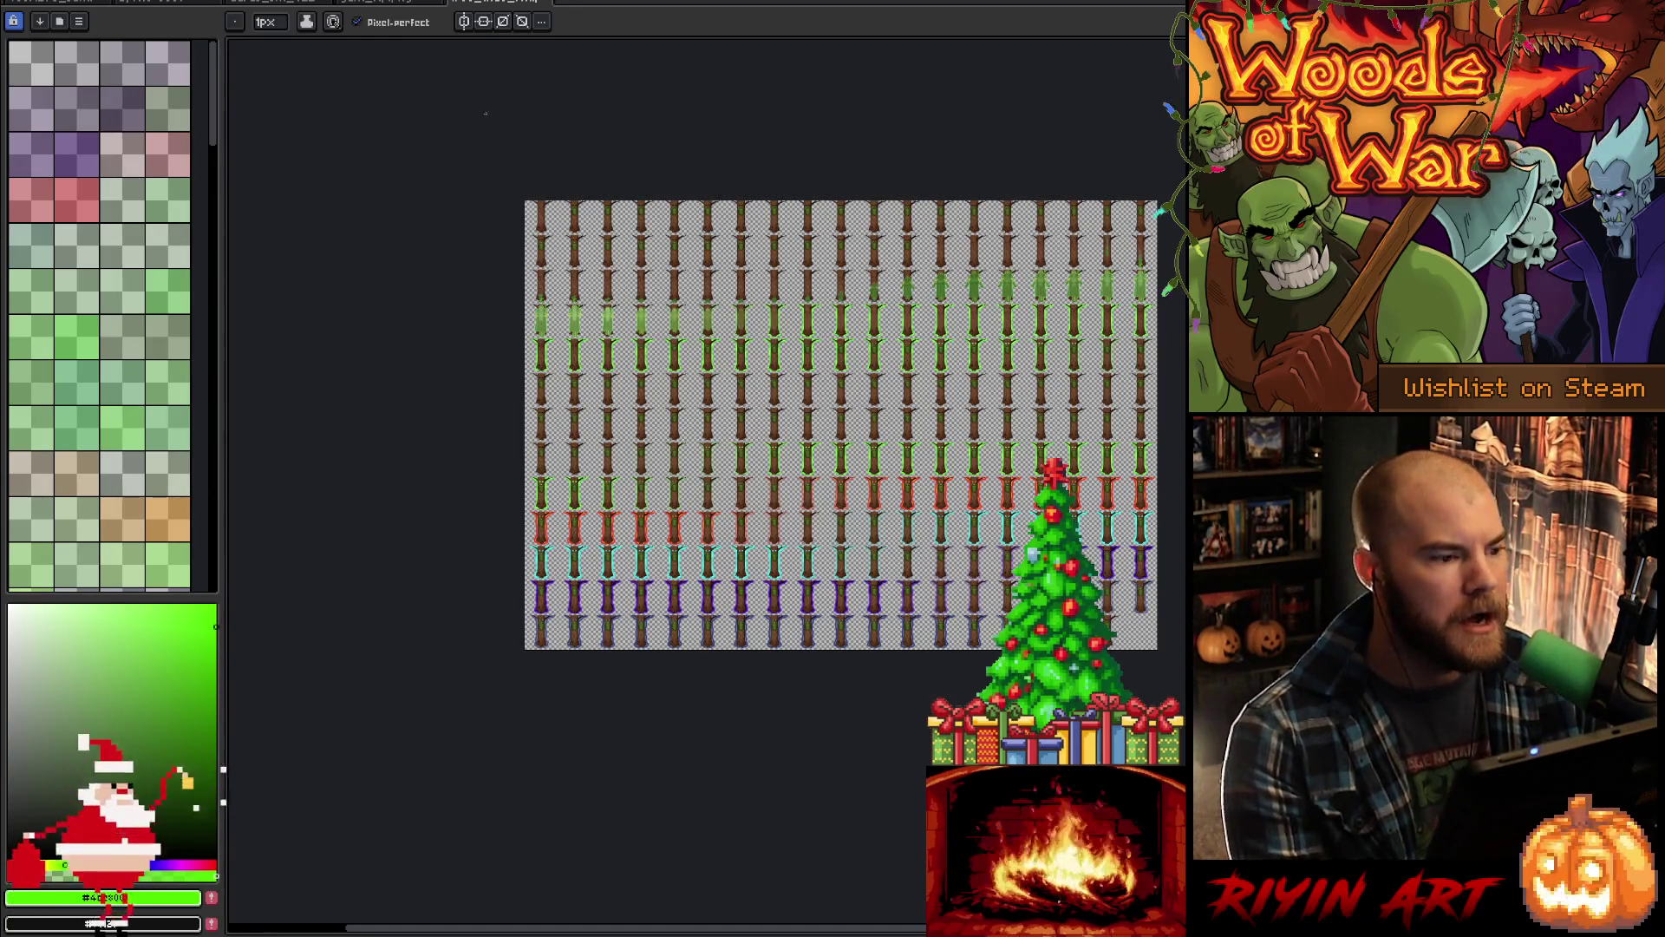
{"action": "left_click", "coordinate": [547, 3]}
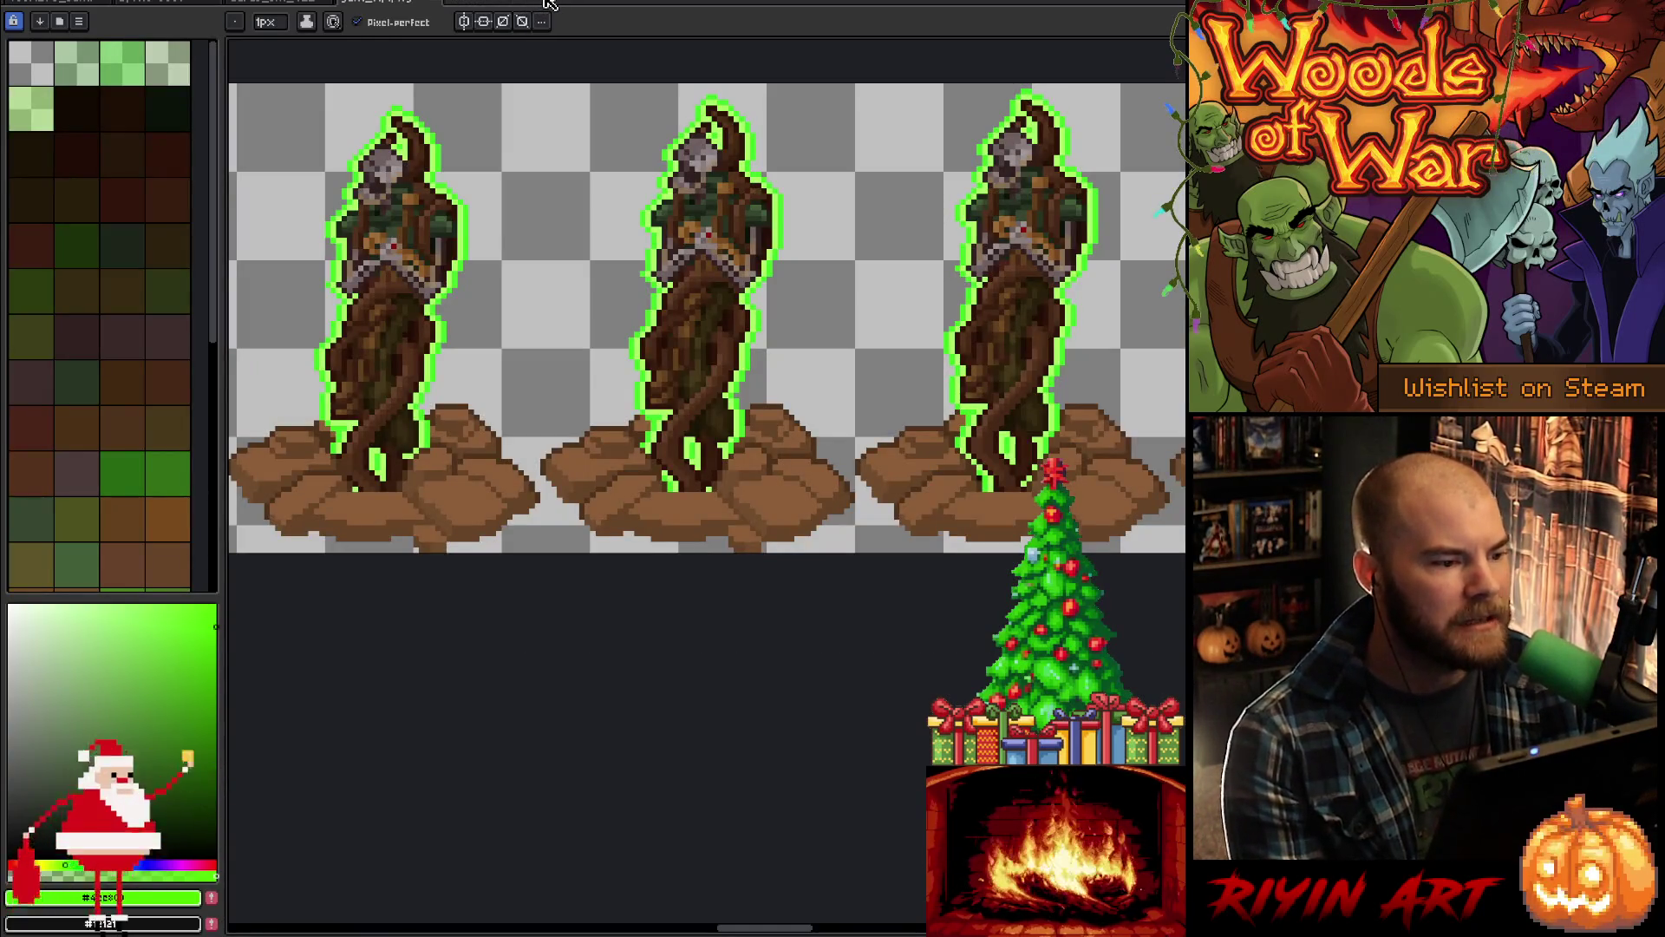
{"action": "scroll", "coordinate": [720, 95], "scroll_direction": "up", "scroll_amount": 2}
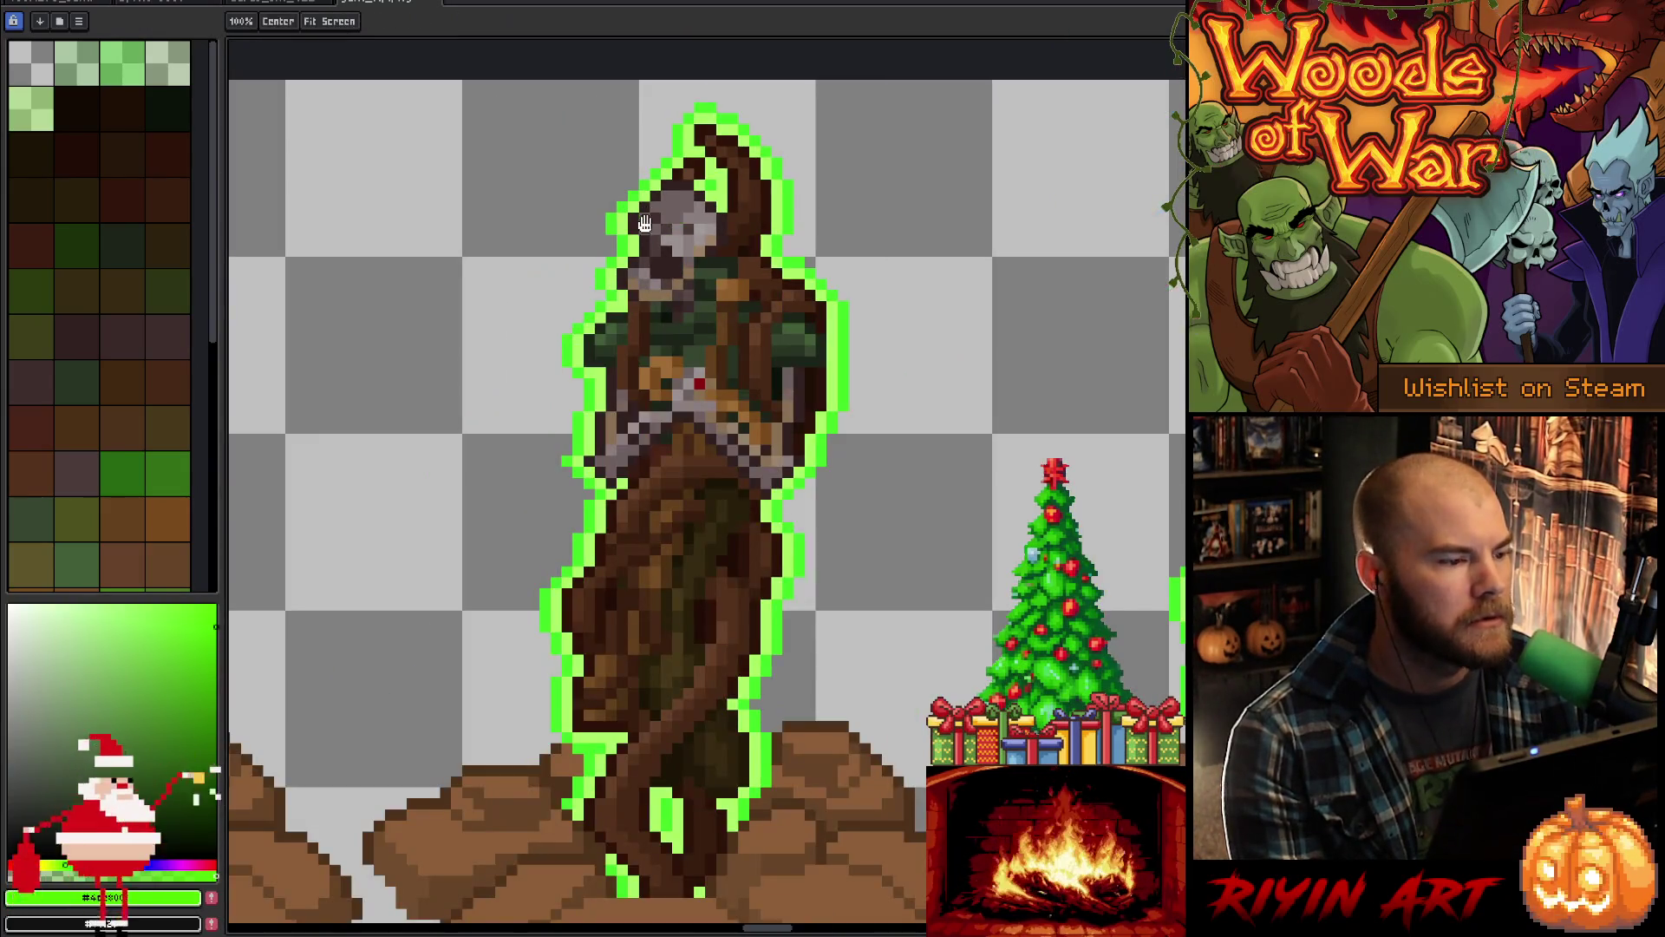
{"action": "left_click_drag", "start_coordinate": [690, 262], "coordinate": [653, 370]}
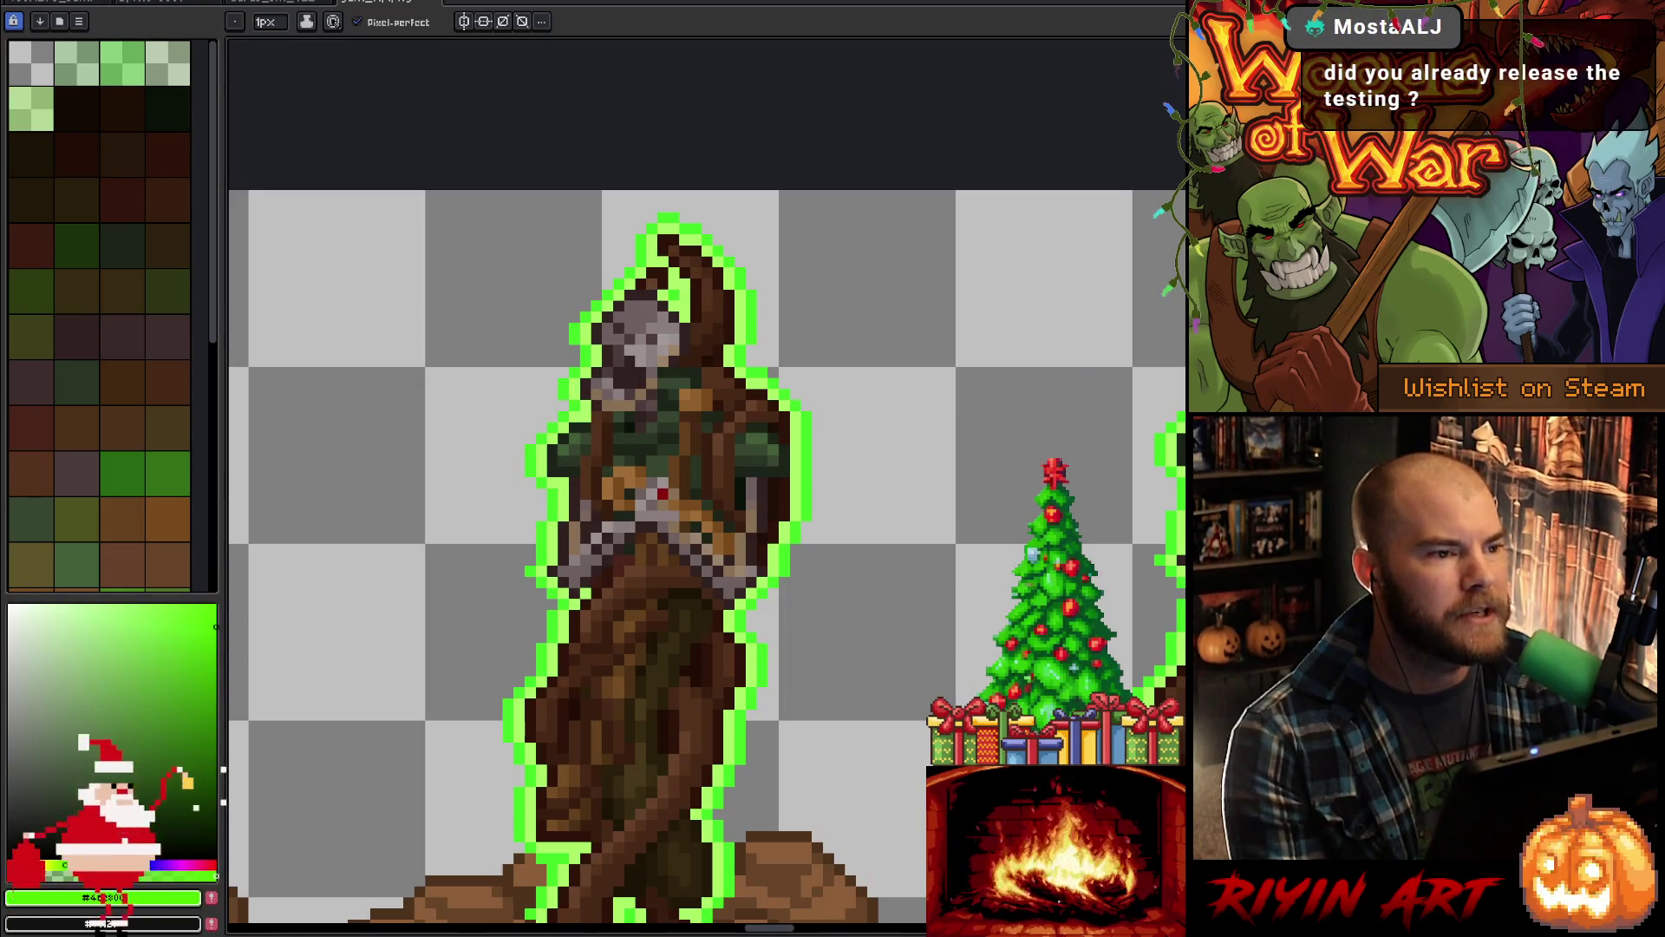
{"action": "key", "text": "alt+Tab"}
{"action": "left_click", "coordinate": [831, 691]}
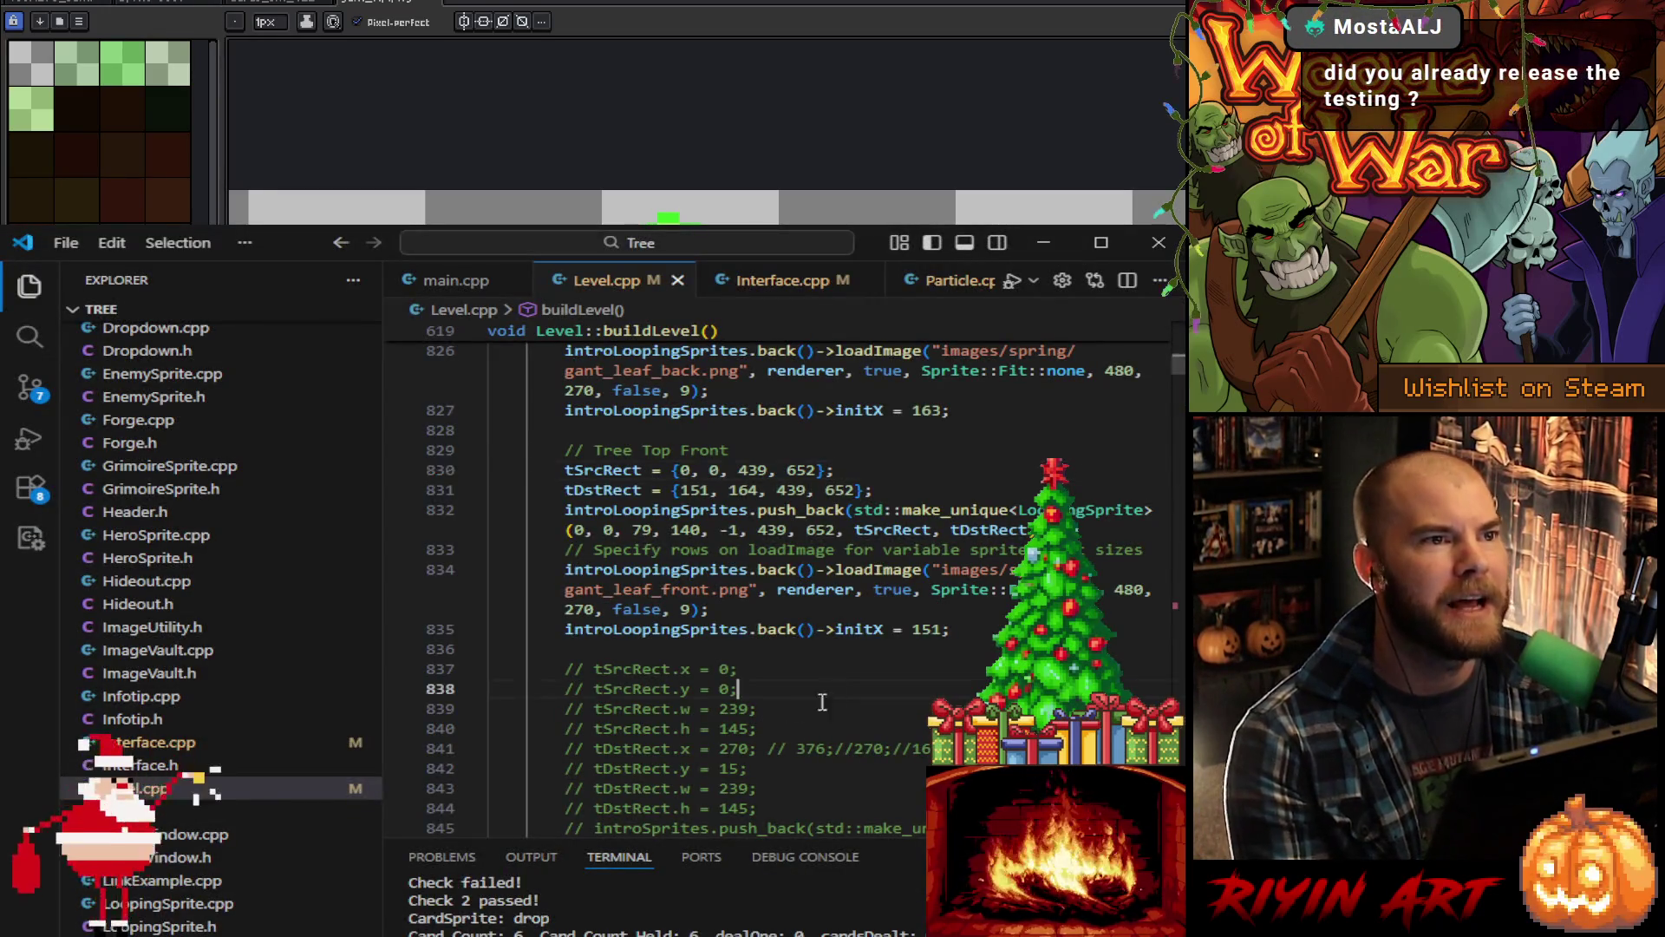
Step: Search the project for gant_rip, then clear the search query
{"action": "scroll", "coordinate": [793, 685], "scroll_direction": "up", "scroll_amount": 5}
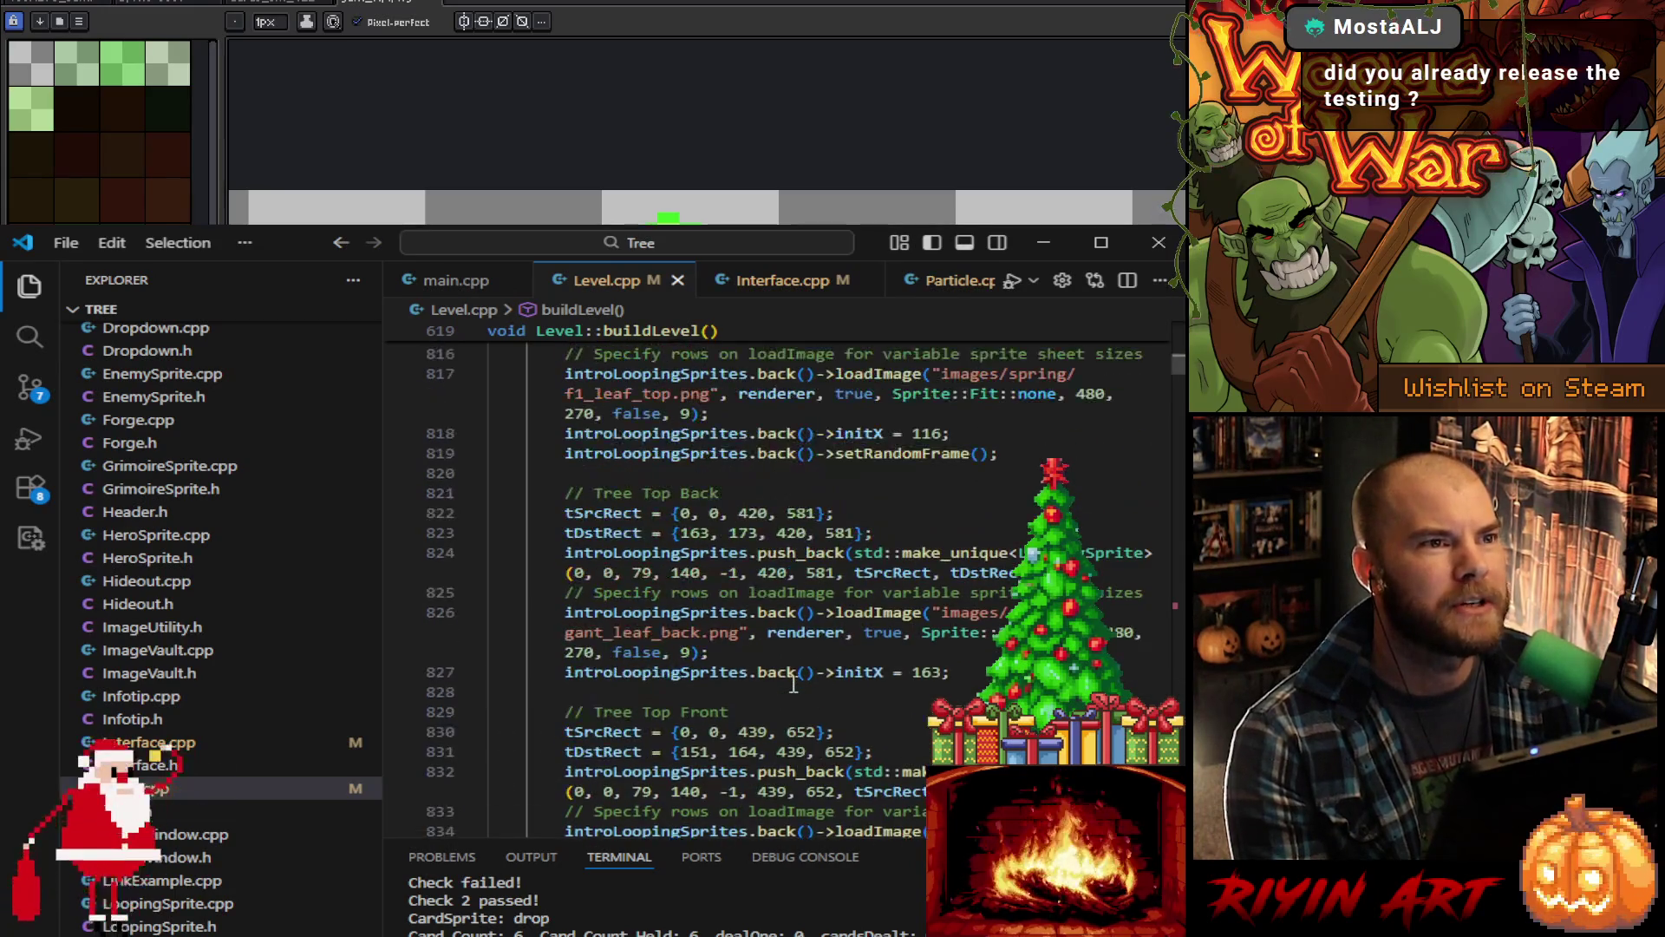
{"action": "left_click", "coordinate": [30, 336]}
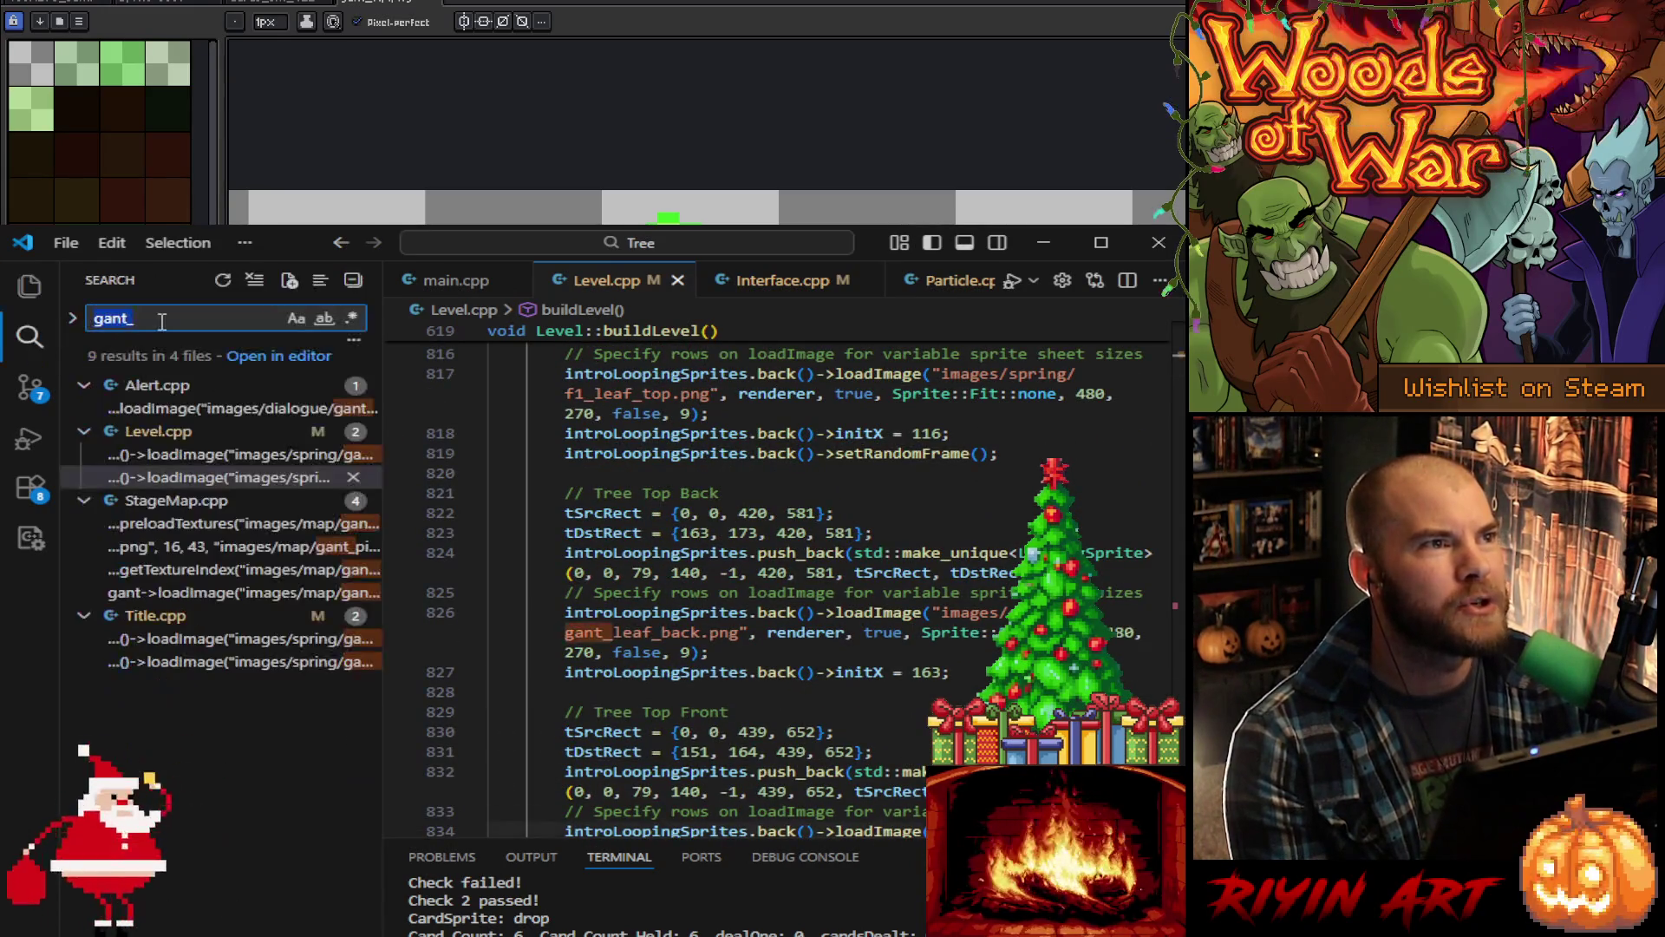
{"action": "type", "text": "rip"}
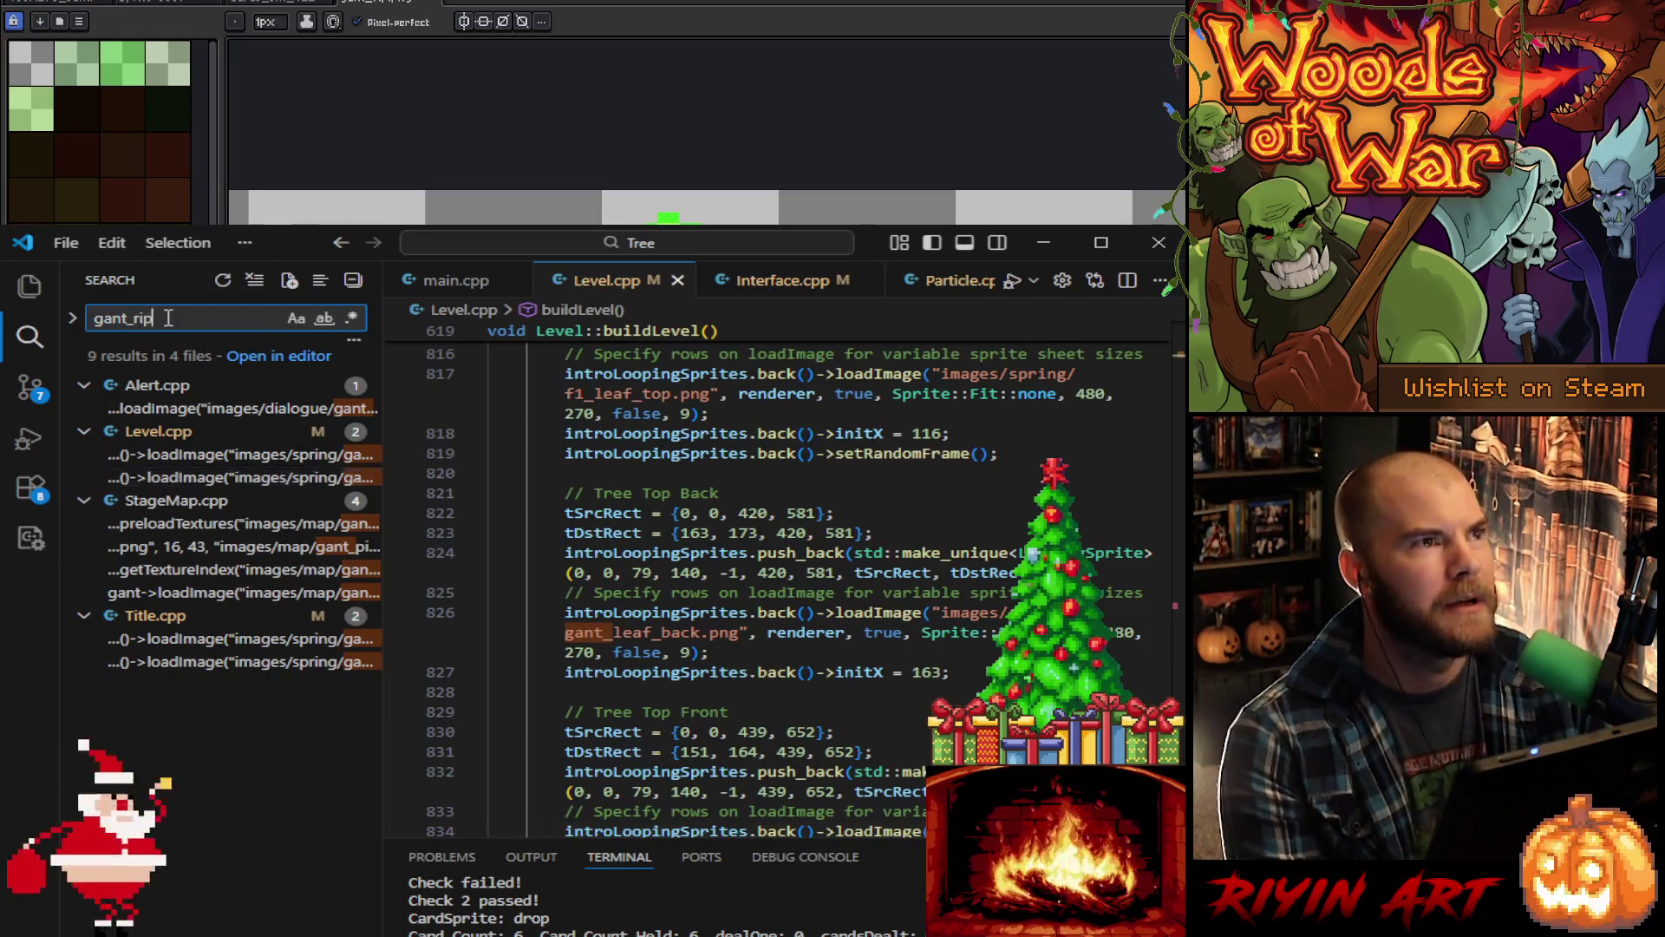
{"action": "double_click", "coordinate": [169, 318]}
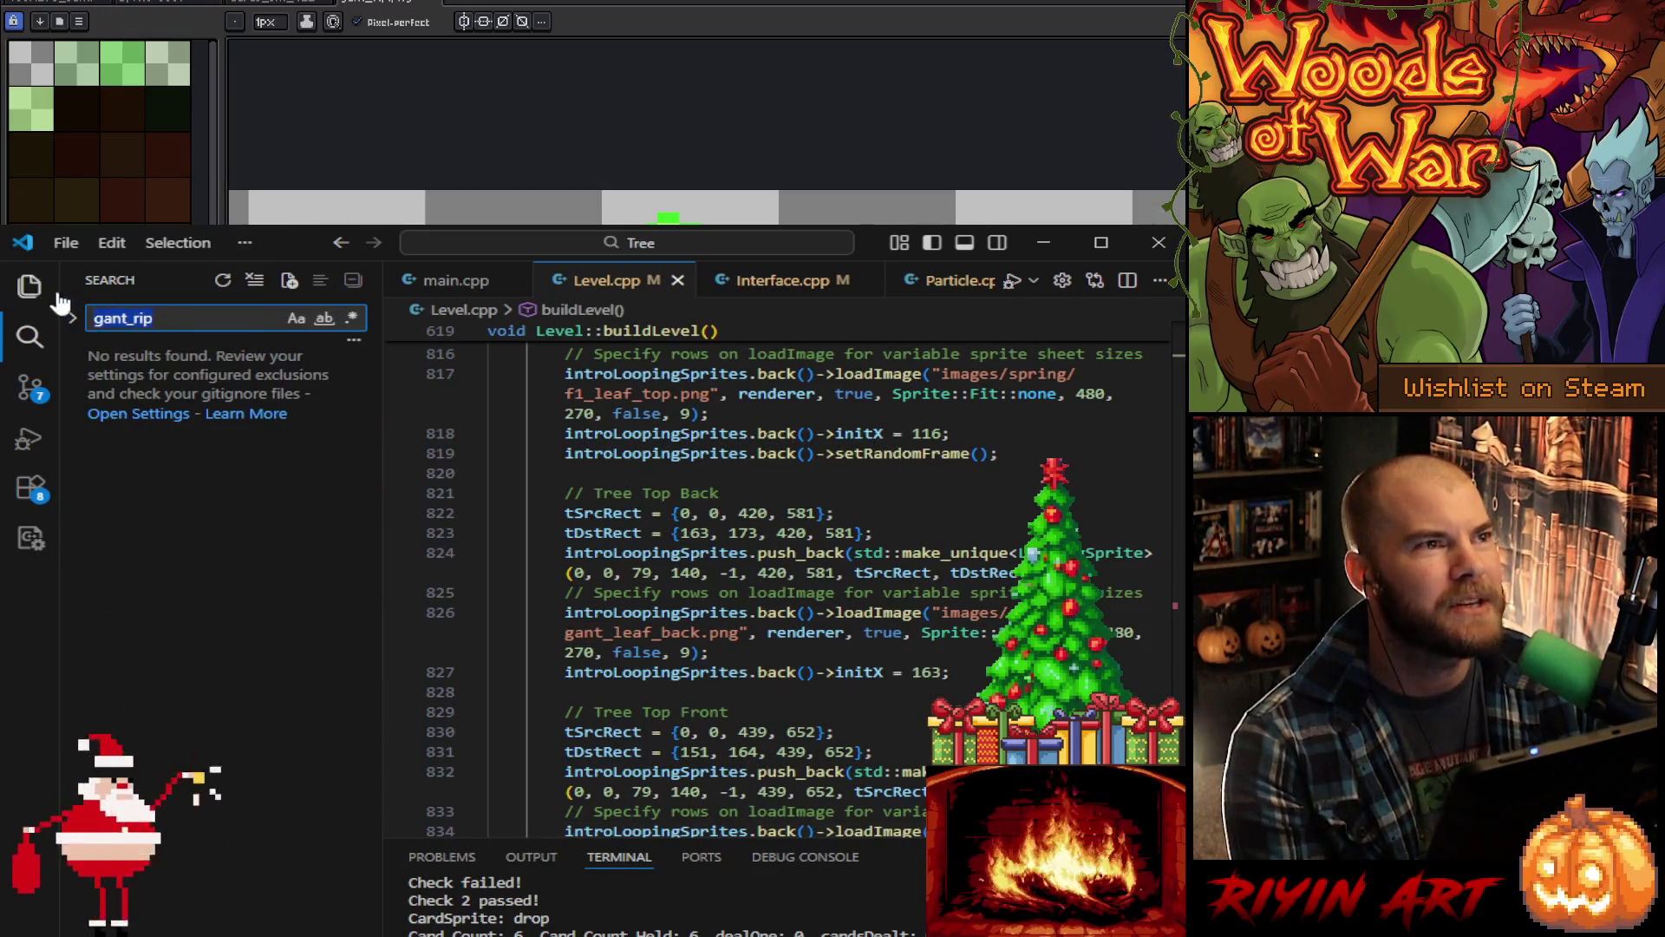
{"action": "key", "text": "BackSpace"}
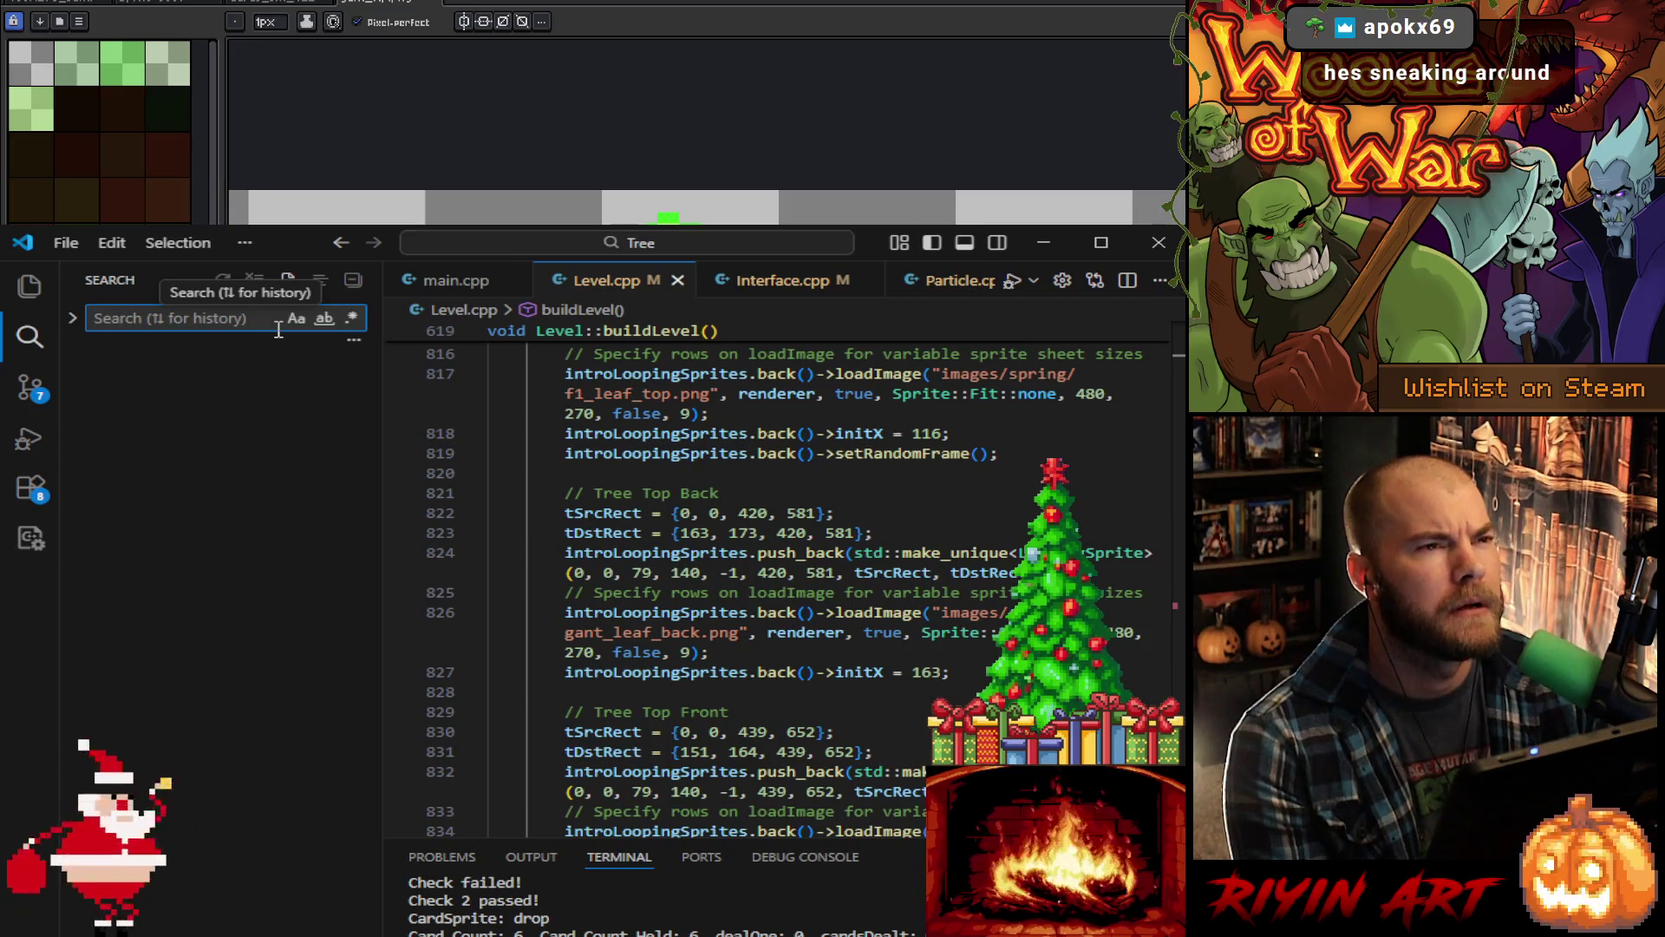
Step: Hide the side panel and find 'tree' in Level.cpp starting from line 826
{"action": "left_click", "coordinate": [30, 286]}
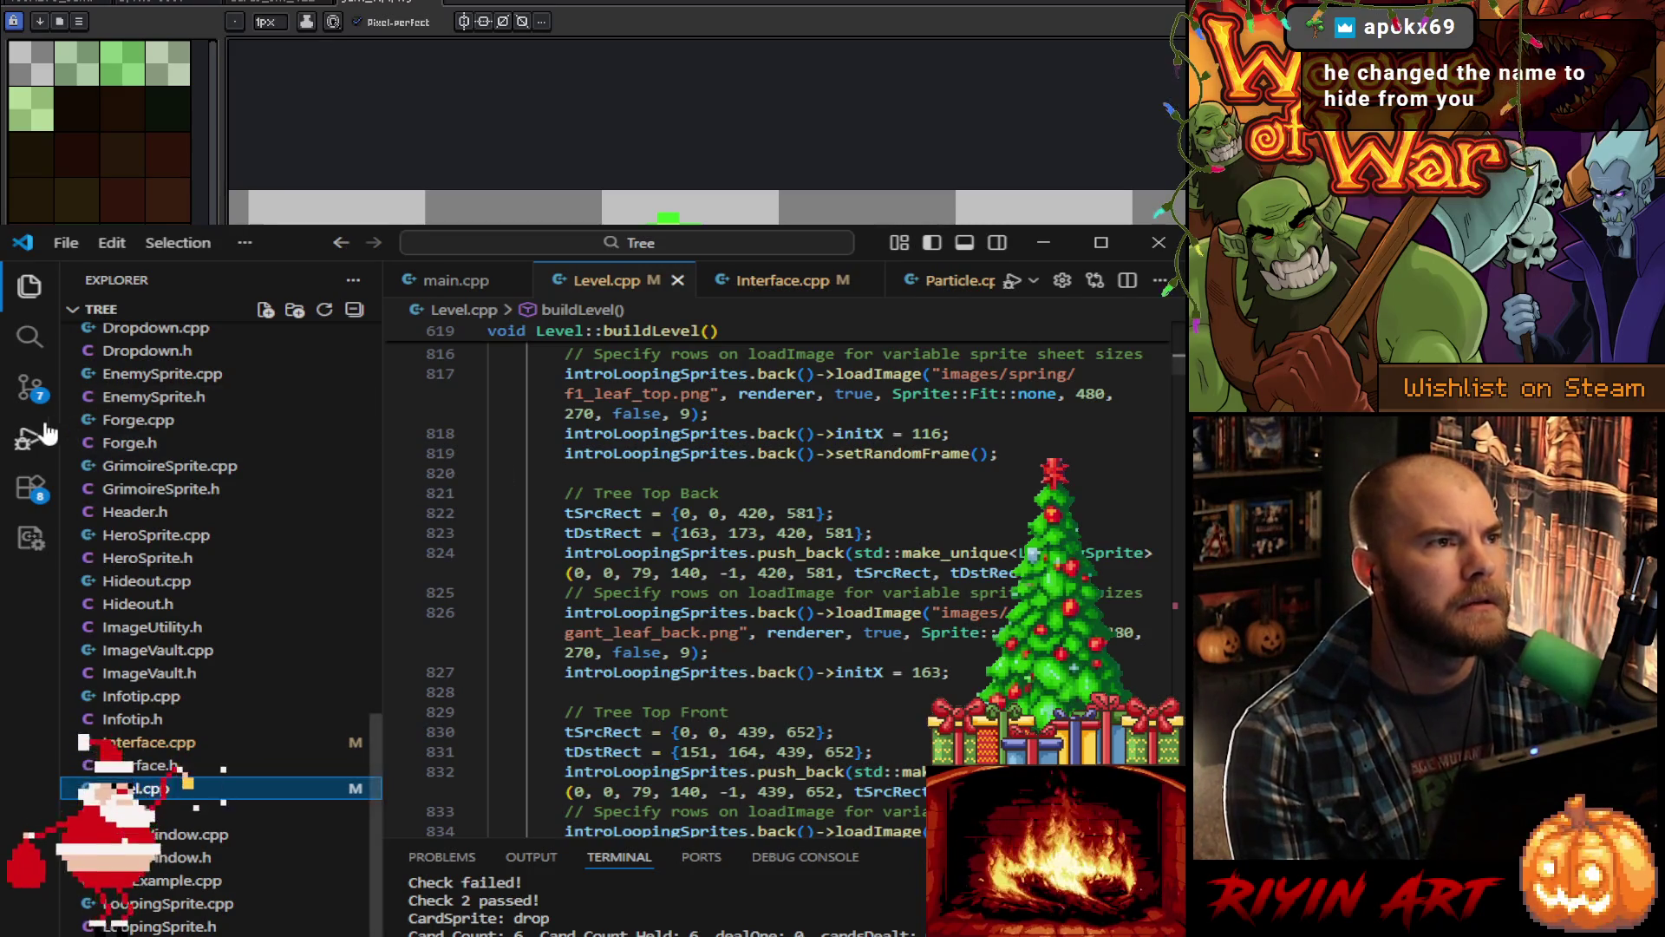
{"action": "left_click", "coordinate": [28, 438]}
{"action": "left_click", "coordinate": [29, 438]}
{"action": "scroll", "coordinate": [266, 458], "scroll_direction": "up", "scroll_amount": 7}
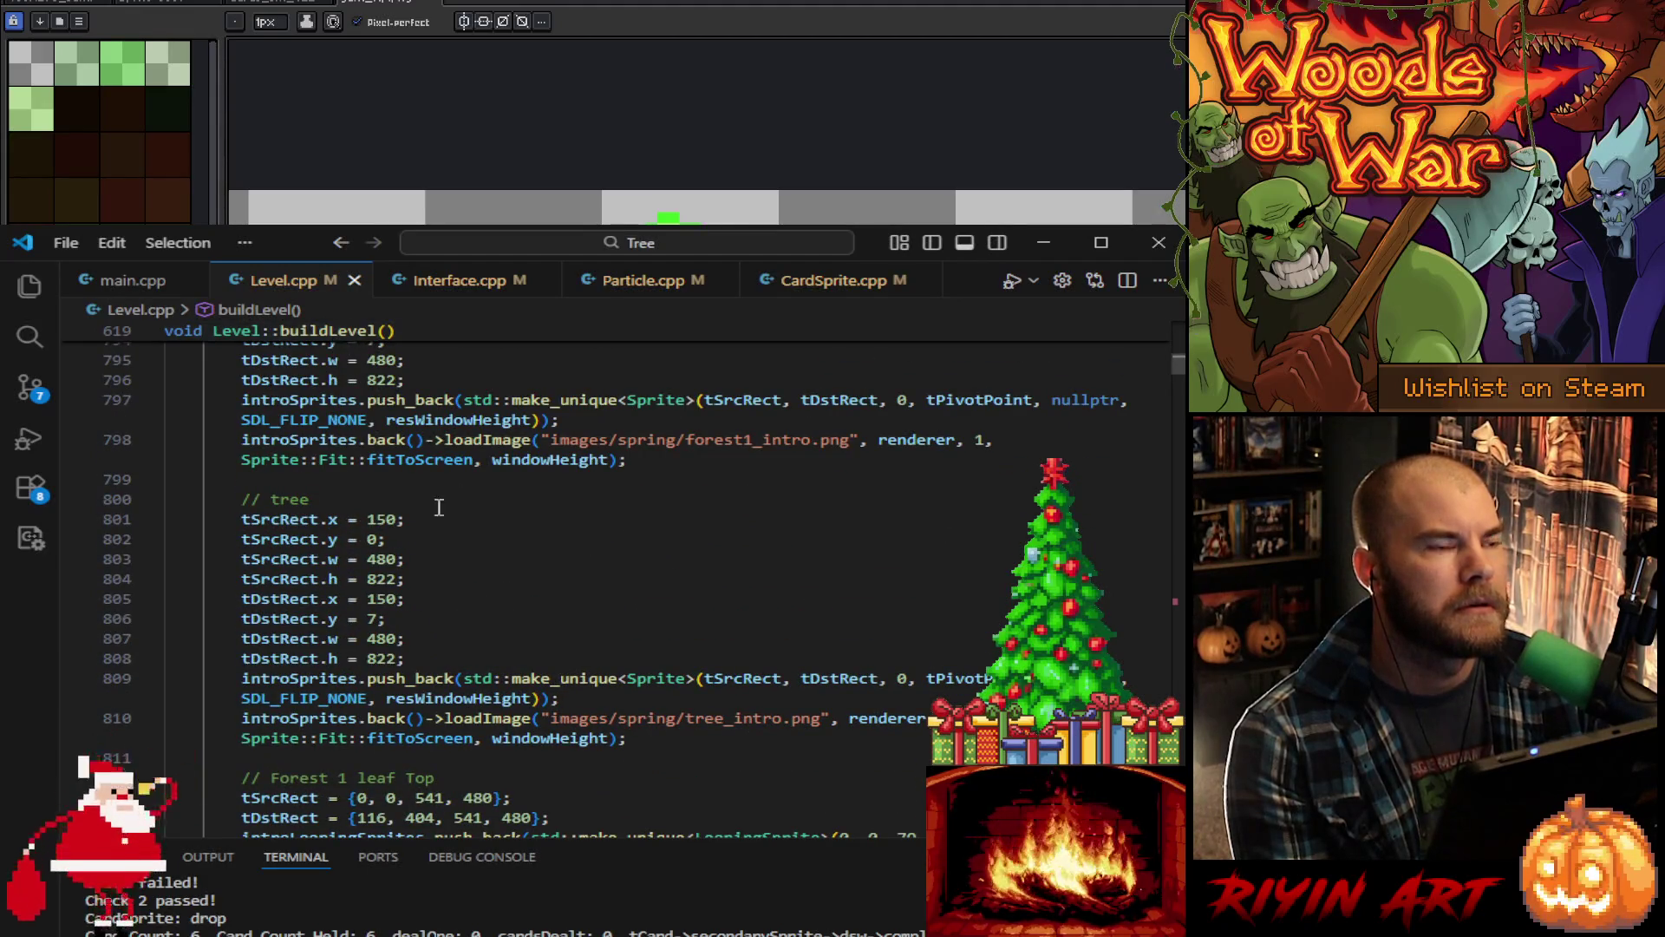
{"action": "scroll", "coordinate": [439, 506], "scroll_direction": "down", "scroll_amount": 8}
{"action": "left_click", "coordinate": [673, 516]}
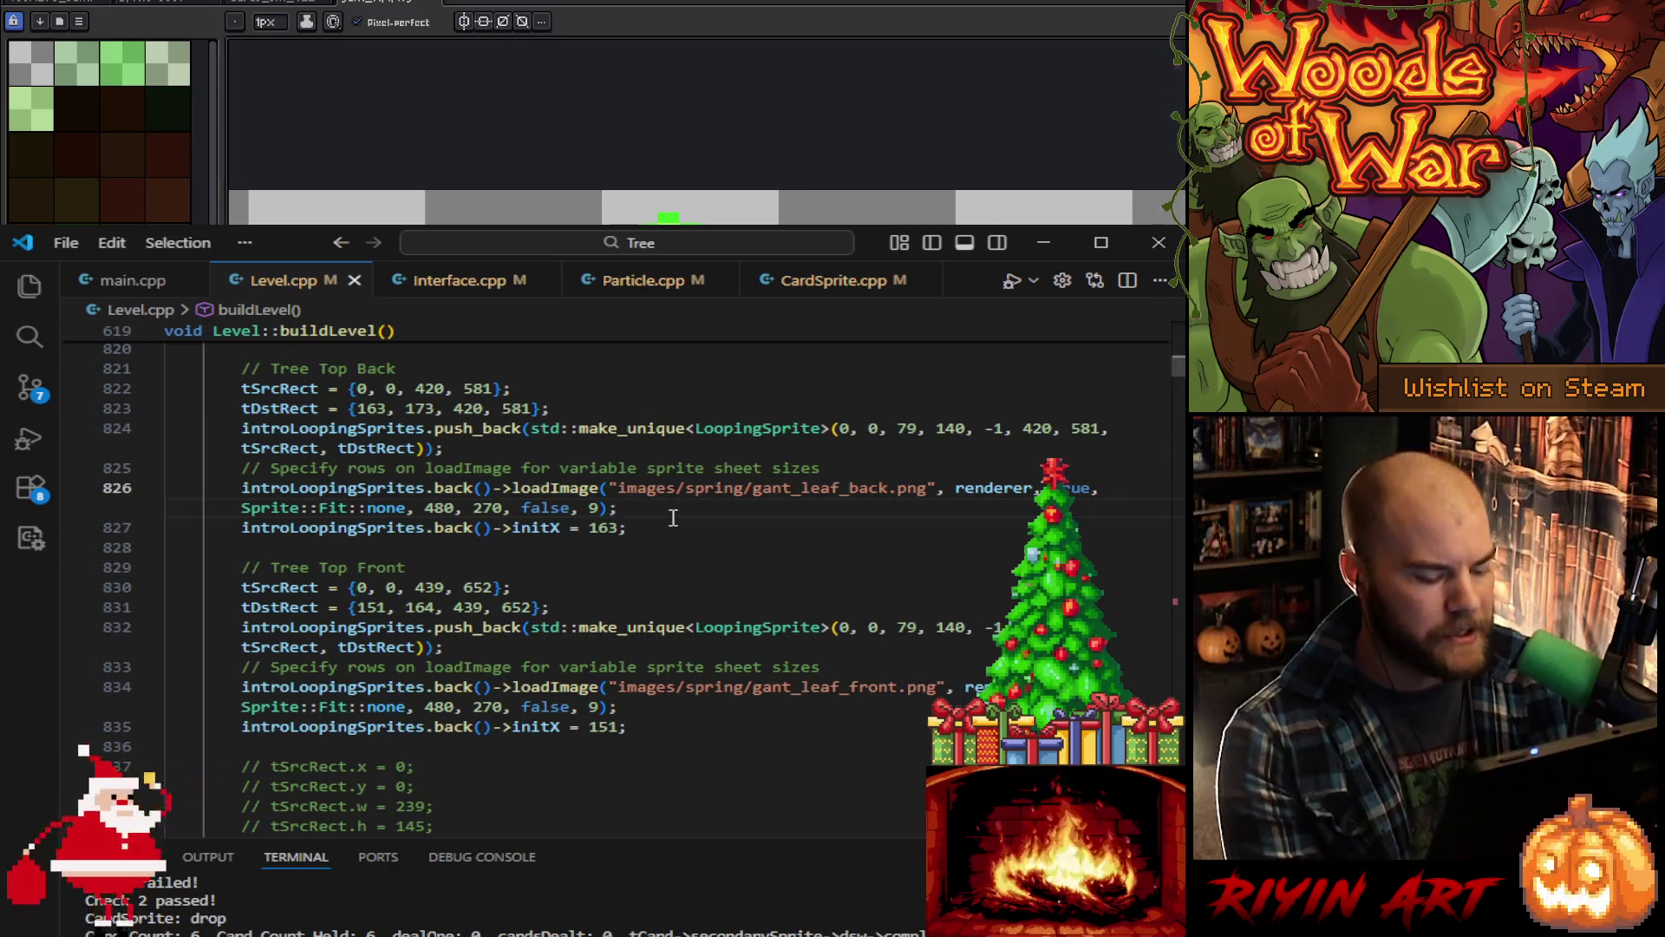
{"action": "key", "text": "ctrl+f"}
{"action": "type", "text": "tree"}
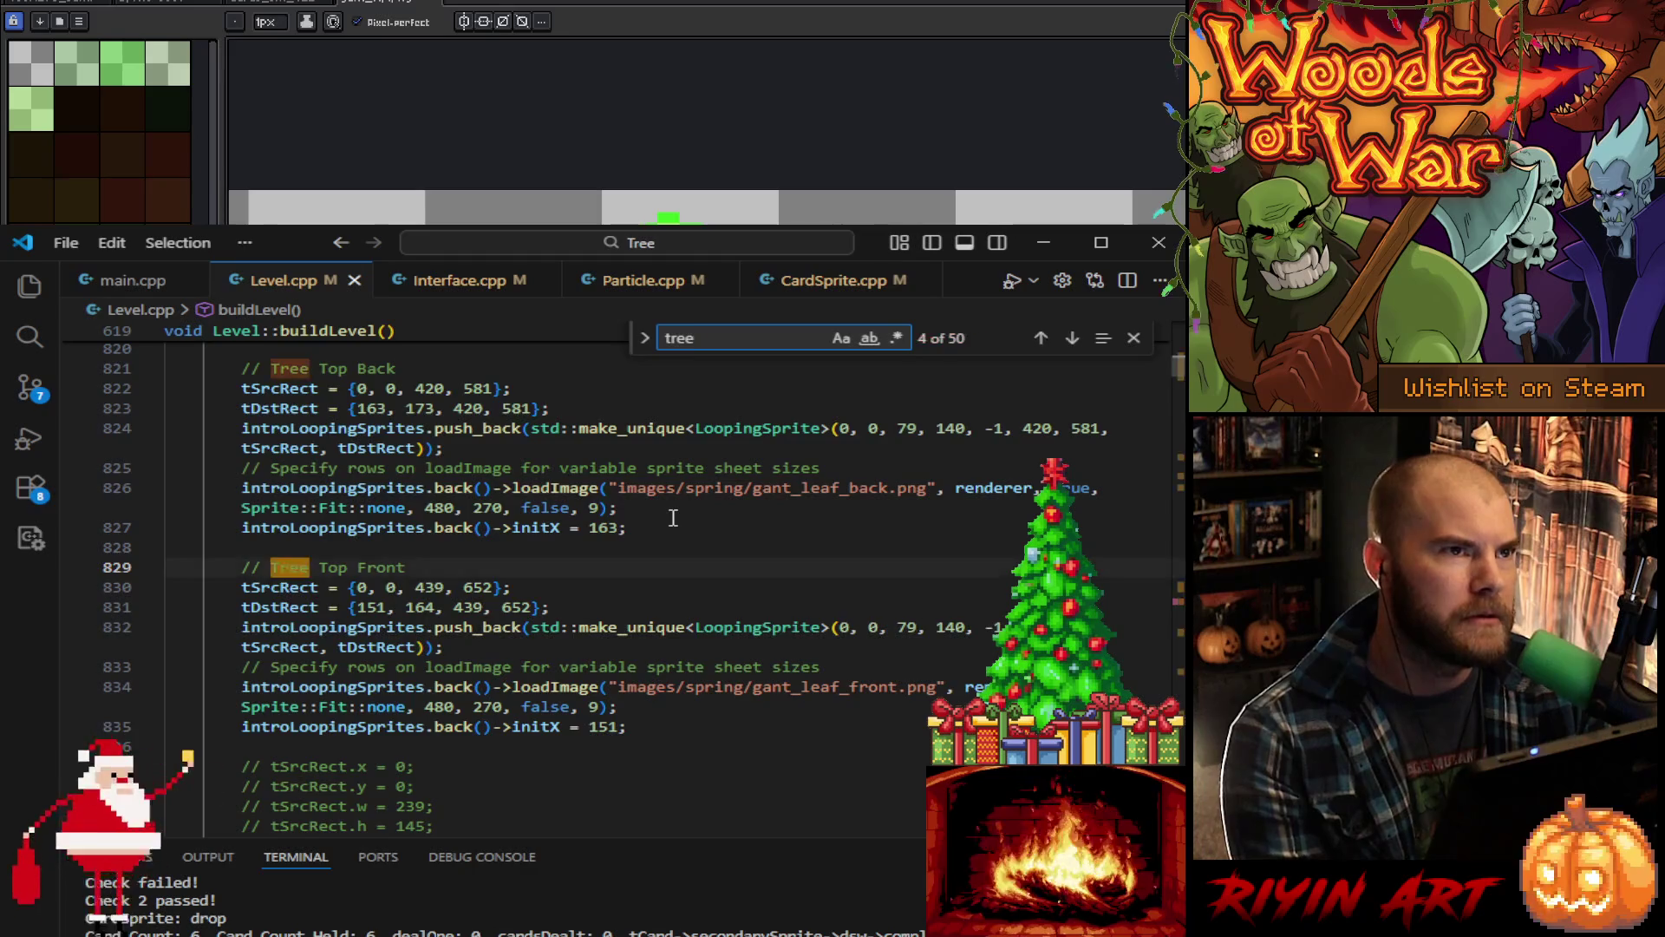
Step: Jump to the next 'tree' match and scroll down to the // Gant Rip block
{"action": "key", "text": "Return"}
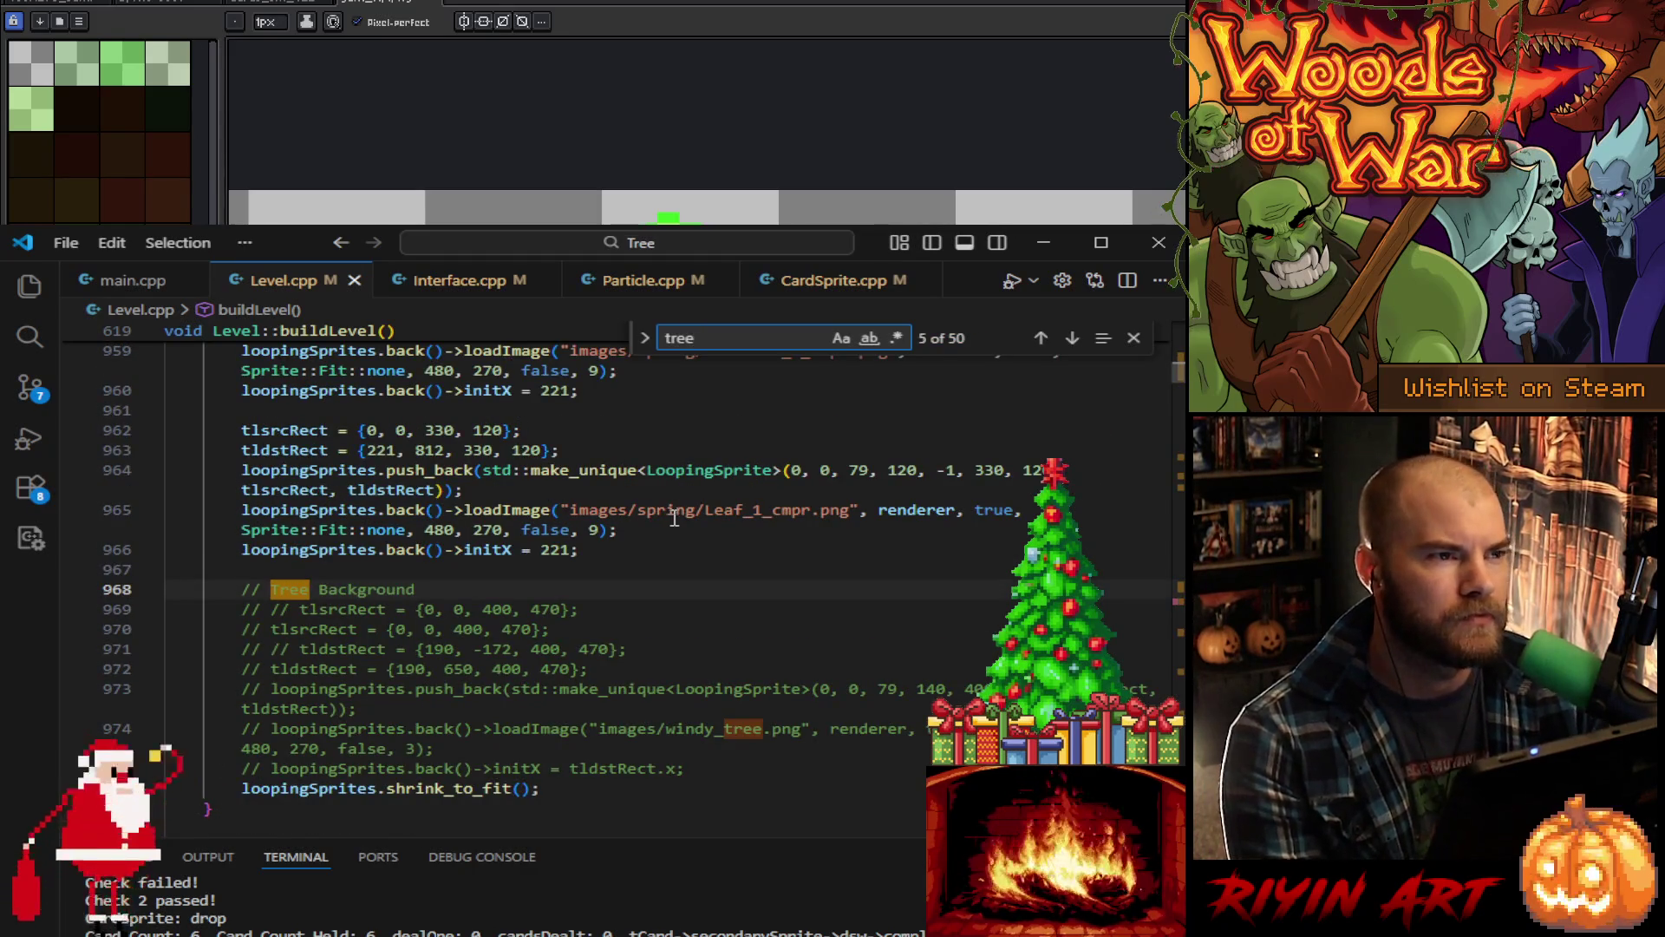
{"action": "scroll", "coordinate": [674, 554], "scroll_direction": "down", "scroll_amount": 5}
{"action": "scroll", "coordinate": [675, 554], "scroll_direction": "down", "scroll_amount": 5}
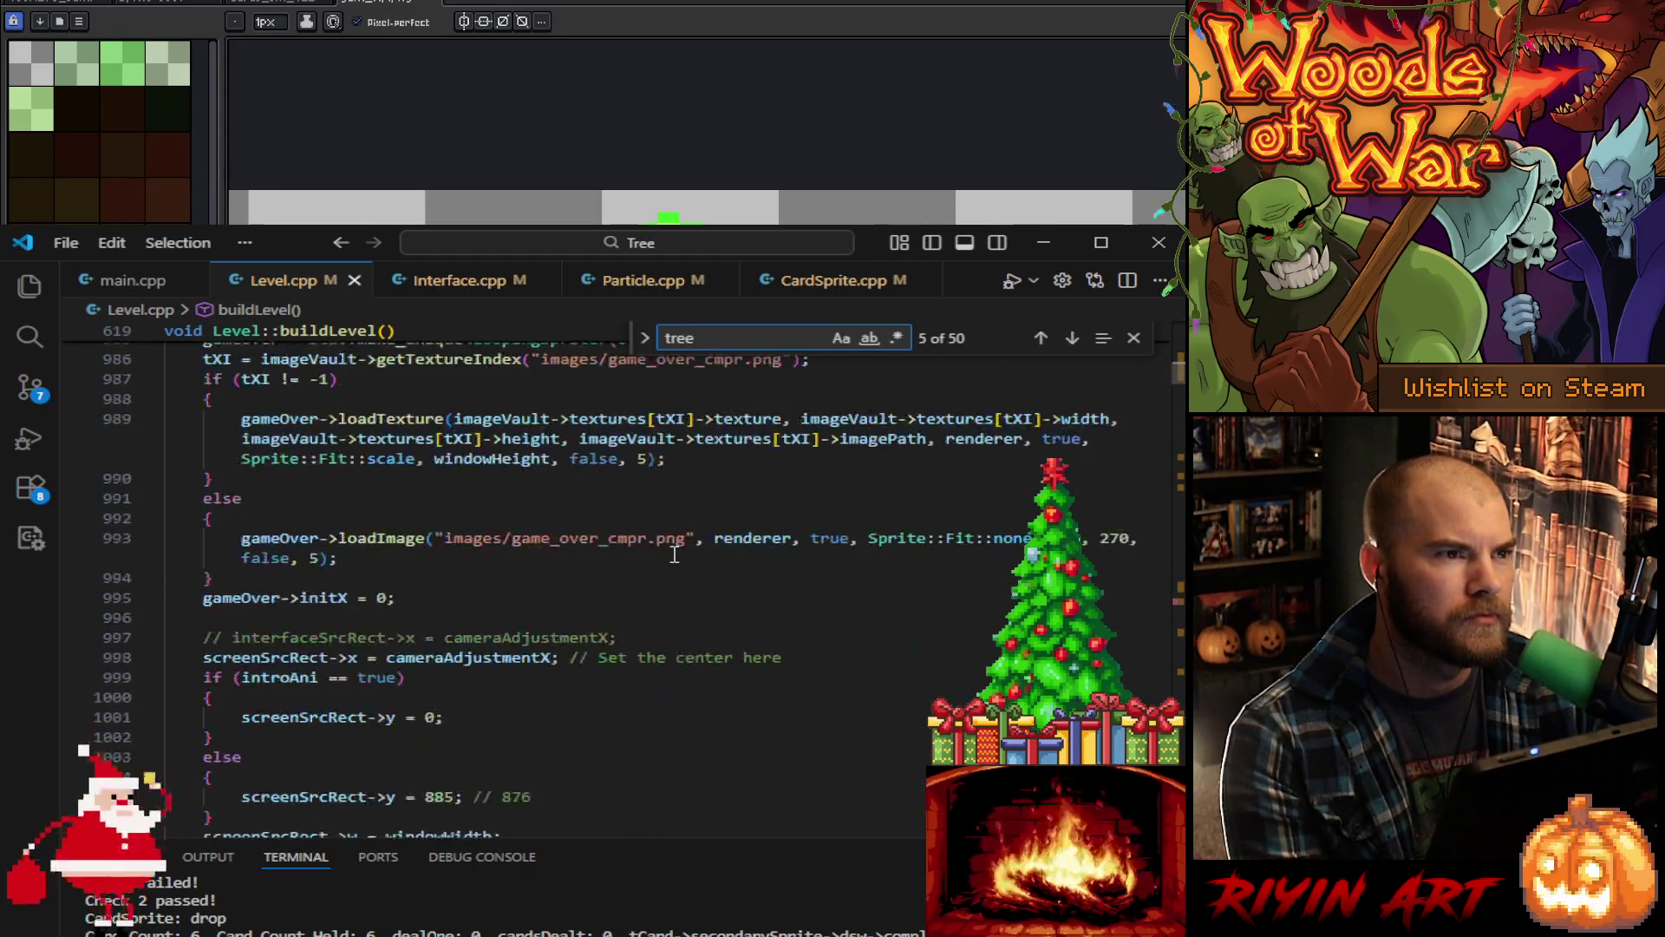
{"action": "scroll", "coordinate": [664, 531], "scroll_direction": "down", "scroll_amount": 5}
{"action": "scroll", "coordinate": [664, 531], "scroll_direction": "down", "scroll_amount": 10}
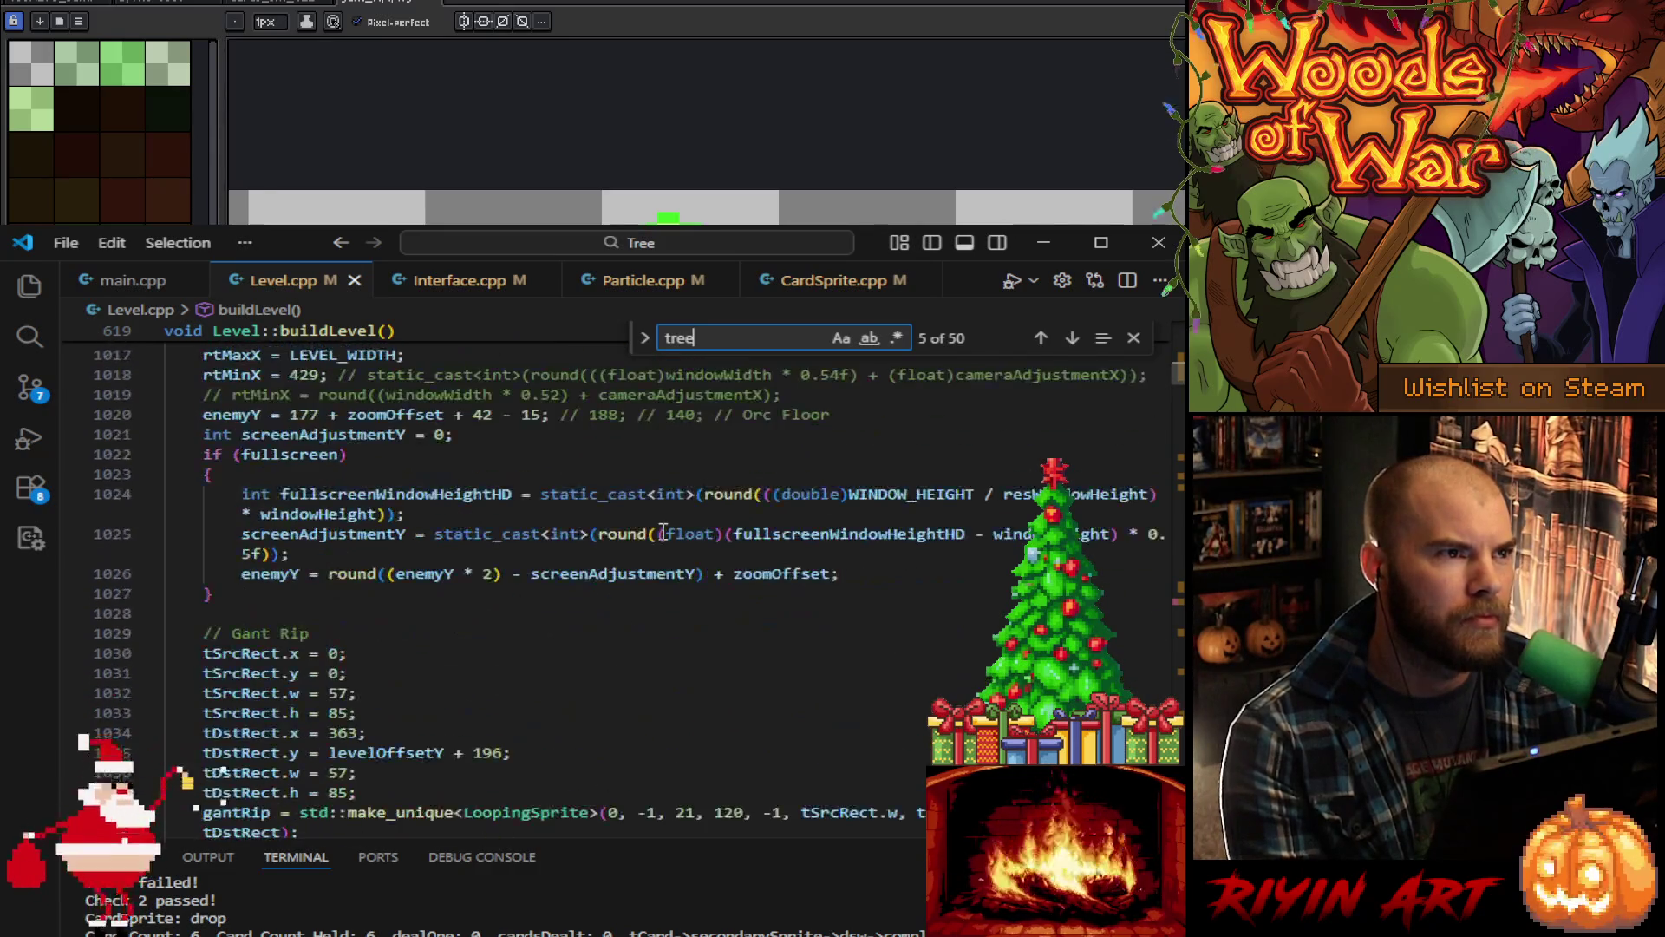
{"action": "scroll", "coordinate": [512, 518], "scroll_direction": "up", "scroll_amount": 4}
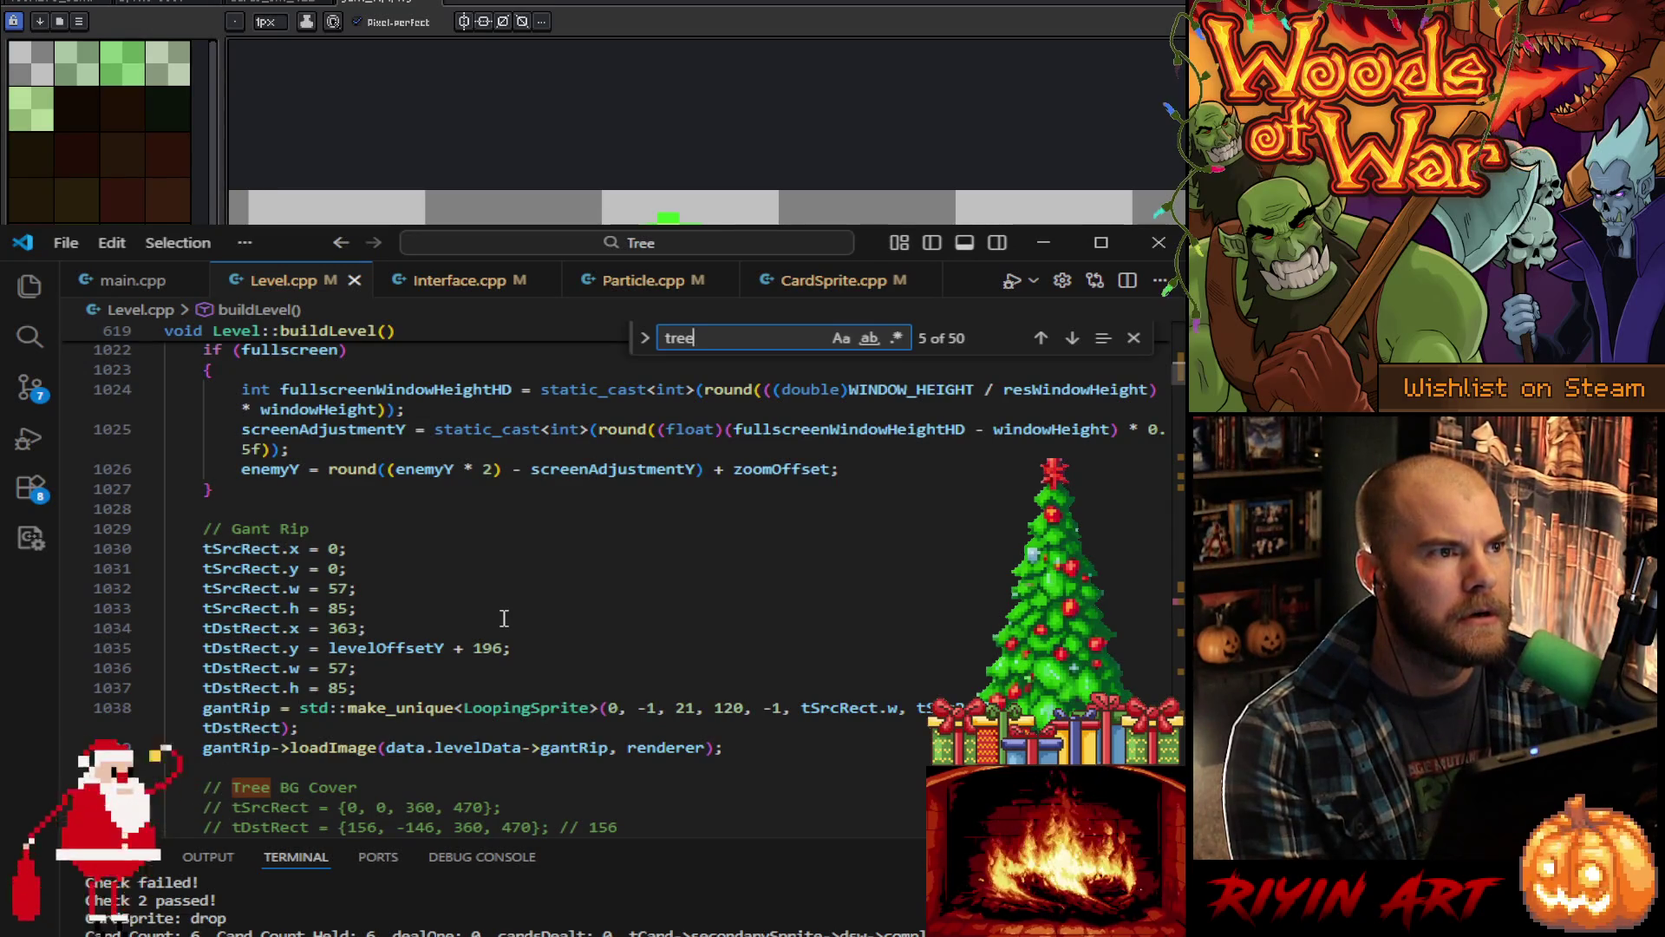
Step: Select data.levelData->gantRip on line 1039 to highlight its occurrences
{"action": "left_click", "coordinate": [571, 747]}
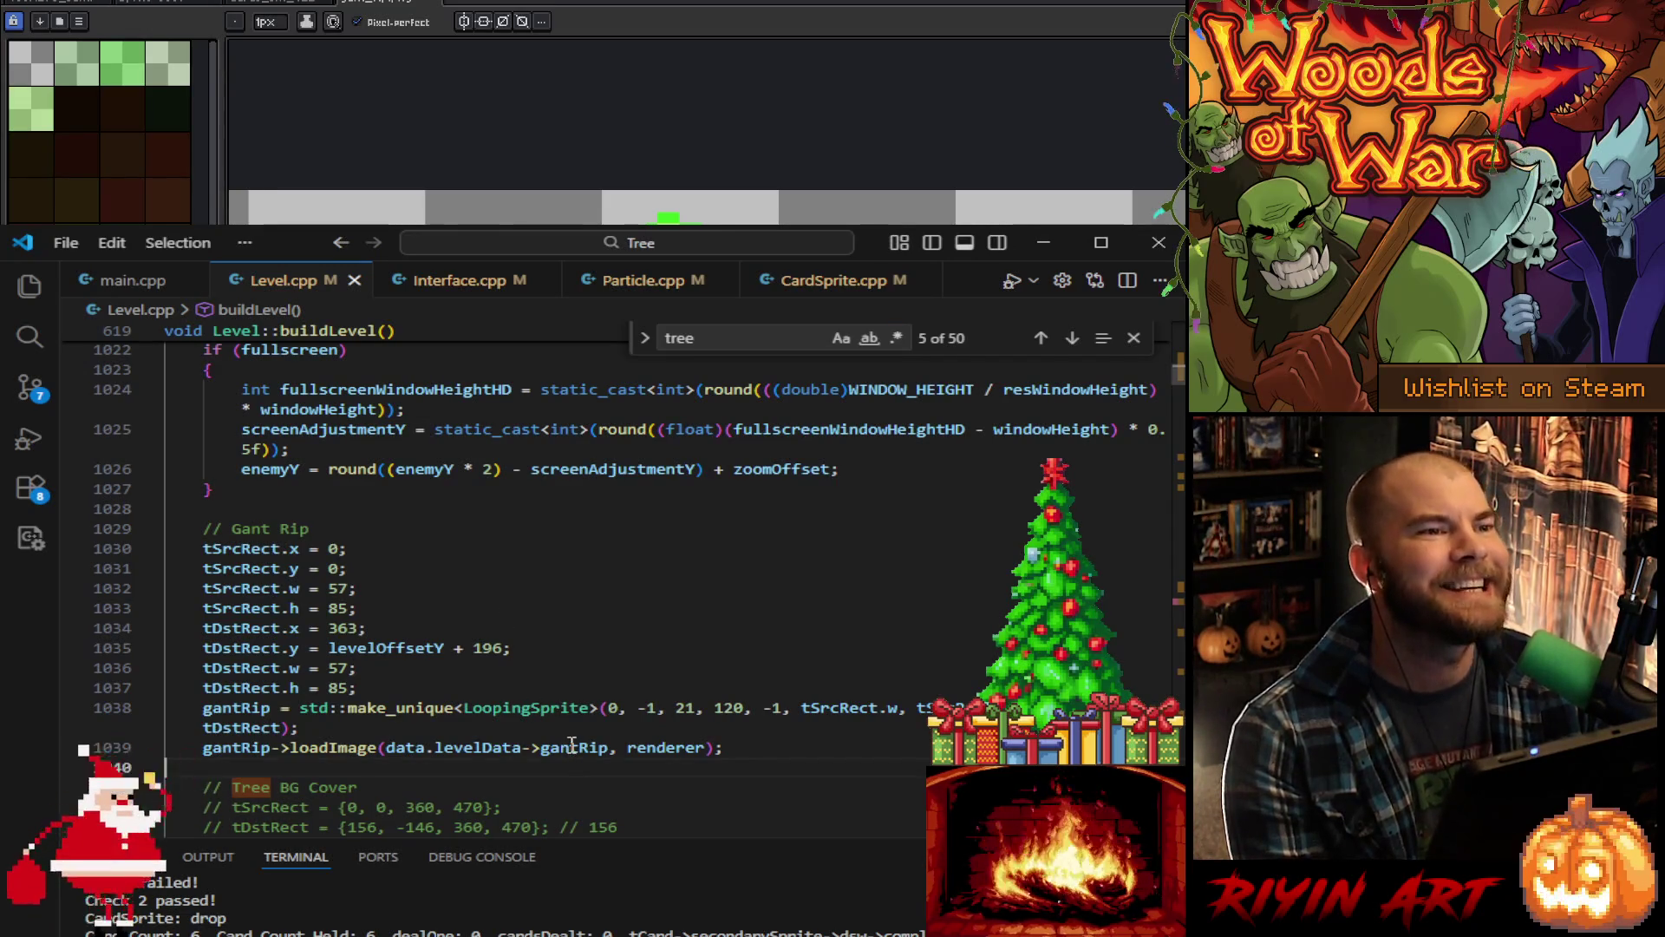
{"action": "double_click", "coordinate": [571, 747]}
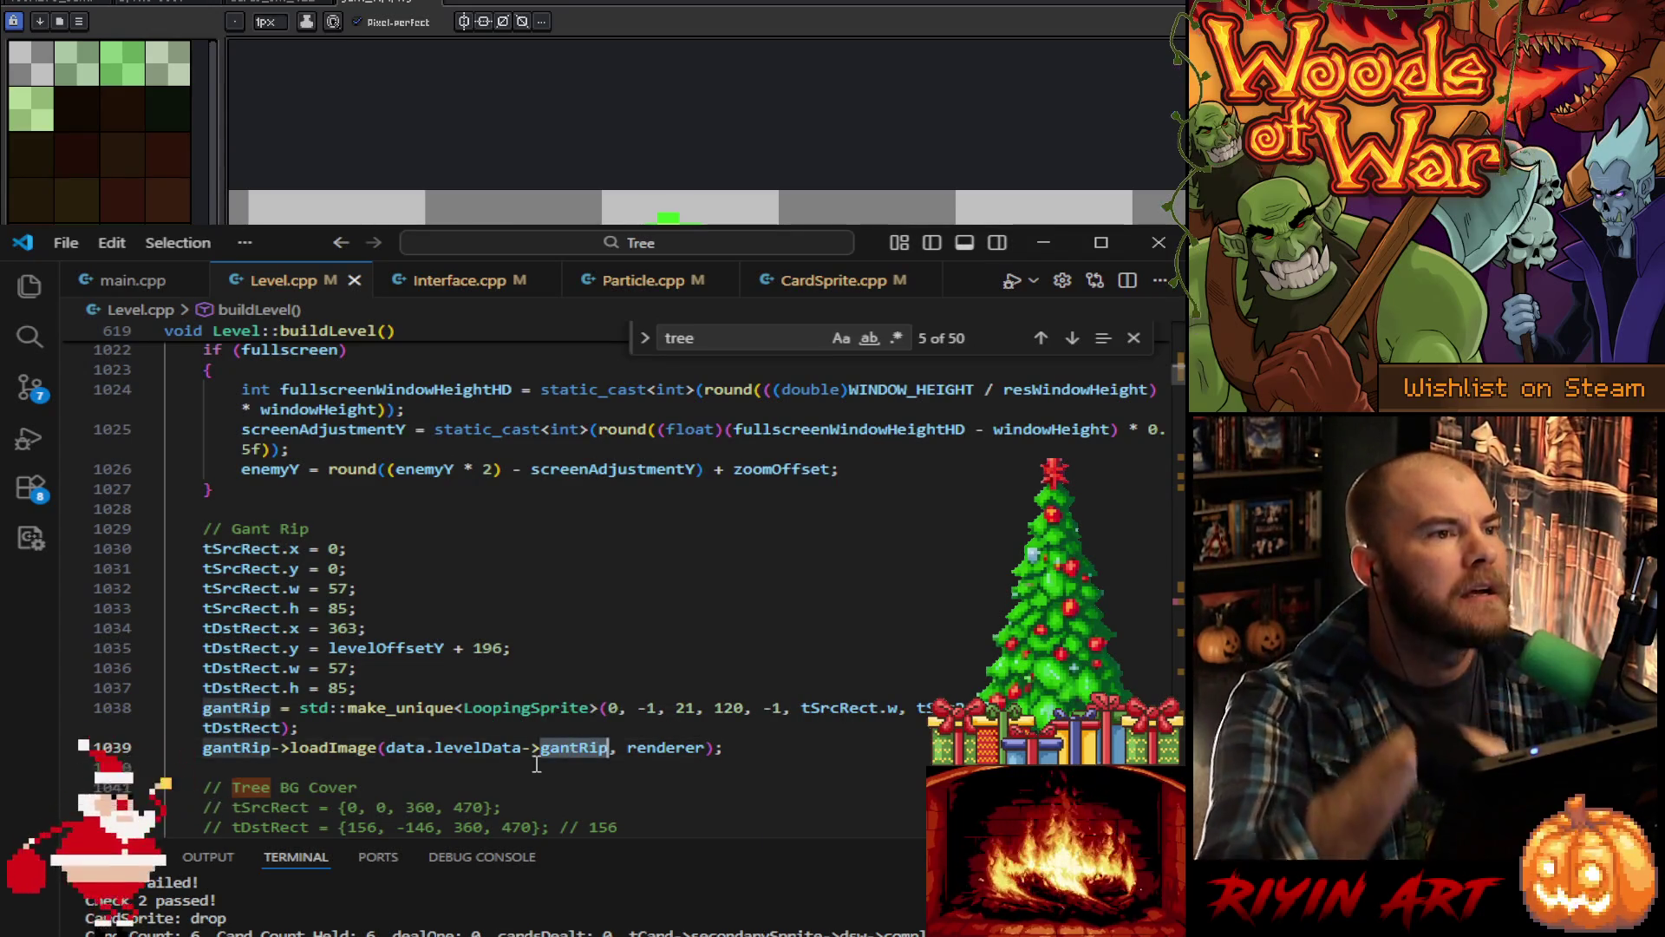
{"action": "left_click", "coordinate": [240, 747]}
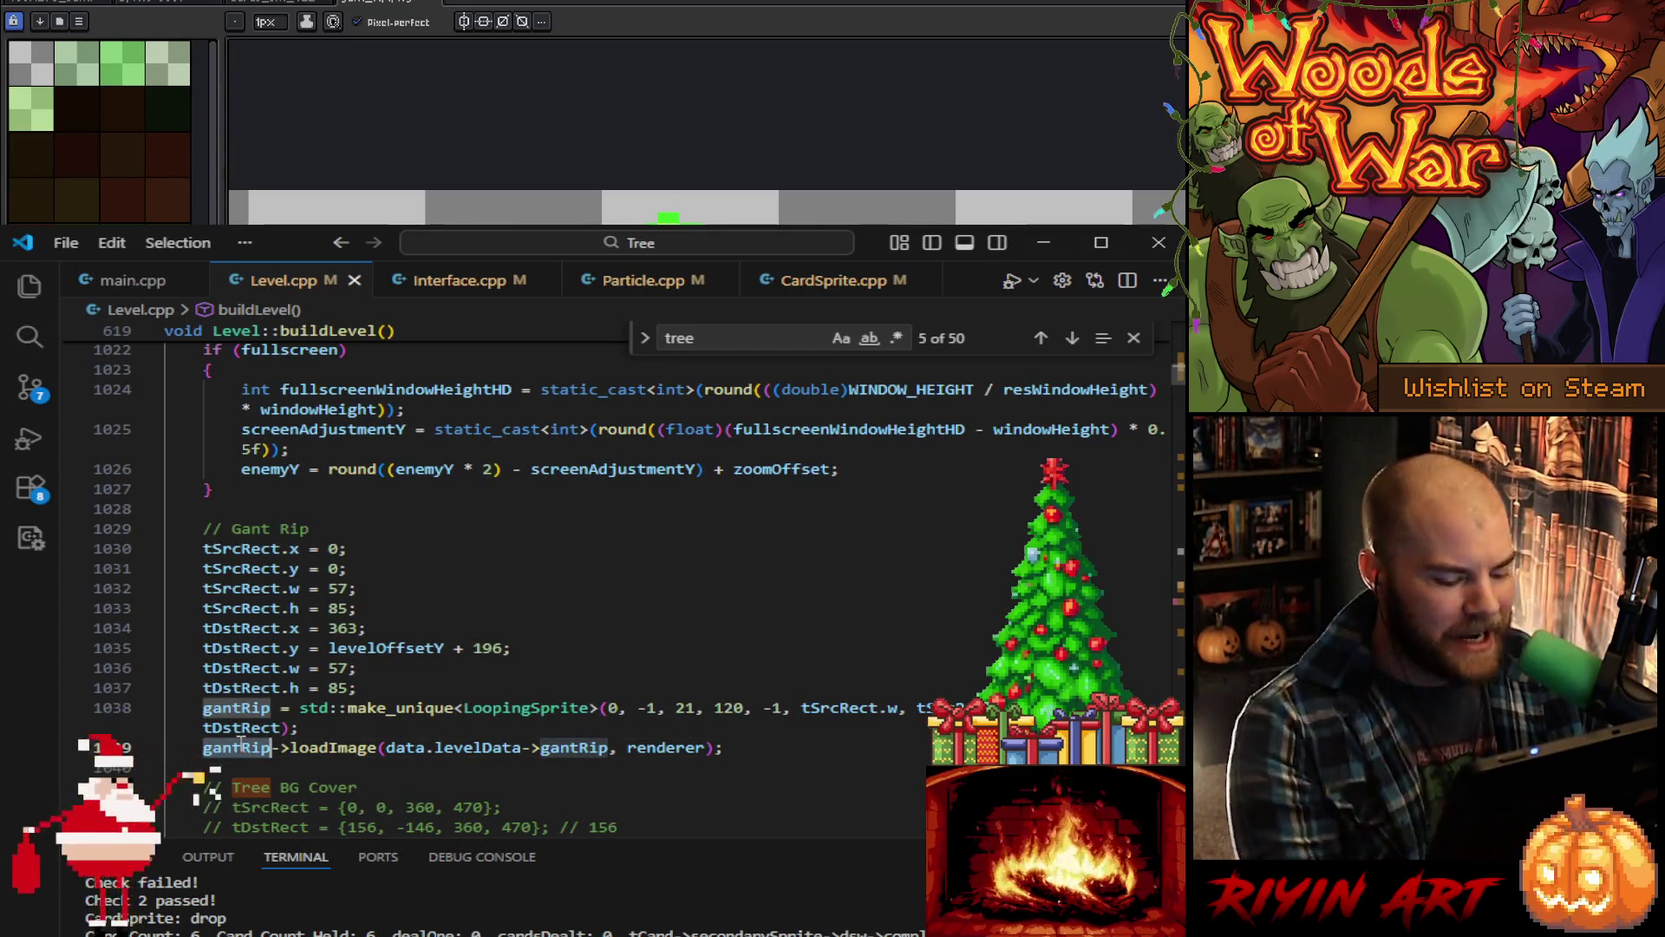
{"action": "scroll", "coordinate": [312, 741], "scroll_direction": "down", "scroll_amount": 2}
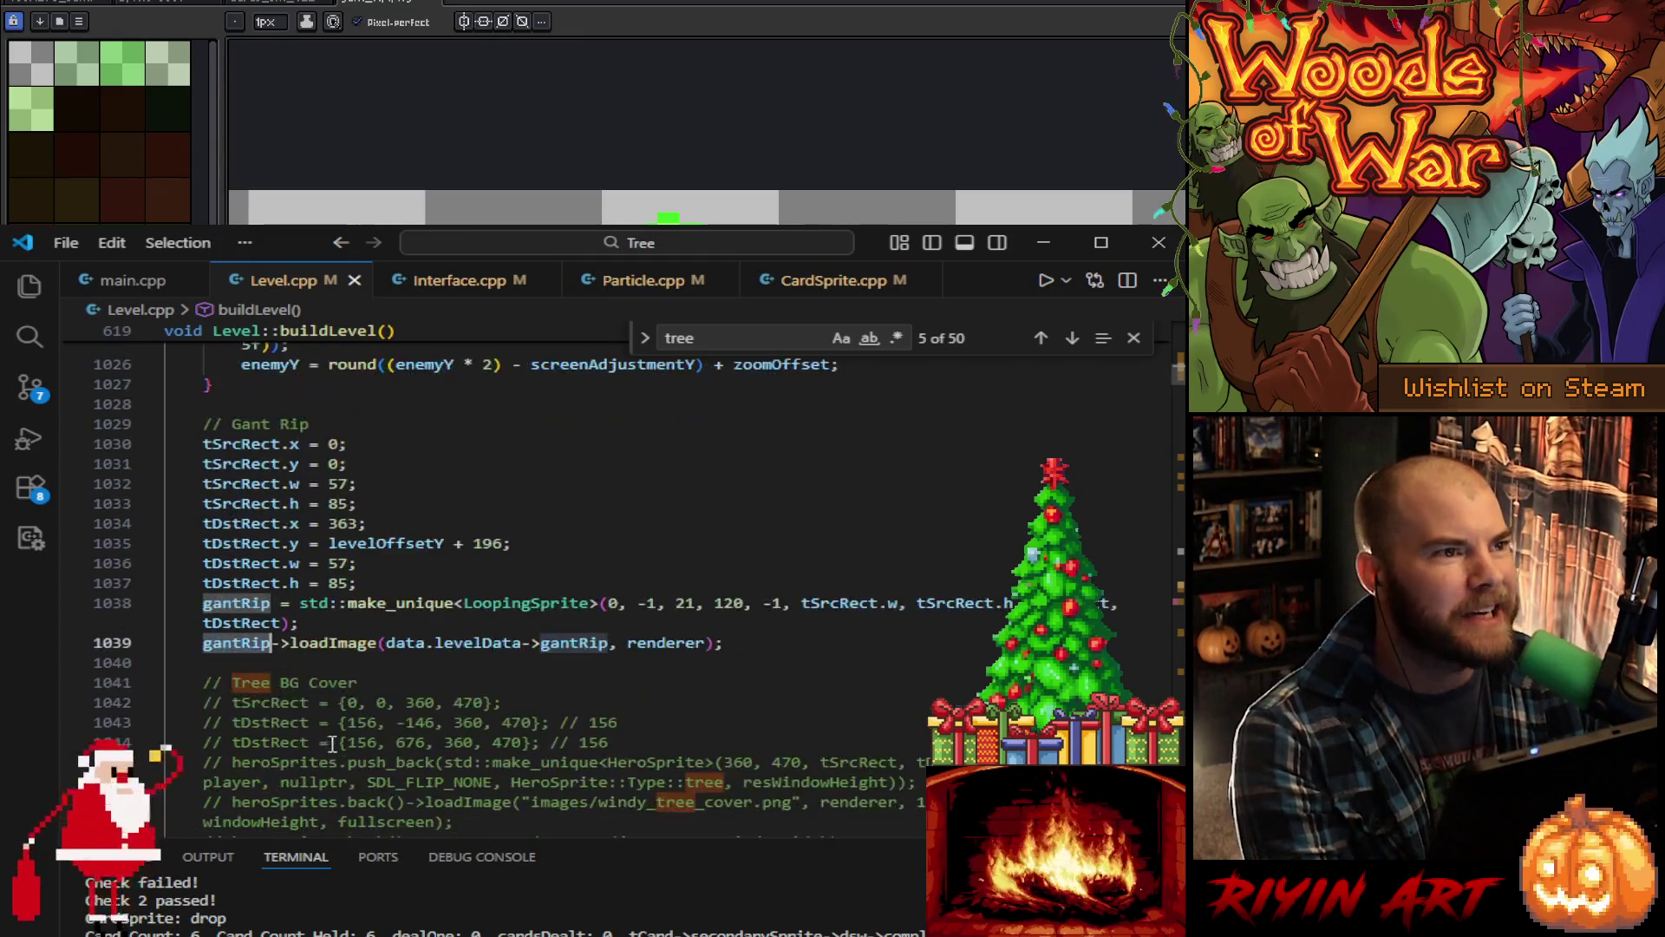
{"action": "scroll", "coordinate": [356, 761], "scroll_direction": "down", "scroll_amount": 2}
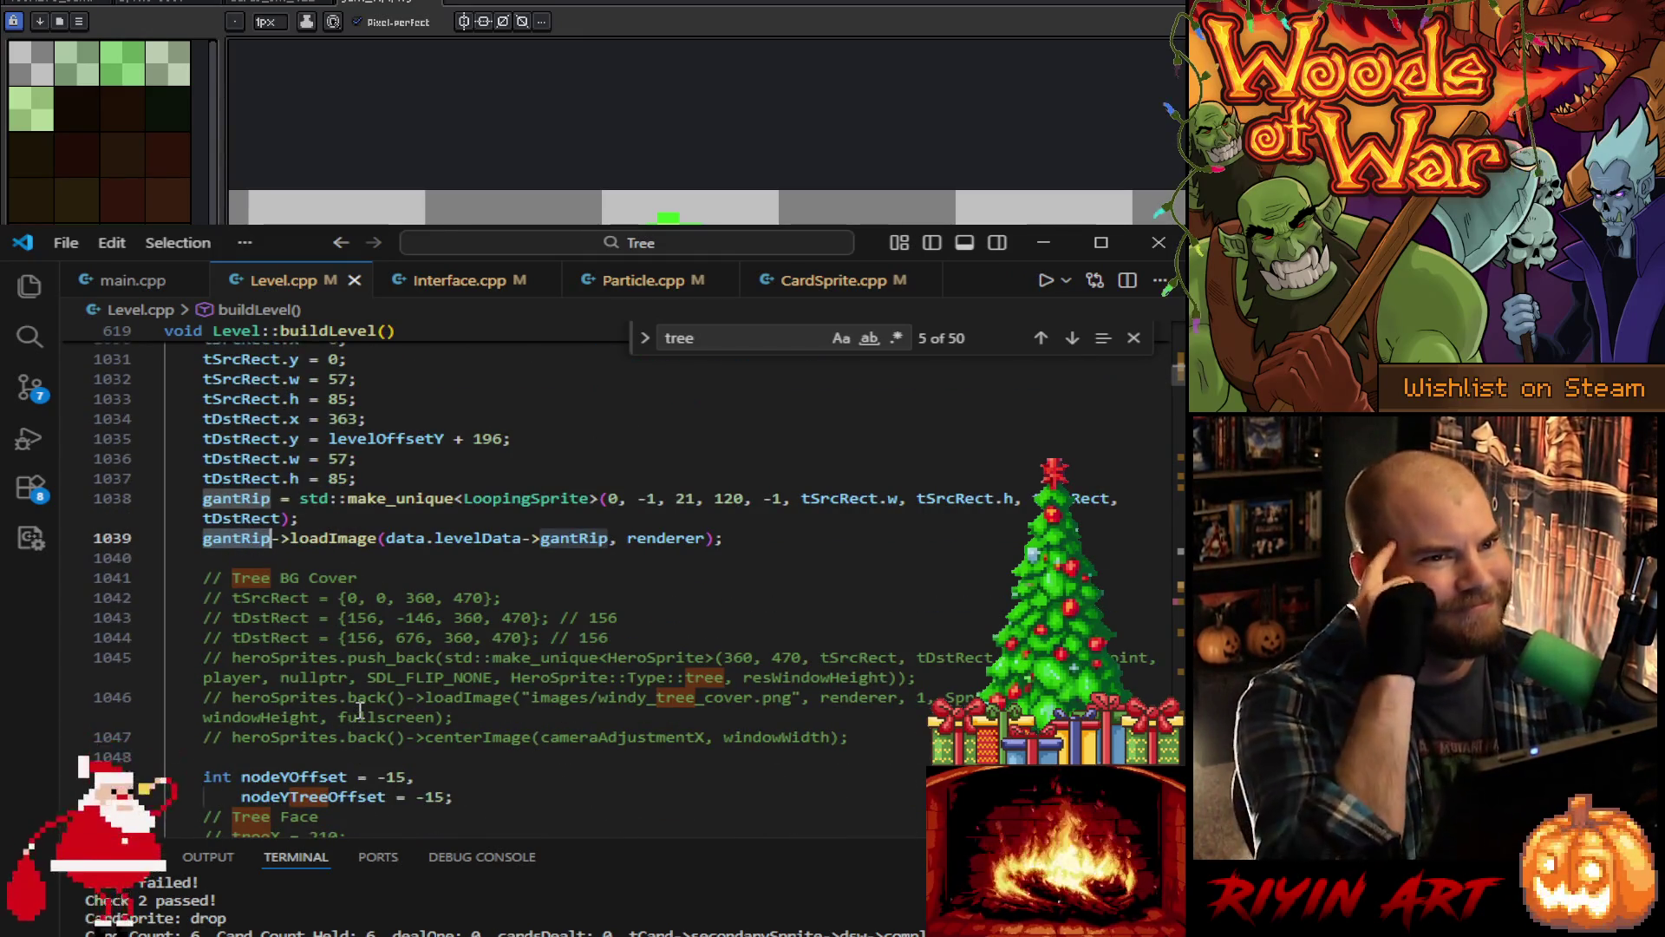
{"action": "scroll", "coordinate": [440, 694], "scroll_direction": "up", "scroll_amount": 3}
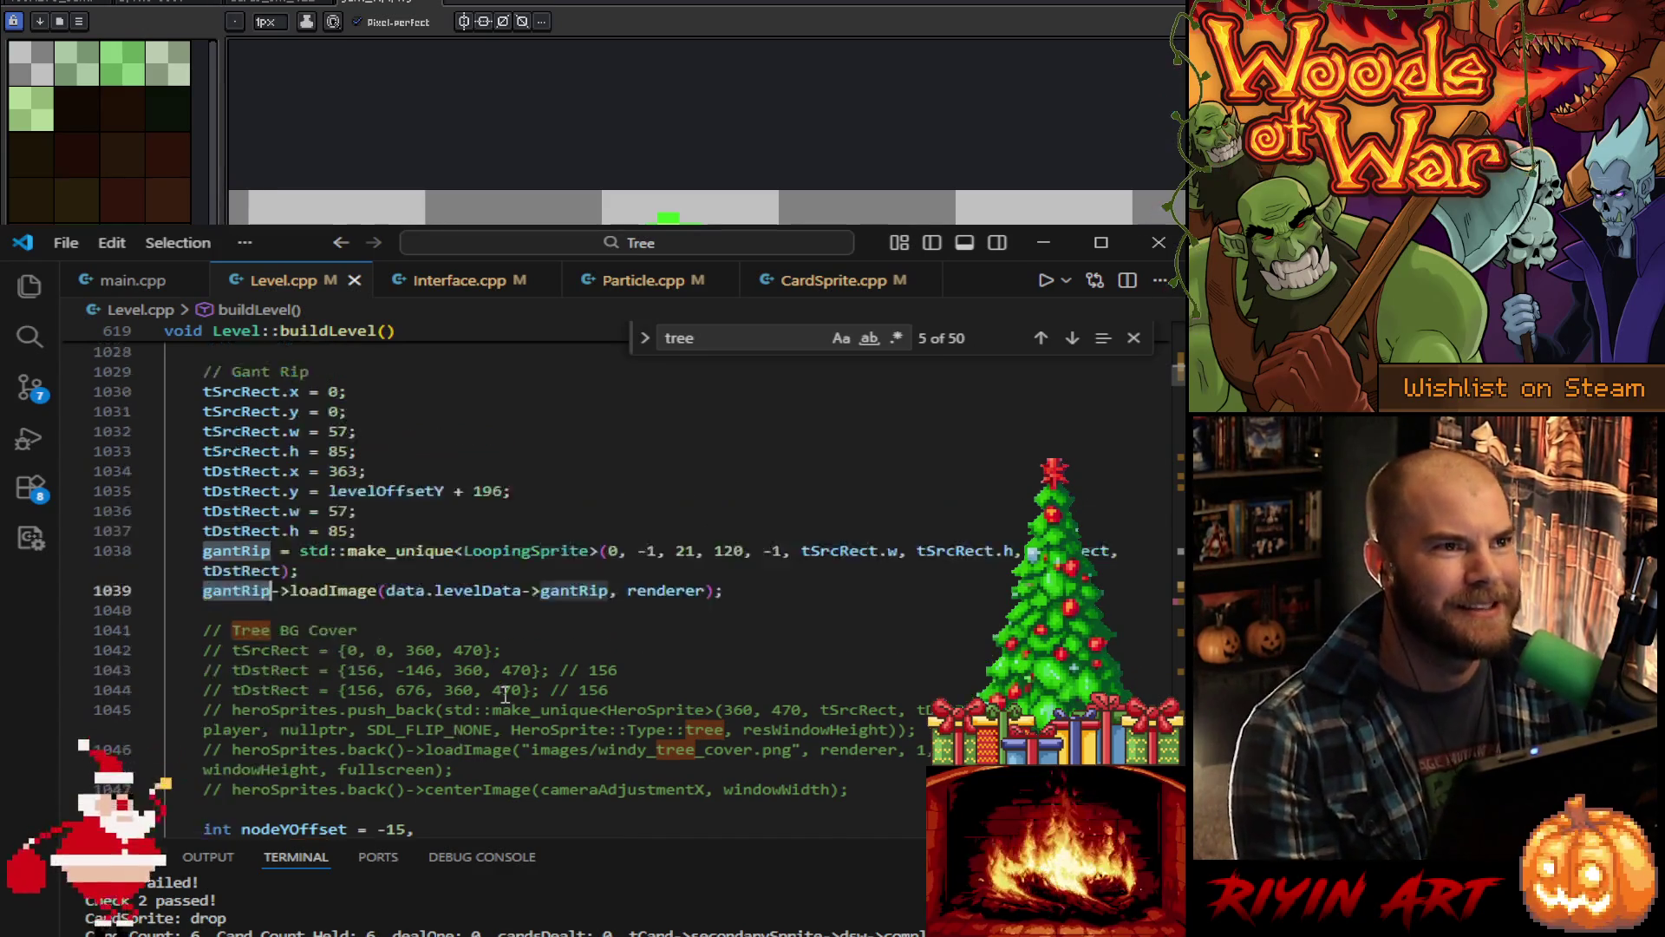
{"action": "double_click", "coordinate": [573, 695]}
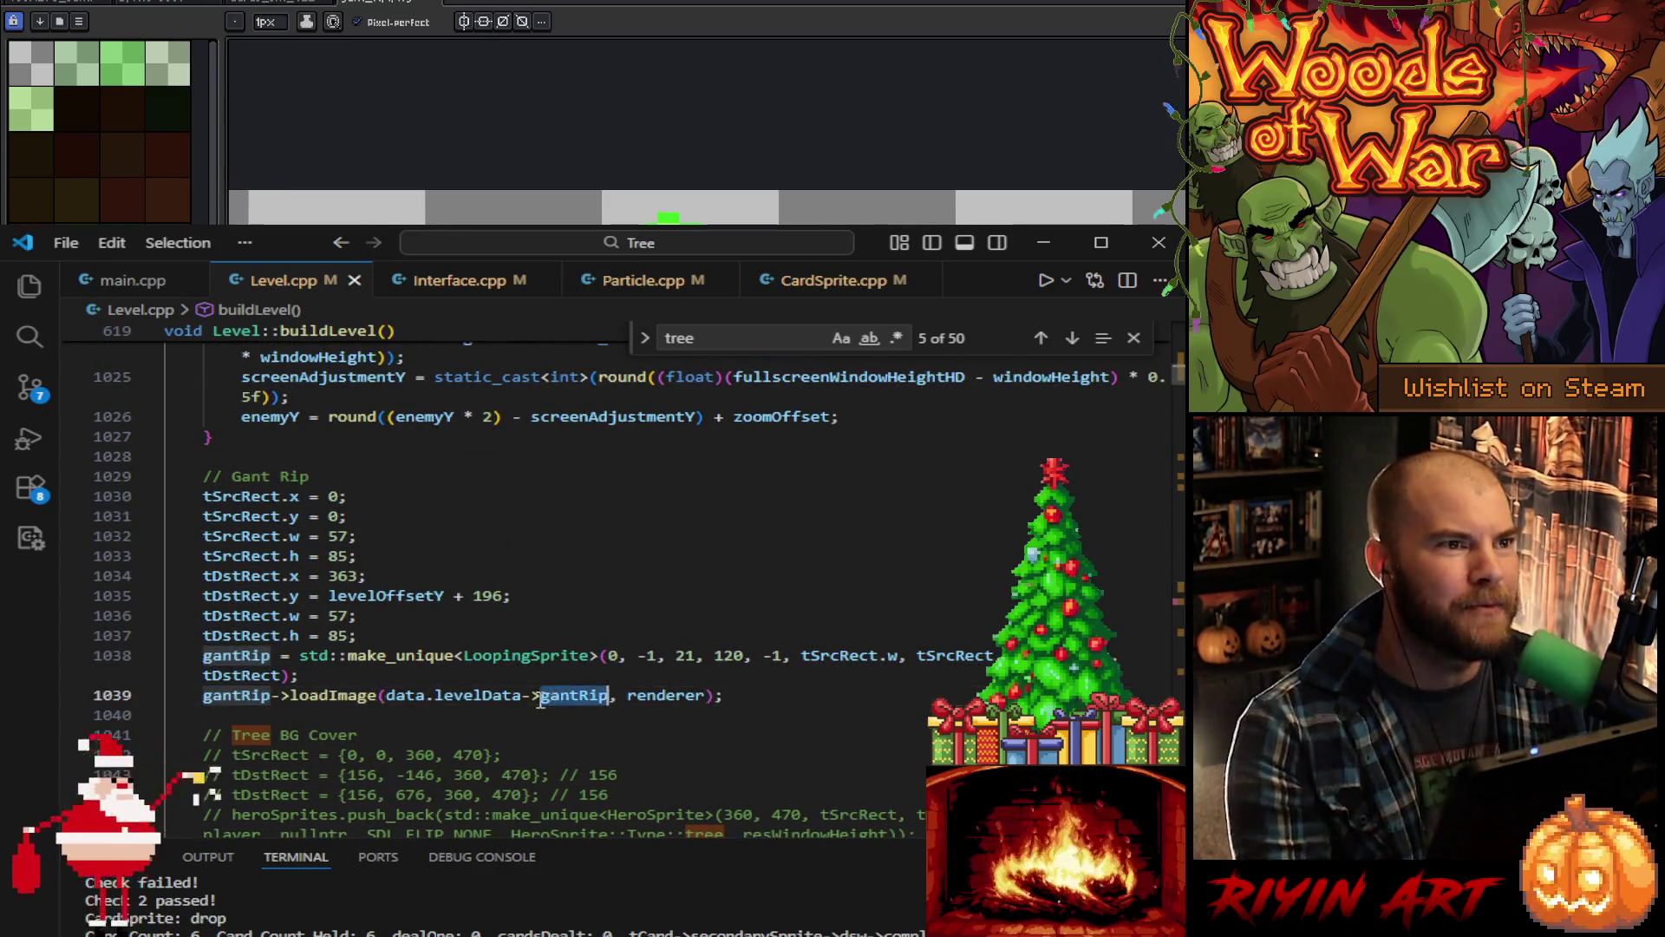
{"action": "left_click_drag", "start_coordinate": [389, 697], "coordinate": [612, 700]}
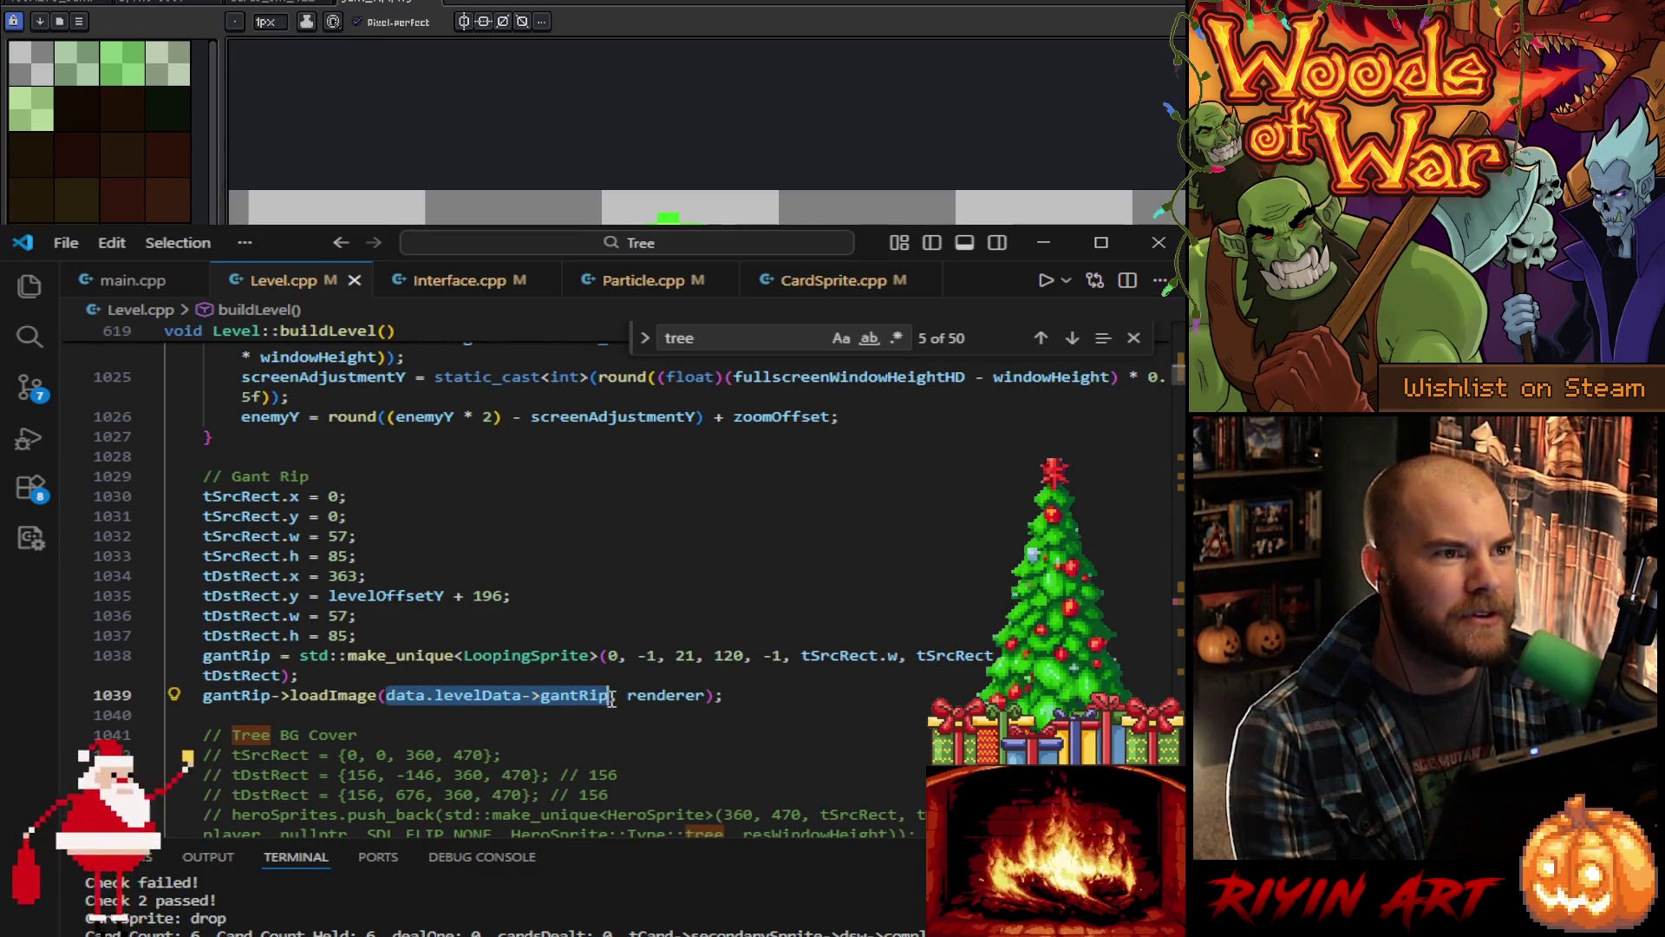
{"action": "scroll", "coordinate": [748, 711], "scroll_direction": "up", "scroll_amount": 1}
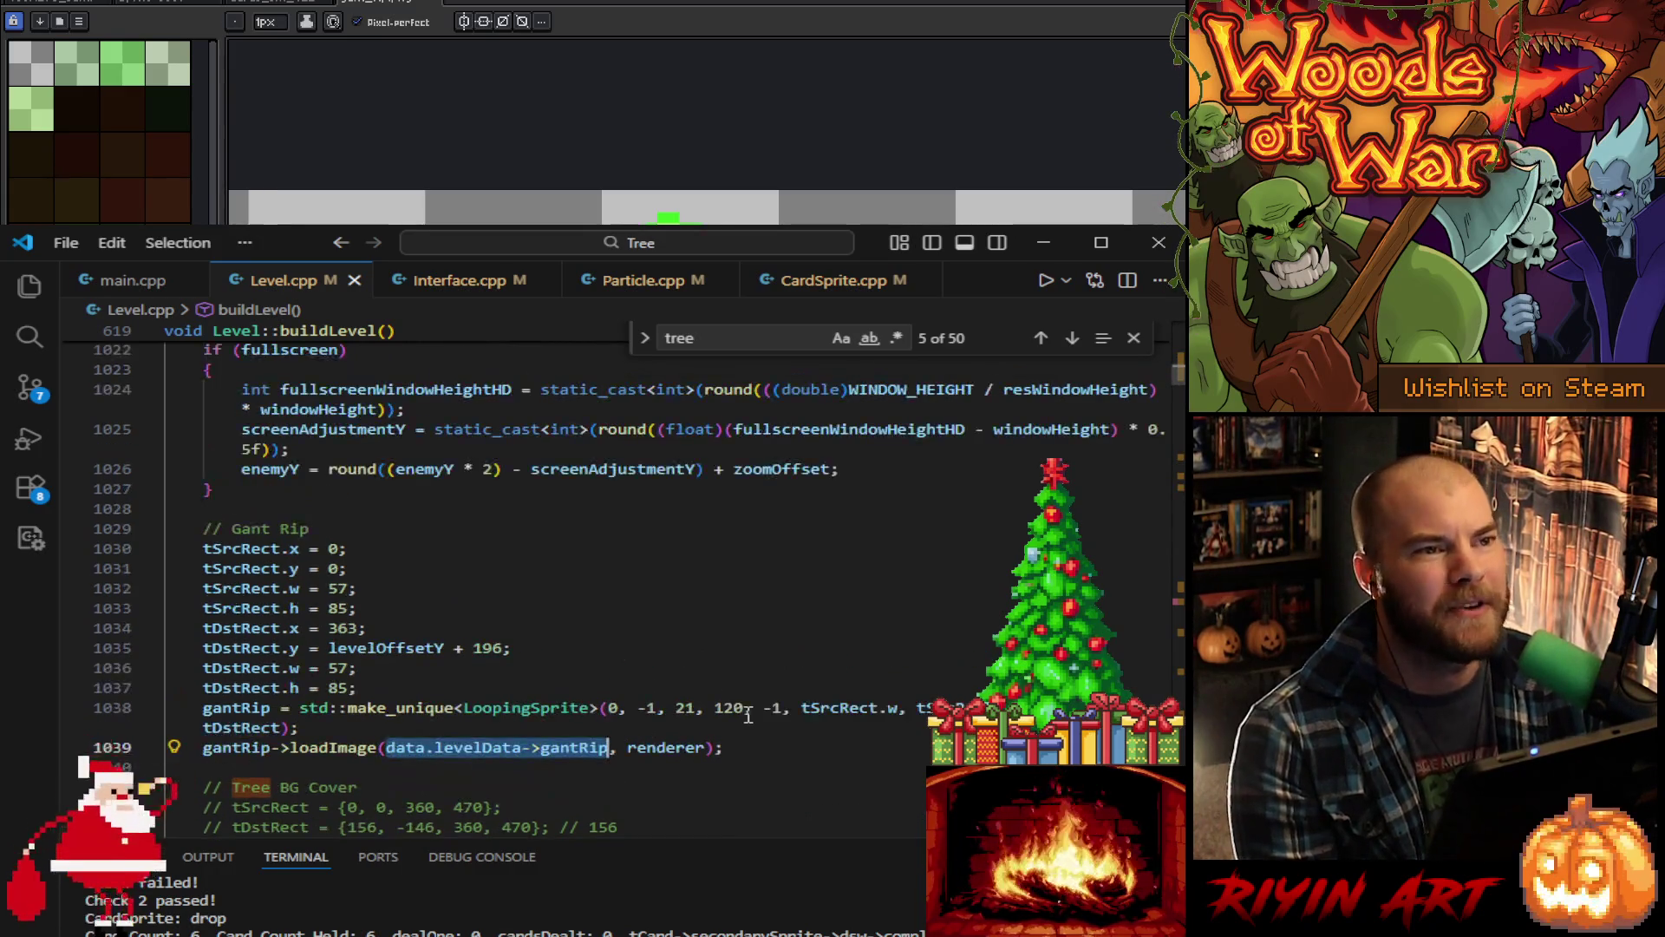
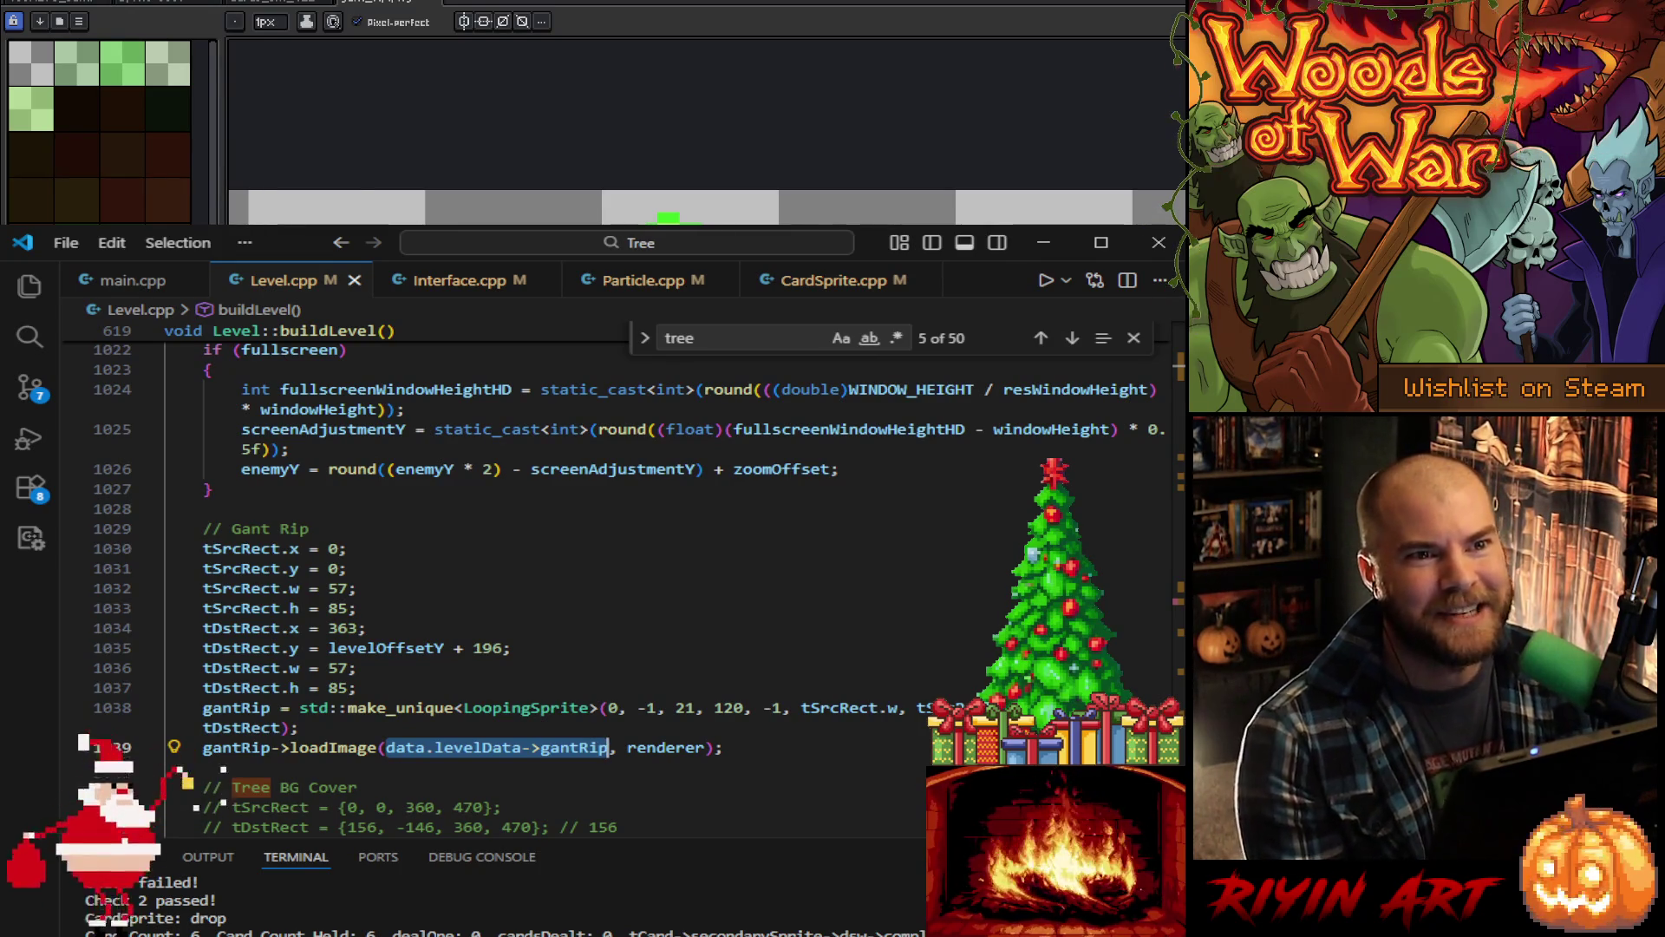
Step: Select gantRip on line 1039 and start a find for it in Level.cpp
{"action": "left_click", "coordinate": [744, 746]}
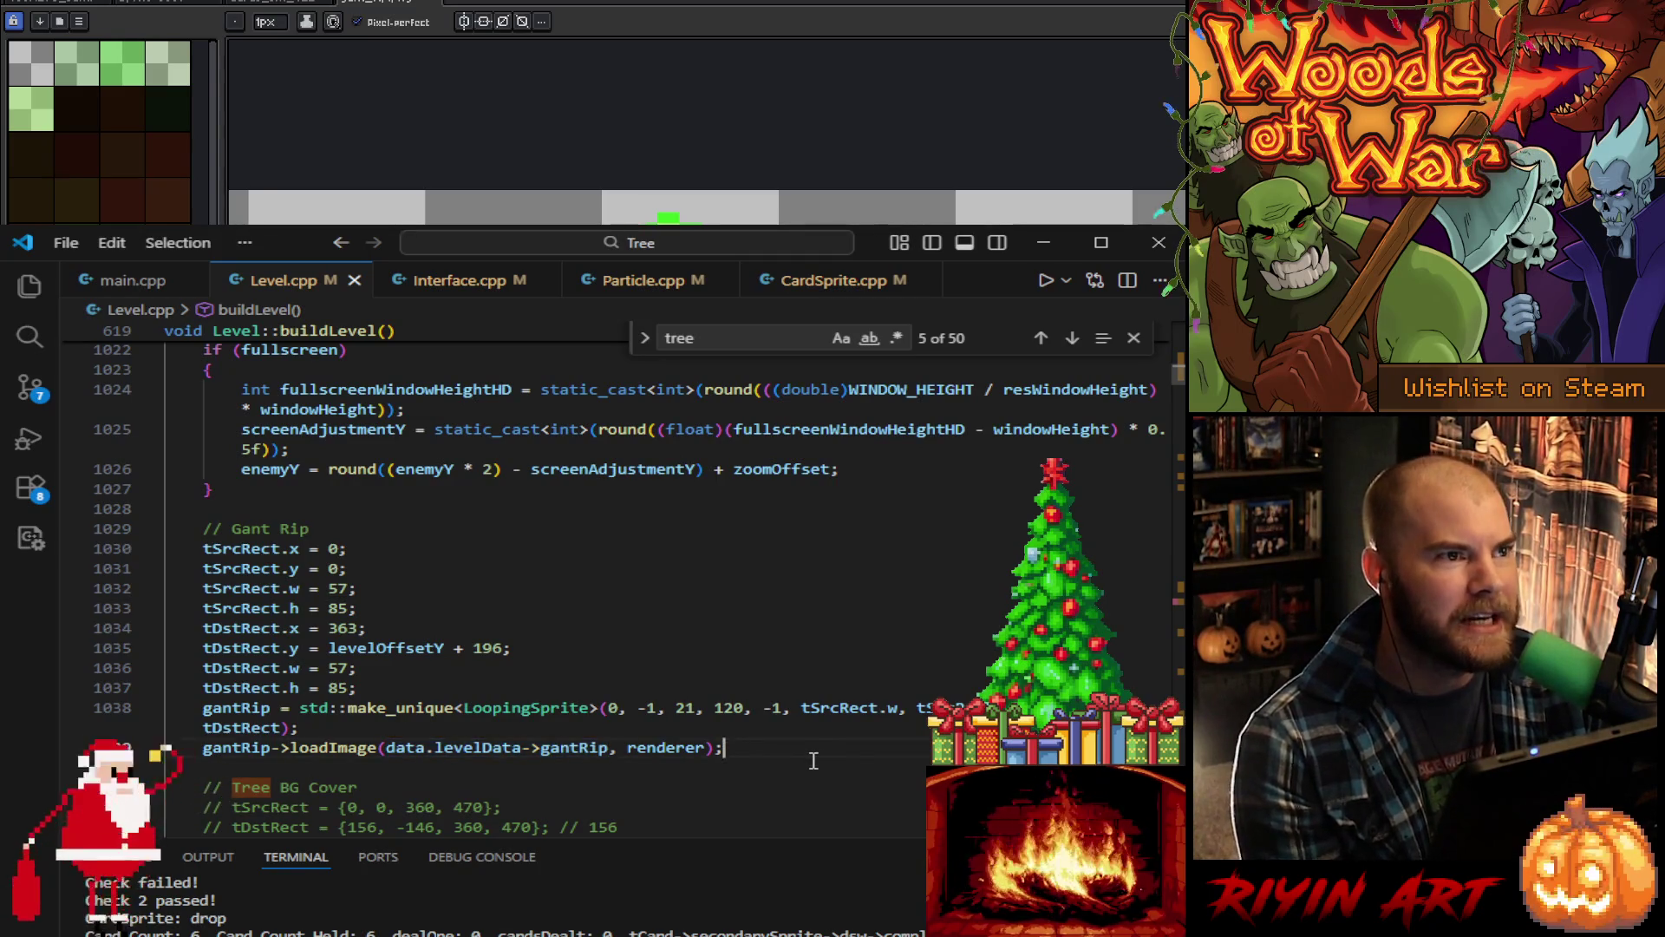
{"action": "scroll", "coordinate": [814, 761], "scroll_direction": "down", "scroll_amount": 5}
{"action": "scroll", "coordinate": [789, 782], "scroll_direction": "up", "scroll_amount": 4}
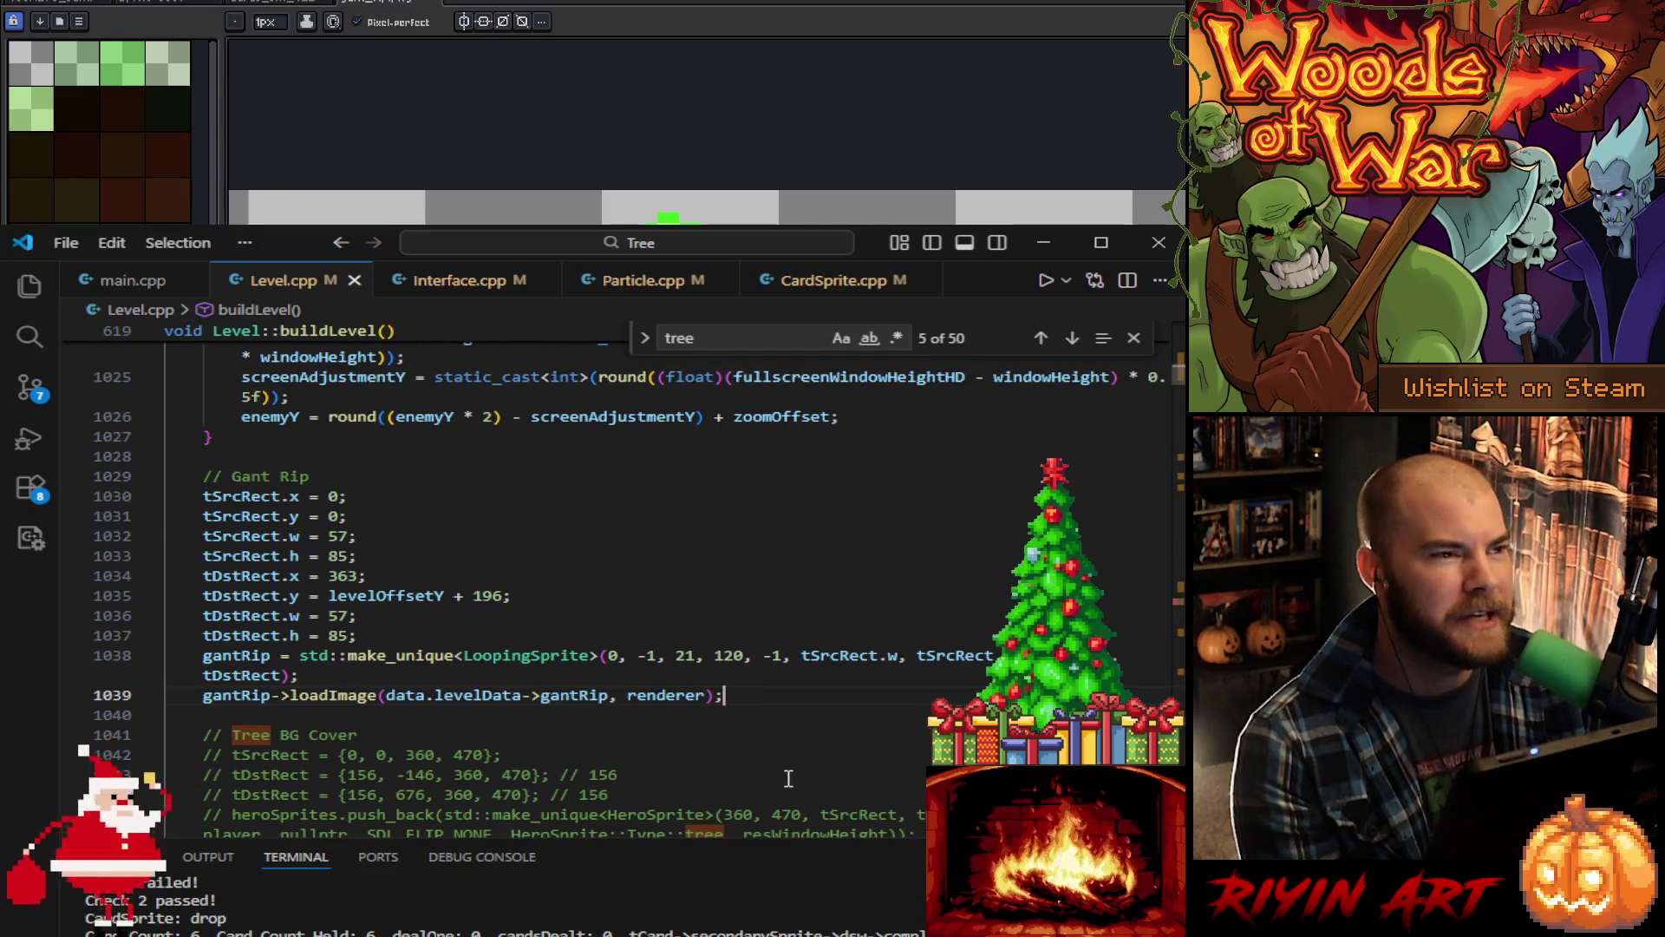
{"action": "scroll", "coordinate": [789, 778], "scroll_direction": "up", "scroll_amount": 1}
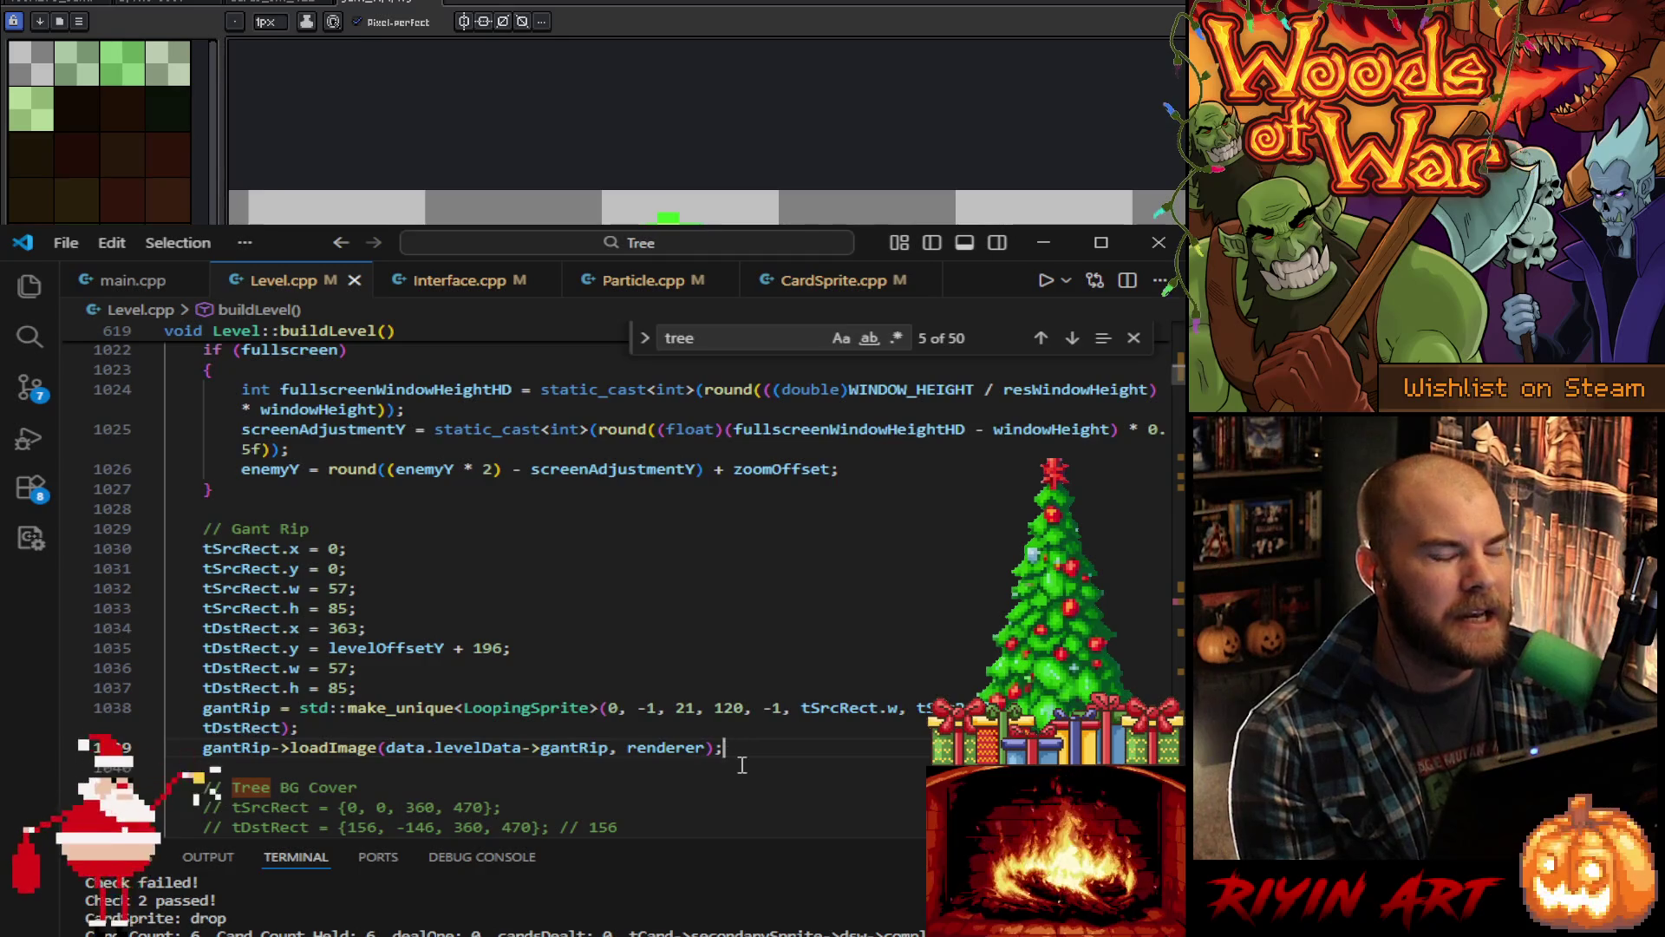
{"action": "scroll", "coordinate": [724, 751], "scroll_direction": "down", "scroll_amount": 5}
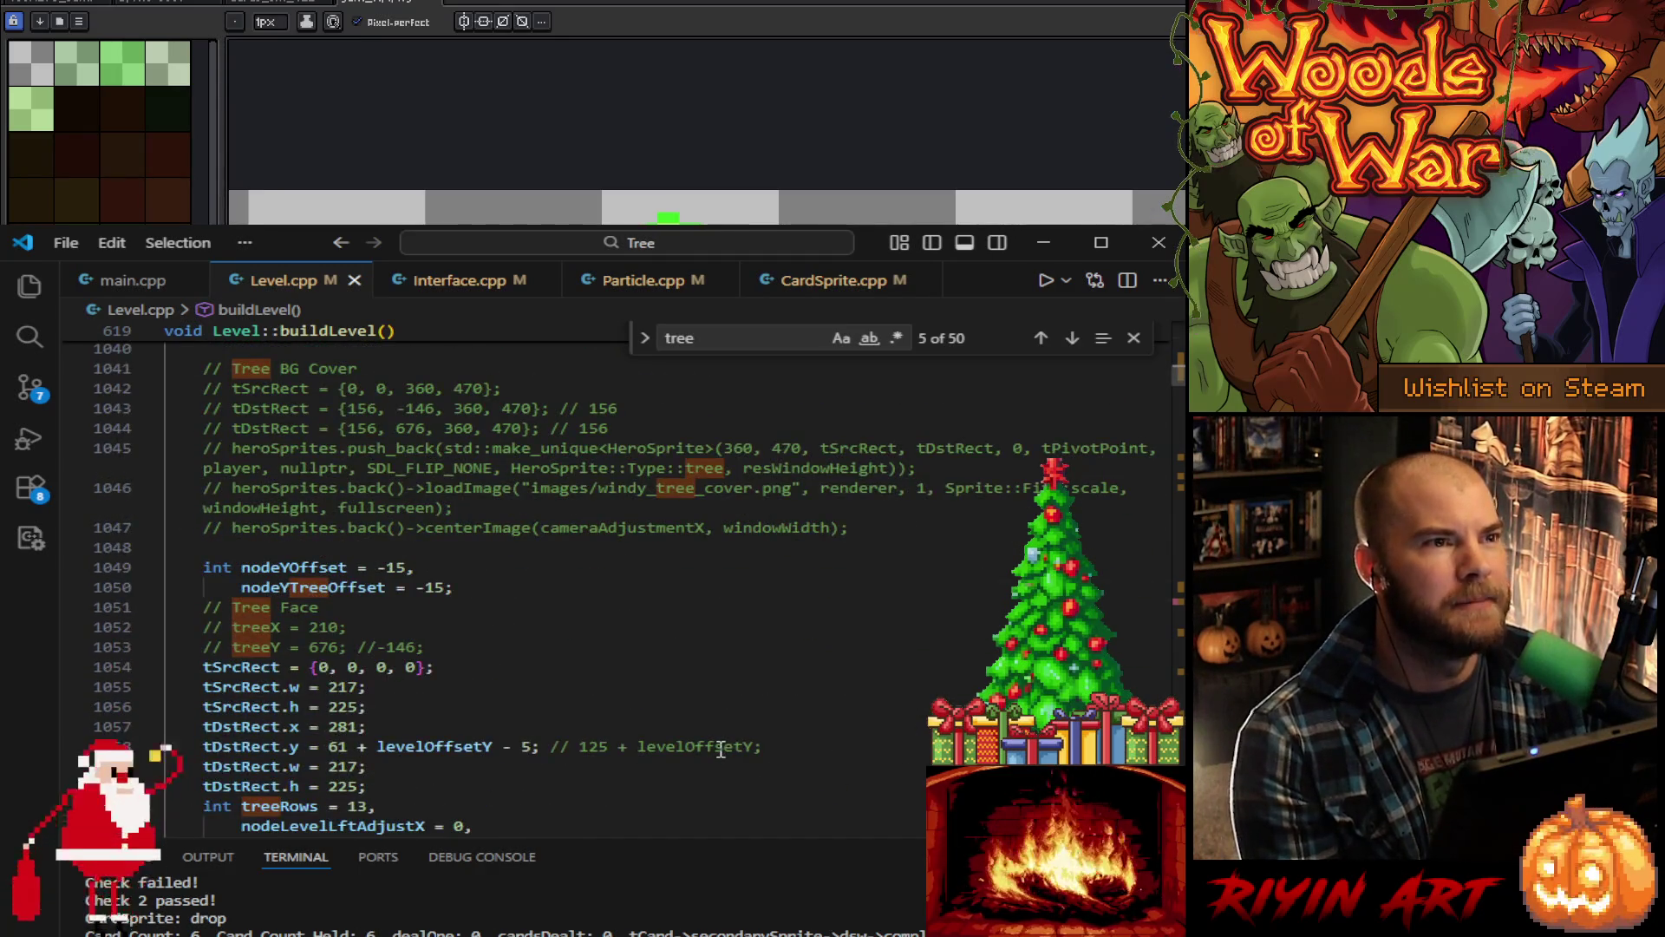
{"action": "scroll", "coordinate": [723, 752], "scroll_direction": "up", "scroll_amount": 5}
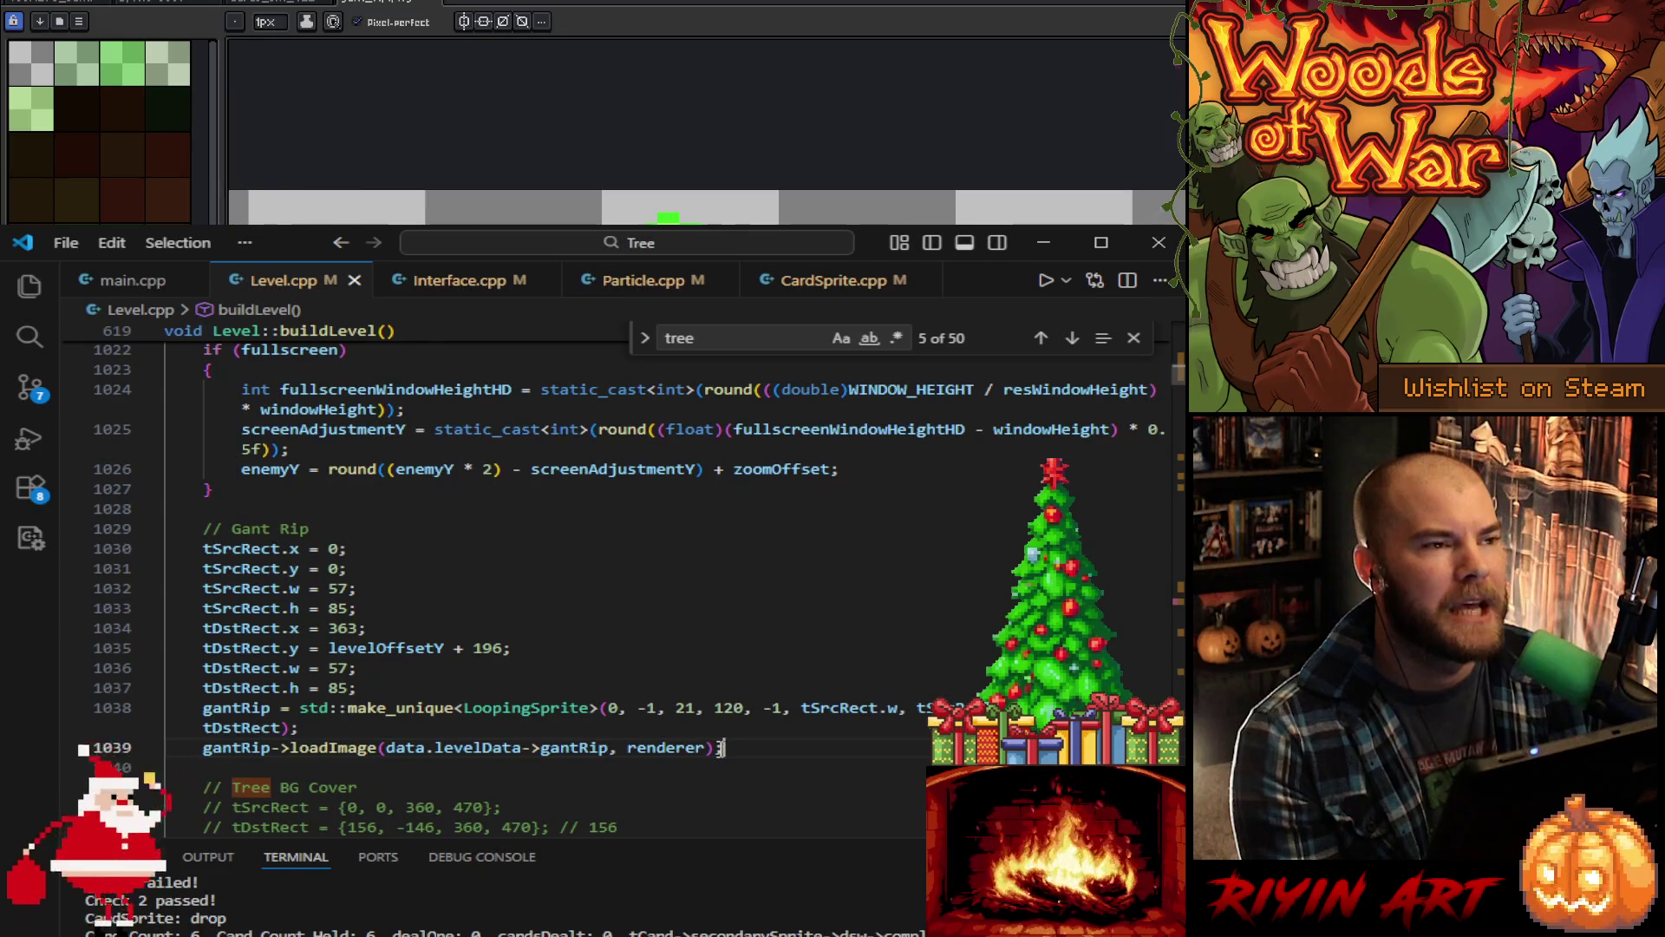
{"action": "triple_click", "coordinate": [233, 747]}
{"action": "double_click", "coordinate": [234, 749]}
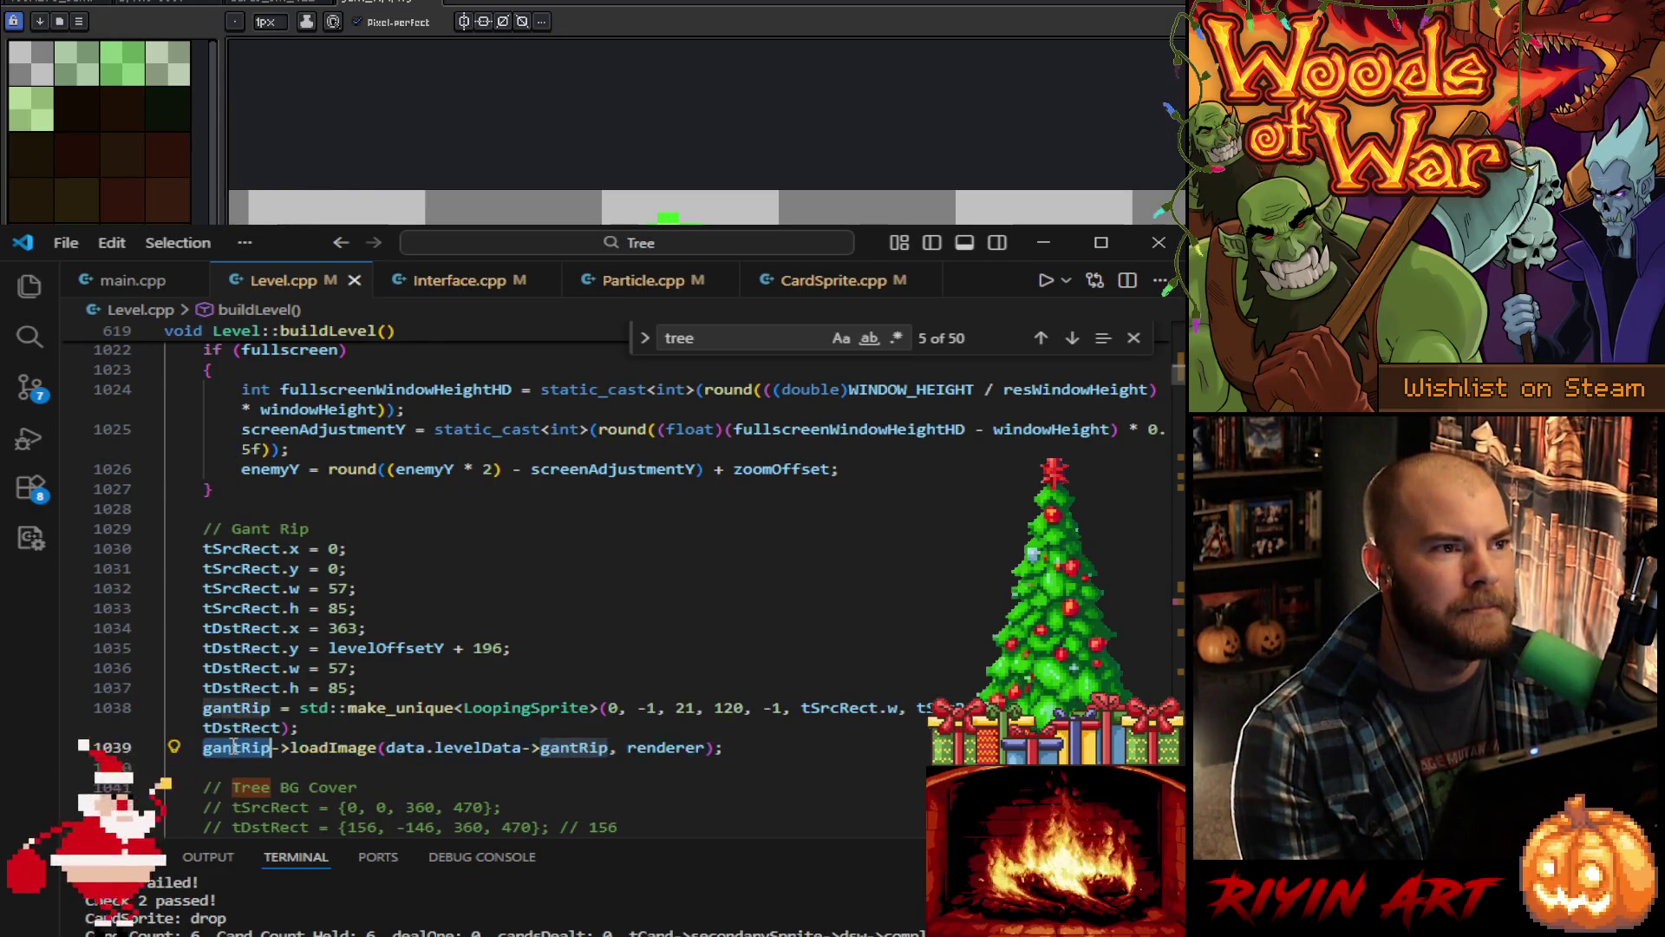
{"action": "key", "text": "ctrl+f"}
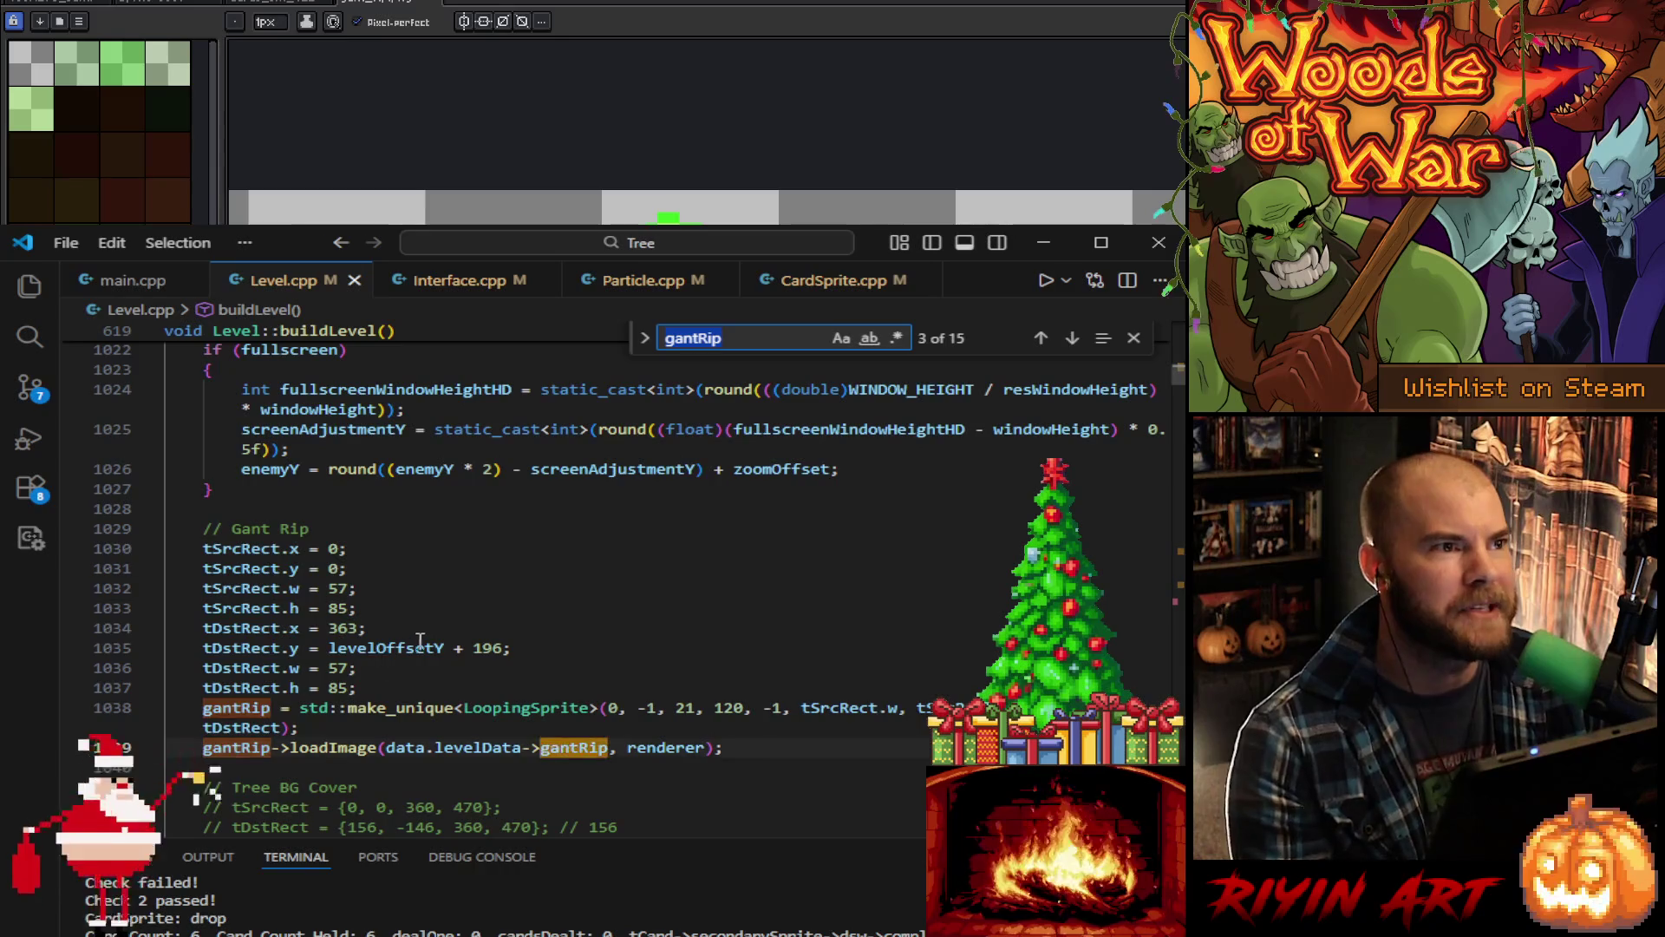
Step: Step through the gantRip matches and return to the end of its loadImage line
{"action": "key", "text": "Return"}
{"action": "key", "text": "Return"}
{"action": "key", "text": "Return"}
{"action": "key", "text": "Return"}
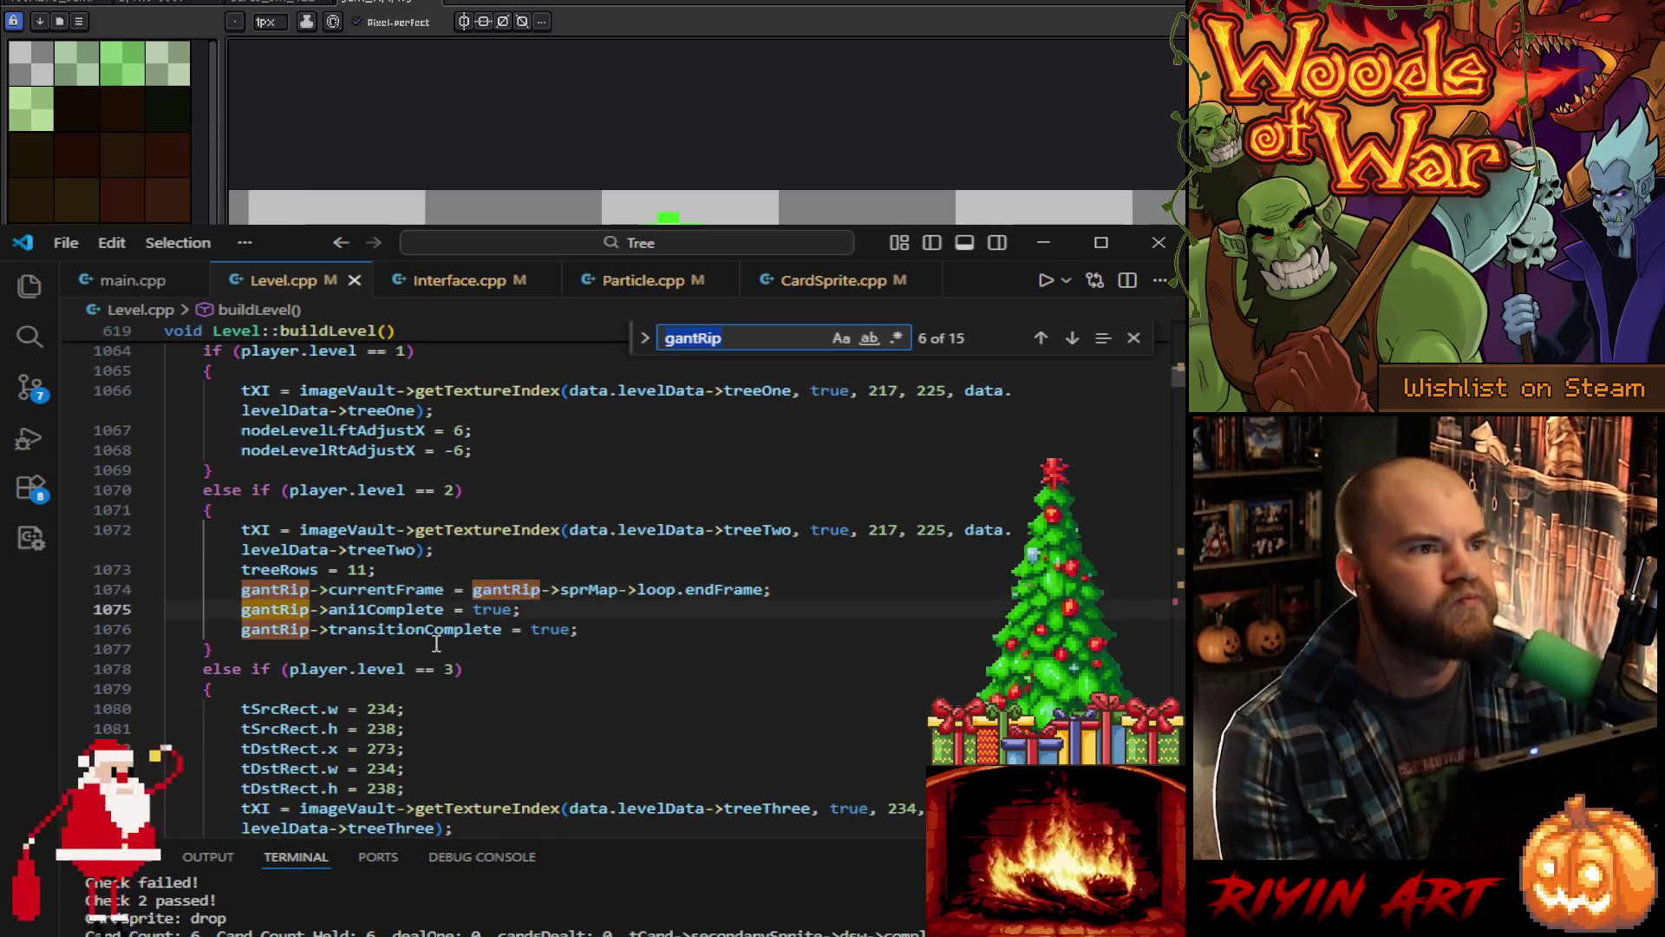
{"action": "key", "text": "Return"}
{"action": "key", "text": "Return"}
{"action": "key", "text": "Return"}
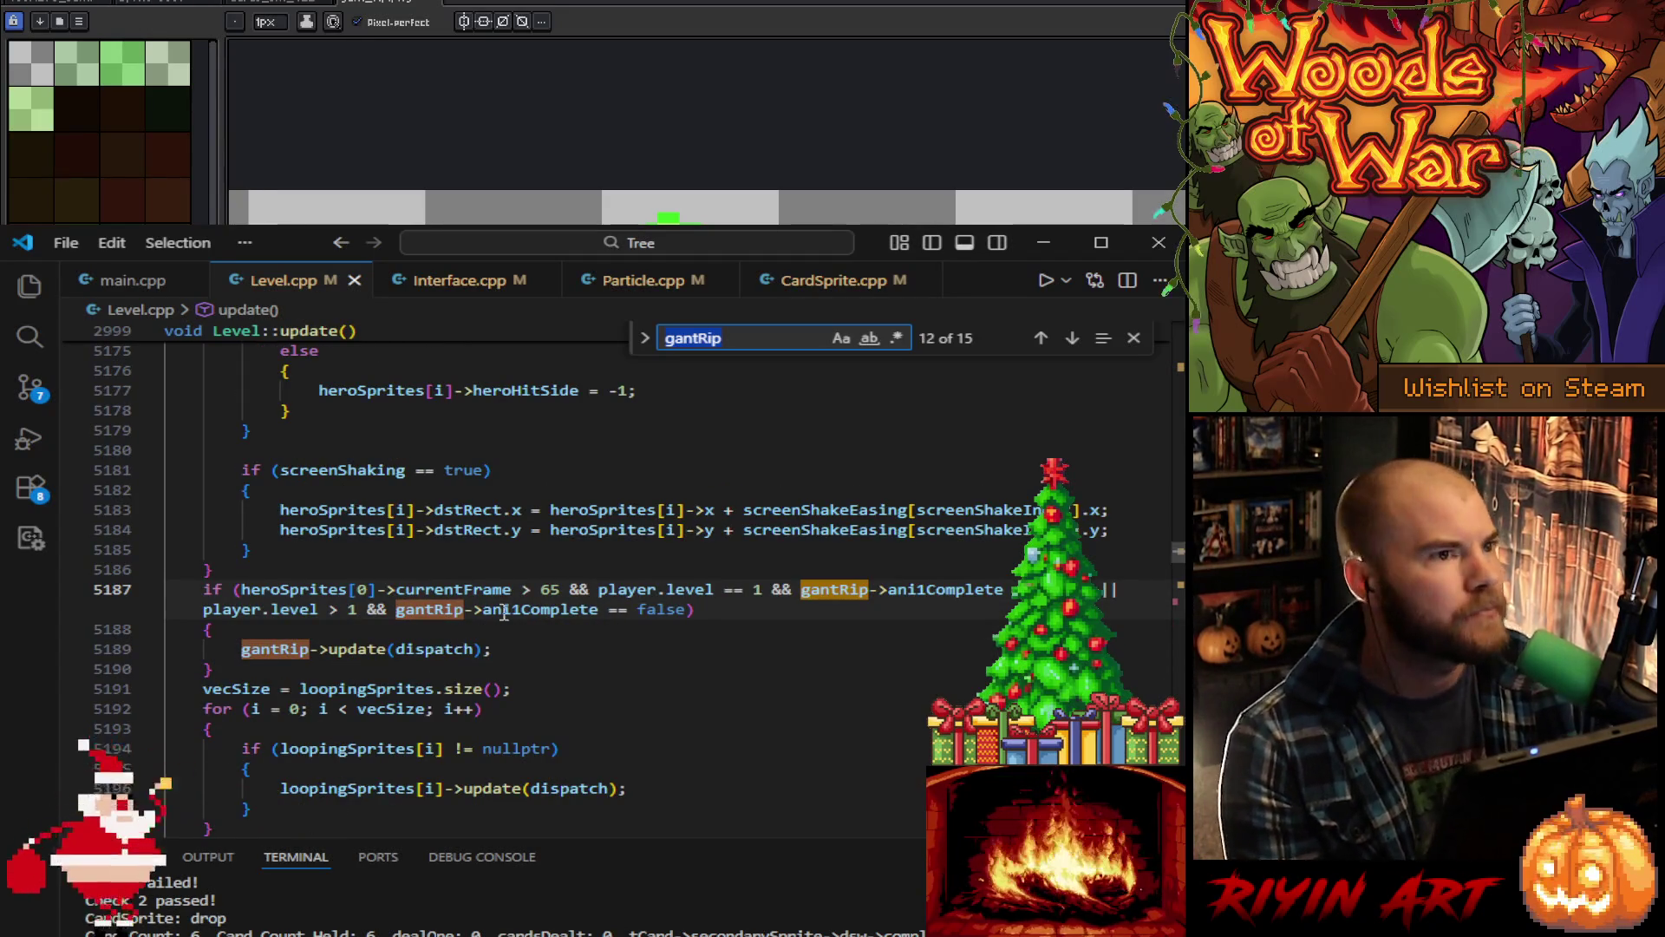
{"action": "left_click", "coordinate": [1041, 339]}
{"action": "left_click", "coordinate": [1041, 338]}
{"action": "left_click", "coordinate": [1041, 338]}
{"action": "left_click", "coordinate": [1041, 339]}
{"action": "left_click", "coordinate": [1041, 338]}
{"action": "left_click", "coordinate": [1041, 339]}
{"action": "left_click", "coordinate": [1041, 338]}
{"action": "left_click", "coordinate": [1041, 338]}
{"action": "left_click", "coordinate": [1041, 338]}
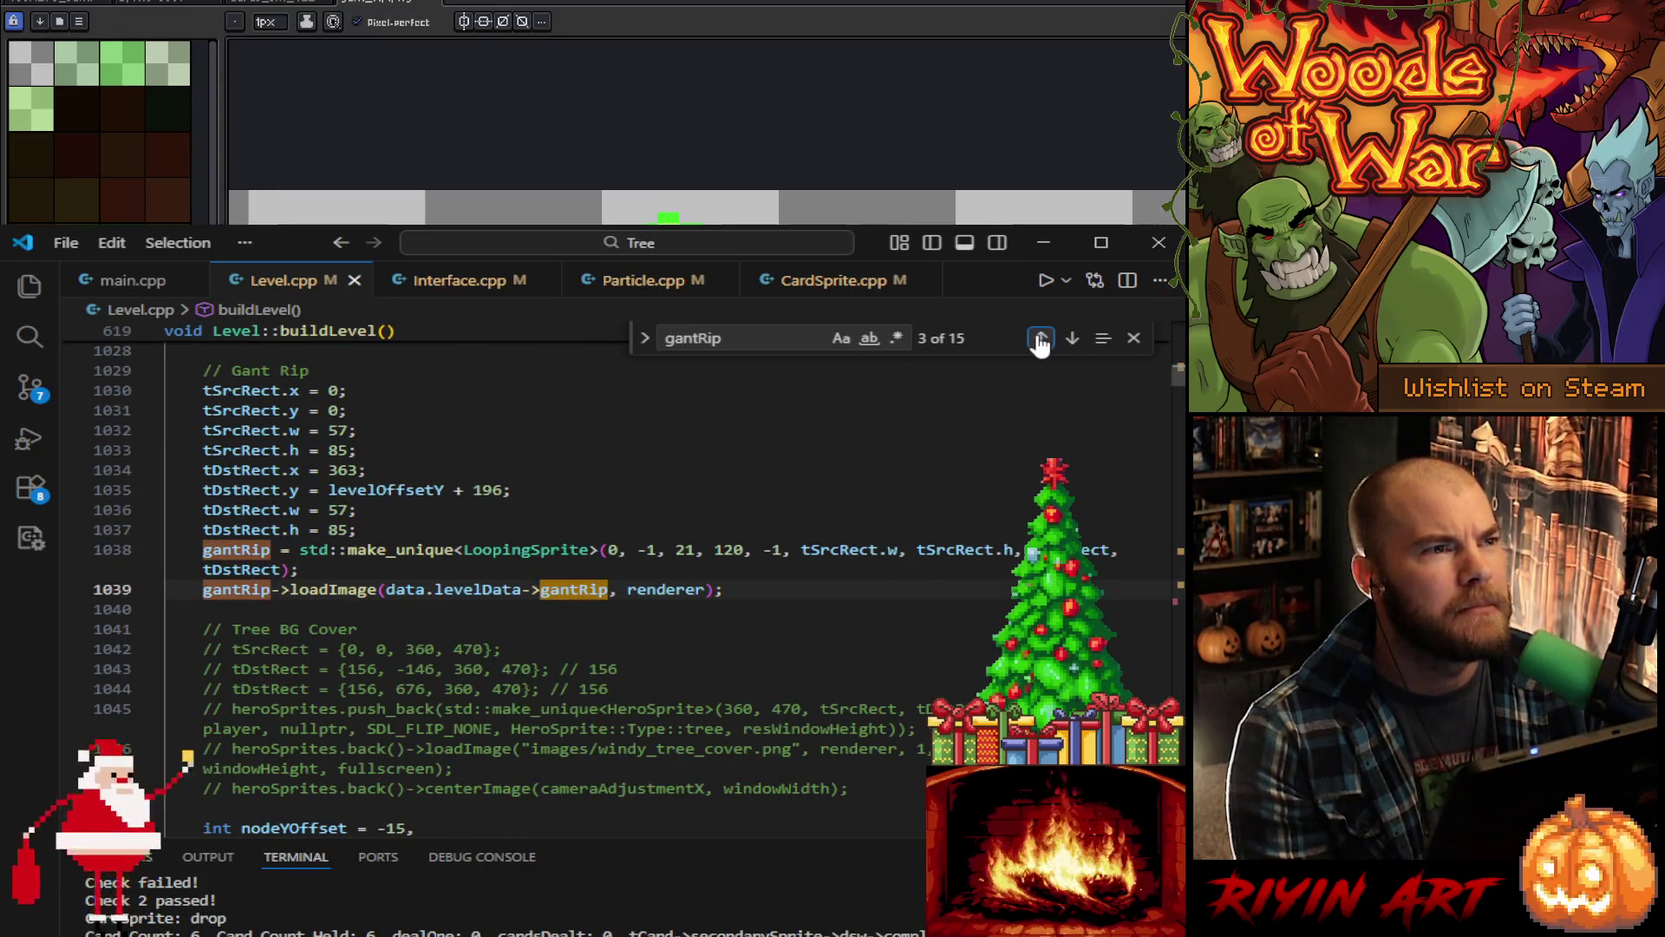
{"action": "left_click", "coordinate": [742, 589]}
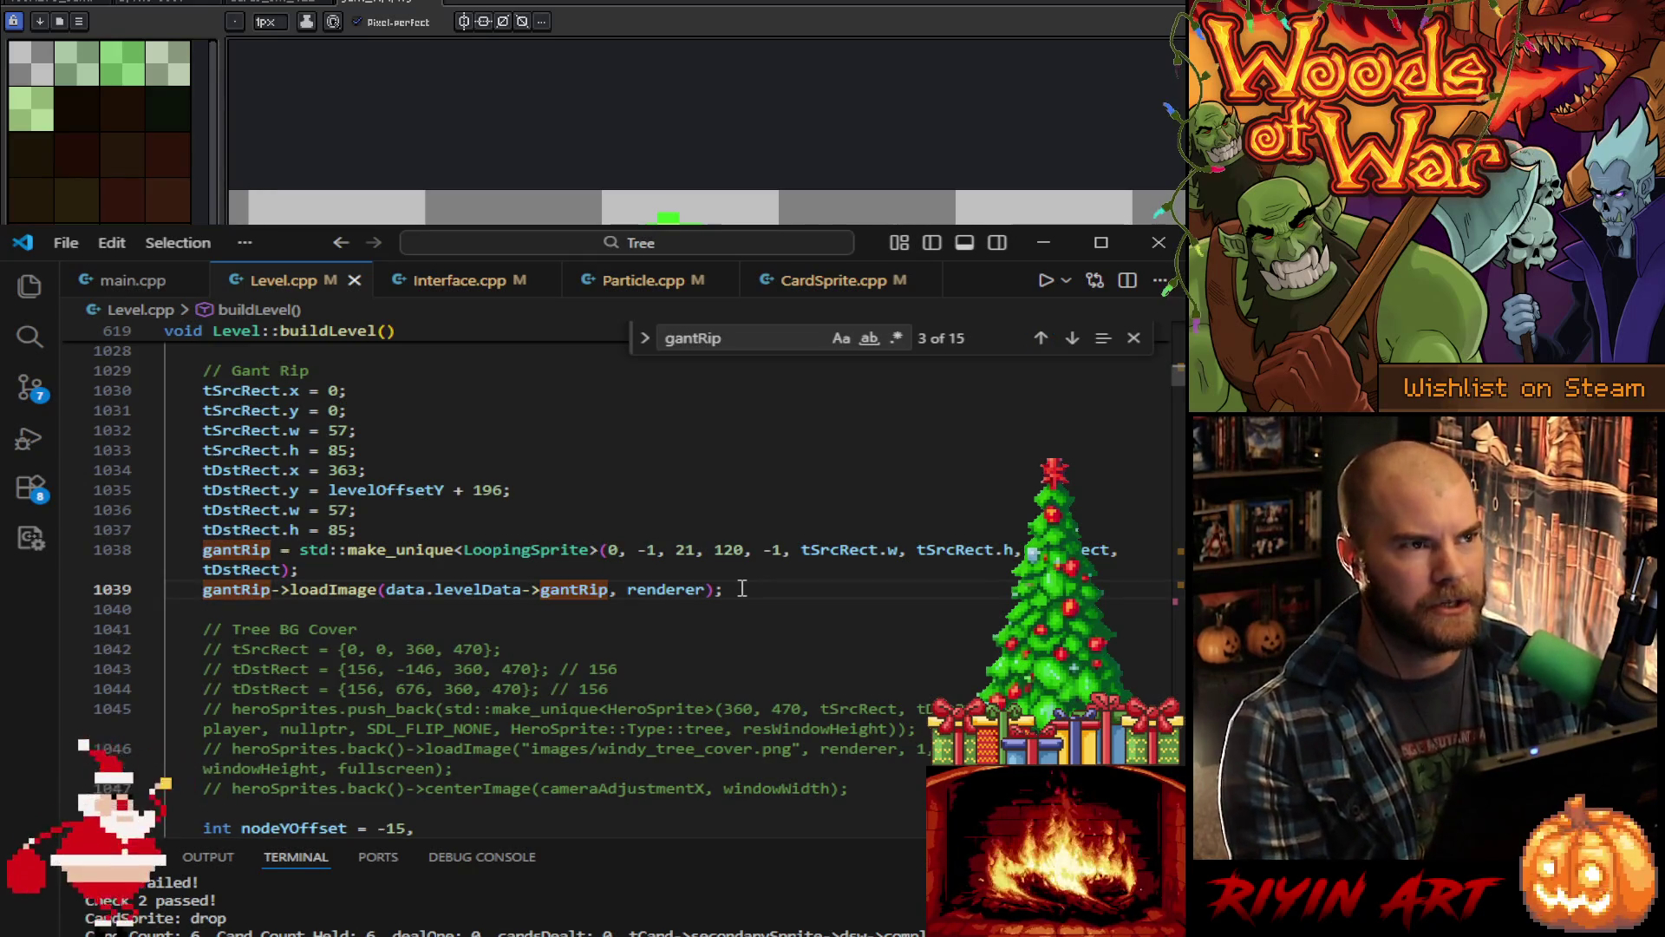
Step: Add gantRip->initX = tDstRect.x; below the loadImage call and duplicate the line
{"action": "key", "text": "Return"}
{"action": "type", "text": "gant"}
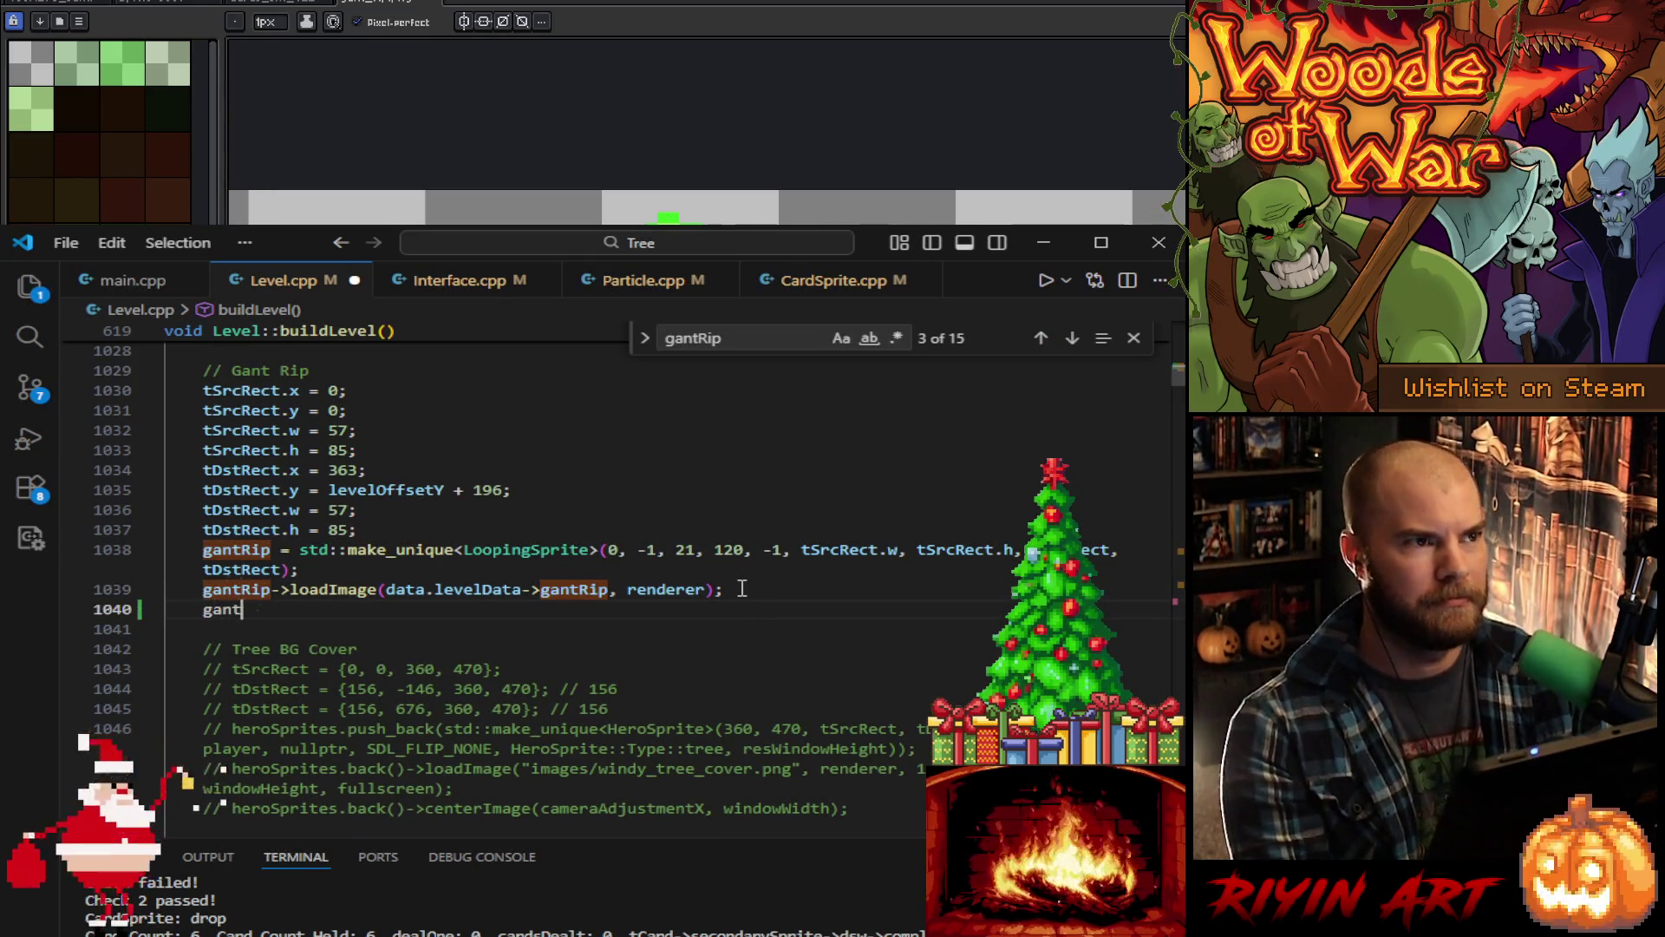
{"action": "type", "text": "Rip-"}
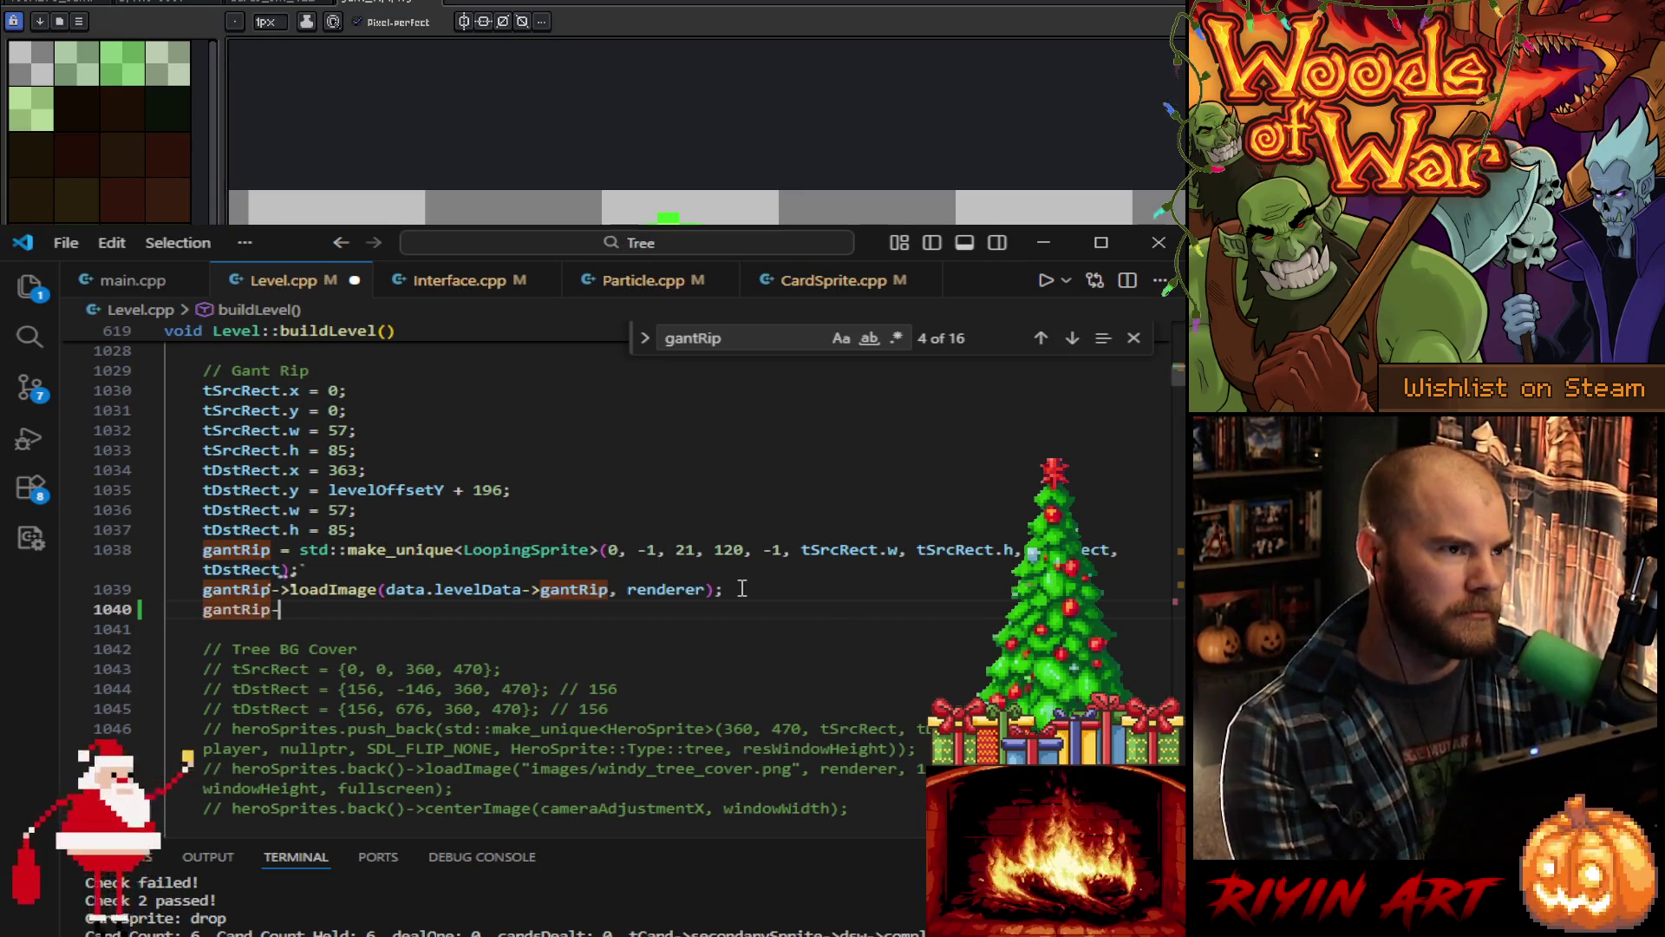
{"action": "type", "text": ">initX"}
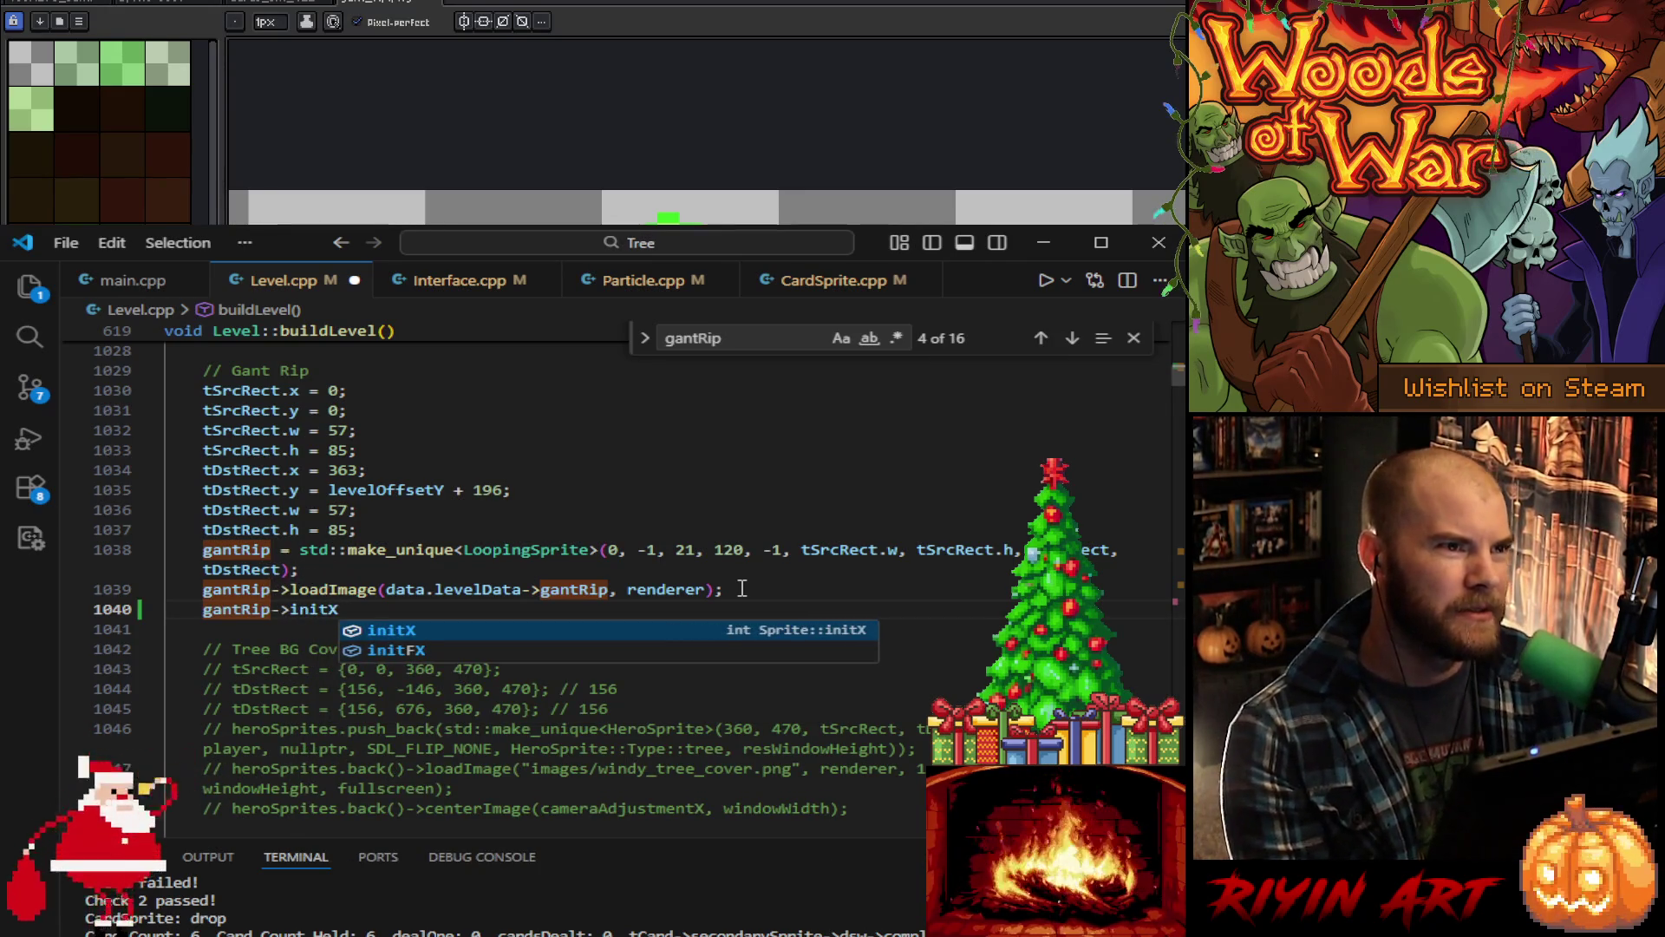
{"action": "type", "text": " = tDstRe"}
{"action": "key", "text": "Tab"}
{"action": "type", "text": ".x;"}
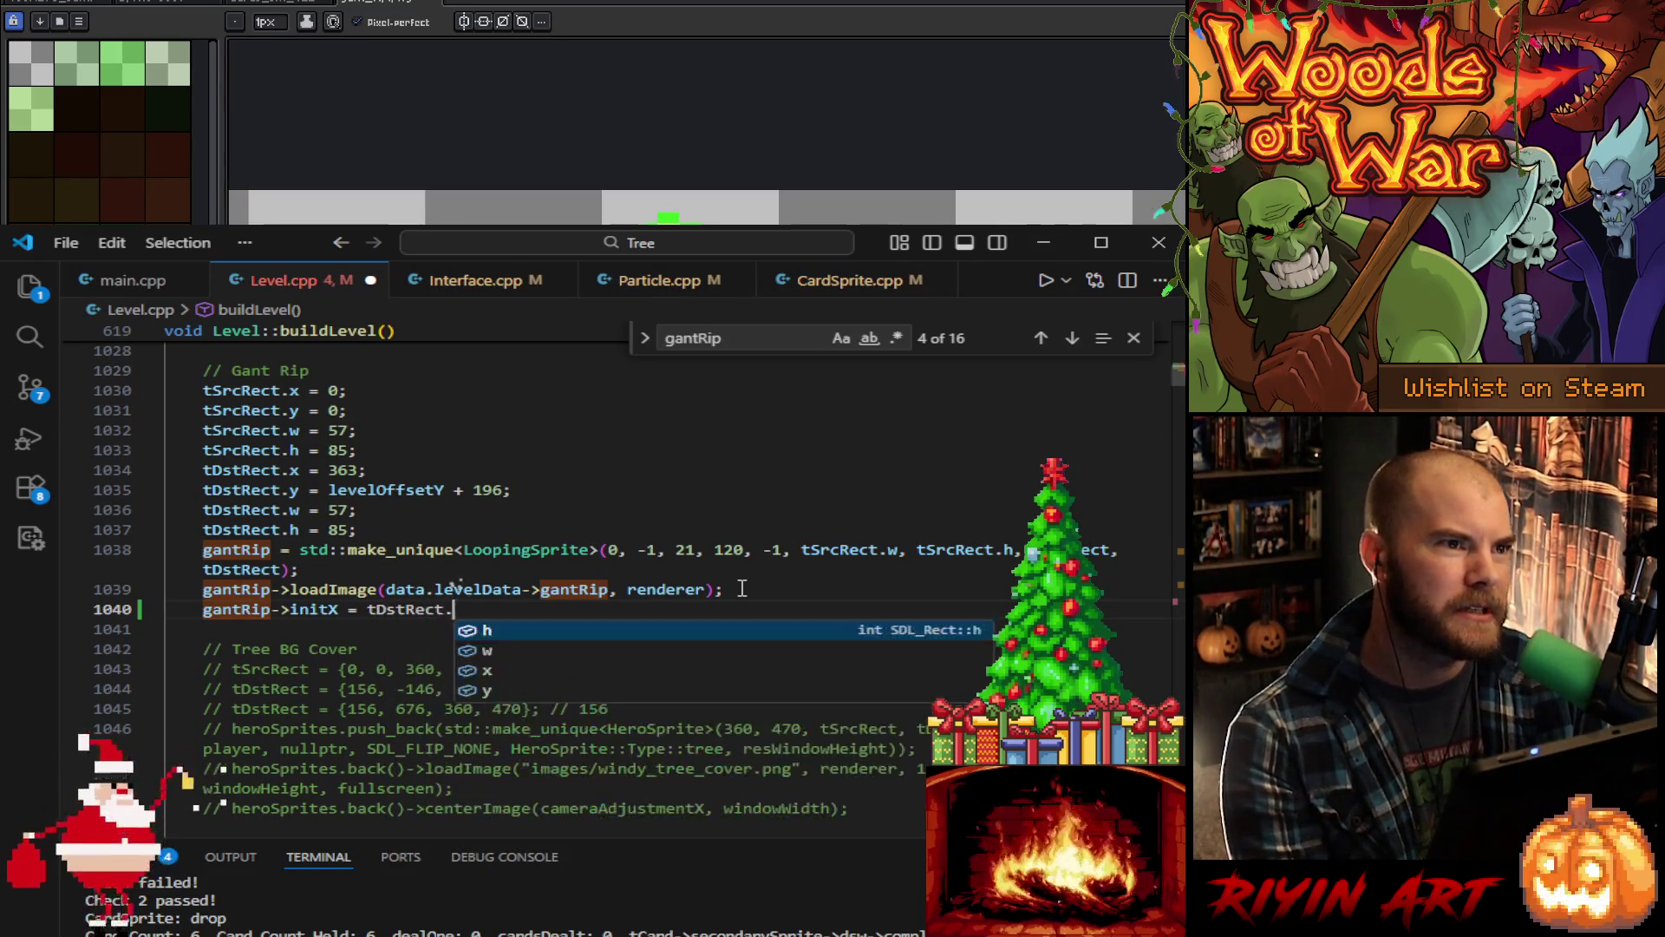
{"action": "key", "text": "shift+alt+Down"}
Step: Turn the copy into gantRip->initY = tDstRect.y; and save Level.cpp
{"action": "key", "text": "Left"}
{"action": "key", "text": "BackSpace"}
{"action": "type", "text": "y"}
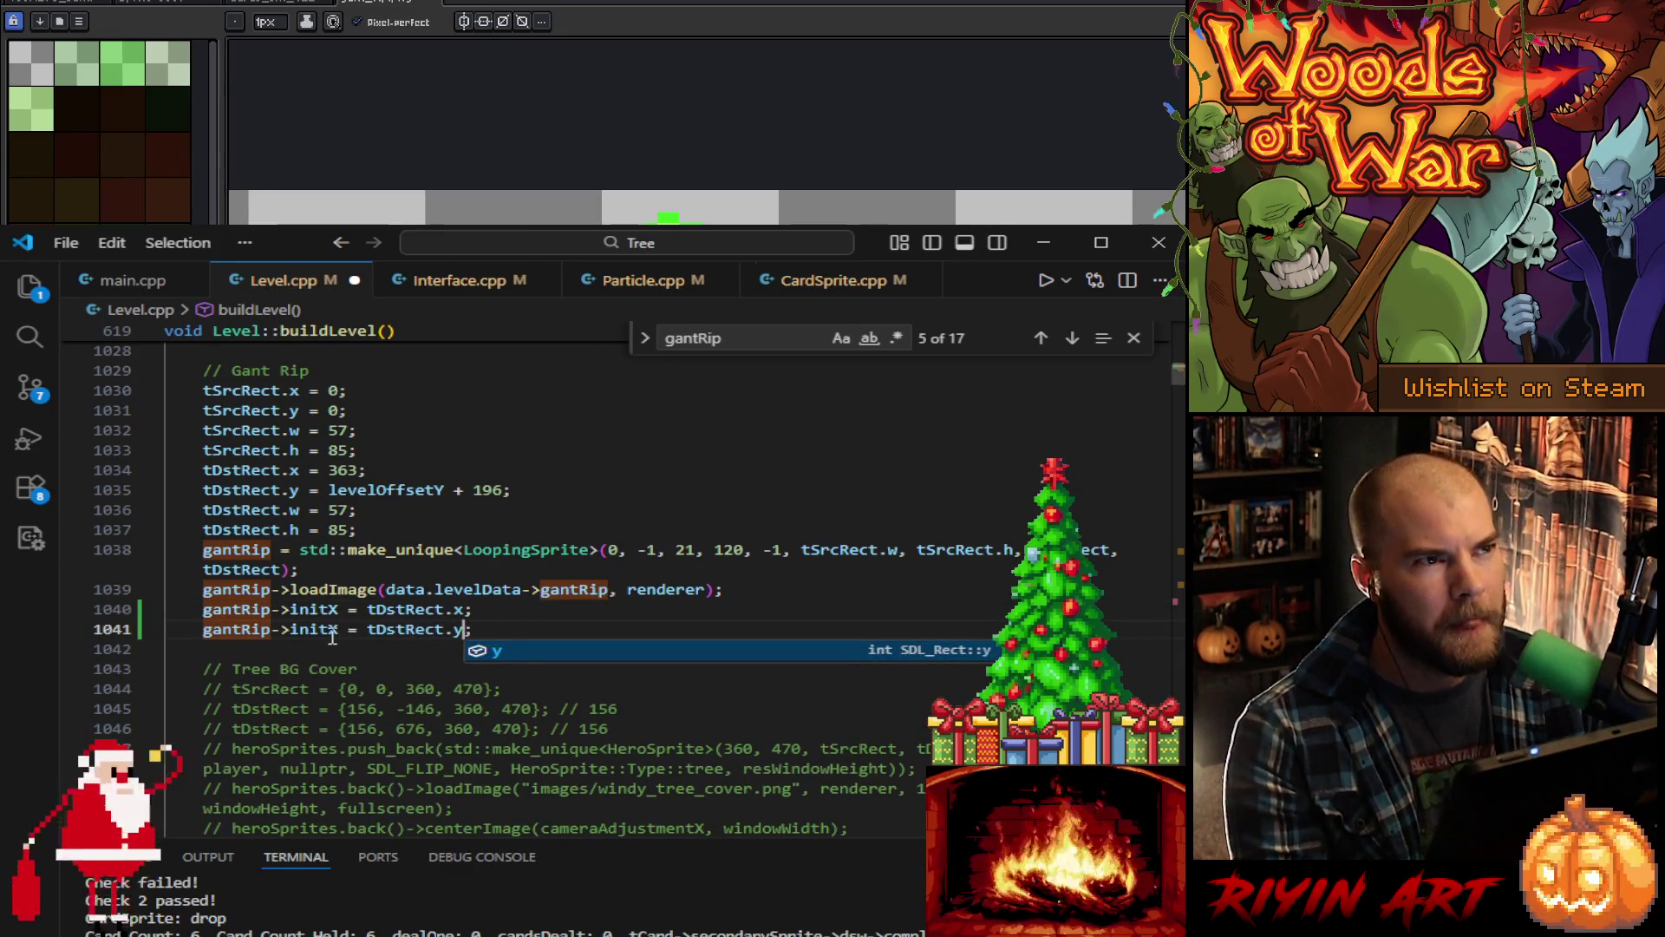
{"action": "left_click", "coordinate": [337, 630]}
{"action": "key", "text": "BackSpace"}
{"action": "type", "text": "Y"}
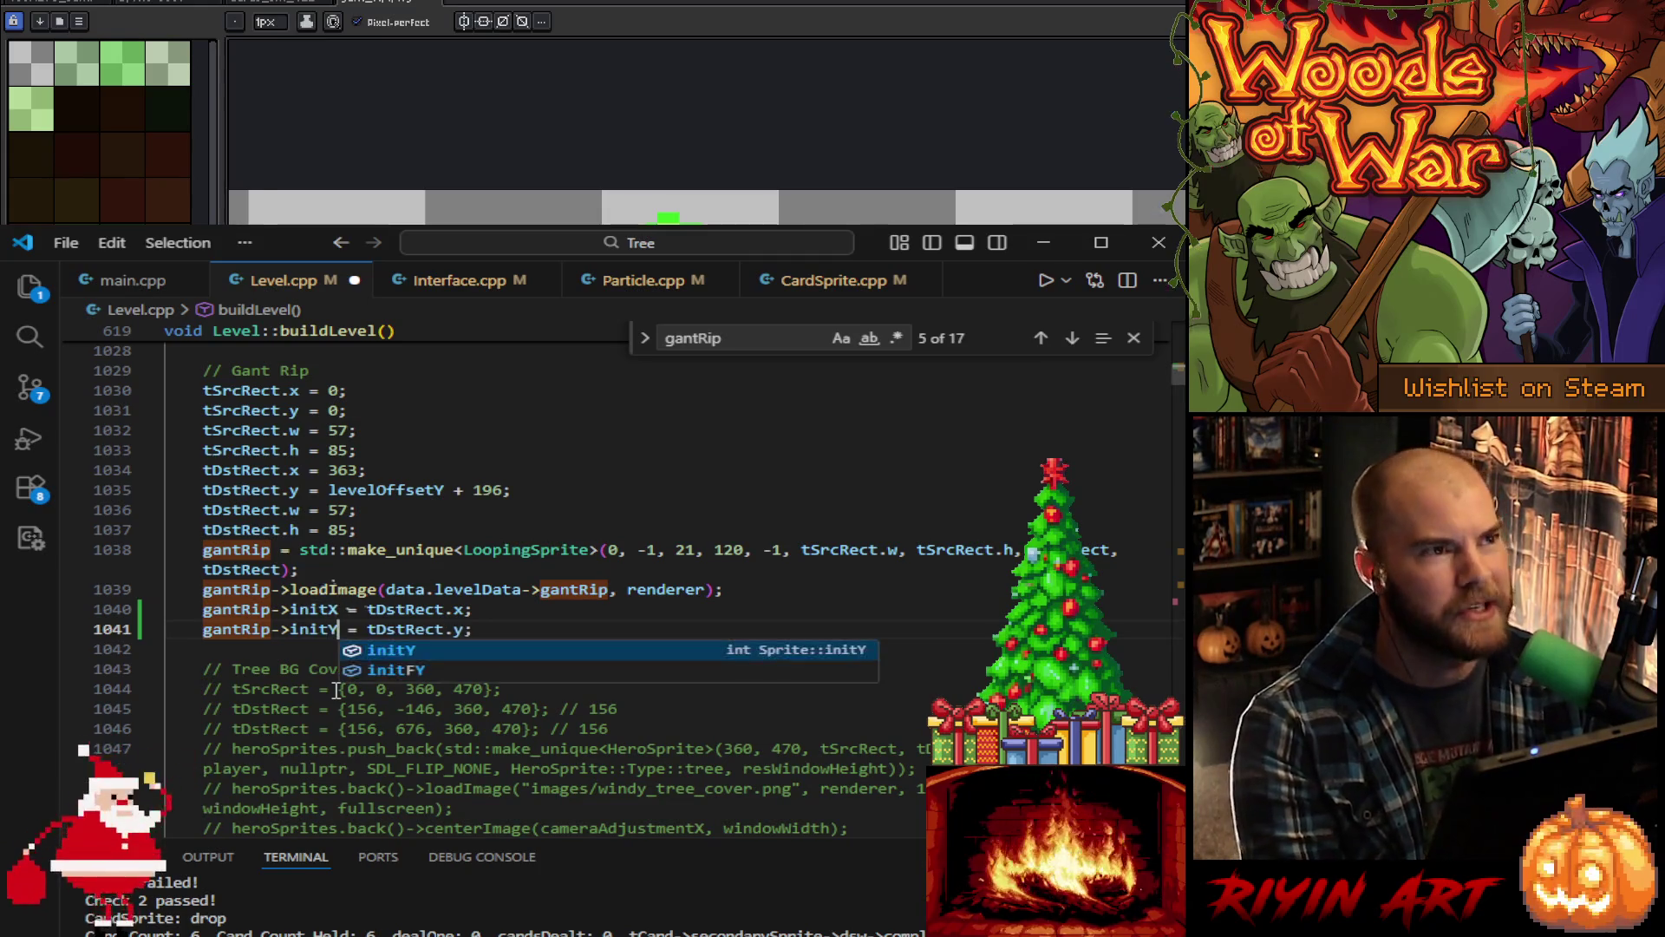
{"action": "left_click", "coordinate": [510, 627]}
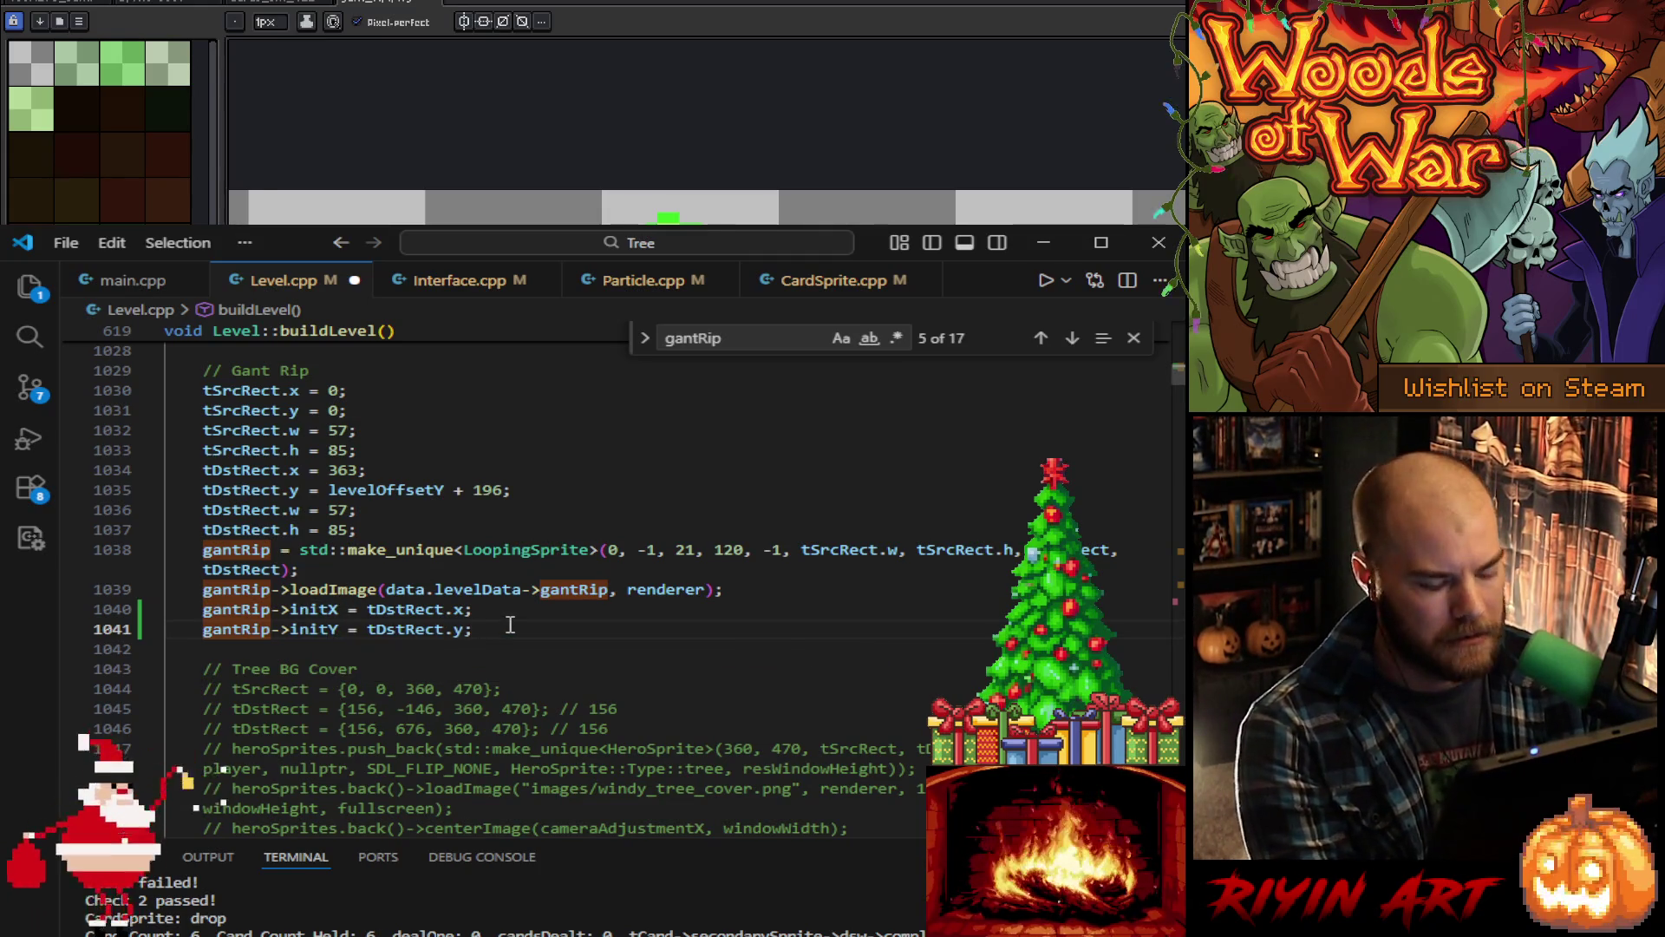
{"action": "key", "text": "ctrl+s"}
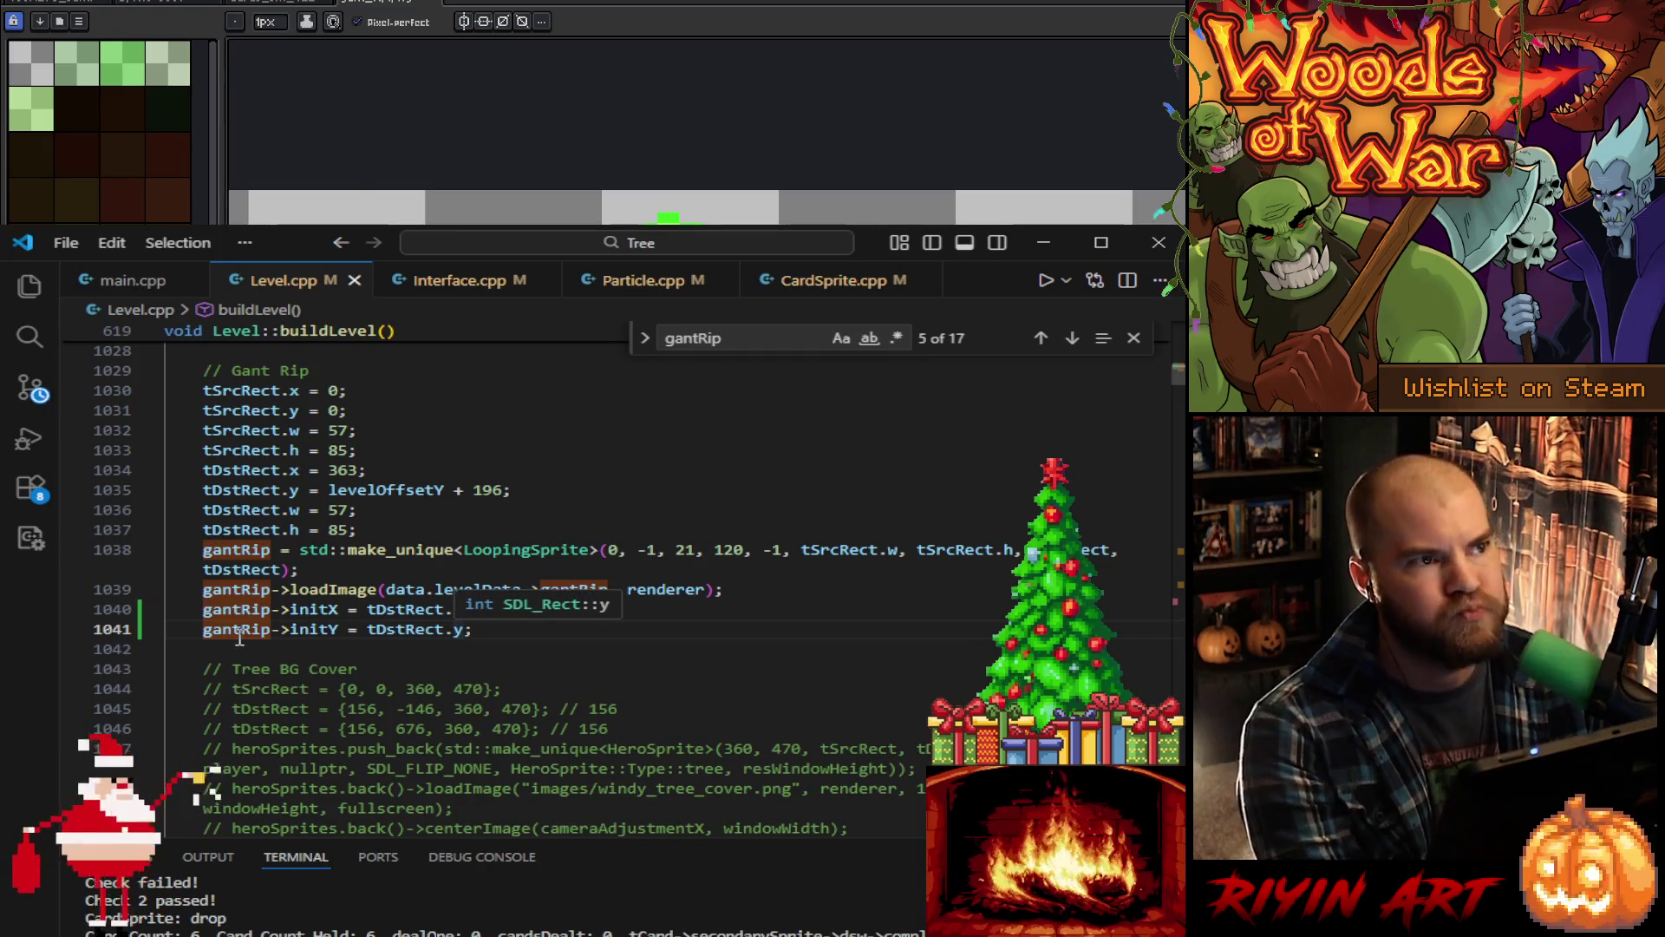
Step: Select gantRip on line 1041 and scroll down through Level.cpp toward update()
{"action": "double_click", "coordinate": [240, 636]}
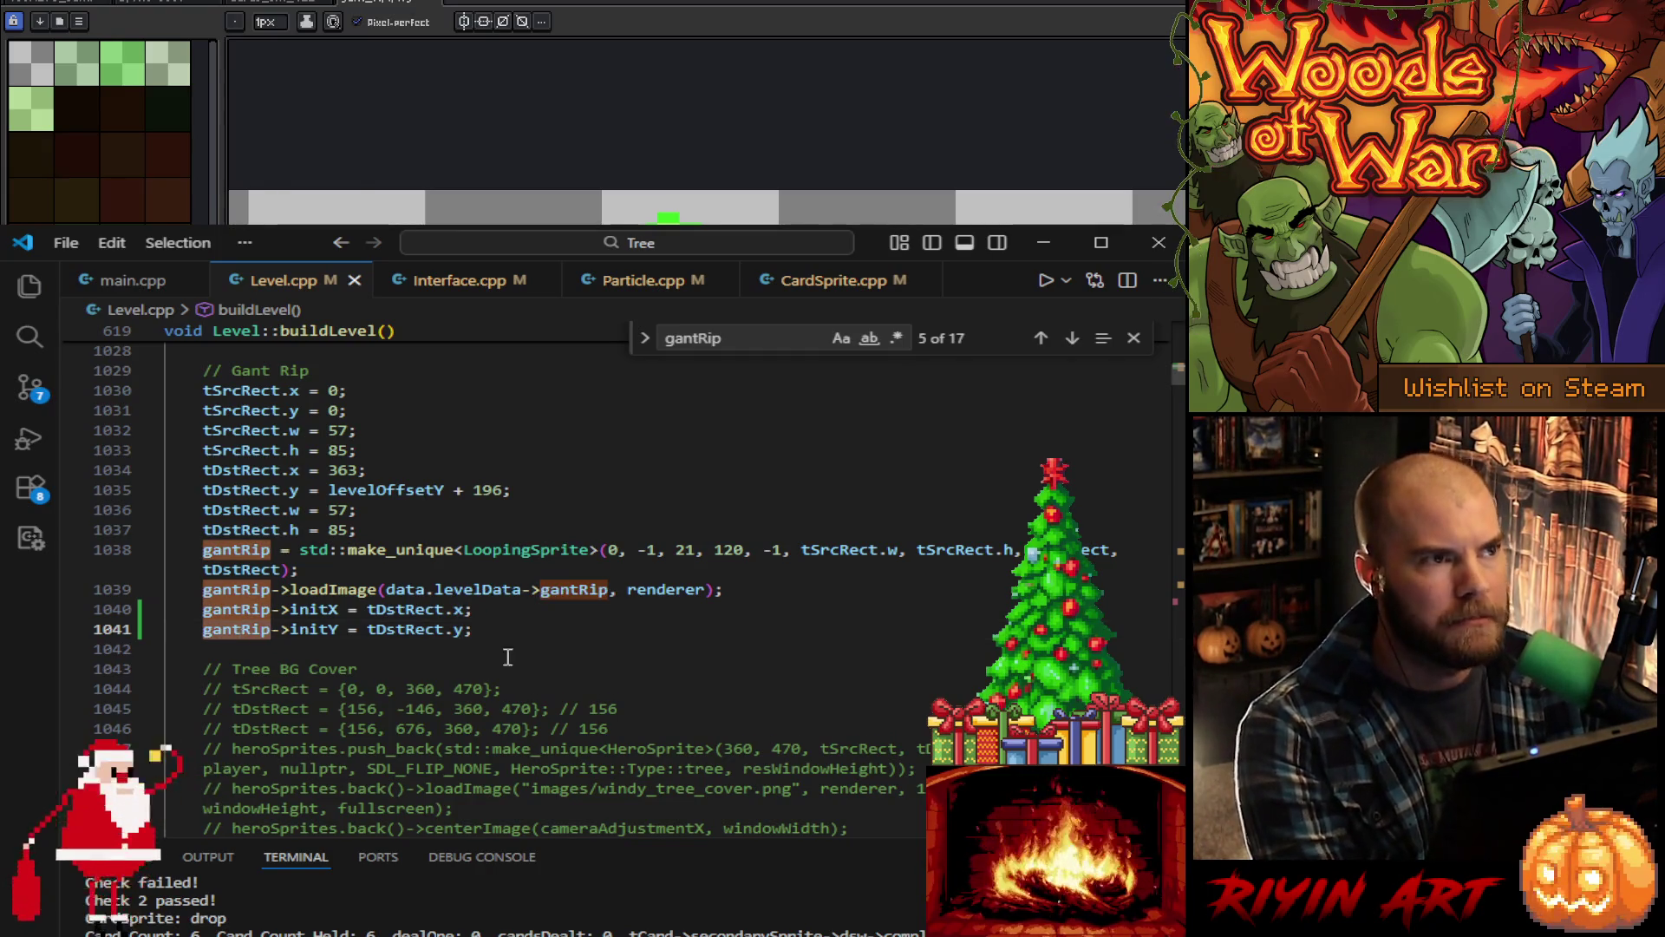
{"action": "scroll", "coordinate": [534, 681], "scroll_direction": "up", "scroll_amount": 7}
{"action": "scroll", "coordinate": [536, 688], "scroll_direction": "down", "scroll_amount": 13}
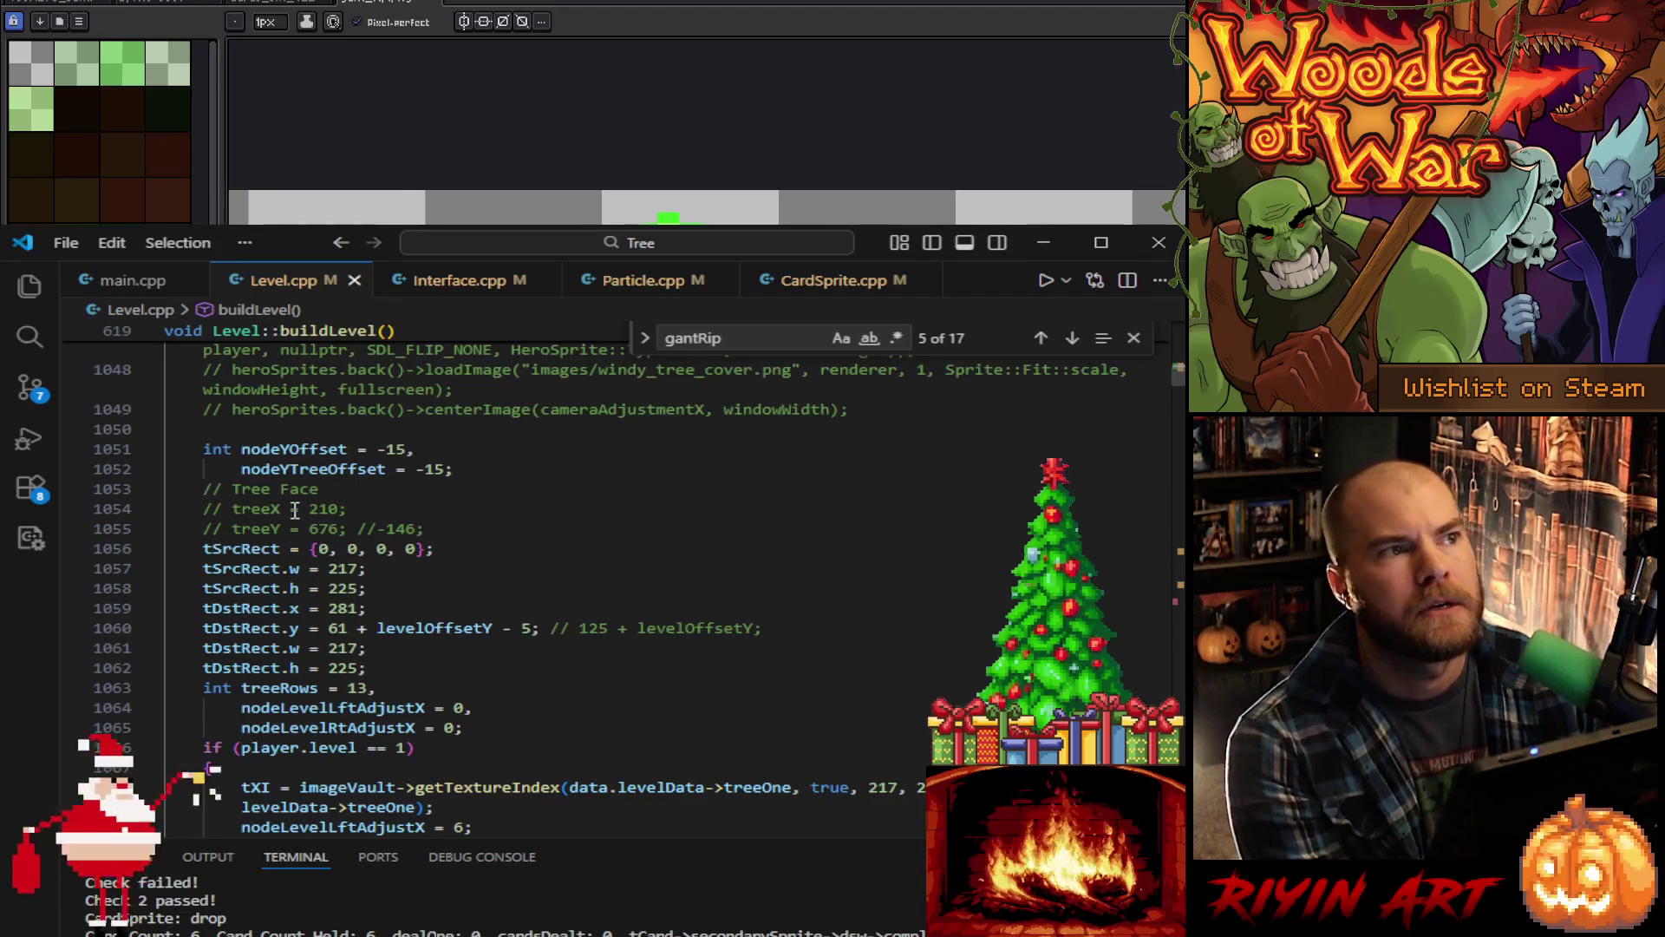
{"action": "scroll", "coordinate": [295, 520], "scroll_direction": "down", "scroll_amount": 4}
{"action": "scroll", "coordinate": [288, 618], "scroll_direction": "down", "scroll_amount": 6}
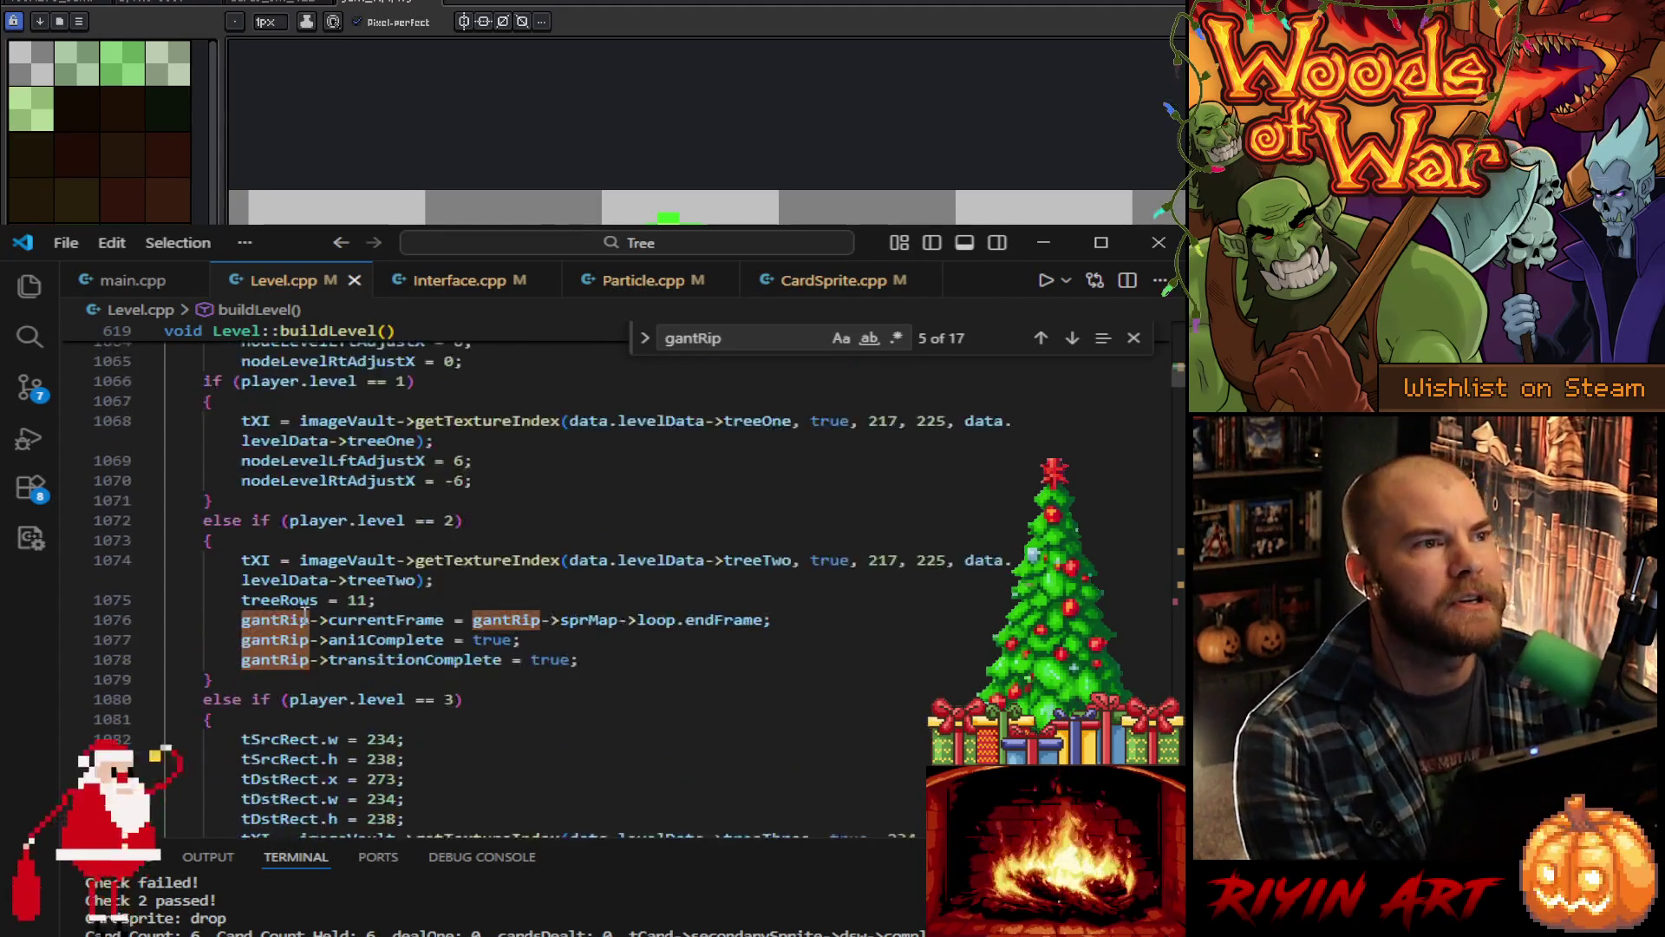
{"action": "scroll", "coordinate": [274, 617], "scroll_direction": "down", "scroll_amount": 4}
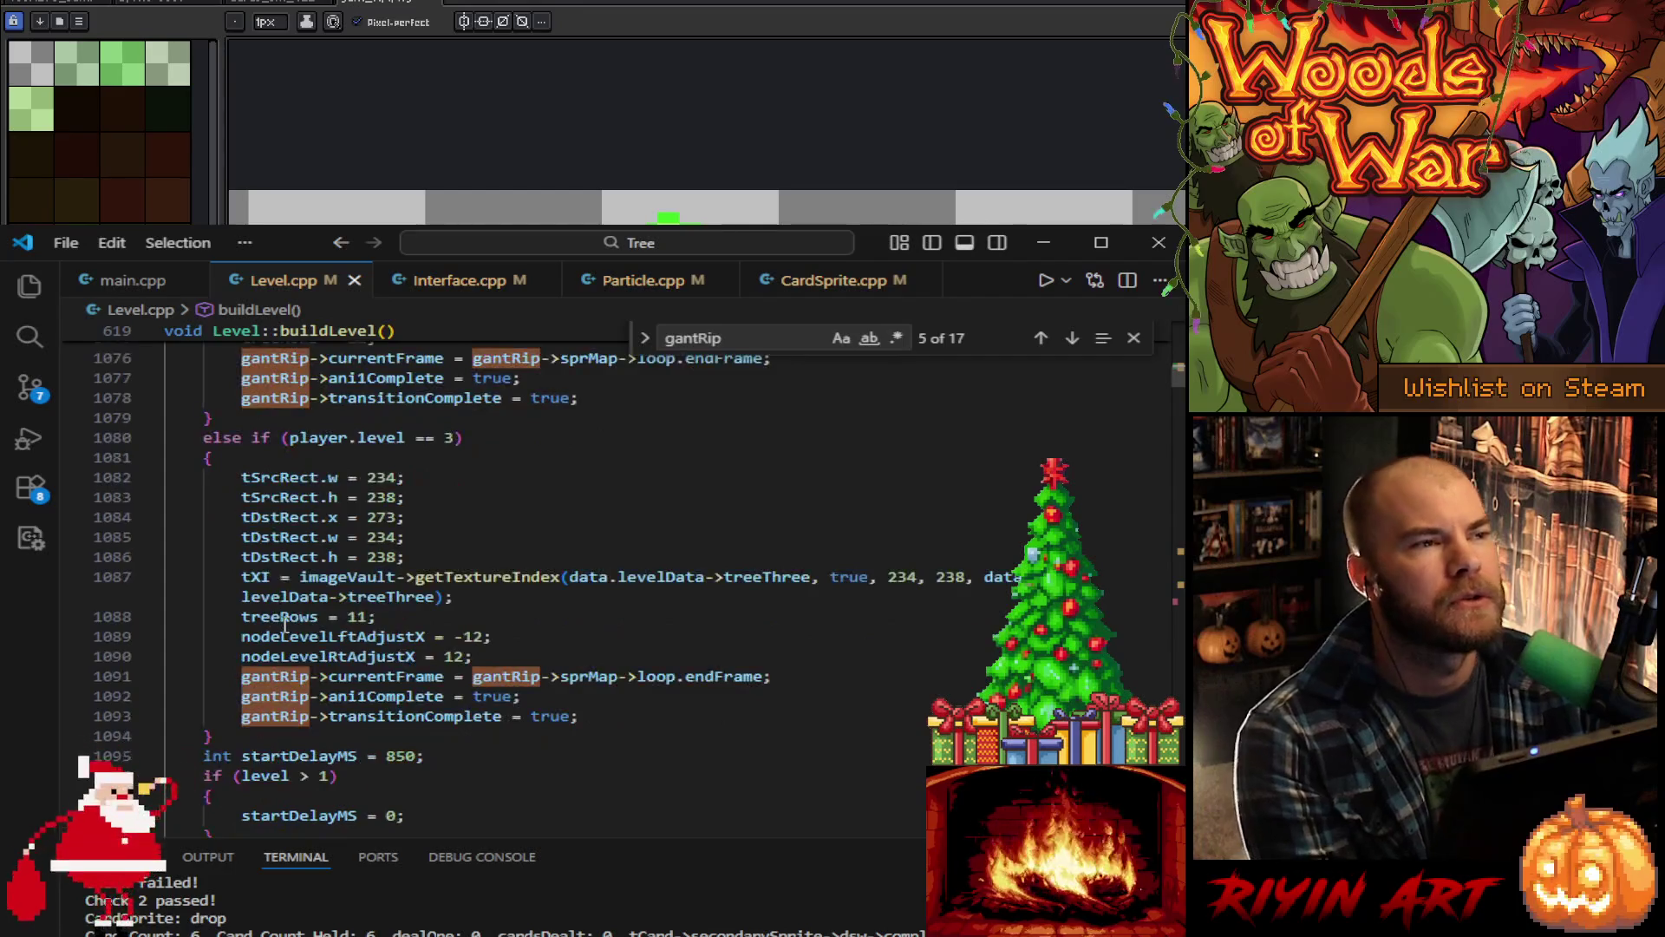
{"action": "scroll", "coordinate": [292, 634], "scroll_direction": "down", "scroll_amount": 1}
Step: Search Level.cpp for heroSprites and go to the screen-shaking block in update()
{"action": "double_click", "coordinate": [261, 646]}
{"action": "key", "text": "ctrl+f"}
{"action": "key", "text": "Return"}
{"action": "key", "text": "Return"}
{"action": "key", "text": "Return"}
{"action": "scroll", "coordinate": [965, 440], "scroll_direction": "down", "scroll_amount": 5}
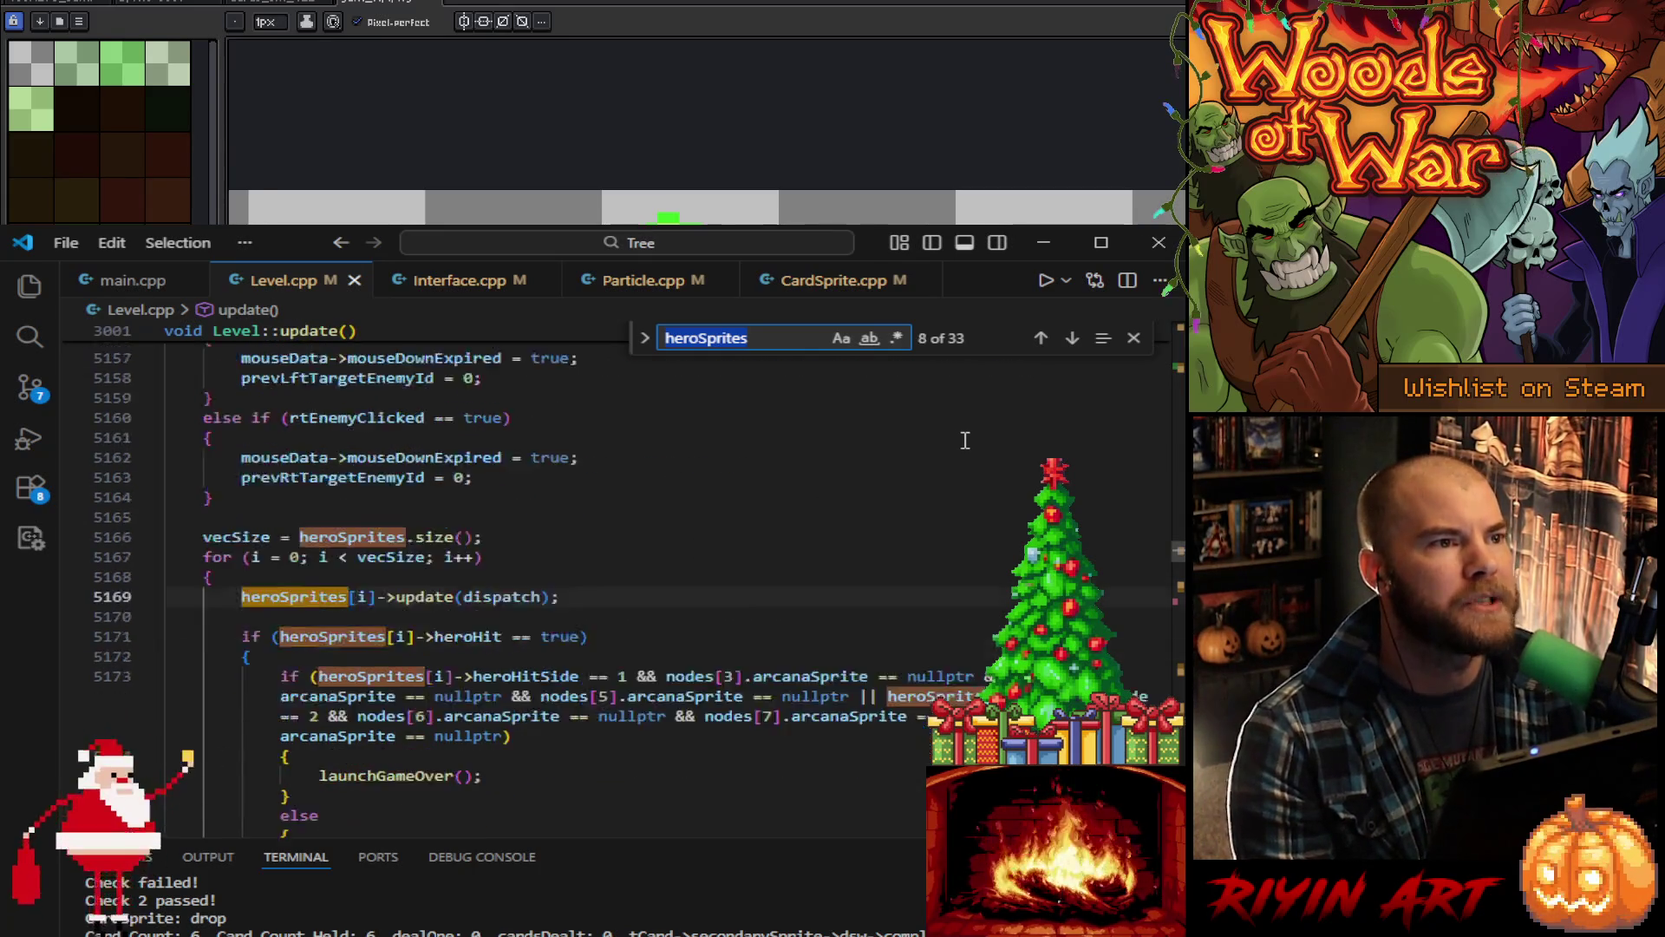
{"action": "scroll", "coordinate": [670, 676], "scroll_direction": "down", "scroll_amount": 2}
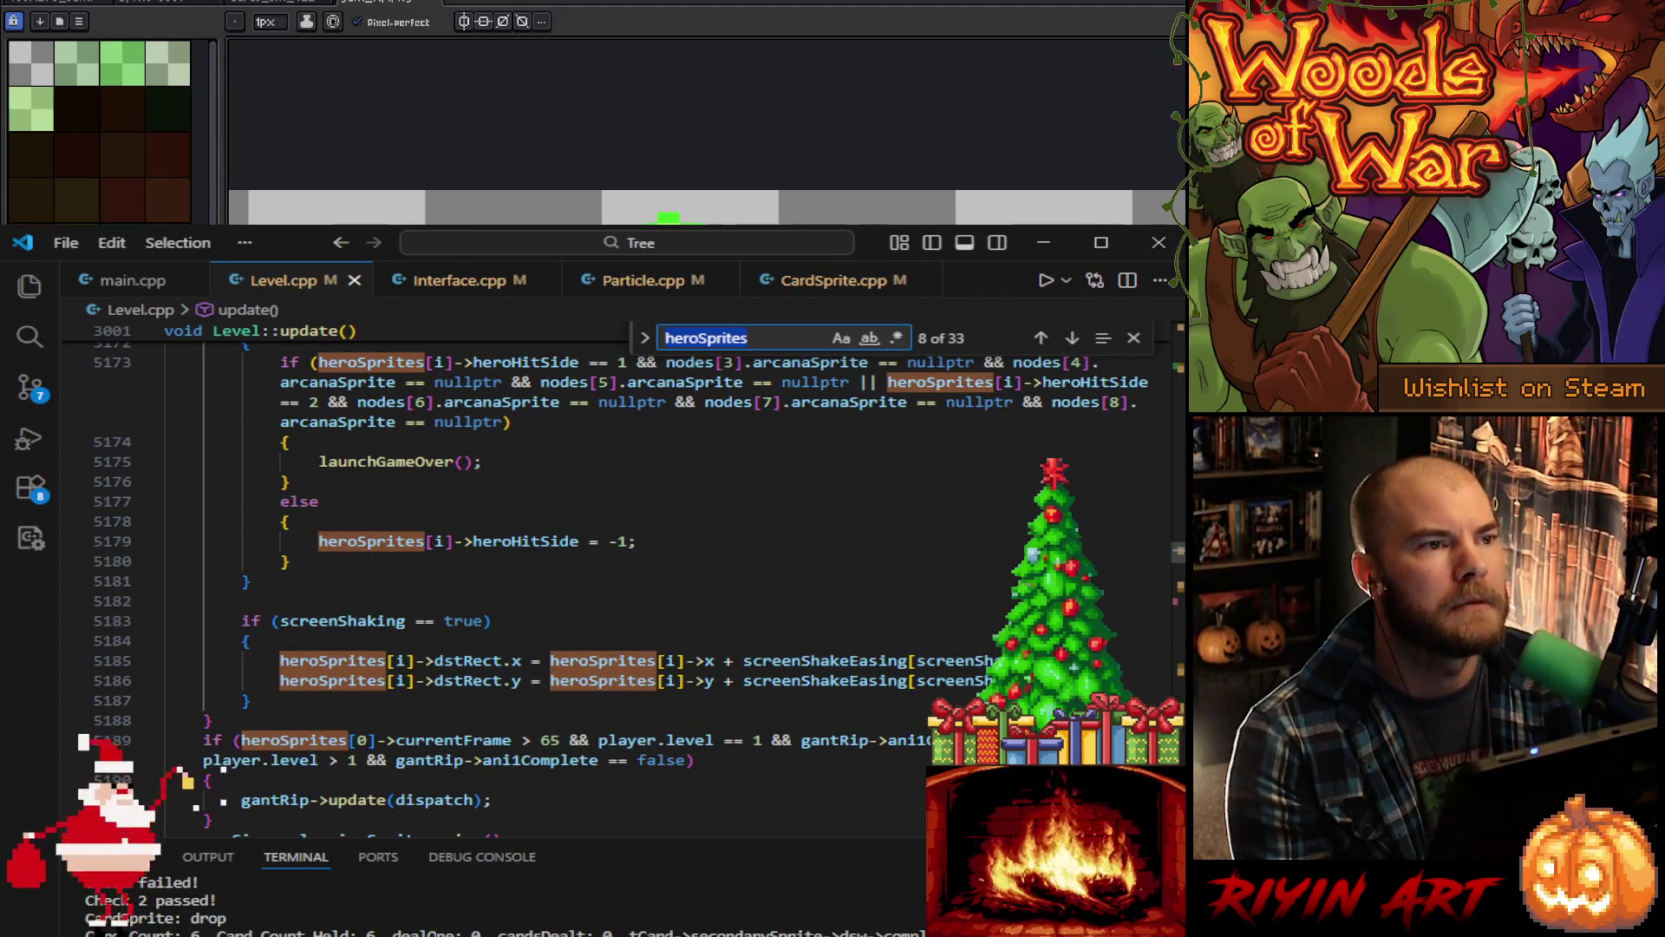
{"action": "left_click", "coordinate": [1131, 684]}
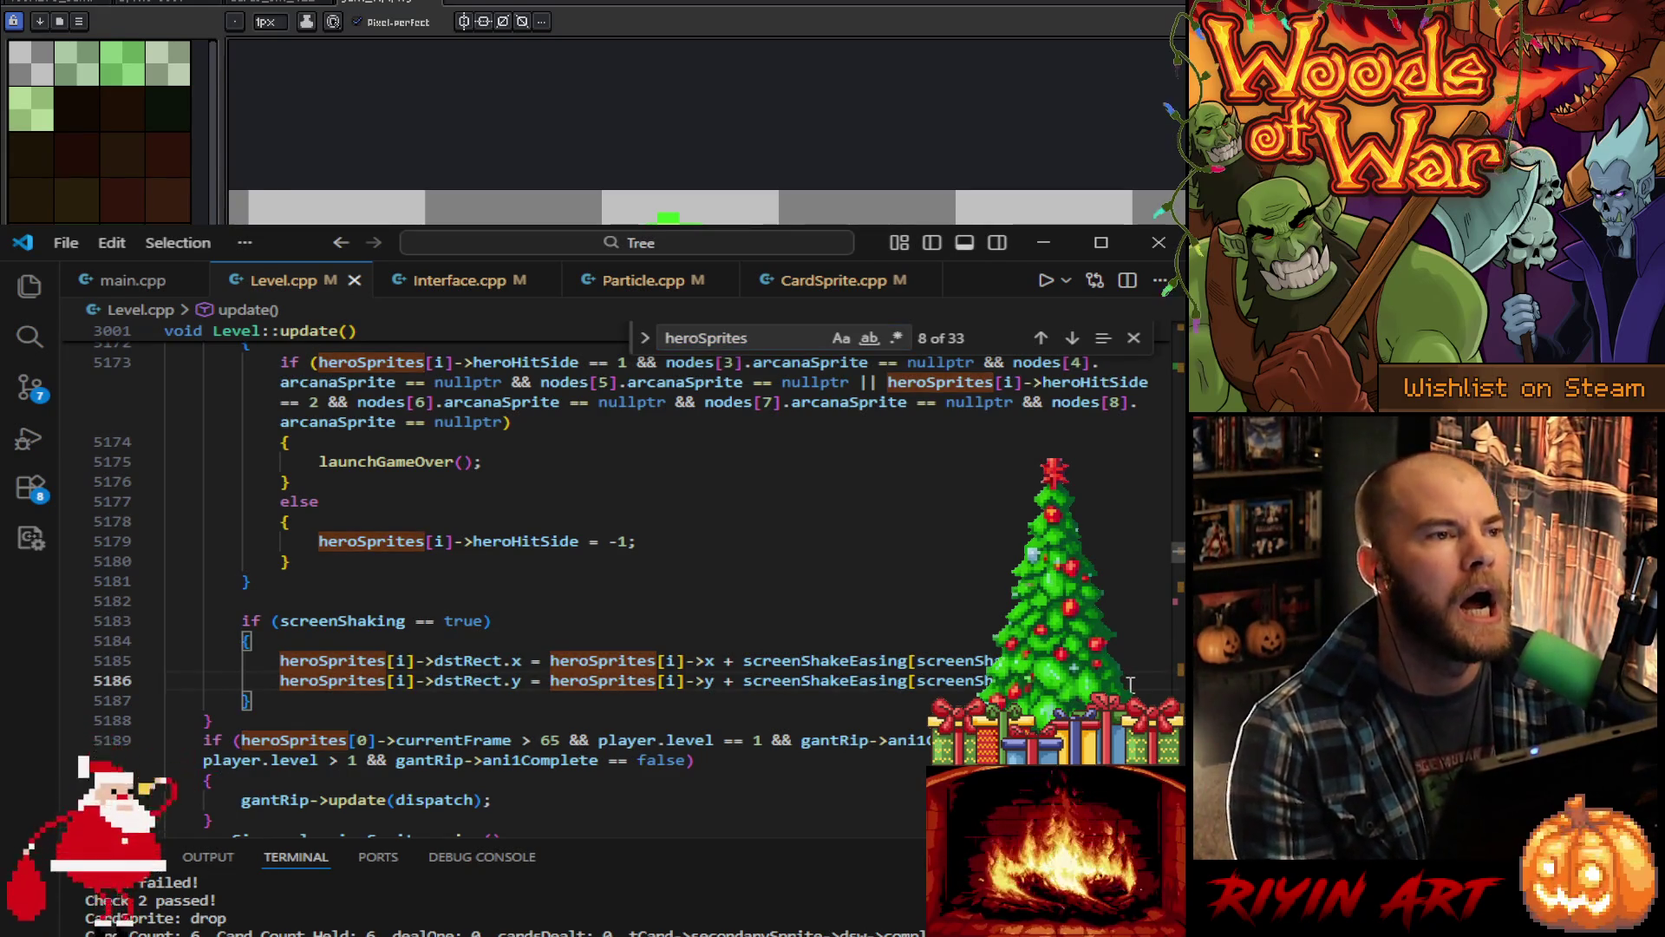
Step: Duplicate the screen-shake dstRect lines, then undo the edit and delete the duplicates
{"action": "key", "text": "shift+Up"}
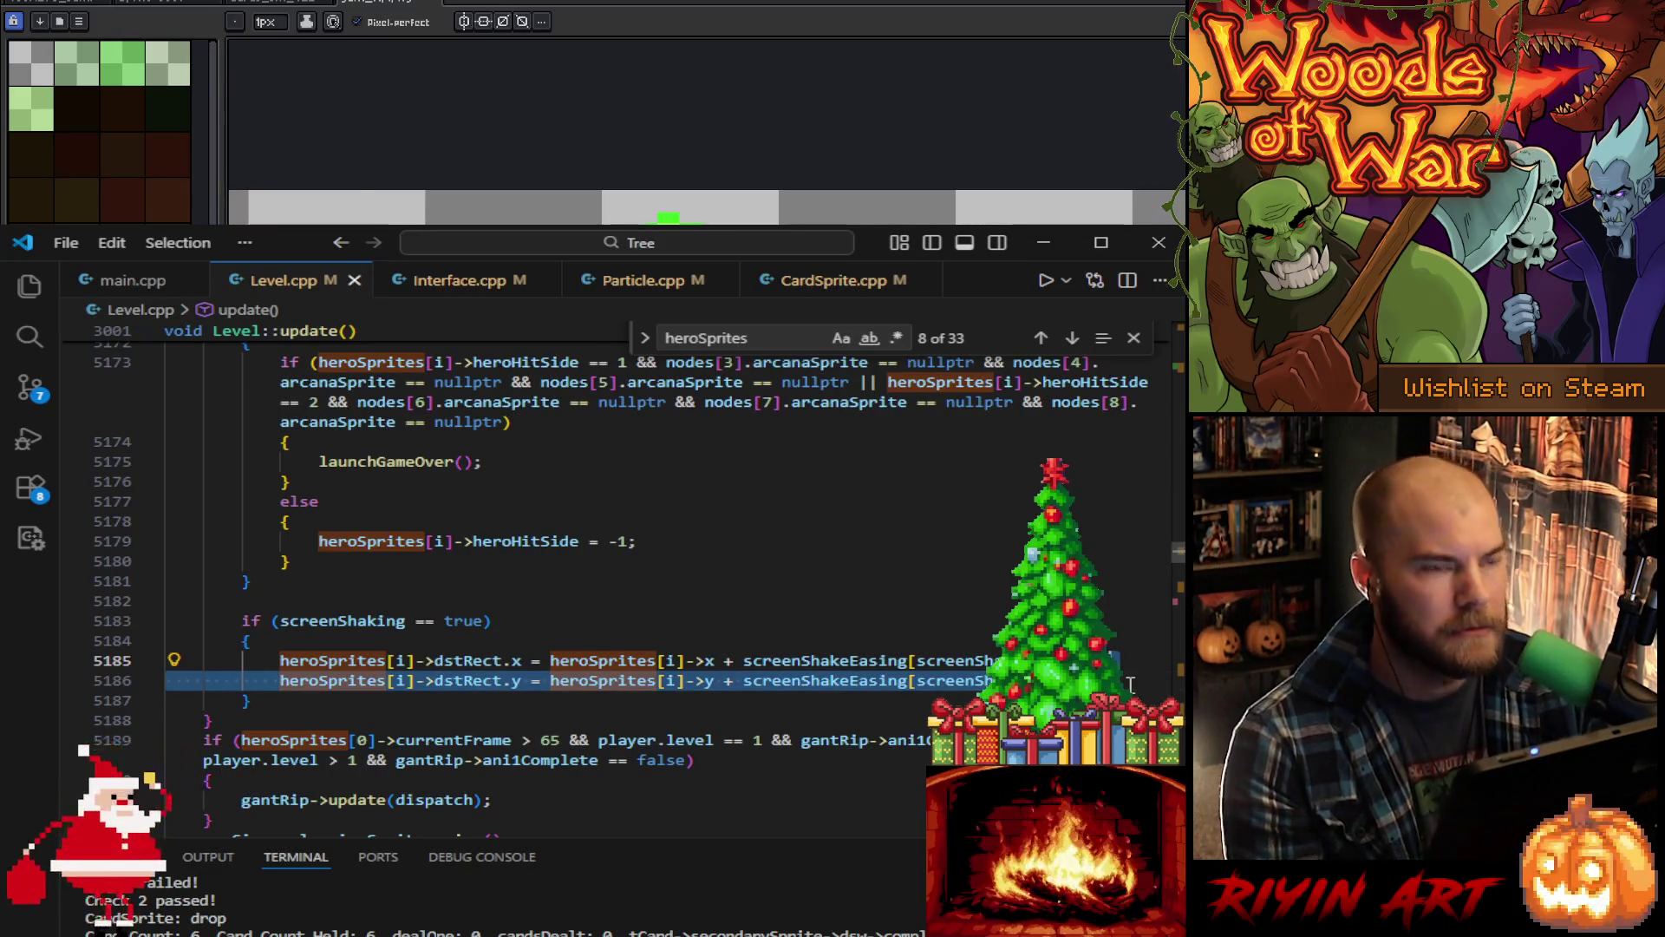
{"action": "key", "text": "shift+alt+Down"}
{"action": "double_click", "coordinate": [339, 705]}
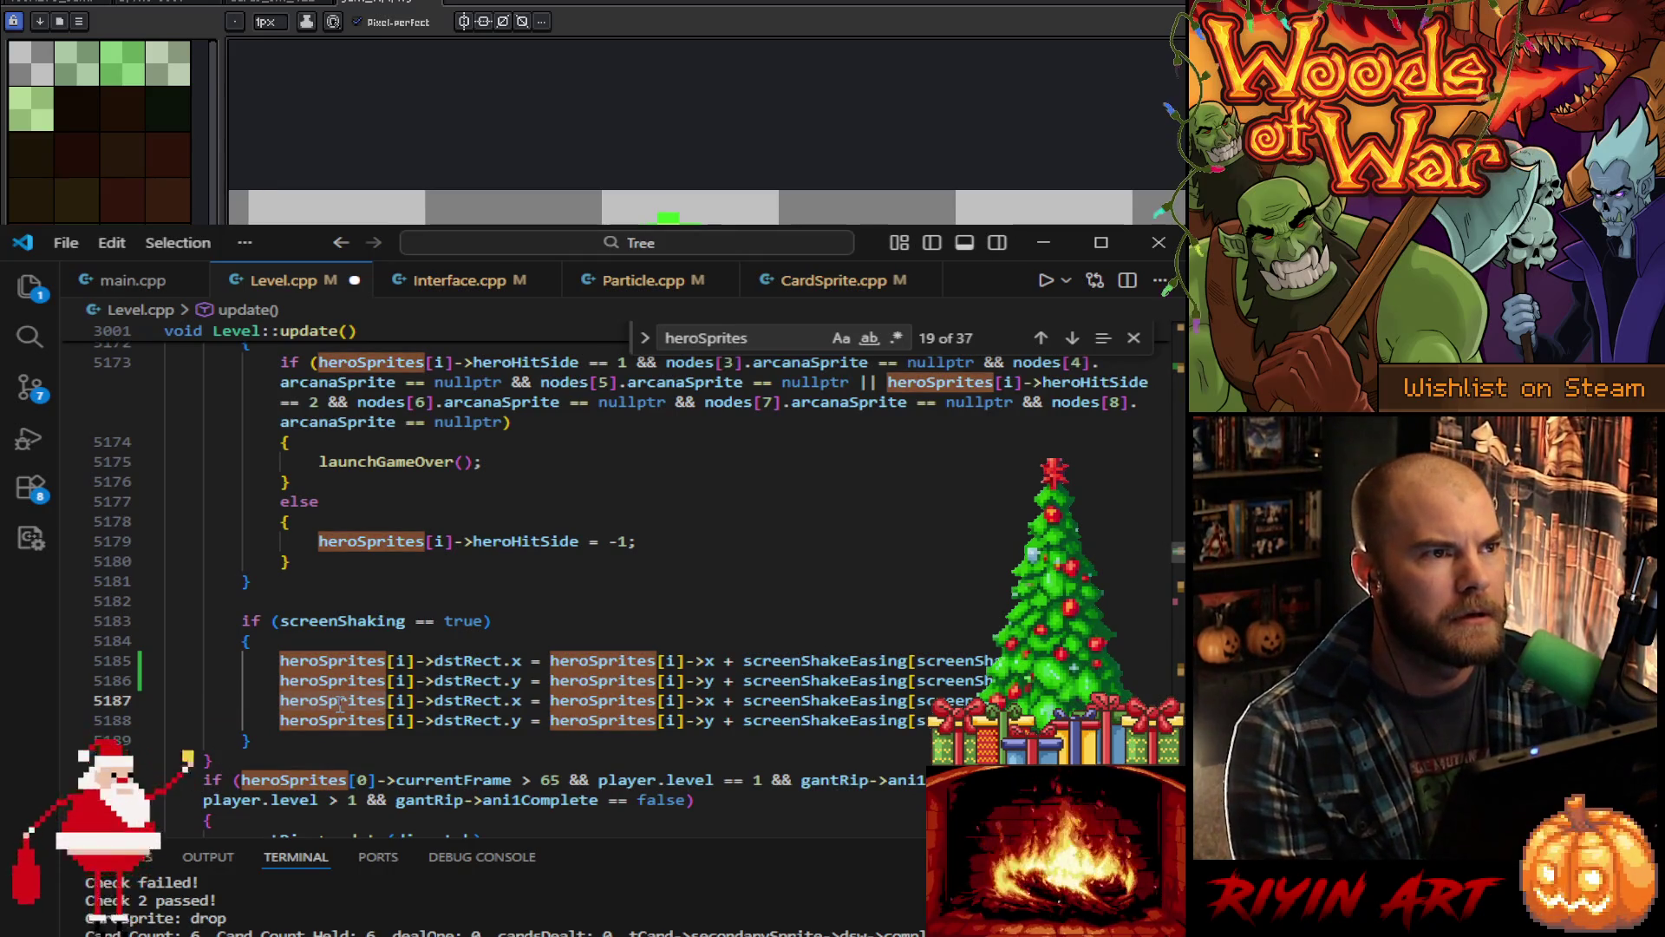
{"action": "type", "text": "gan"}
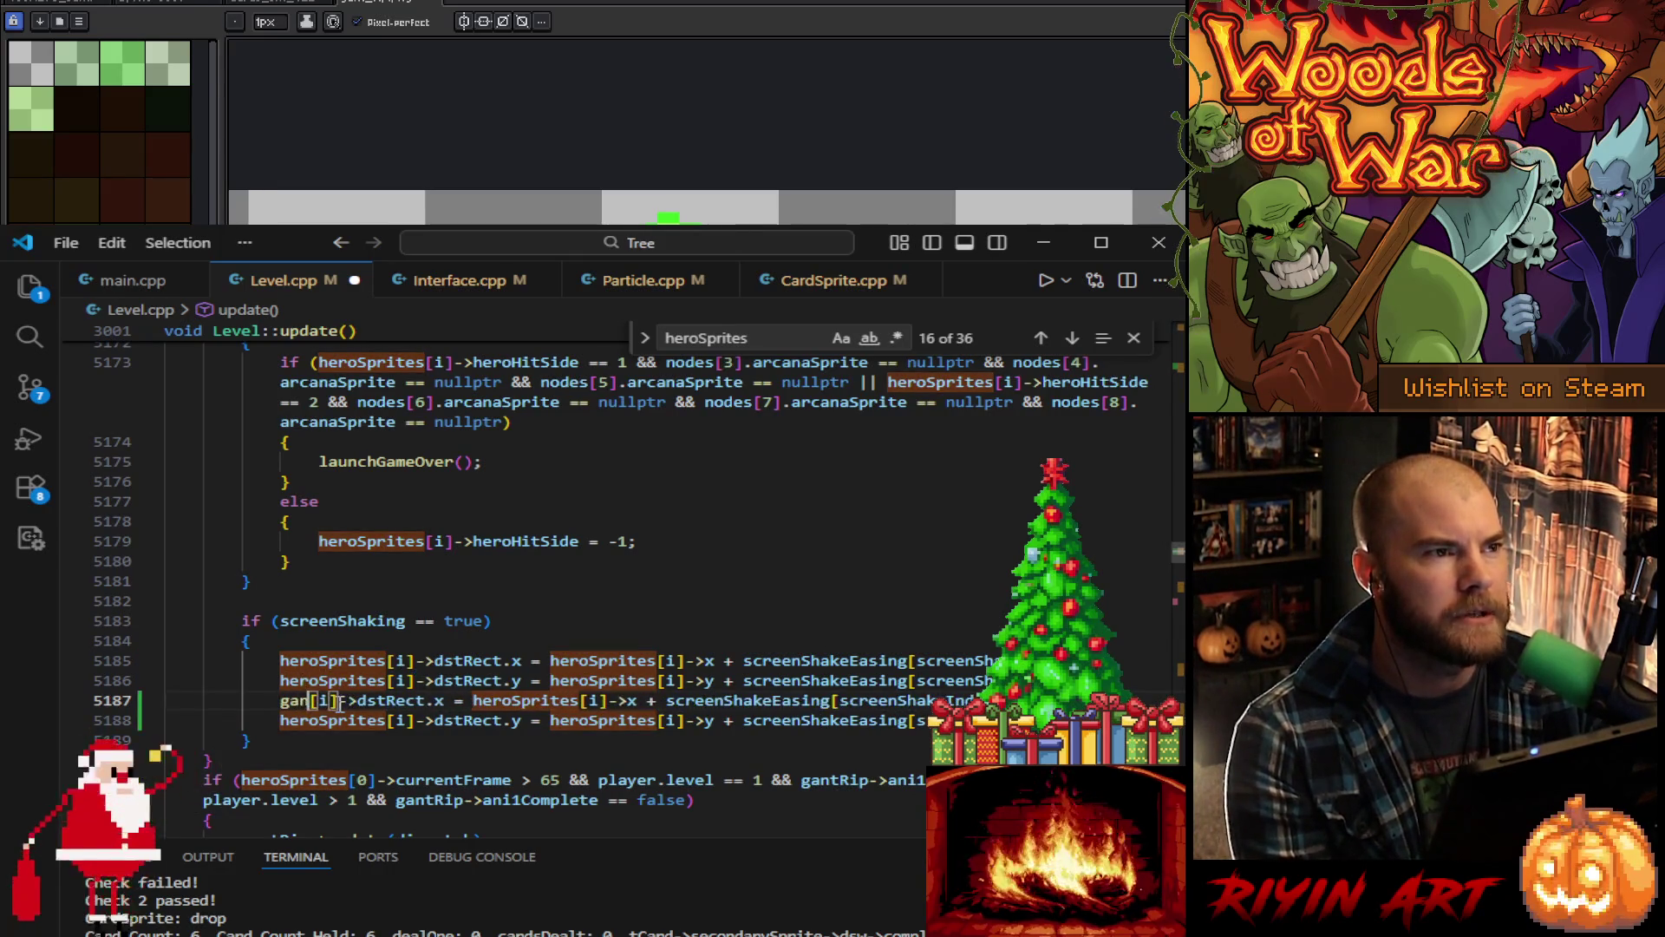
{"action": "key", "text": "ctrl+z"}
{"action": "scroll", "coordinate": [340, 703], "scroll_direction": "up", "scroll_amount": 2}
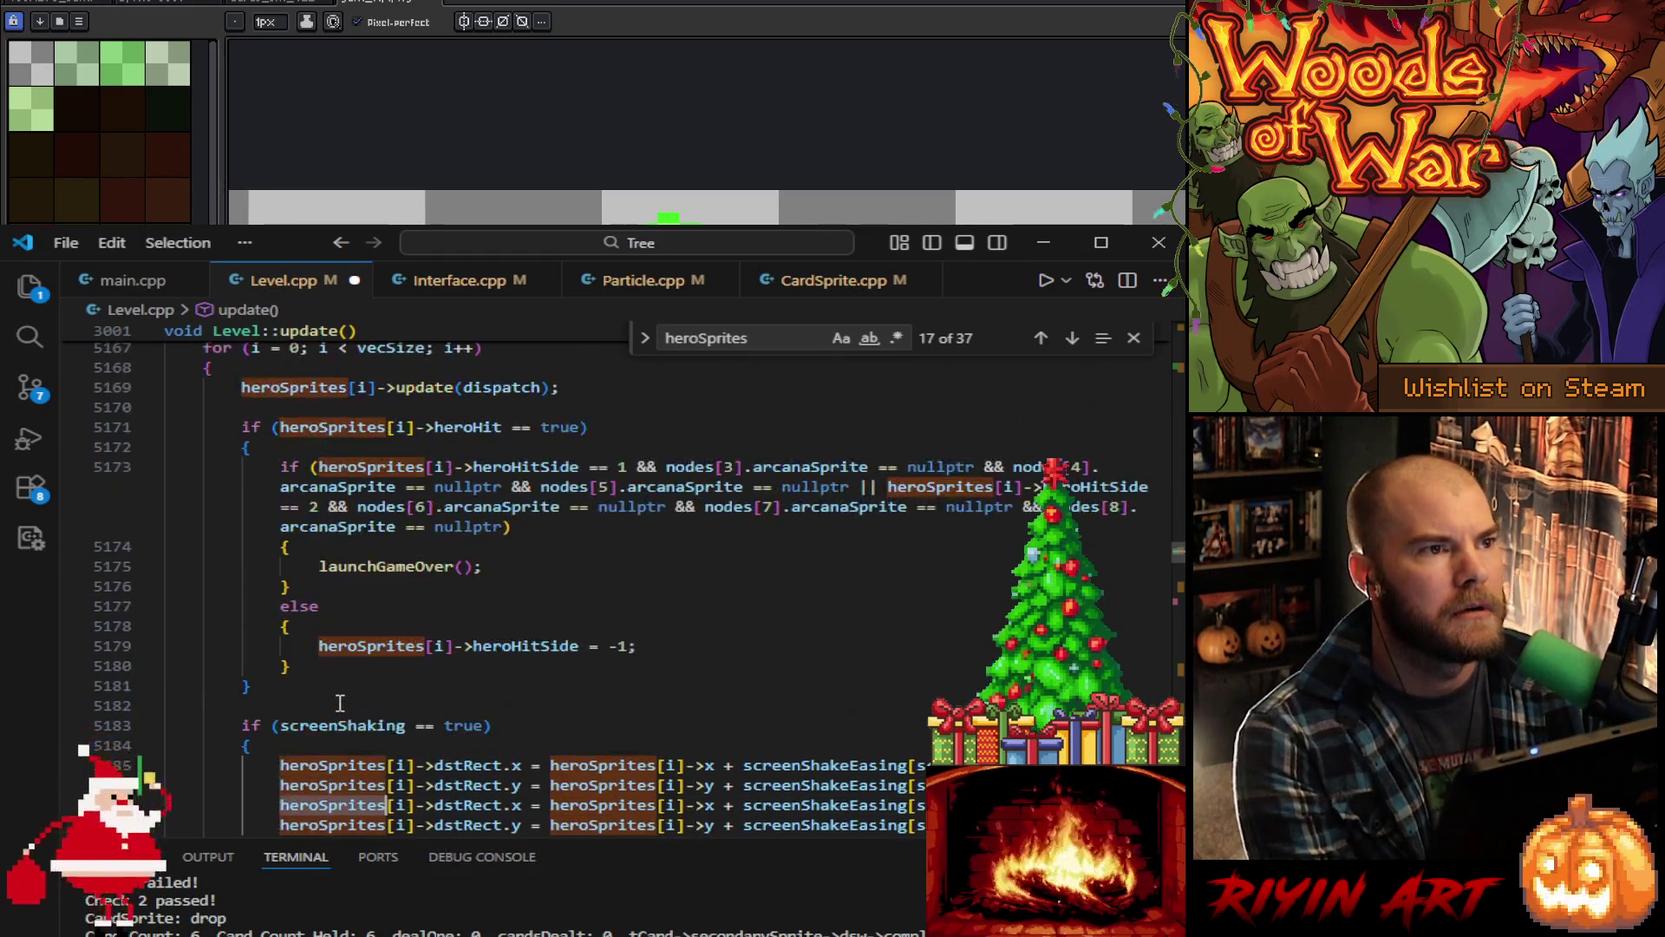
{"action": "scroll", "coordinate": [339, 703], "scroll_direction": "down", "scroll_amount": 3}
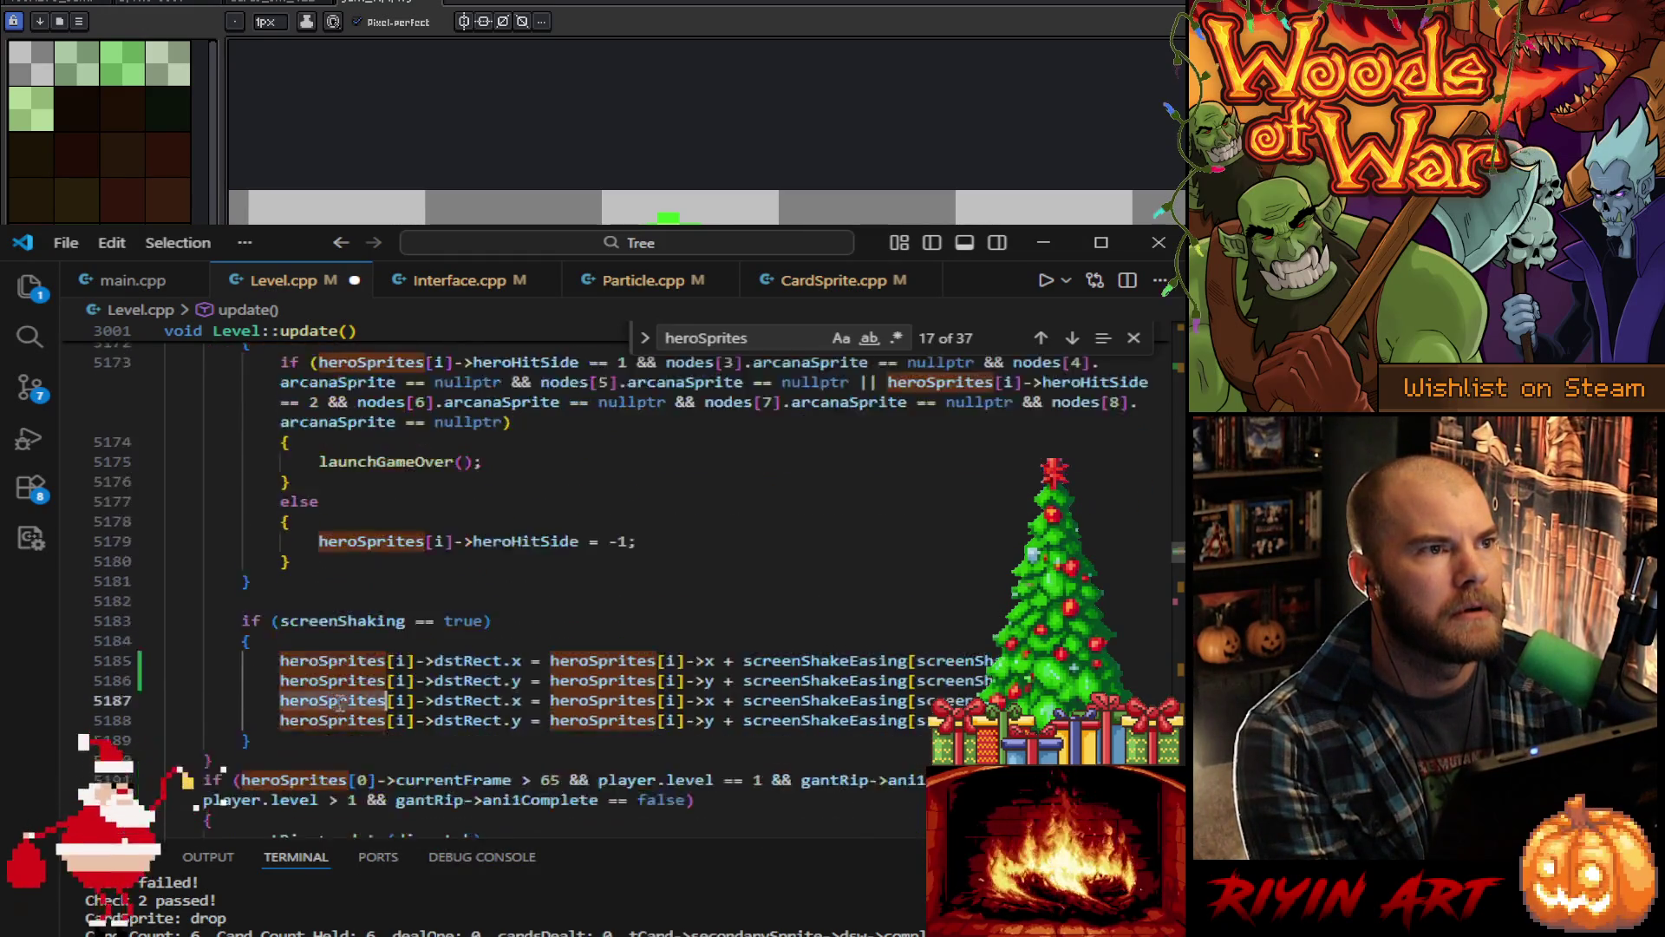
{"action": "key", "text": "Down"}
{"action": "key", "text": "Down"}
{"action": "key", "text": "Home"}
{"action": "key", "text": "Home"}
{"action": "key", "text": "shift+Up"}
{"action": "key", "text": "shift+Up"}
{"action": "key", "text": "shift+Left"}
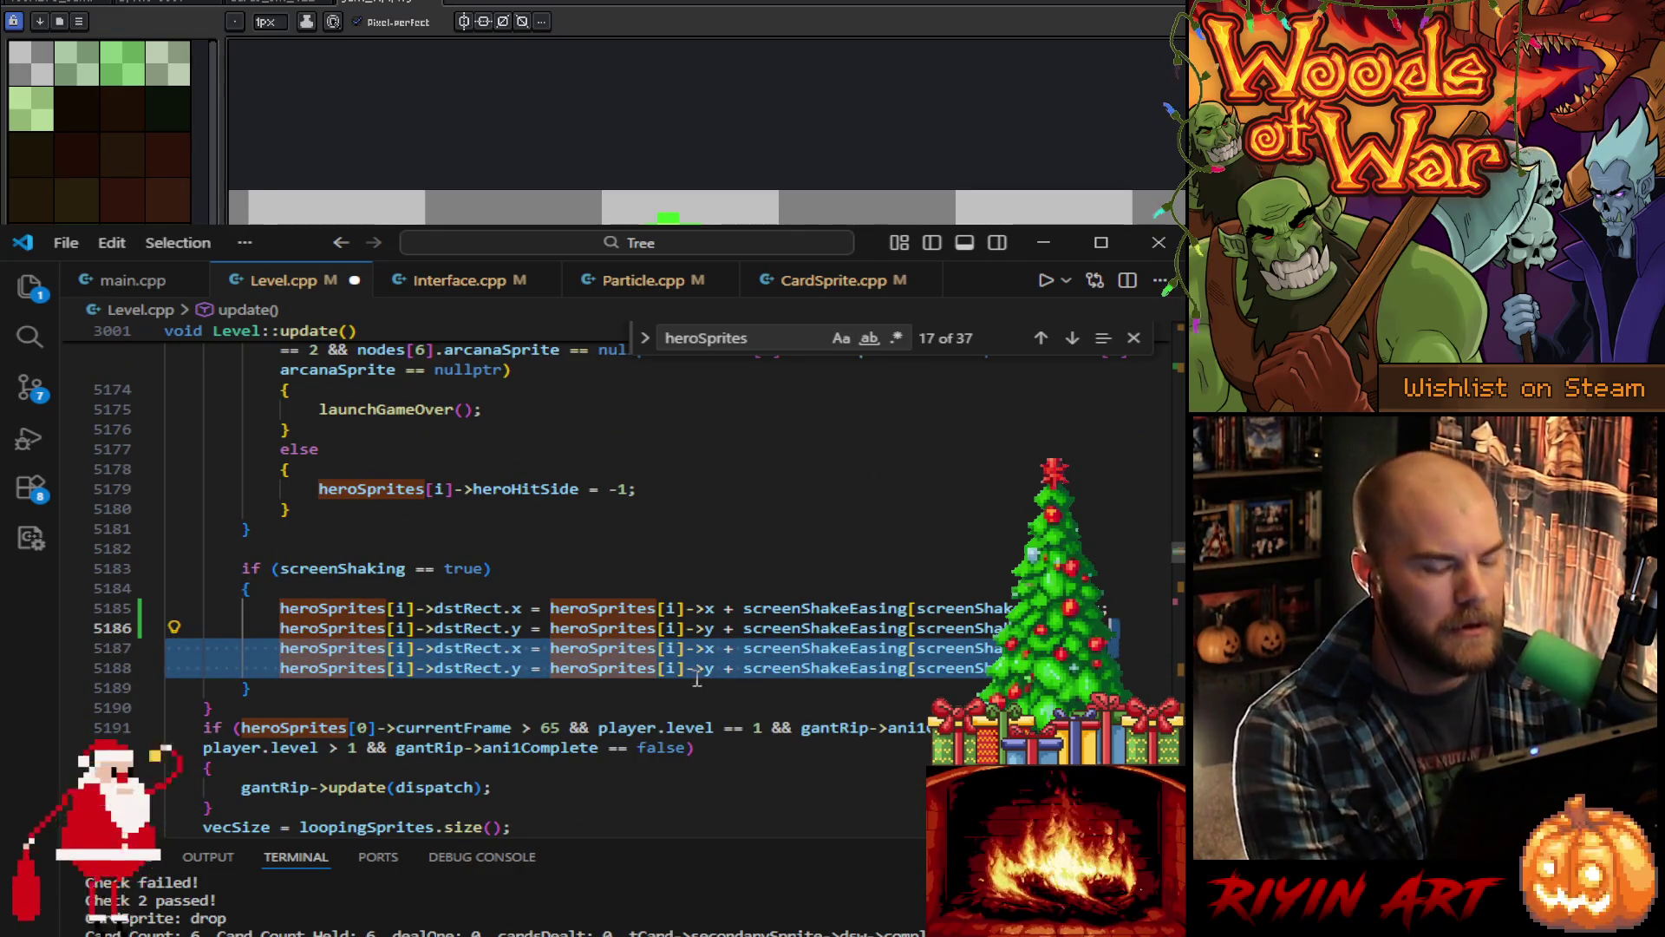
{"action": "key", "text": "Delete"}
Step: Paste a copy of the screenShaking if-block after the hero loop, de-indented, without the blank line
{"action": "left_click", "coordinate": [256, 649]}
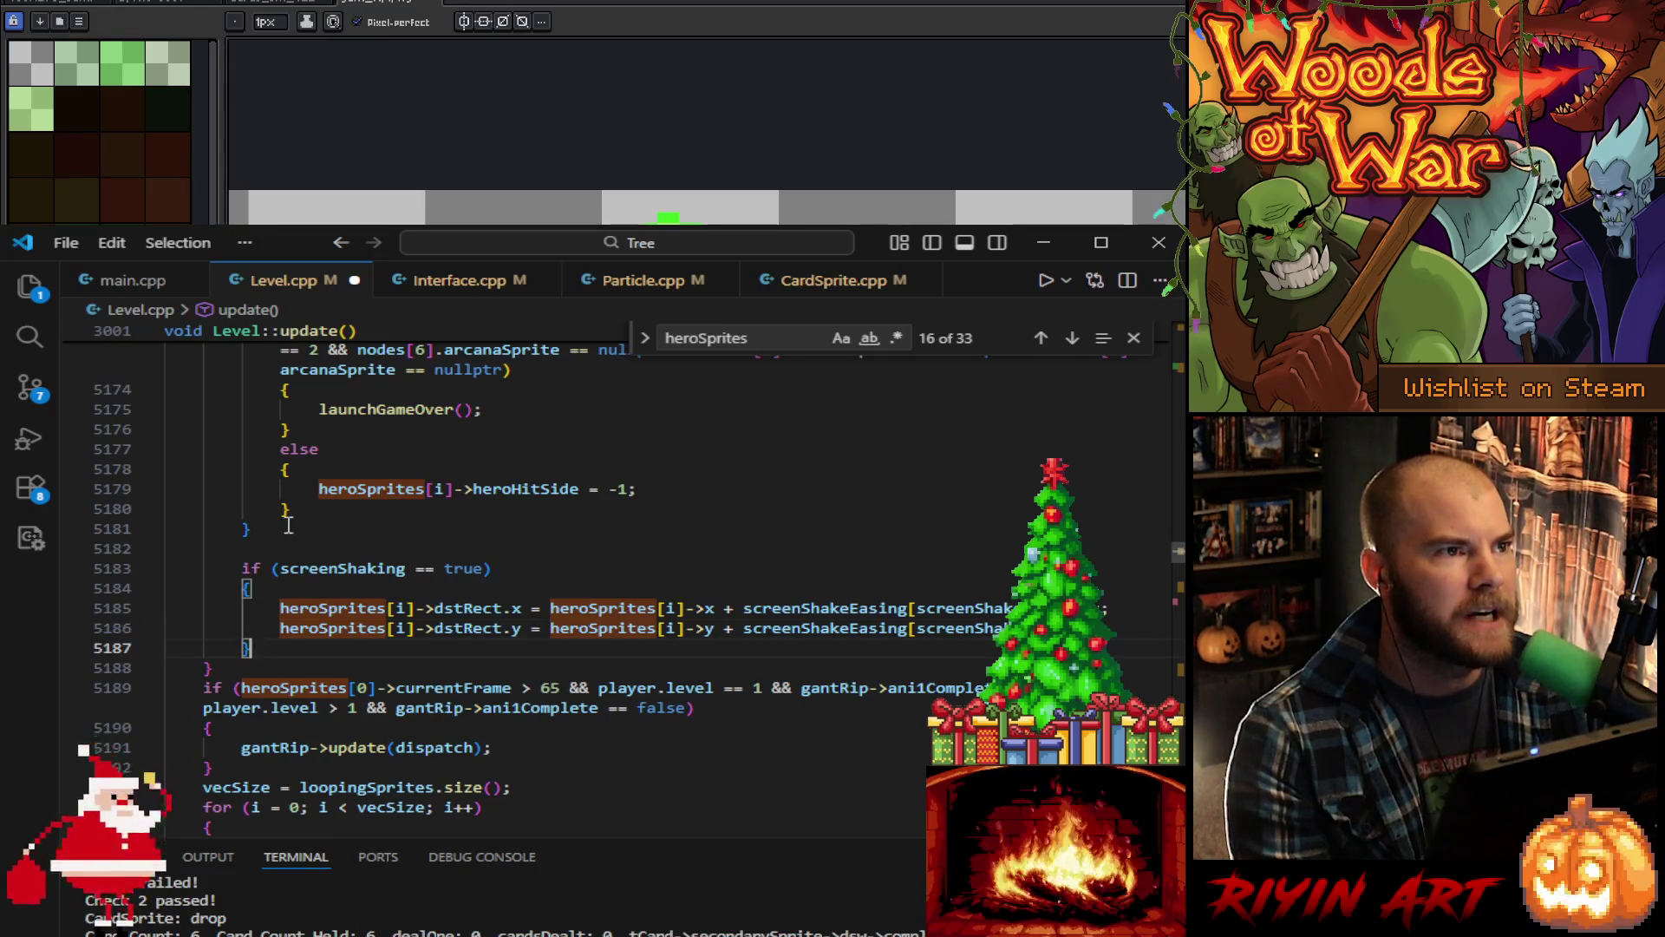
{"action": "left_click", "coordinate": [292, 524], "text": "shift"}
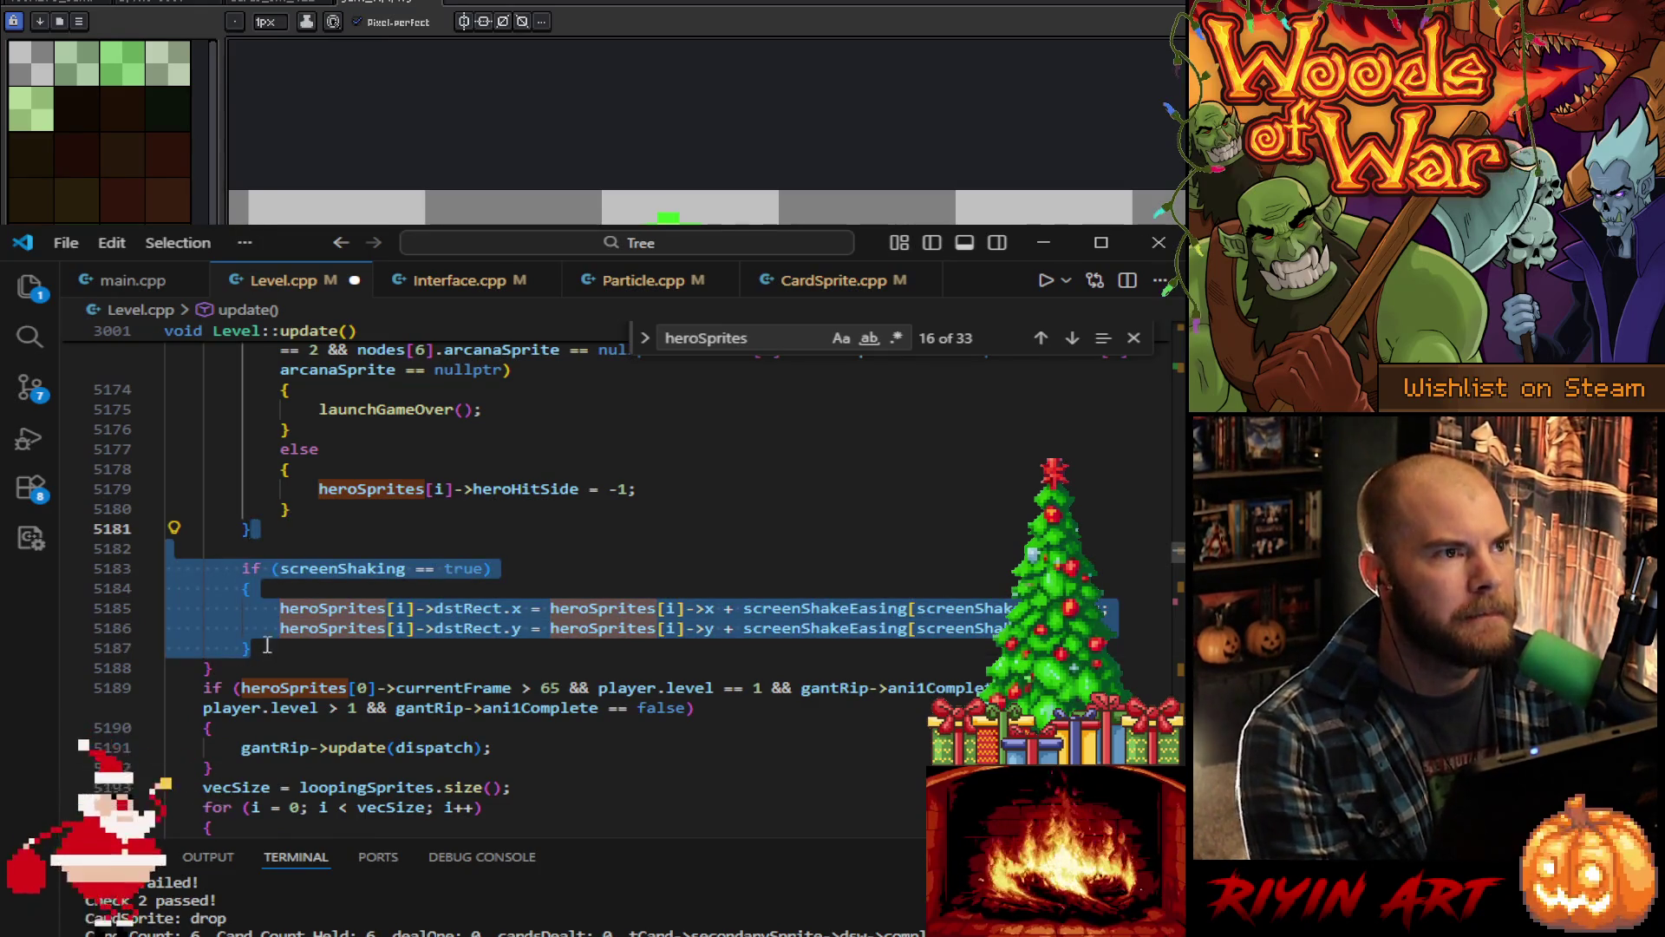
{"action": "left_click", "coordinate": [208, 667]}
{"action": "scroll", "coordinate": [236, 661], "scroll_direction": "up", "scroll_amount": 6}
{"action": "scroll", "coordinate": [236, 661], "scroll_direction": "down", "scroll_amount": 6}
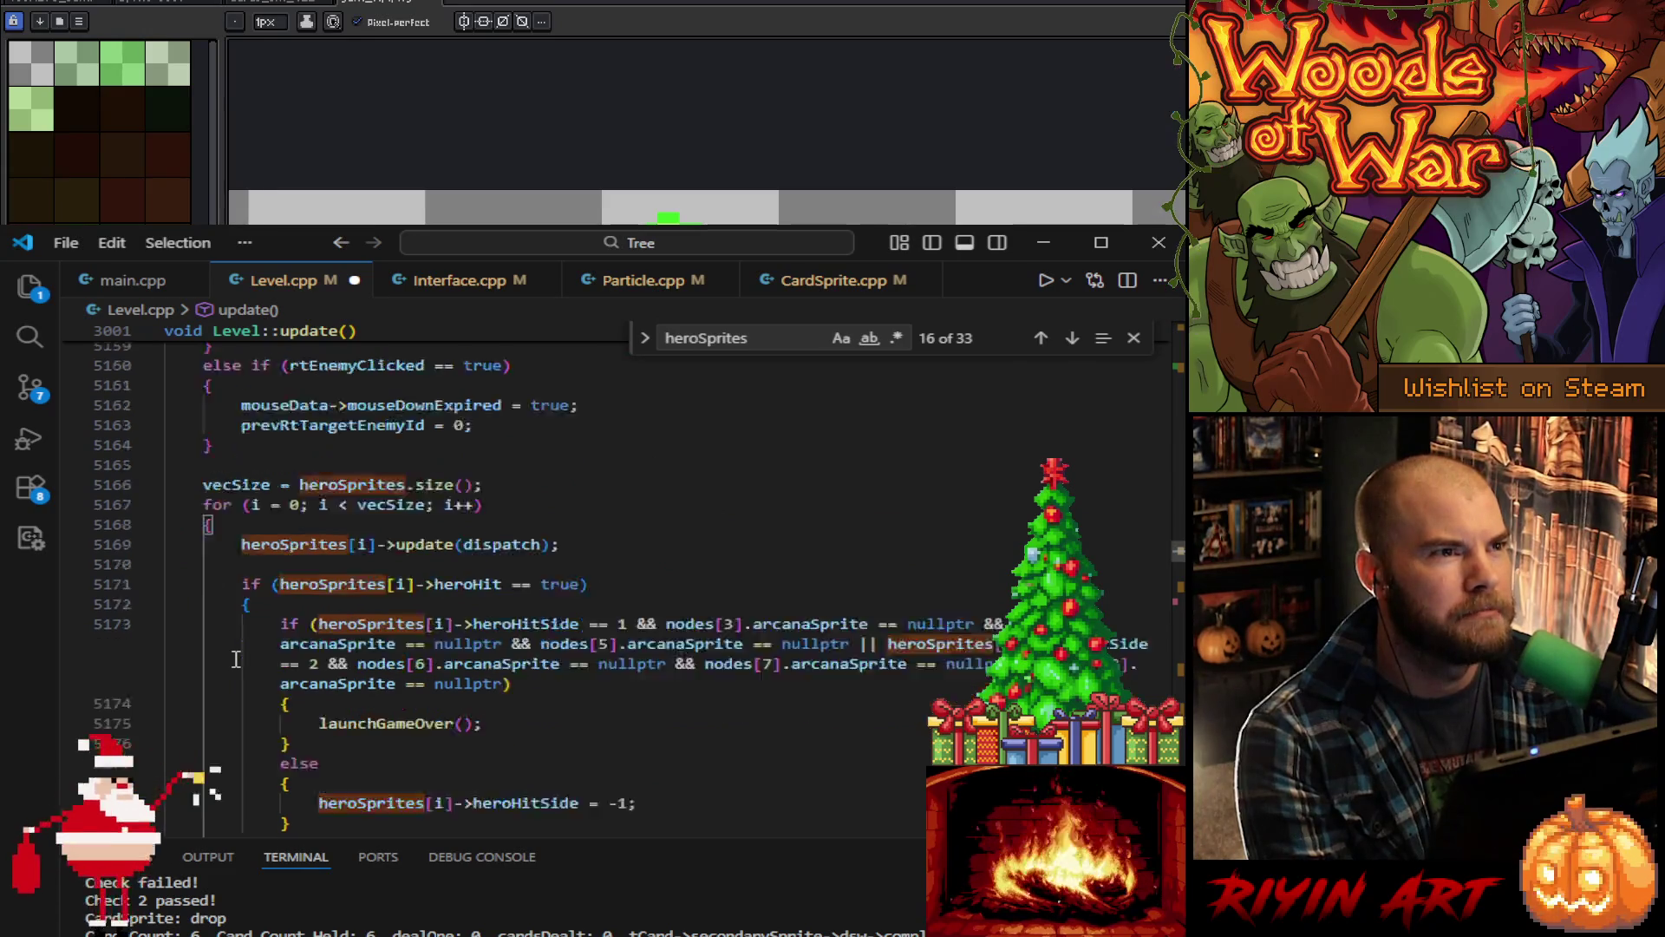
{"action": "key", "text": "ctrl+v"}
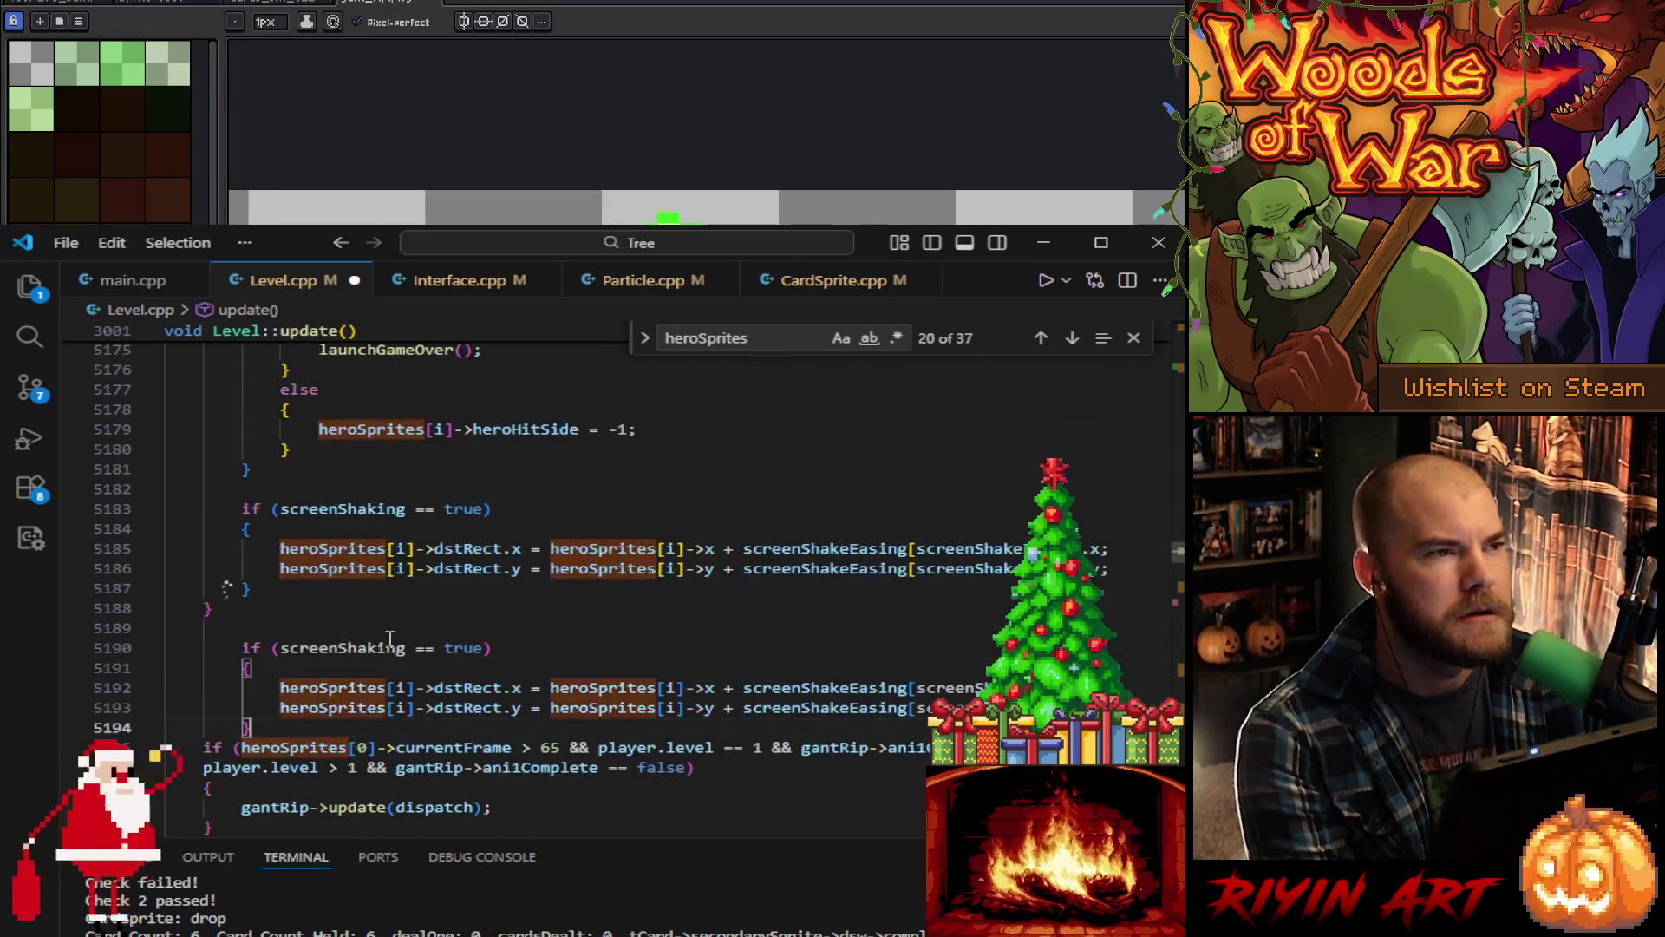
{"action": "left_click", "coordinate": [313, 646], "text": "shift"}
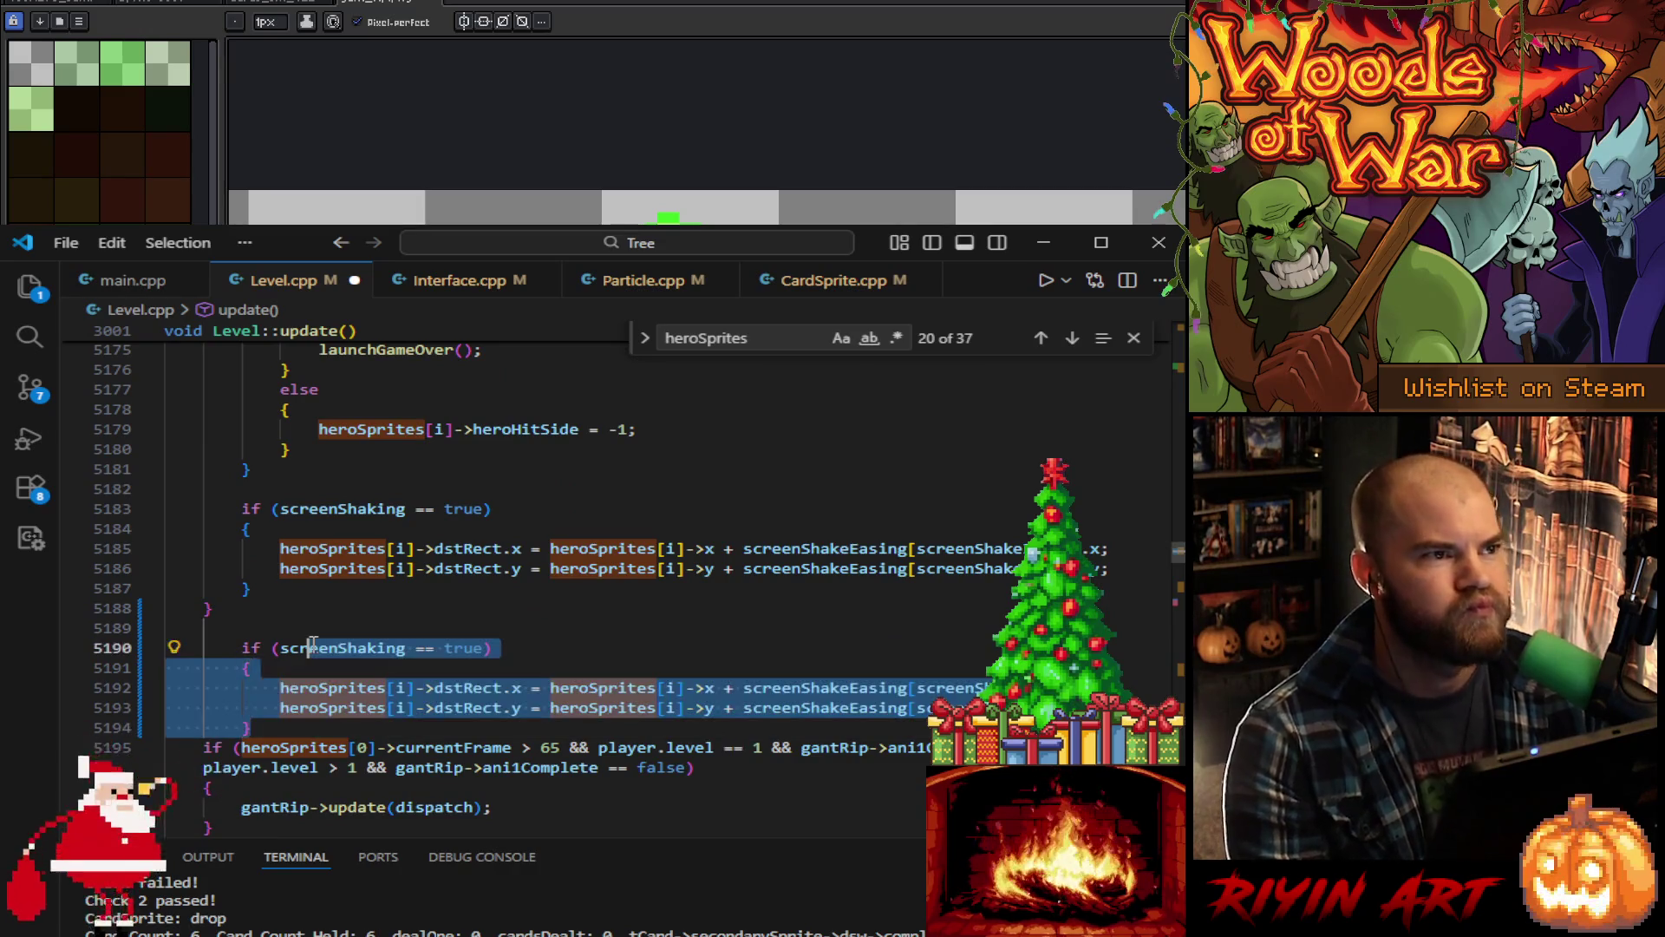
{"action": "key", "text": "shift+Tab"}
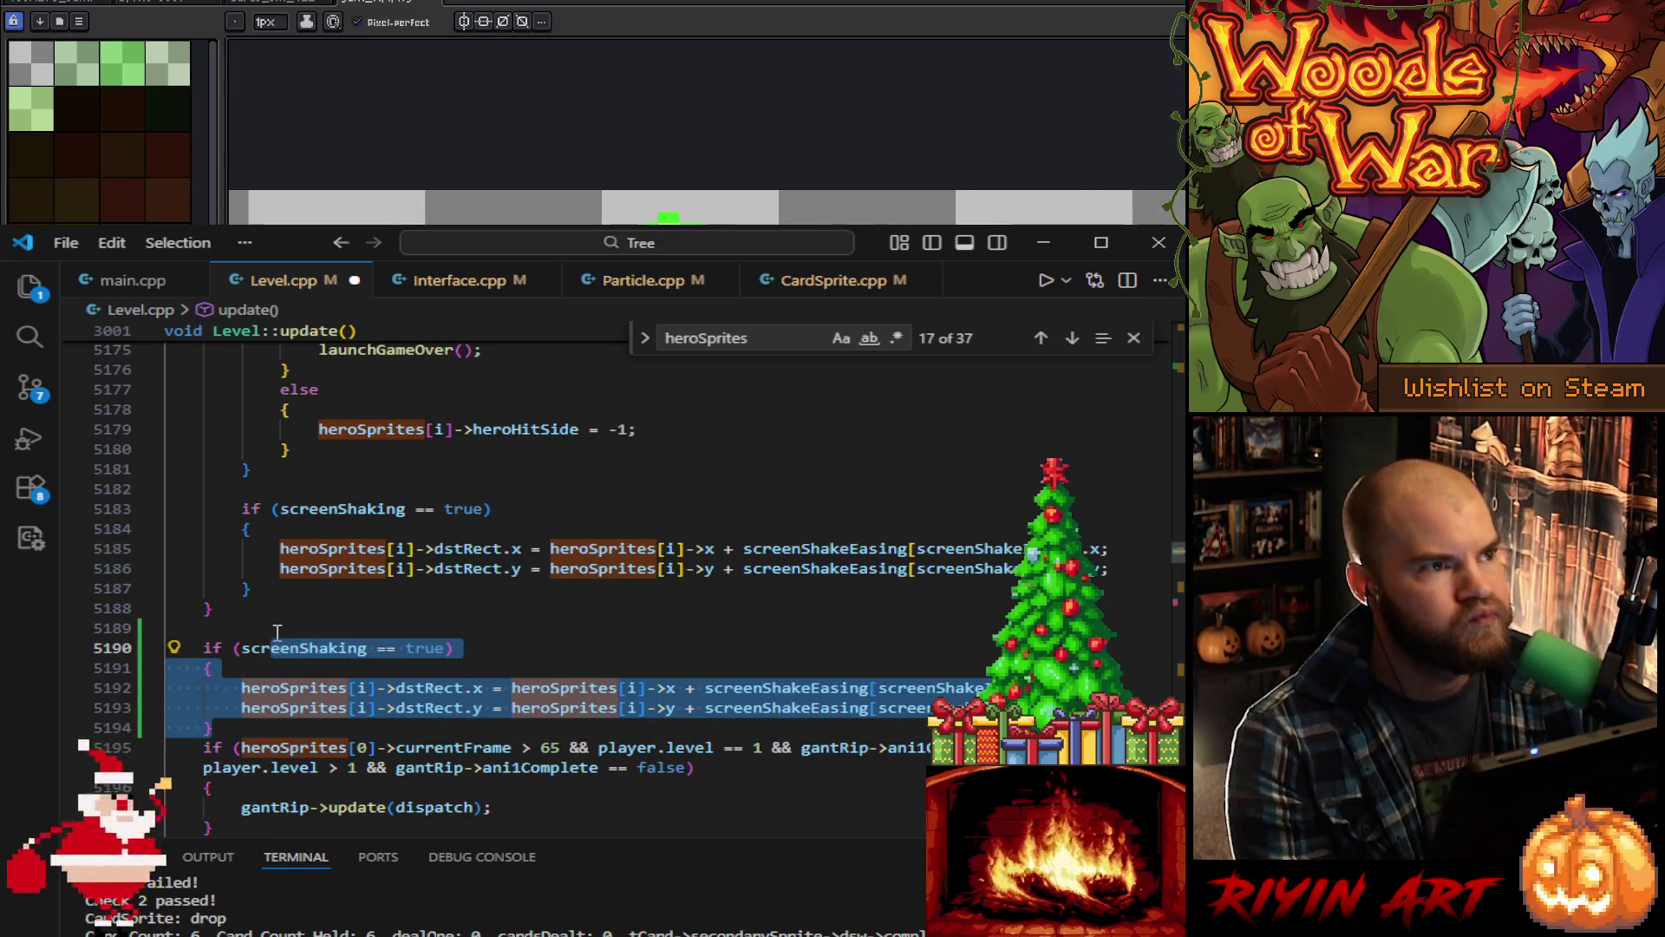
{"action": "left_click", "coordinate": [310, 636]}
{"action": "key", "text": "BackSpace"}
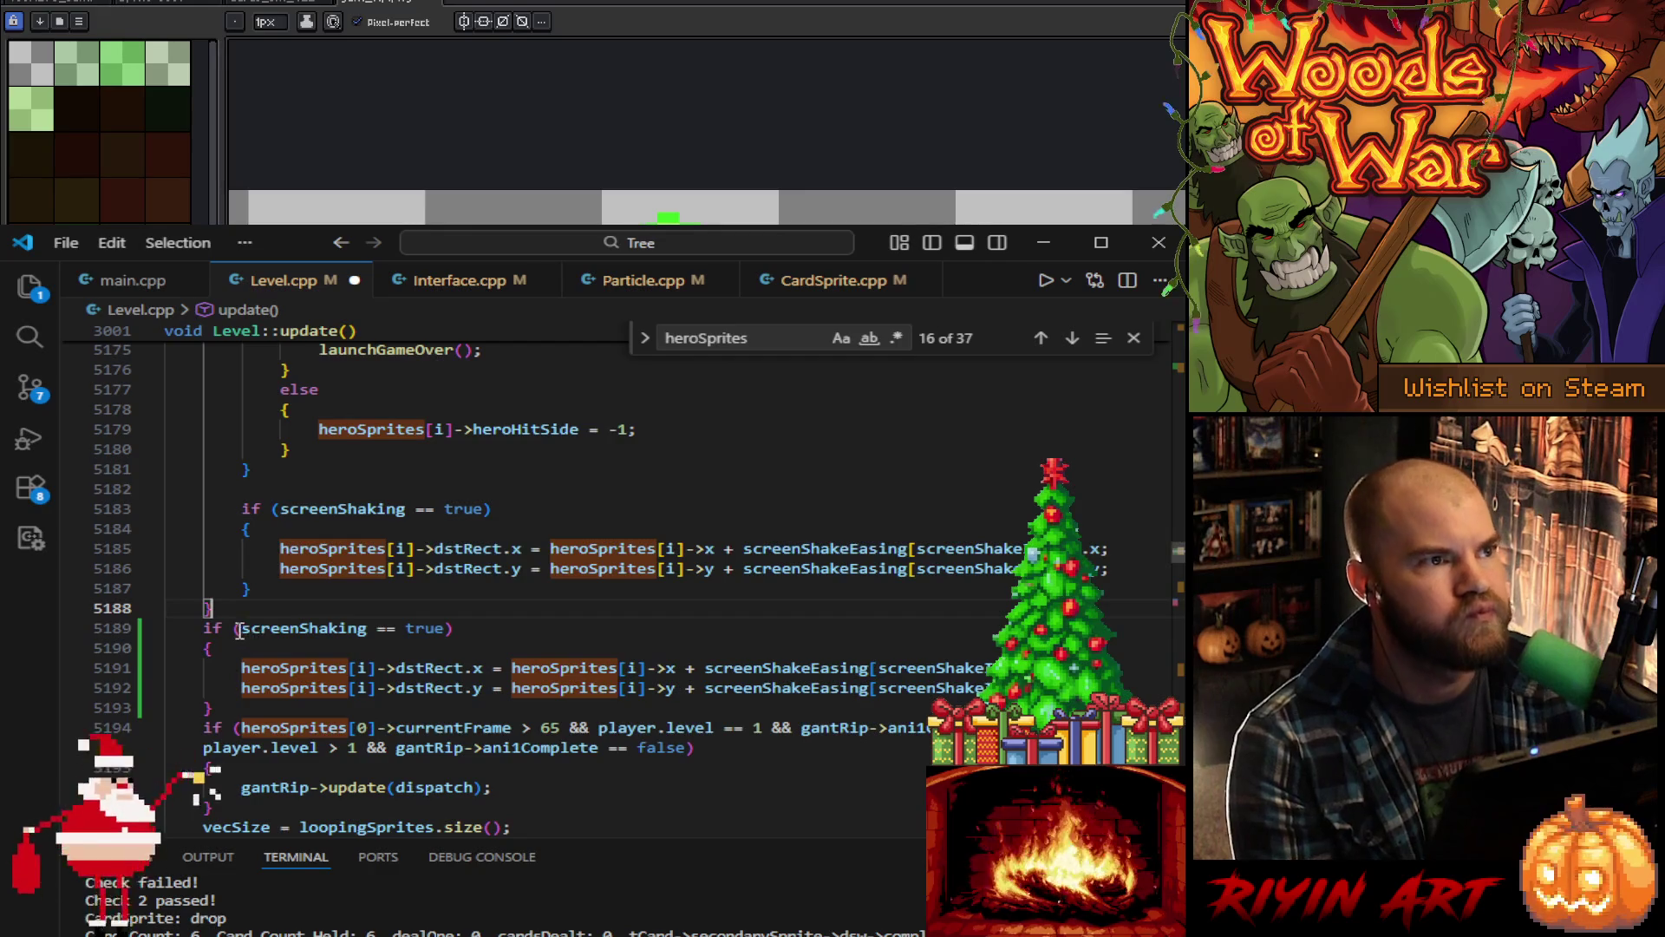
{"action": "left_click", "coordinate": [239, 630]}
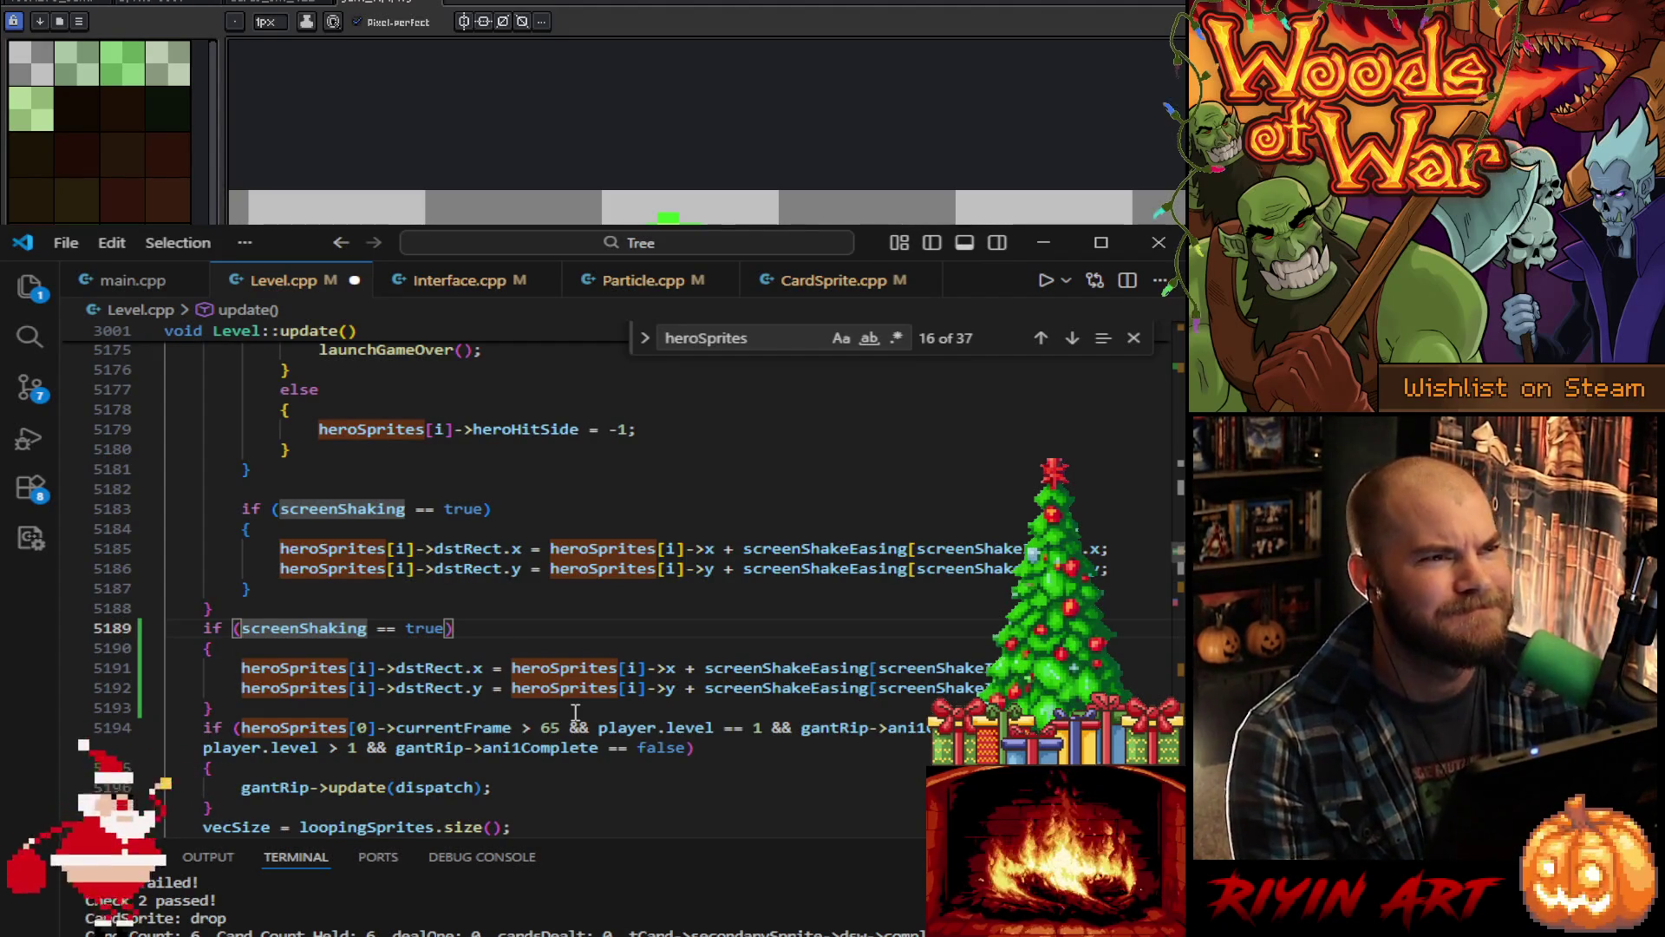
Step: Replace every heroSprites[i] in the pasted block with gantRip, save Level.cpp, then move to Particle.cpp
{"action": "double_click", "coordinate": [295, 668]}
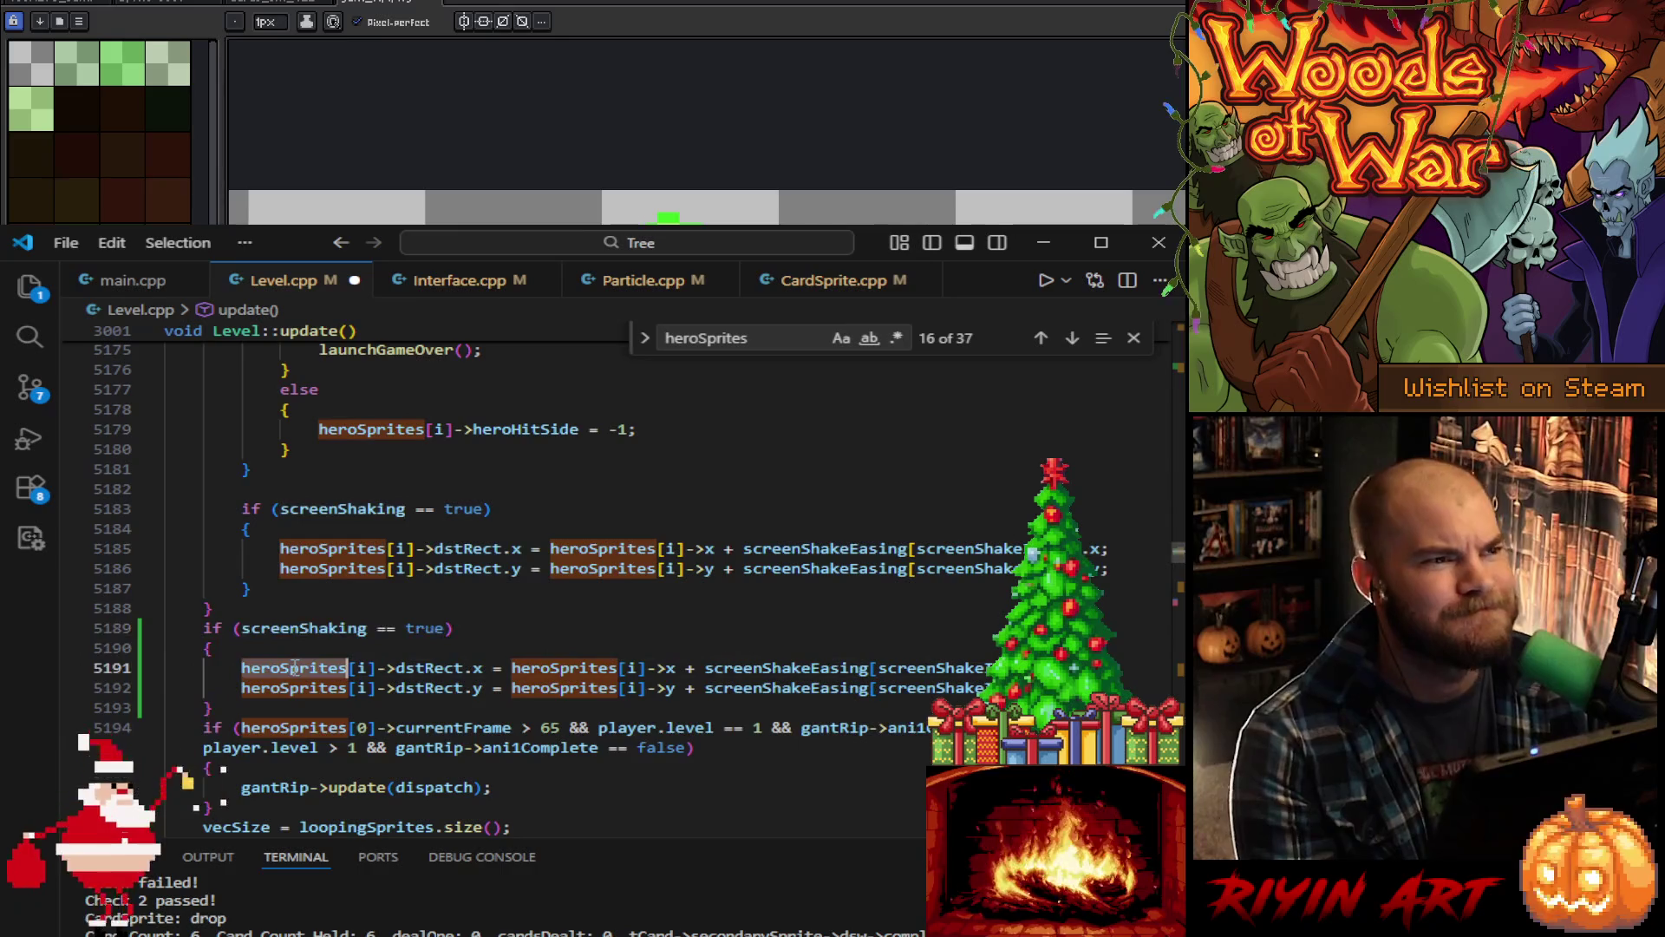
{"action": "type", "text": "GANT"}
{"action": "key", "text": "Tab"}
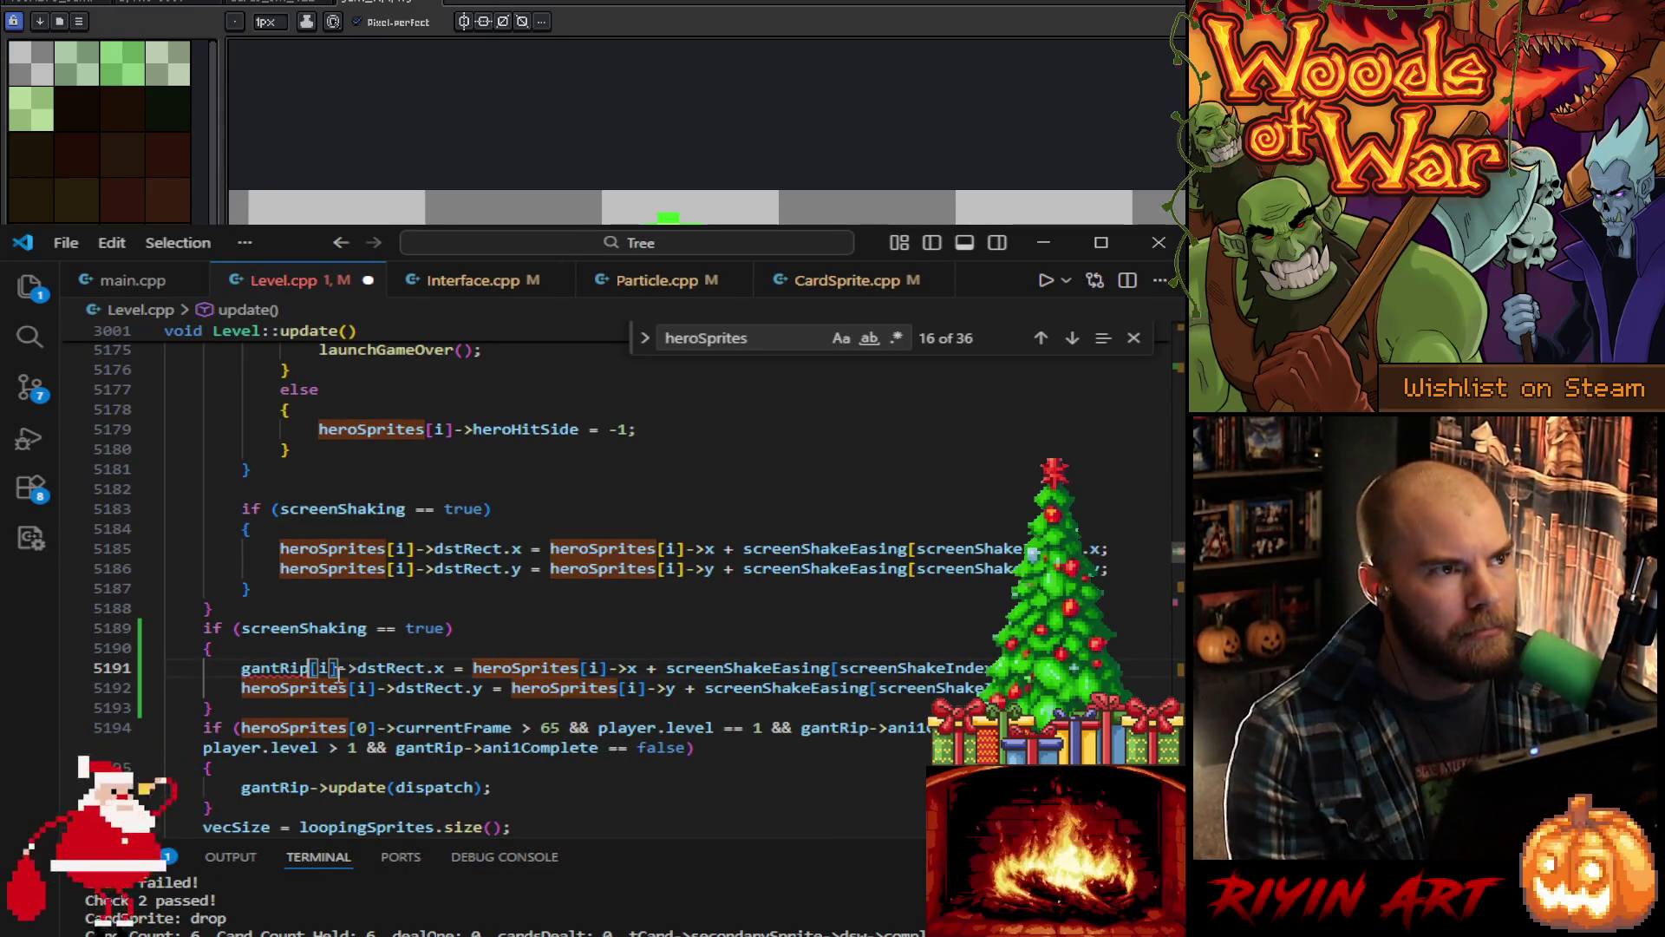
{"action": "key", "text": "Delete"}
{"action": "key", "text": "Delete"}
{"action": "key", "text": "Delete"}
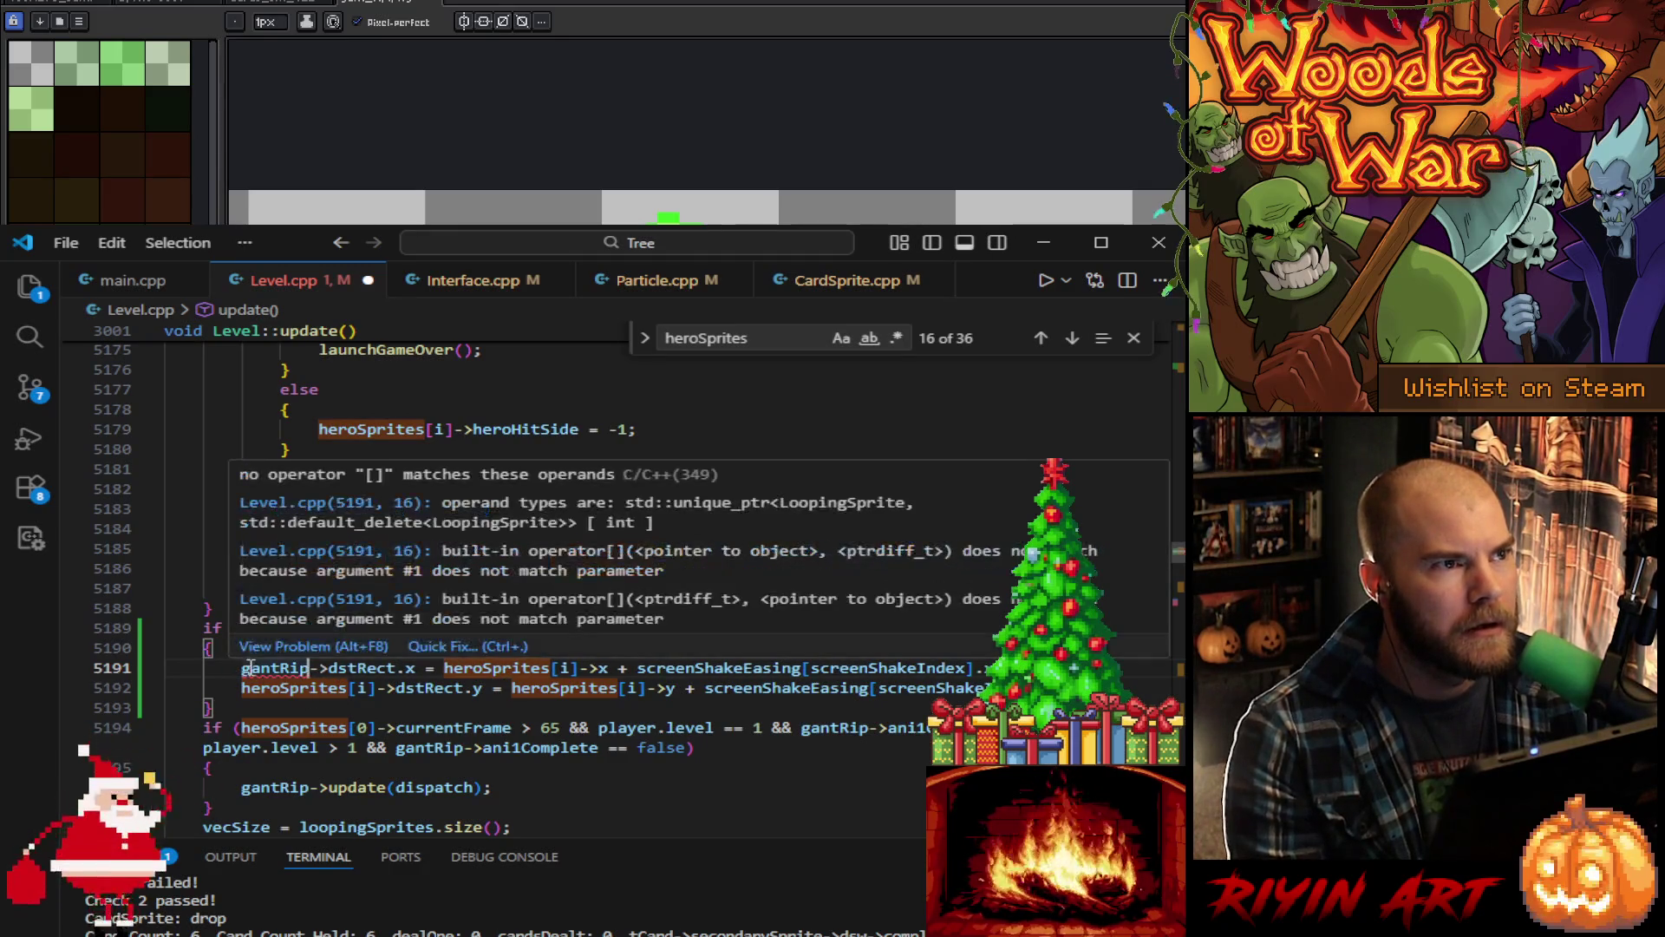
{"action": "left_click_drag", "start_coordinate": [242, 688], "coordinate": [581, 669]}
{"action": "type", "text": "gantRip"}
{"action": "type", "text": "gantRip"}
{"action": "left_click_drag", "start_coordinate": [444, 688], "coordinate": [562, 688]}
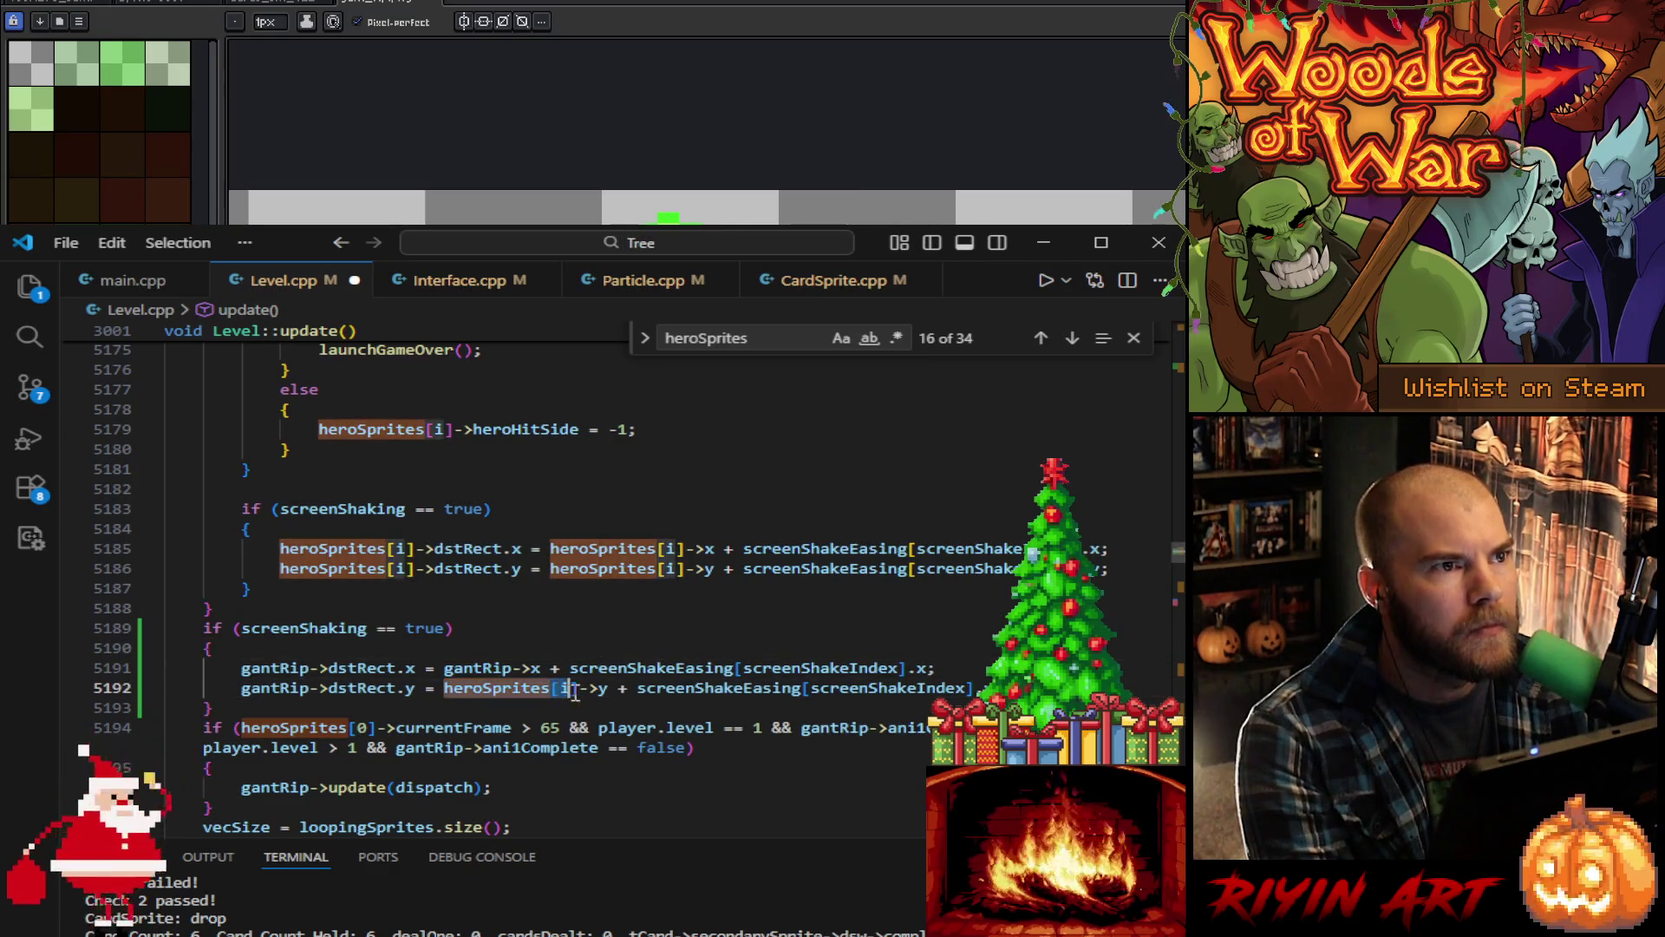
{"action": "type", "text": "gantRip"}
{"action": "key", "text": "ctrl+s"}
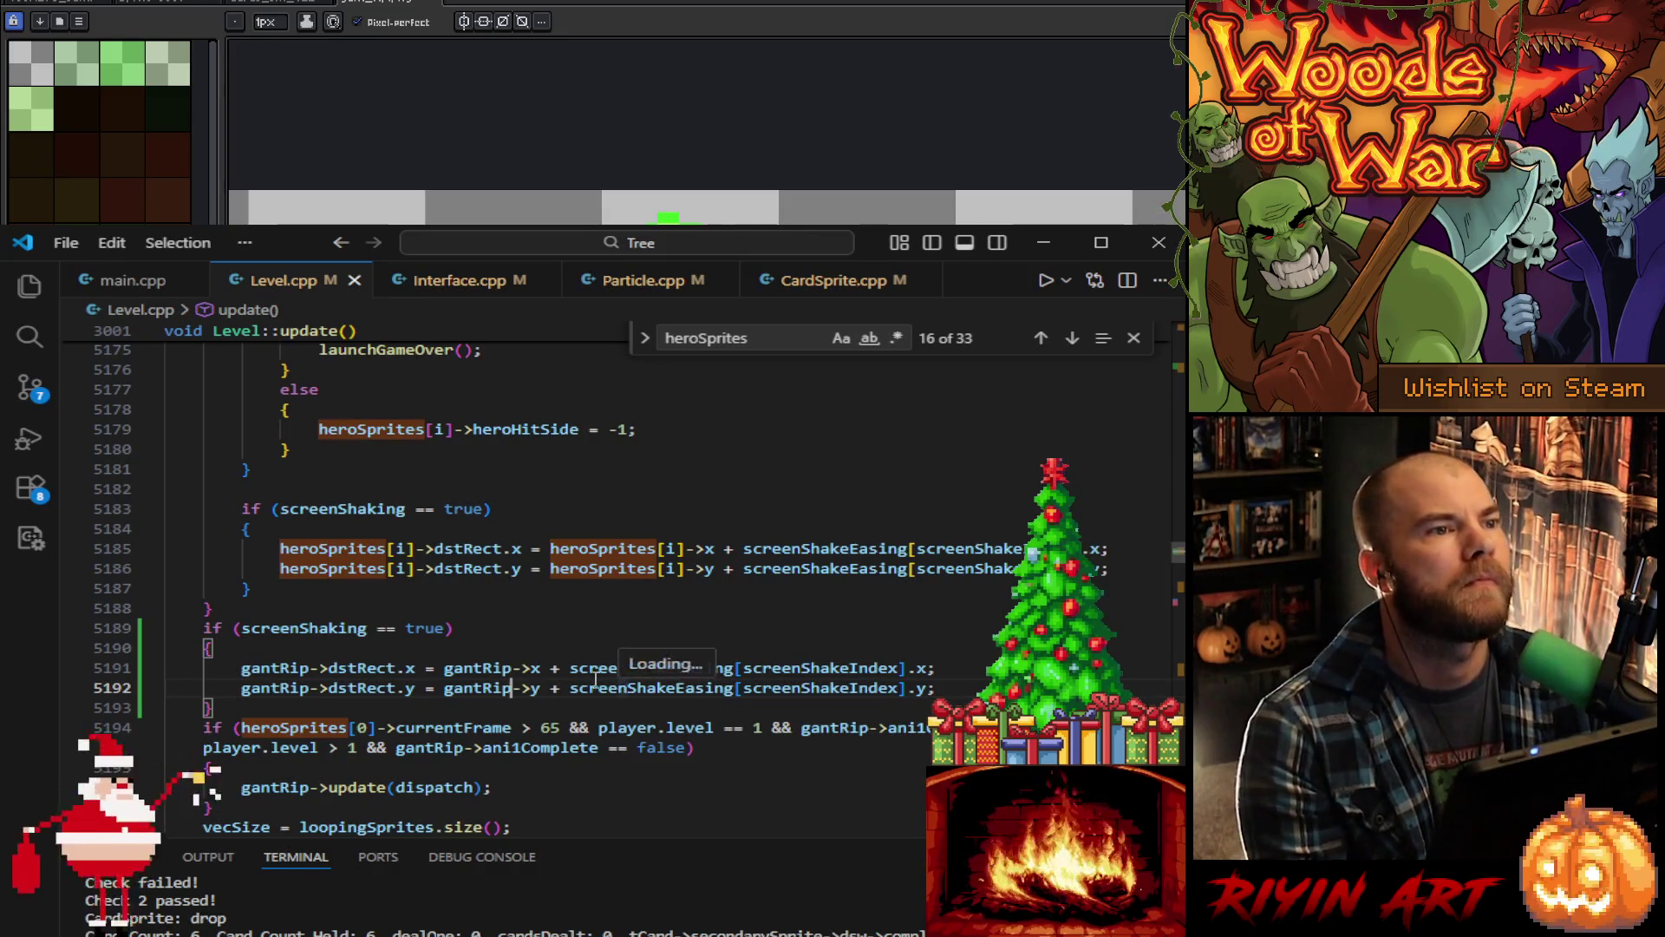
{"action": "left_click", "coordinate": [137, 282]}
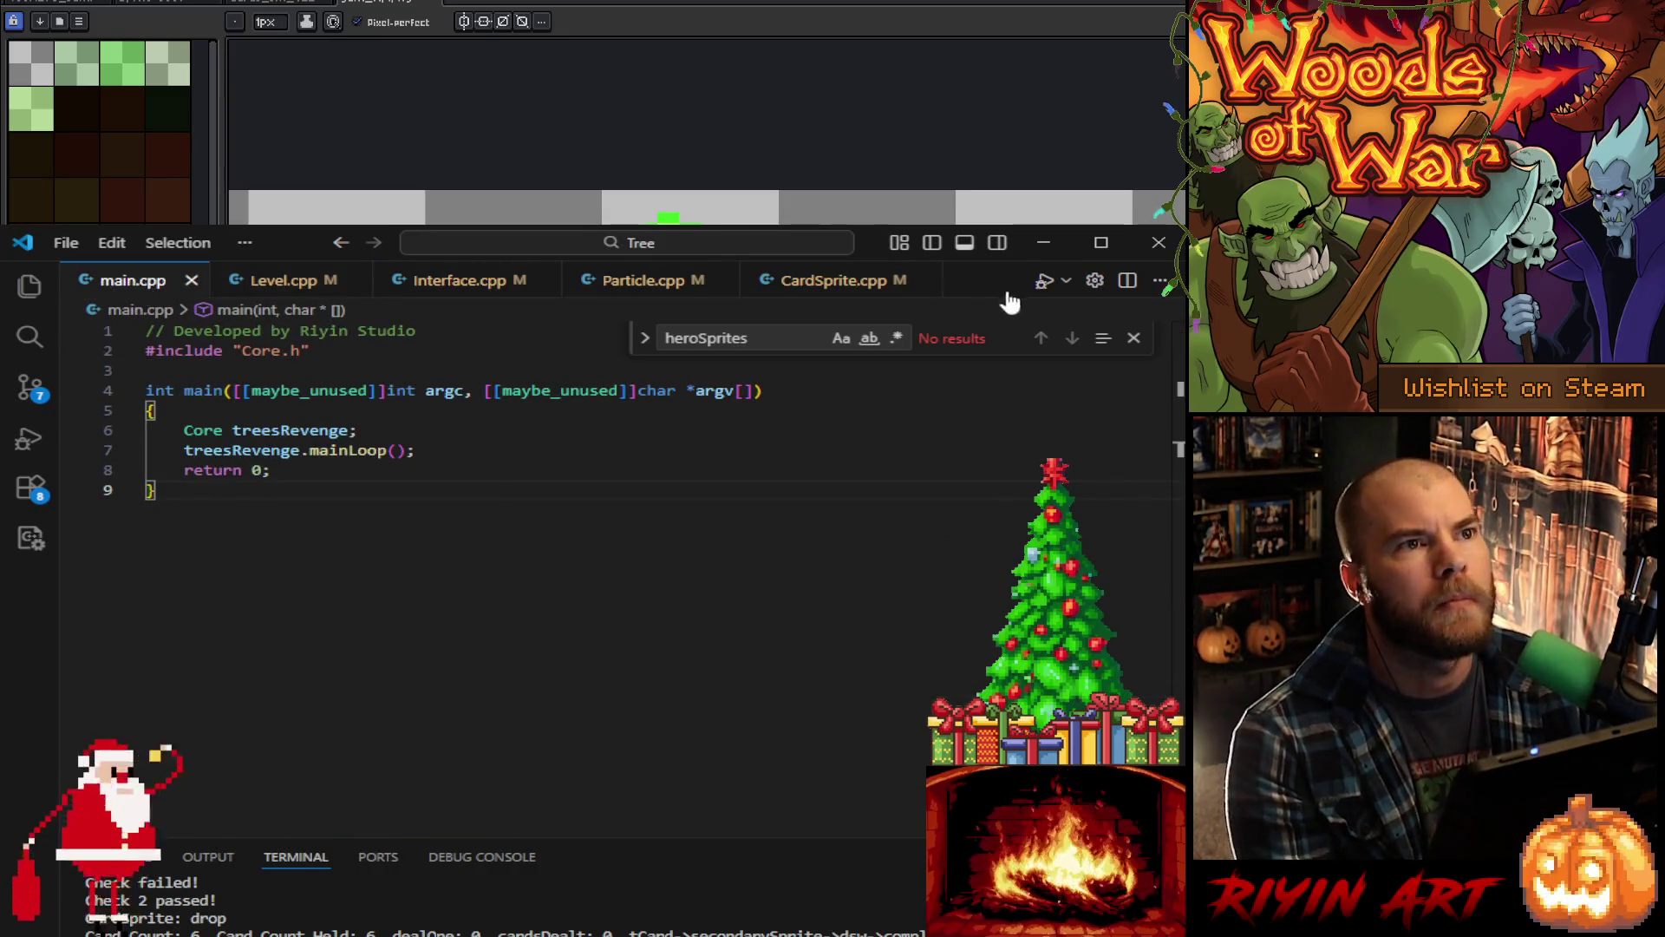
{"action": "left_click", "coordinate": [655, 288]}
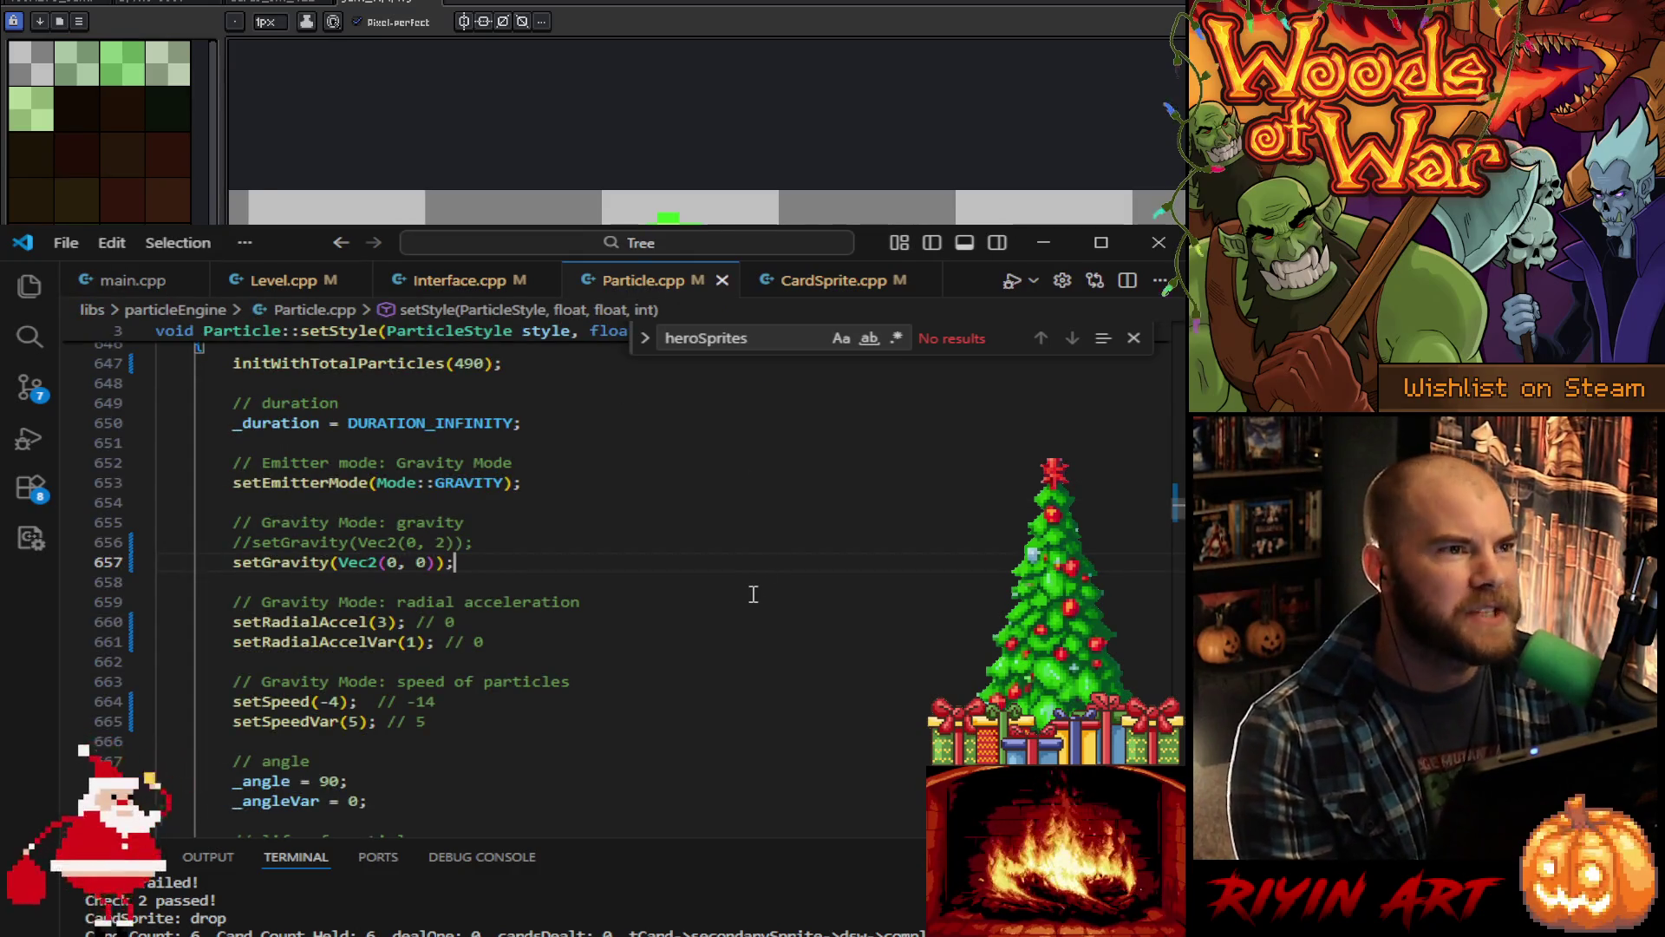
Step: Raise the CARD_GLOW_GREEN radial acceleration from 3 to 5 and speed variance from 5 to 7
{"action": "scroll", "coordinate": [694, 659], "scroll_direction": "up", "scroll_amount": 5}
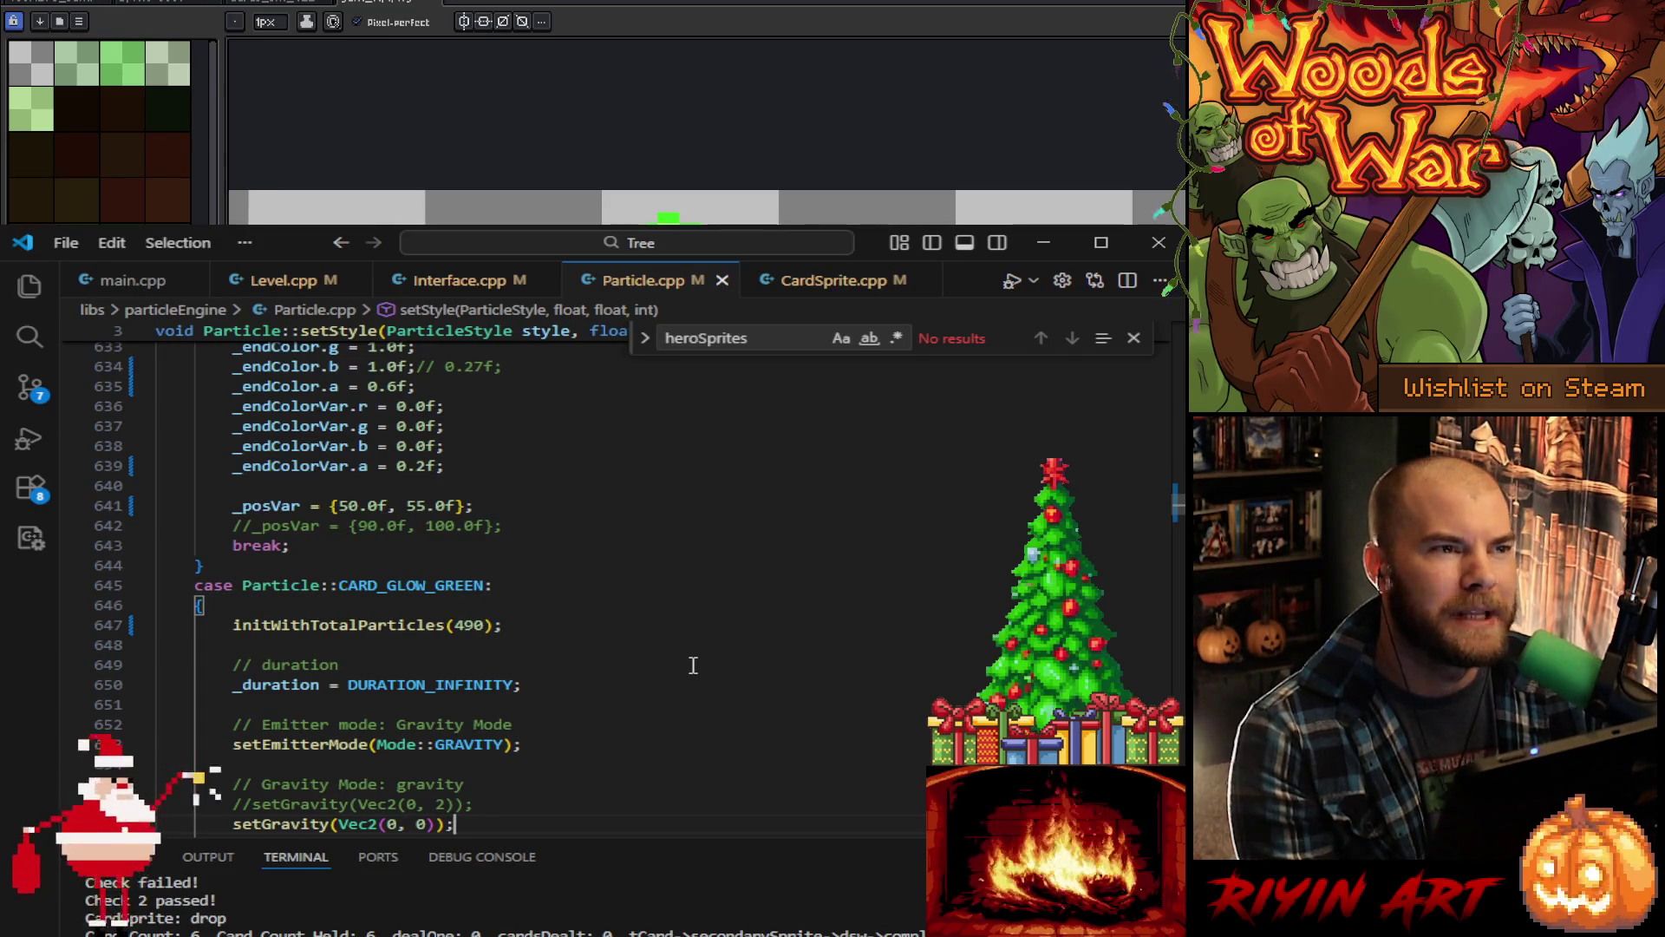
{"action": "scroll", "coordinate": [694, 665], "scroll_direction": "down", "scroll_amount": 4}
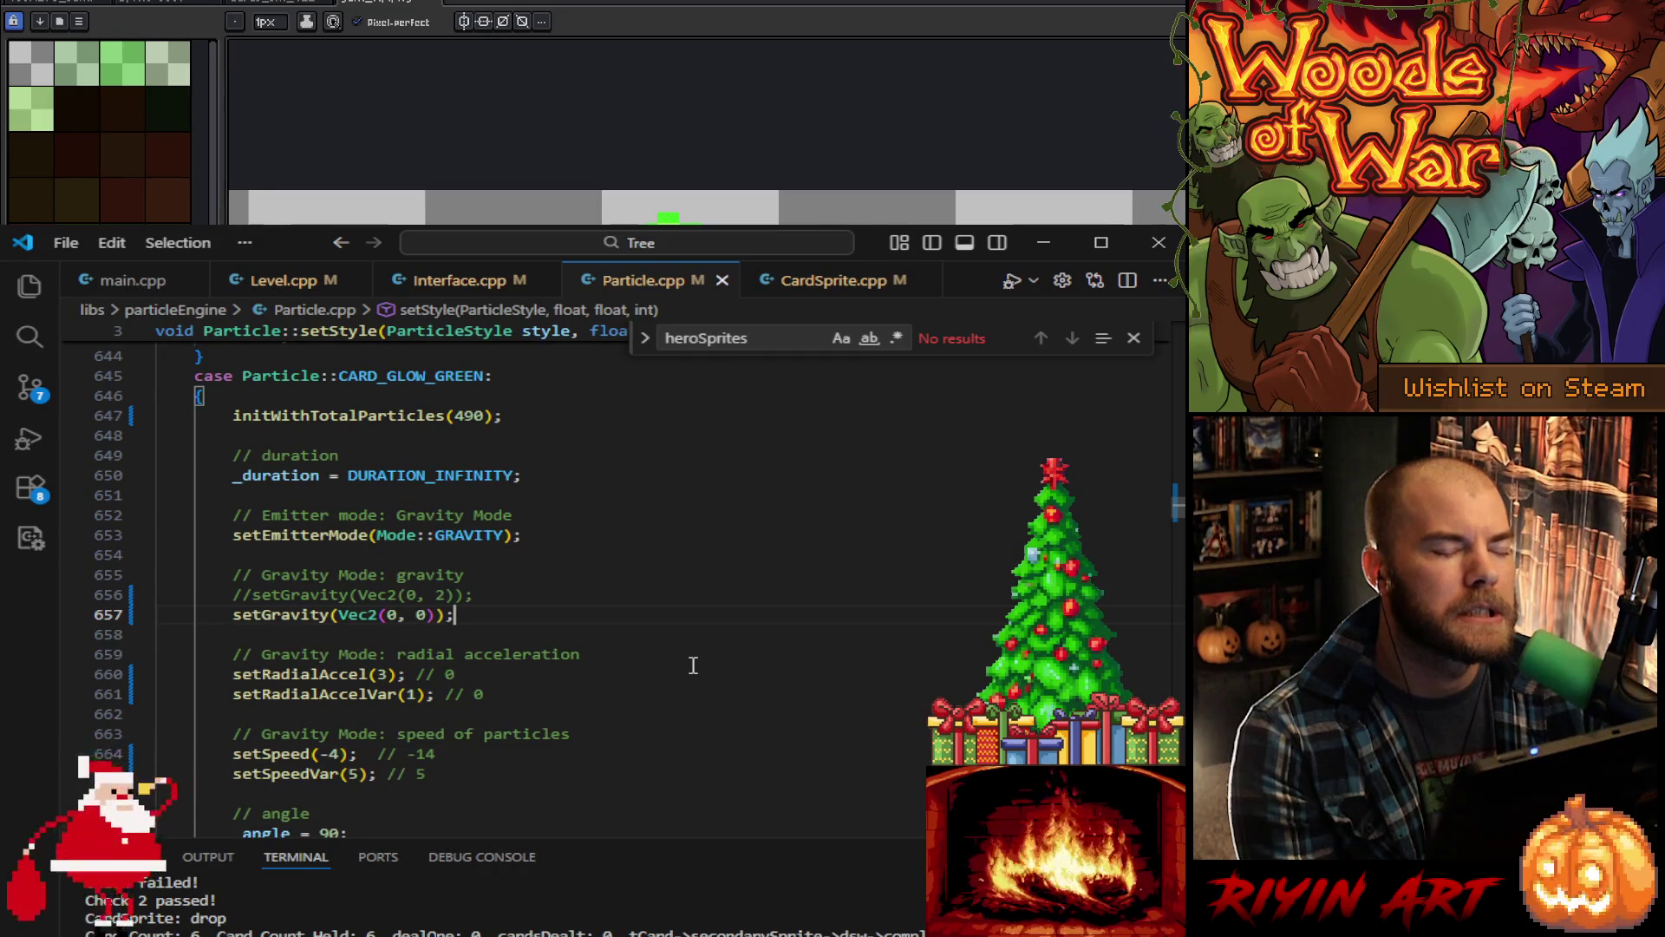
{"action": "scroll", "coordinate": [694, 665], "scroll_direction": "down", "scroll_amount": 5}
{"action": "scroll", "coordinate": [694, 665], "scroll_direction": "down", "scroll_amount": 3}
{"action": "scroll", "coordinate": [694, 665], "scroll_direction": "up", "scroll_amount": 5}
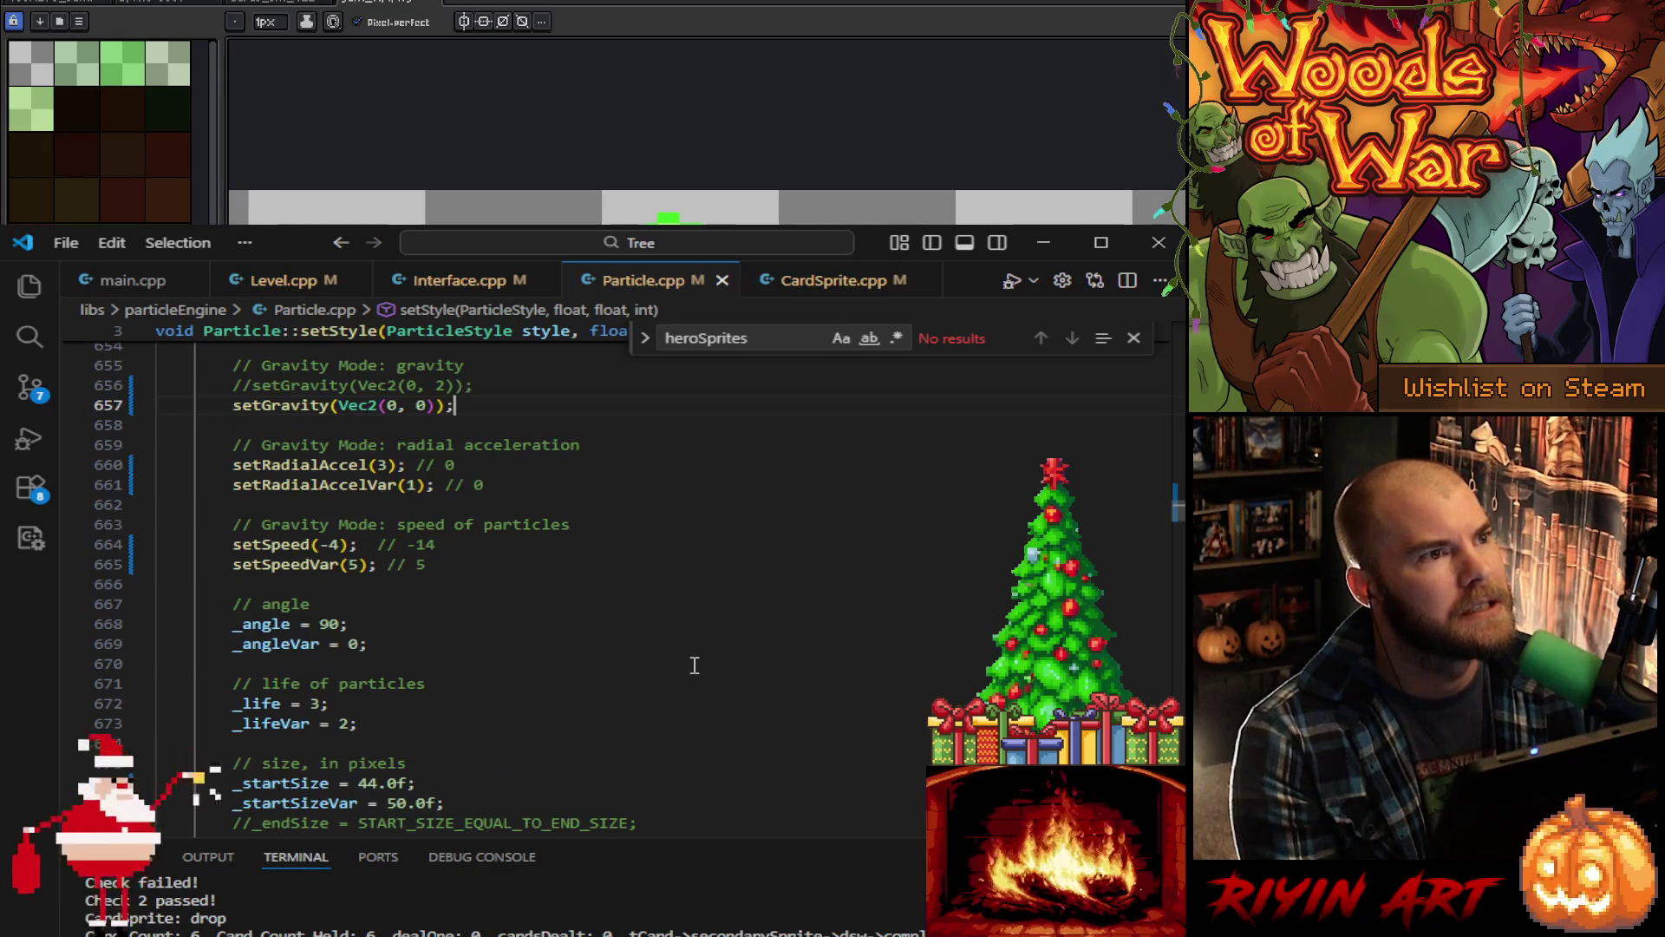
{"action": "scroll", "coordinate": [494, 676], "scroll_direction": "up", "scroll_amount": 1}
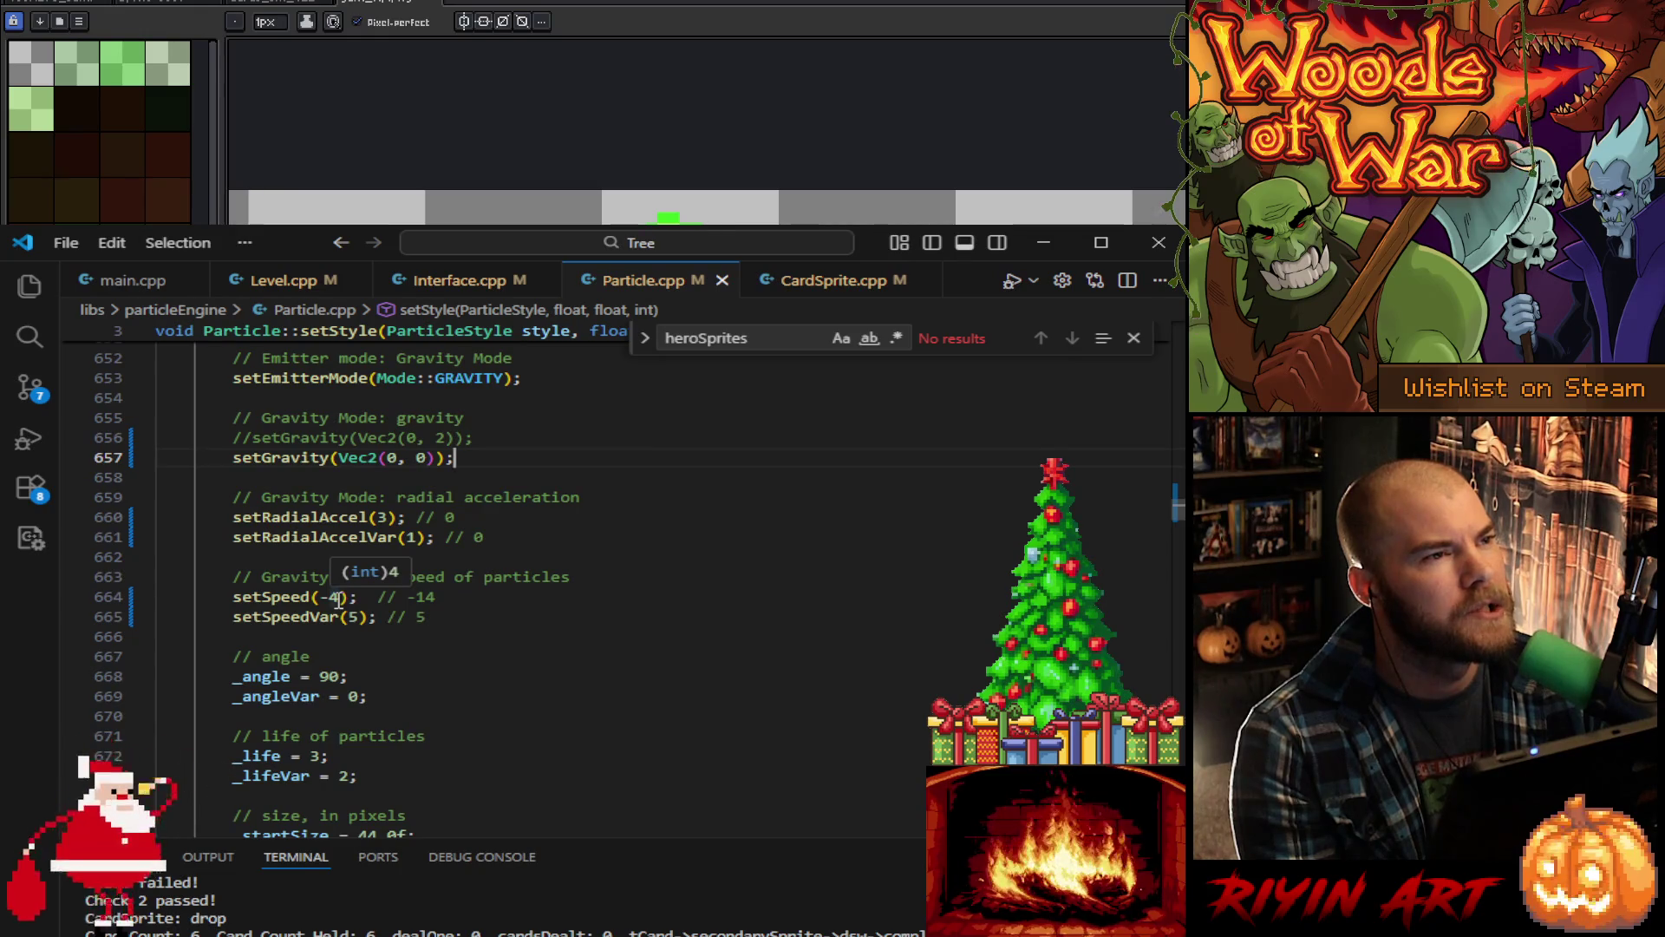
{"action": "double_click", "coordinate": [385, 517]}
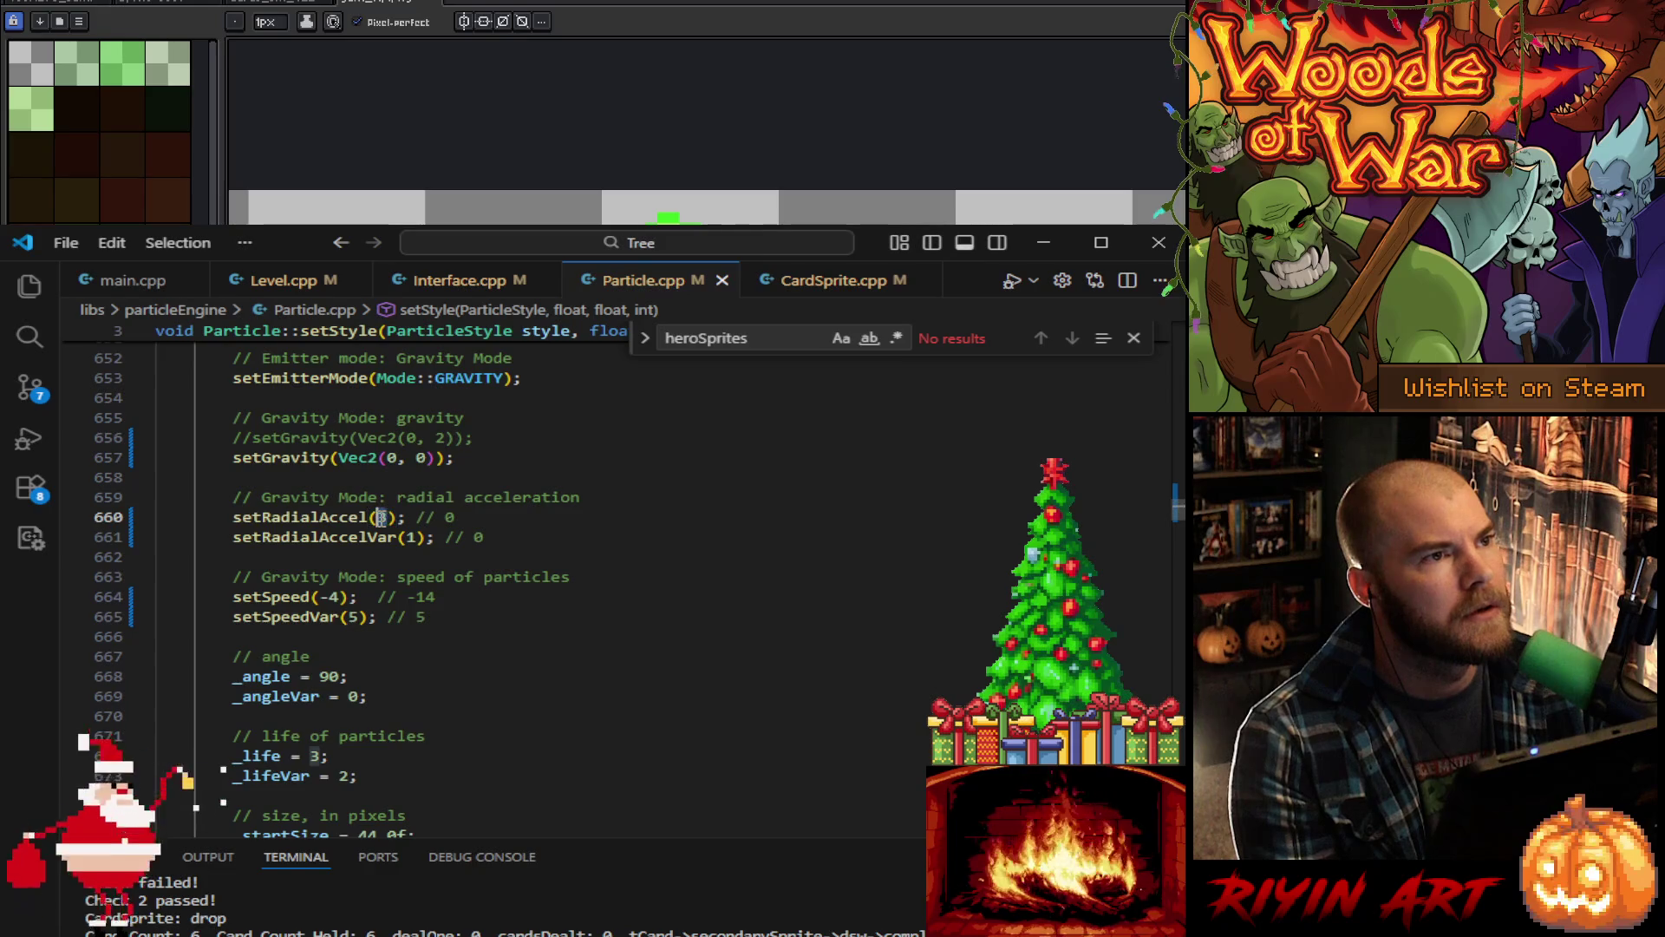
{"action": "type", "text": "5"}
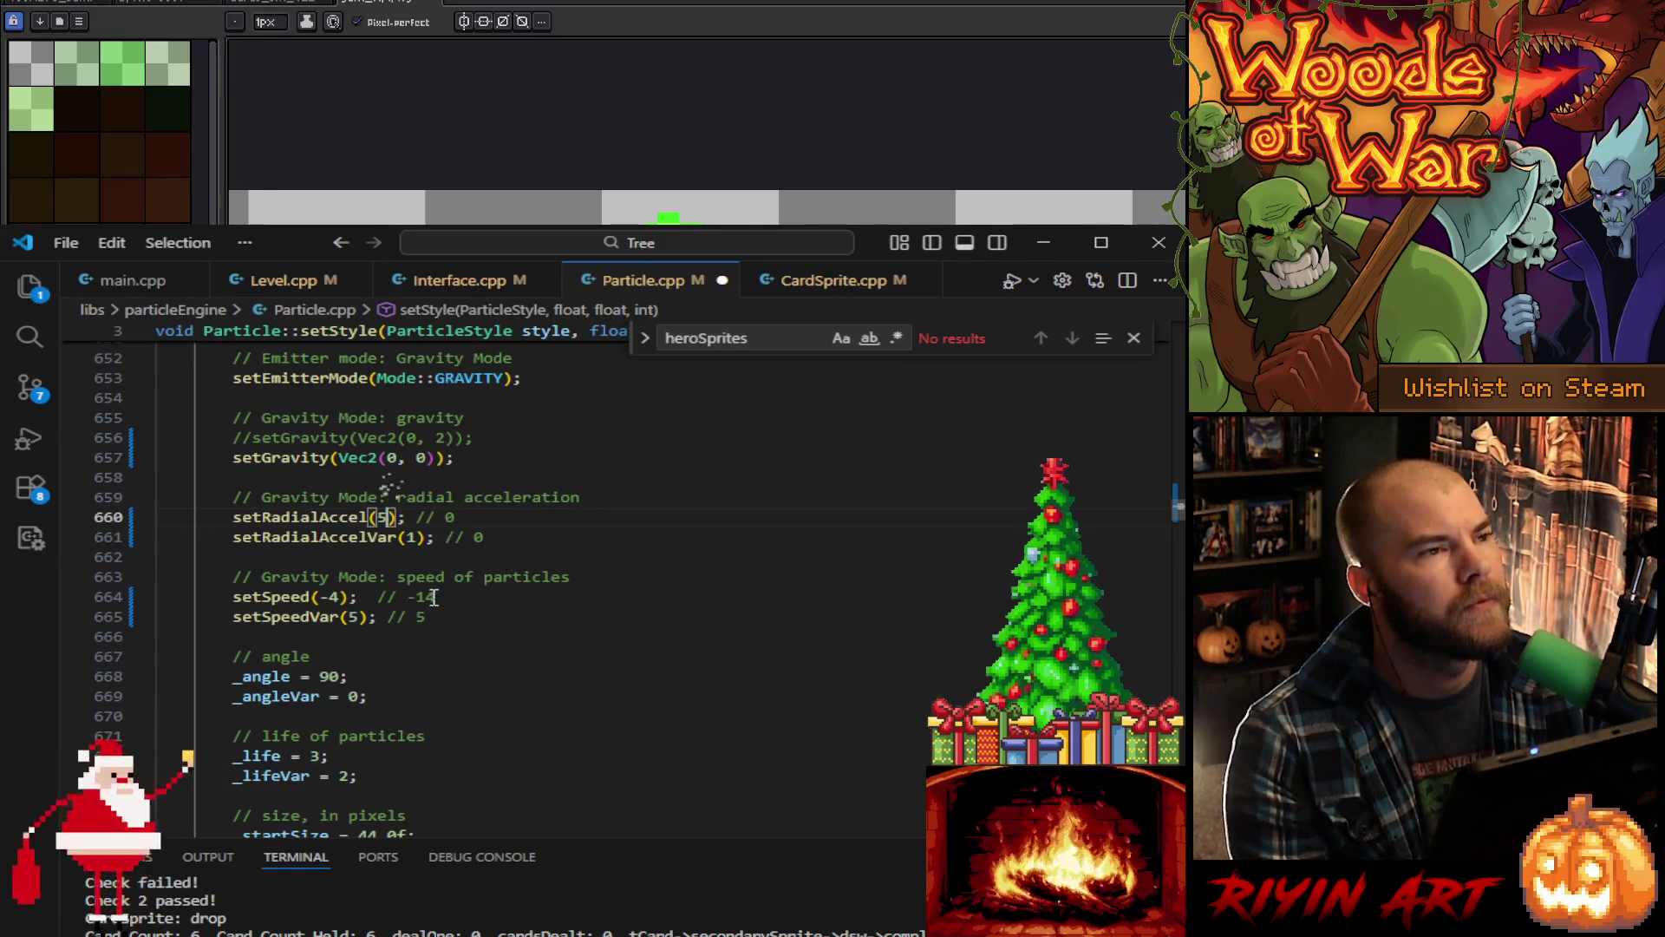
{"action": "double_click", "coordinate": [333, 597]}
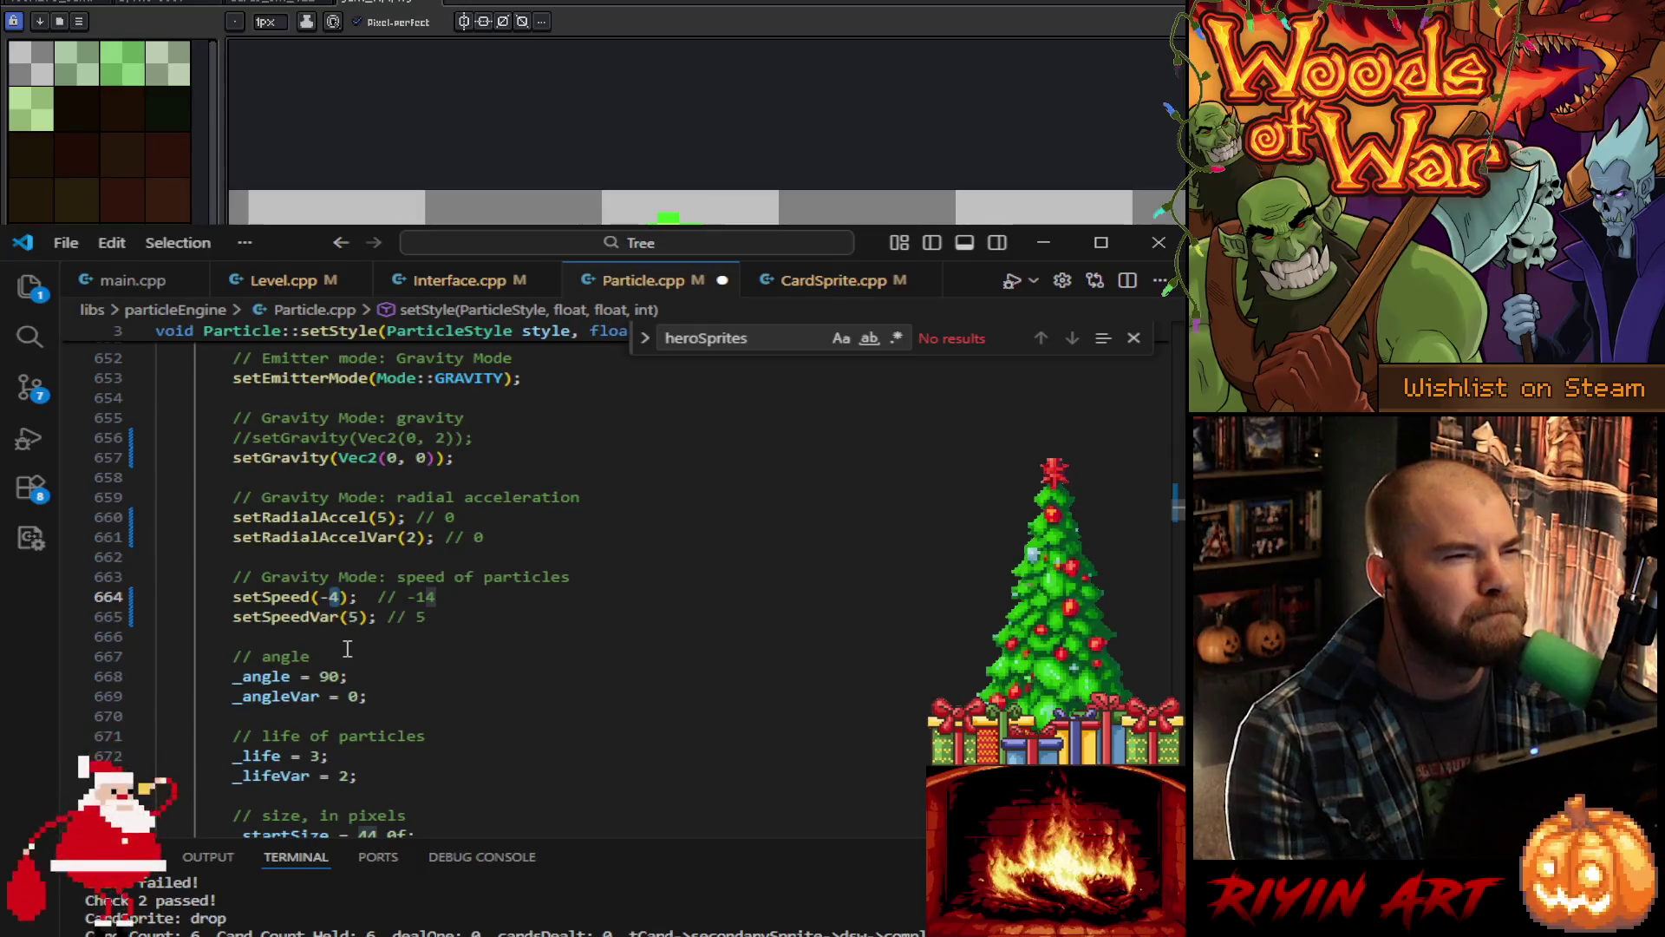
{"action": "double_click", "coordinate": [353, 617]}
{"action": "type", "text": "7"}
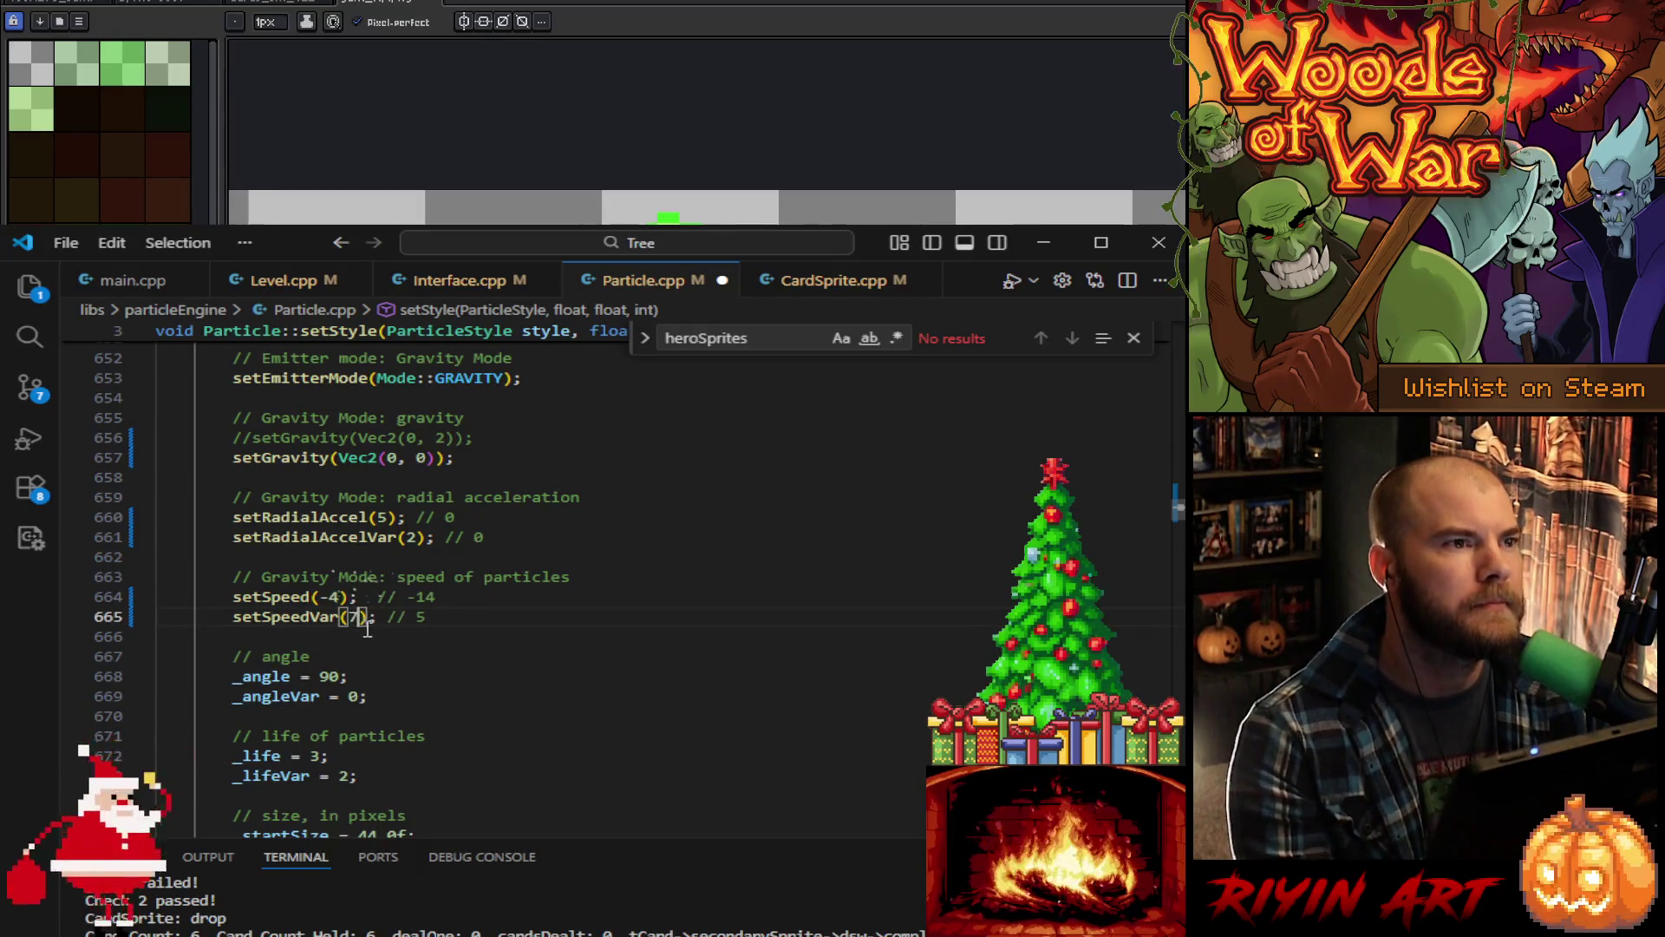
{"action": "scroll", "coordinate": [425, 637], "scroll_direction": "down", "scroll_amount": 5}
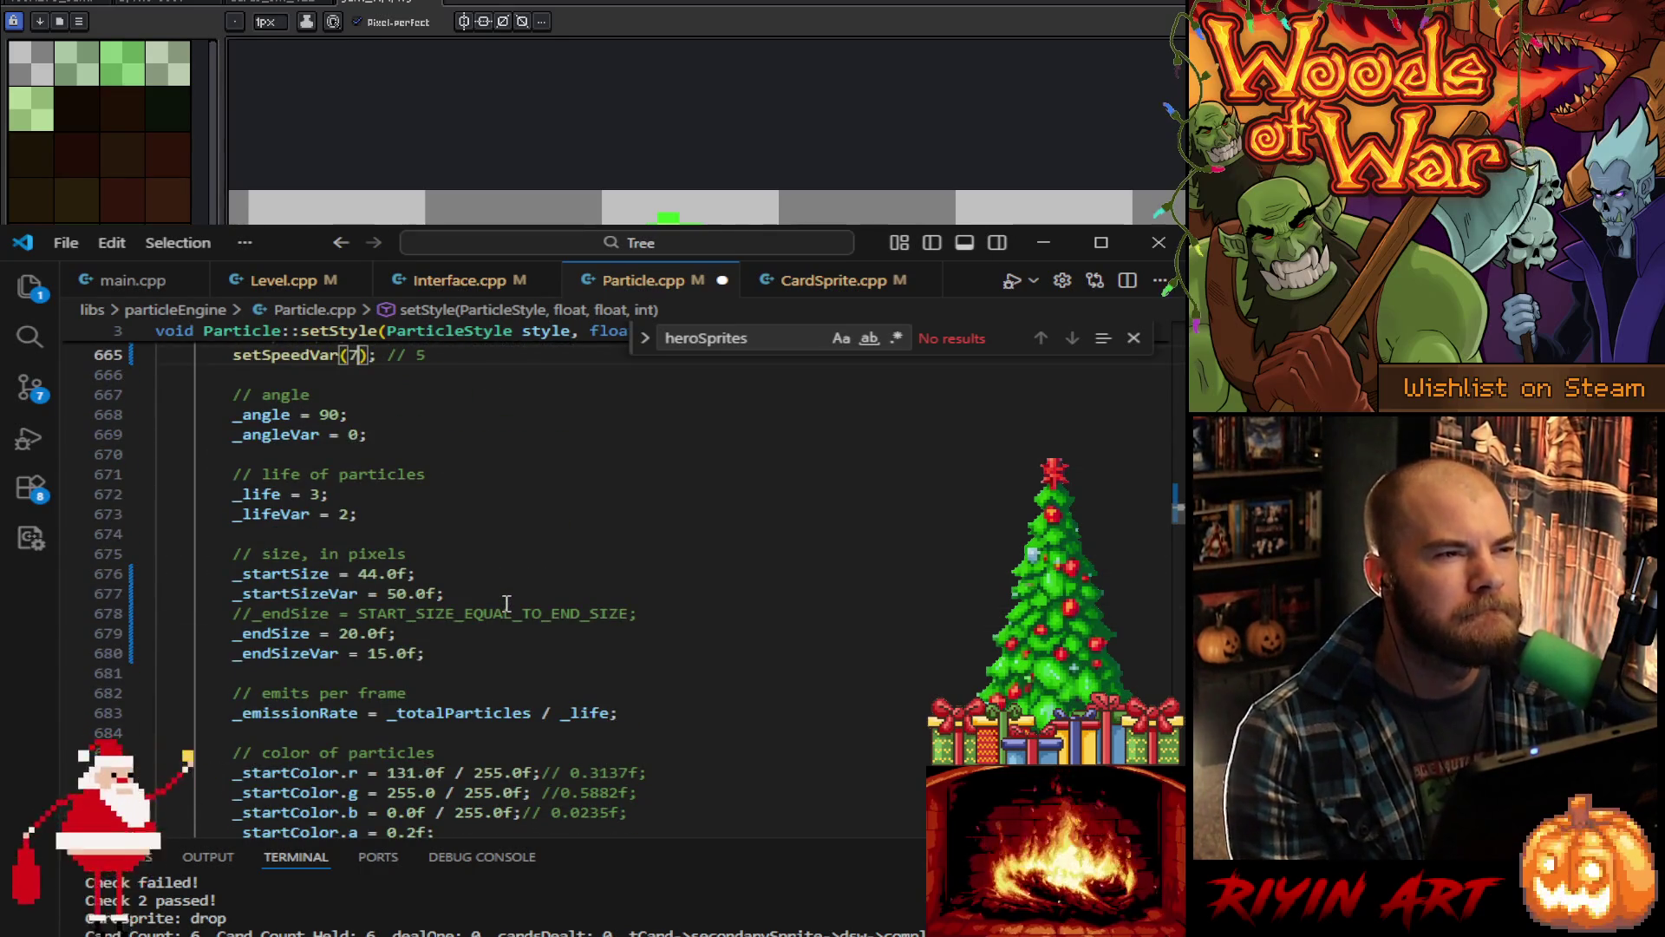
Step: Change start size 44 to 35 and enable the _endSize lines instead of START_SIZE_EQUAL_TO_END_SIZE
{"action": "double_click", "coordinate": [367, 573]}
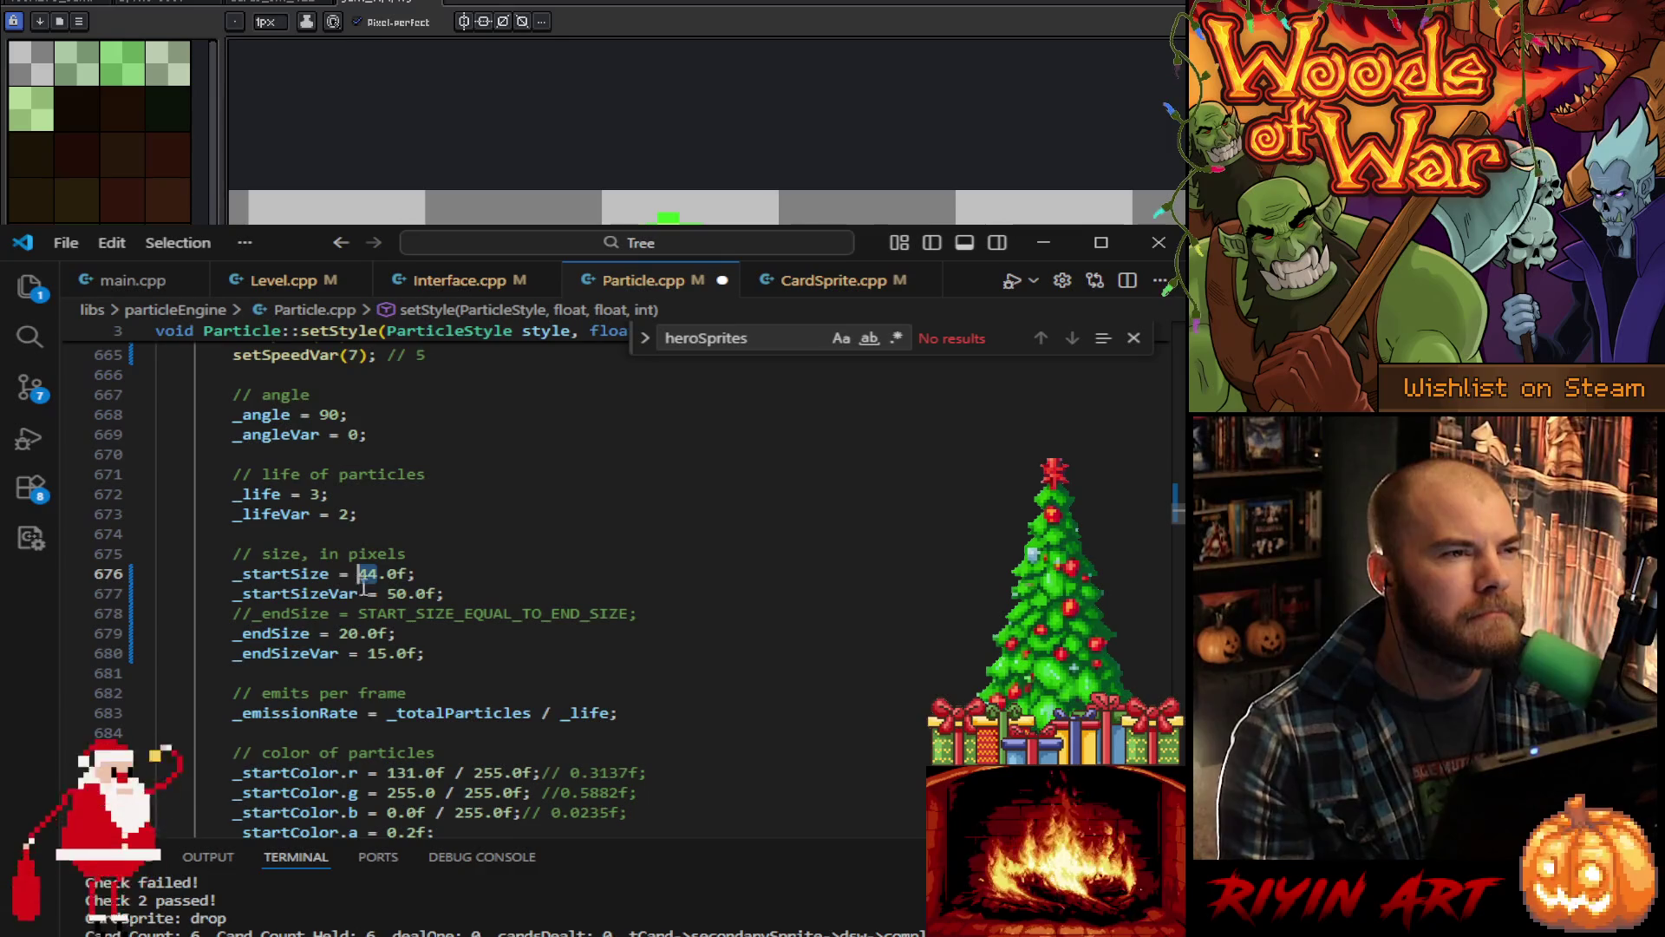
{"action": "type", "text": "35"}
{"action": "double_click", "coordinate": [368, 573]}
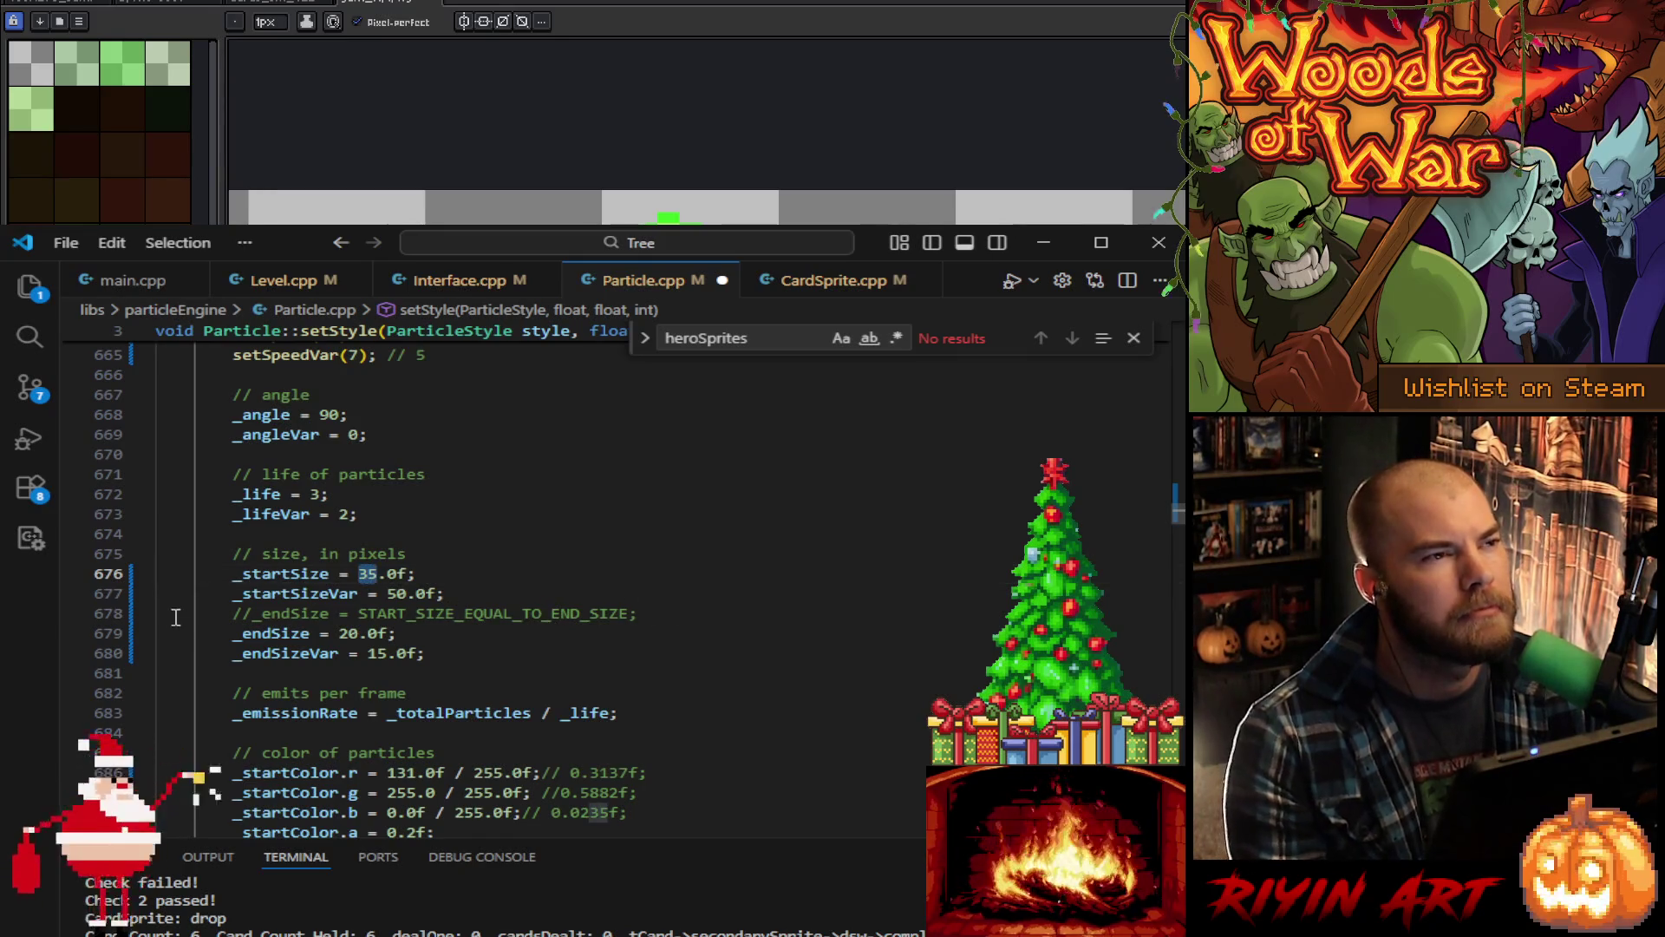
{"action": "left_click", "coordinate": [254, 617]}
{"action": "key", "text": "BackSpace"}
{"action": "key", "text": "BackSpace"}
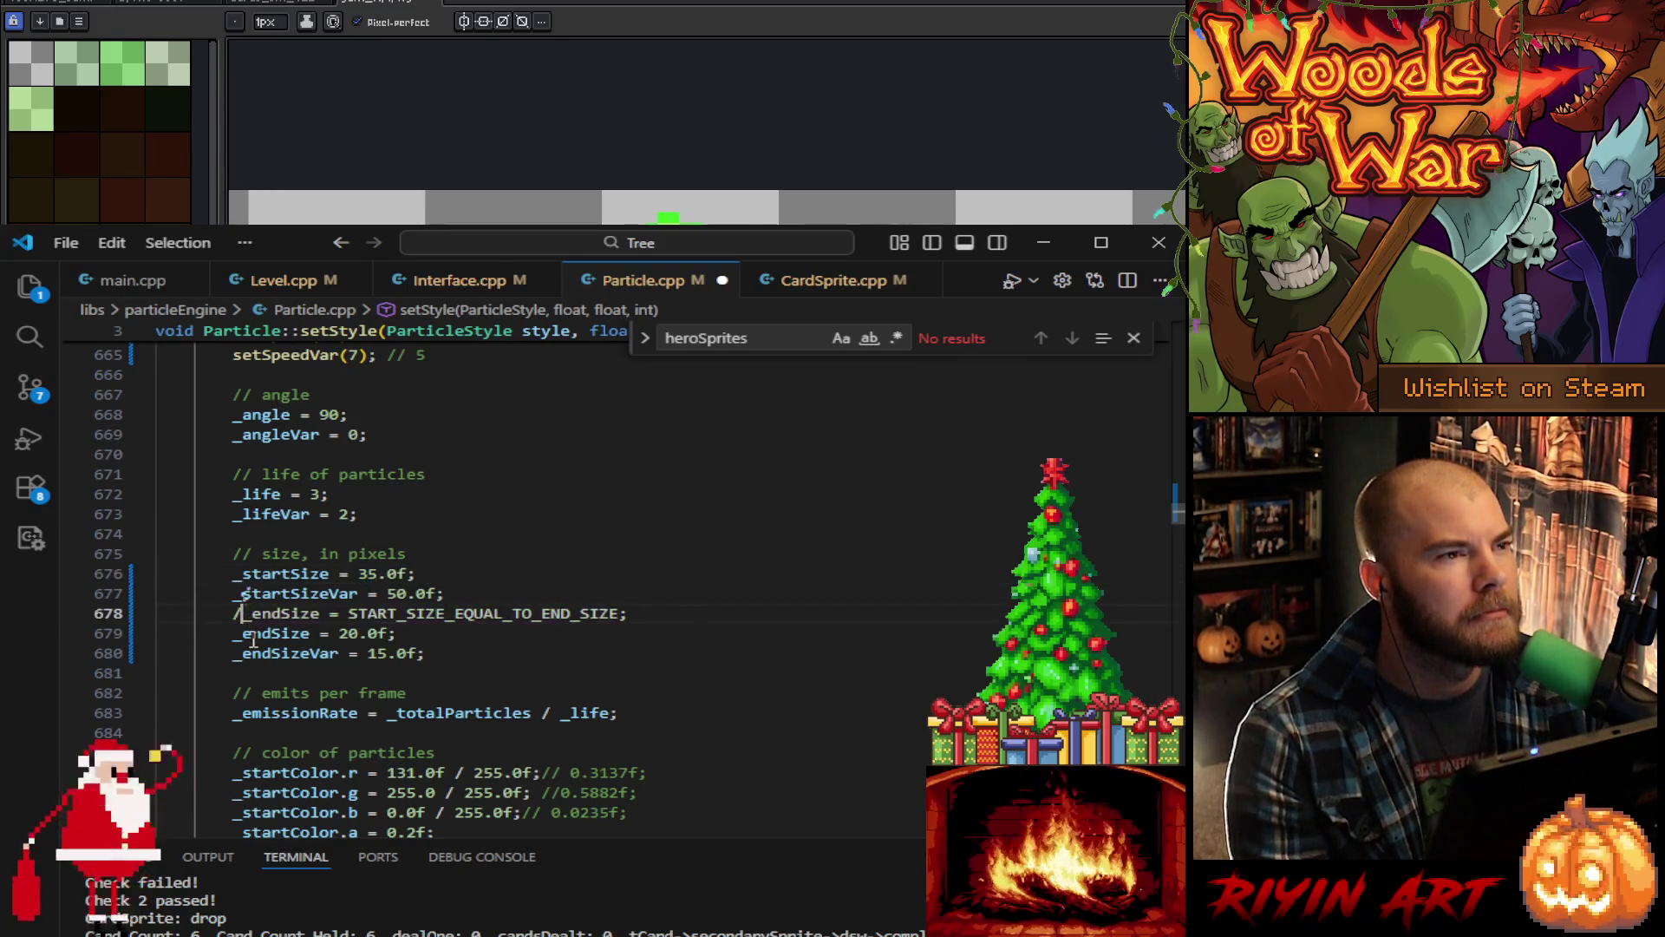
{"action": "left_click_drag", "start_coordinate": [233, 633], "coordinate": [440, 650]}
{"action": "key", "text": "ctrl+slash"}
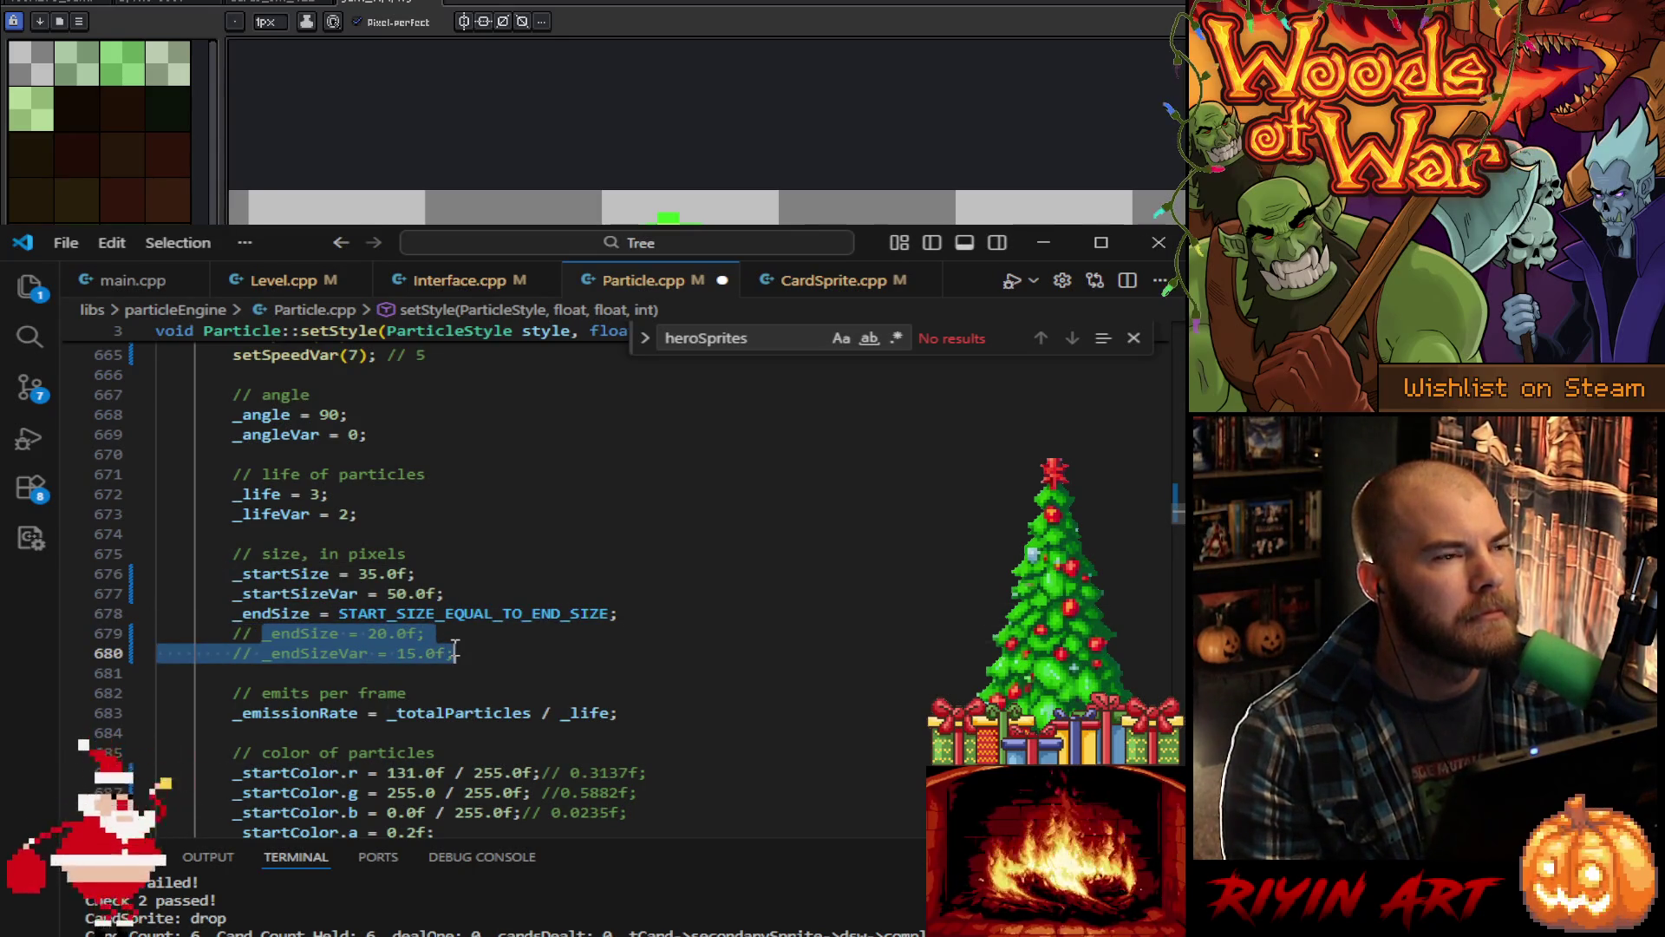
{"action": "key", "text": "ctrl+slash"}
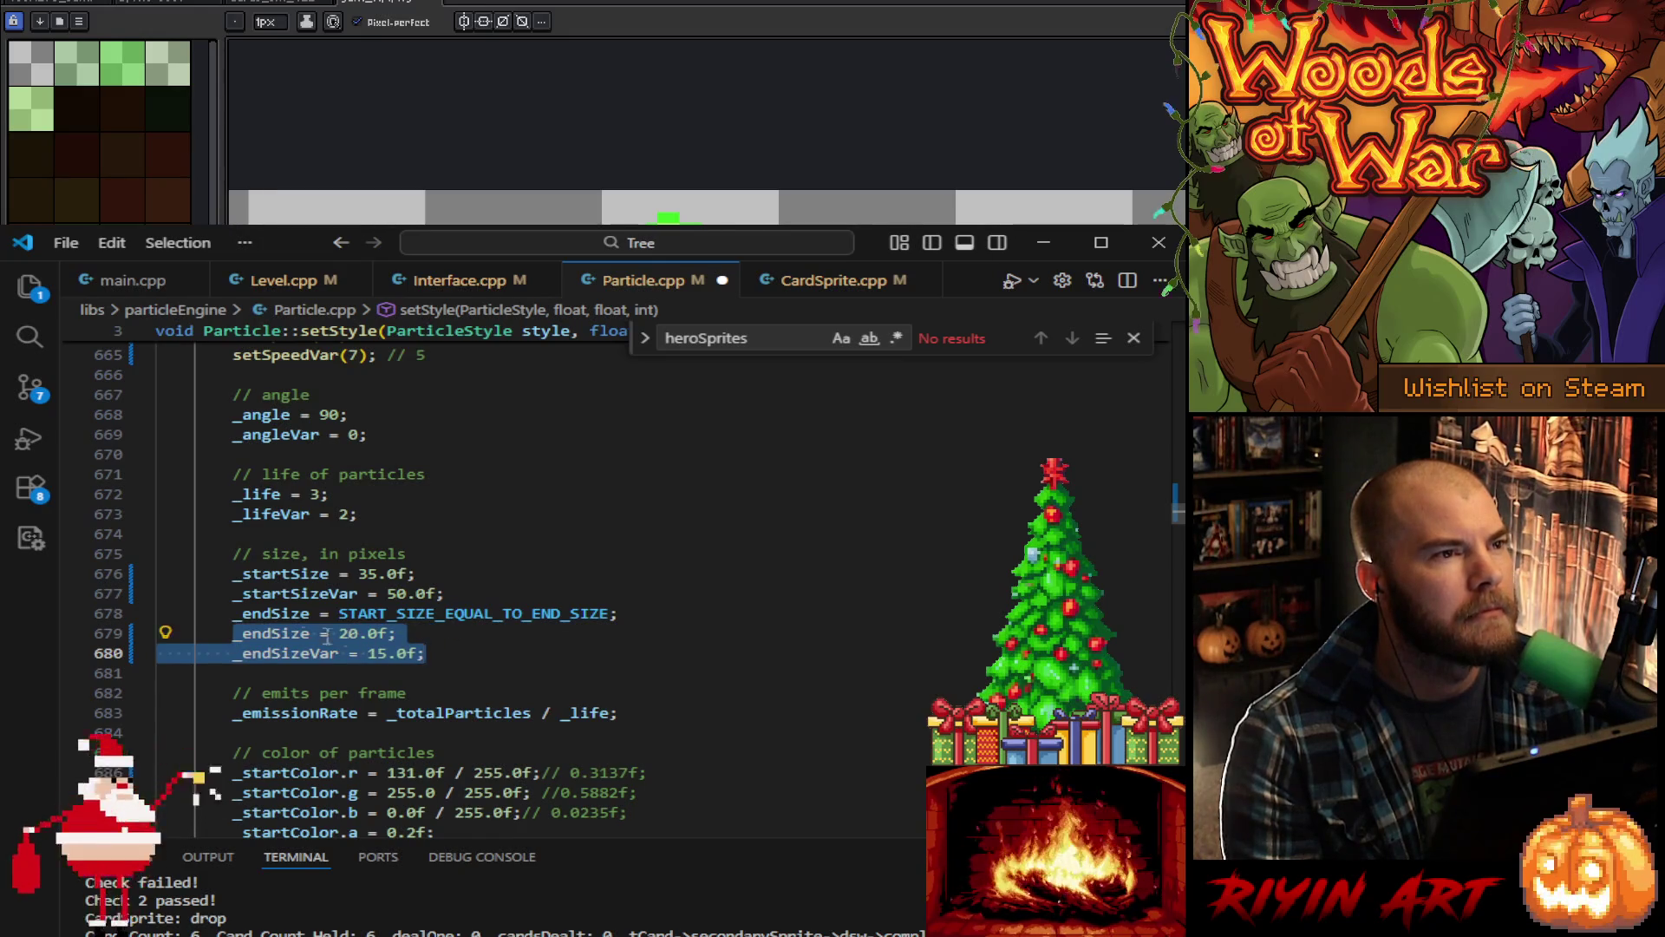
{"action": "left_click", "coordinate": [234, 616]}
{"action": "type", "text": "//"}
Step: Set _endSize to 30.0f and _endSizeVar to 45.0f, then save Particle.cpp
{"action": "double_click", "coordinate": [350, 634]}
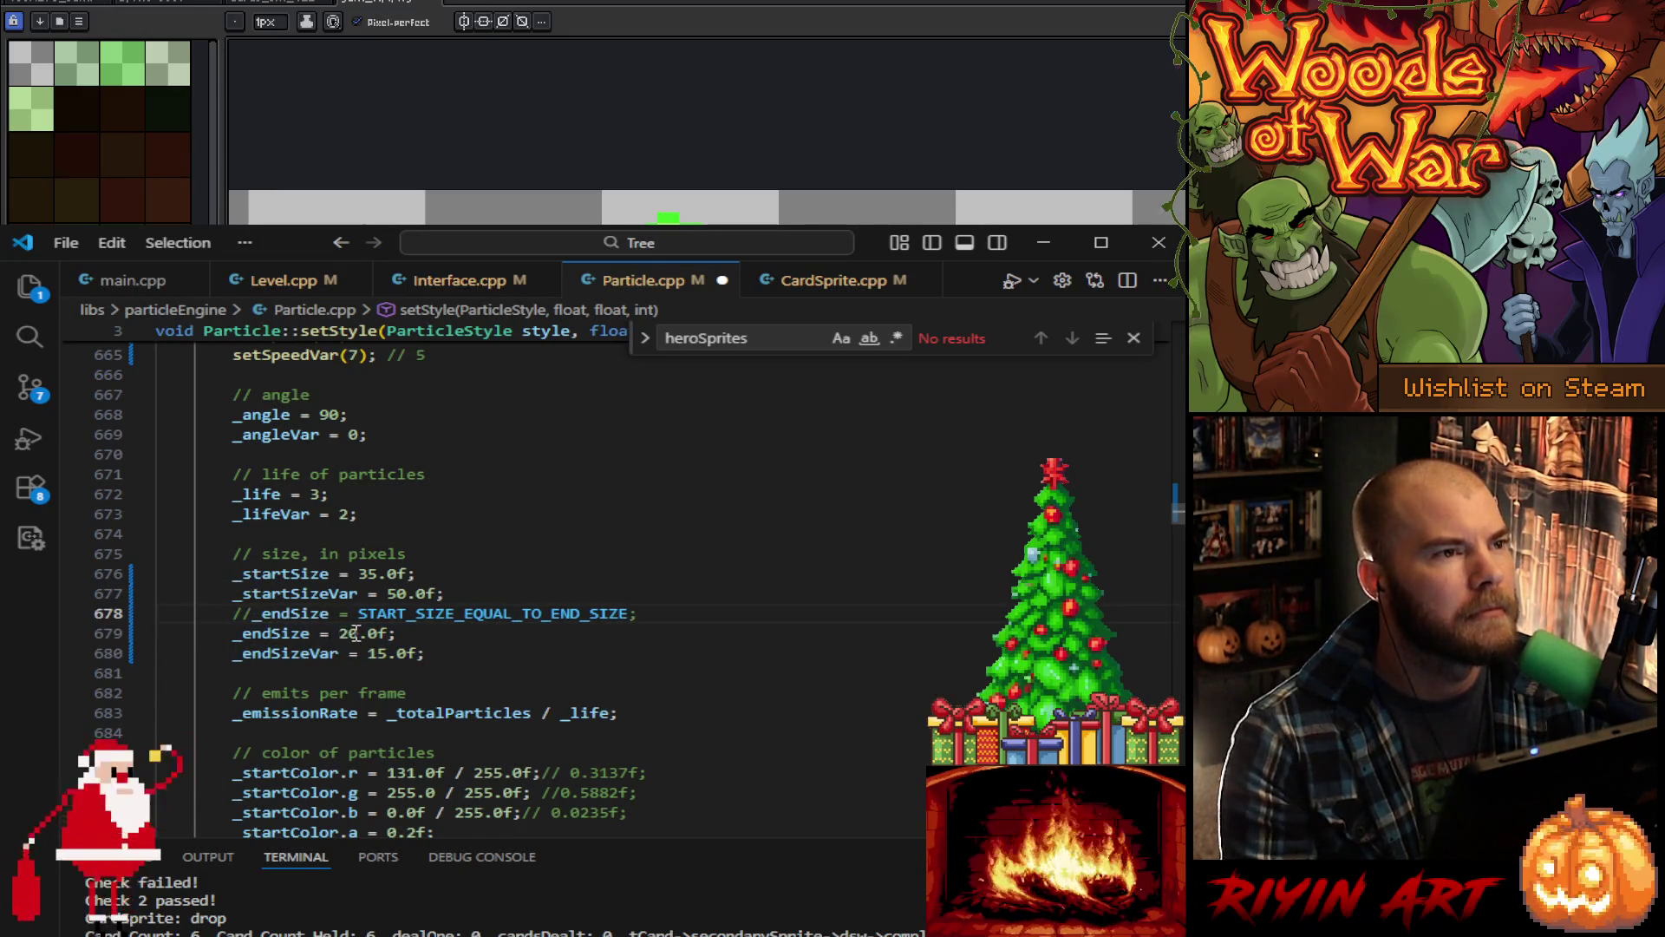
{"action": "type", "text": "10"}
{"action": "key", "text": "ctrl+shift+Left"}
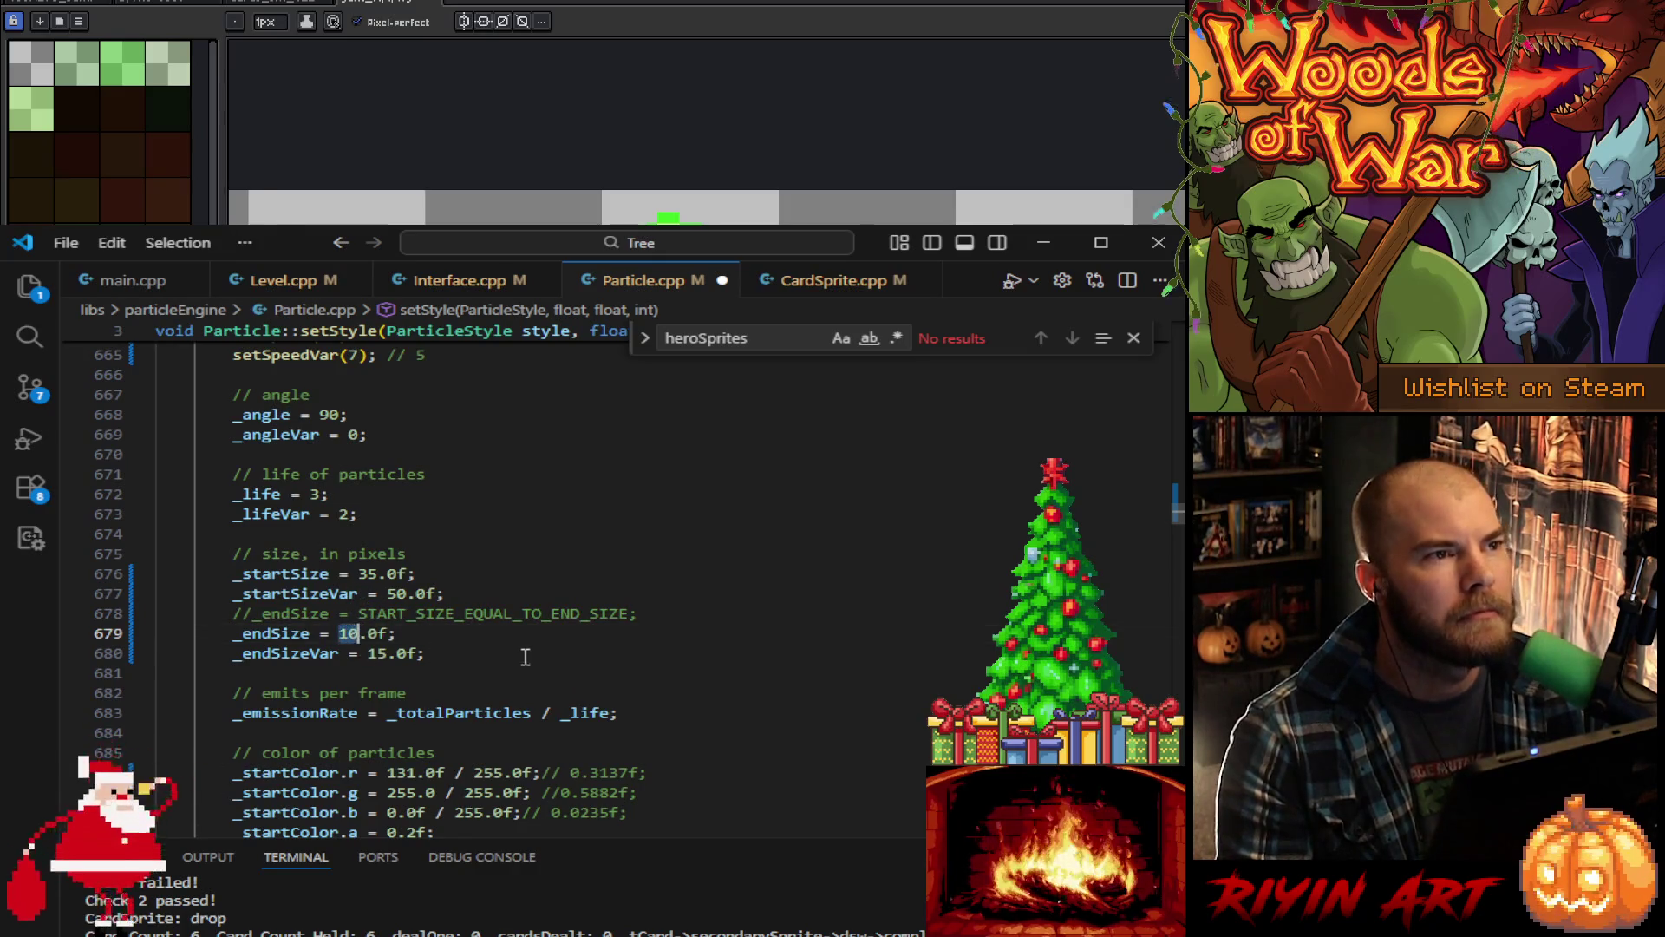
{"action": "type", "text": "30"}
{"action": "double_click", "coordinate": [376, 655]}
{"action": "type", "text": "45"}
{"action": "key", "text": "ctrl+s"}
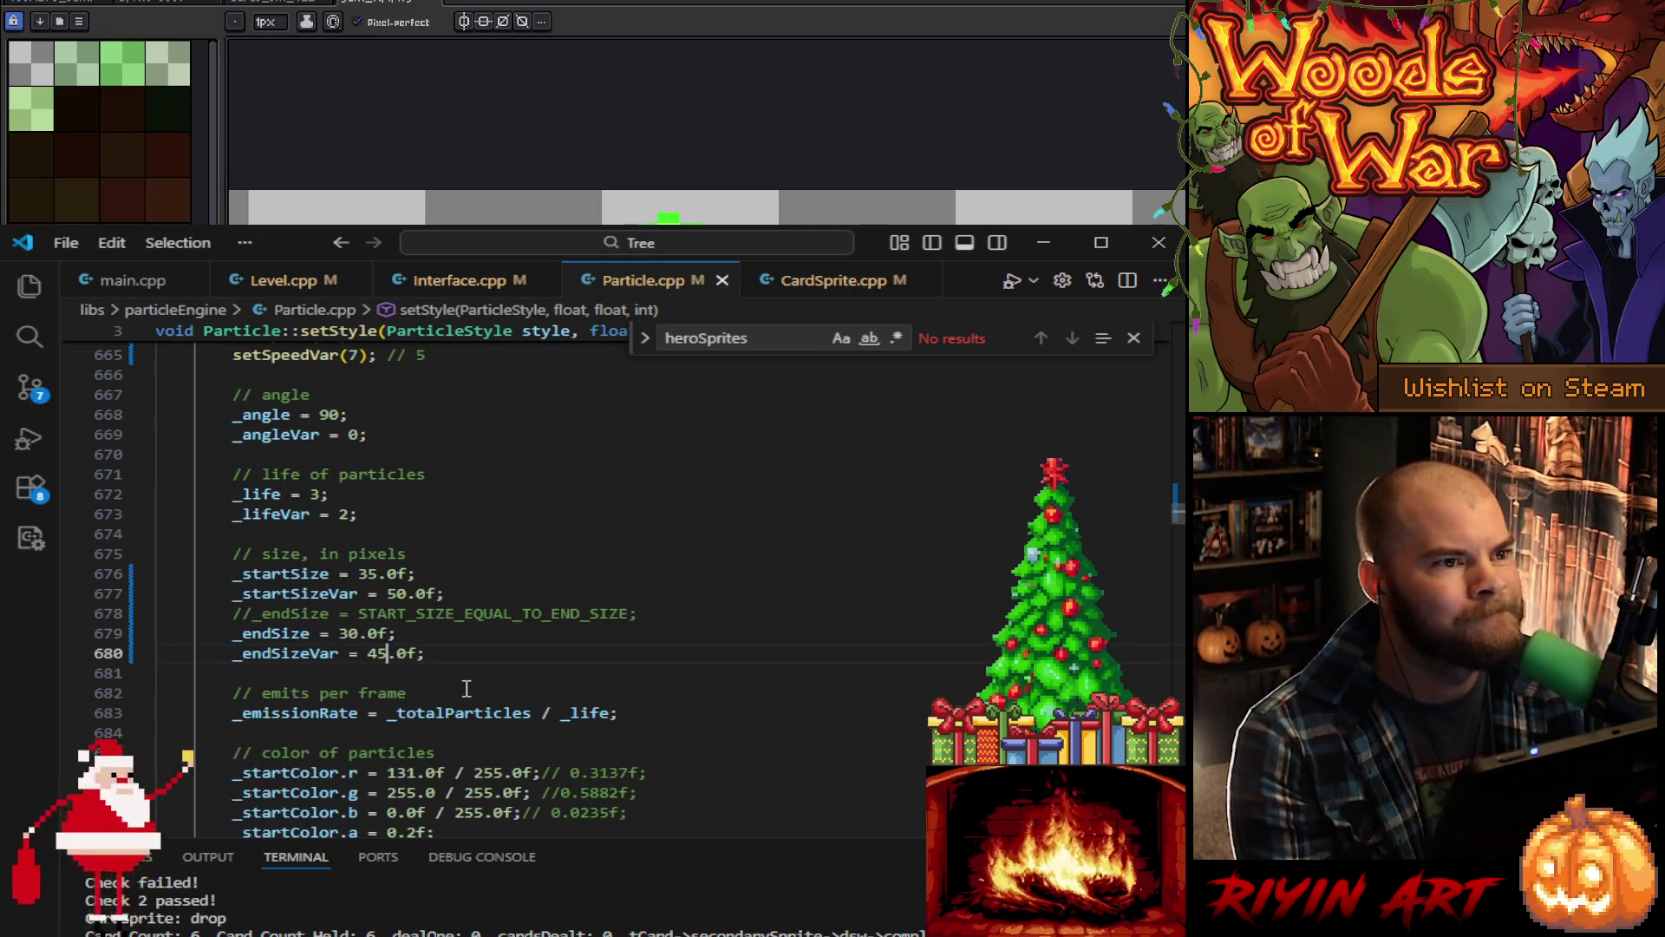
{"action": "scroll", "coordinate": [459, 681], "scroll_direction": "down", "scroll_amount": 3}
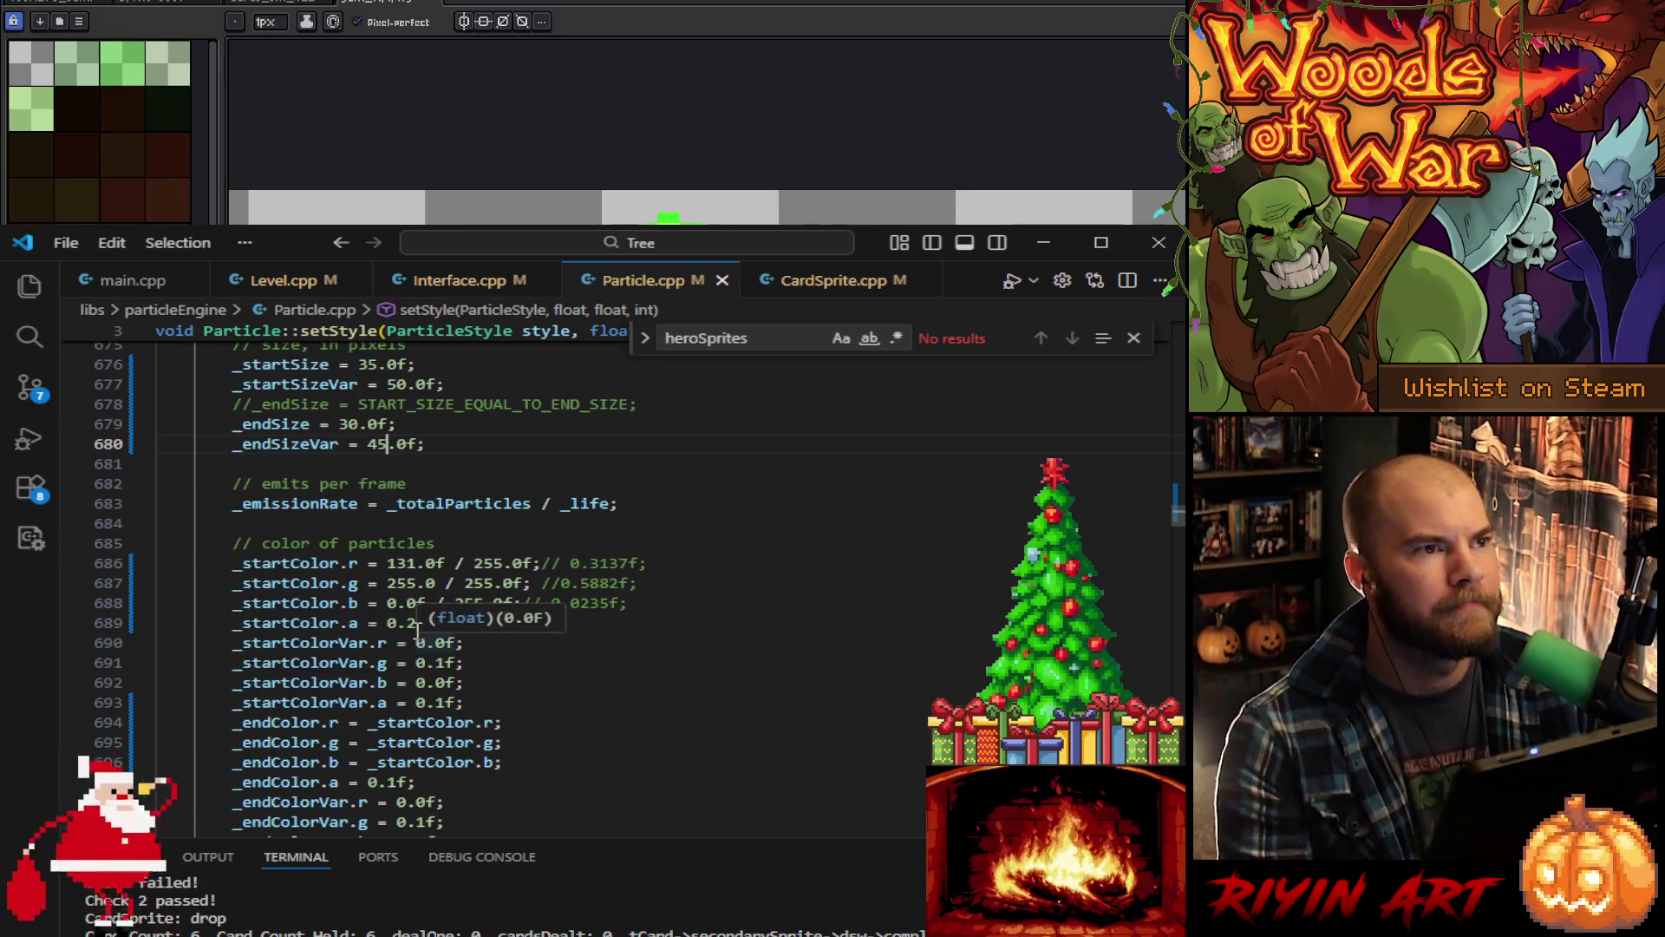
Step: Set the glow particles' start alpha and start alpha variance to 0.3f
{"action": "left_click", "coordinate": [410, 623]}
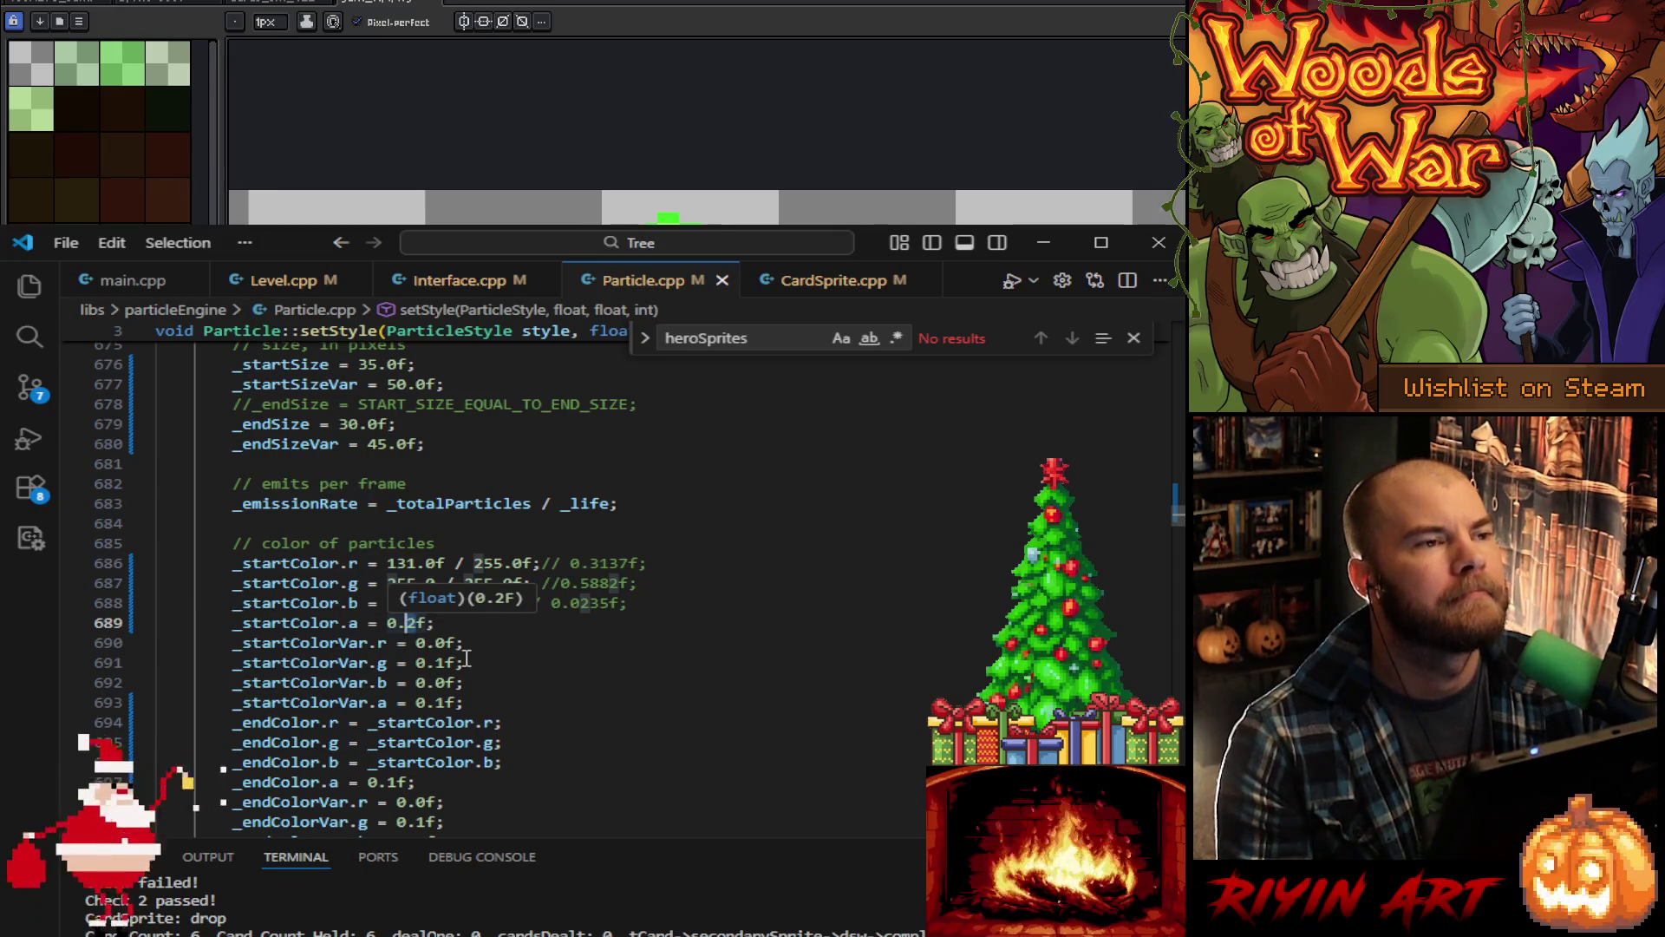
{"action": "key", "text": "Delete"}
{"action": "type", "text": "3"}
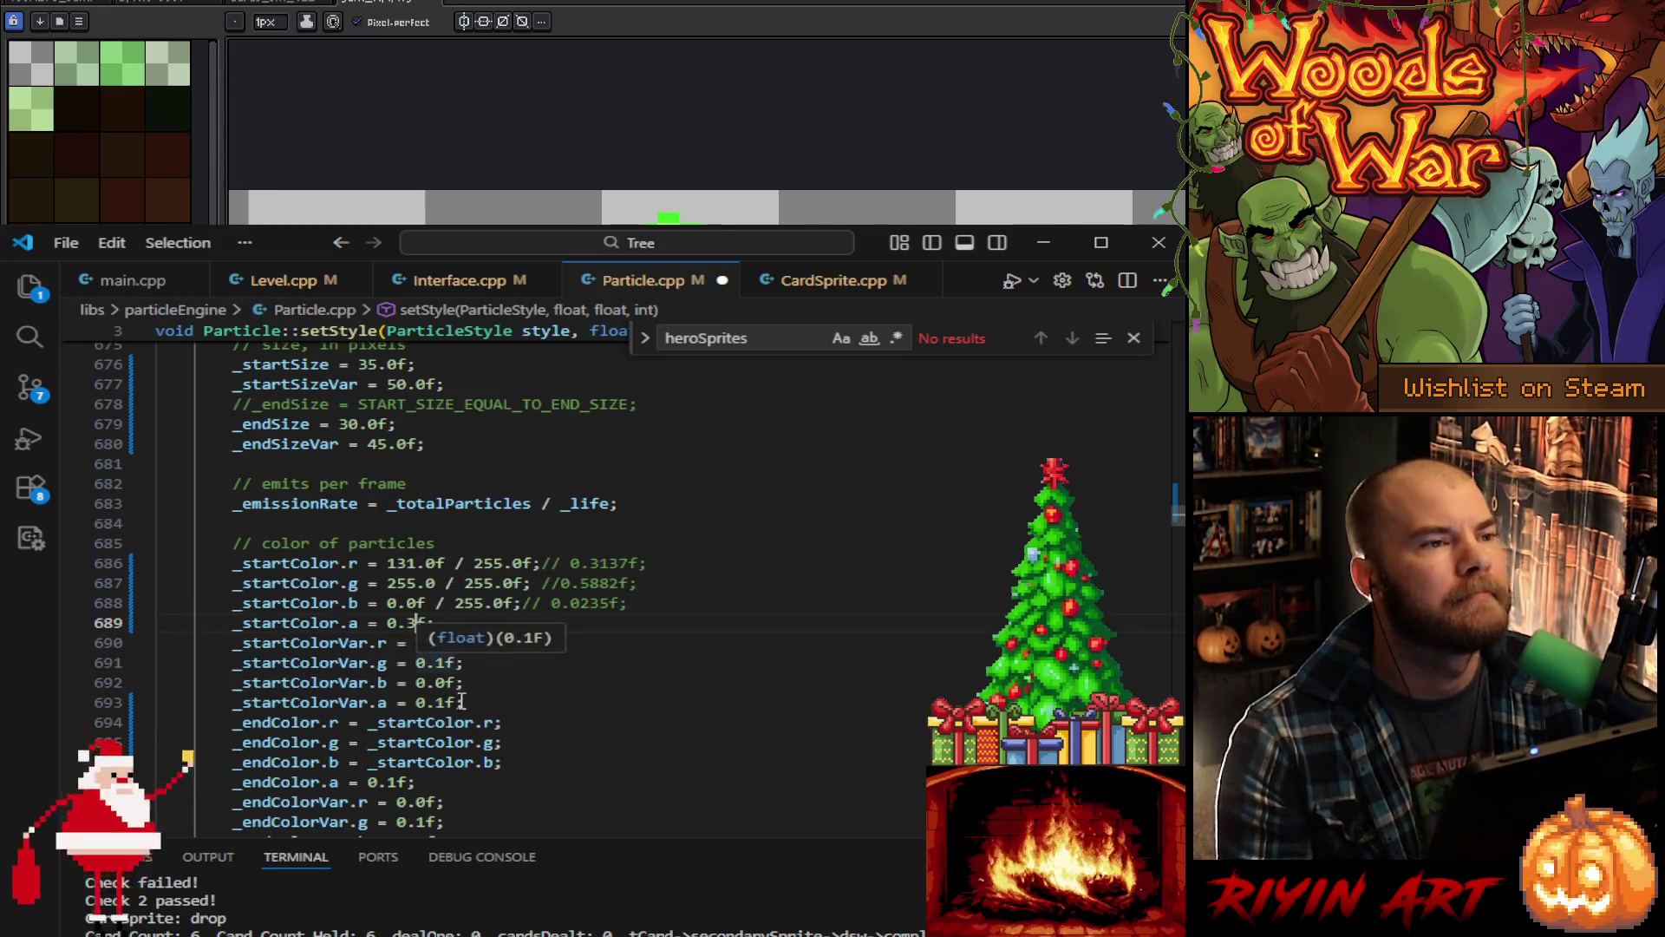
{"action": "left_click", "coordinate": [444, 703]}
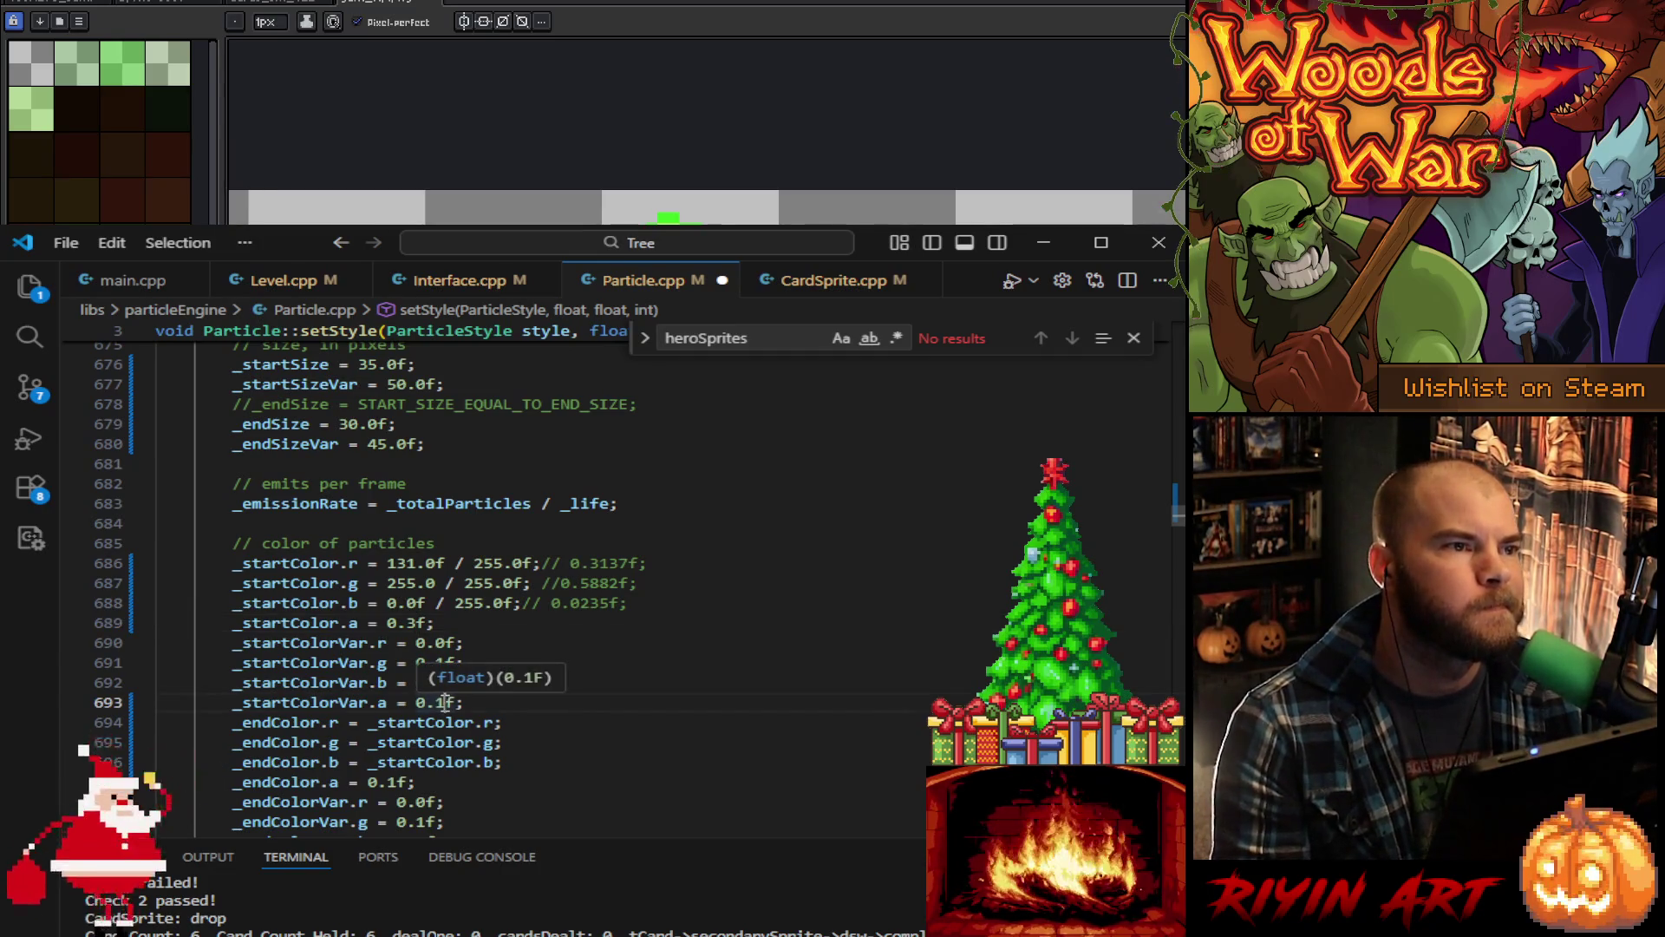
{"action": "key", "text": "BackSpace"}
{"action": "type", "text": "3"}
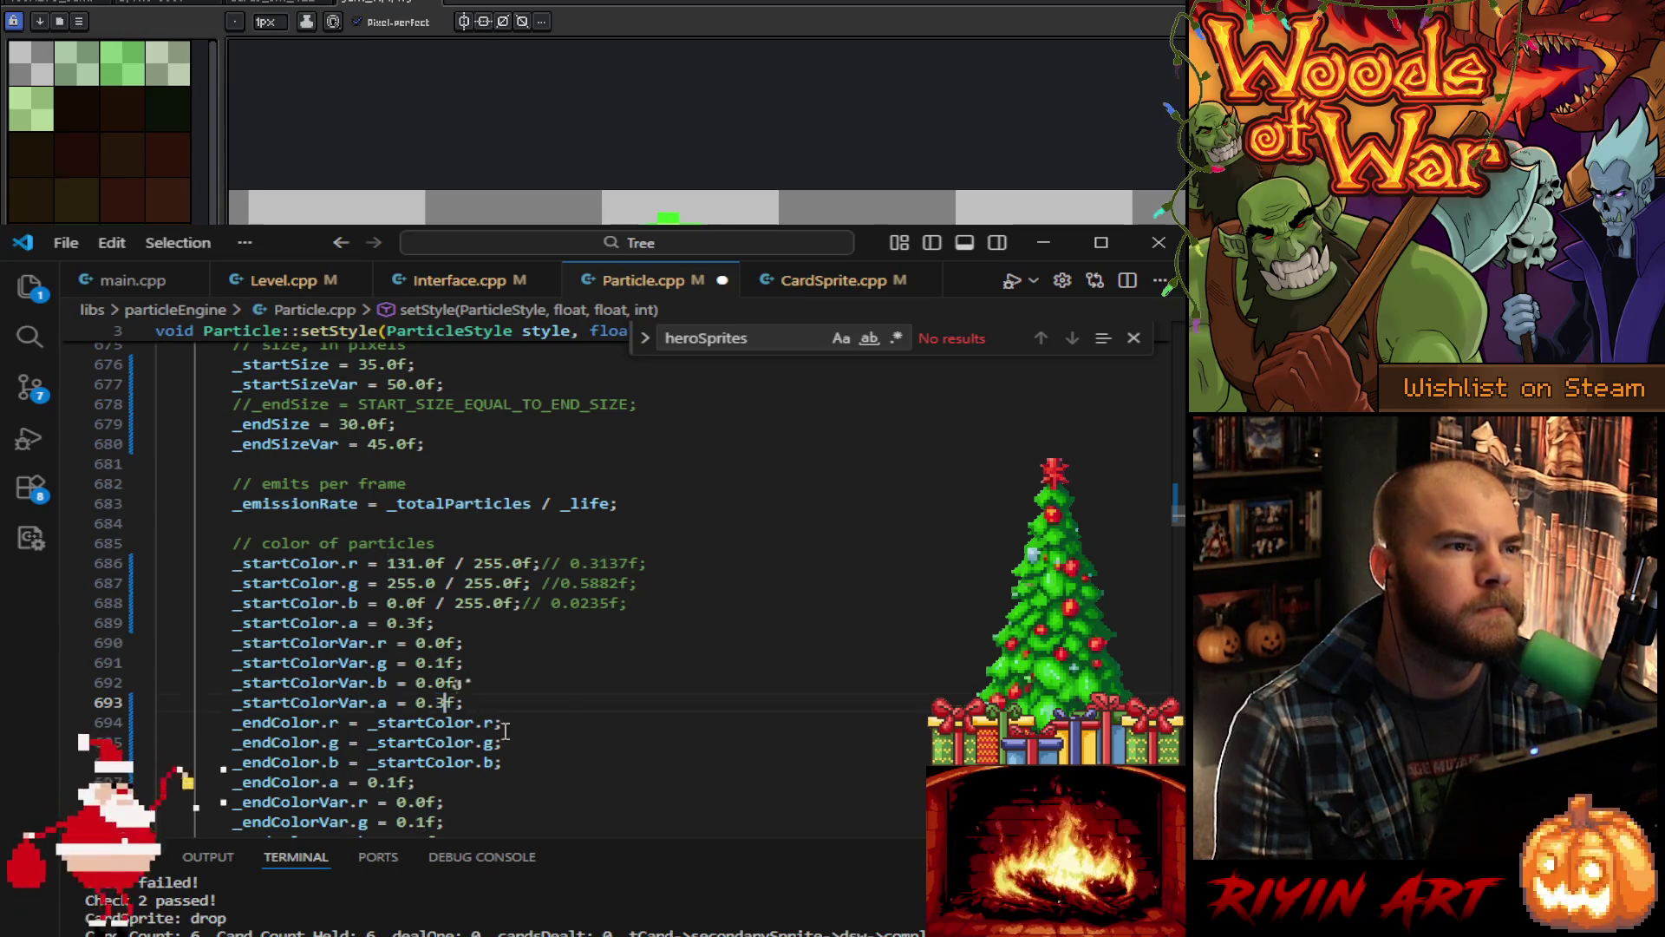
{"action": "scroll", "coordinate": [520, 694], "scroll_direction": "down", "scroll_amount": 2}
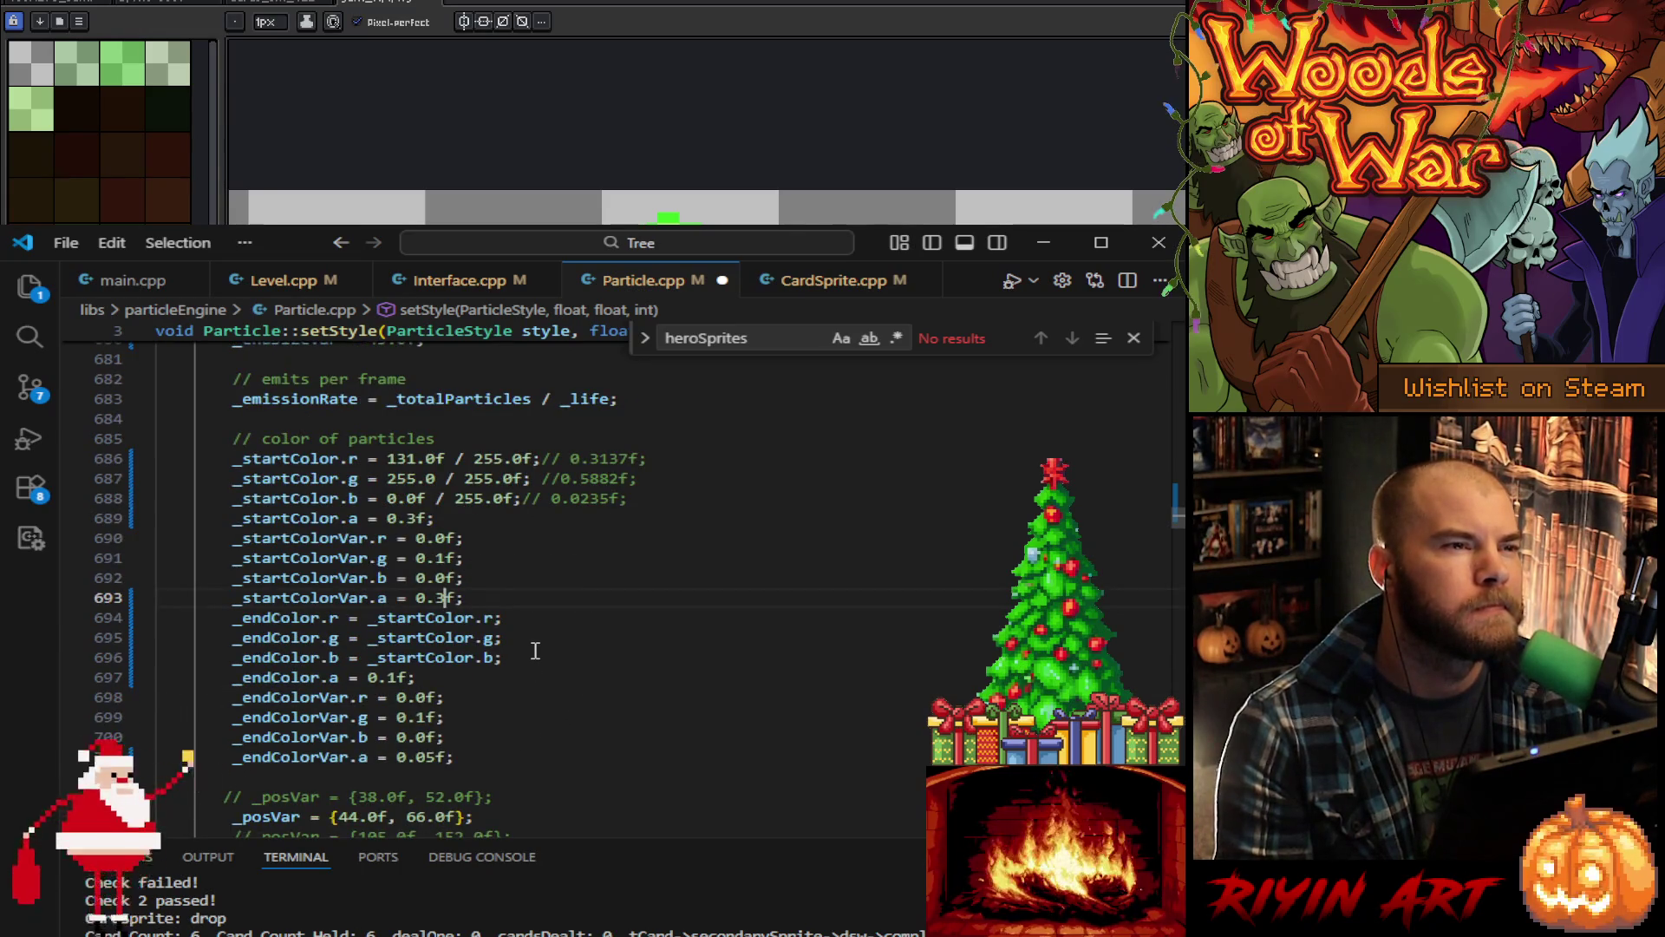
Step: Set end alpha to 0.15f and end alpha variance to 0.1f, then save Particle.cpp
{"action": "left_click", "coordinate": [397, 678]}
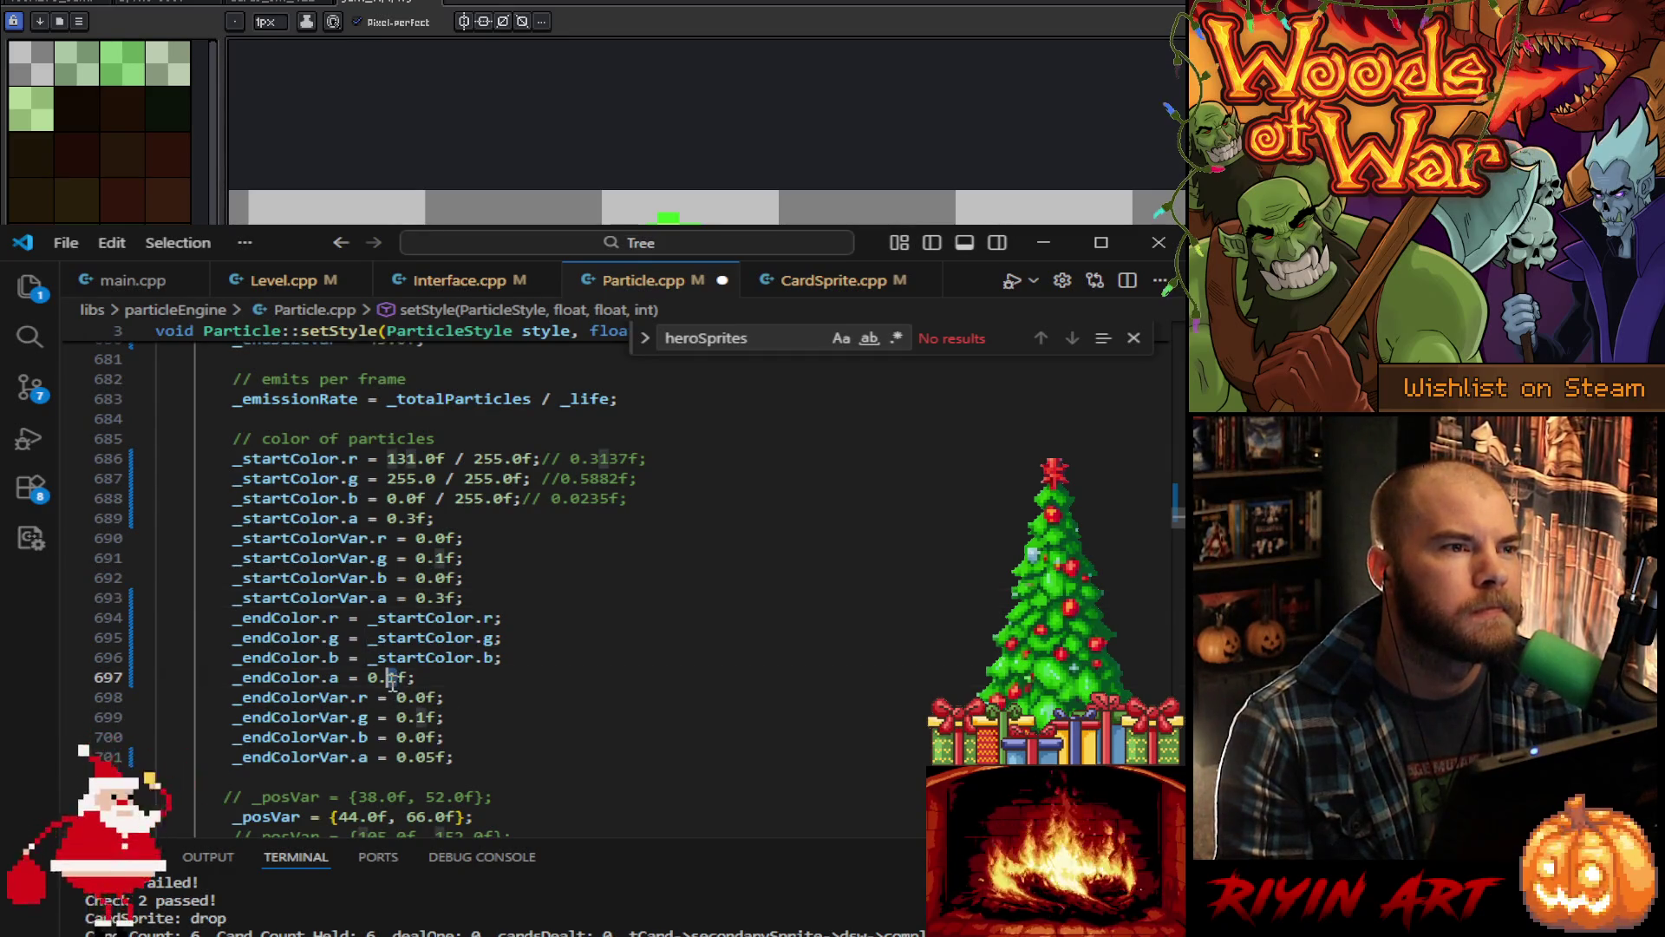
{"action": "key", "text": "BackSpace"}
{"action": "type", "text": "05"}
{"action": "left_click", "coordinate": [435, 757]}
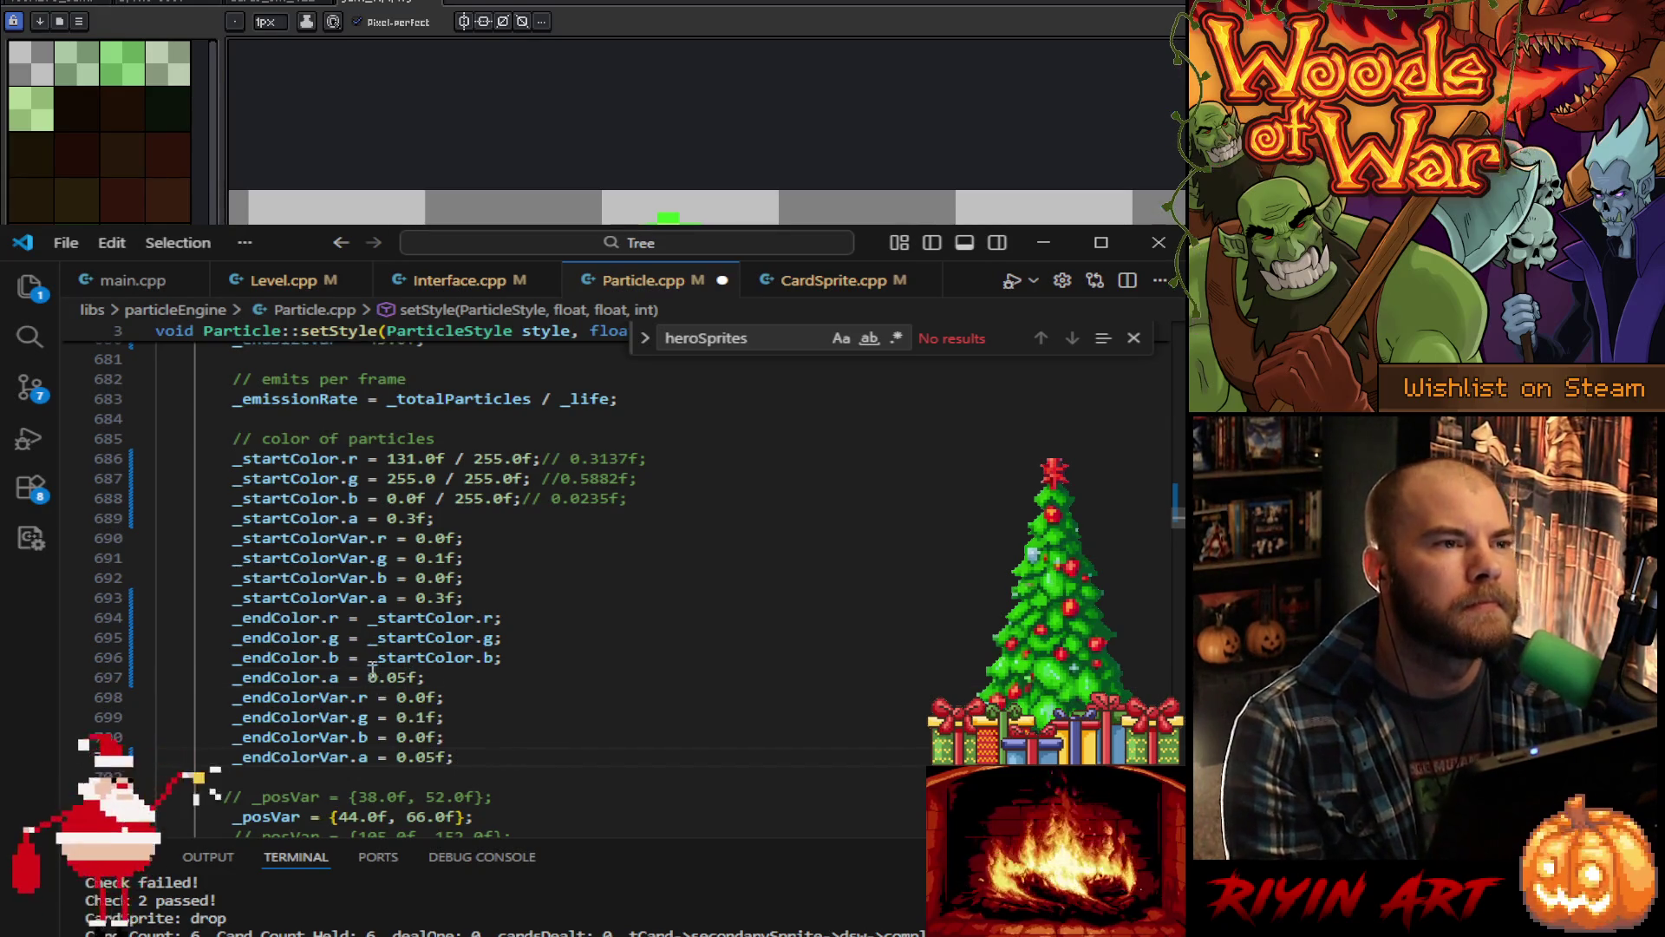
{"action": "left_click", "coordinate": [407, 677]}
{"action": "key", "text": "BackSpace"}
{"action": "key", "text": "BackSpace"}
{"action": "type", "text": "15"}
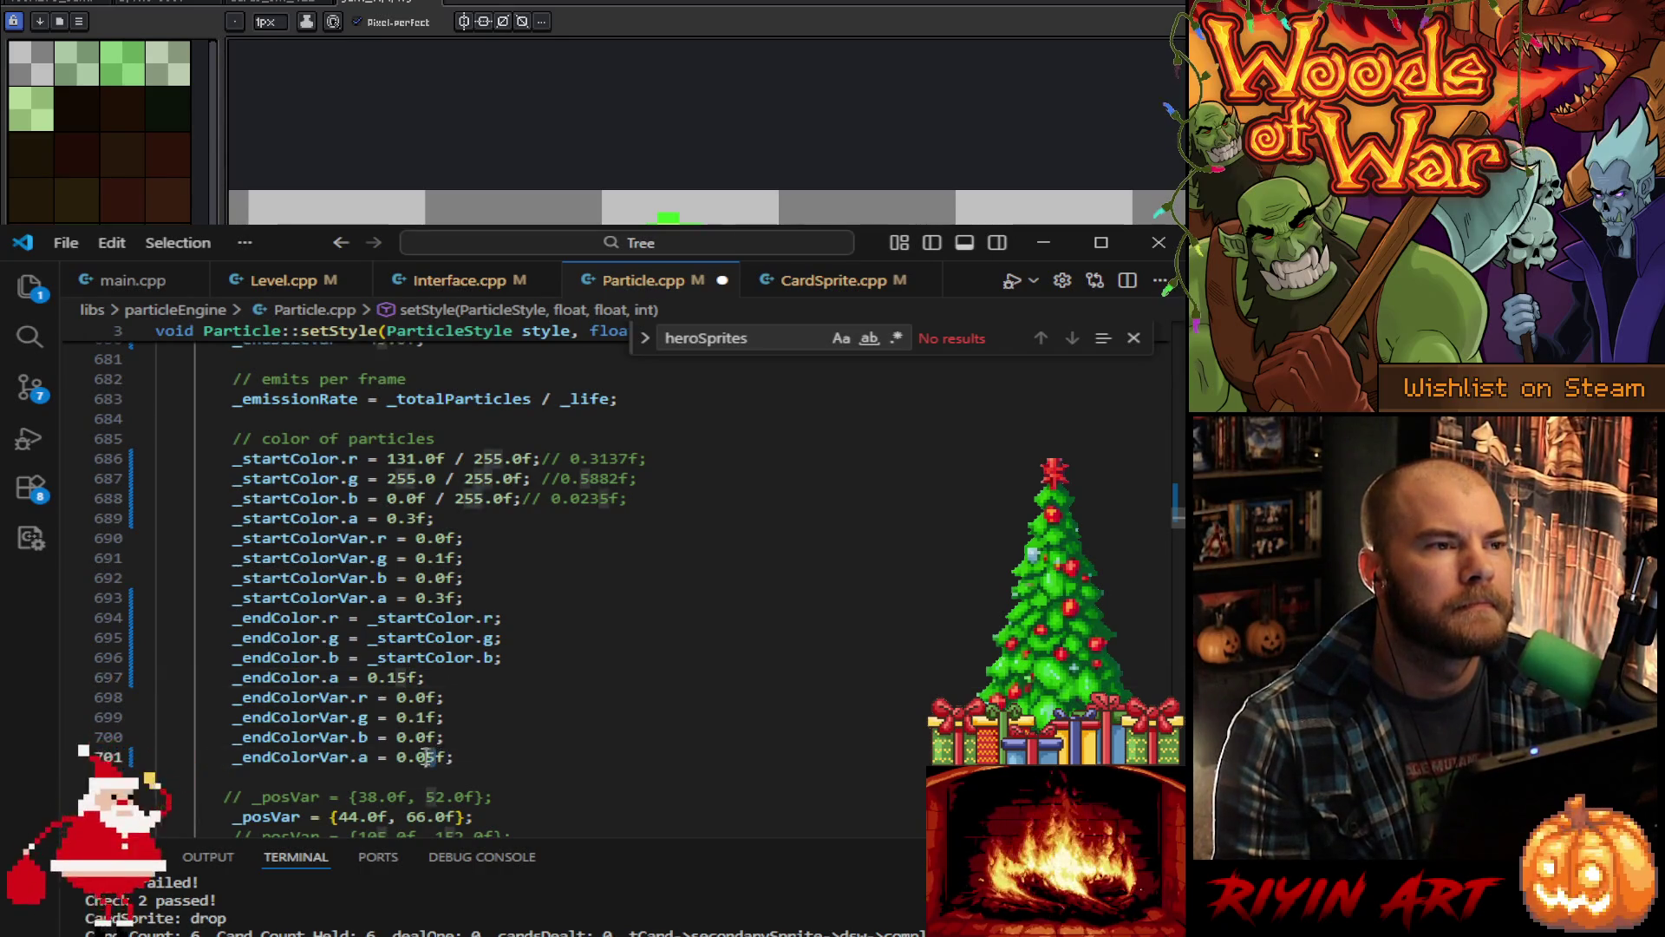
{"action": "left_click", "coordinate": [436, 757]}
{"action": "key", "text": "BackSpace"}
{"action": "key", "text": "BackSpace"}
{"action": "type", "text": "1"}
{"action": "scroll", "coordinate": [503, 776], "scroll_direction": "down", "scroll_amount": 1}
{"action": "left_click", "coordinate": [512, 717]}
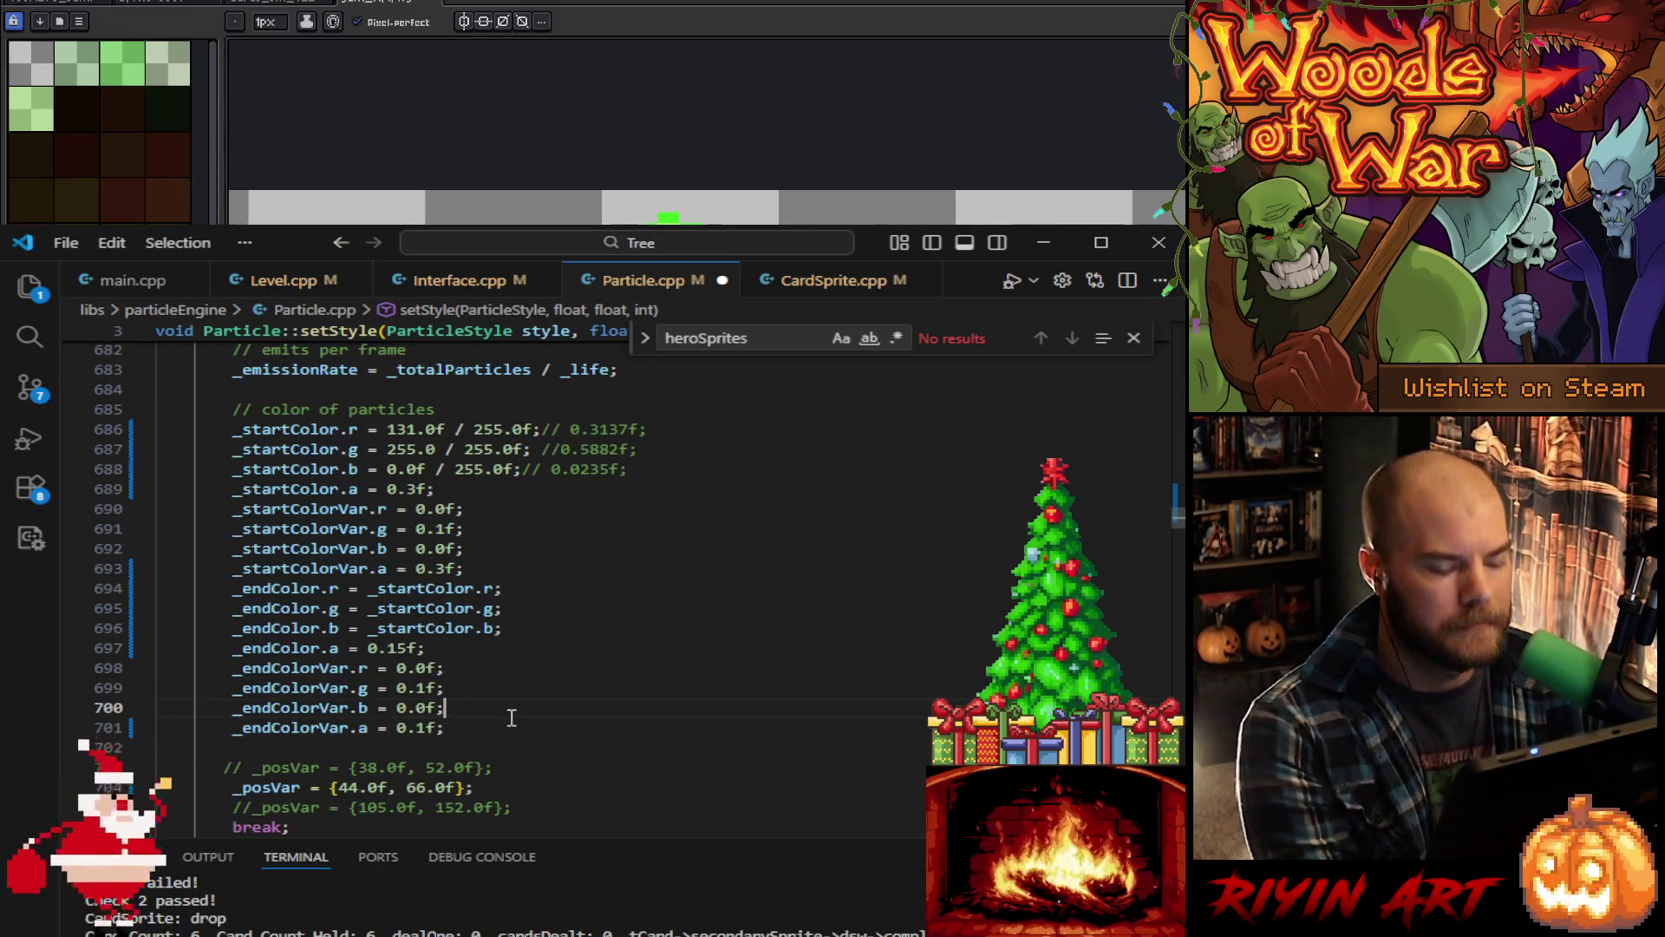
{"action": "key", "text": "ctrl+s"}
{"action": "scroll", "coordinate": [490, 620], "scroll_direction": "down", "scroll_amount": 2}
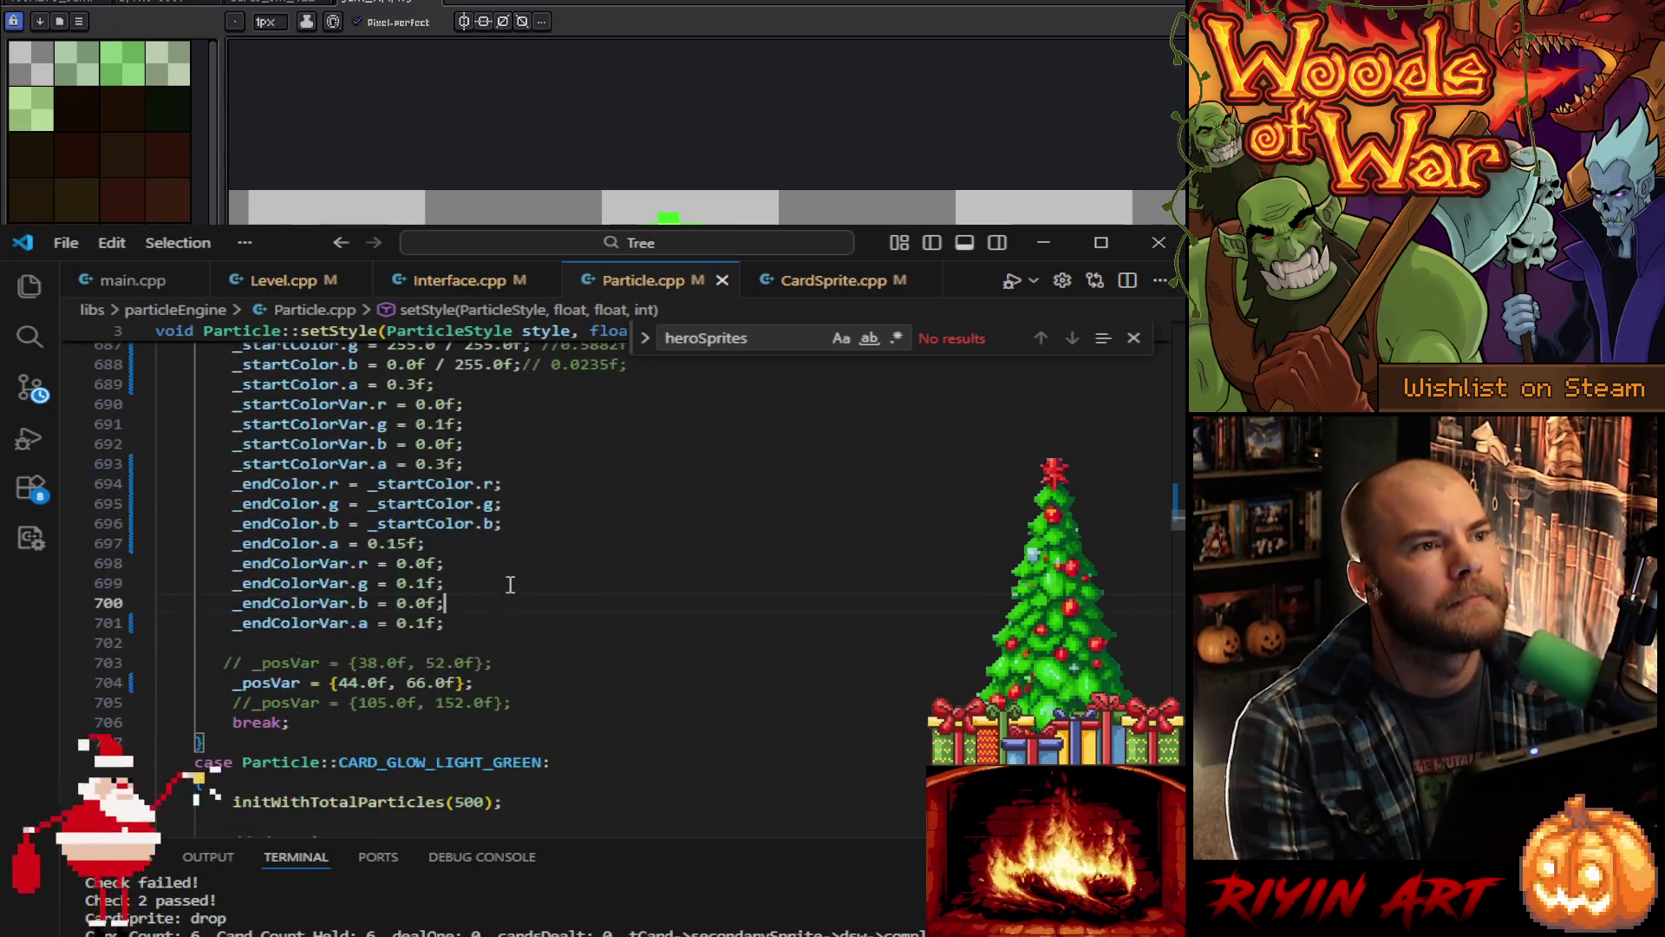
Step: Change the horizontal _posVar spread from 44 to 54 and select the vertical value 66
{"action": "left_click", "coordinate": [358, 683]}
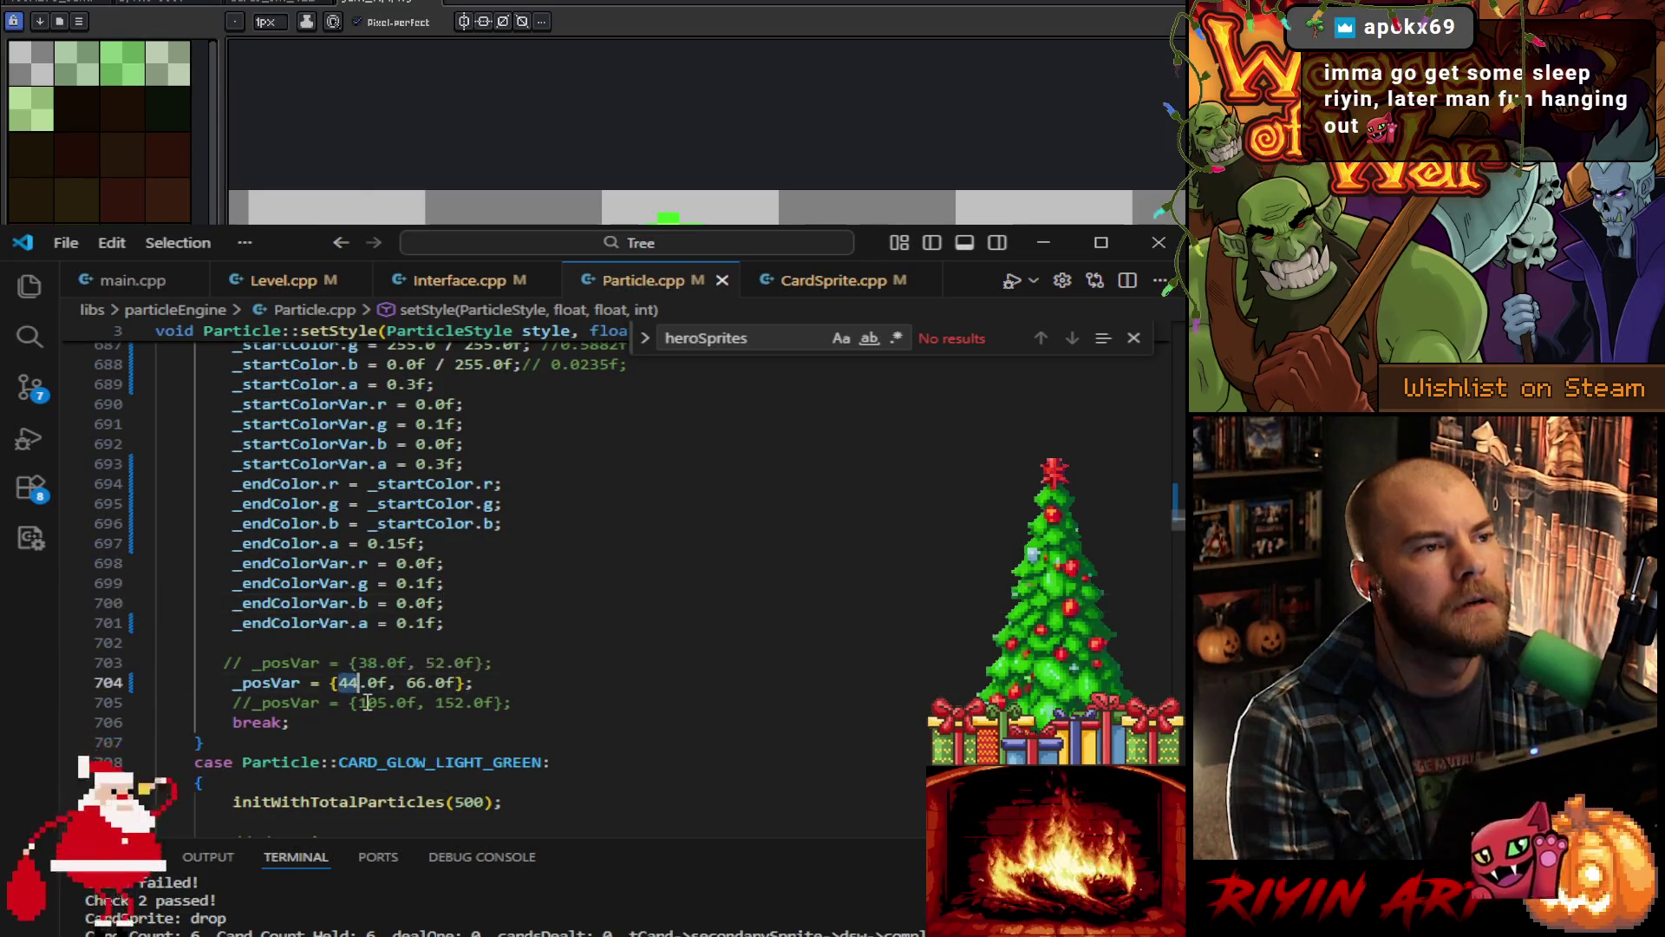
{"action": "double_click", "coordinate": [359, 683]}
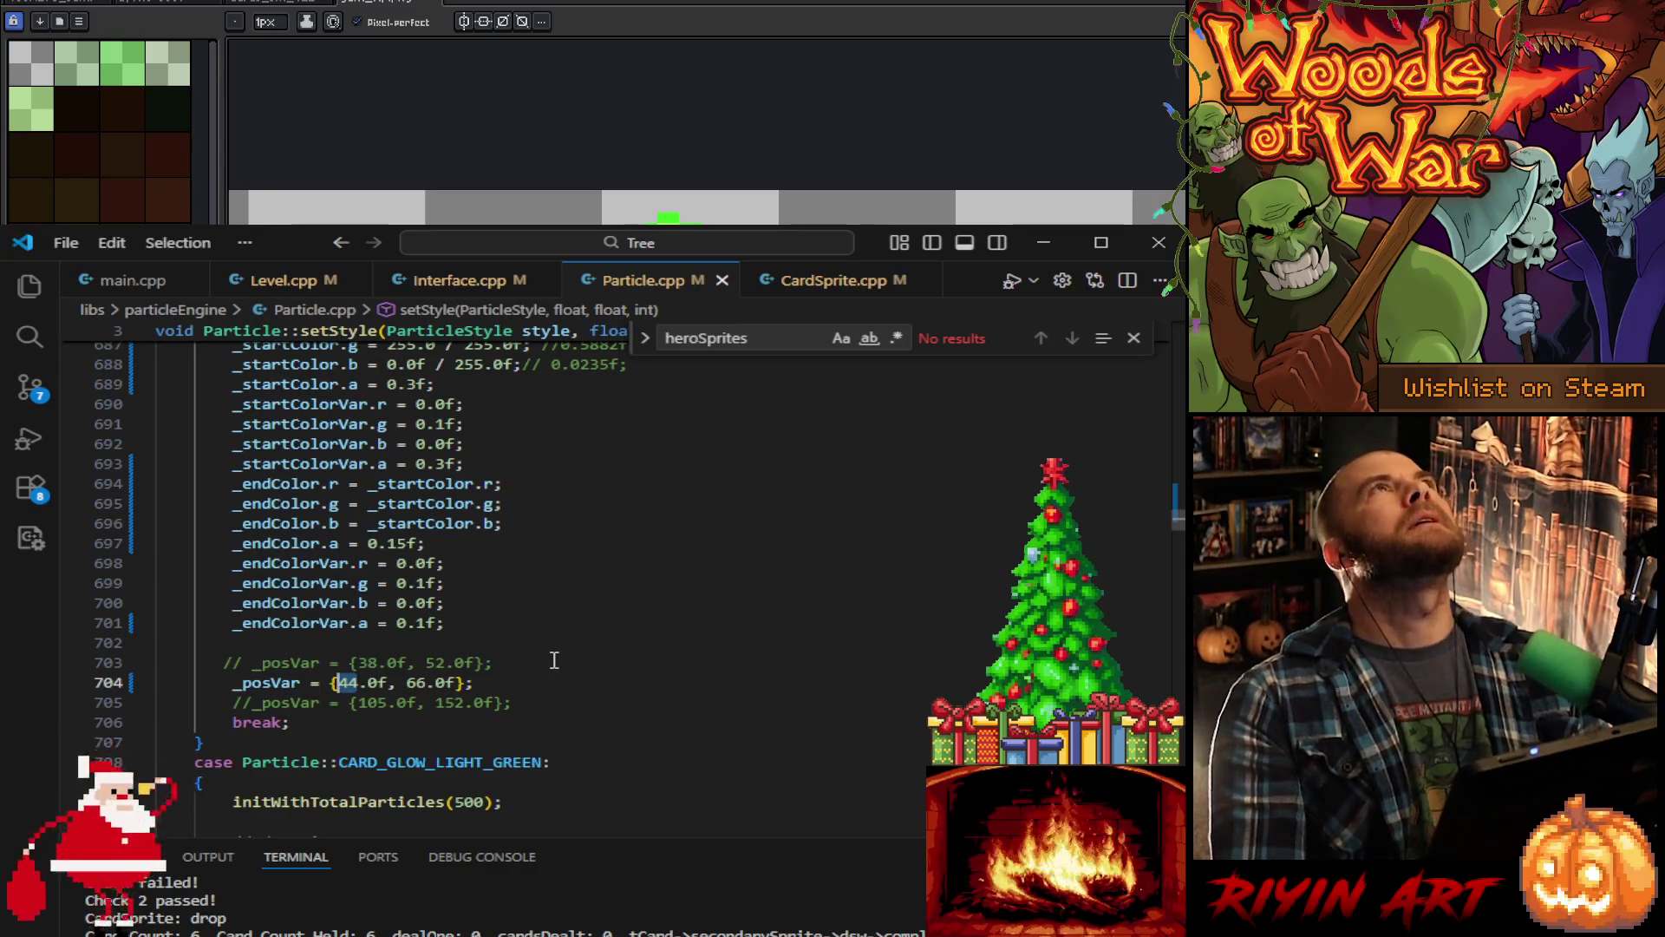
{"action": "type", "text": "54"}
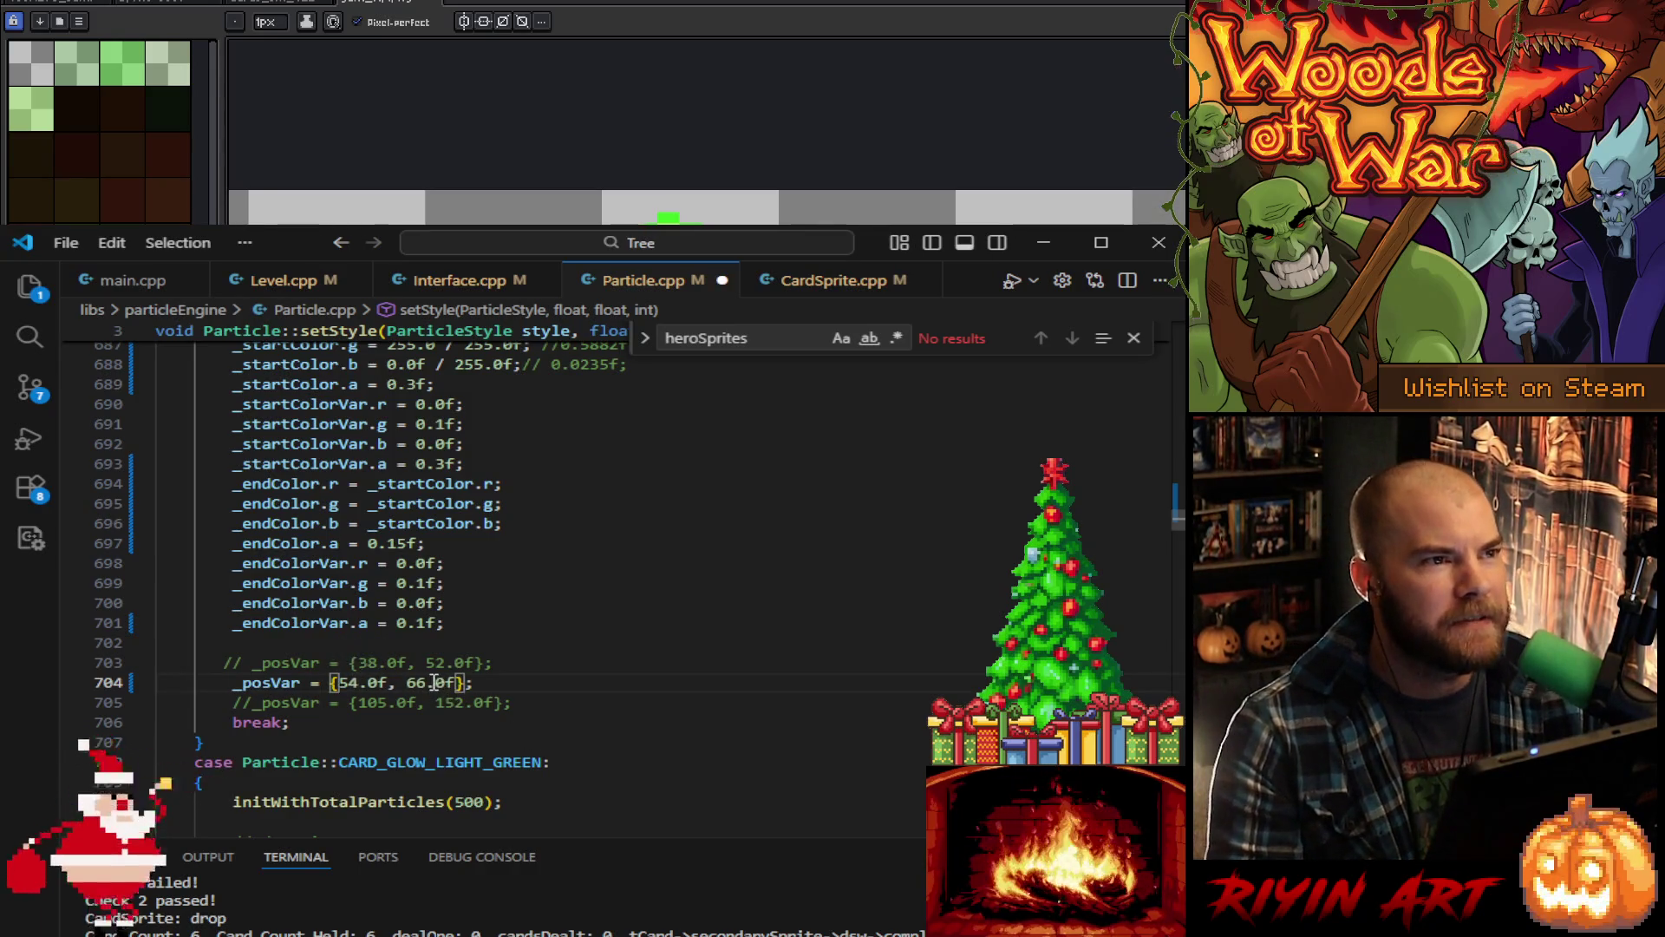
{"action": "double_click", "coordinate": [423, 683]}
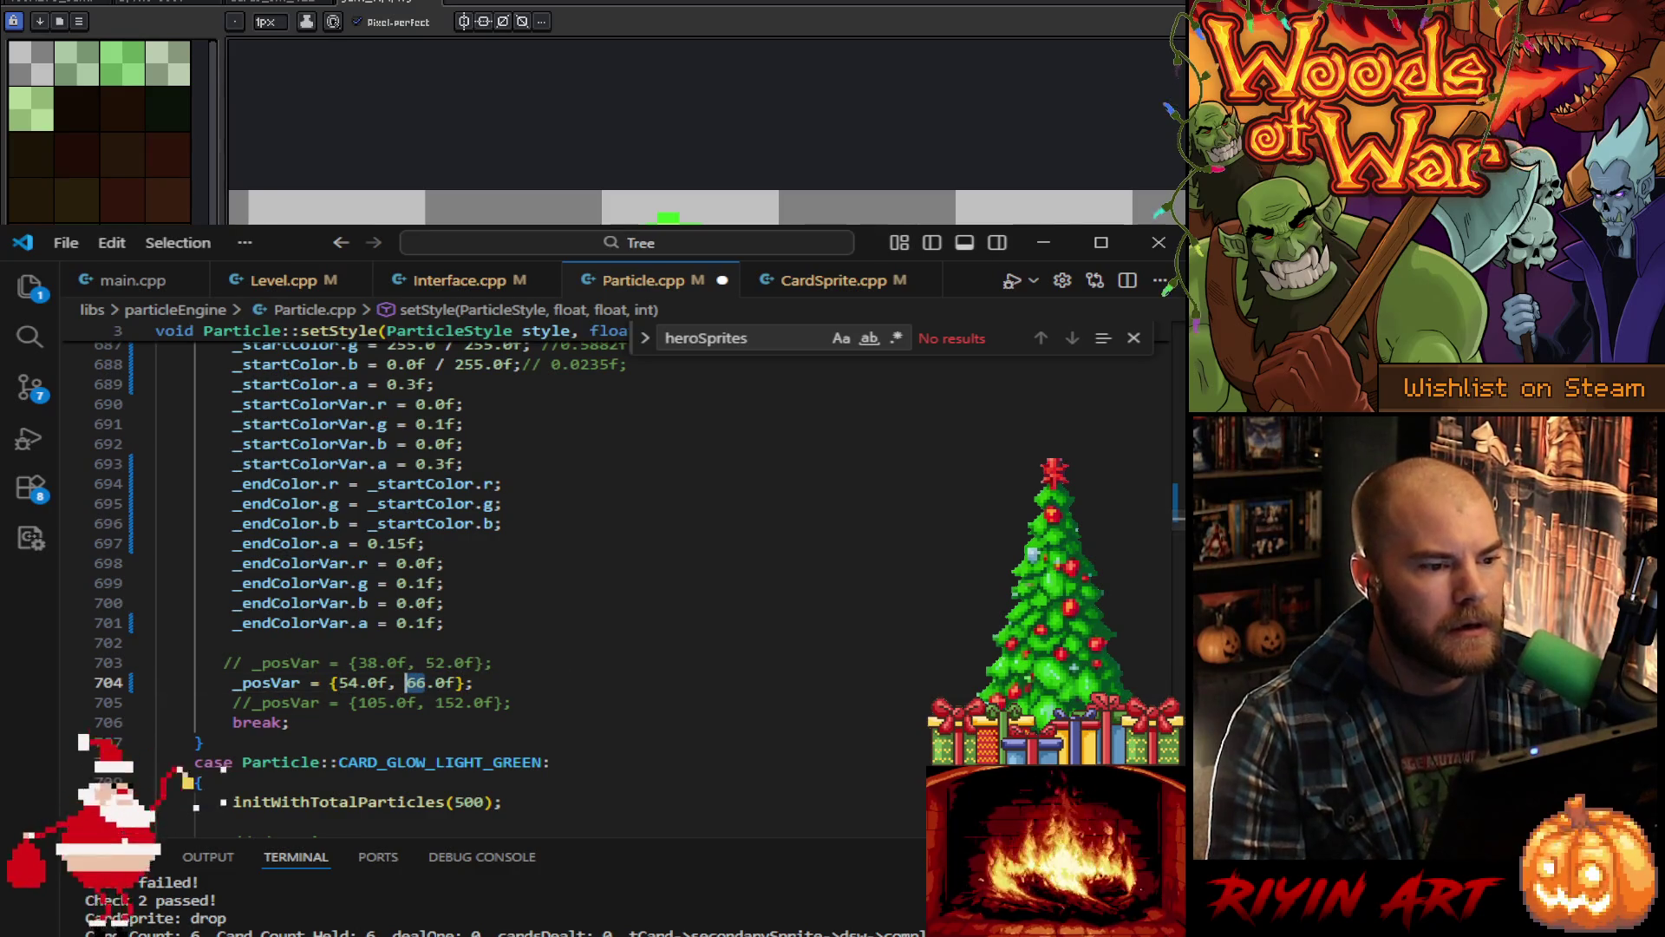
Step: Glance at the green-glow card frame in the pixel editor, zoomed out to the whole sprite
{"action": "left_click", "coordinate": [433, 3]}
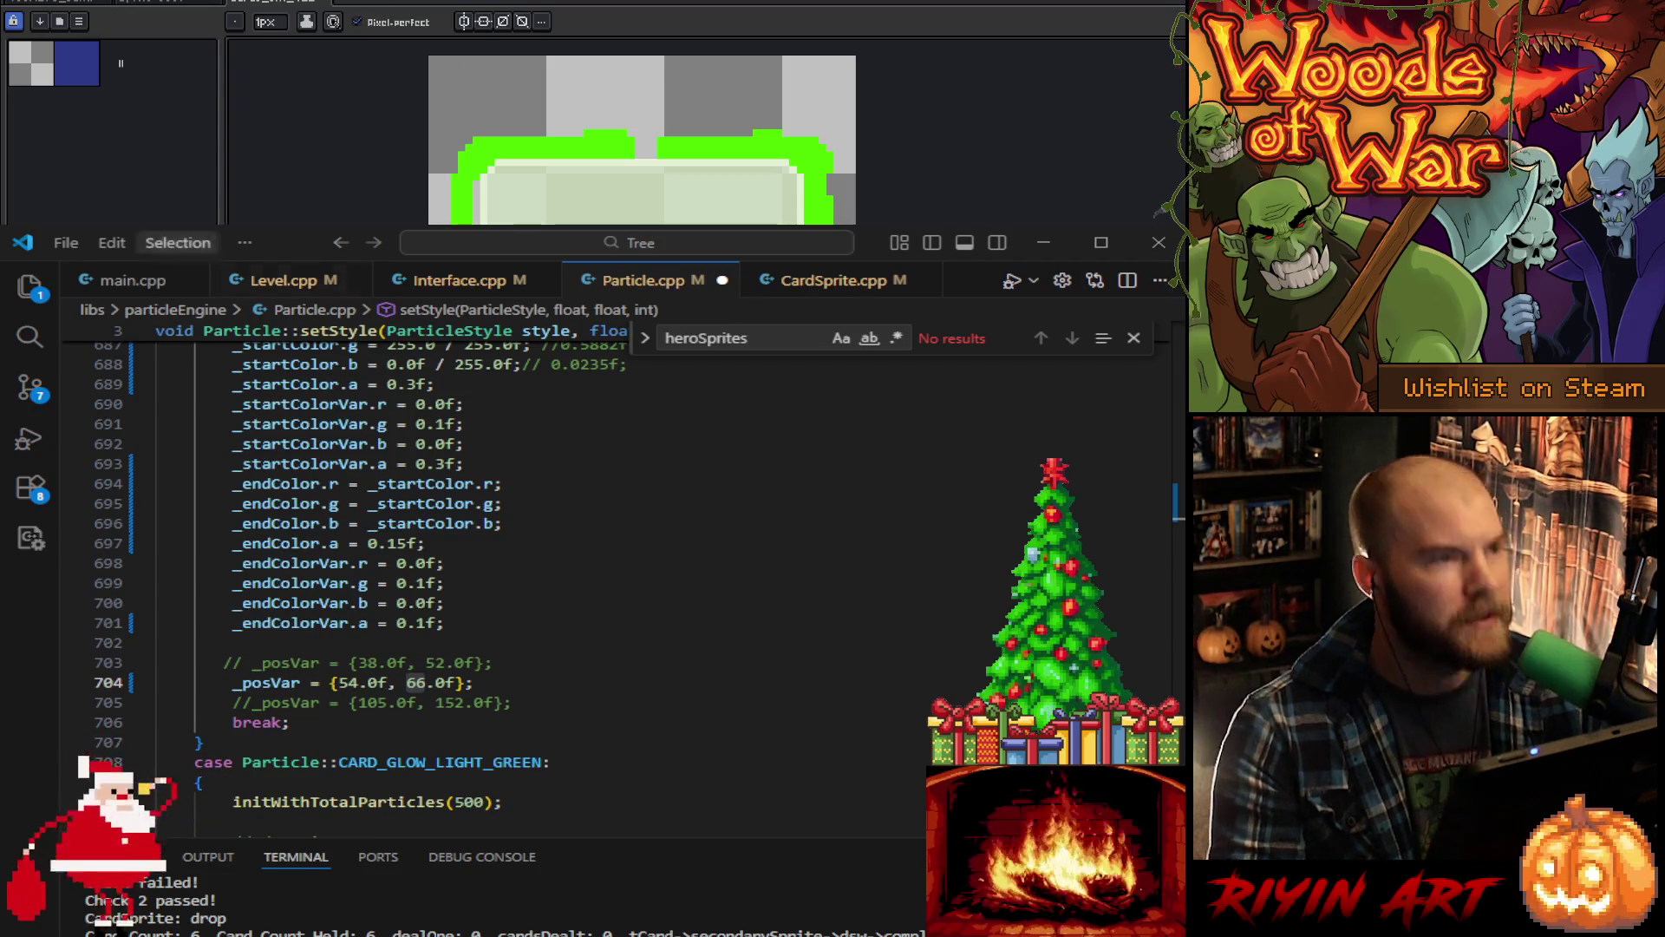
{"action": "key", "text": "1"}
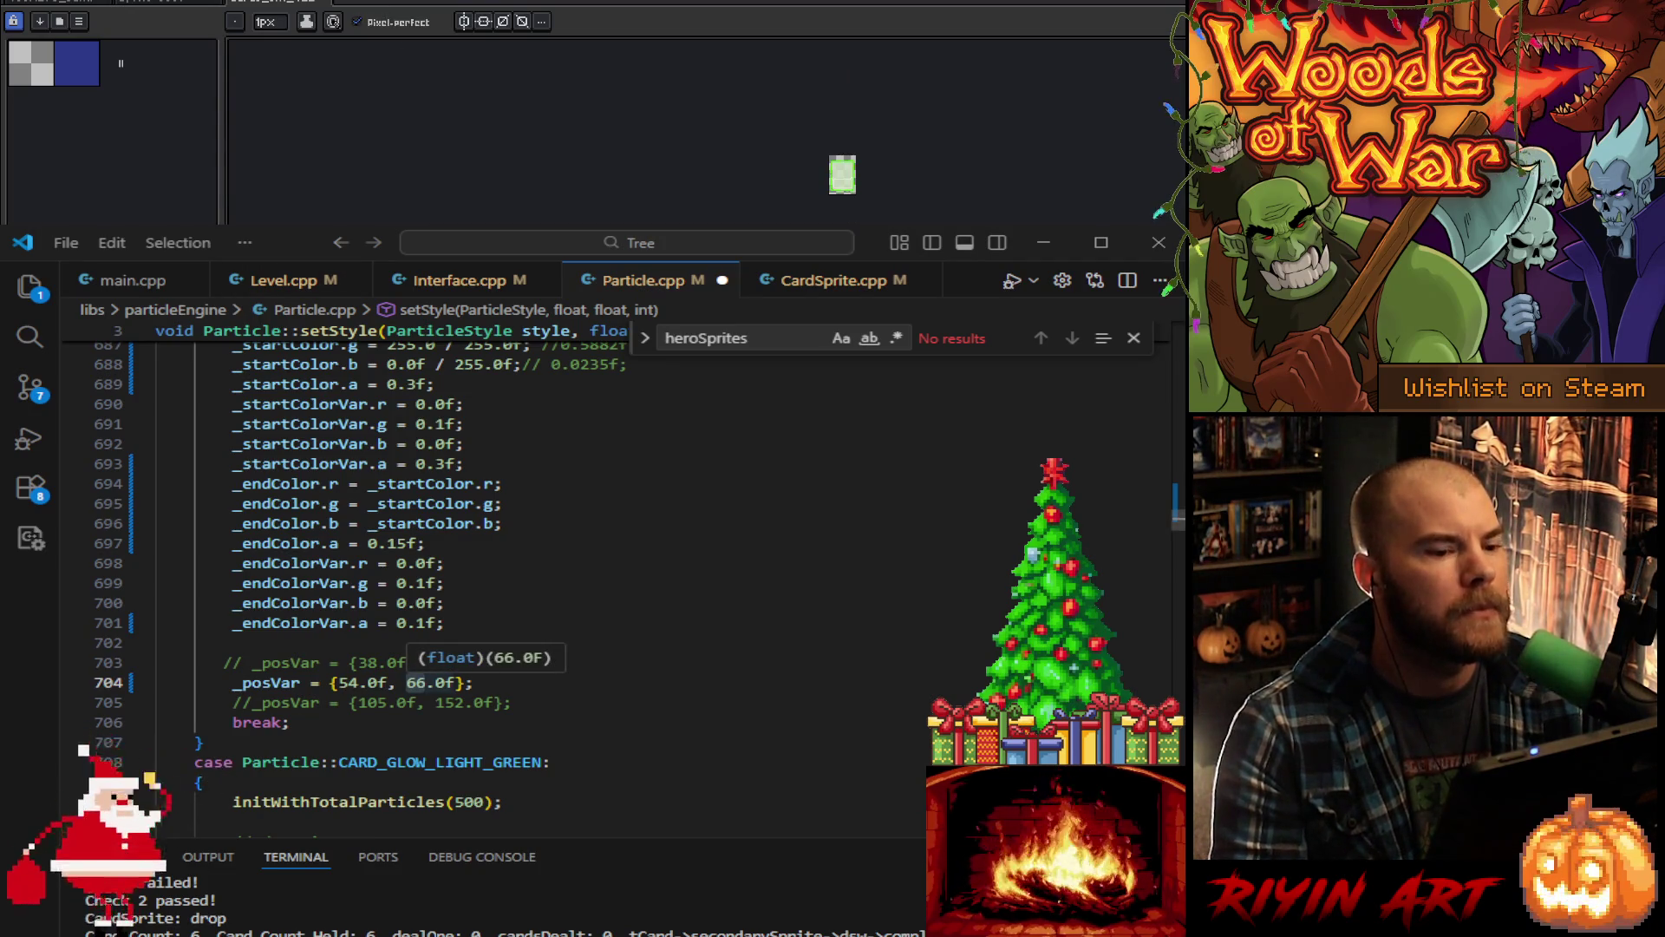
{"action": "scroll", "coordinate": [846, 173], "scroll_direction": "up", "scroll_amount": 3}
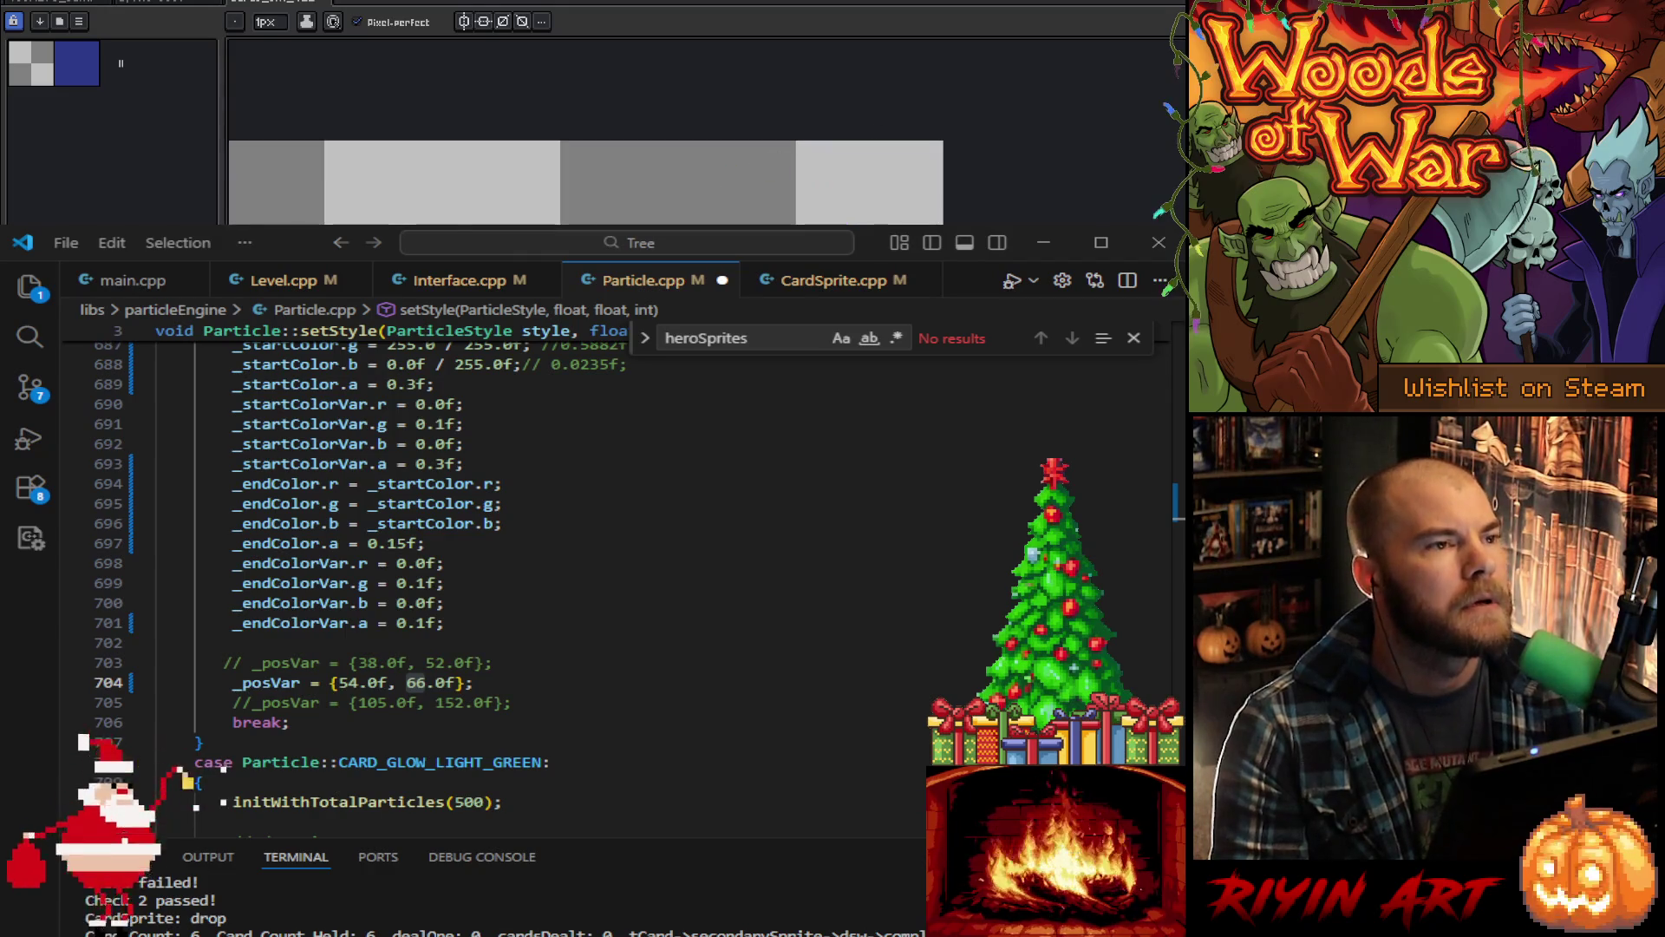
{"action": "scroll", "coordinate": [1008, 101], "scroll_direction": "down", "scroll_amount": 2}
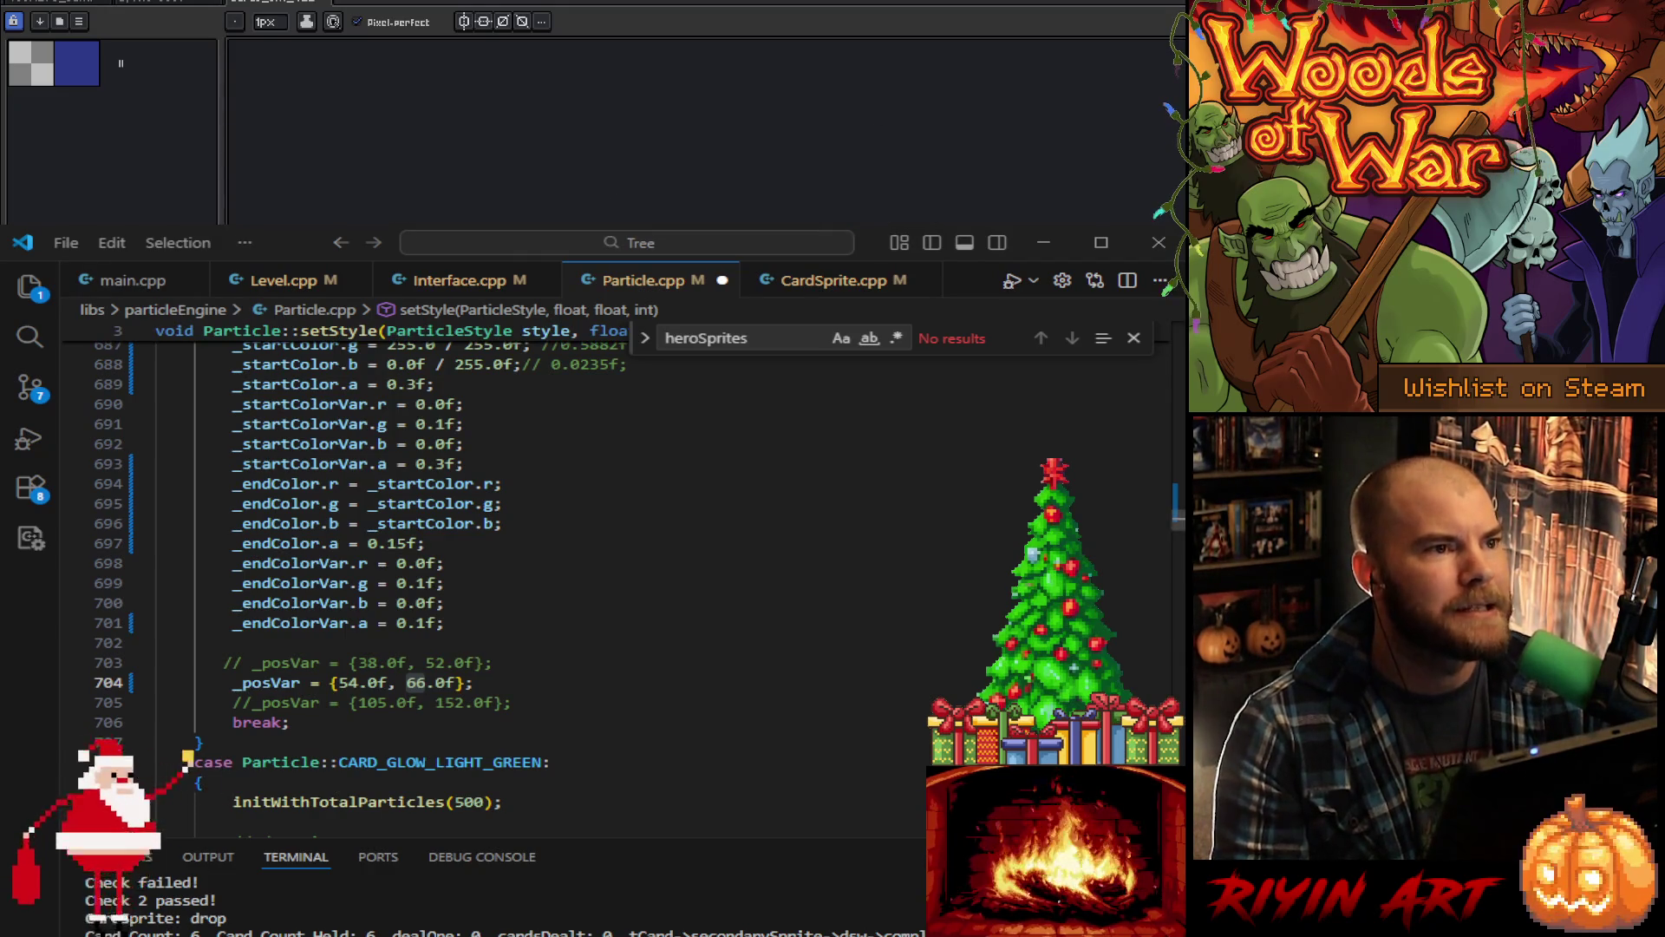
Step: Set the vertical spread to 84, save Particle.cpp, and start a build from main.cpp
{"action": "left_click", "coordinate": [427, 686]}
{"action": "key", "text": "BackSpace"}
{"action": "key", "text": "BackSpace"}
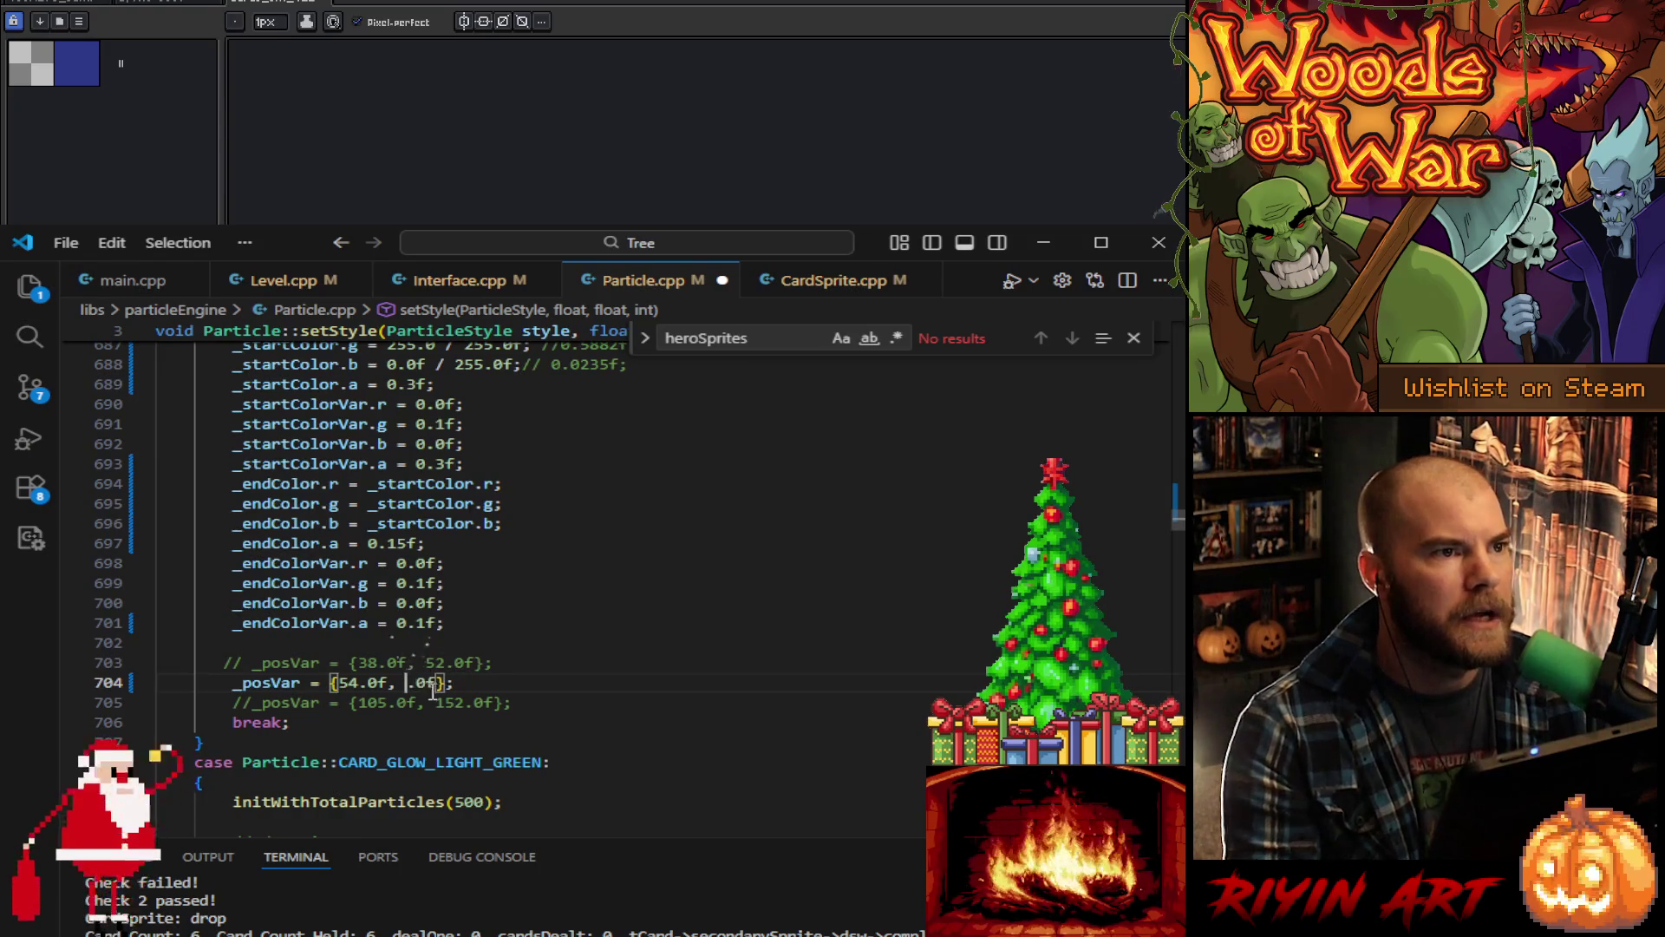
{"action": "type", "text": "84"}
{"action": "key", "text": "ctrl+s"}
{"action": "left_click", "coordinate": [126, 288]}
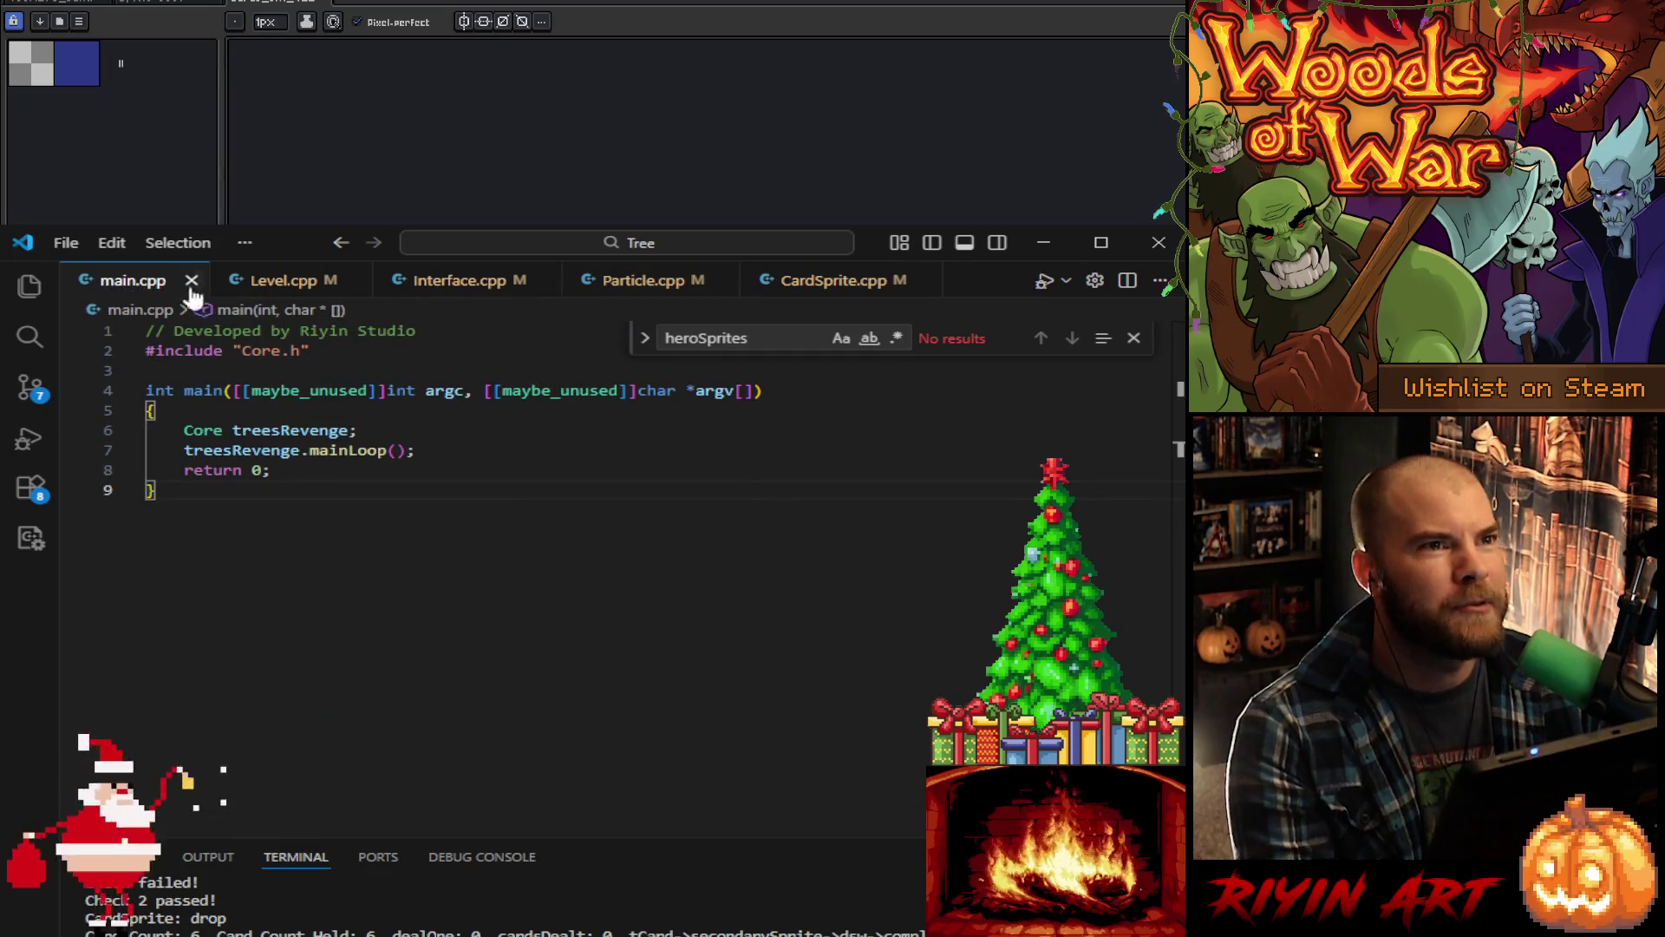
{"action": "left_click", "coordinate": [1047, 283]}
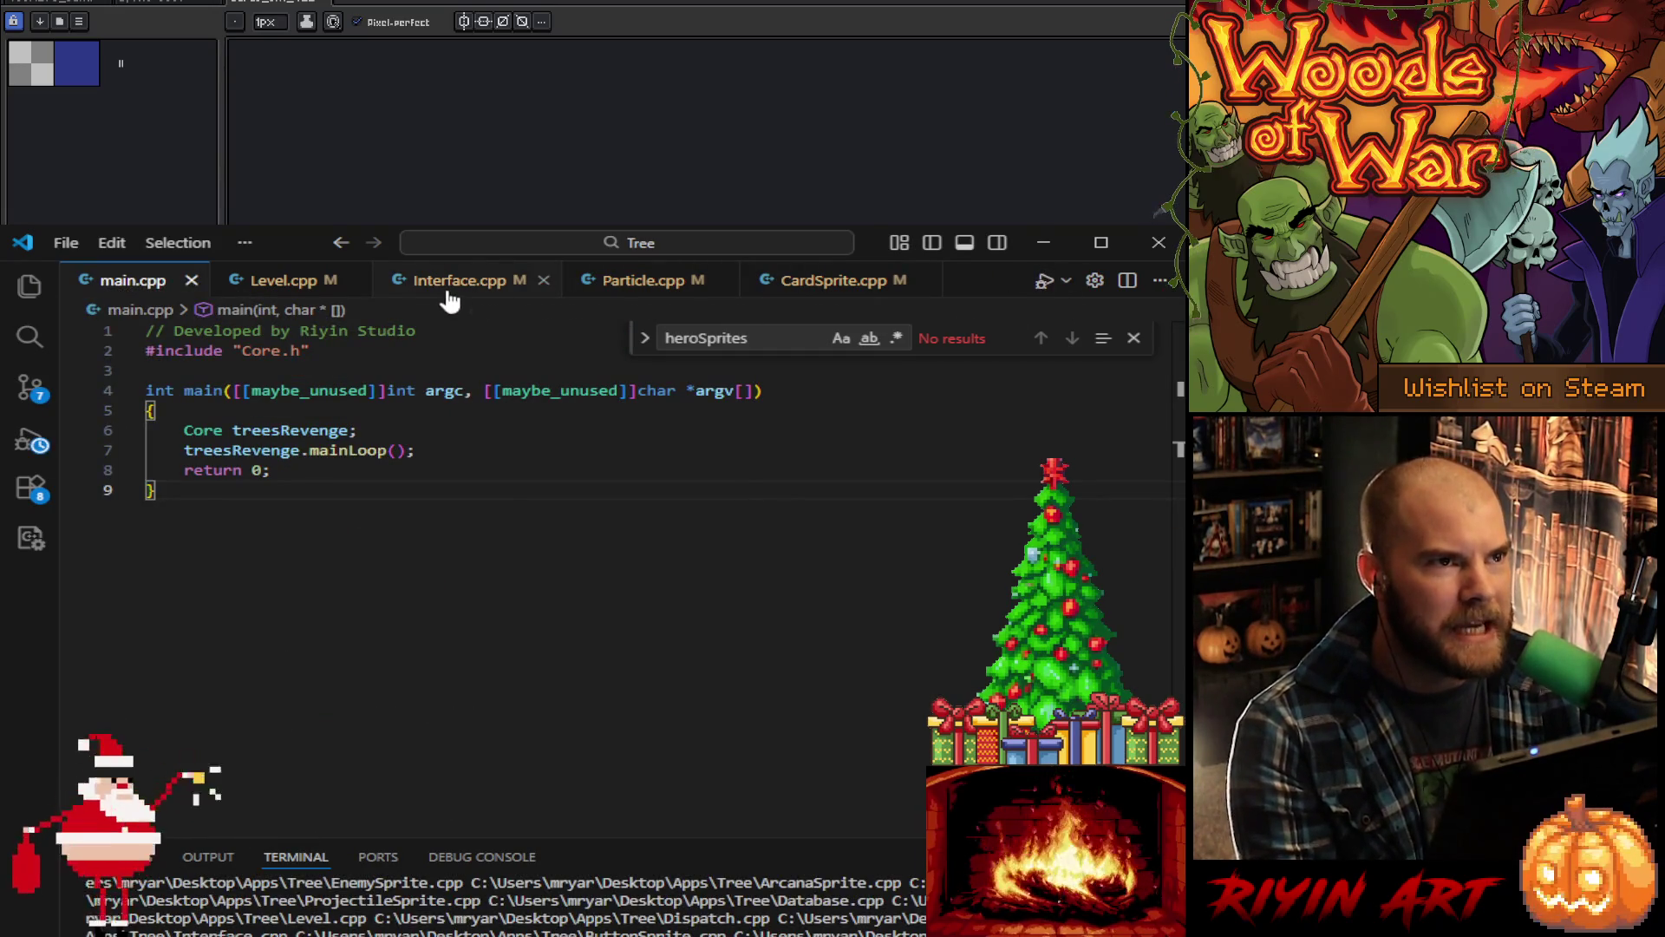
Step: Go back to Particle.cpp, then bring the pixel editor to the front
{"action": "left_click", "coordinate": [650, 287]}
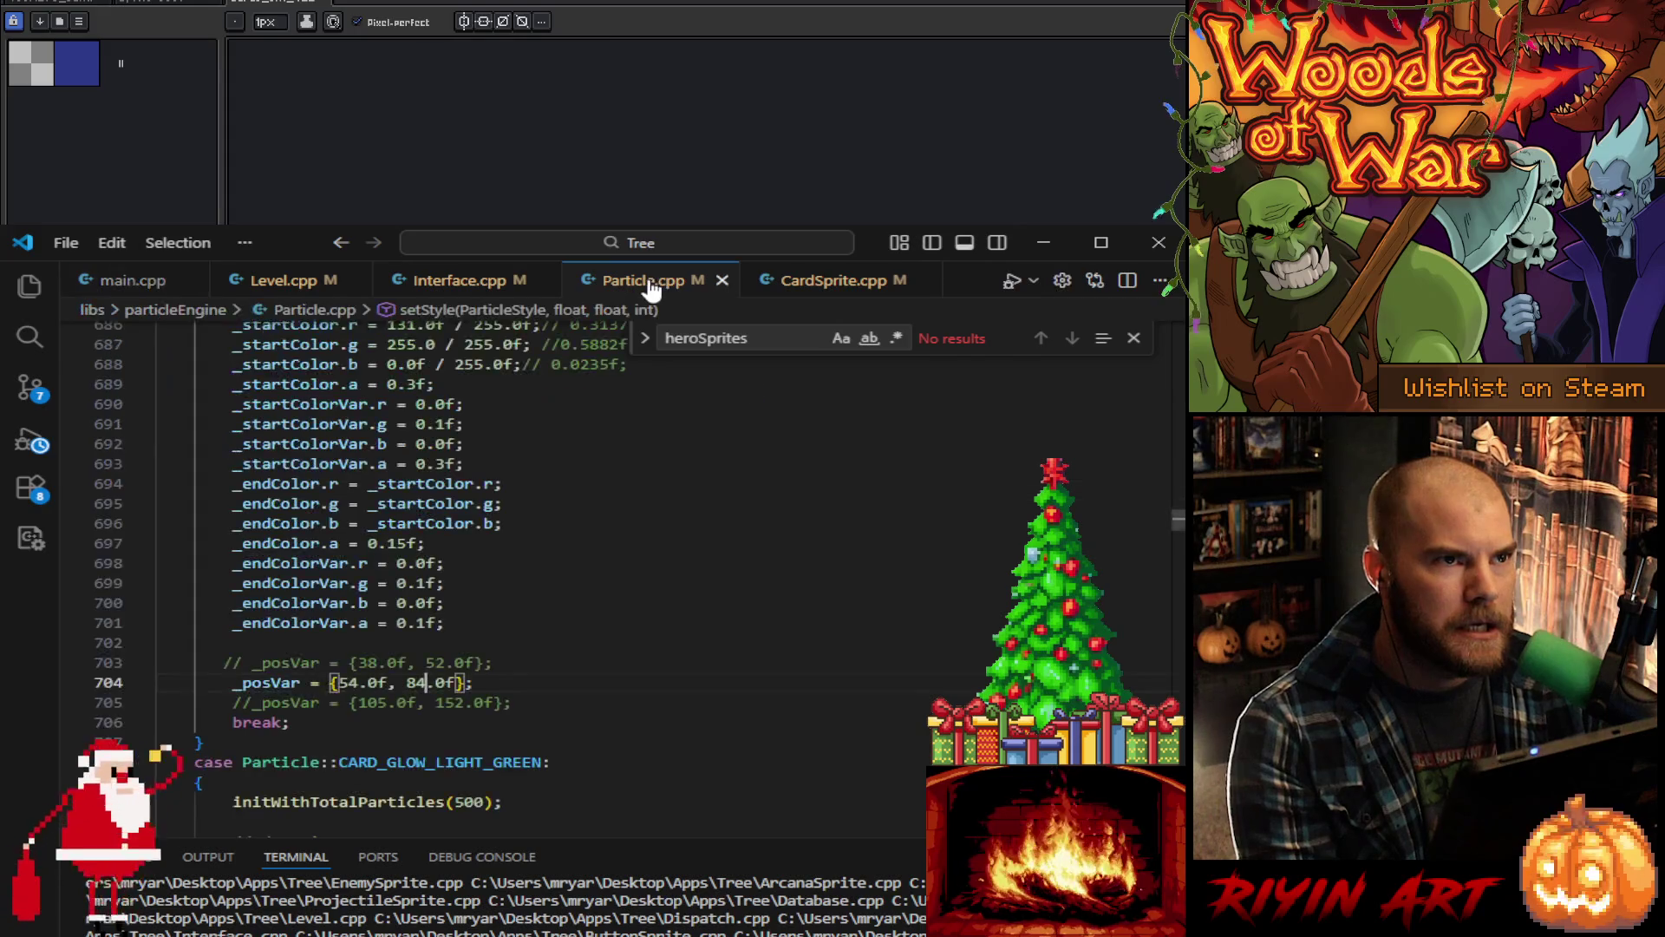
{"action": "scroll", "coordinate": [642, 572], "scroll_direction": "down", "scroll_amount": 1}
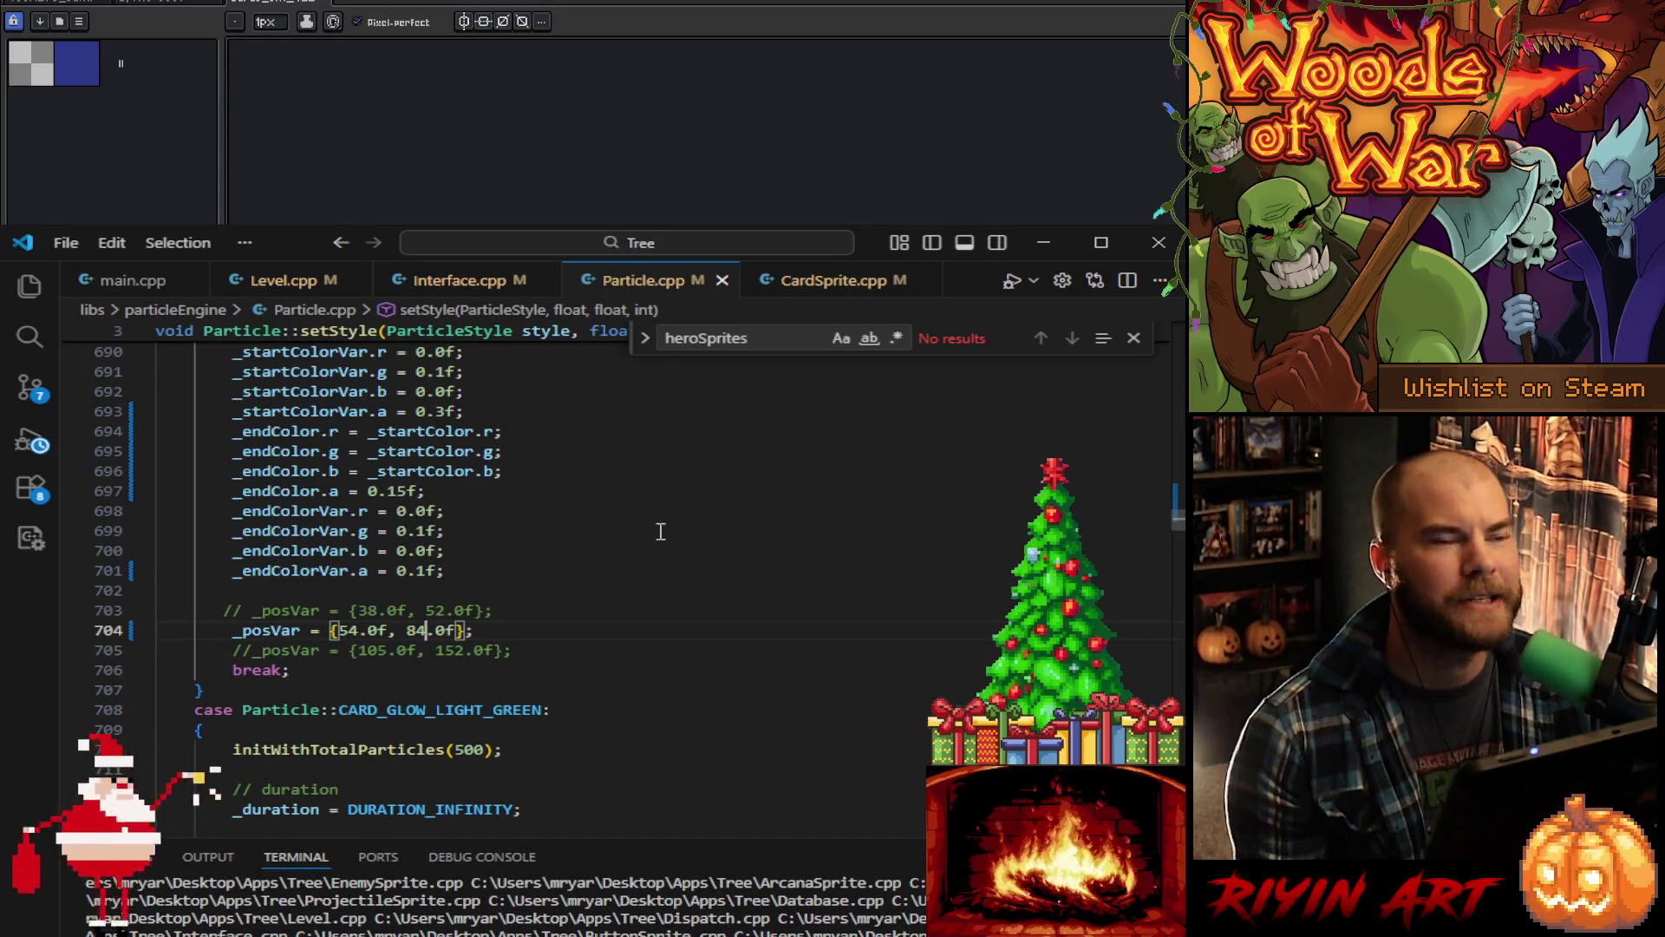
{"action": "key", "text": "alt+Tab"}
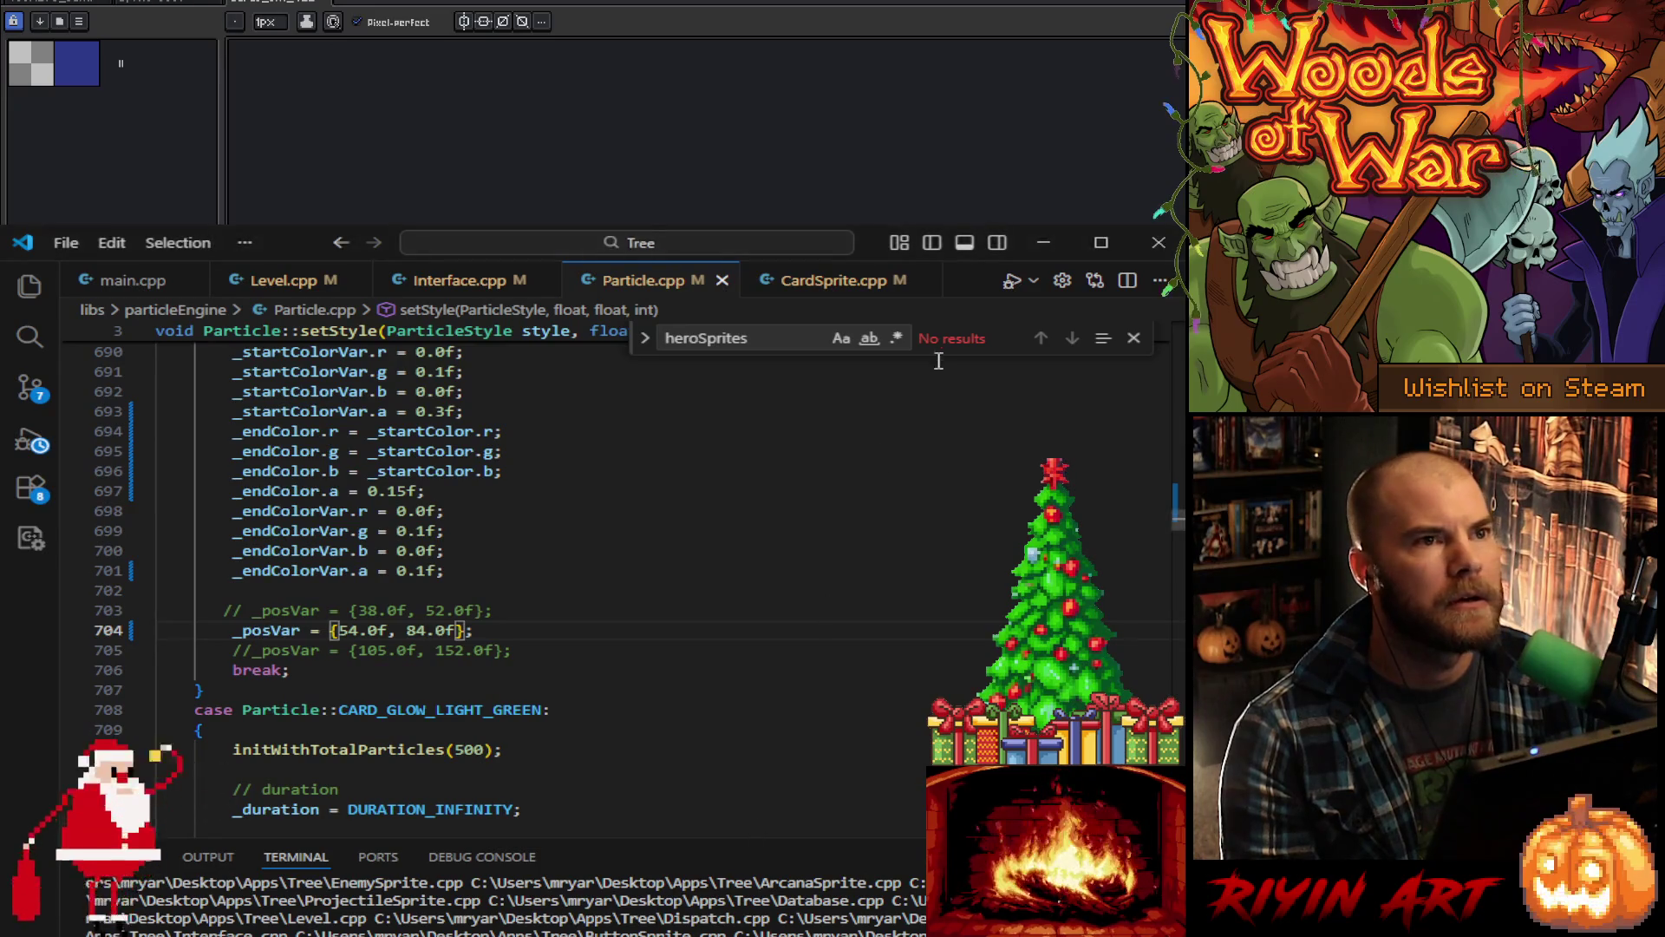
{"action": "left_click", "coordinate": [1044, 242]}
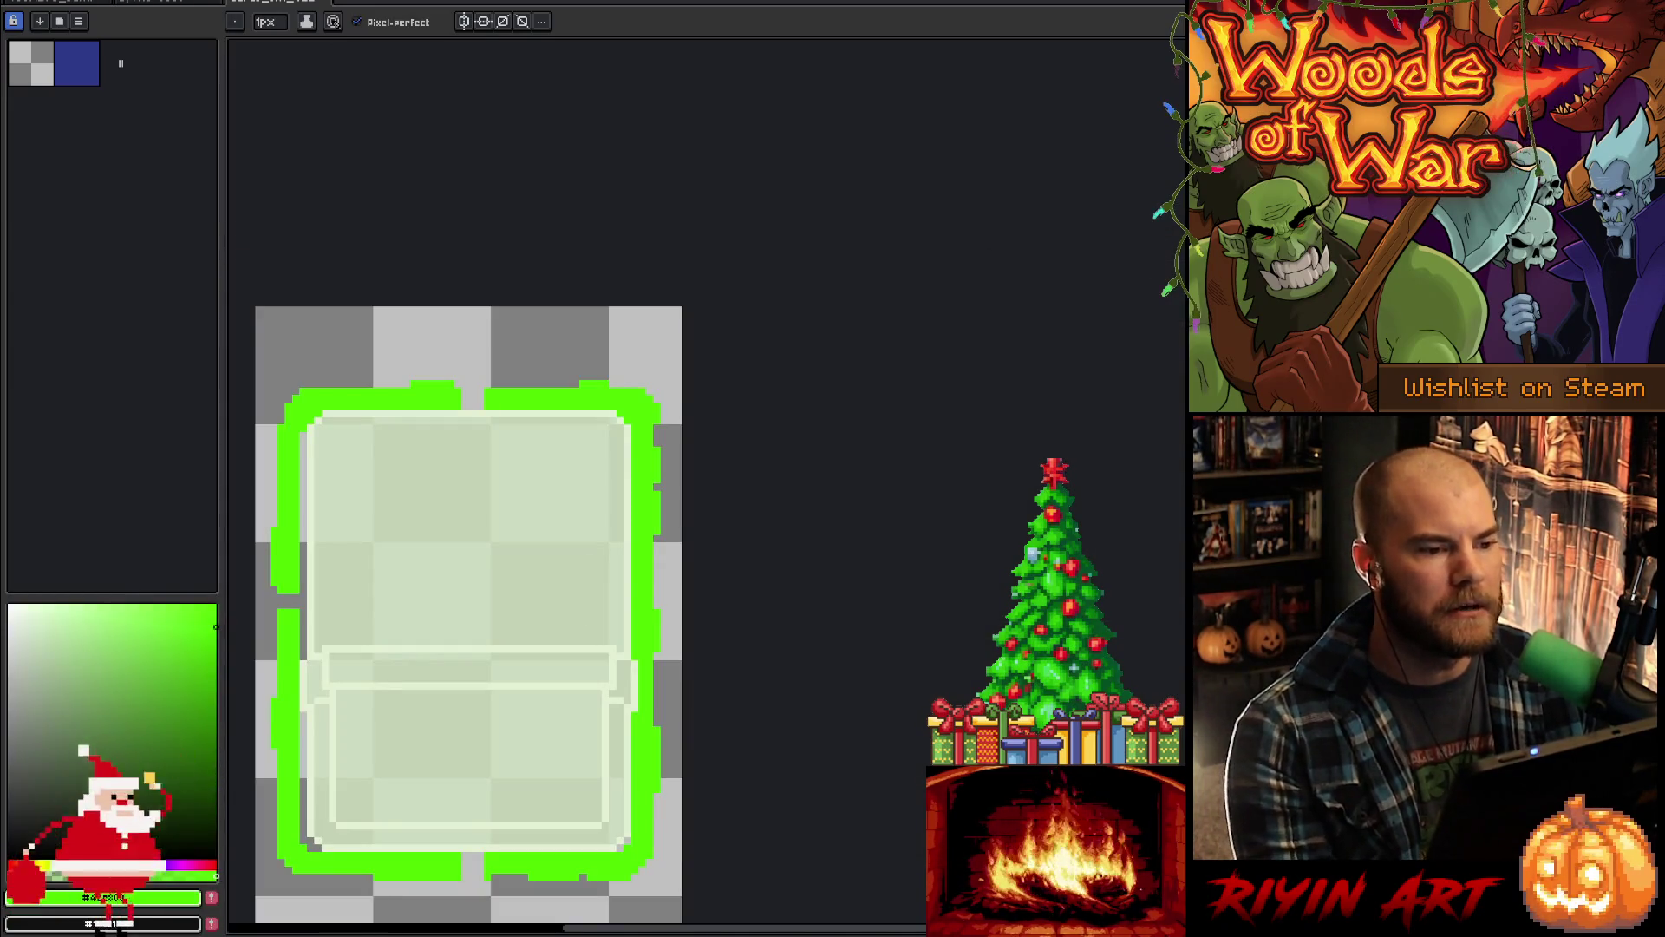
Step: Pan the green card-glow sprite into view, toggle Move then Pencil tool, and load the saved game
{"action": "scroll", "coordinate": [728, 252], "scroll_direction": "up", "scroll_amount": 2}
{"action": "left_click_drag", "start_coordinate": [513, 498], "coordinate": [792, 271]}
{"action": "scroll", "coordinate": [792, 272], "scroll_direction": "down", "scroll_amount": 2}
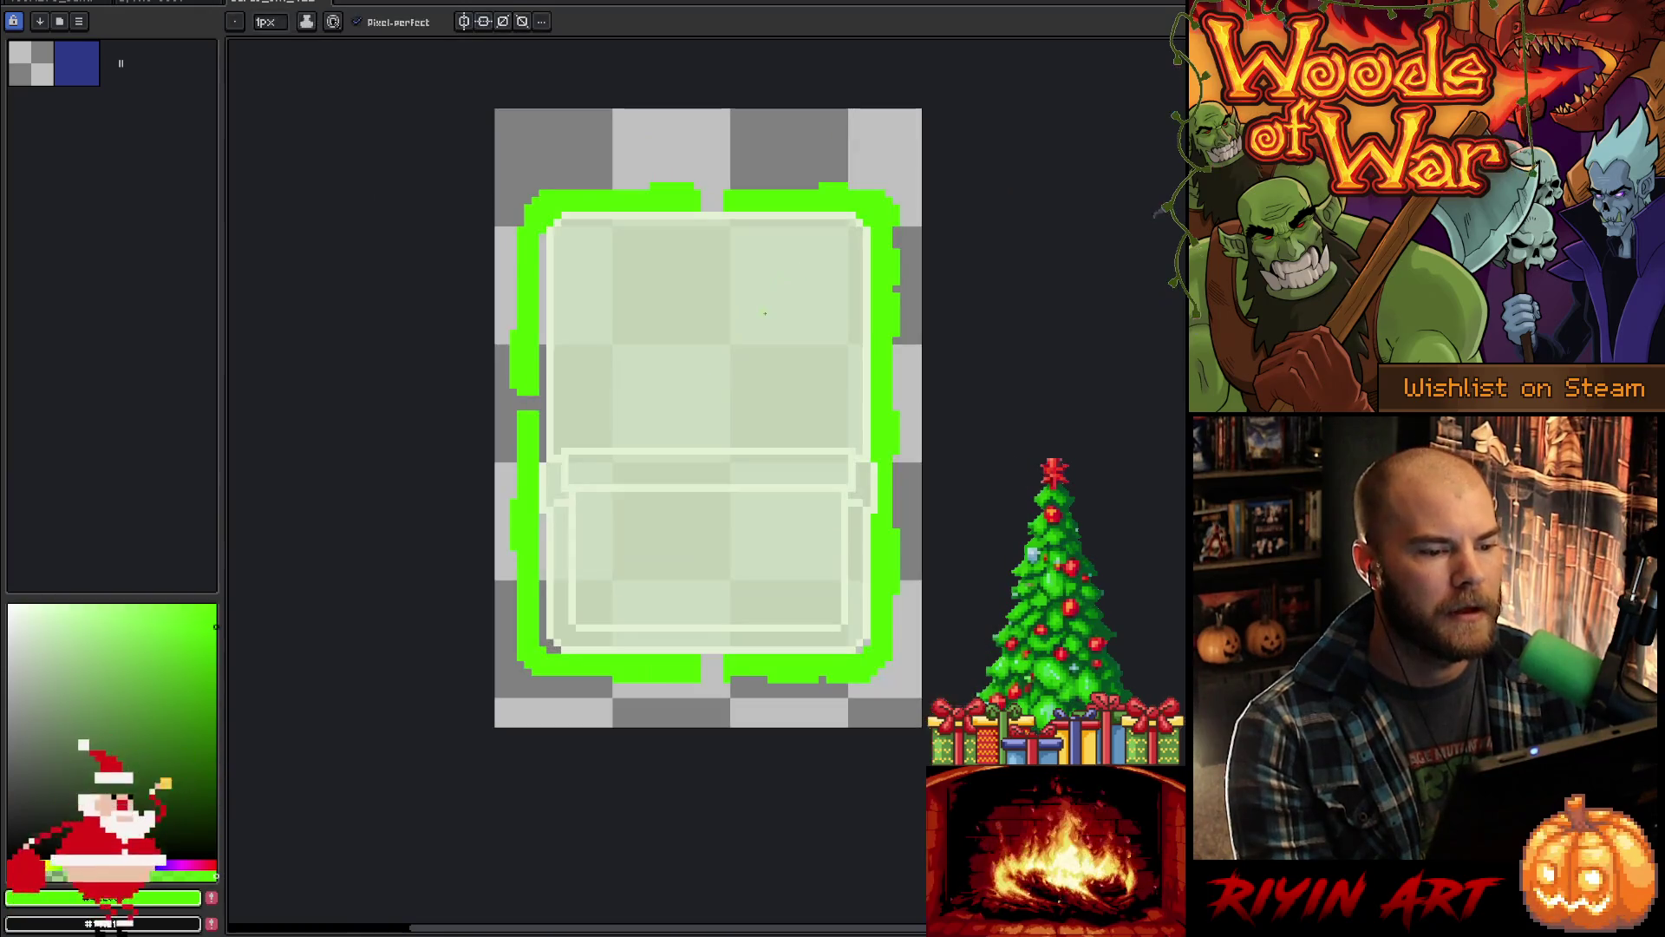
{"action": "key", "text": "v"}
{"action": "key", "text": "b"}
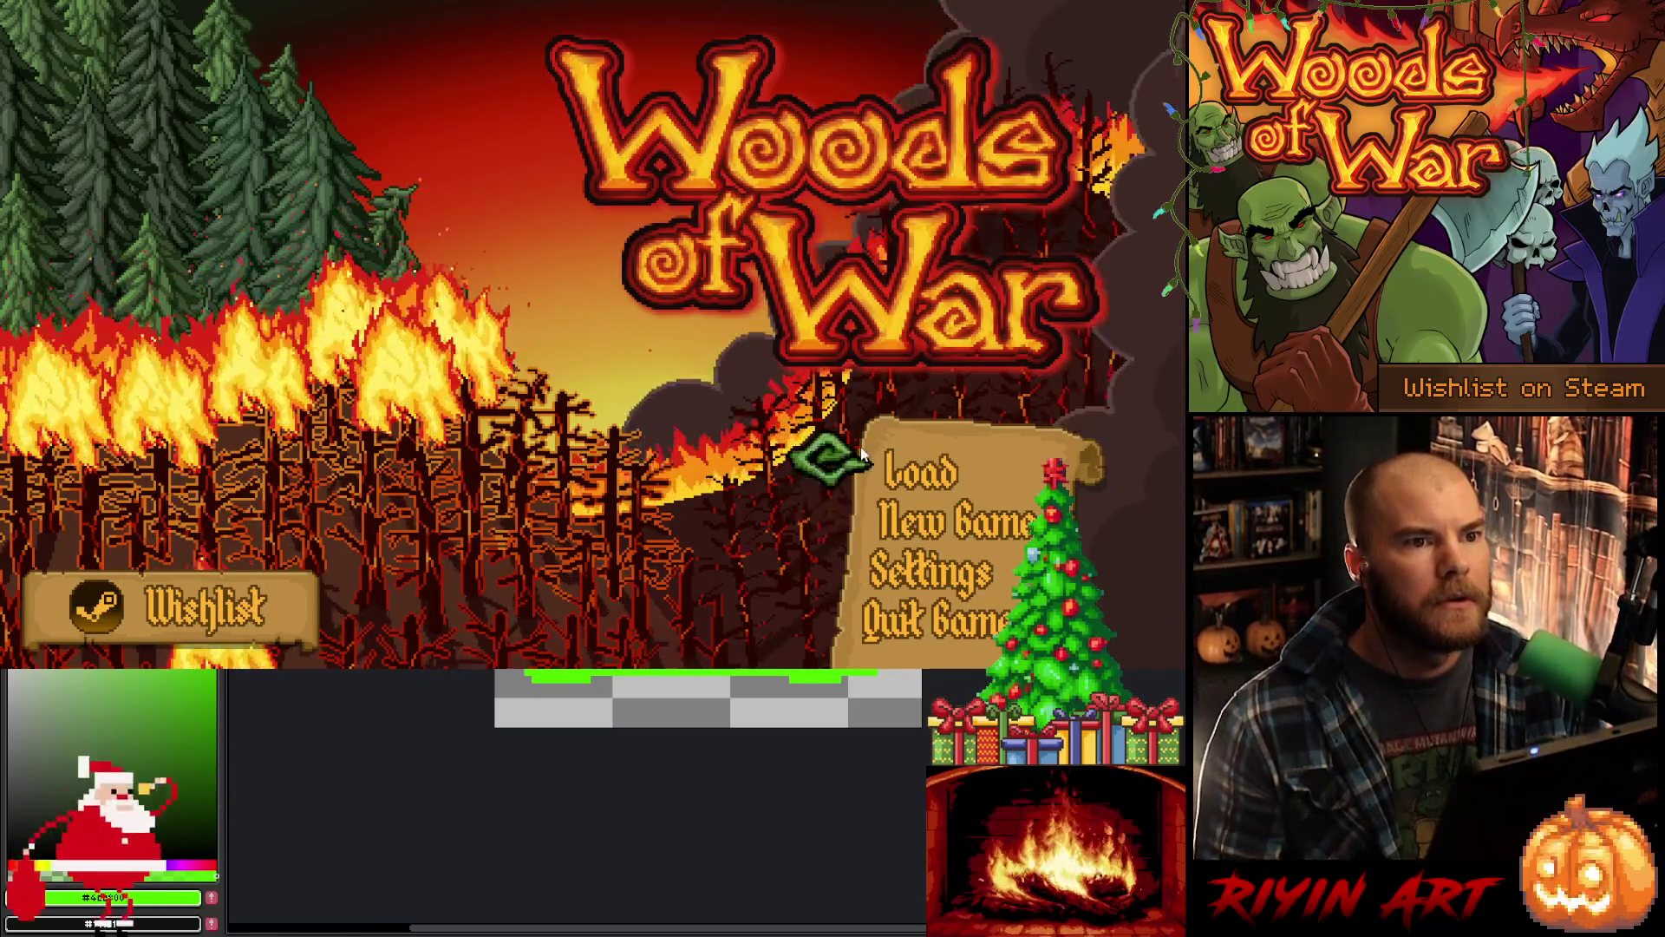
{"action": "left_click", "coordinate": [895, 476]}
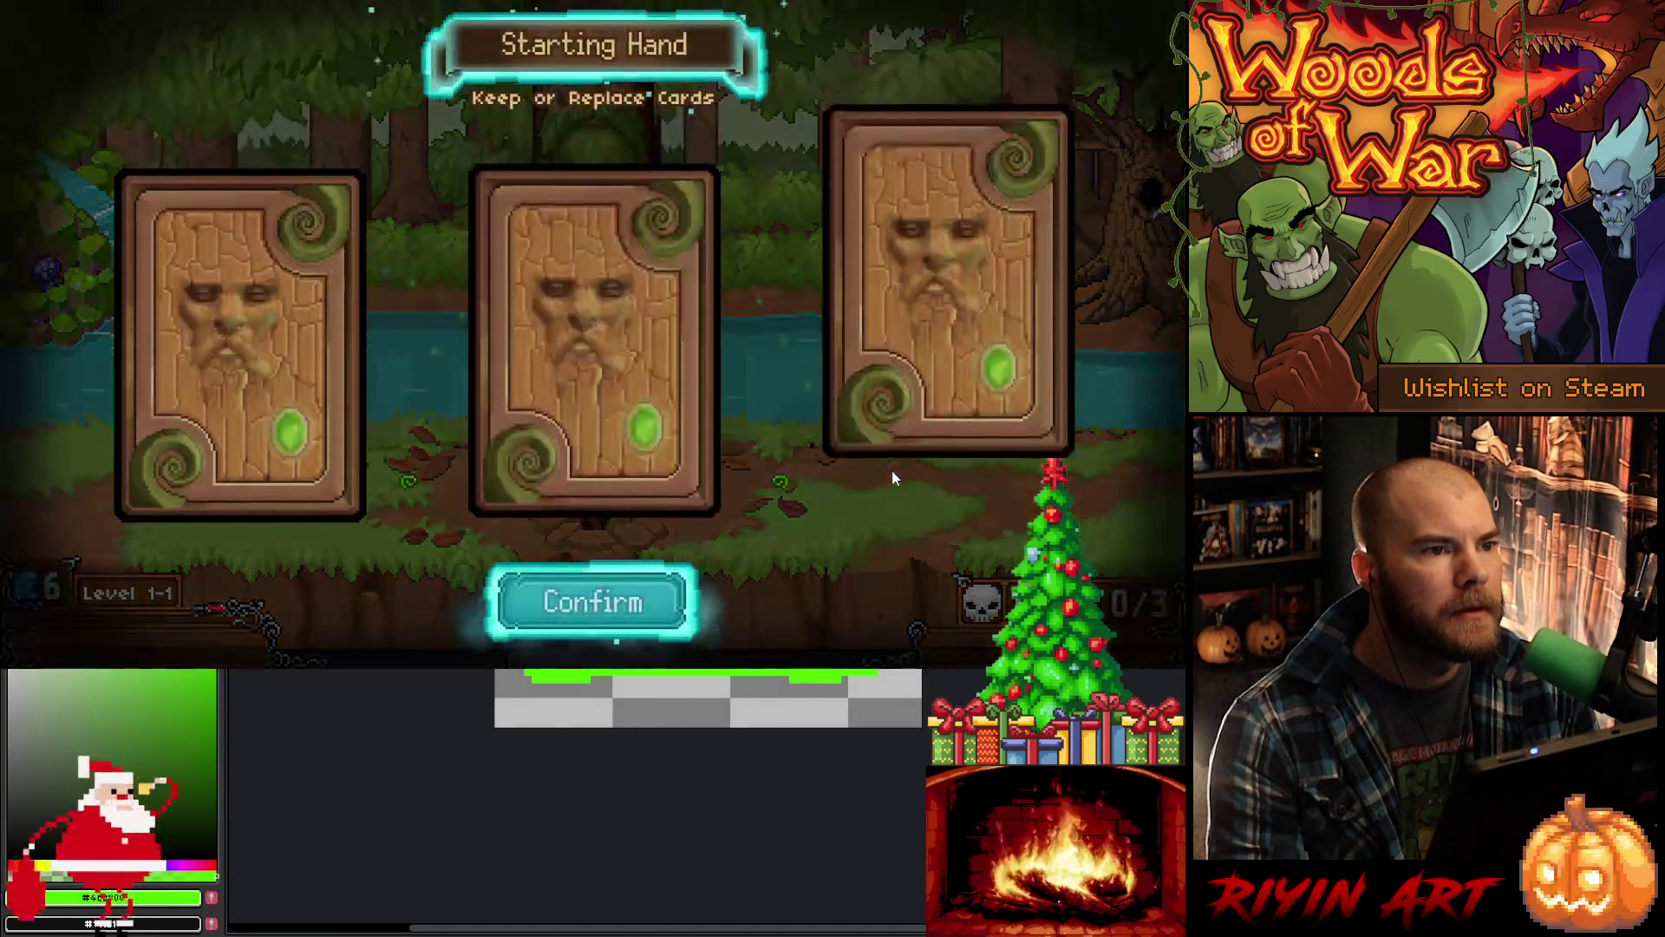
Step: Keep the three-card starting hand, start wave one, pick the right Raging Roots, and lift it
{"action": "key", "text": "Return"}
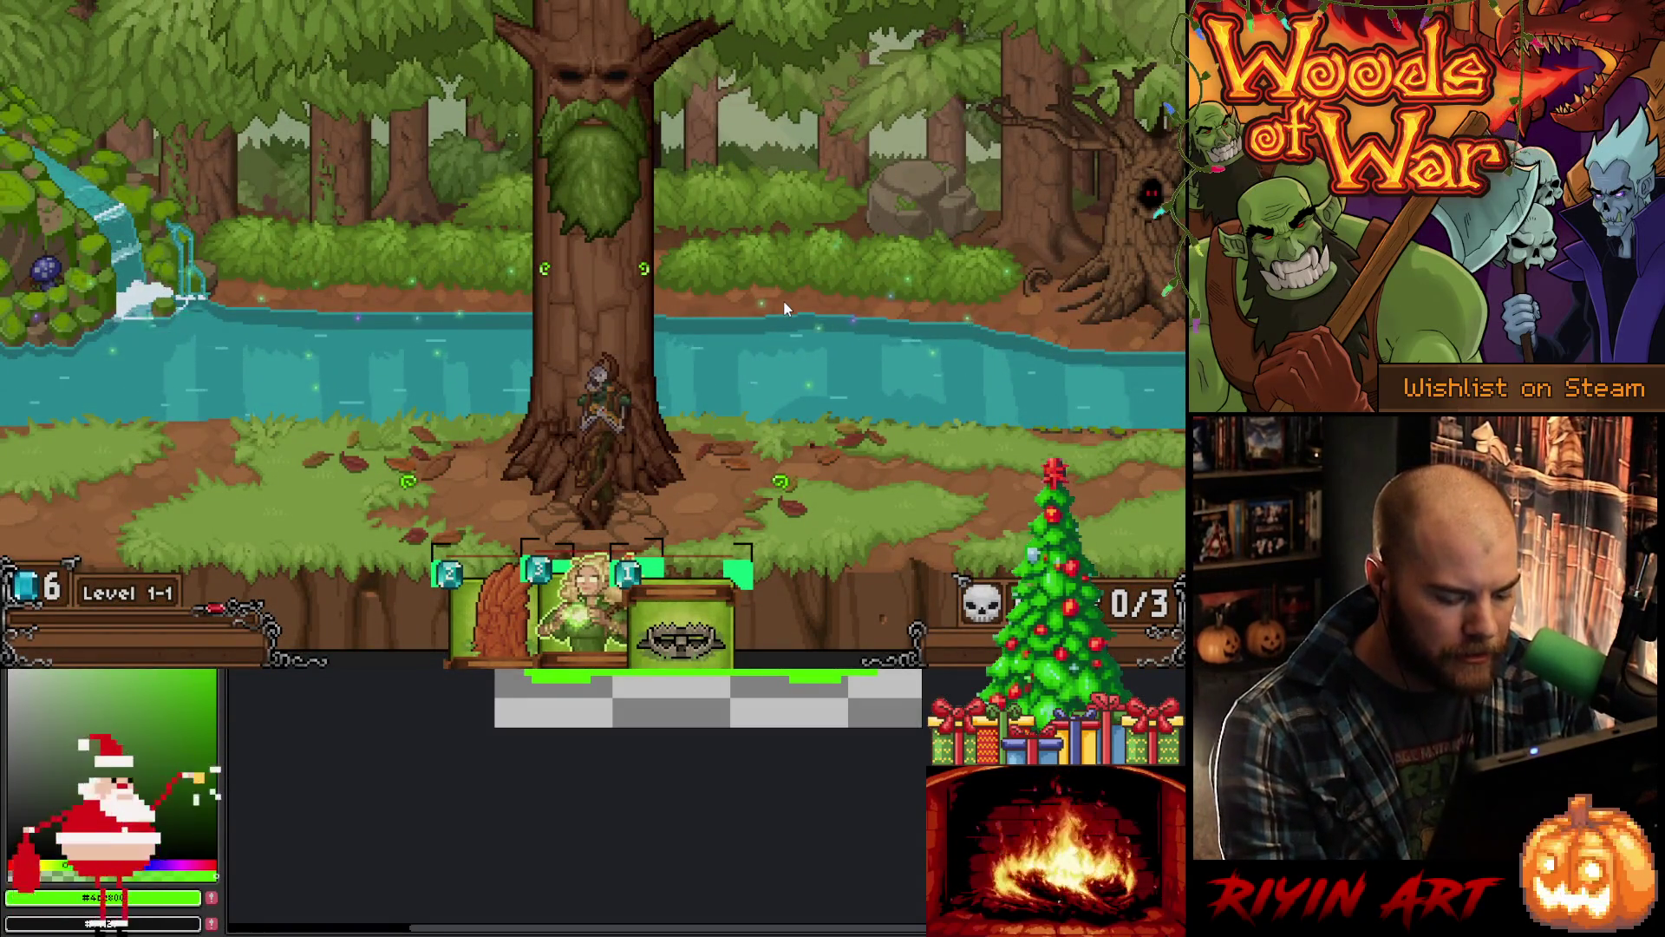
{"action": "left_click", "coordinate": [597, 178]}
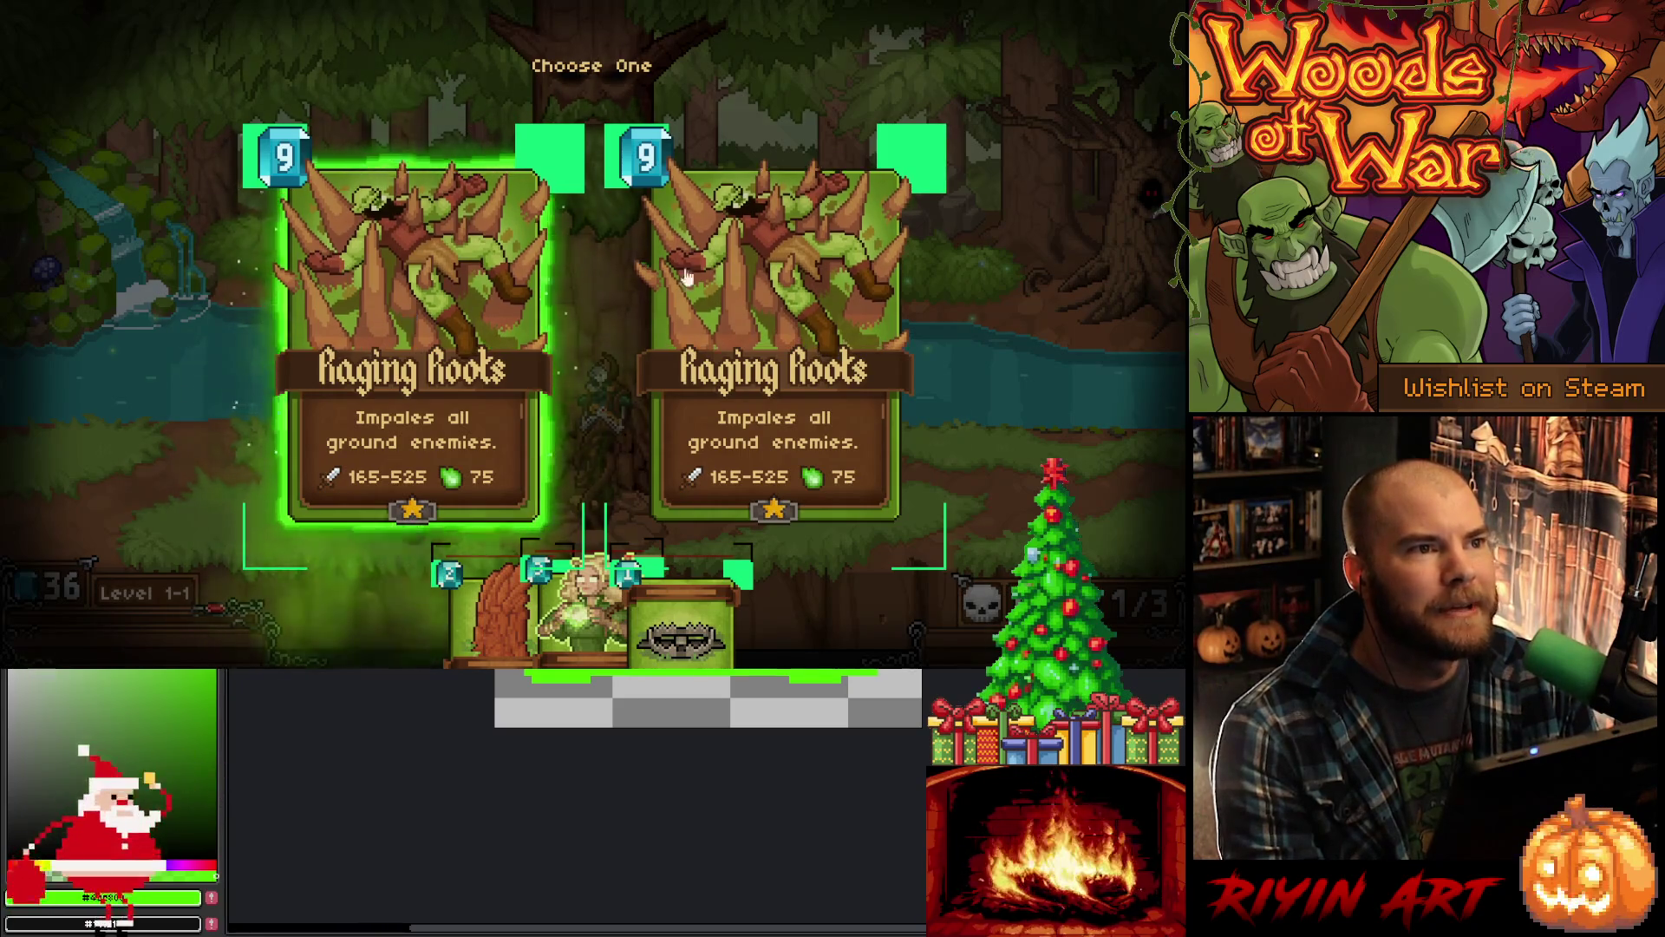
{"action": "left_click", "coordinate": [790, 299]}
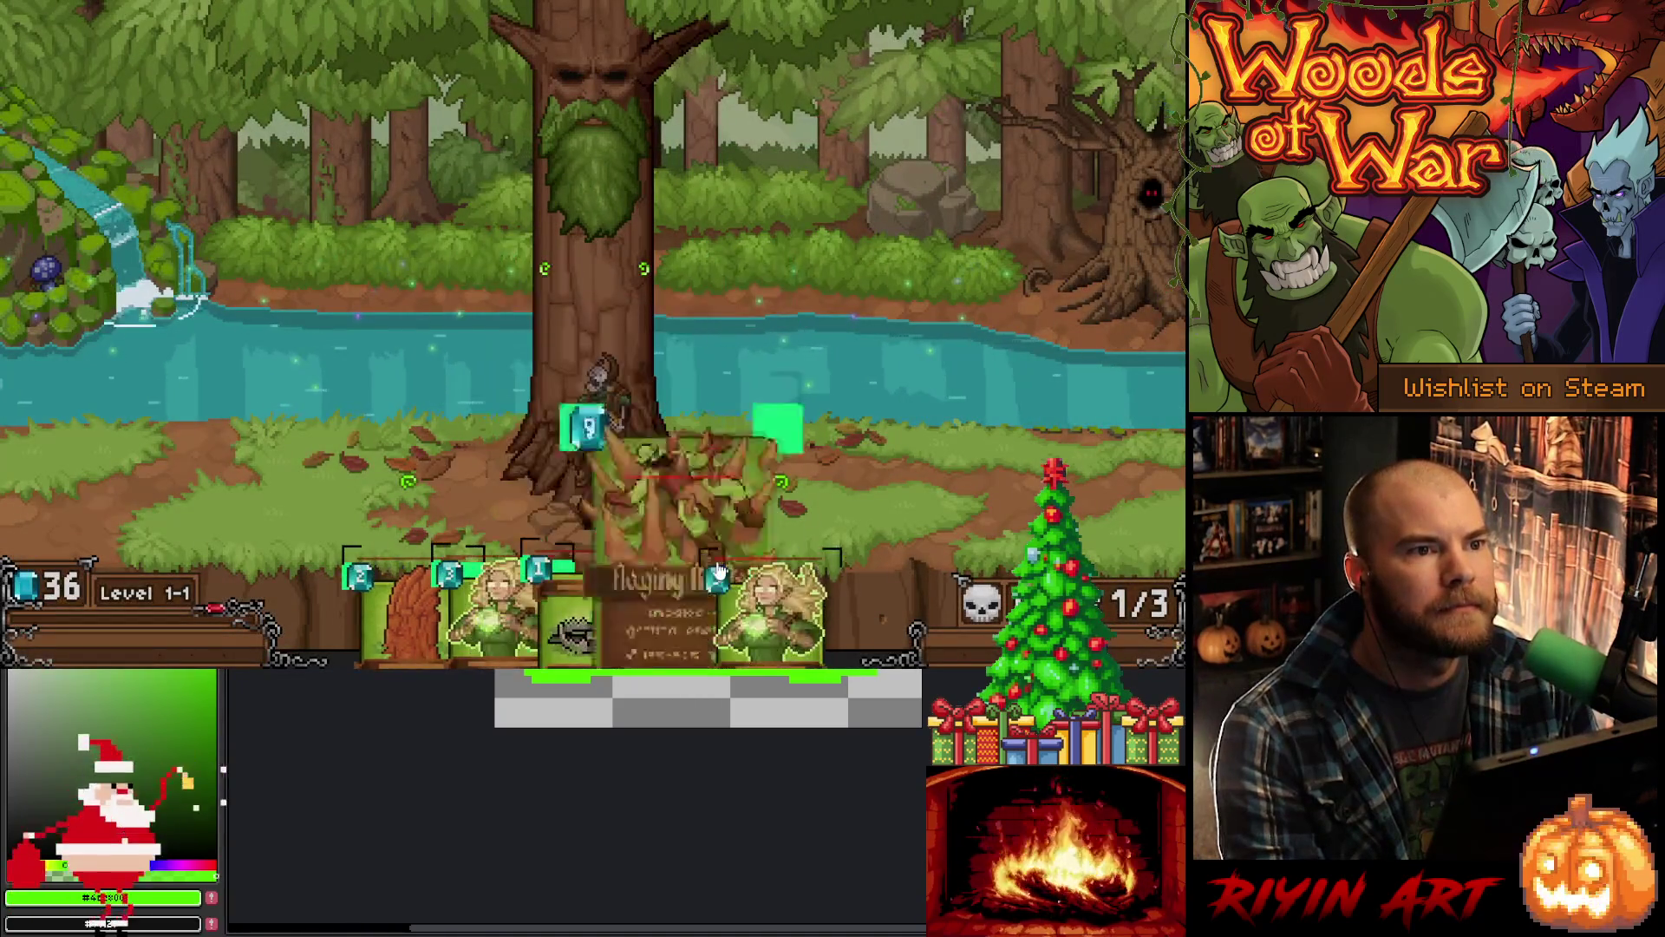
{"action": "mouse_move", "coordinate": [703, 548]}
{"action": "left_mouse_down"}
{"action": "mouse_move", "coordinate": [958, 251]}
{"action": "mouse_move", "coordinate": [921, 300]}
{"action": "mouse_move", "coordinate": [386, 283]}
{"action": "mouse_move", "coordinate": [863, 334]}
{"action": "mouse_move", "coordinate": [787, 347]}
{"action": "left_mouse_up"}
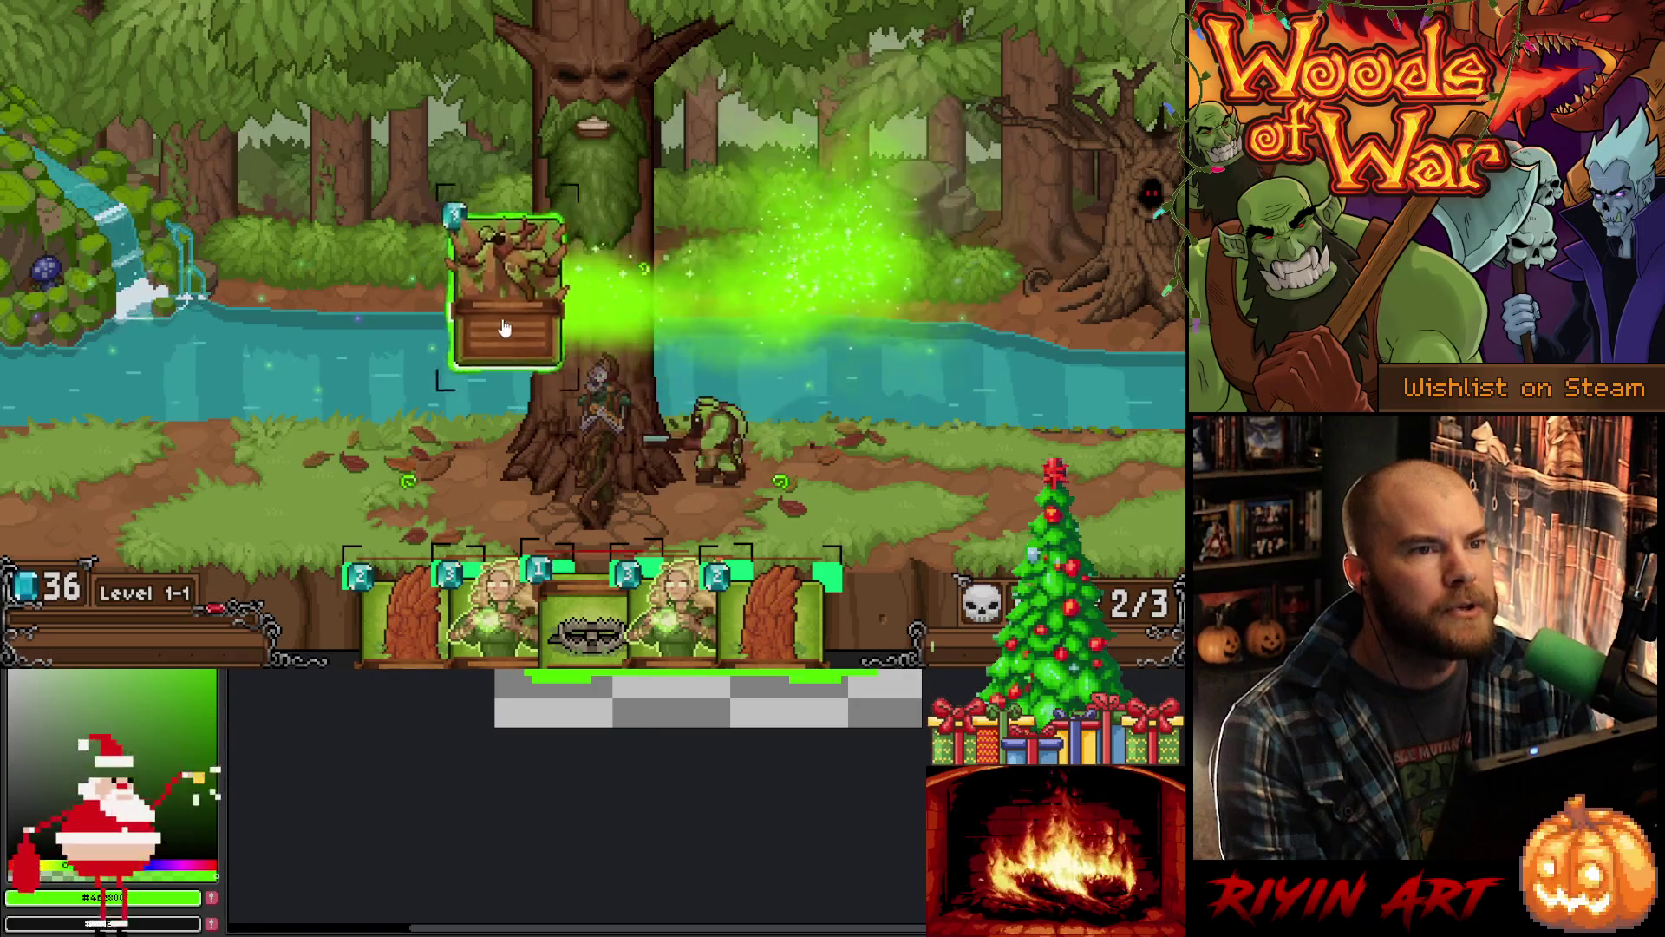
Step: Sweep the held Raging Roots across the field, play it on the great tree, then jump to CARD_GLOW_LIGHT_GREEN
{"action": "left_click_drag", "start_coordinate": [908, 312], "coordinate": [1051, 307]}
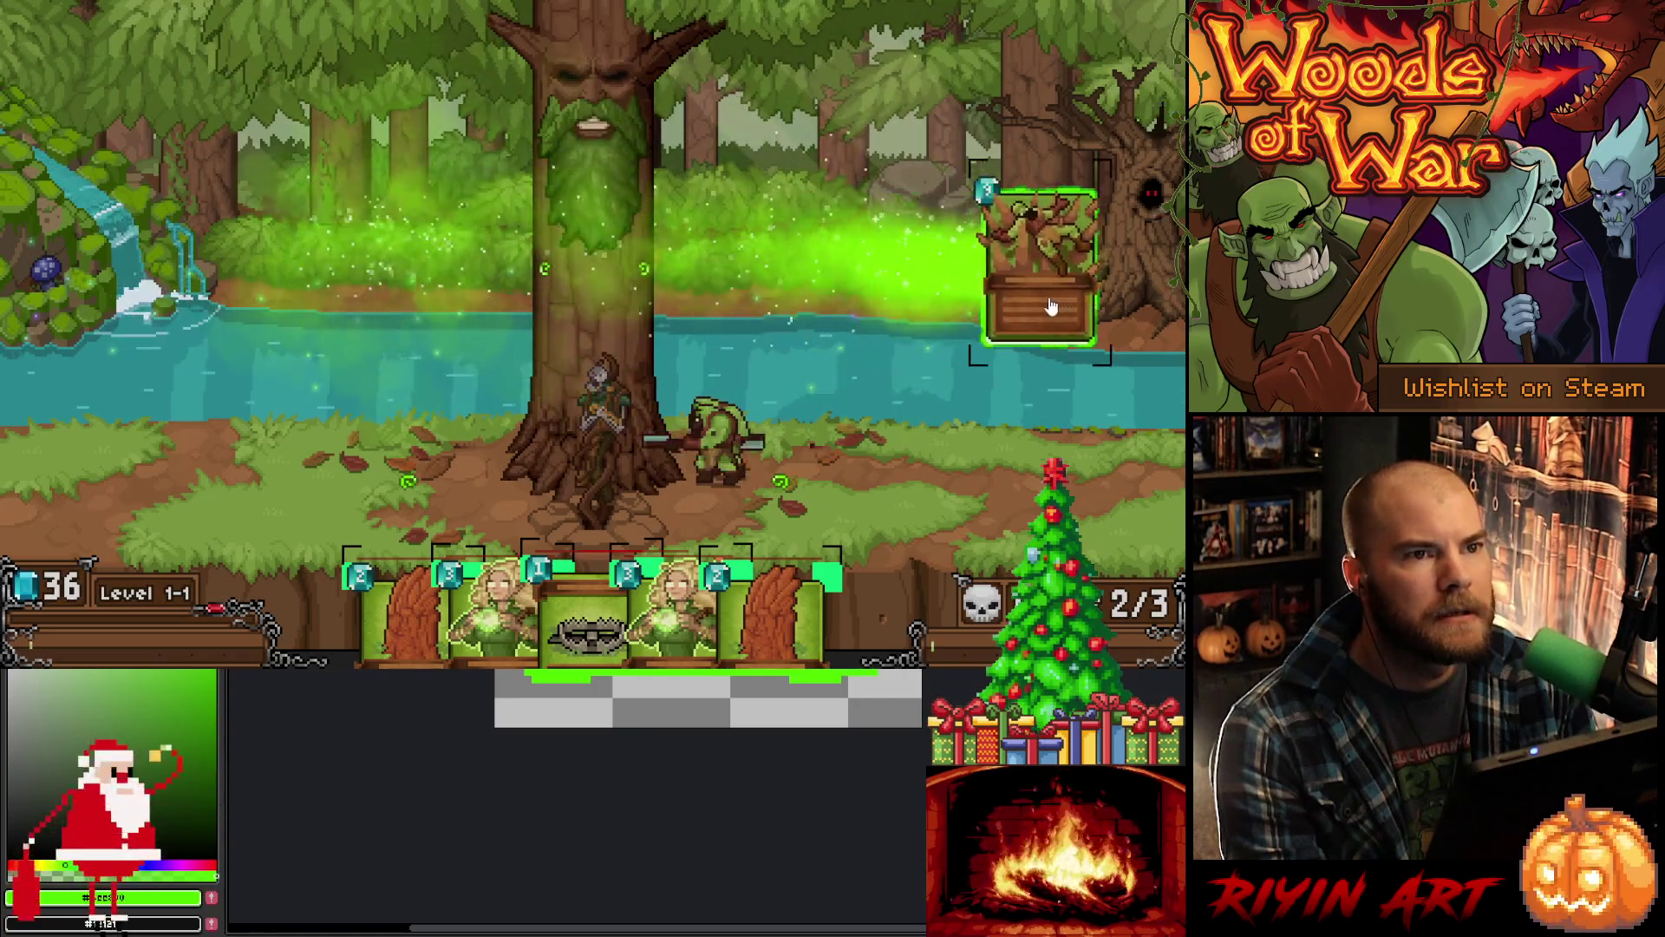
{"action": "left_click_drag", "start_coordinate": [638, 296], "coordinate": [432, 296]}
{"action": "mouse_move", "coordinate": [155, 287]}
{"action": "left_mouse_down"}
{"action": "mouse_move", "coordinate": [595, 295]}
{"action": "mouse_move", "coordinate": [865, 322]}
{"action": "mouse_move", "coordinate": [824, 338]}
{"action": "mouse_move", "coordinate": [275, 340]}
{"action": "mouse_move", "coordinate": [952, 324]}
{"action": "mouse_move", "coordinate": [605, 313]}
{"action": "mouse_move", "coordinate": [847, 316]}
{"action": "mouse_move", "coordinate": [650, 308]}
{"action": "mouse_move", "coordinate": [907, 309]}
{"action": "mouse_move", "coordinate": [628, 303]}
{"action": "mouse_move", "coordinate": [937, 297]}
{"action": "left_mouse_up"}
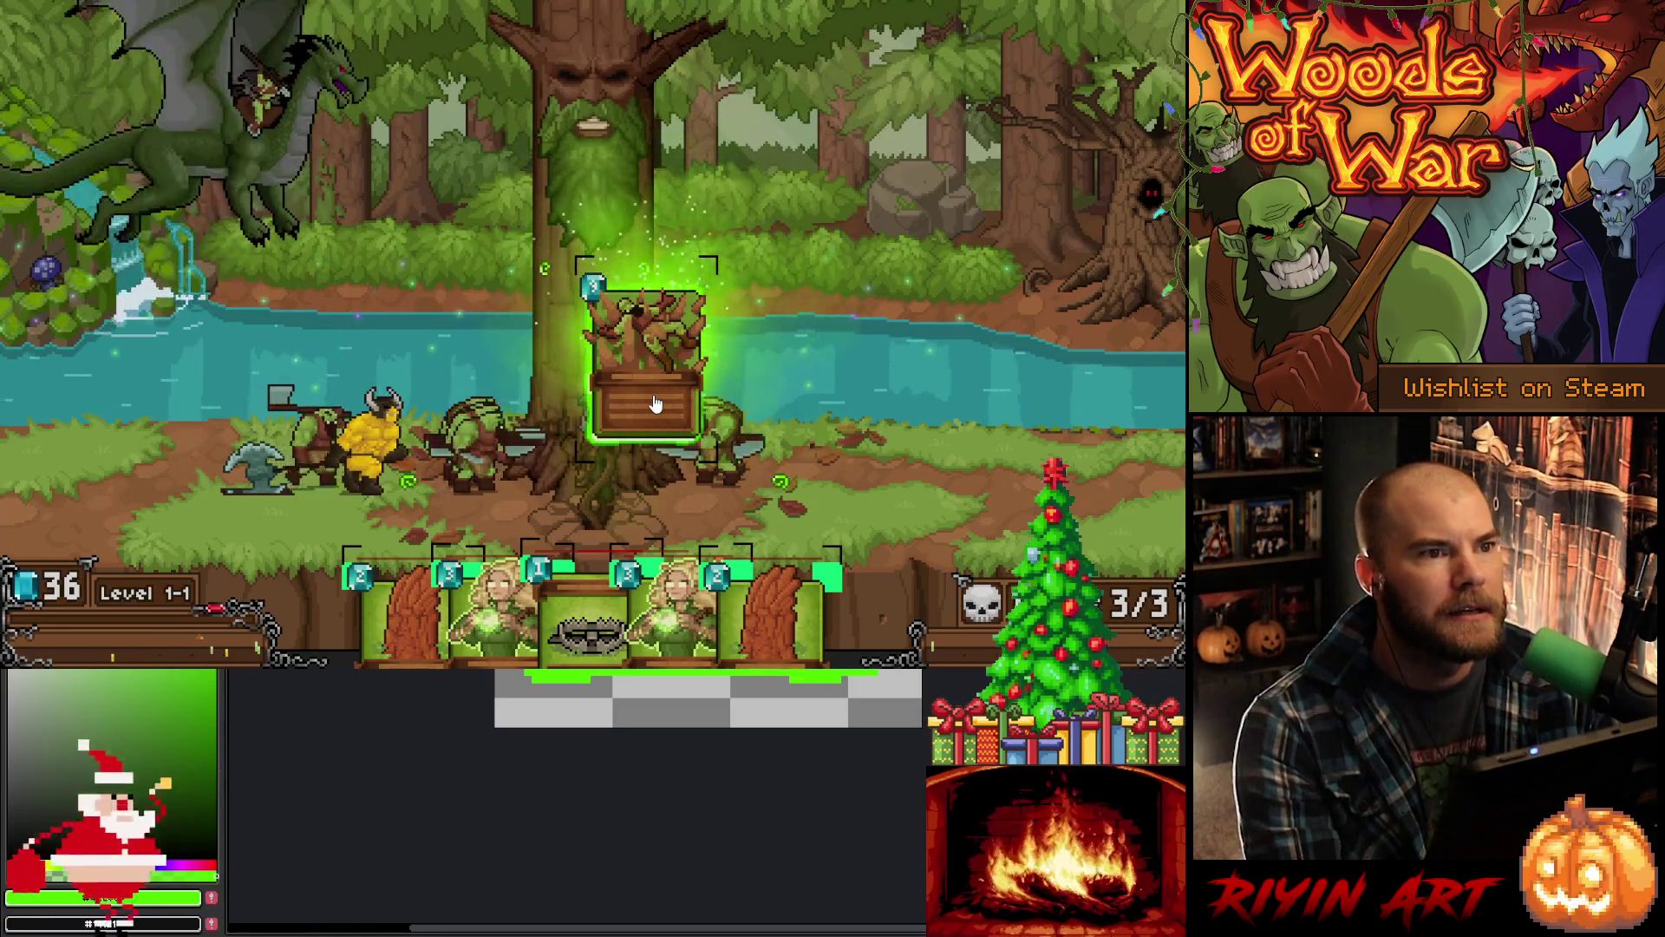
{"action": "left_click_drag", "start_coordinate": [655, 404], "coordinate": [656, 400]}
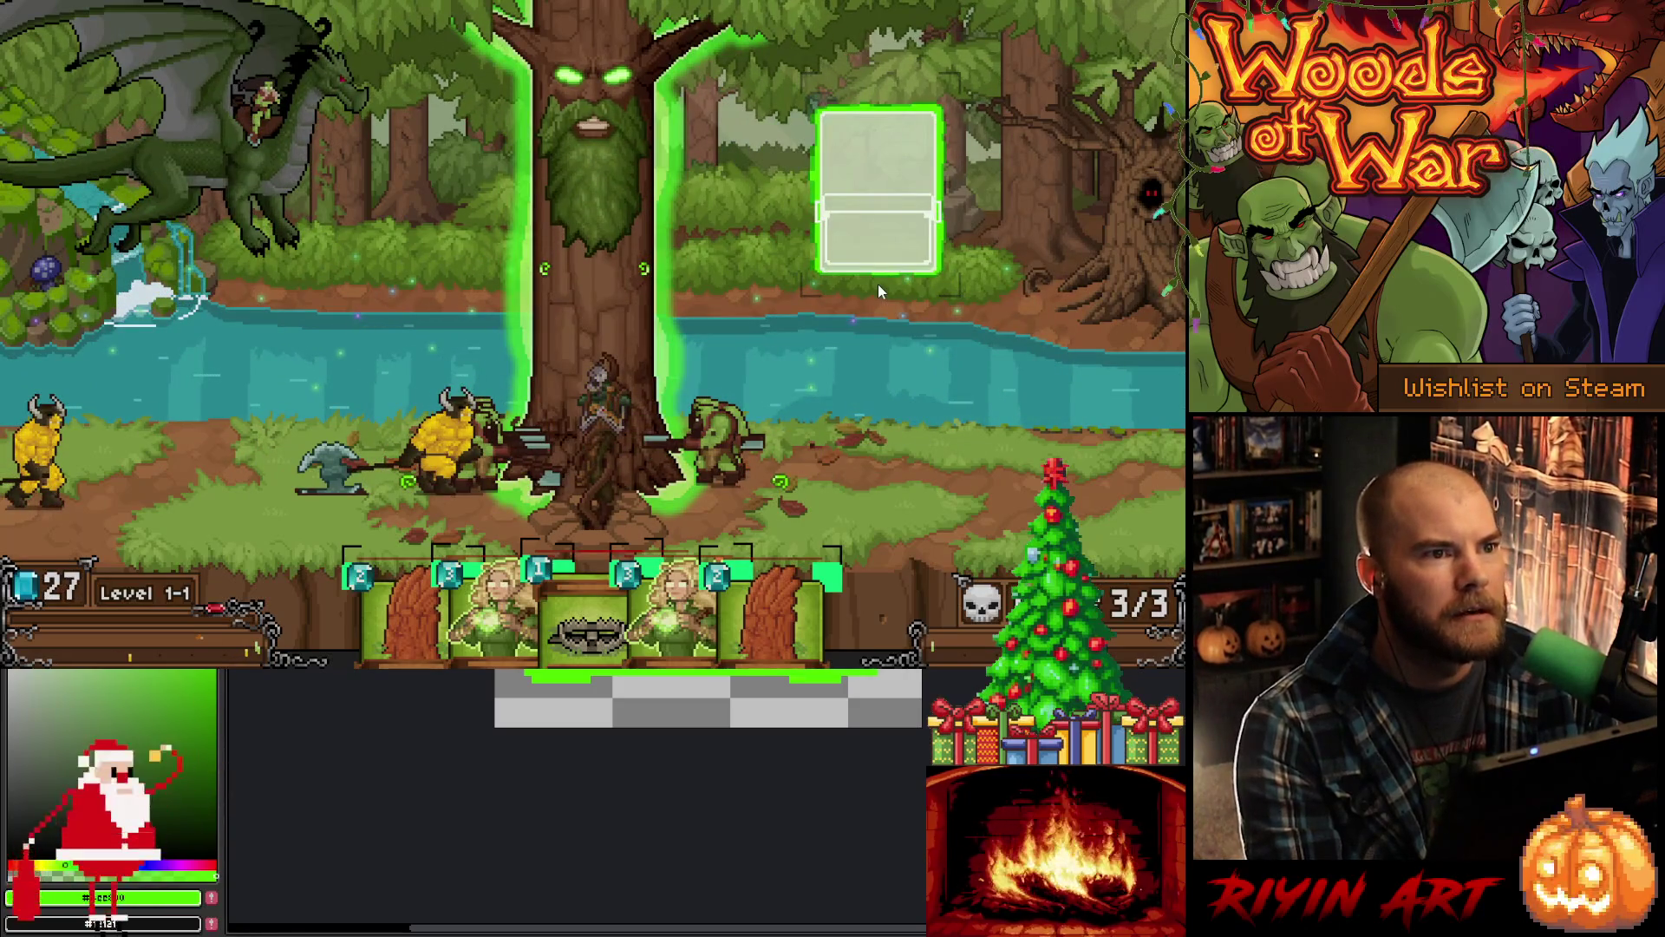
{"action": "key", "text": "alt+Tab"}
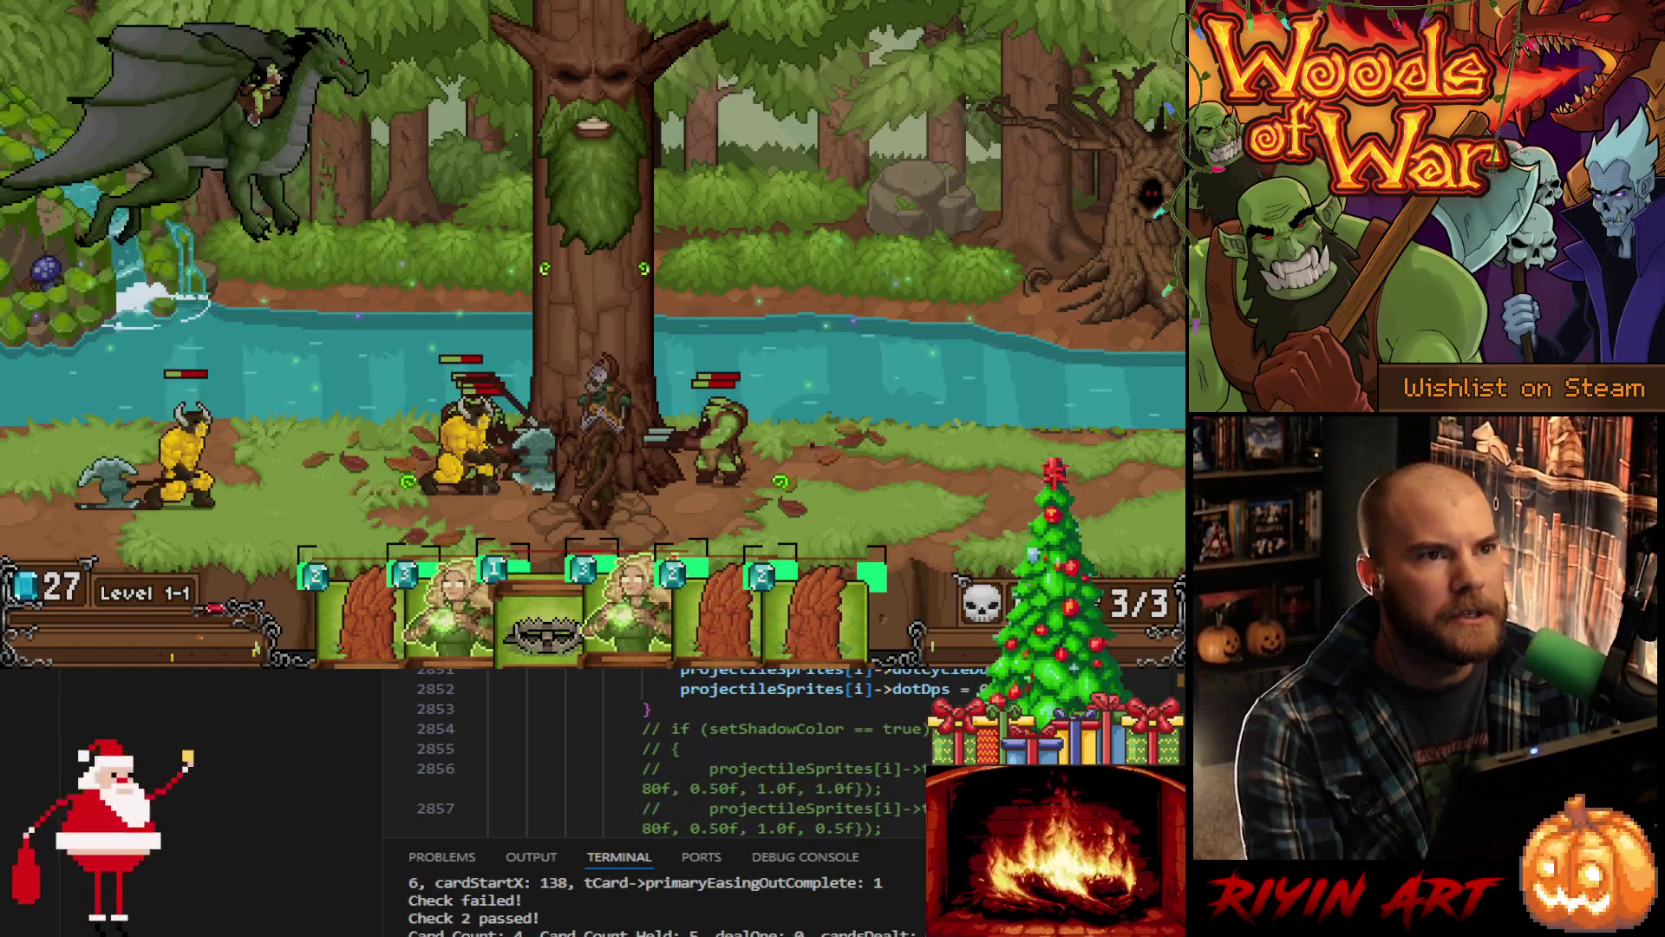
{"action": "key", "text": "ctrl+Tab"}
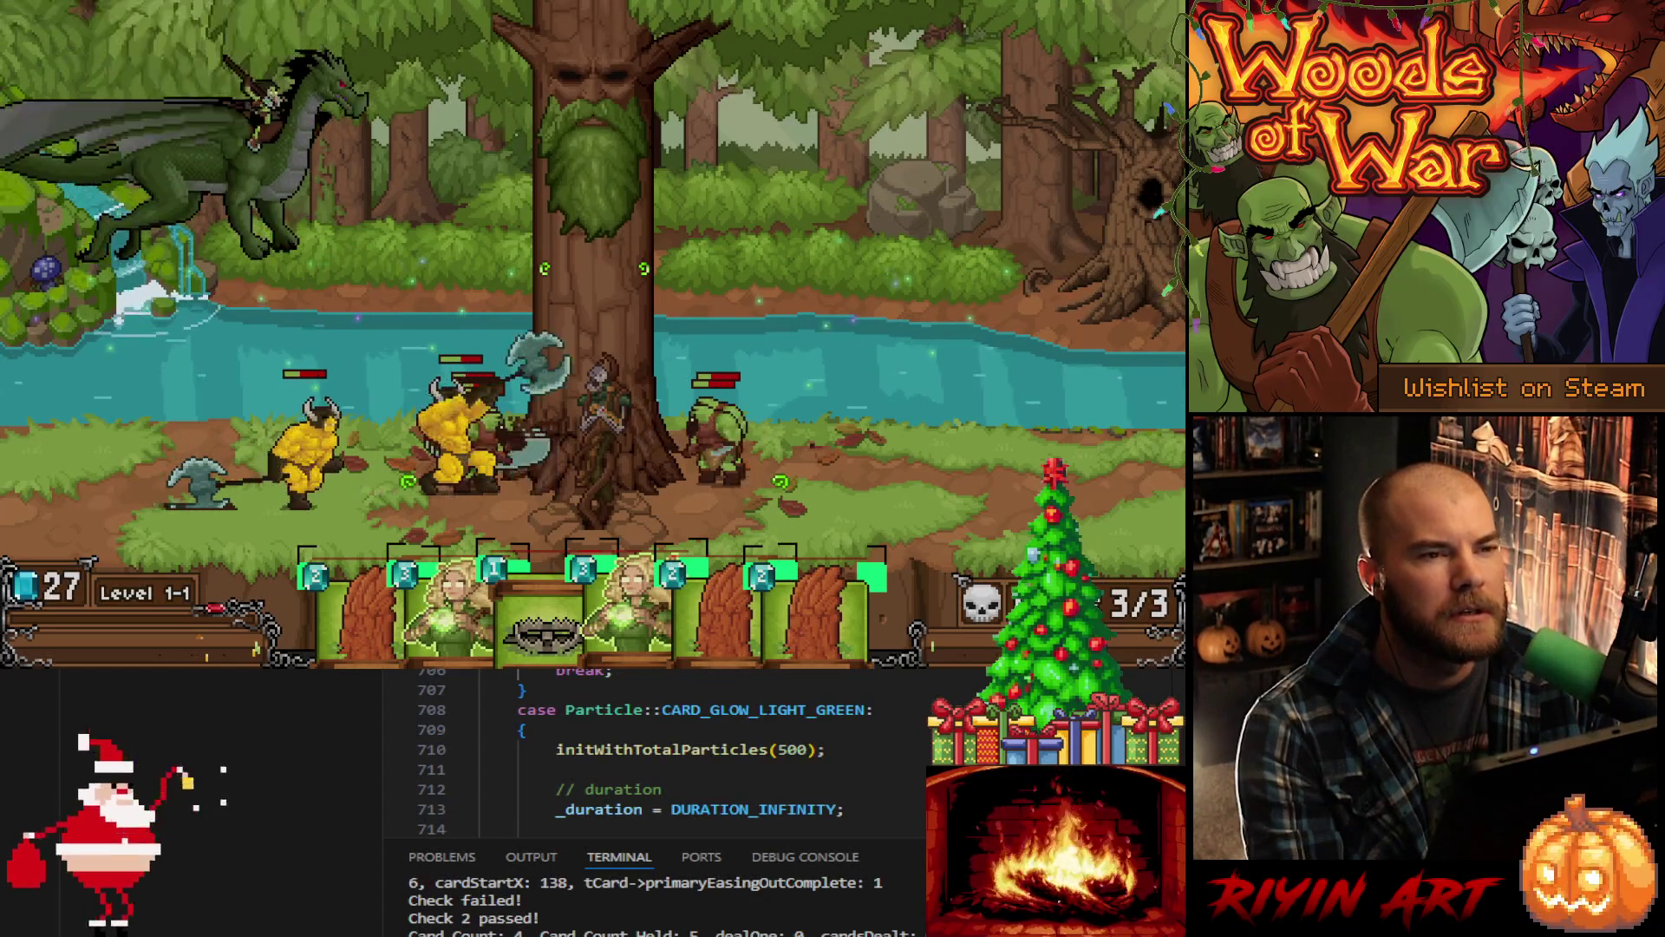
{"action": "scroll", "coordinate": [659, 755], "scroll_direction": "up", "scroll_amount": 8}
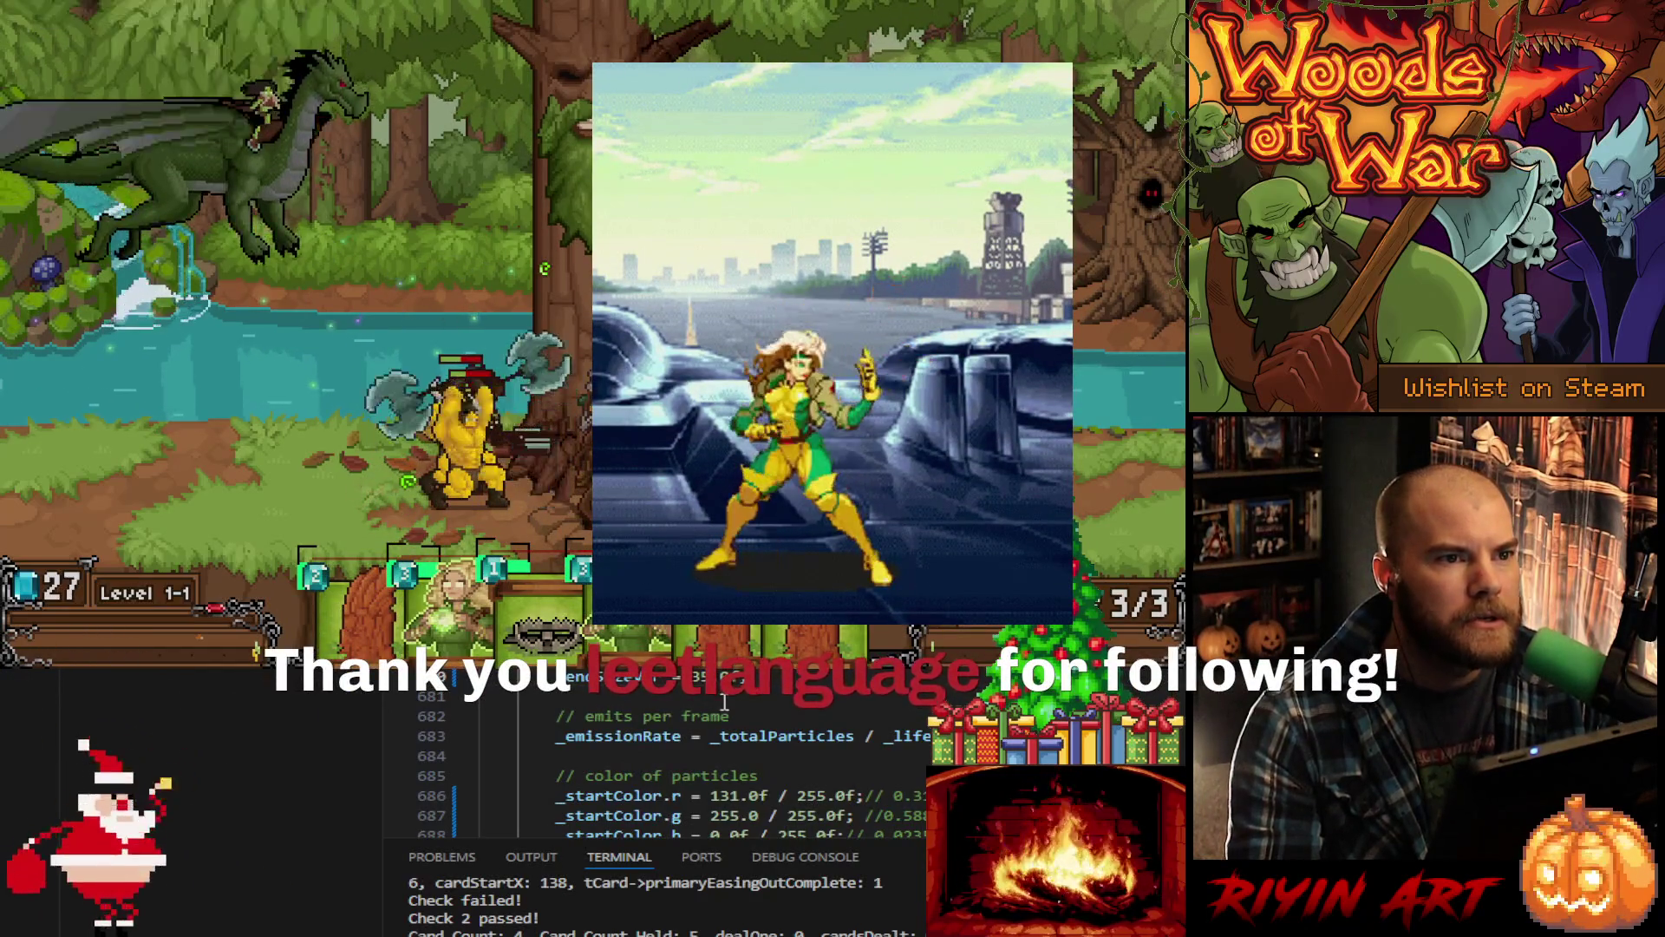
{"action": "scroll", "coordinate": [659, 764], "scroll_direction": "down", "scroll_amount": 2}
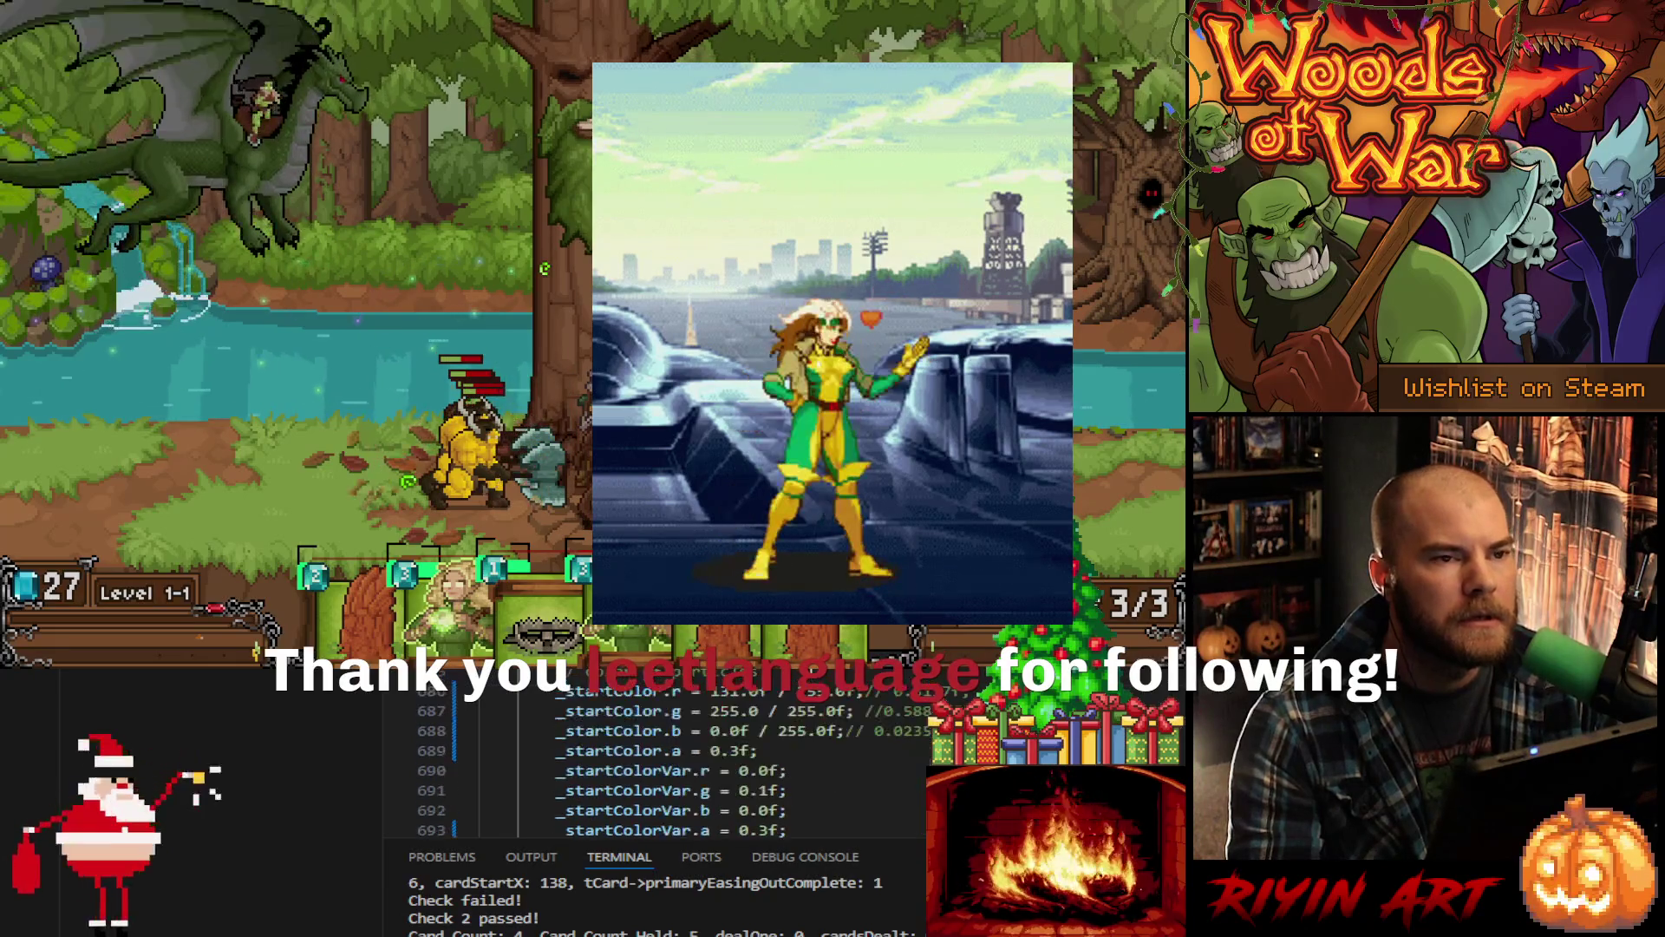
{"action": "scroll", "coordinate": [659, 764], "scroll_direction": "down", "scroll_amount": 3}
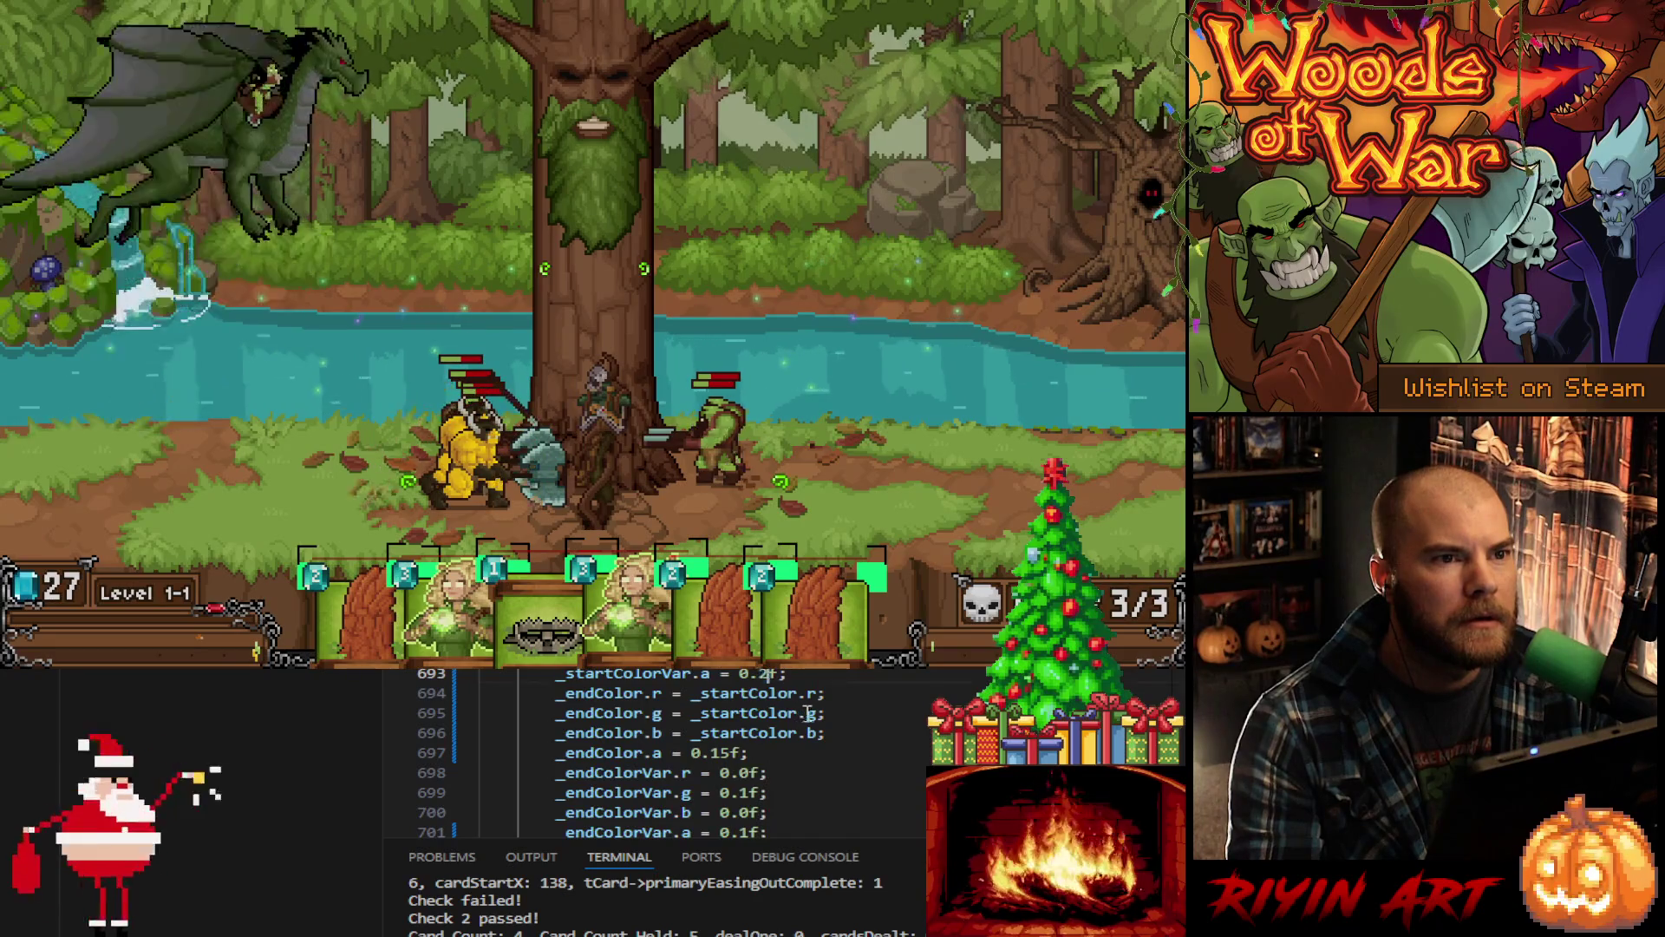
{"action": "scroll", "coordinate": [791, 711], "scroll_direction": "down", "scroll_amount": 2}
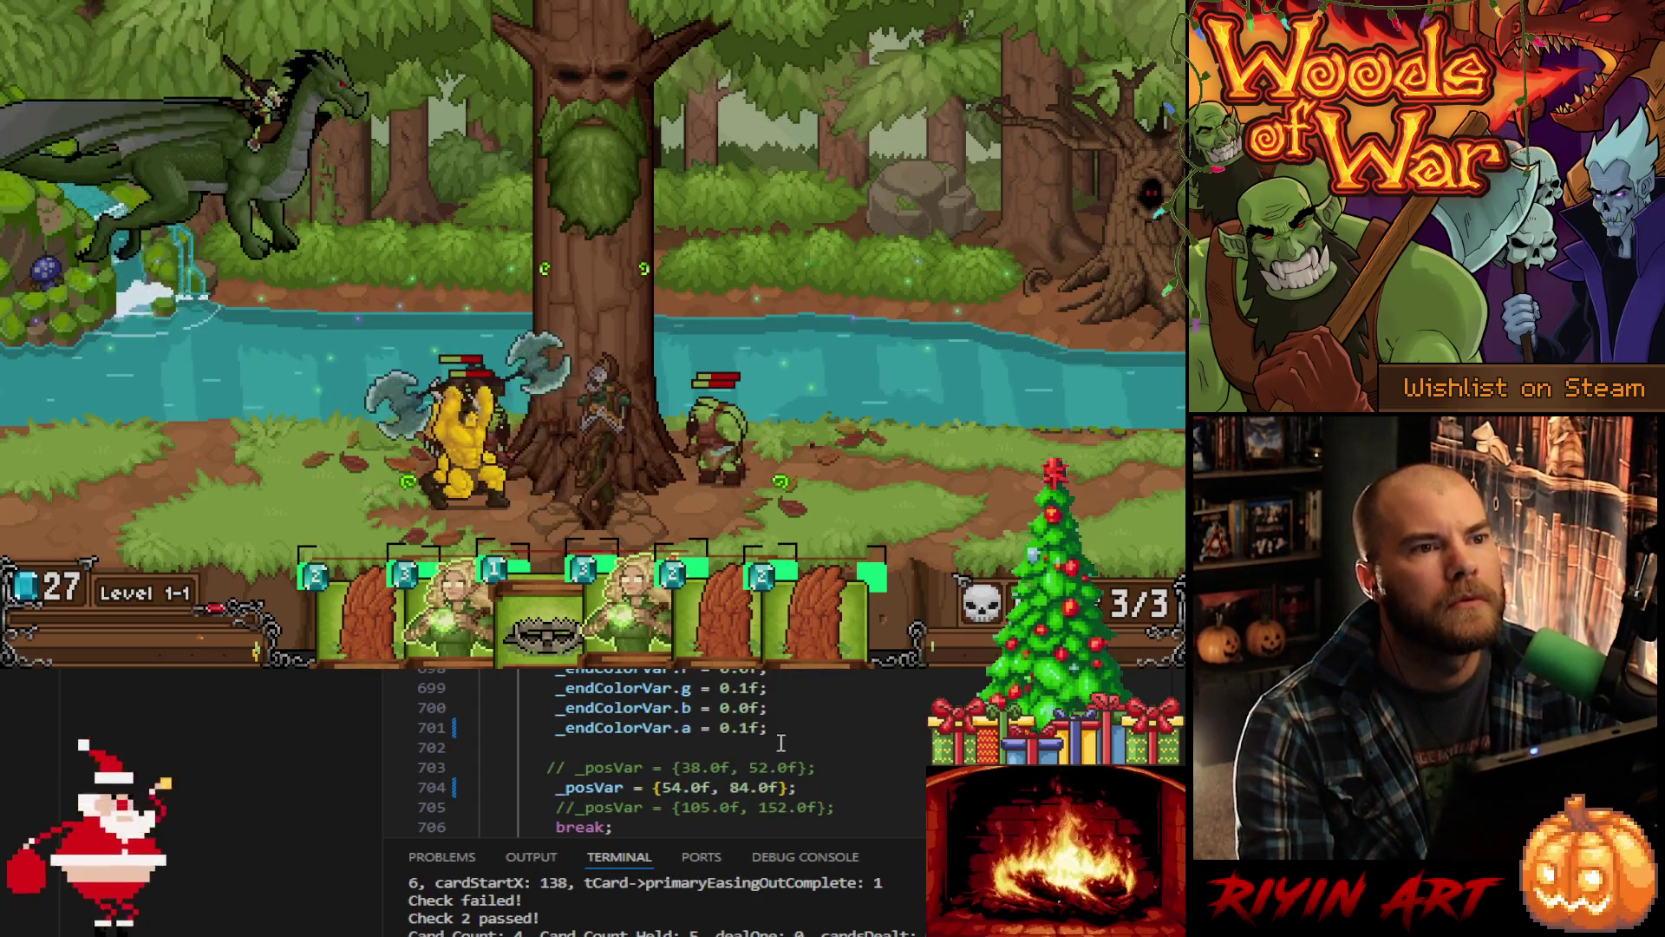
{"action": "double_click", "coordinate": [742, 727]}
{"action": "type", "text": "05"}
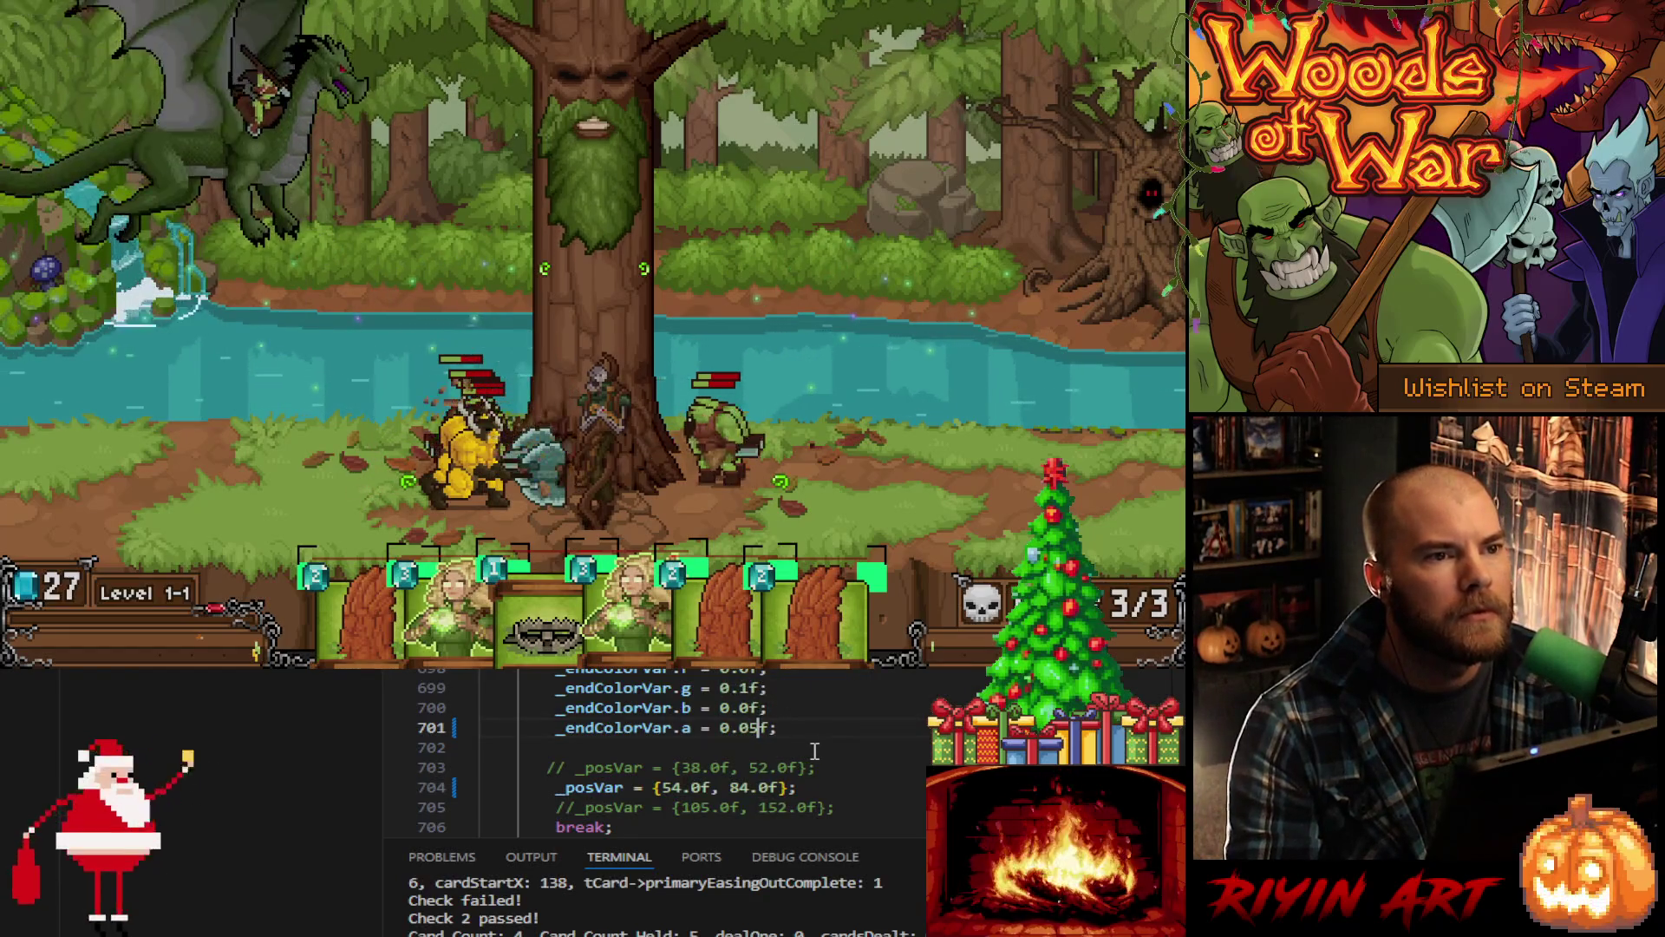
{"action": "scroll", "coordinate": [816, 735], "scroll_direction": "up", "scroll_amount": 7}
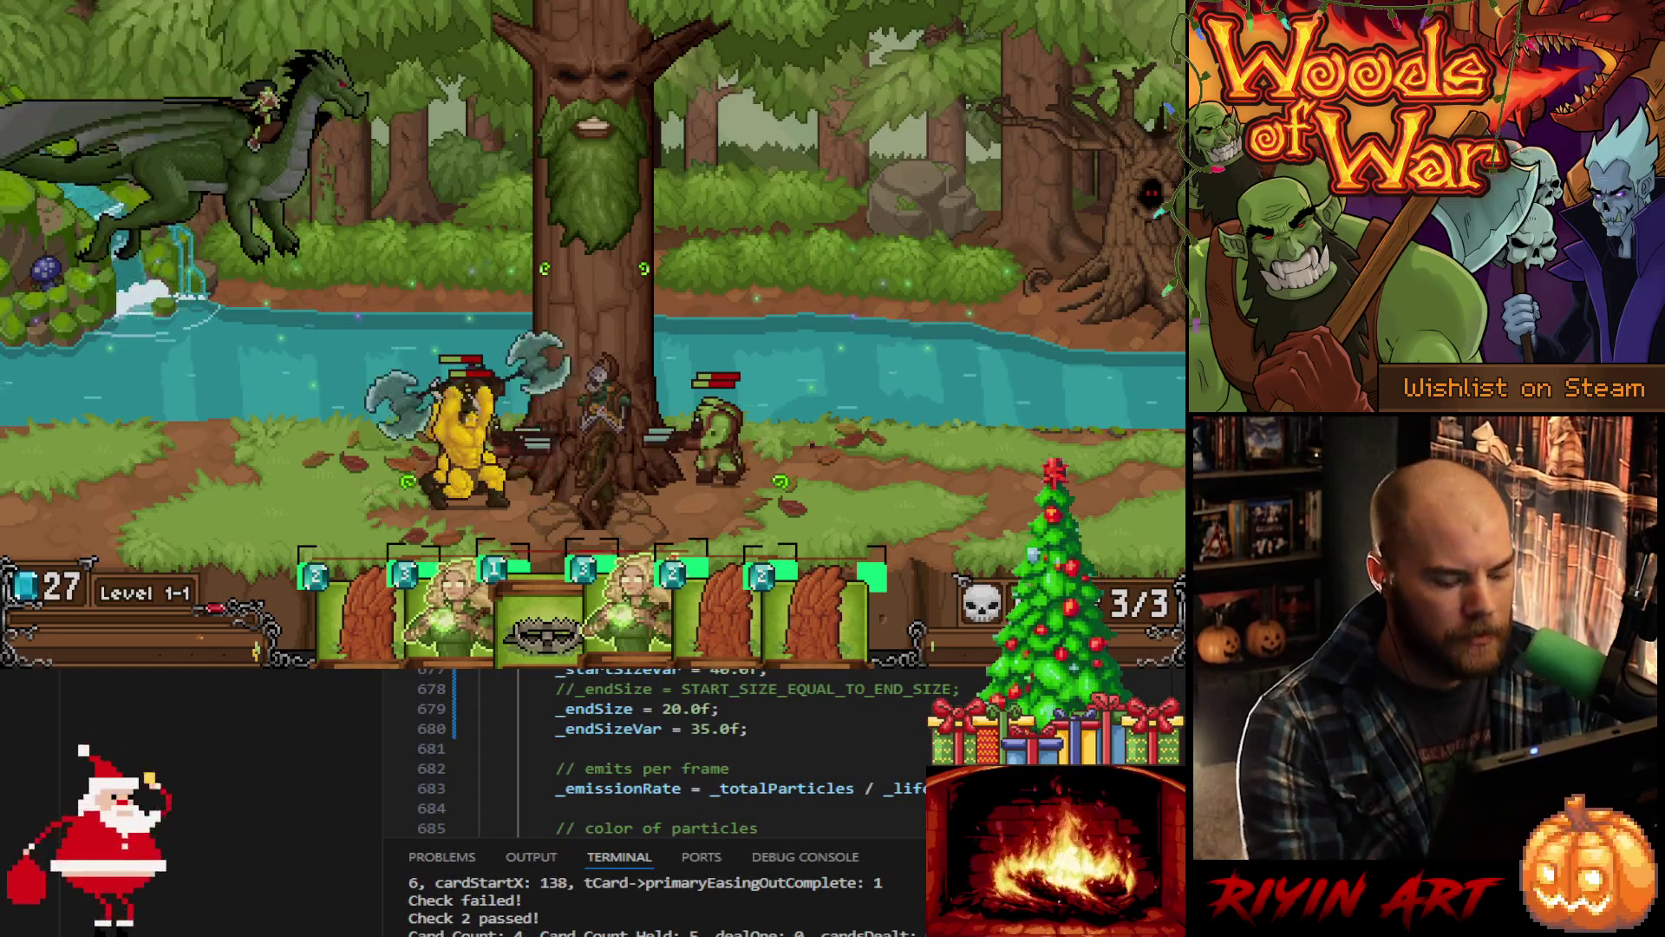
{"action": "key", "text": "Escape"}
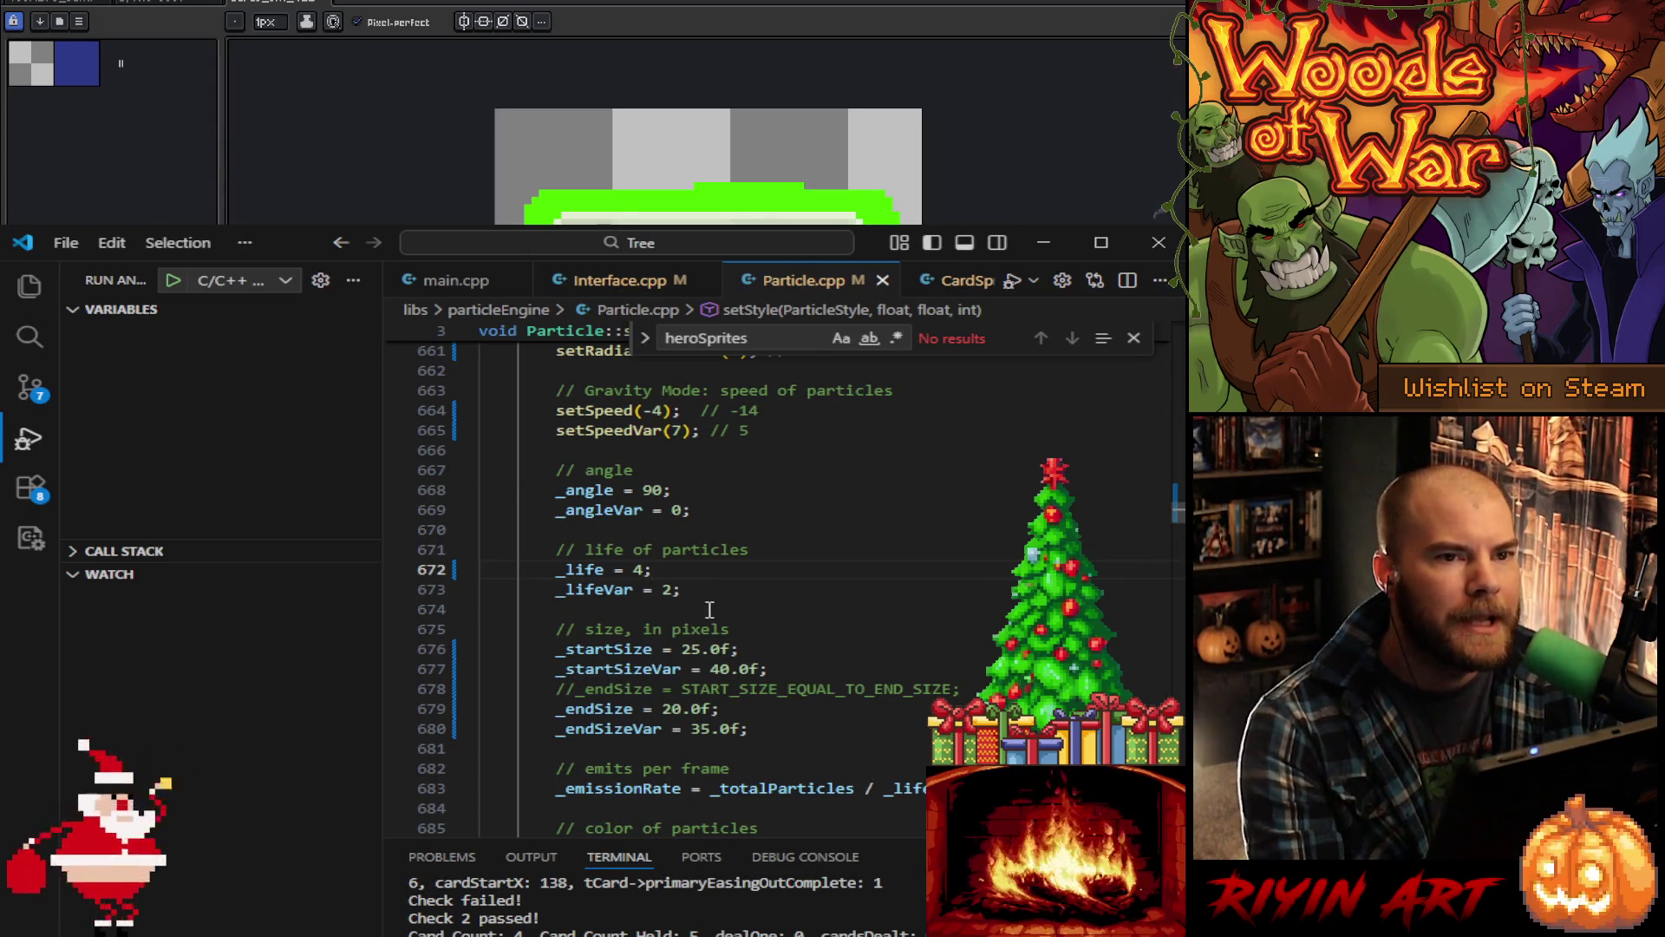
Step: Change setRadialAccel from 5 to 6 and setSpeed from -4 to -5
{"action": "scroll", "coordinate": [707, 586], "scroll_direction": "up", "scroll_amount": 3}
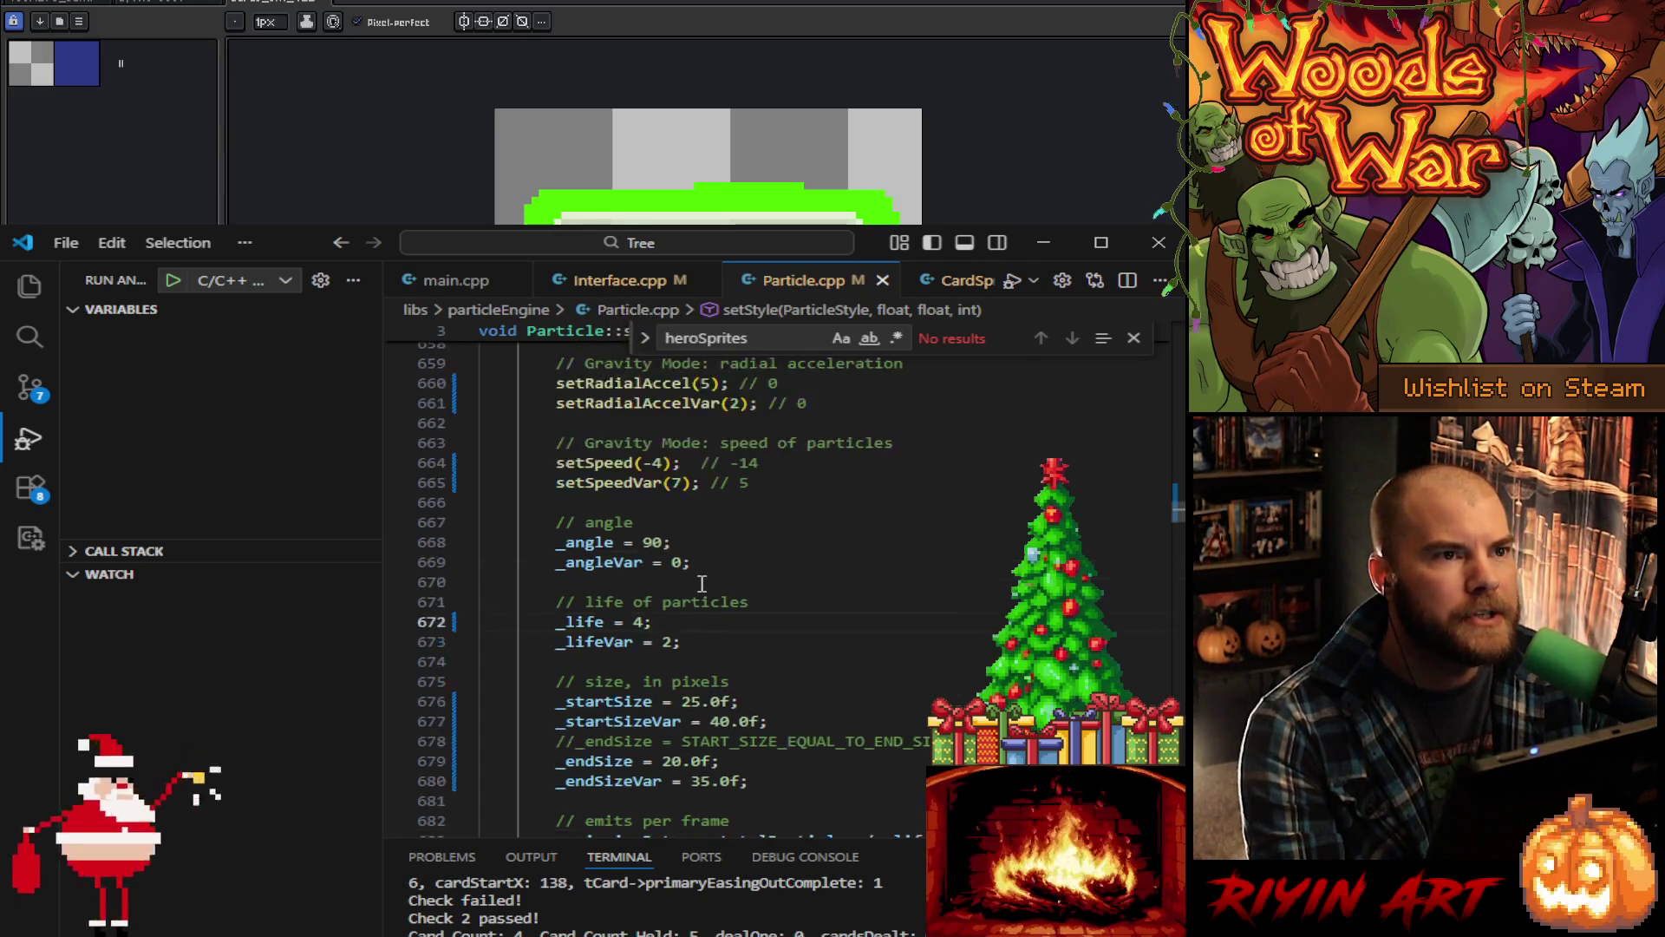
{"action": "scroll", "coordinate": [703, 581], "scroll_direction": "up", "scroll_amount": 2}
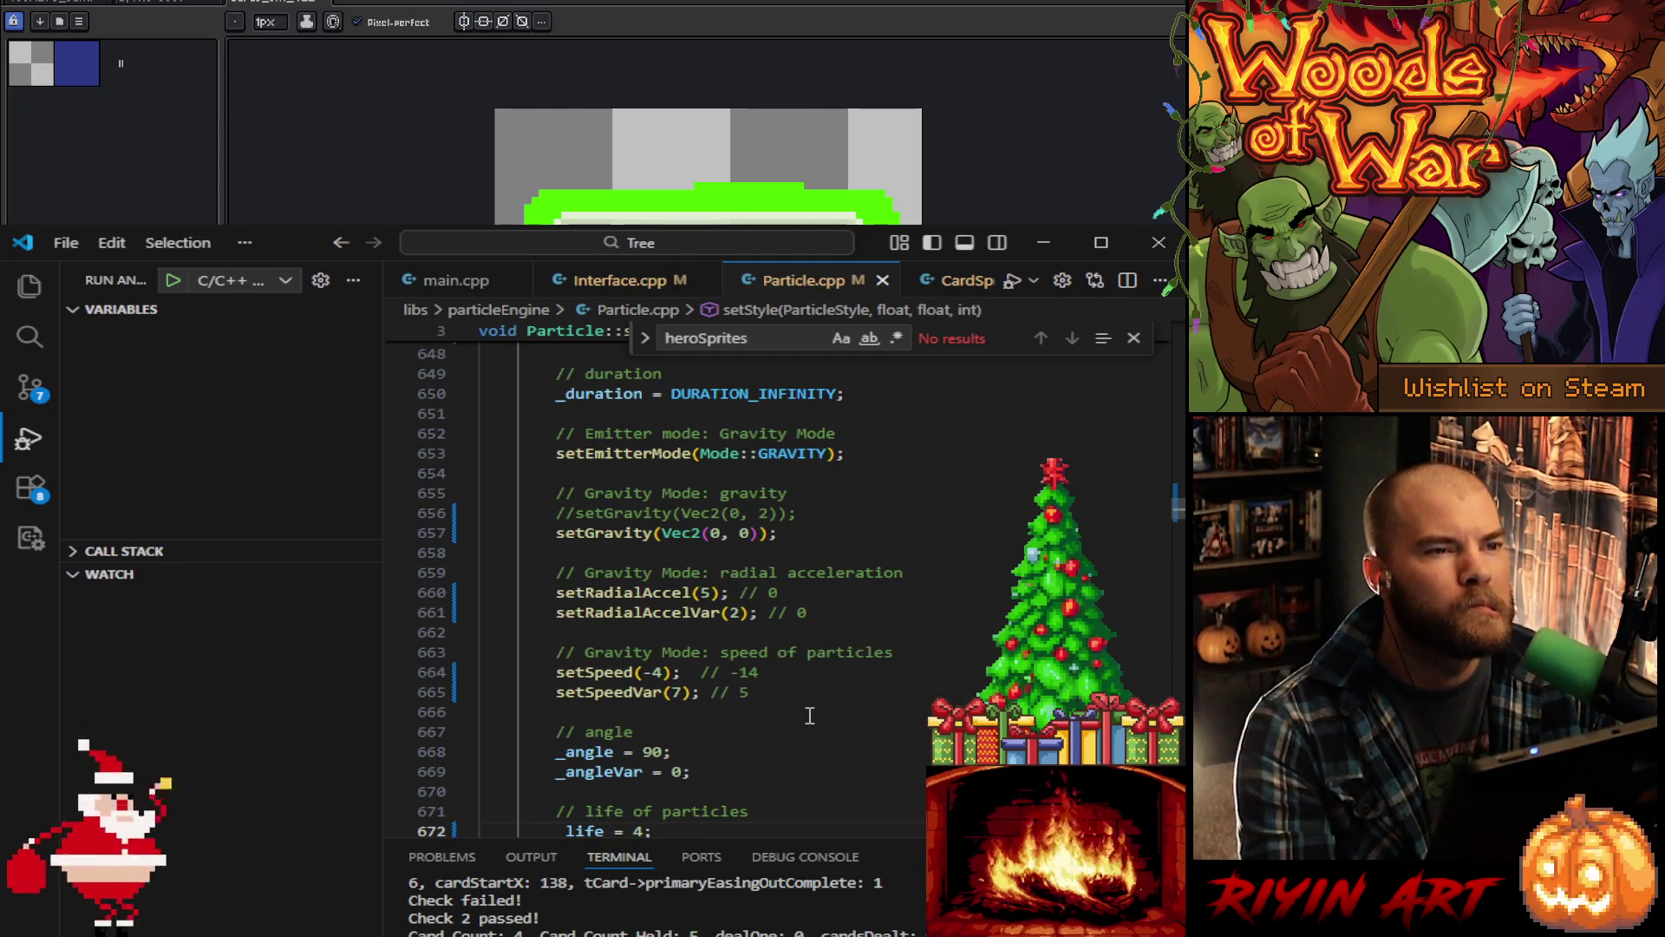
{"action": "left_click", "coordinate": [713, 593]}
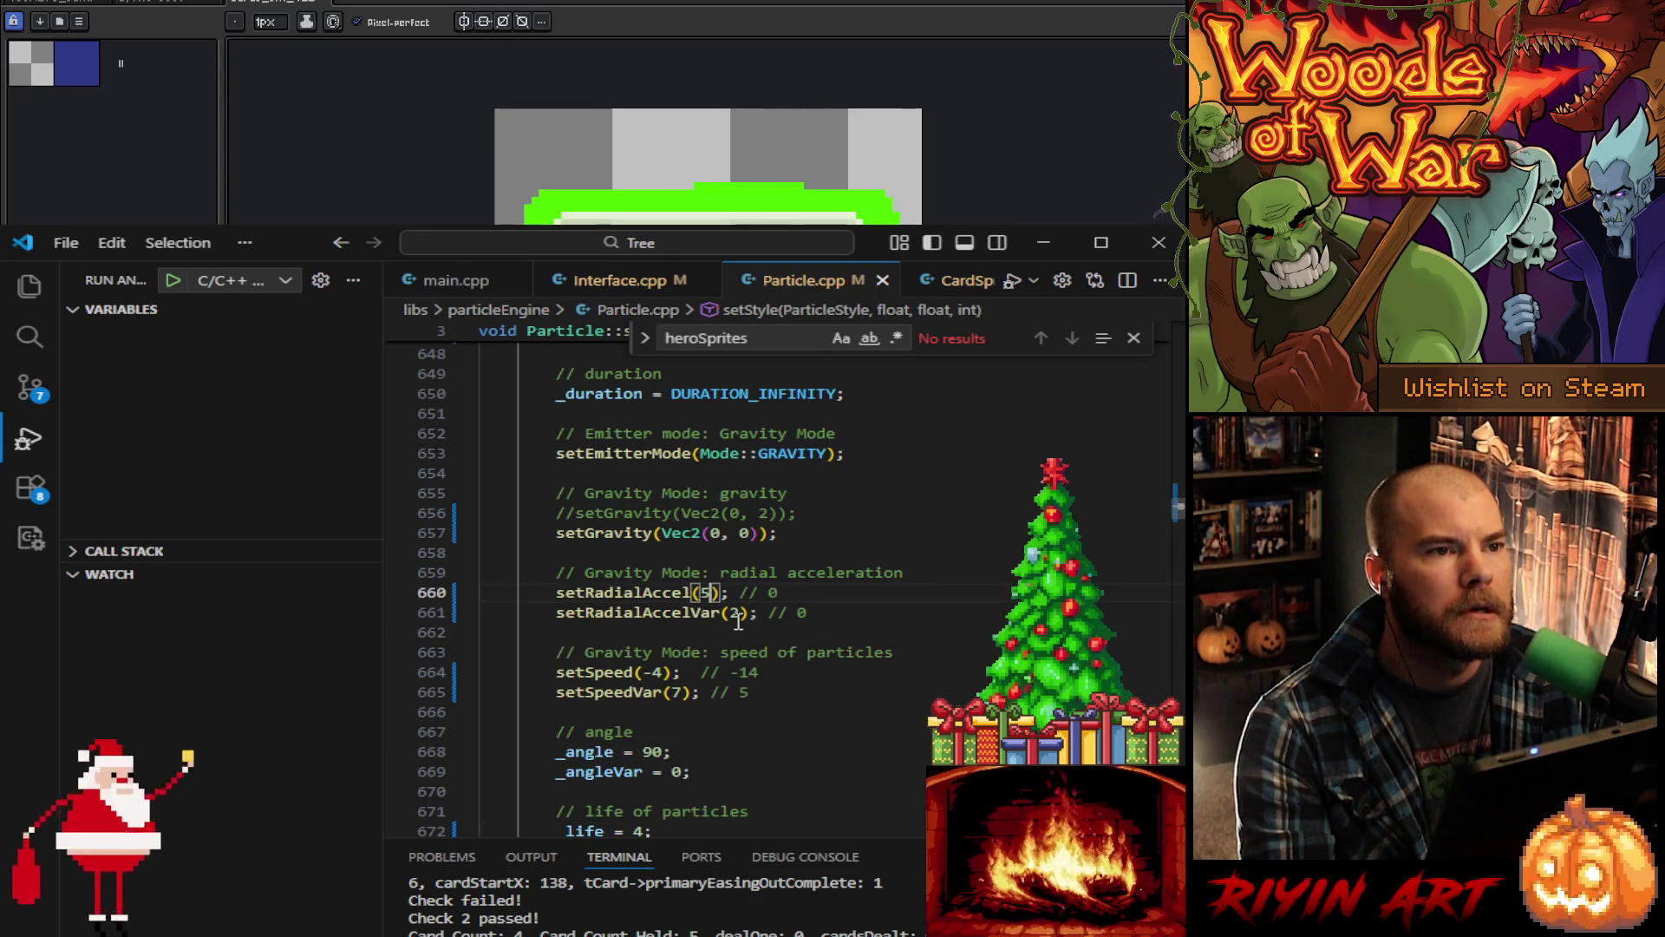
{"action": "key", "text": "BackSpace"}
{"action": "type", "text": "6"}
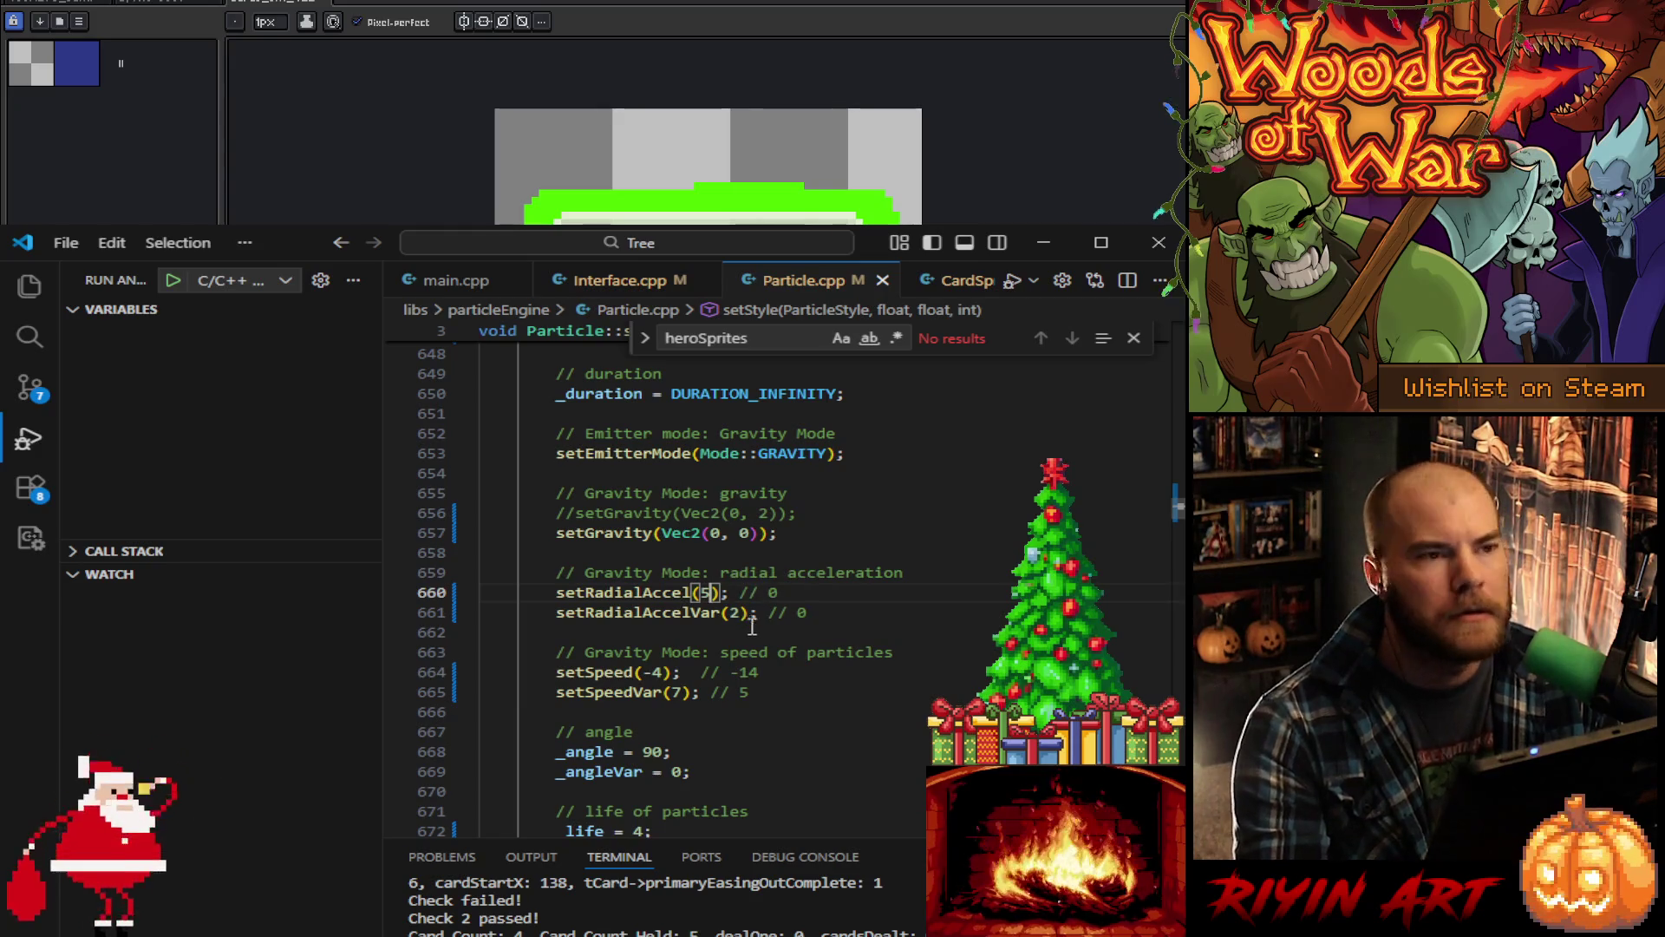
{"action": "left_click", "coordinate": [665, 673]}
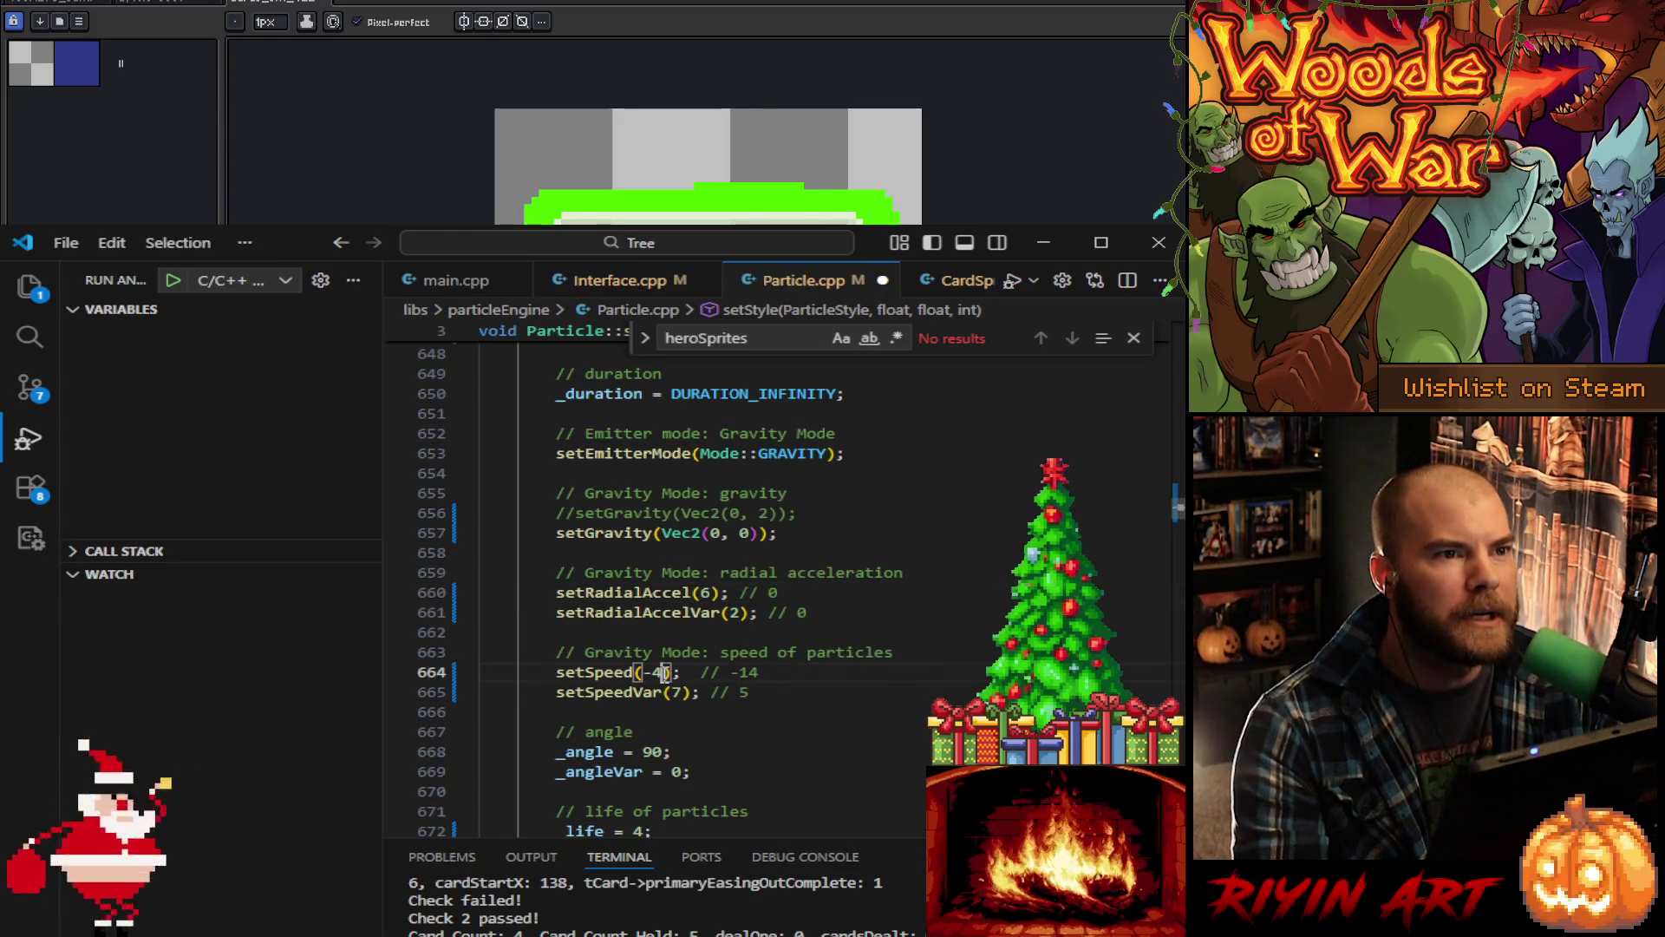
{"action": "key", "text": "BackSpace"}
{"action": "type", "text": "5"}
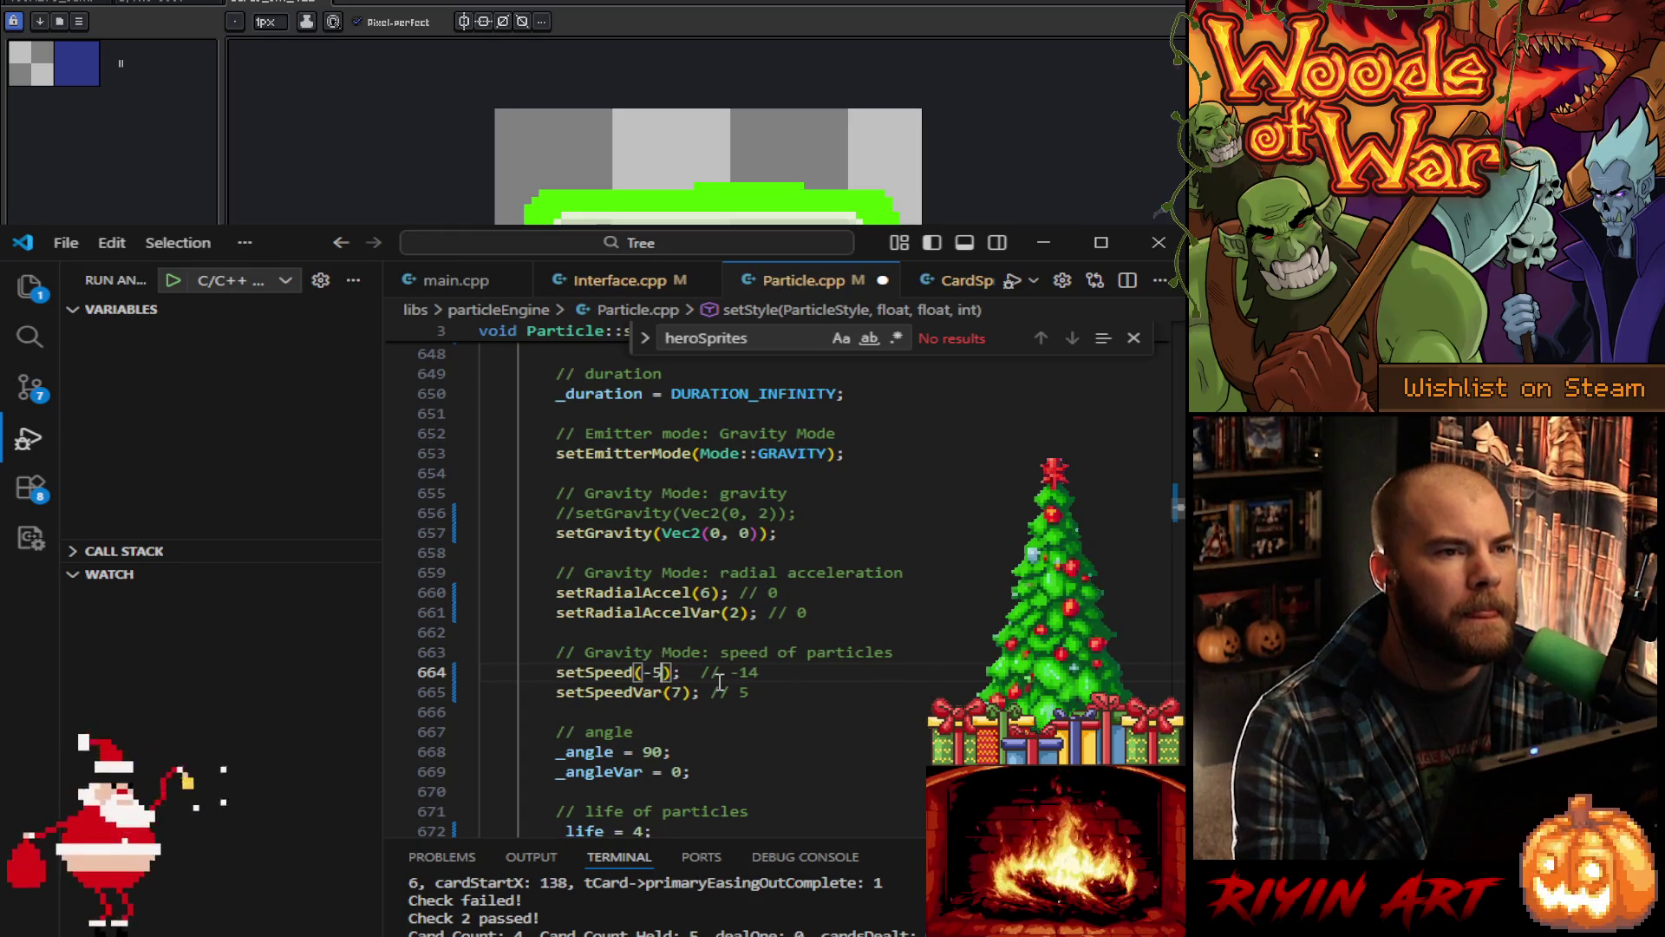
Step: Save Particle.cpp and switch to CardSprite.cpp
{"action": "key", "text": "ctrl+s"}
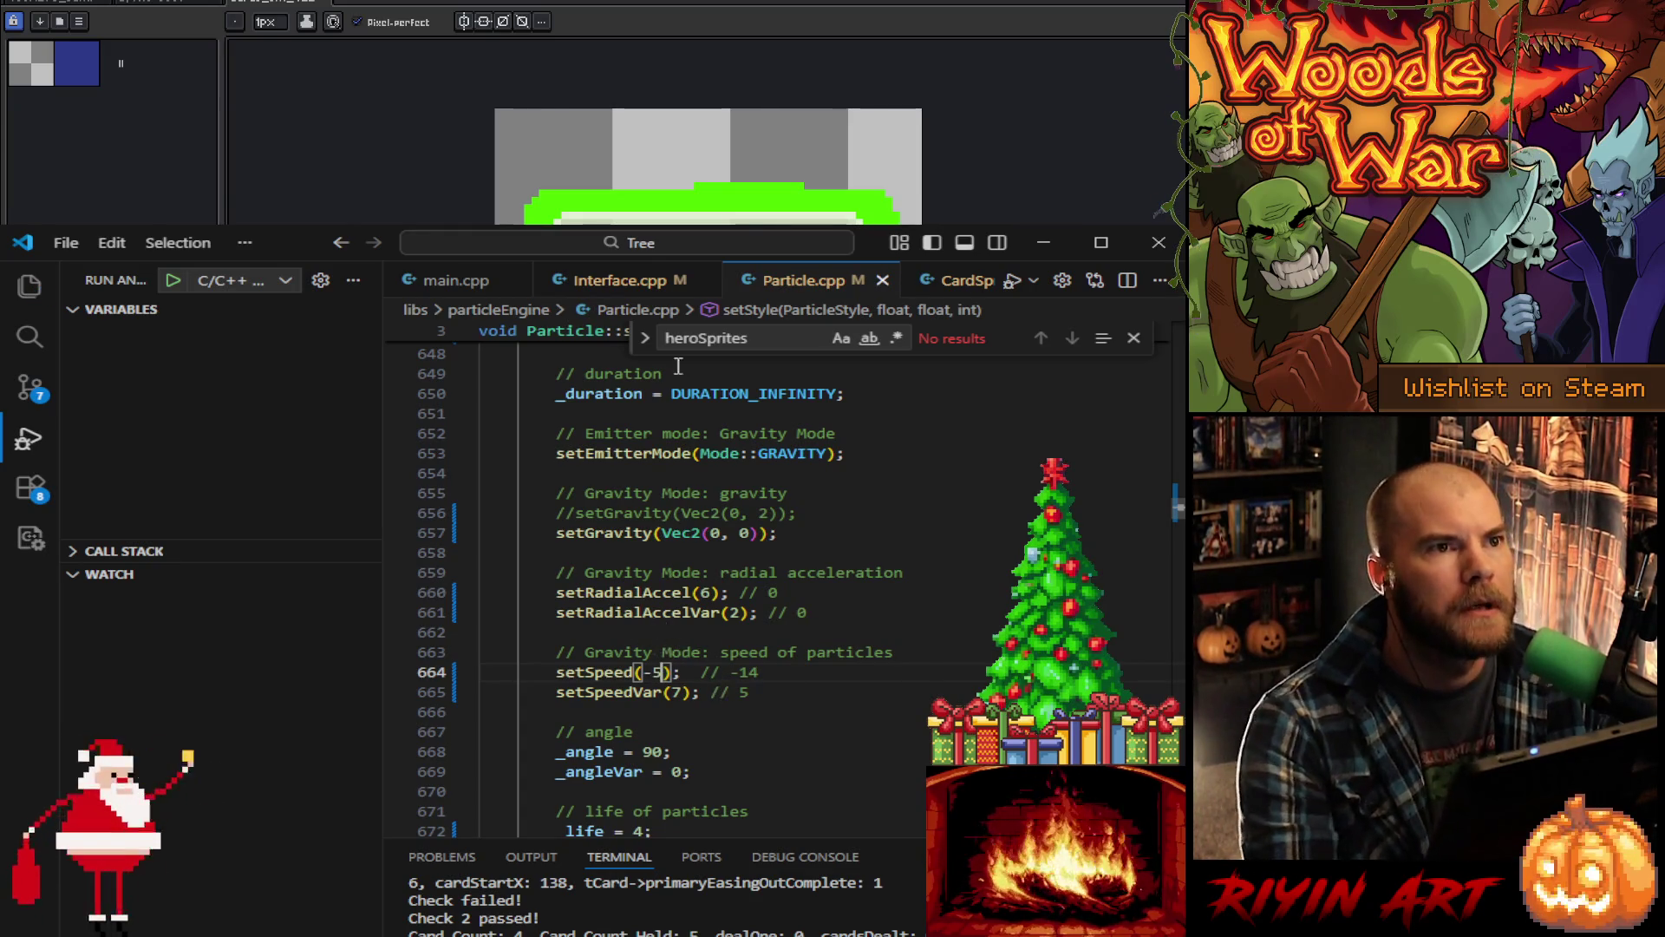
{"action": "scroll", "coordinate": [785, 282], "scroll_direction": "down", "scroll_amount": 1}
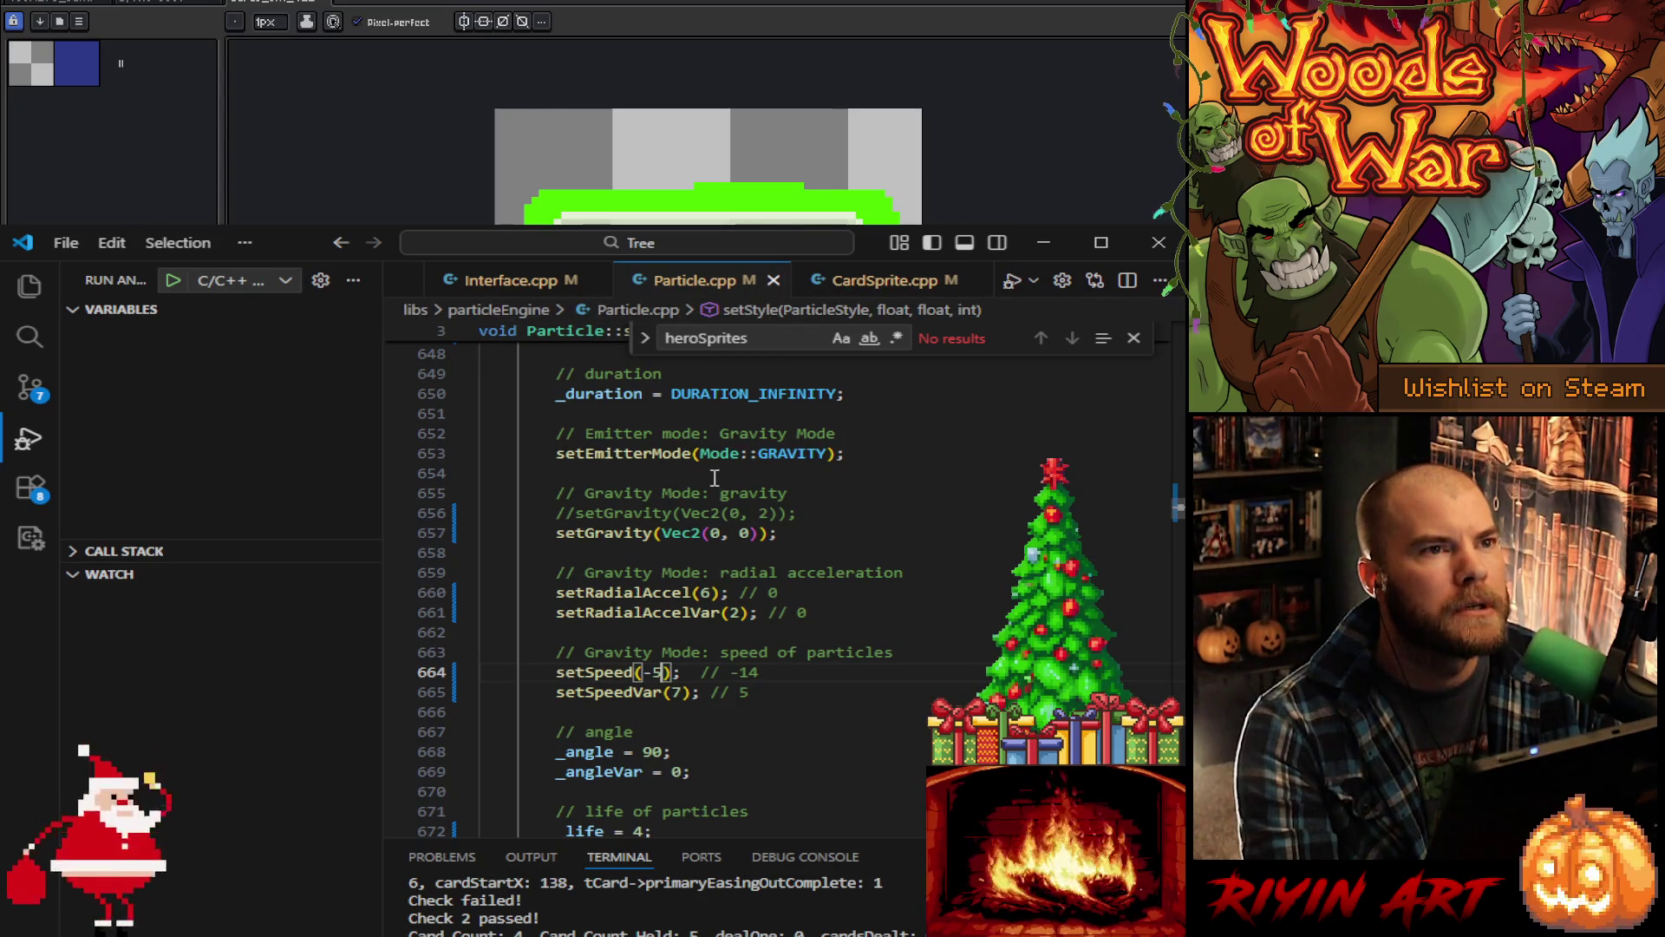
{"action": "scroll", "coordinate": [715, 478], "scroll_direction": "up", "scroll_amount": 8}
{"action": "scroll", "coordinate": [684, 552], "scroll_direction": "up", "scroll_amount": 4}
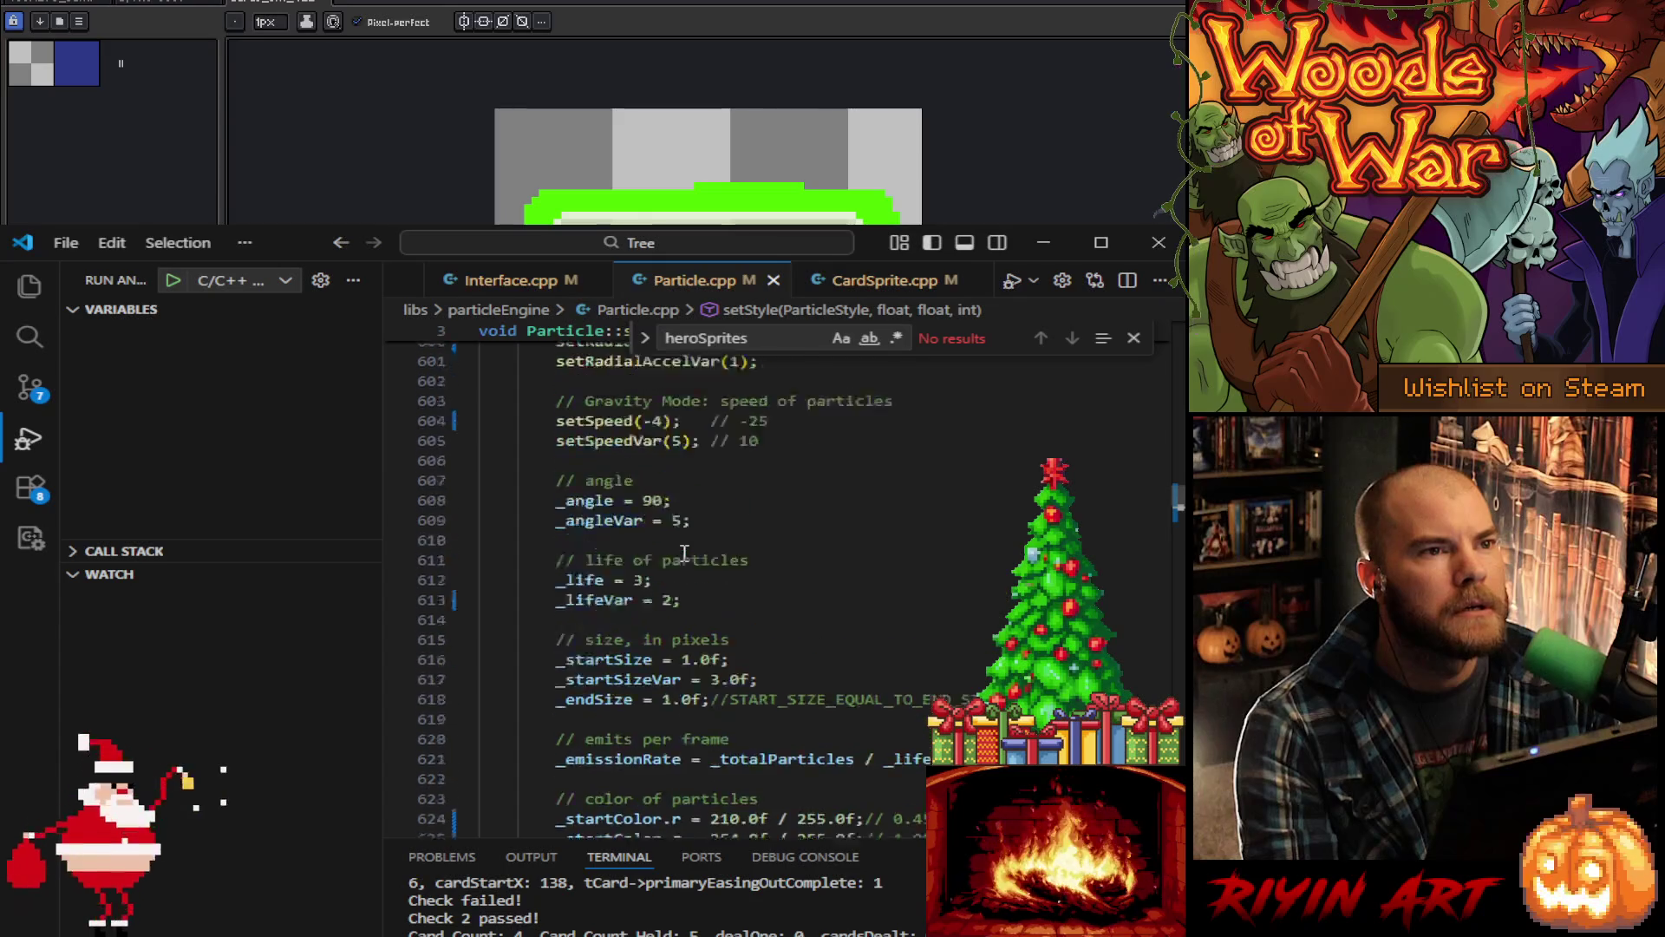
{"action": "scroll", "coordinate": [684, 553], "scroll_direction": "down", "scroll_amount": 10}
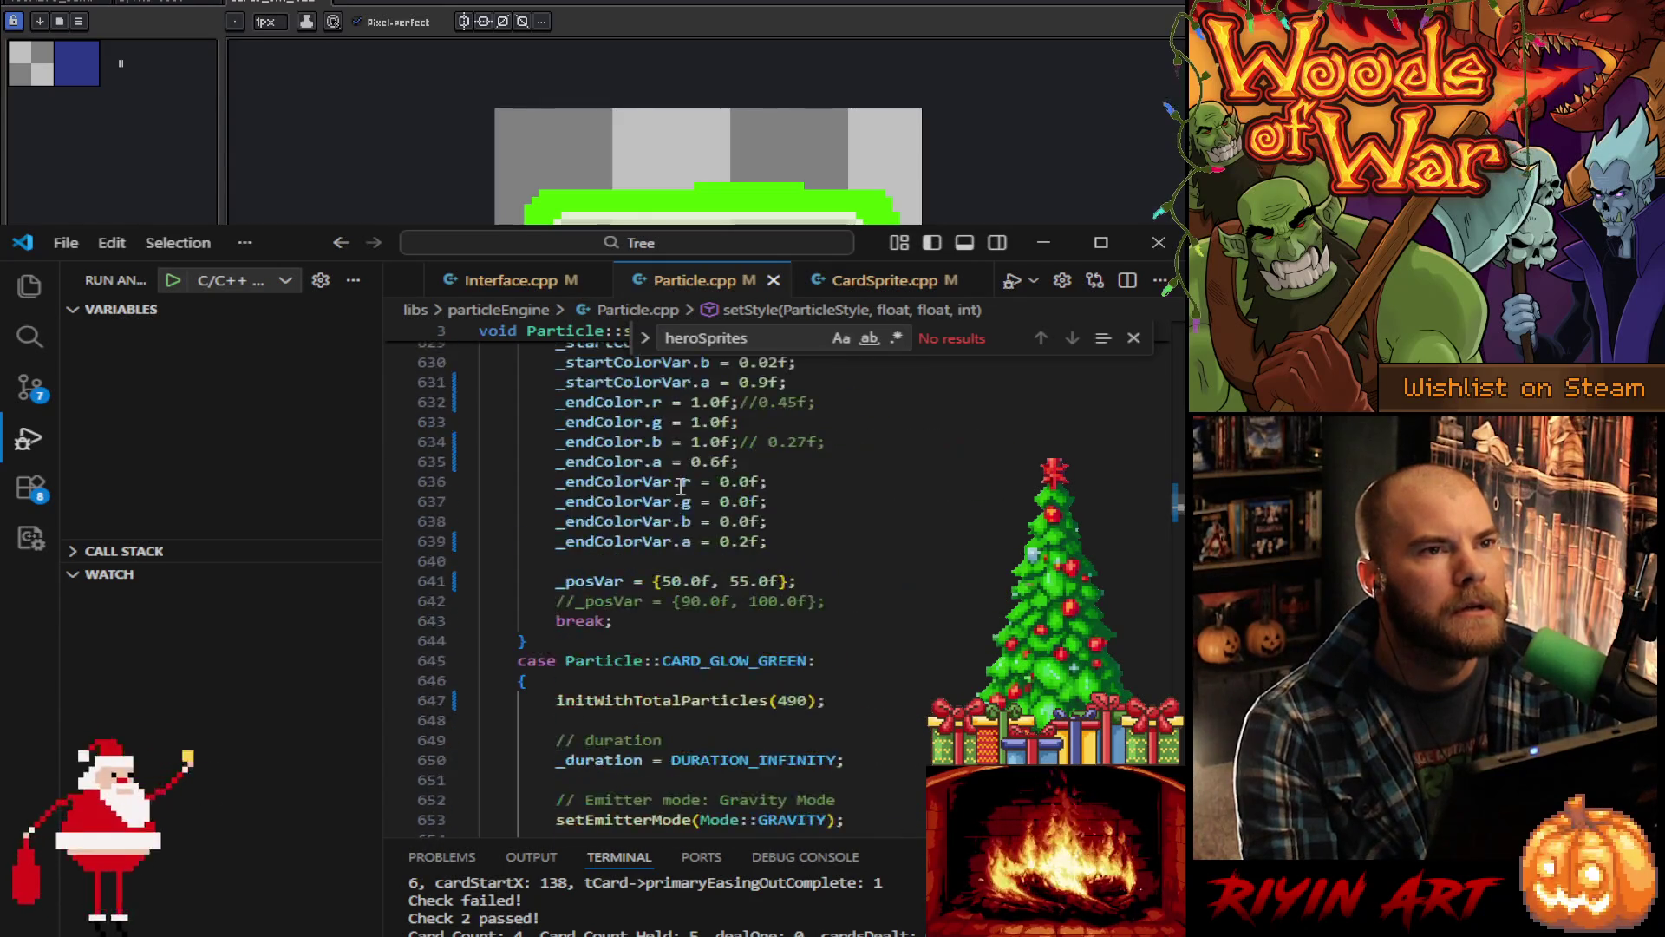
{"action": "left_click", "coordinate": [884, 280]}
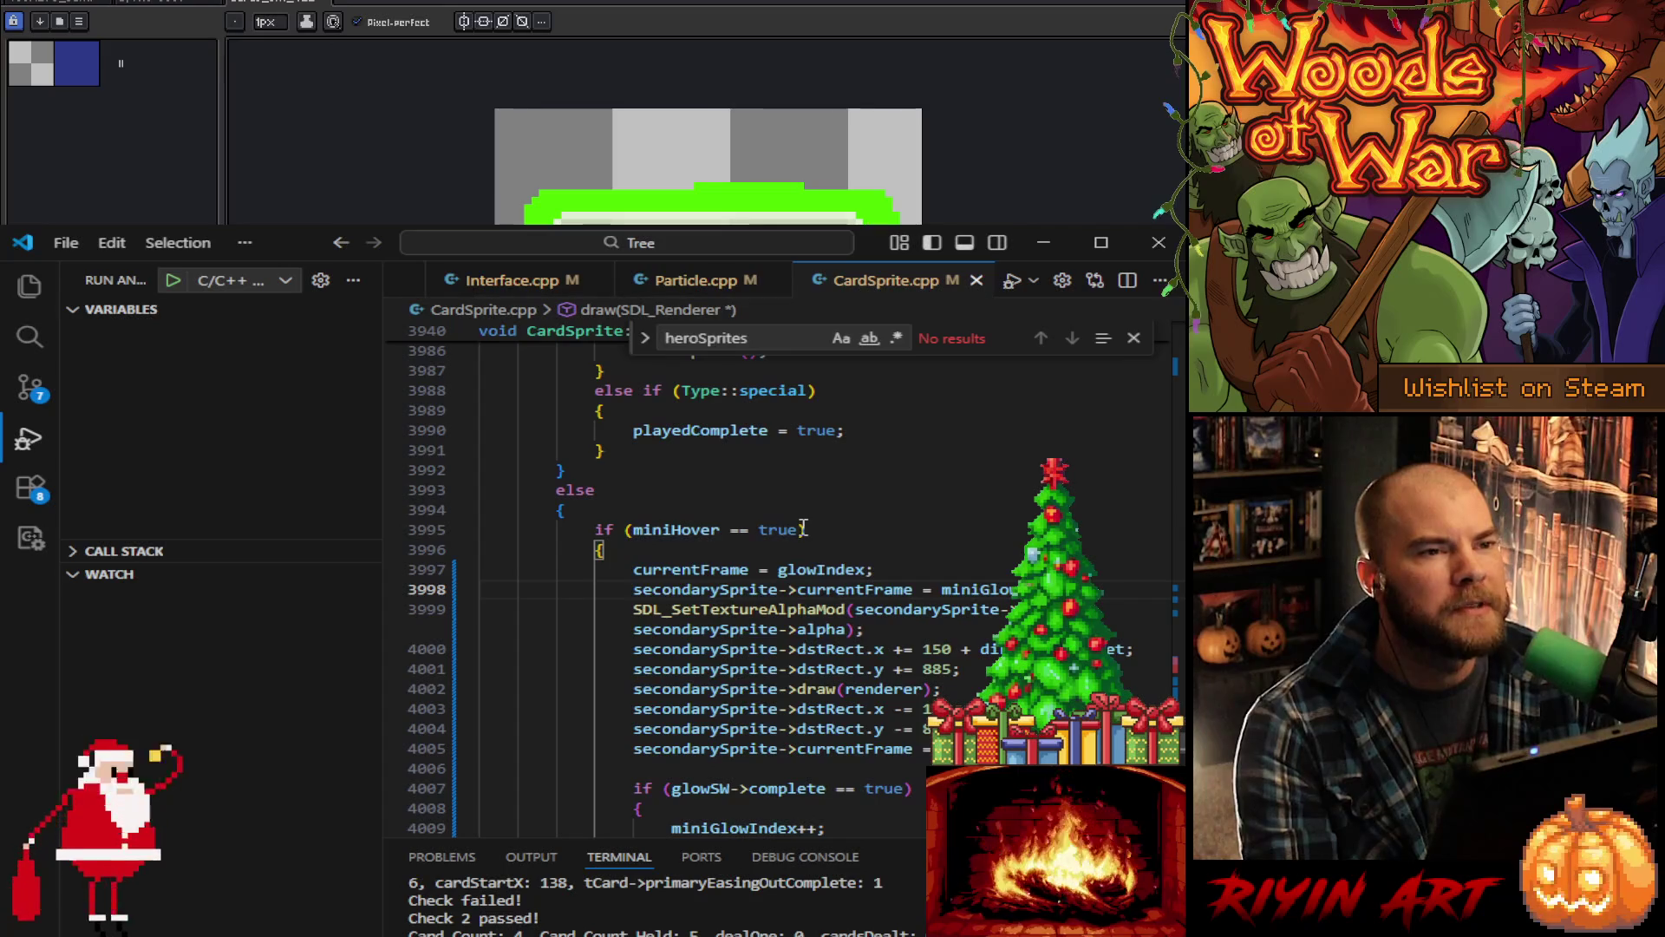
Step: Close the heroSprites Find widget, collapse the Run and Debug sidebar, and scroll to the cardGlow setPosition calls
{"action": "left_click", "coordinate": [1134, 340]}
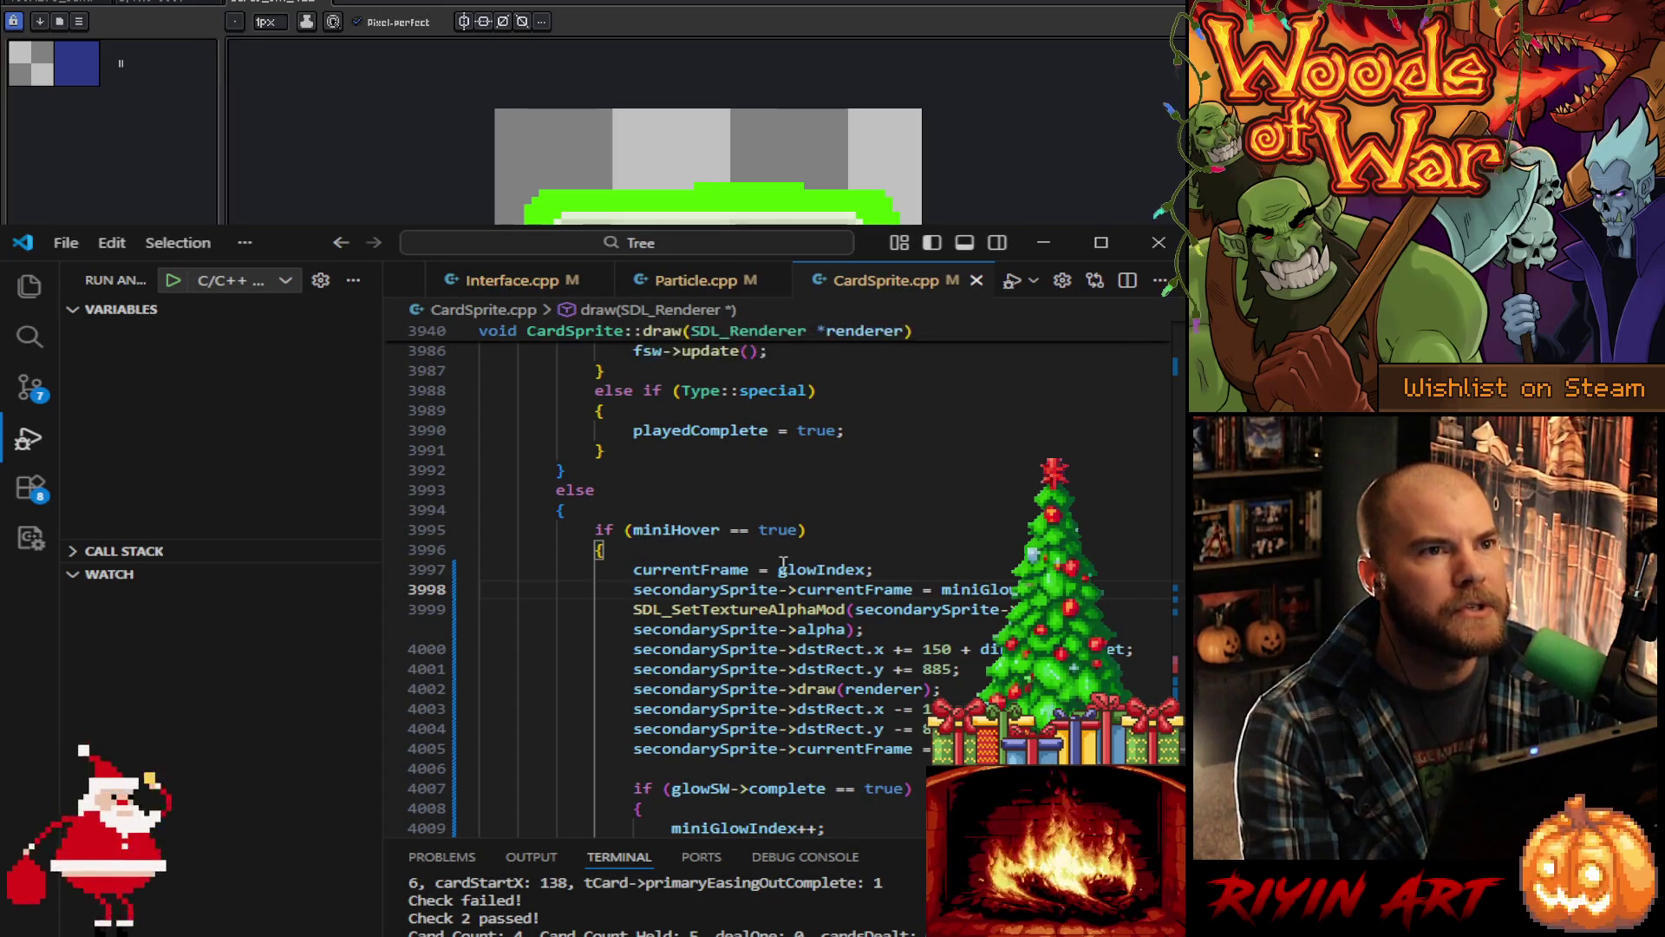
{"action": "left_click", "coordinate": [28, 438]}
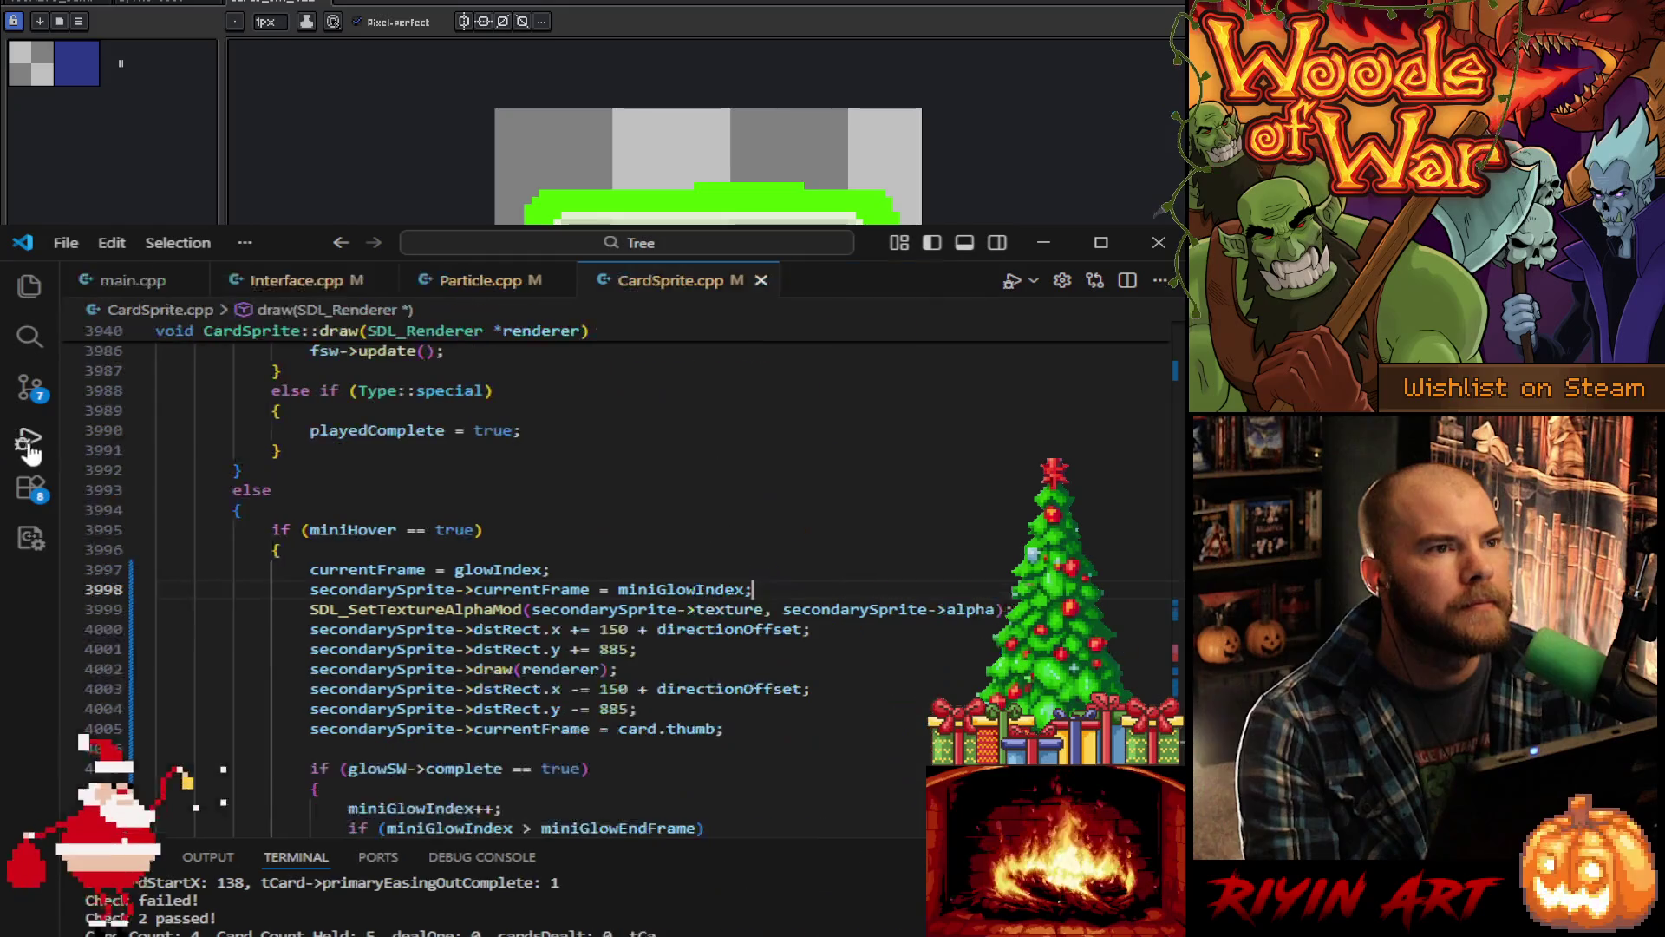
{"action": "scroll", "coordinate": [653, 617], "scroll_direction": "up", "scroll_amount": 5}
{"action": "scroll", "coordinate": [672, 634], "scroll_direction": "down", "scroll_amount": 6}
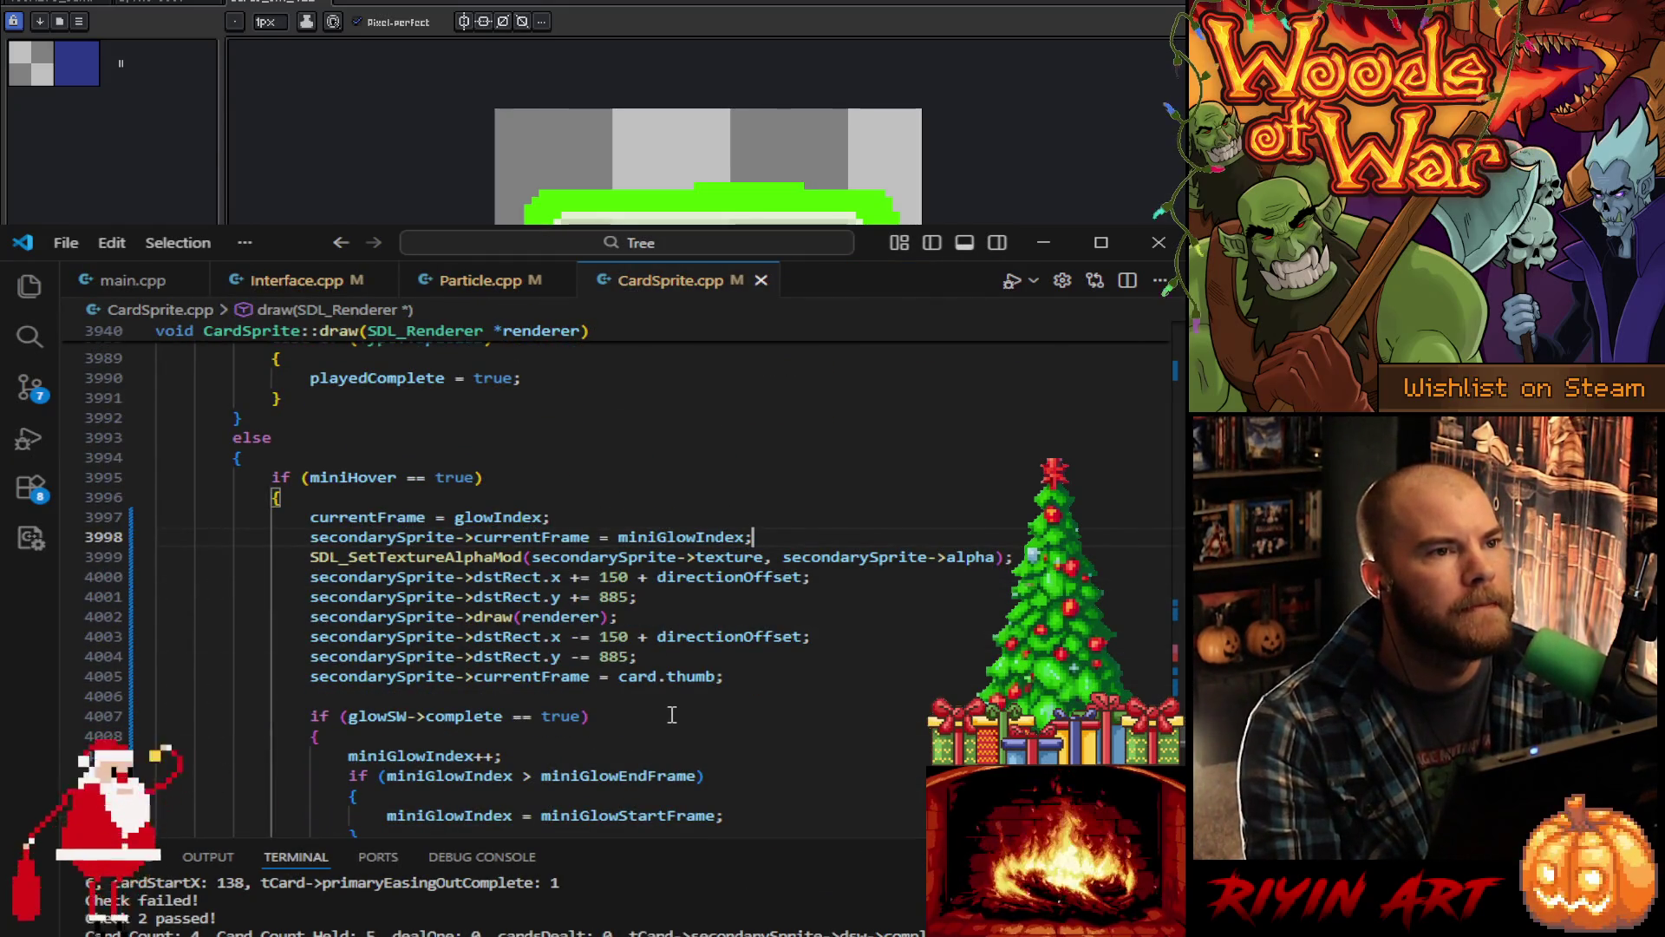
{"action": "scroll", "coordinate": [673, 716], "scroll_direction": "up", "scroll_amount": 11}
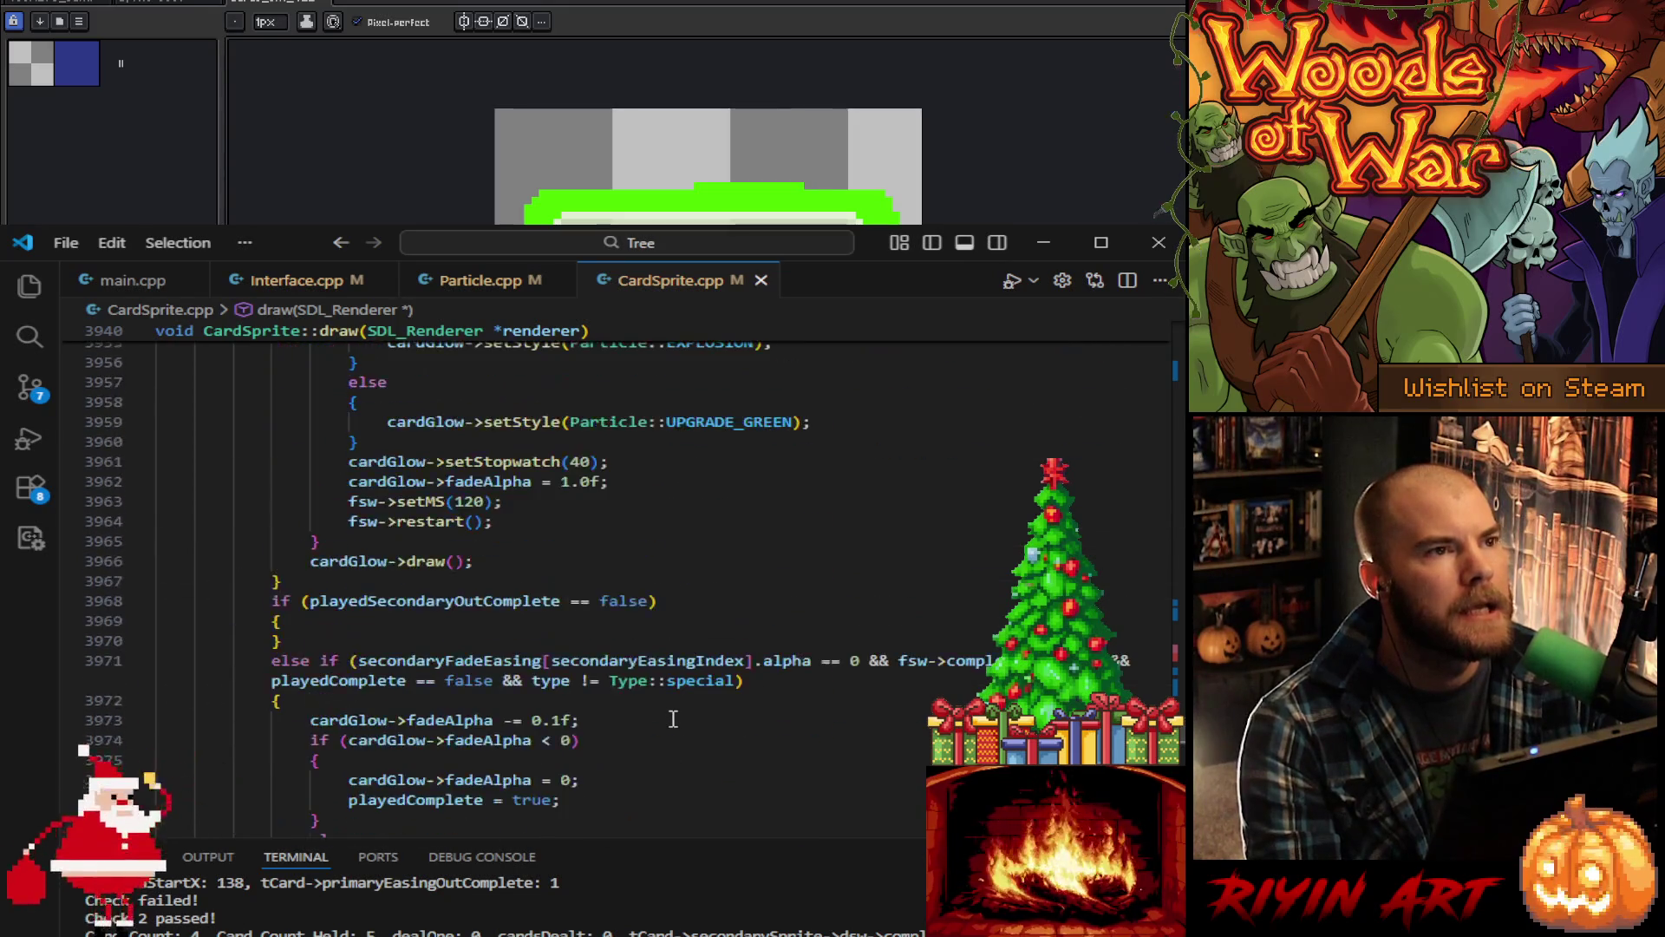
{"action": "scroll", "coordinate": [555, 350], "scroll_direction": "up", "scroll_amount": 6}
{"action": "scroll", "coordinate": [632, 584], "scroll_direction": "down", "scroll_amount": 2}
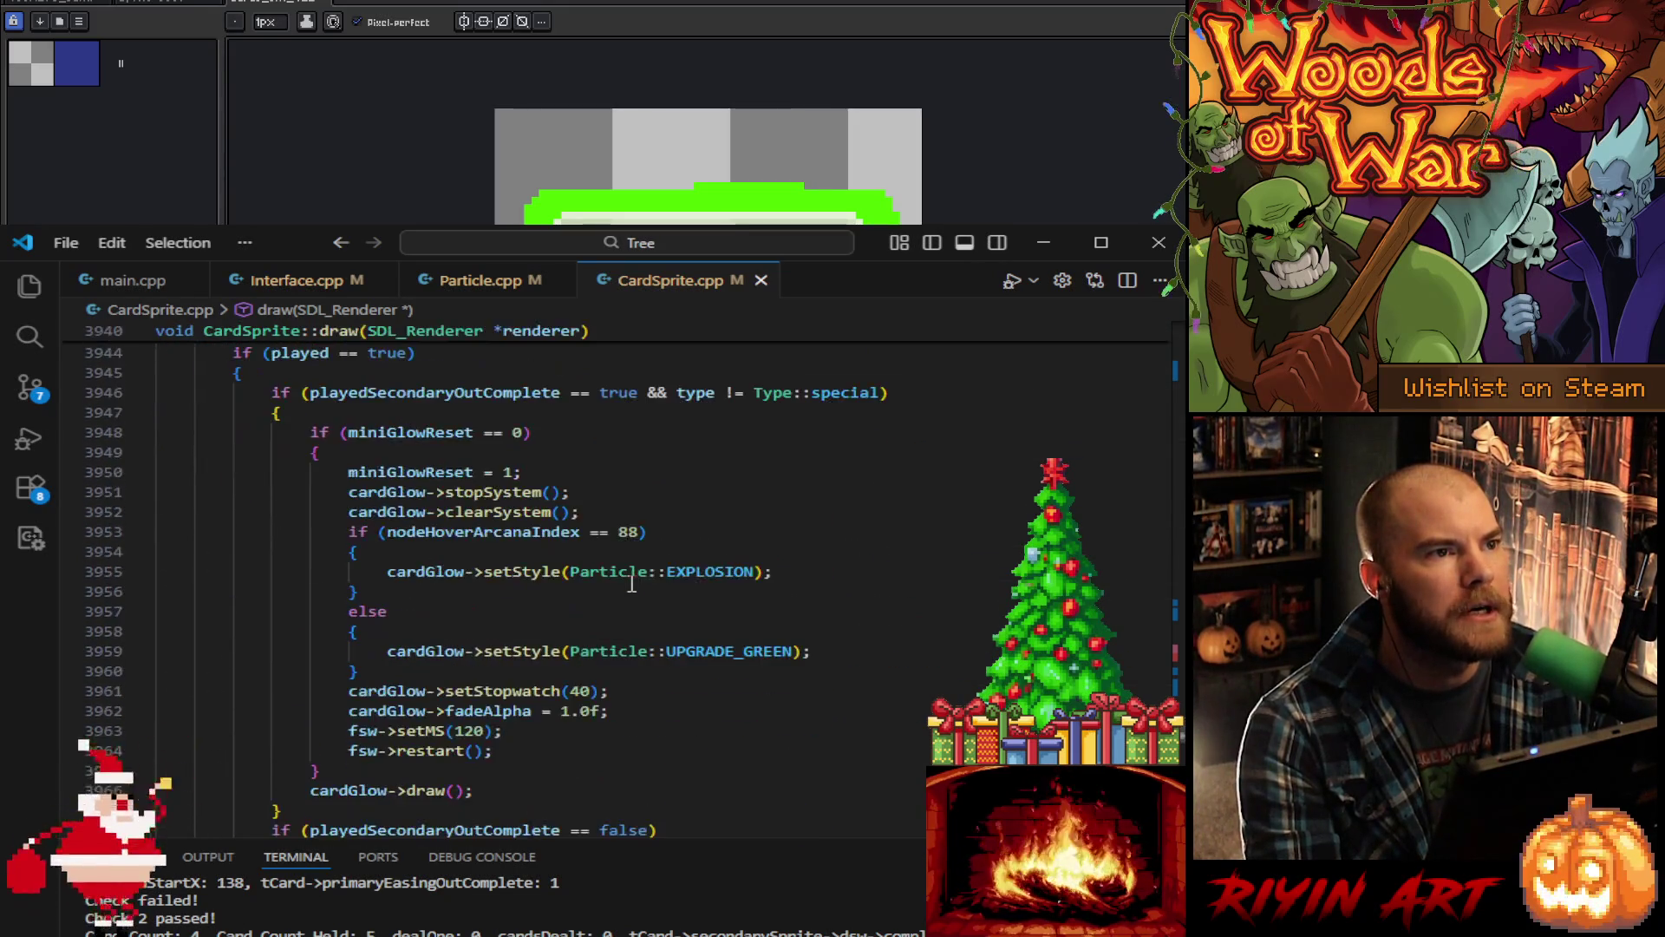
{"action": "scroll", "coordinate": [633, 583], "scroll_direction": "down", "scroll_amount": 17}
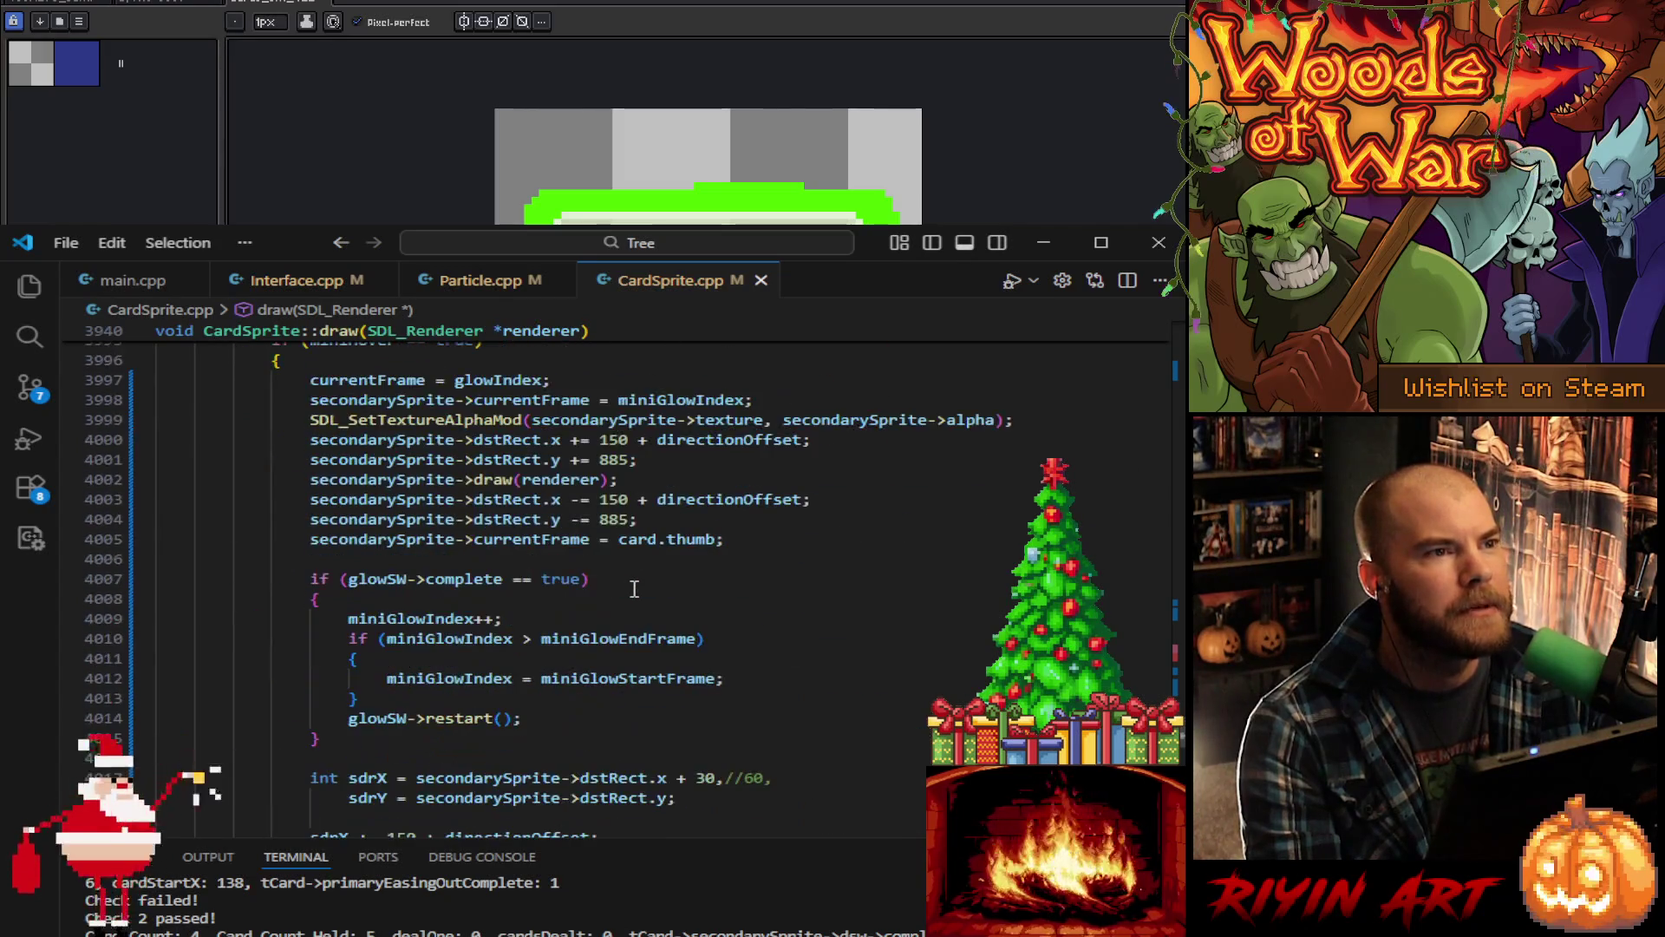
{"action": "scroll", "coordinate": [595, 575], "scroll_direction": "up", "scroll_amount": 1}
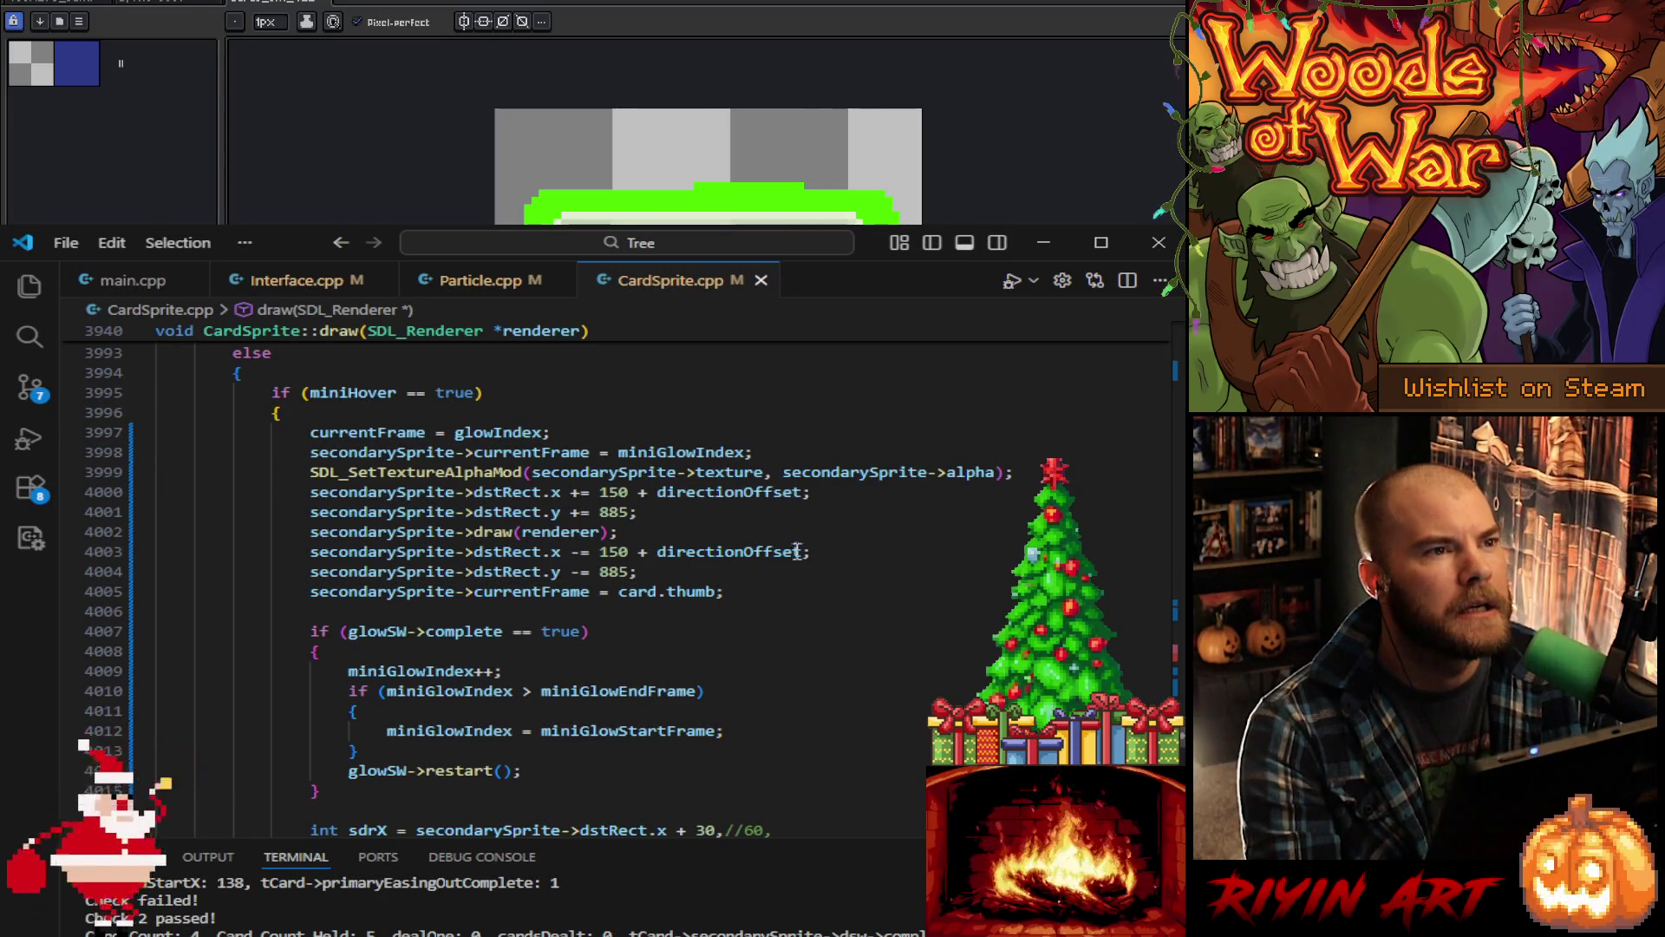
{"action": "scroll", "coordinate": [273, 537], "scroll_direction": "down", "scroll_amount": 4}
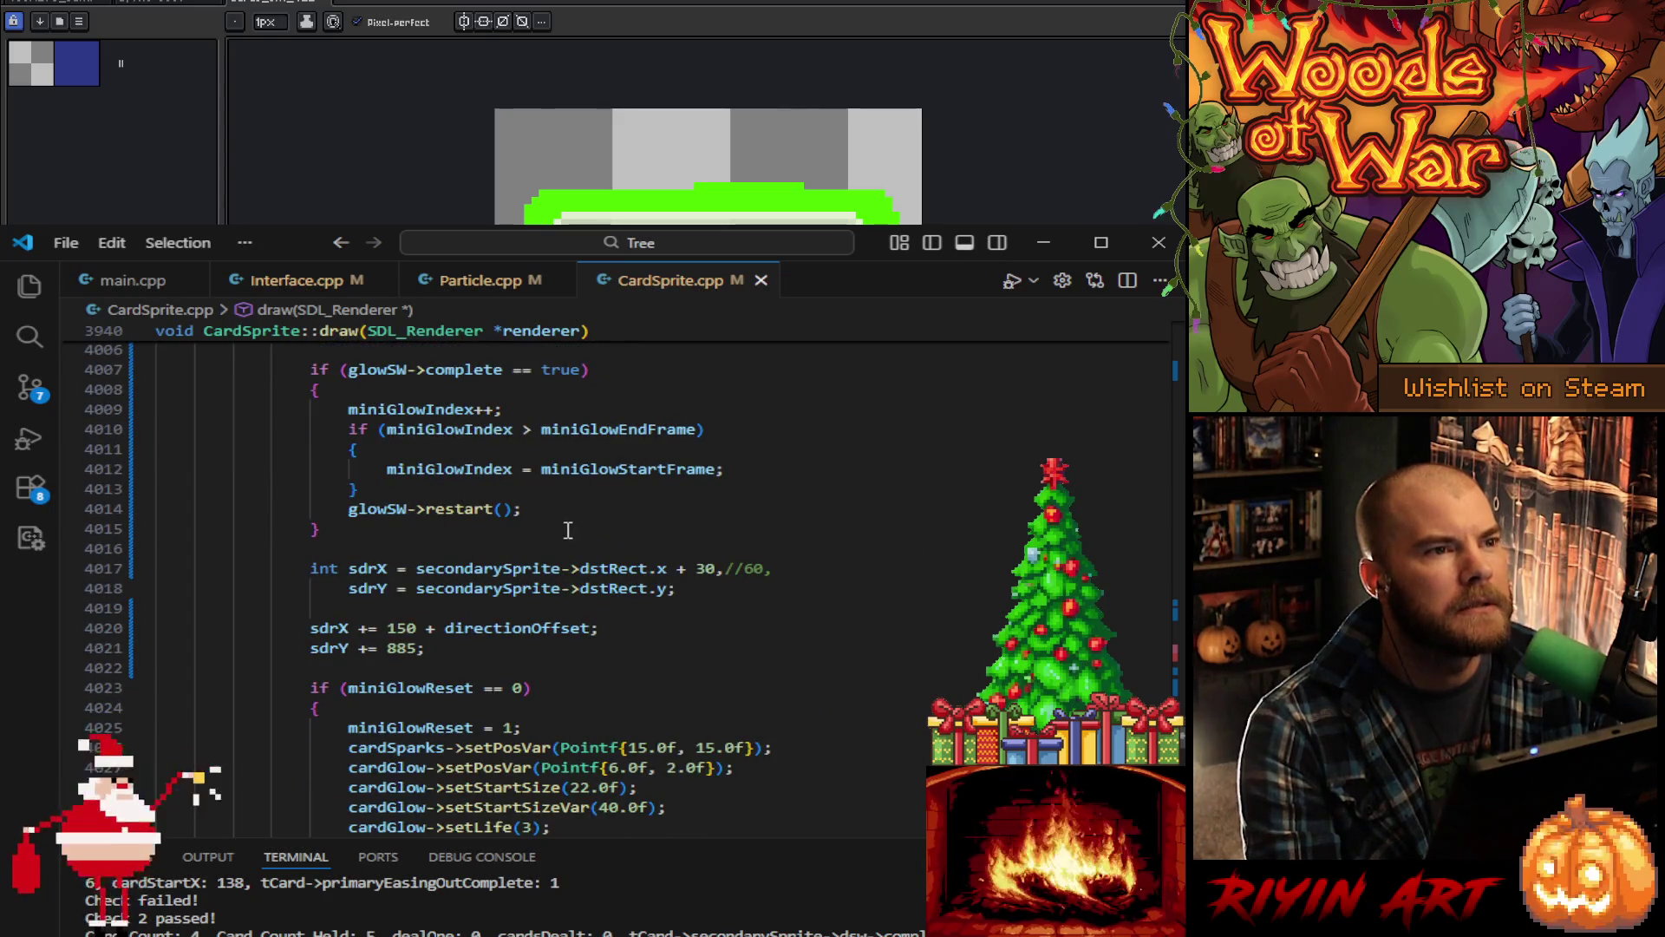
{"action": "scroll", "coordinate": [546, 528], "scroll_direction": "down", "scroll_amount": 4}
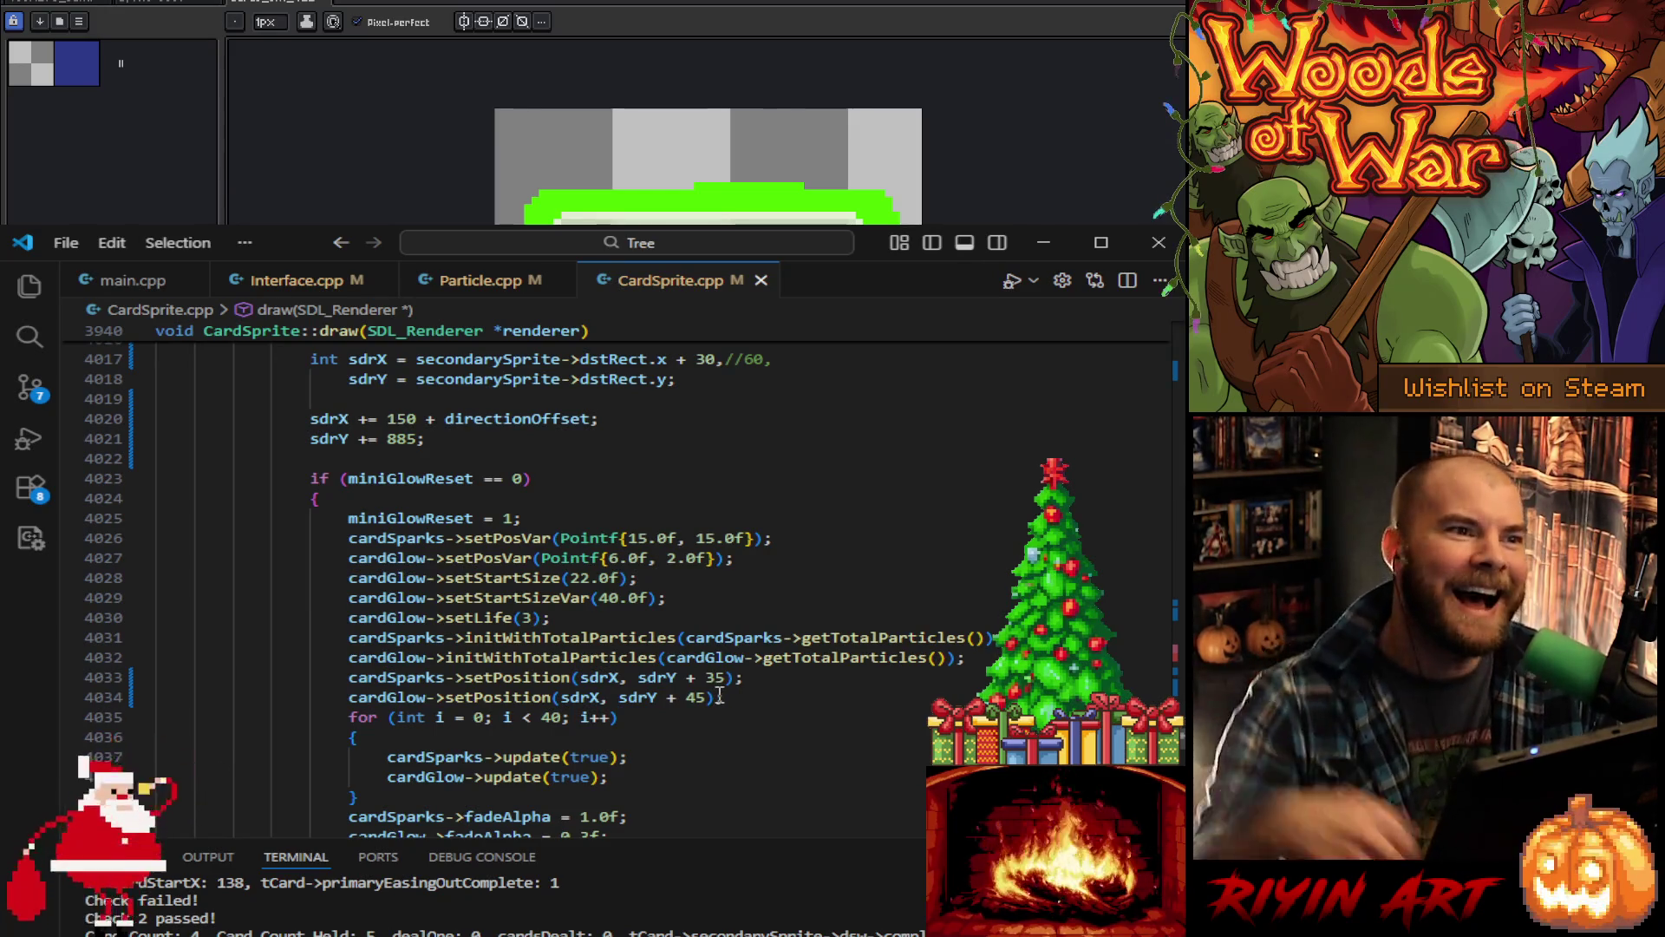
Step: Change the cardGlow offset on line 4034 from sdrY + 45 to sdrY + 55
{"action": "left_click", "coordinate": [733, 695]}
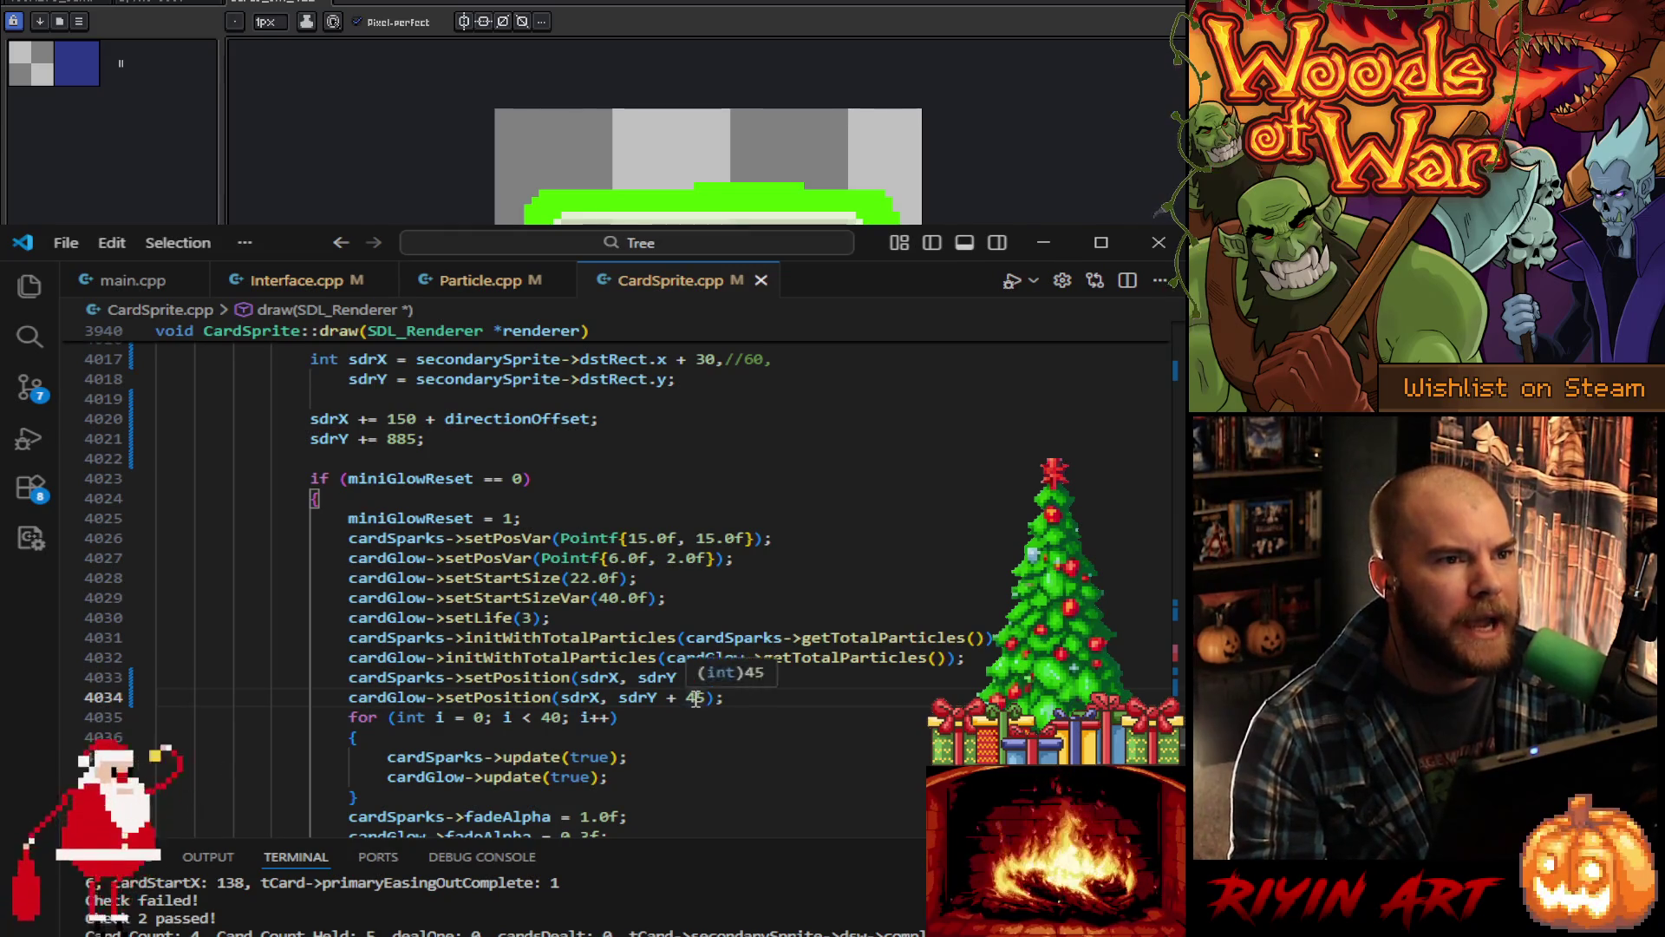
{"action": "left_click_drag", "start_coordinate": [685, 698], "coordinate": [694, 698]}
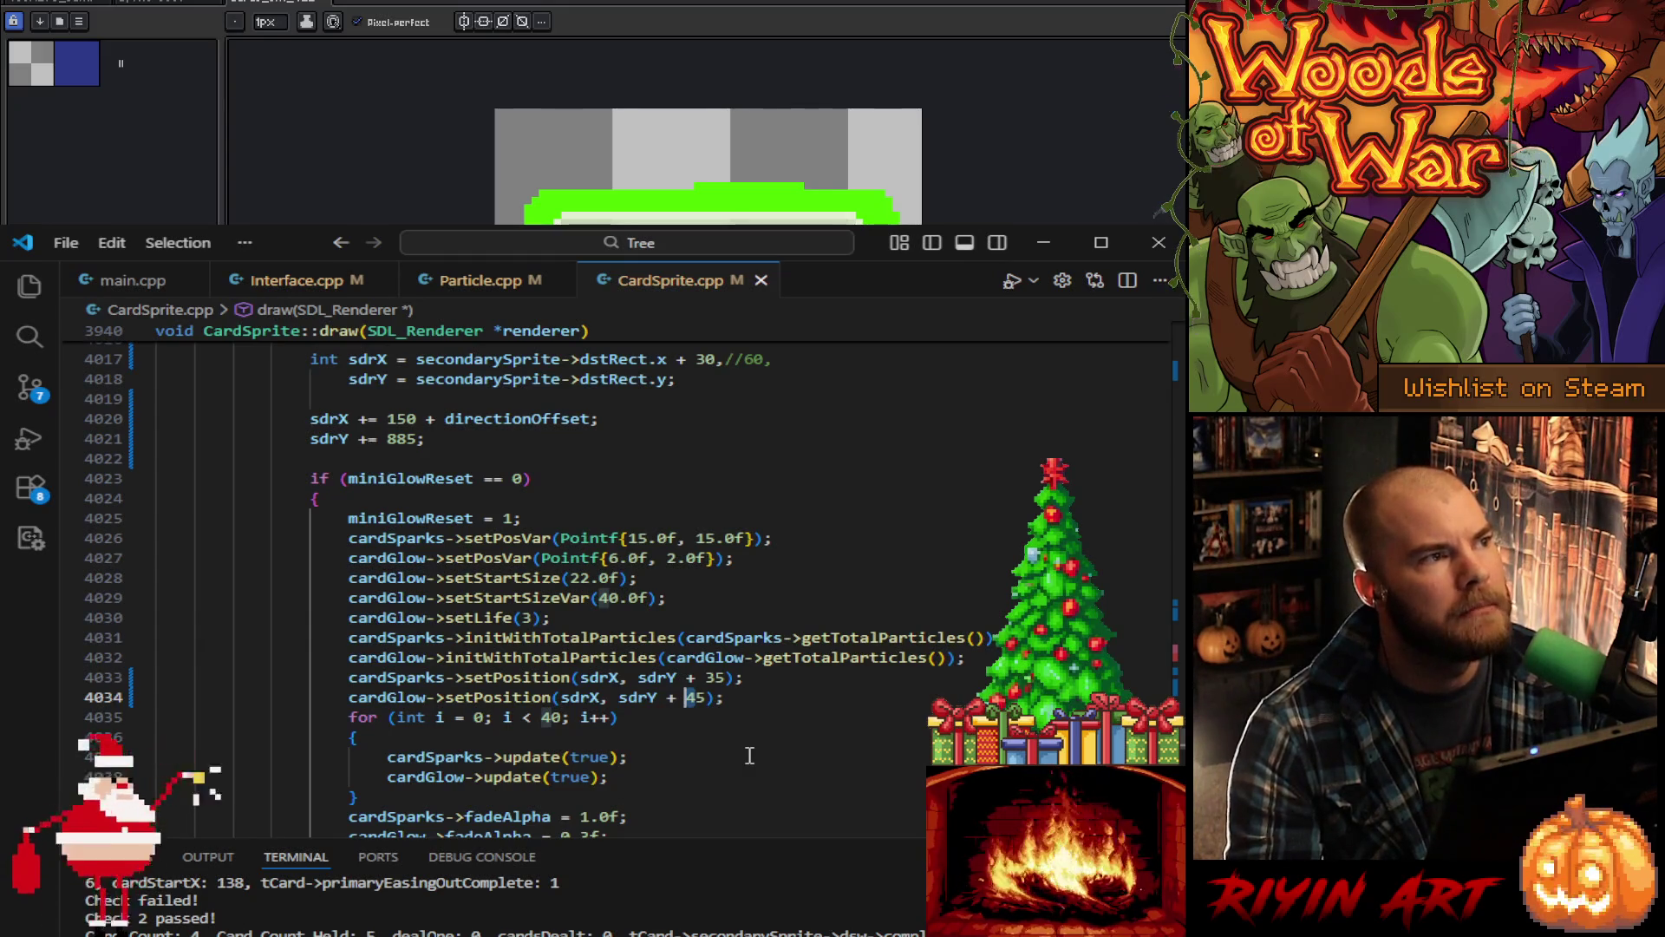
{"action": "type", "text": "3"}
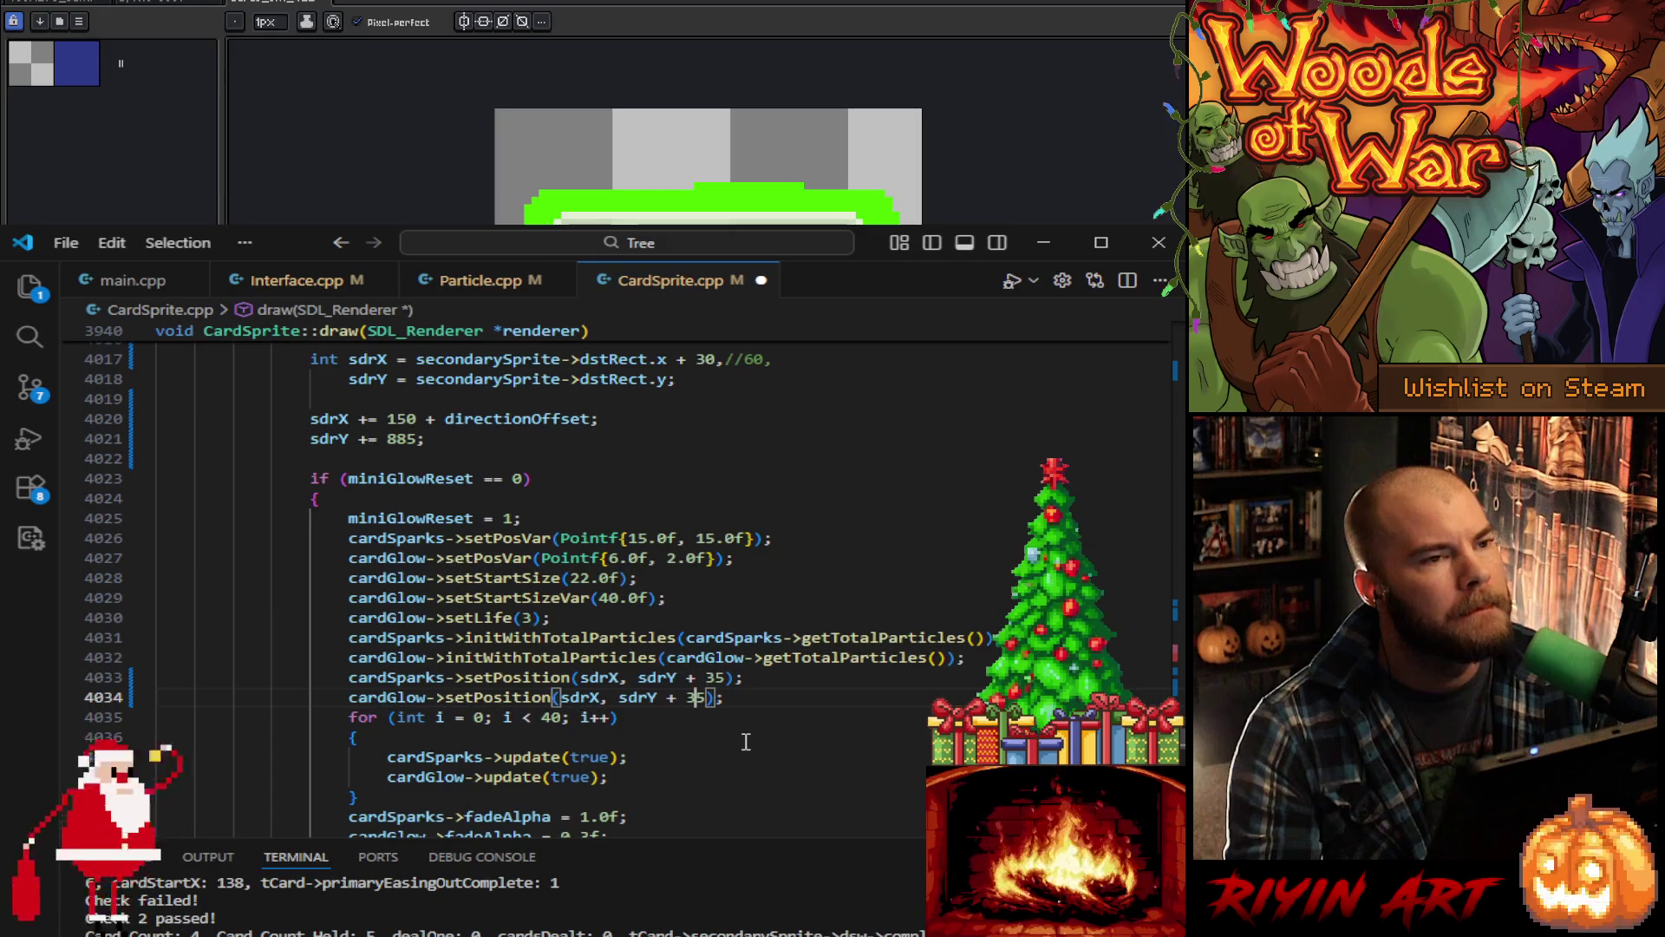
{"action": "key", "text": "Left"}
{"action": "key", "text": "shift+Left"}
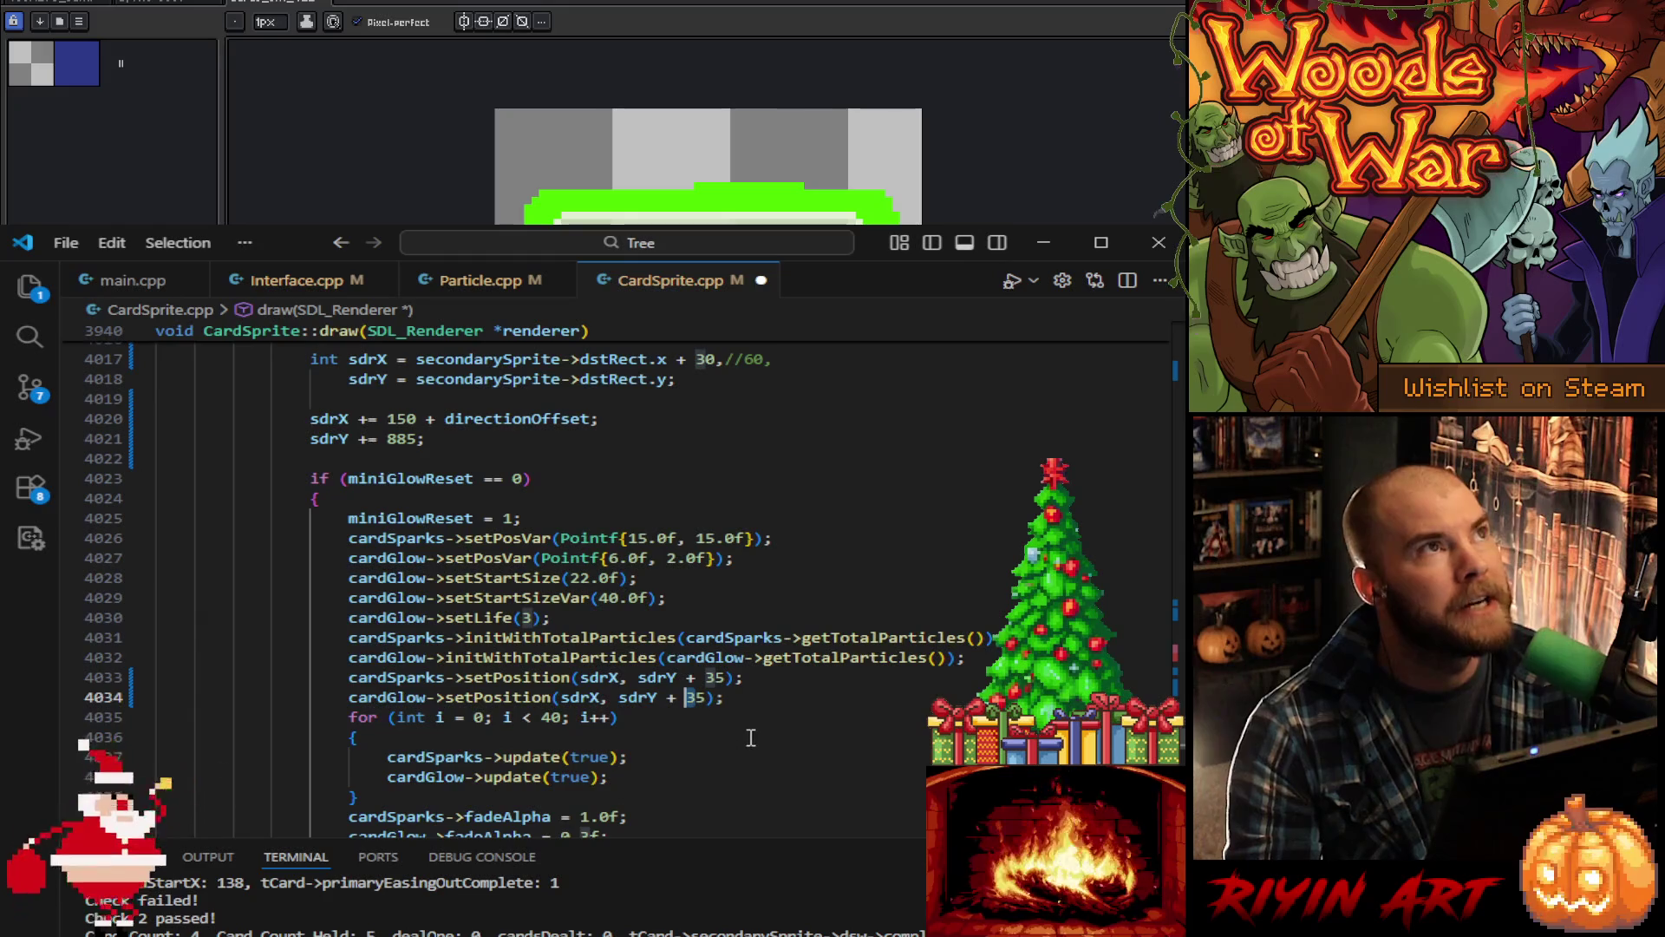
{"action": "type", "text": "5"}
{"action": "scroll", "coordinate": [779, 739], "scroll_direction": "down", "scroll_amount": 5}
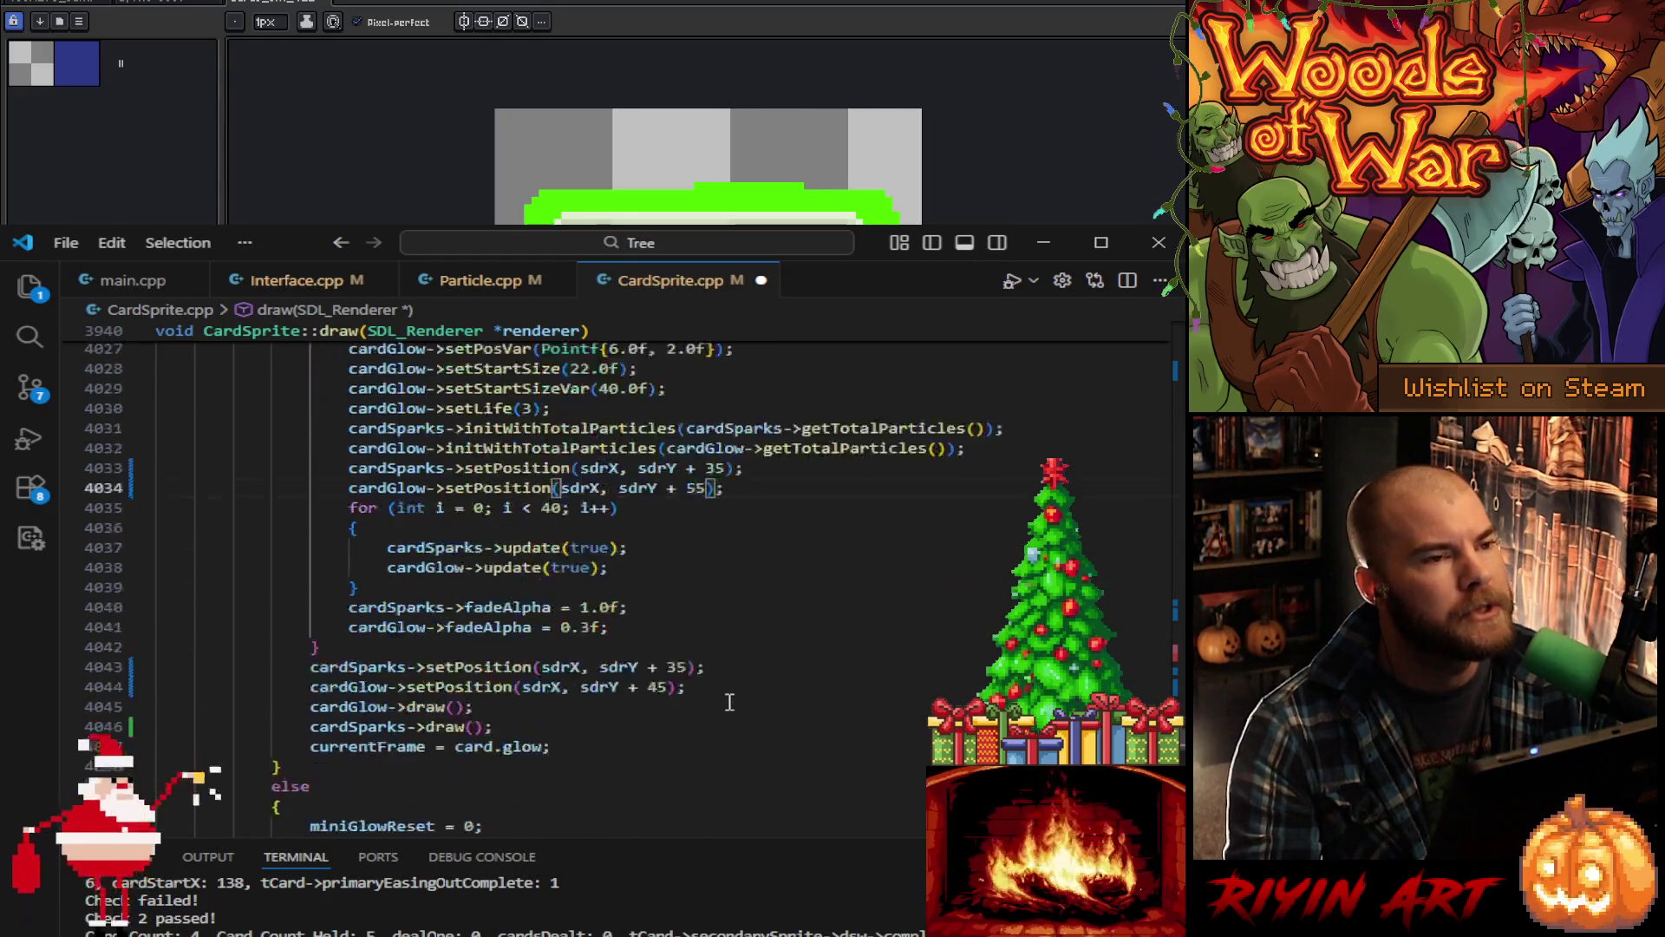
Step: Change the second cardGlow offset on line 4044 to sdrY + 55 as well
{"action": "left_click", "coordinate": [656, 634]}
{"action": "key", "text": "shift+Left"}
{"action": "type", "text": "5"}
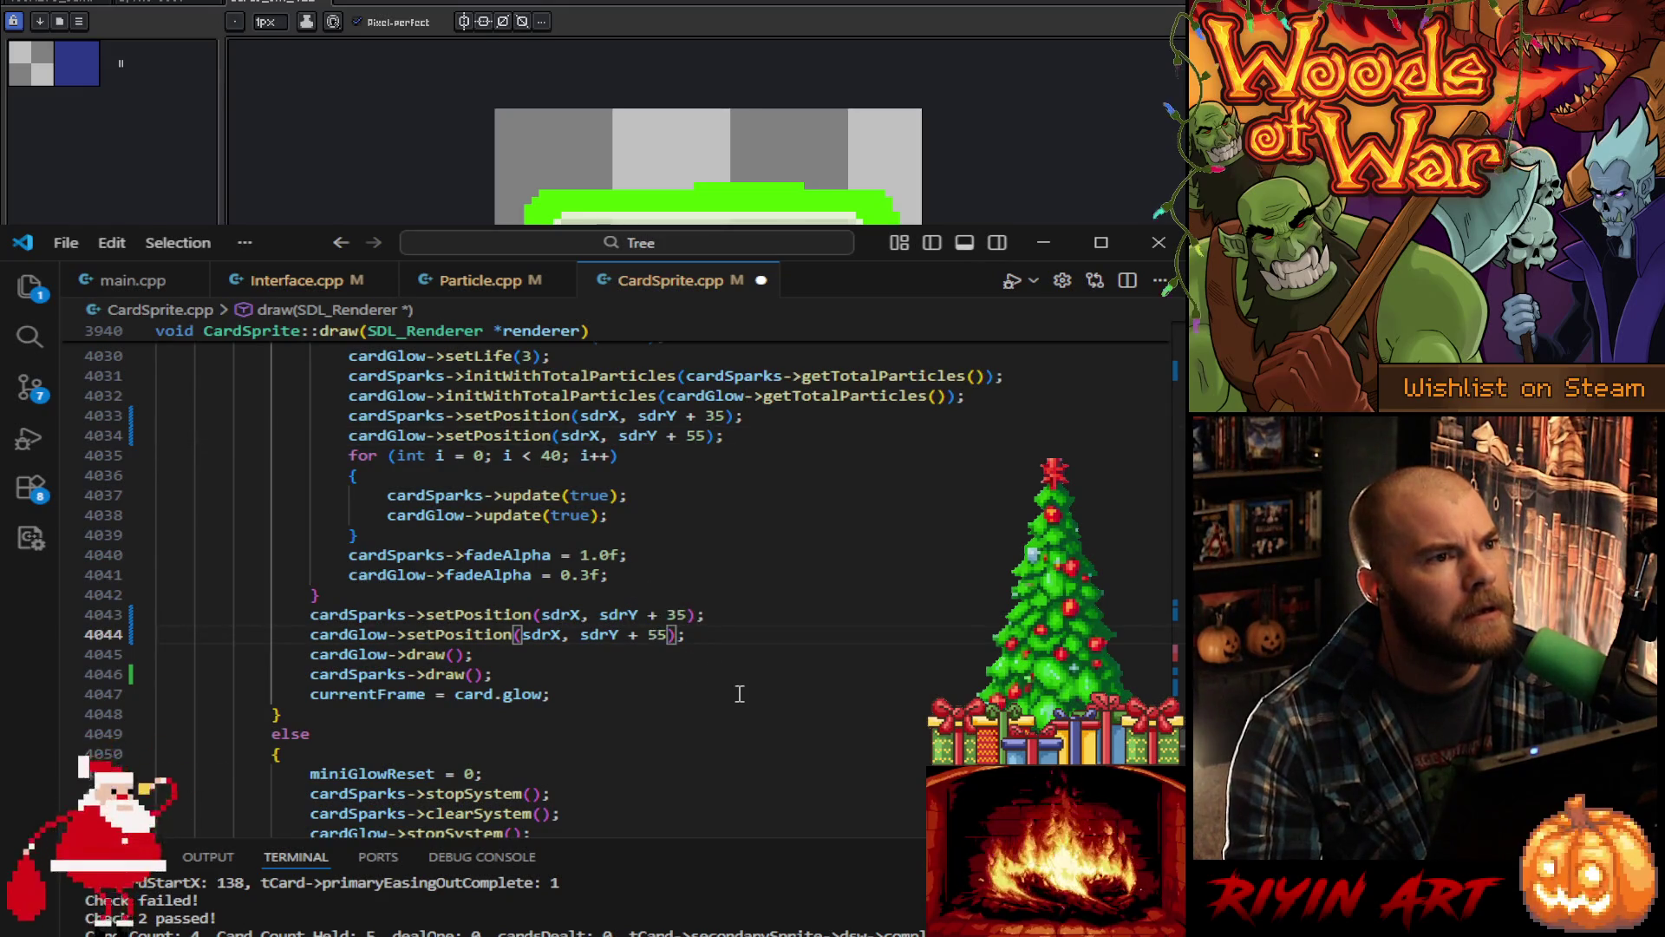
{"action": "scroll", "coordinate": [720, 676], "scroll_direction": "up", "scroll_amount": 2}
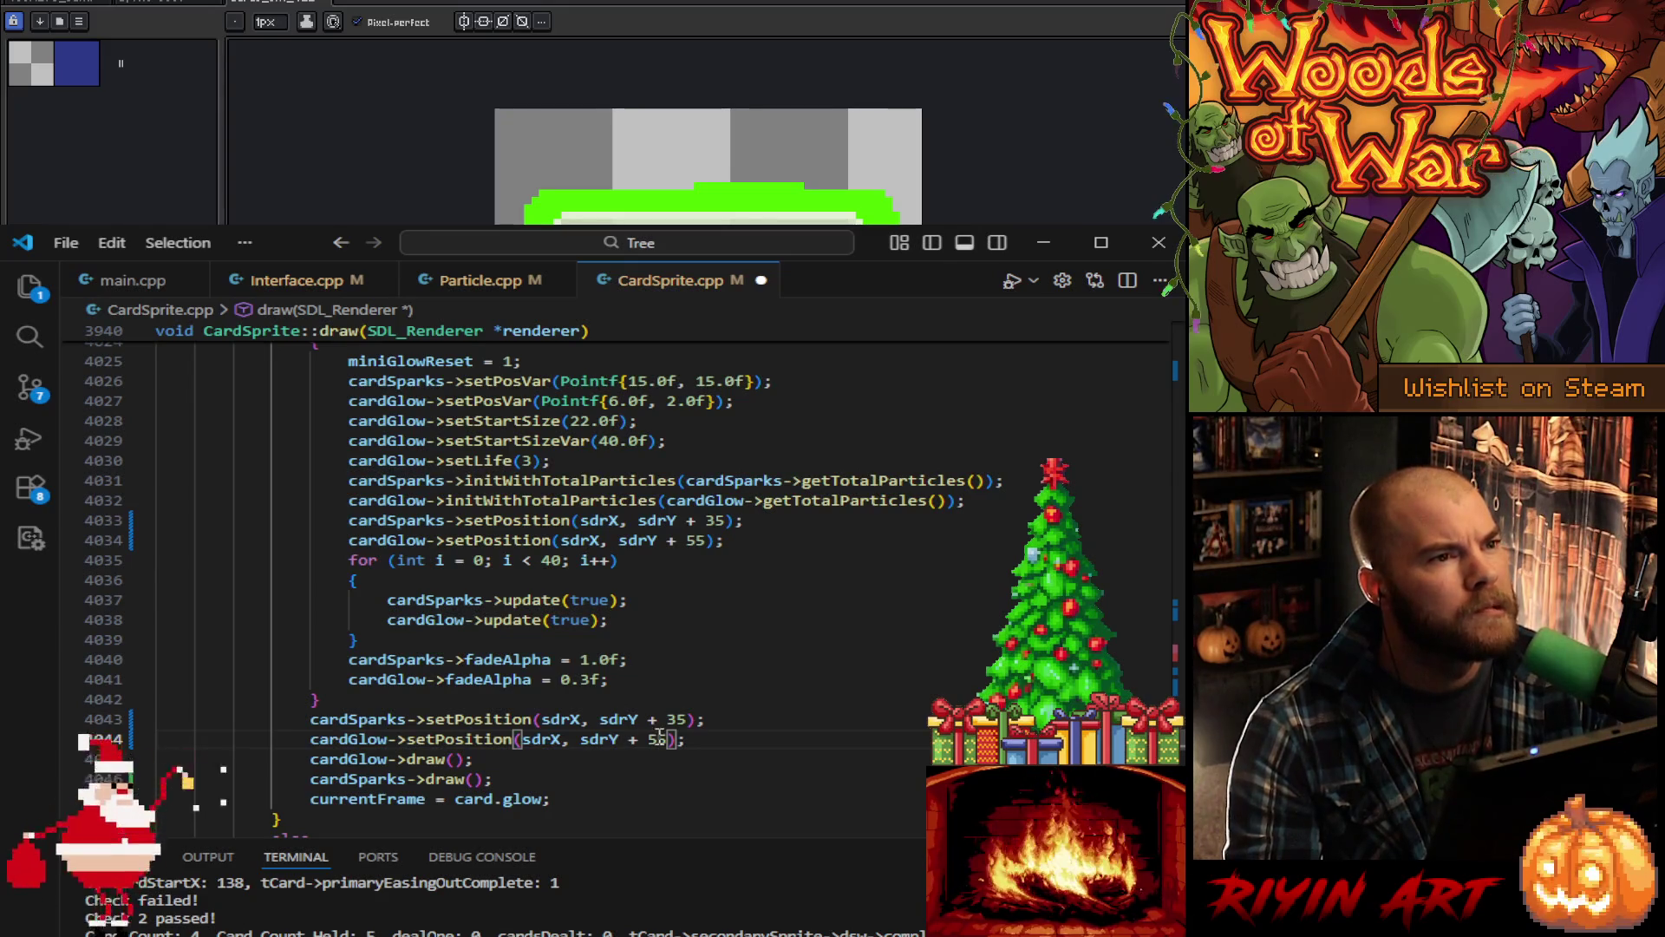
{"action": "scroll", "coordinate": [655, 743], "scroll_direction": "down", "scroll_amount": 3}
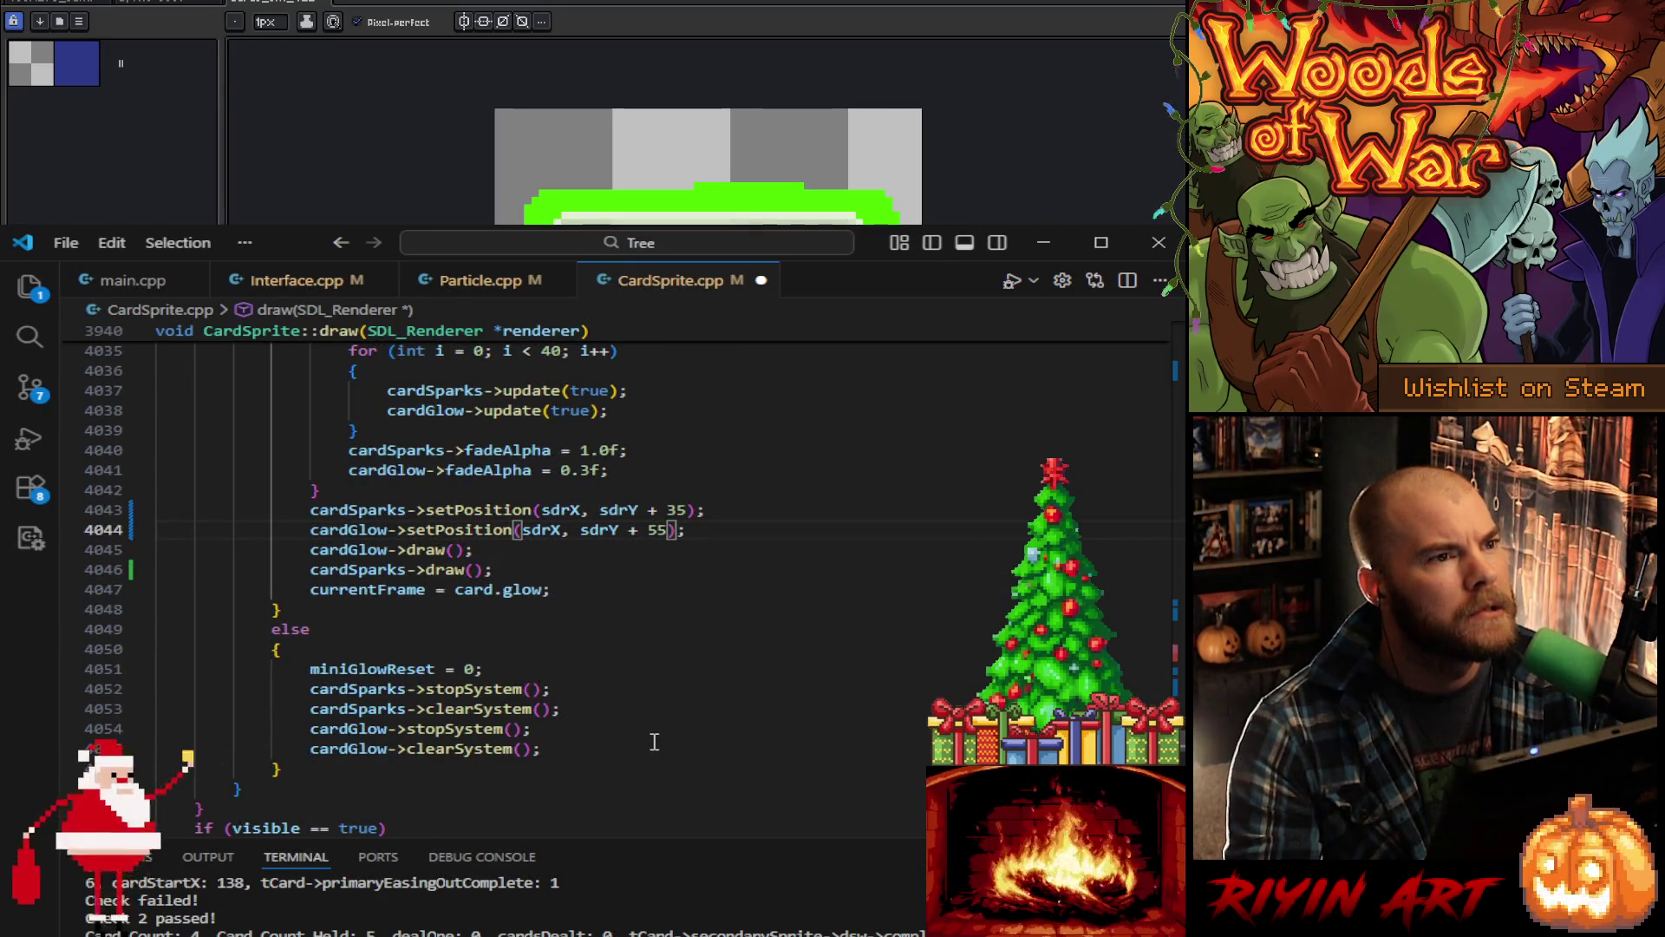
{"action": "scroll", "coordinate": [650, 737], "scroll_direction": "down", "scroll_amount": 3}
{"action": "scroll", "coordinate": [646, 730], "scroll_direction": "down", "scroll_amount": 3}
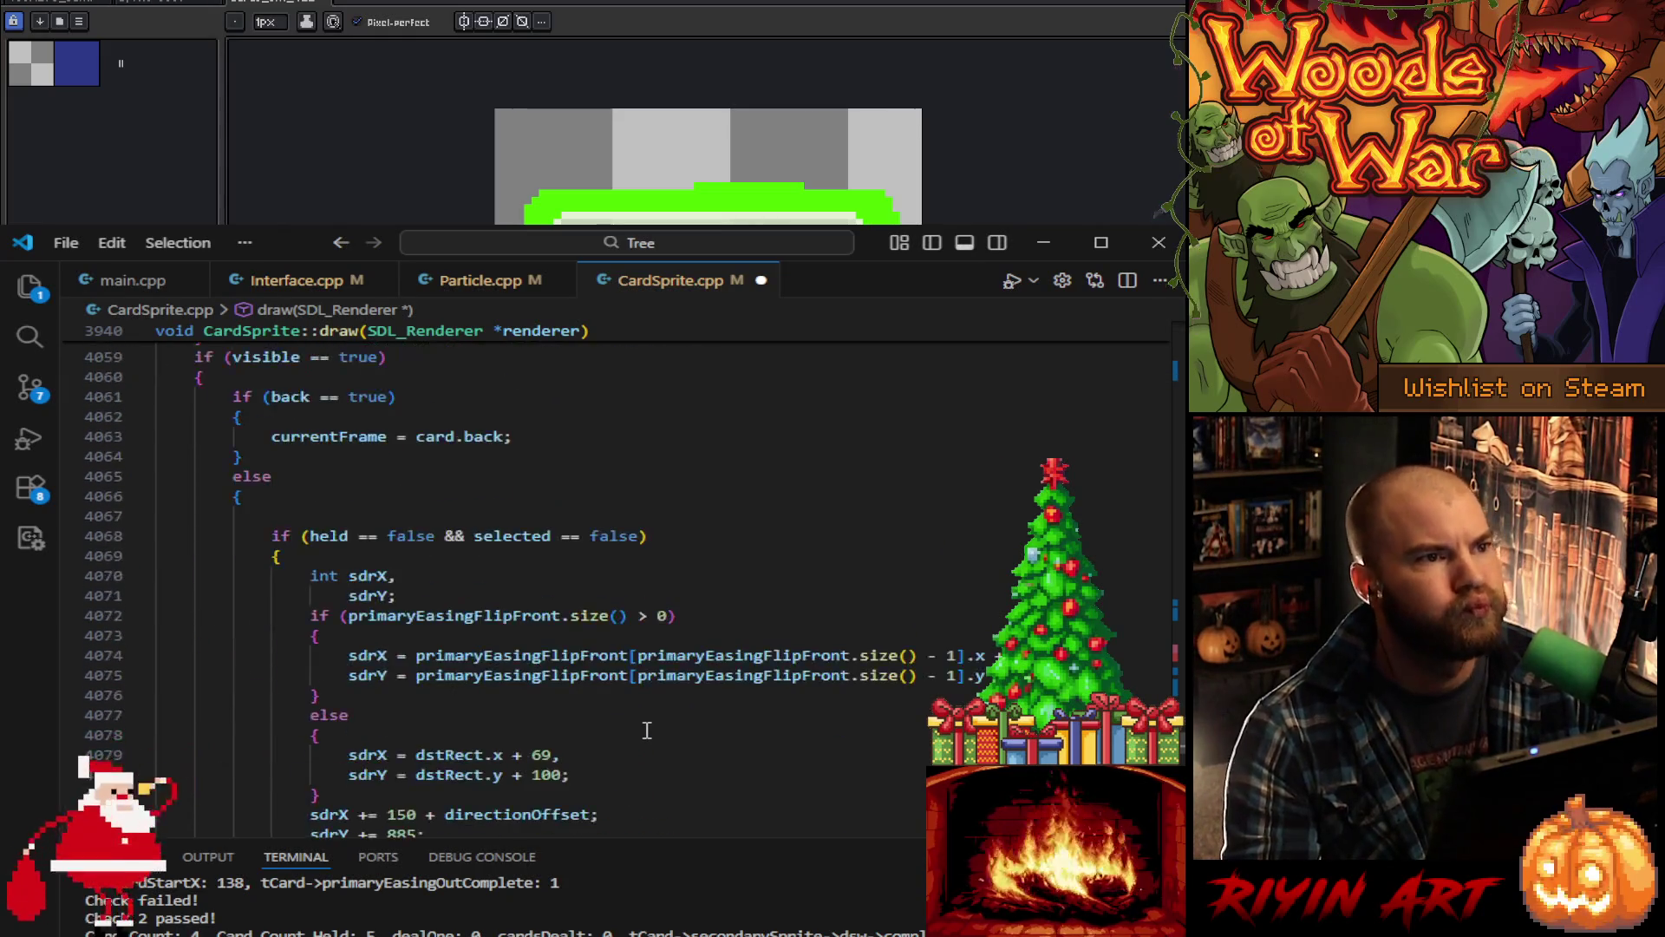
Step: Reduce the line 4086 cardGlow position from sdrY + 22 to plain sdrY
{"action": "scroll", "coordinate": [646, 730], "scroll_direction": "down", "scroll_amount": 3}
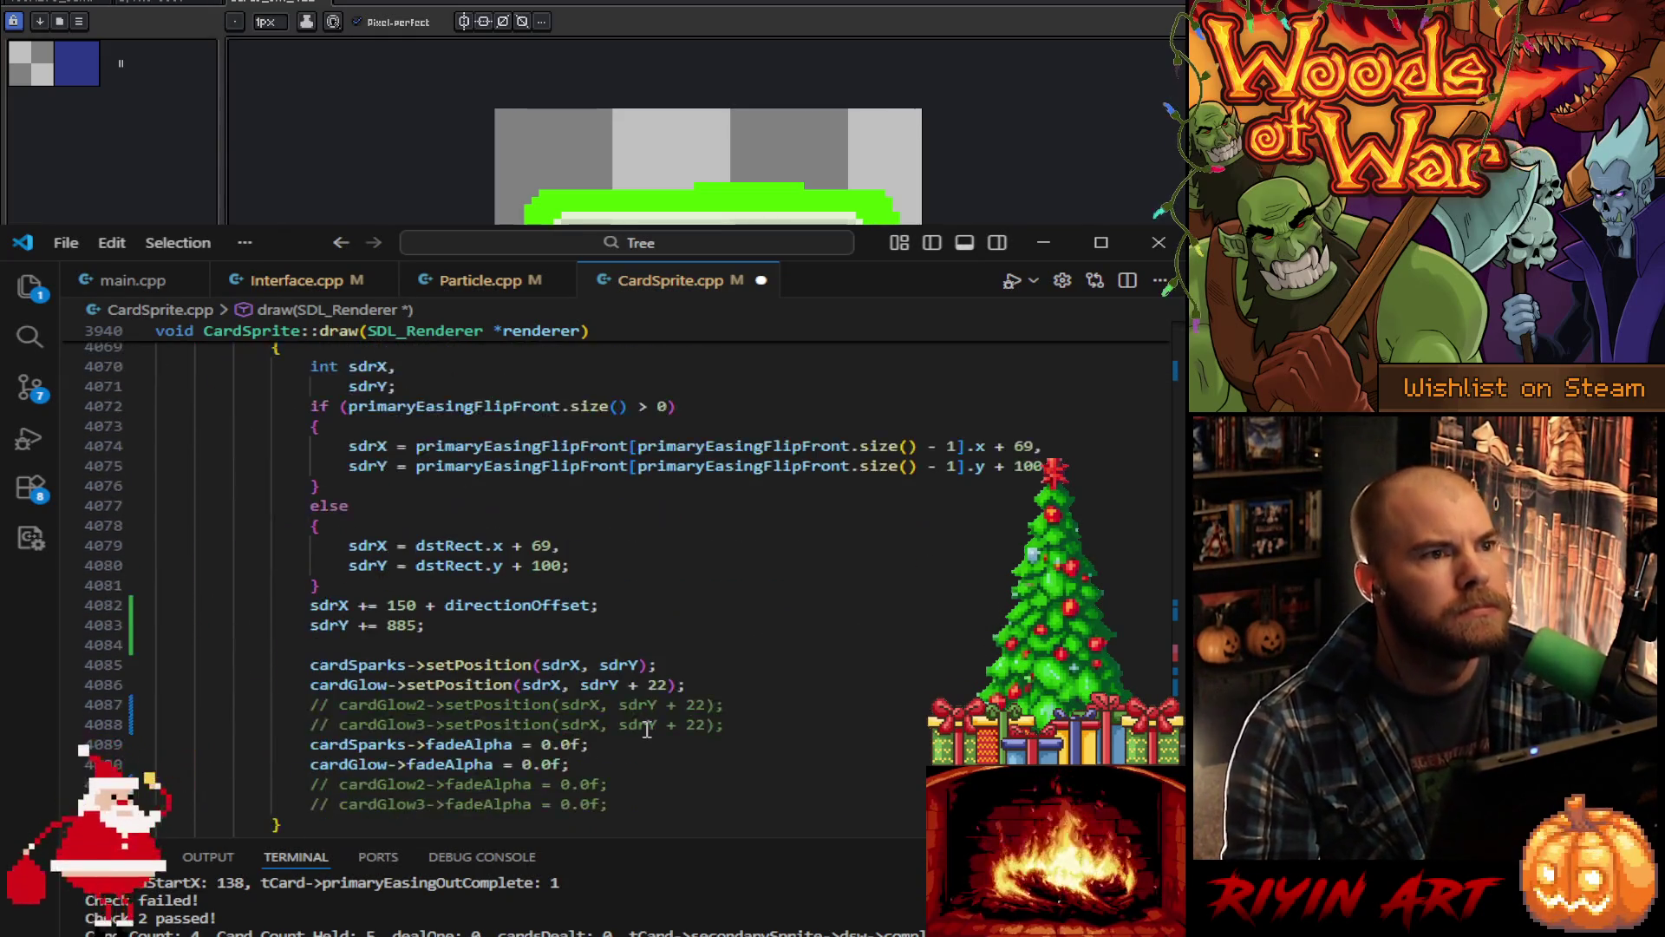
{"action": "scroll", "coordinate": [646, 729], "scroll_direction": "down", "scroll_amount": 1}
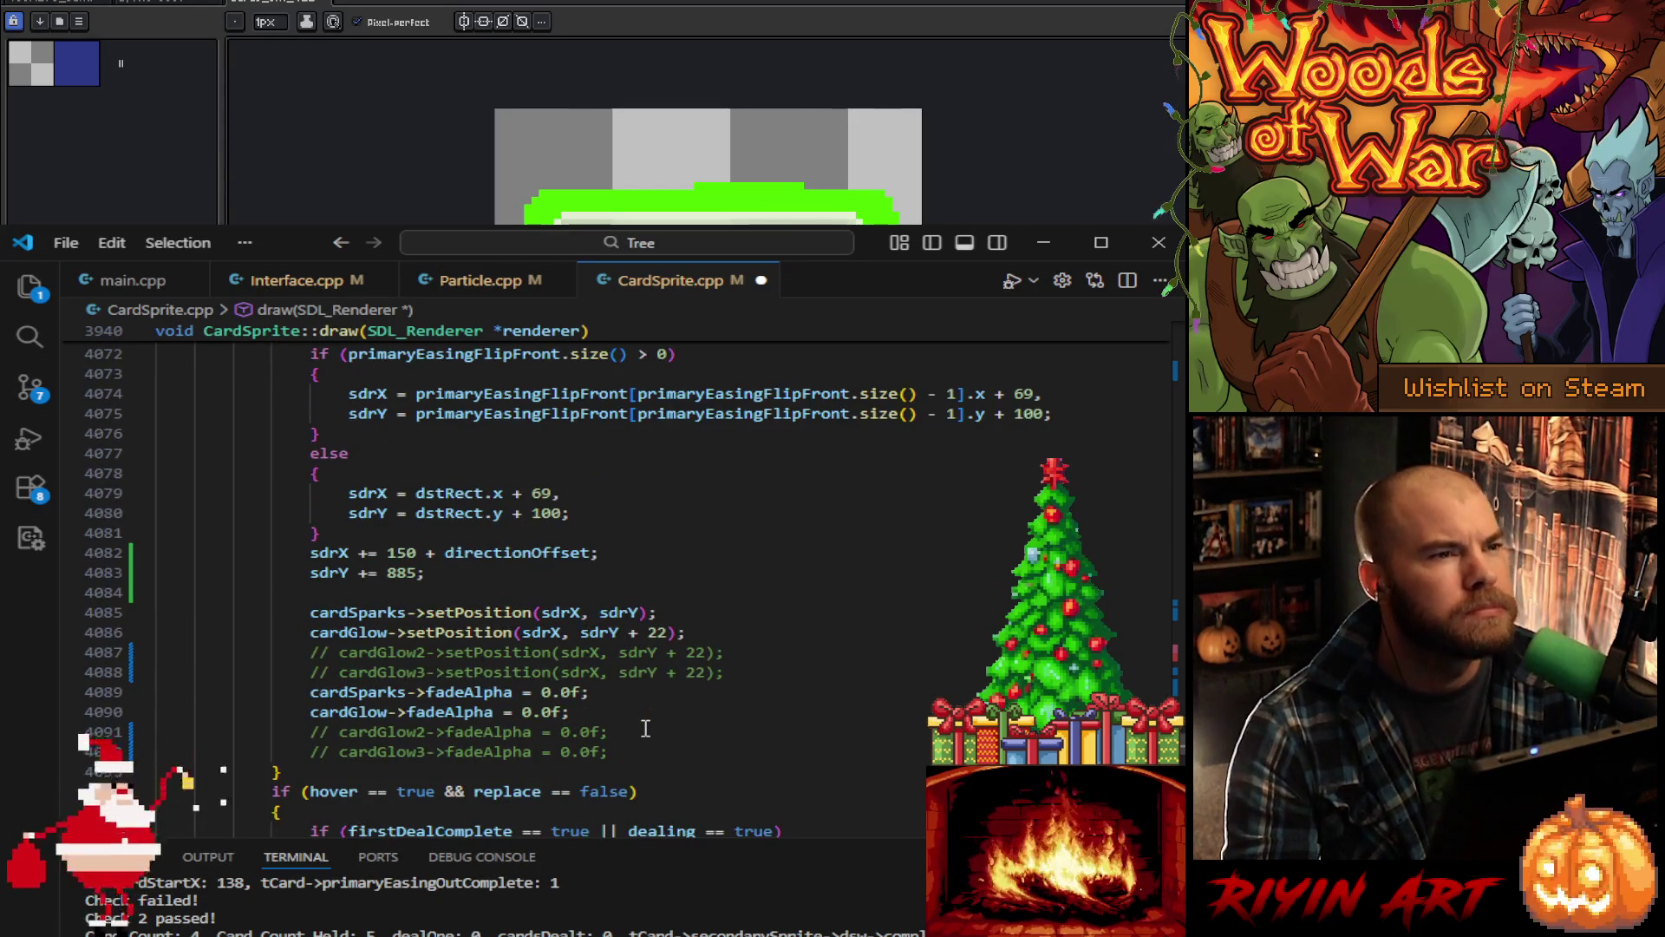
{"action": "left_click", "coordinate": [657, 632]}
{"action": "double_click", "coordinate": [658, 632]}
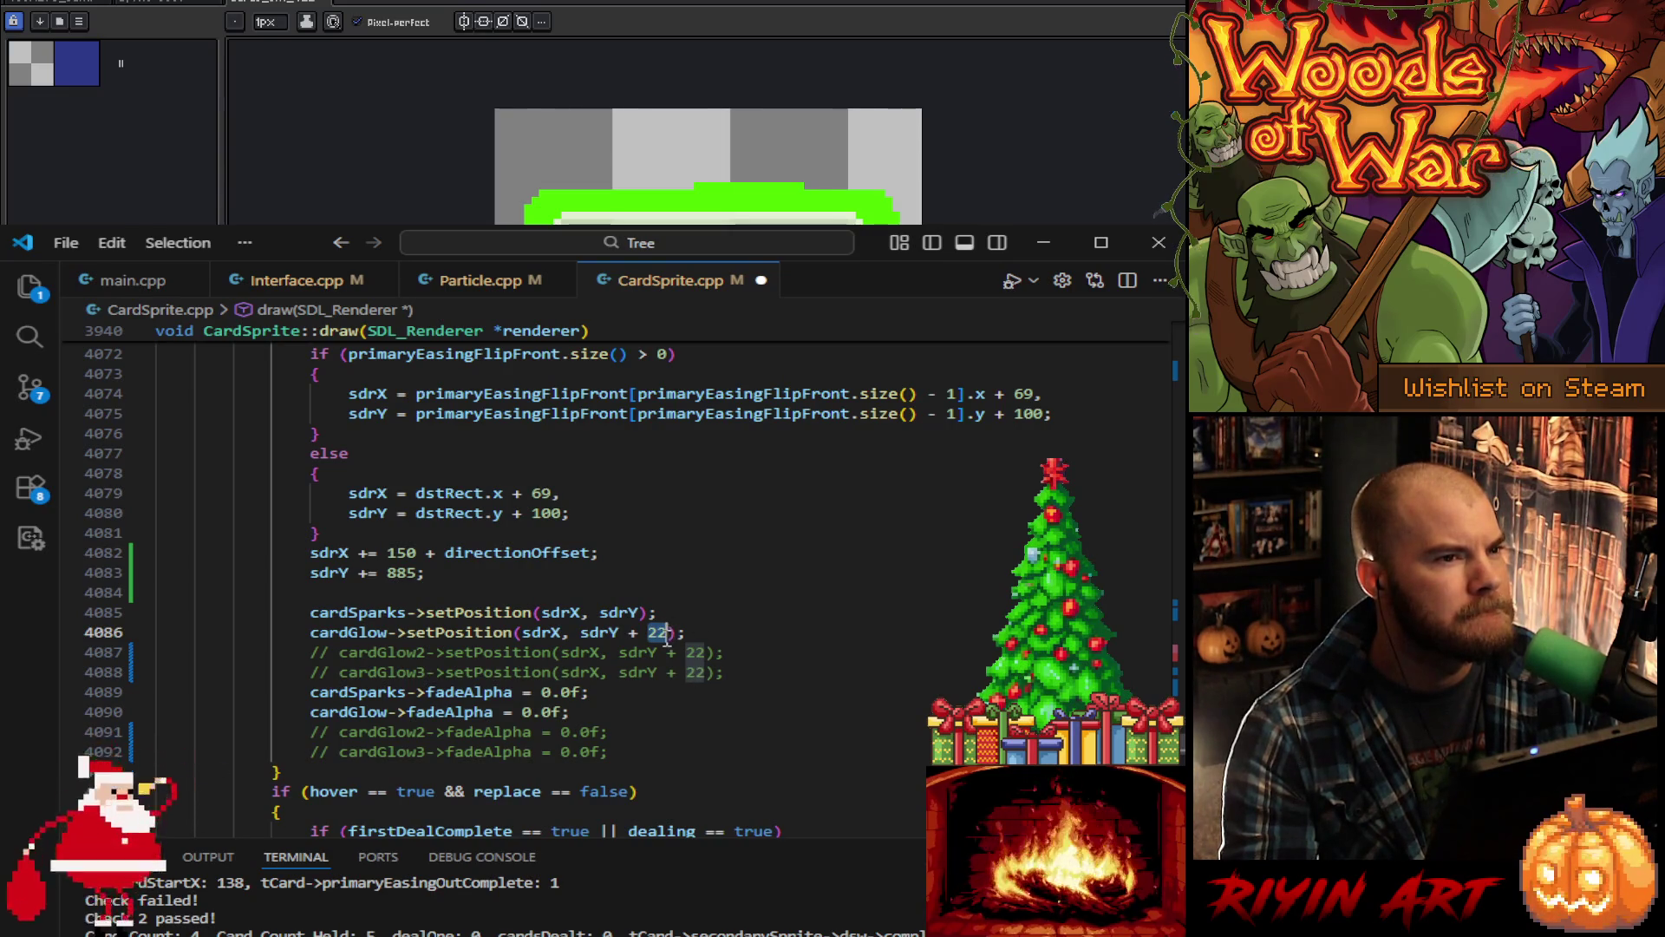
{"action": "type", "text": "0"}
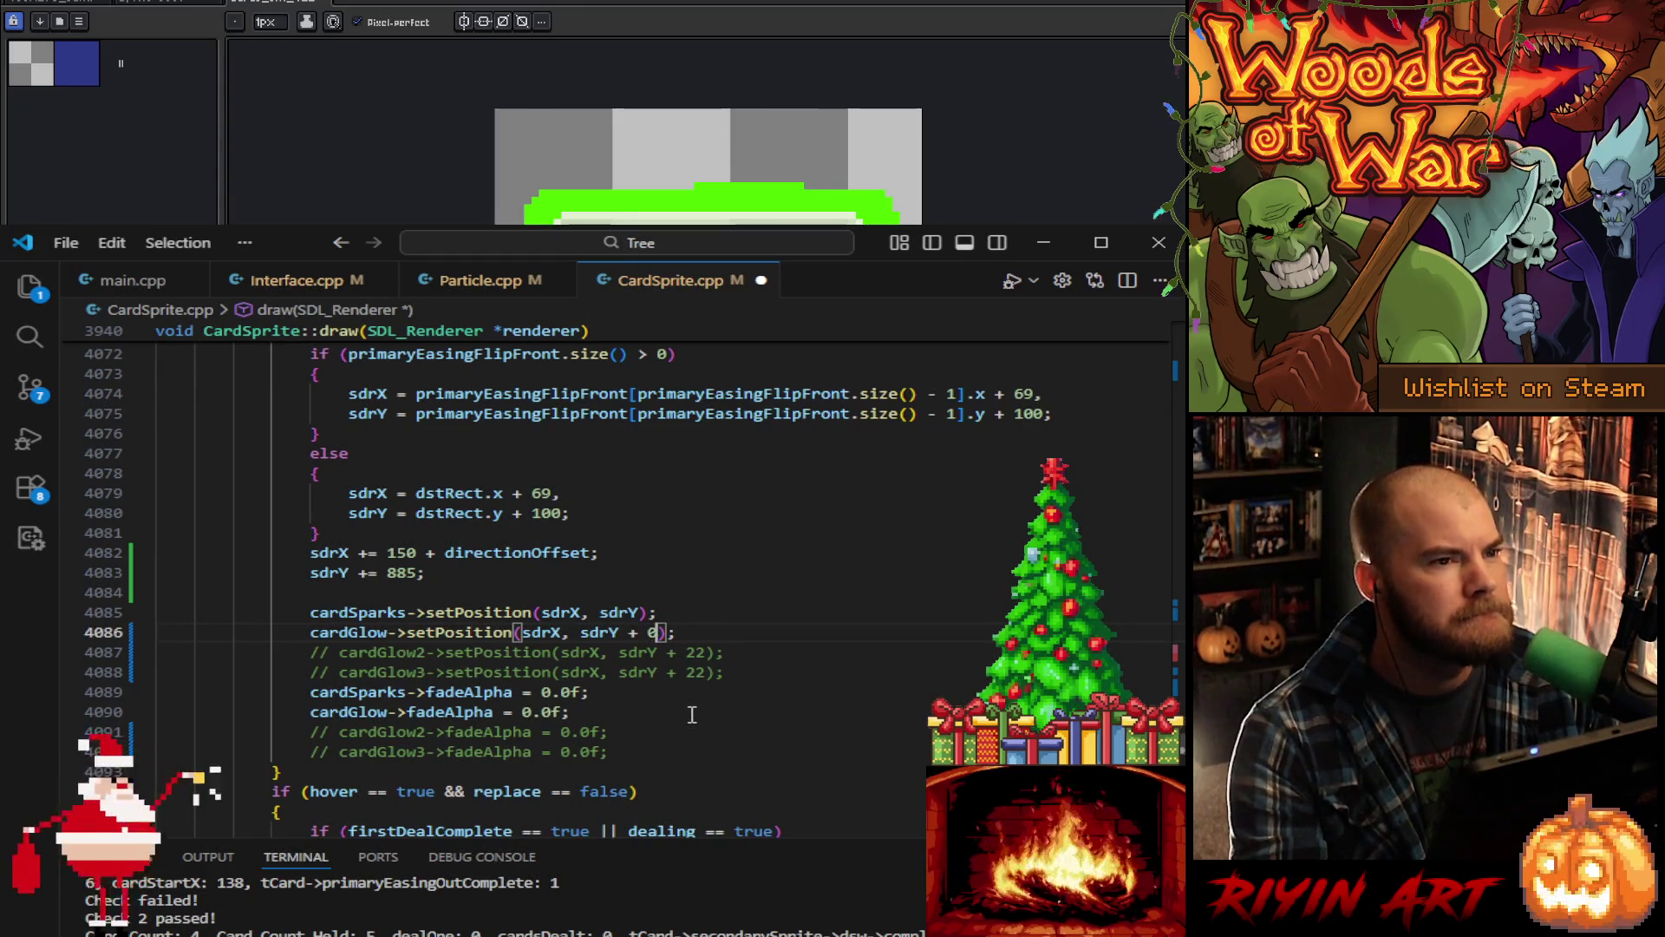
{"action": "key", "text": "BackSpace"}
{"action": "key", "text": "BackSpace"}
{"action": "key", "text": "BackSpace"}
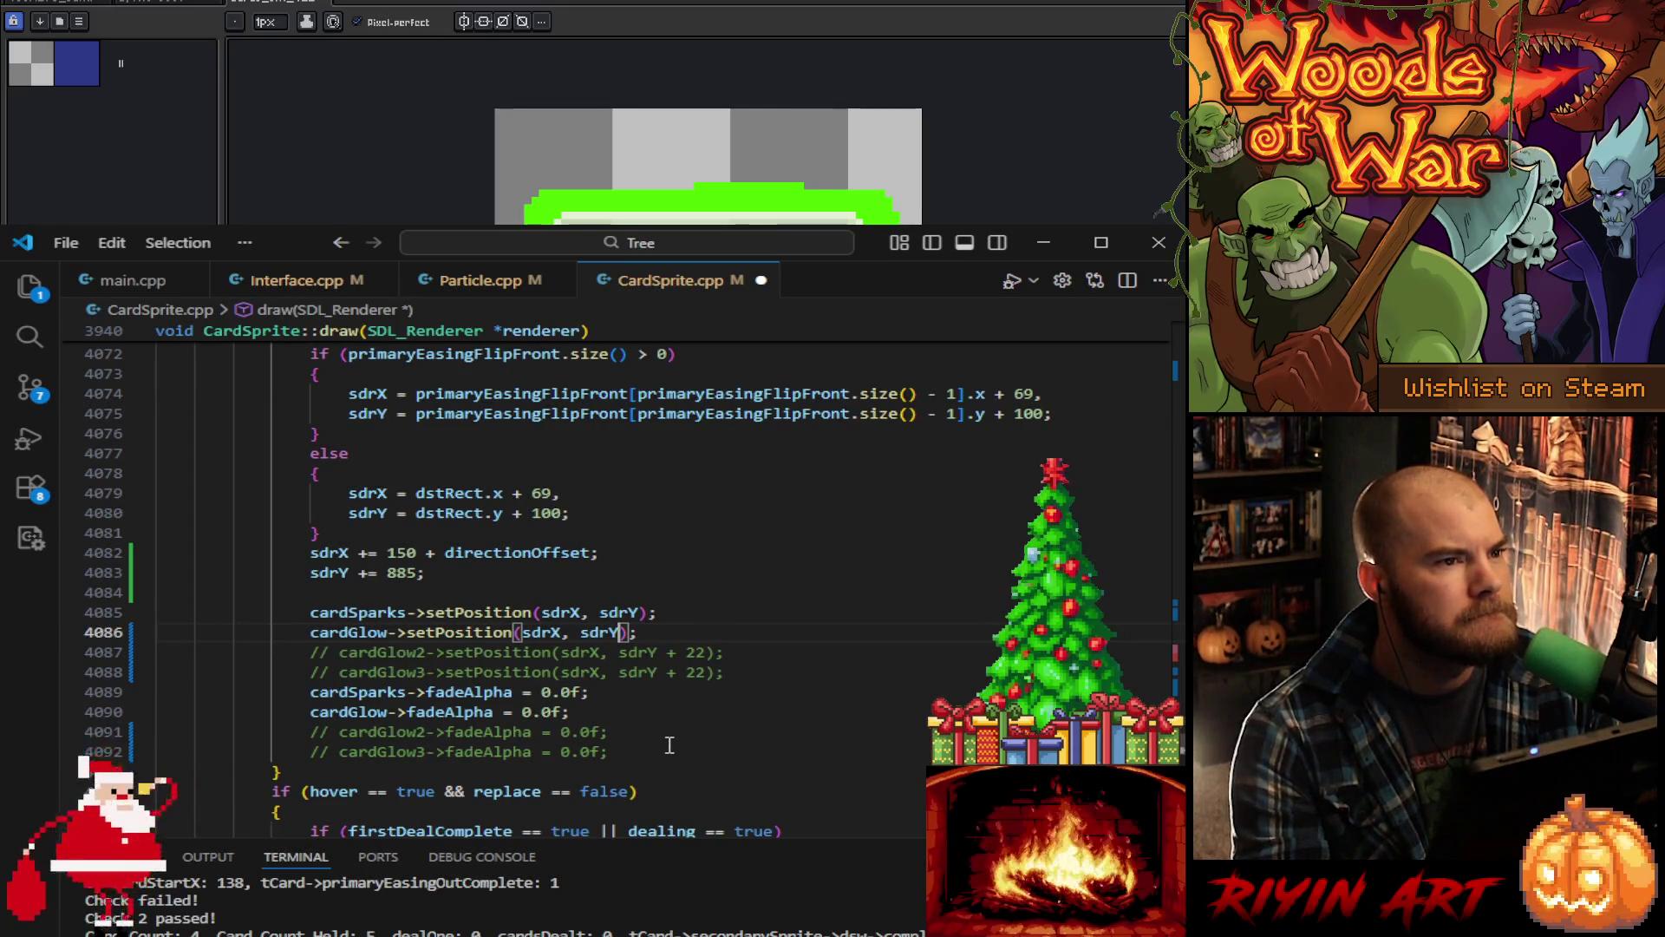
Step: Scroll through the rest of draw() and save CardSprite.cpp
{"action": "scroll", "coordinate": [670, 745], "scroll_direction": "down", "scroll_amount": 6}
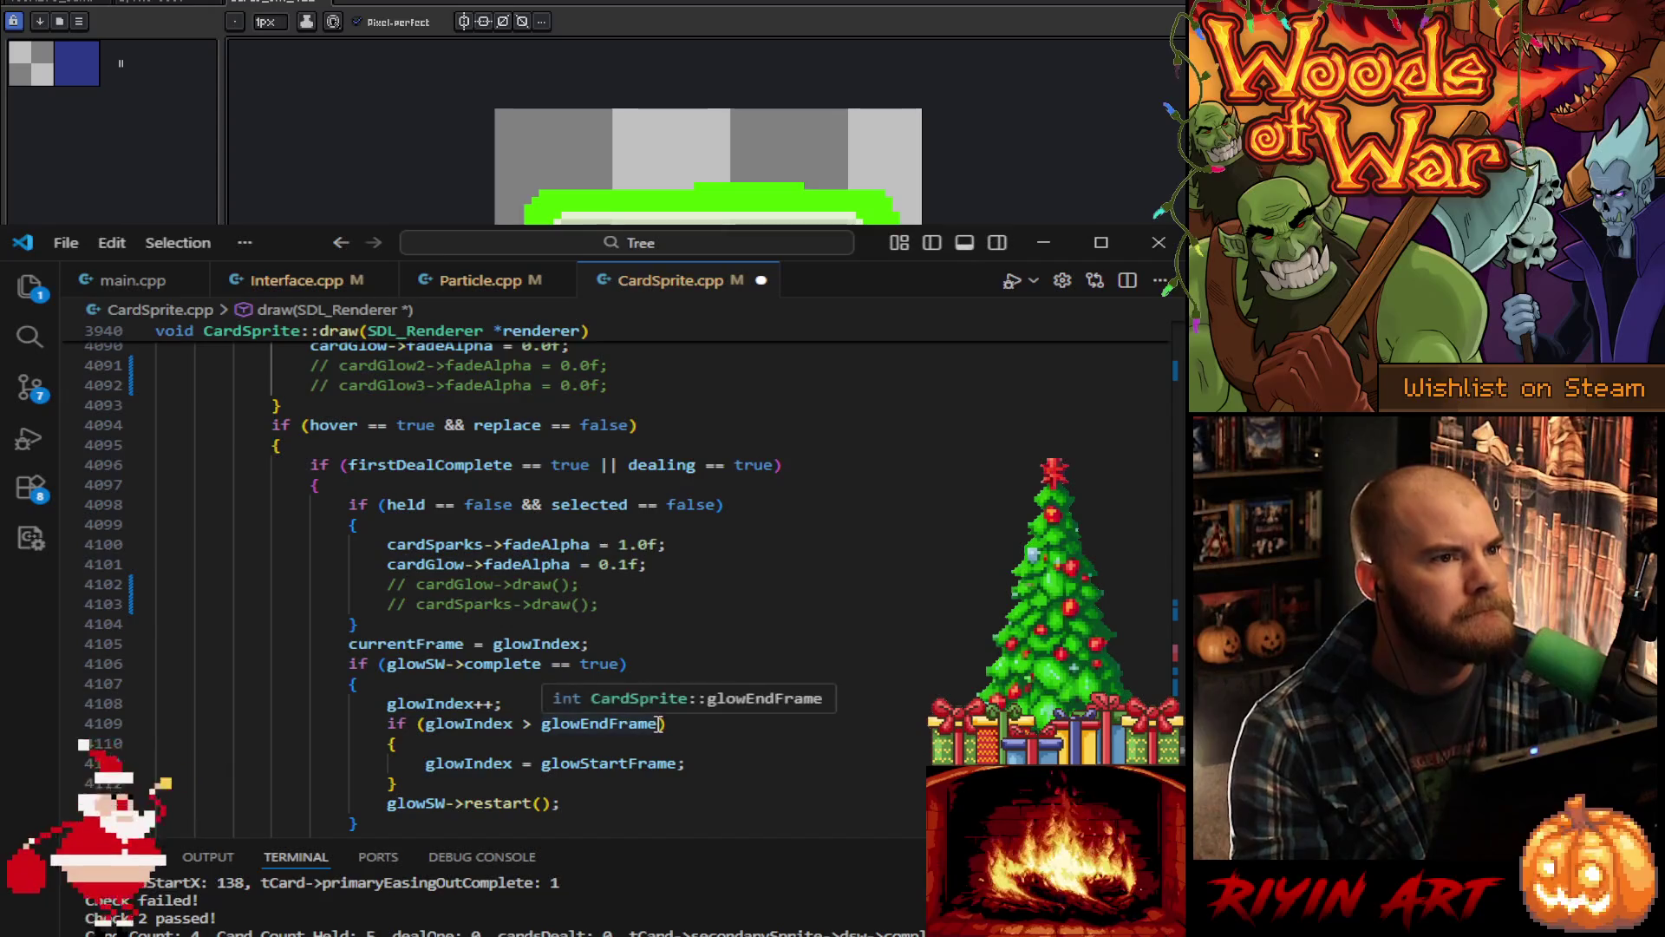
{"action": "scroll", "coordinate": [690, 727], "scroll_direction": "down", "scroll_amount": 2}
{"action": "scroll", "coordinate": [691, 727], "scroll_direction": "down", "scroll_amount": 3}
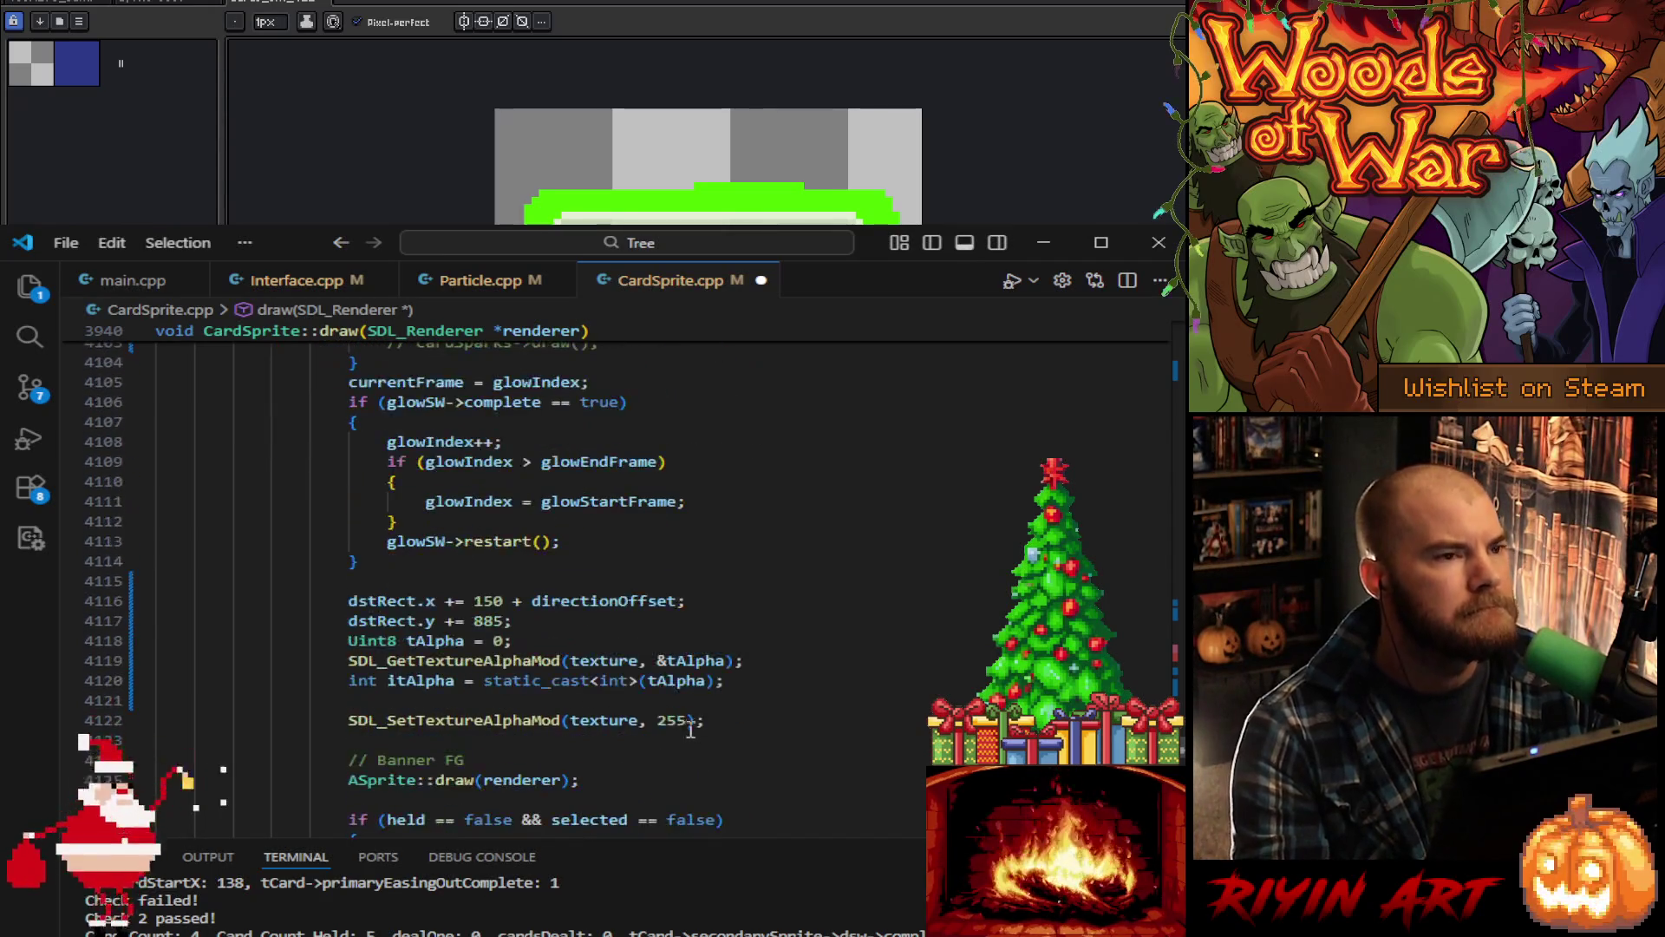
{"action": "scroll", "coordinate": [691, 731], "scroll_direction": "down", "scroll_amount": 3}
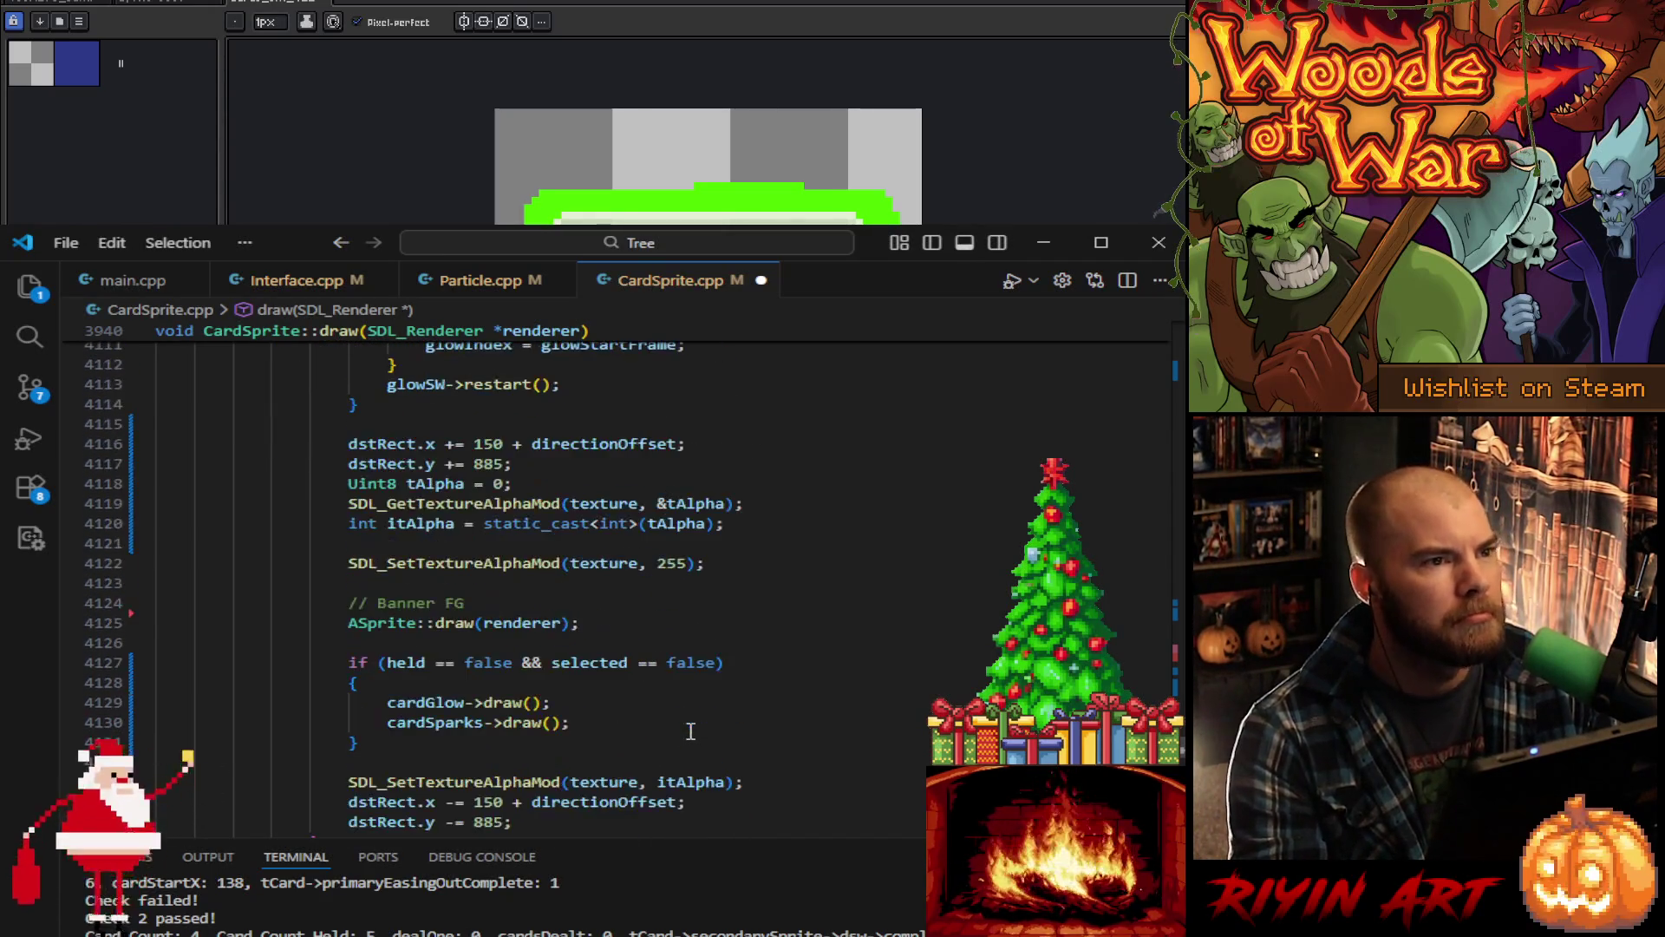
{"action": "scroll", "coordinate": [690, 731], "scroll_direction": "down", "scroll_amount": 2}
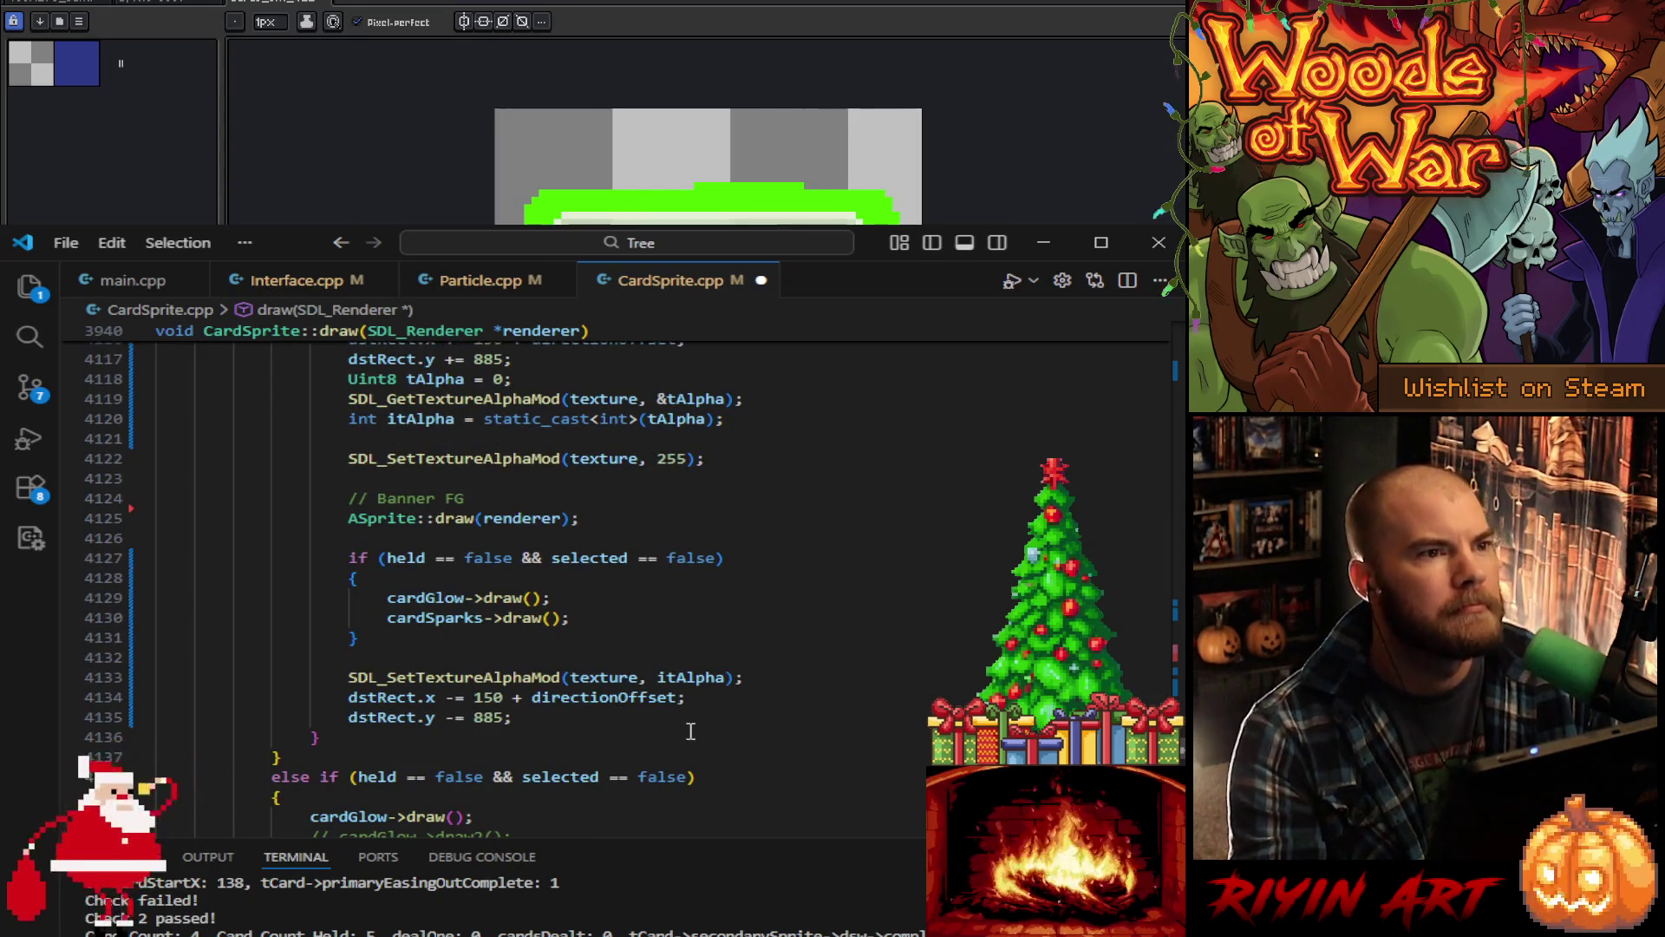
{"action": "scroll", "coordinate": [690, 732], "scroll_direction": "down", "scroll_amount": 5}
{"action": "scroll", "coordinate": [691, 731], "scroll_direction": "up", "scroll_amount": 9}
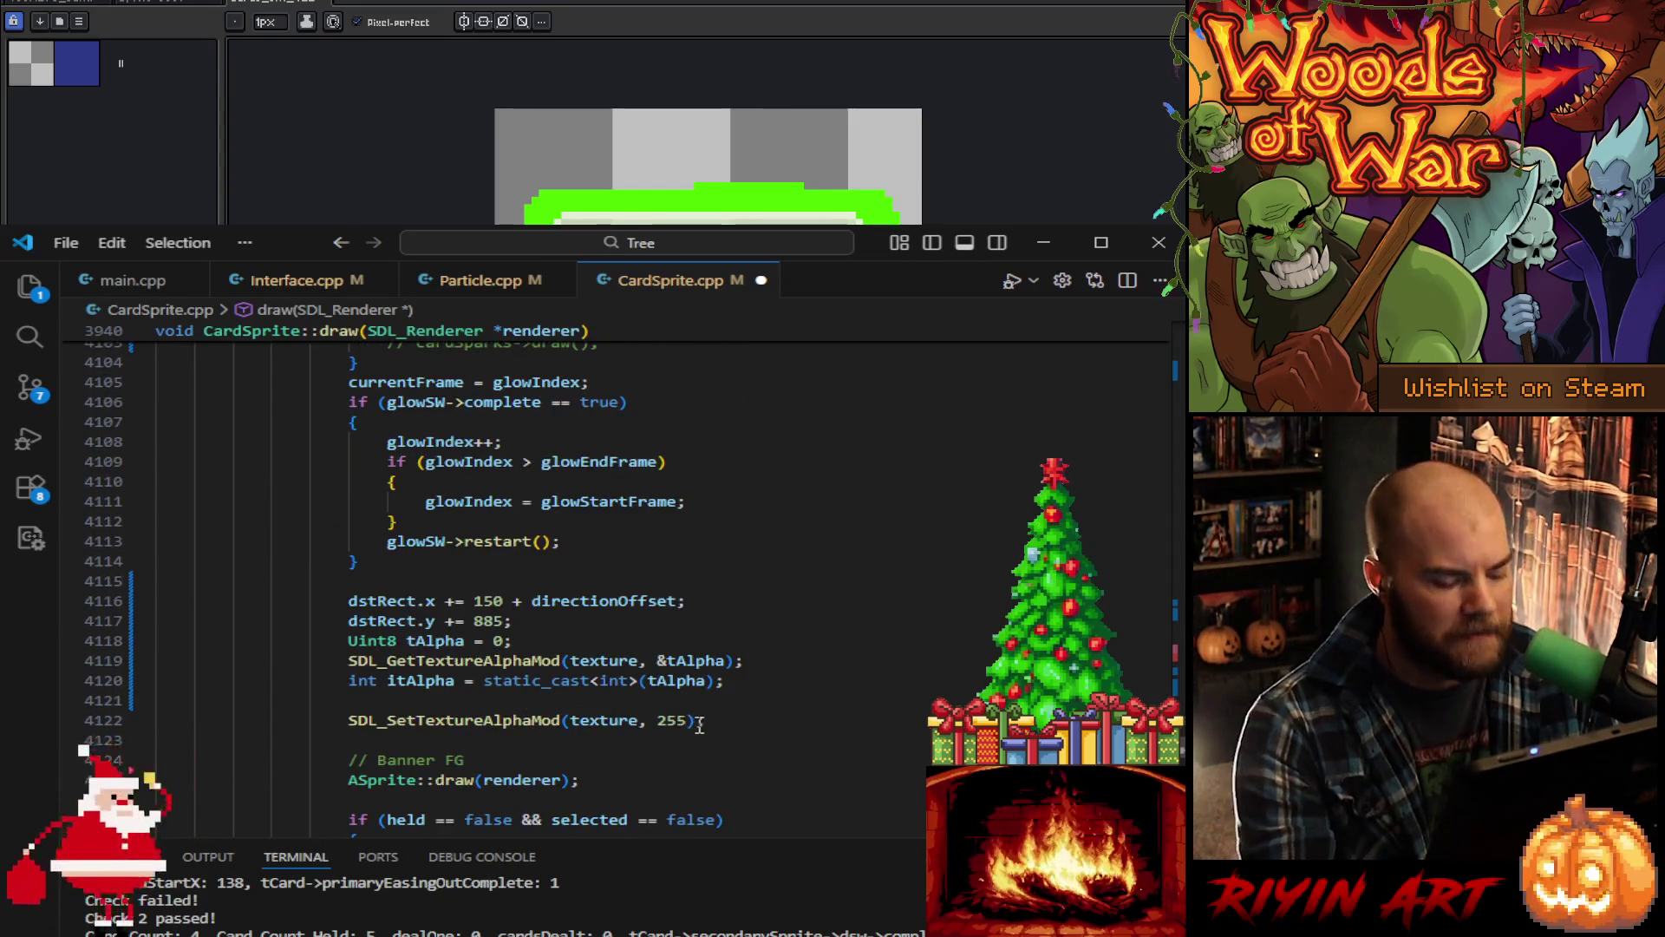
{"action": "key", "text": "ctrl+s"}
{"action": "scroll", "coordinate": [711, 694], "scroll_direction": "up", "scroll_amount": 4}
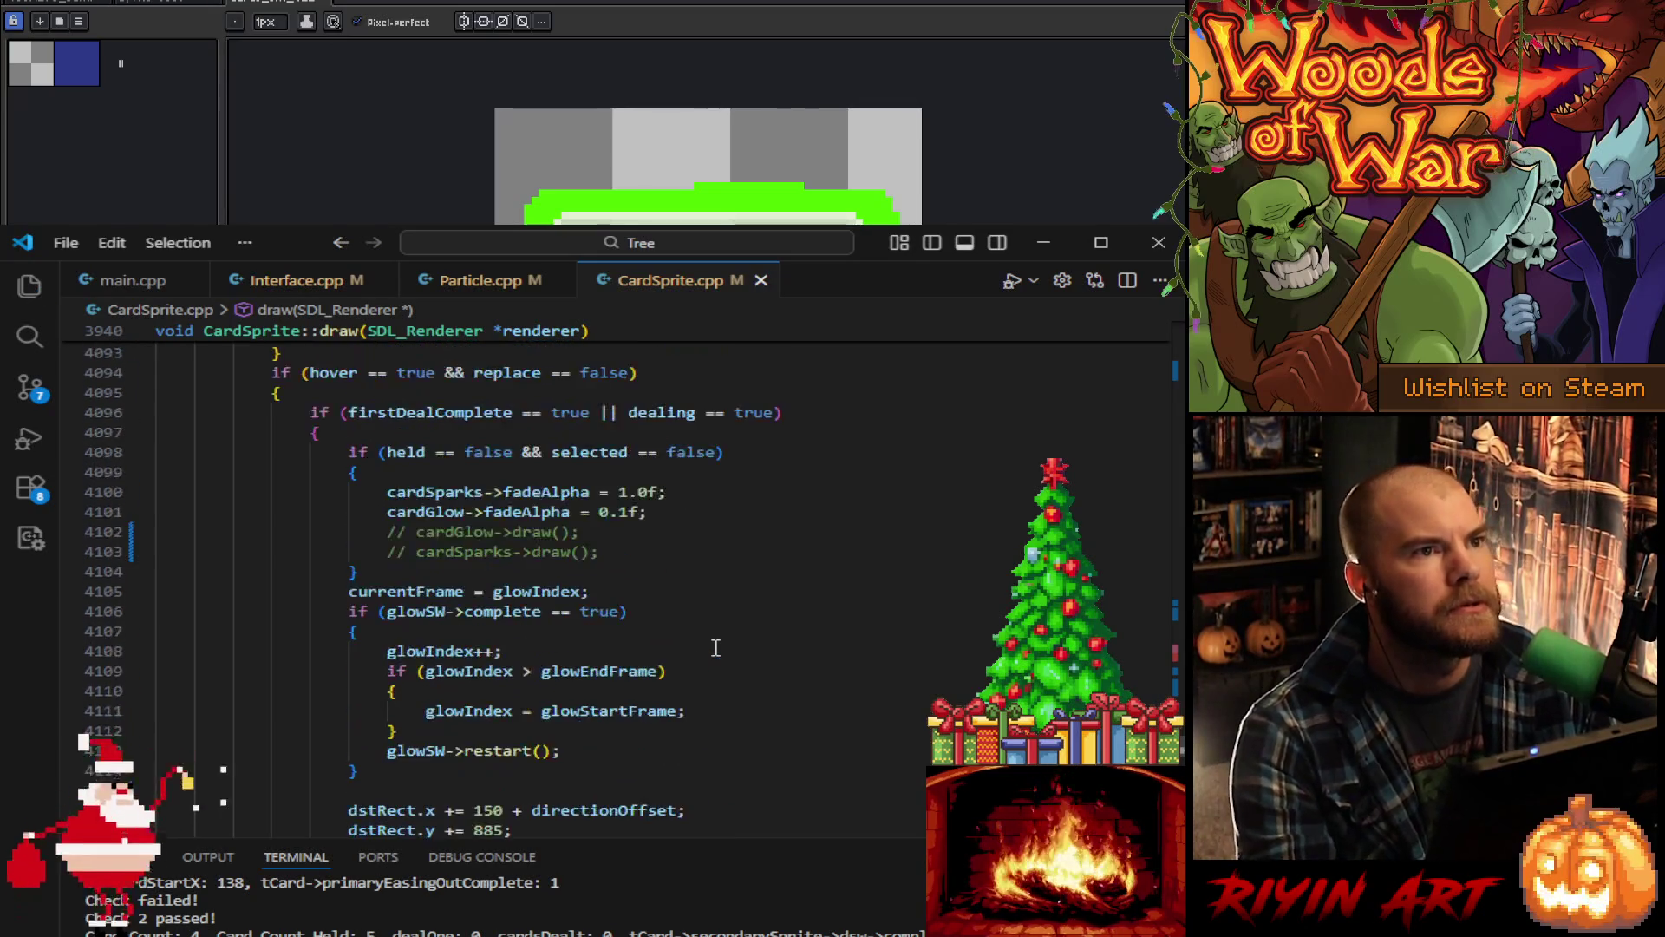
Step: In Particle.cpp, annotate the radial acceleration lines with the old values // 3 and // 1
{"action": "left_click", "coordinate": [484, 295]}
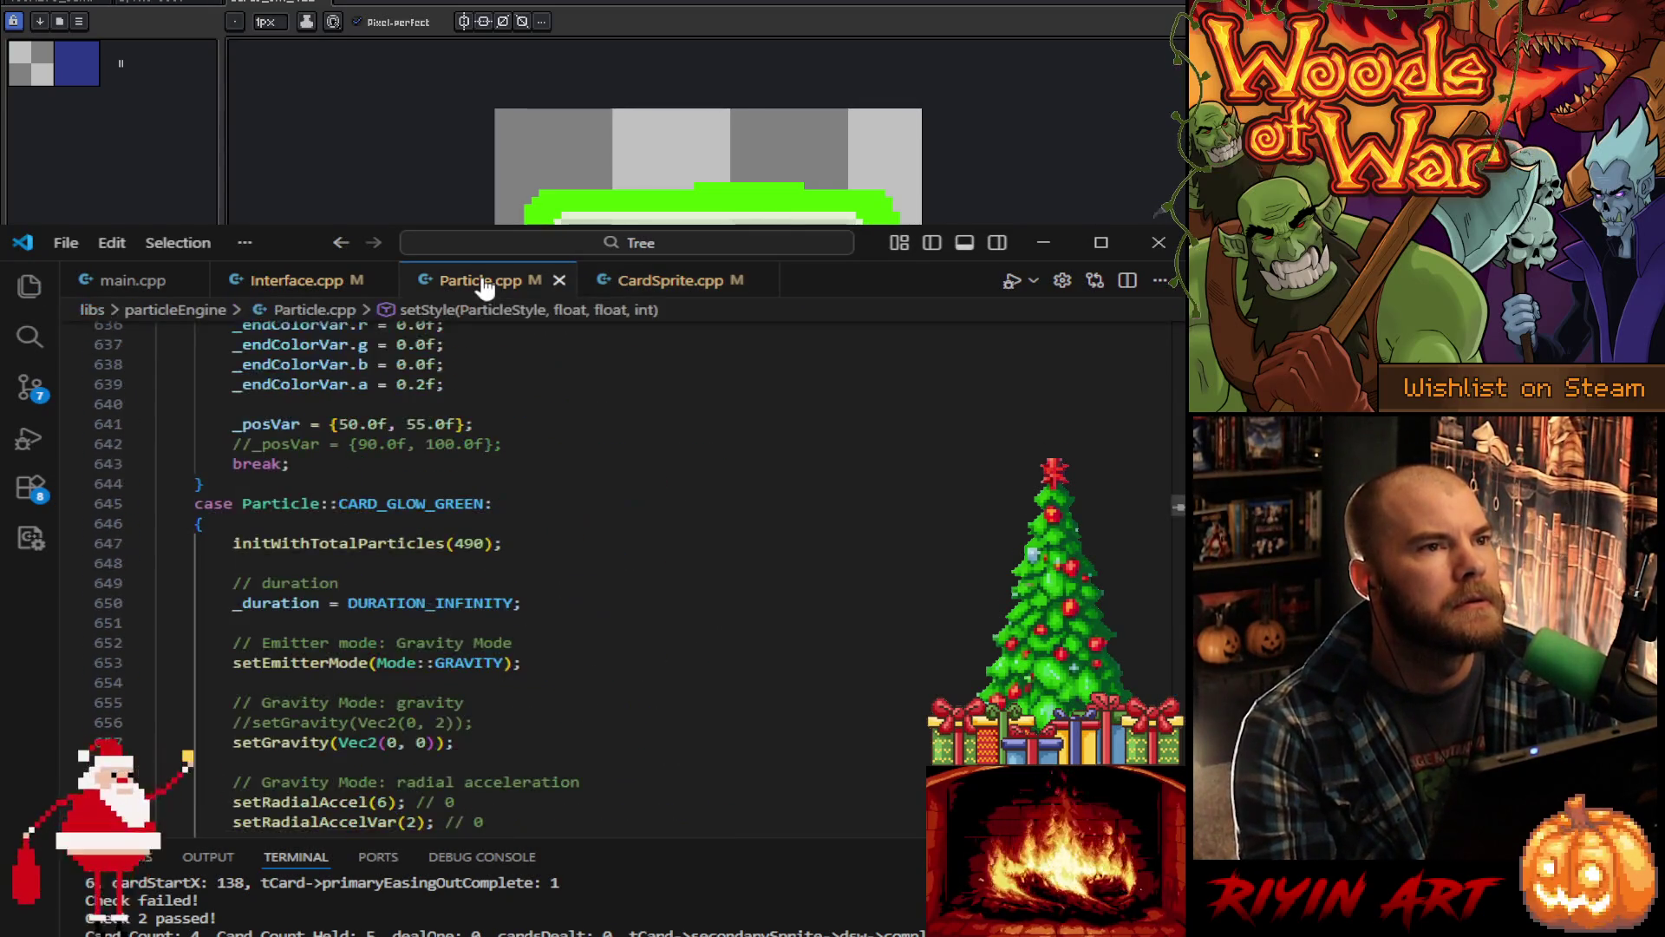
{"action": "scroll", "coordinate": [603, 729], "scroll_direction": "up", "scroll_amount": 6}
{"action": "scroll", "coordinate": [603, 729], "scroll_direction": "up", "scroll_amount": 16}
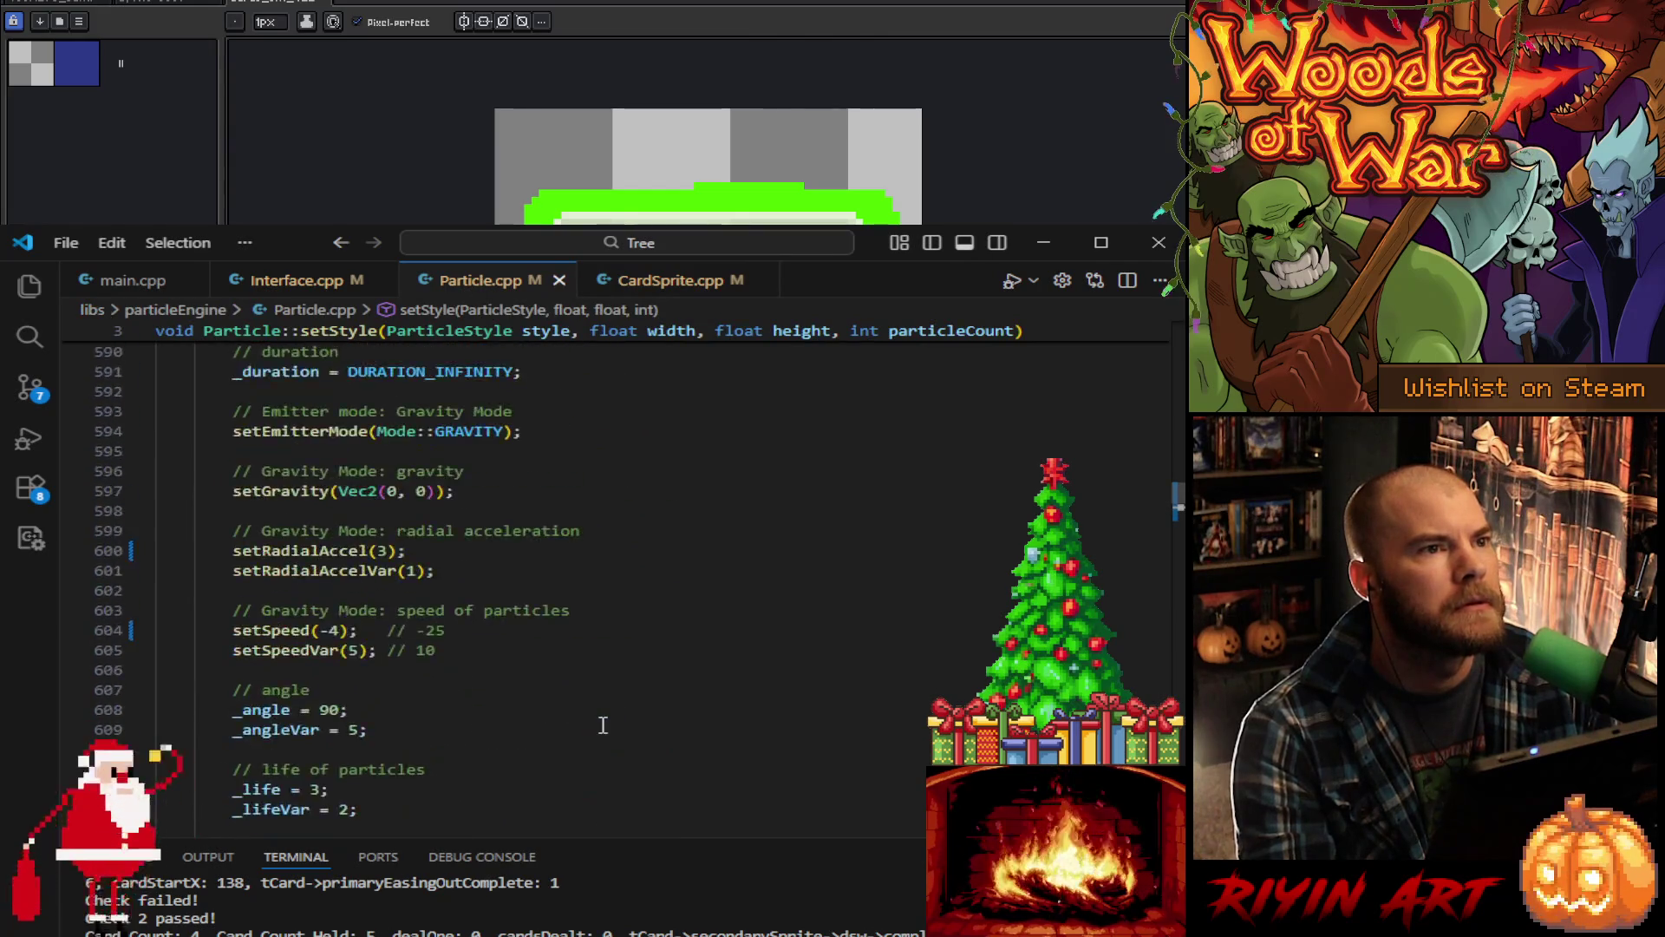
{"action": "scroll", "coordinate": [602, 725], "scroll_direction": "down", "scroll_amount": 4}
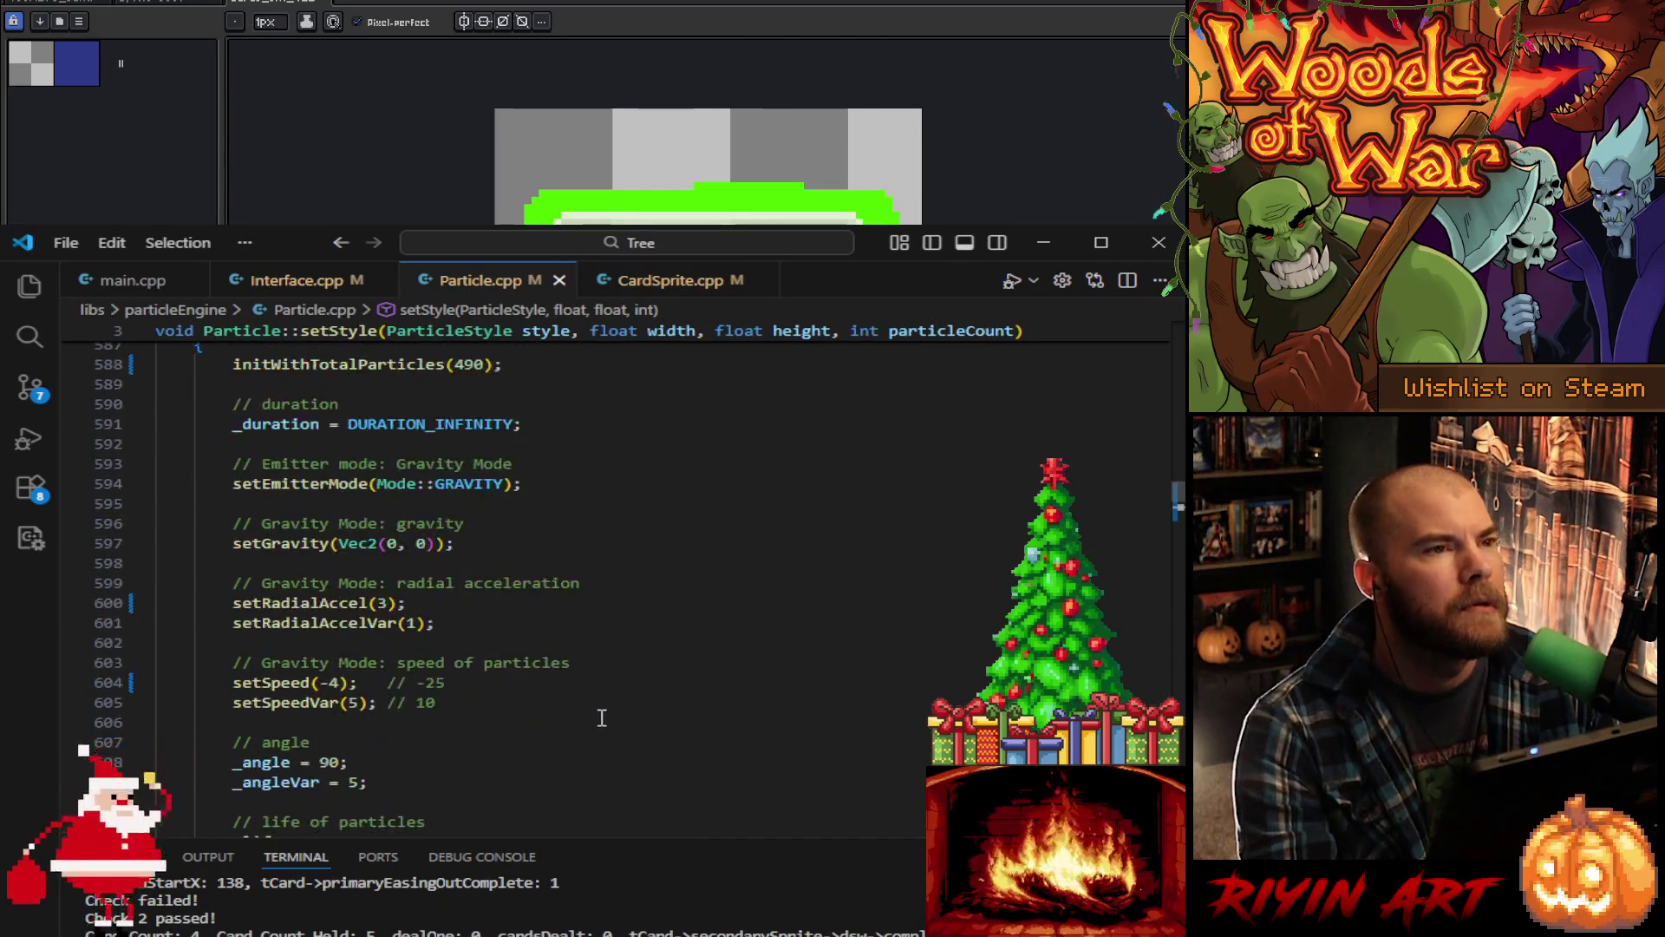
{"action": "left_click", "coordinate": [430, 604]}
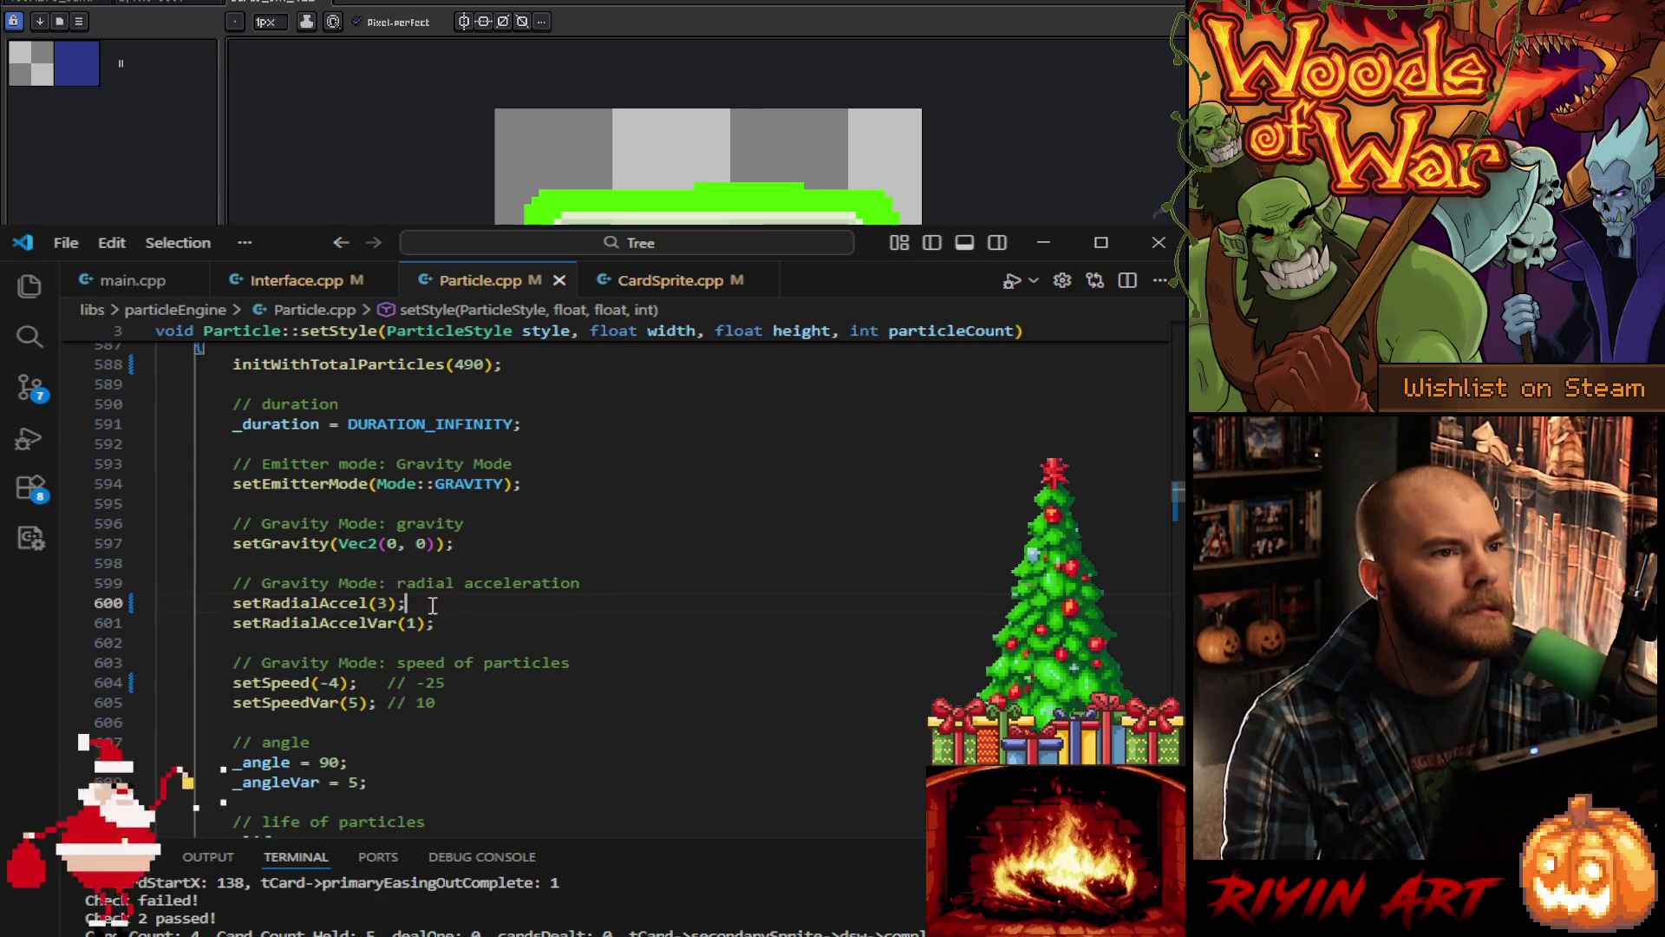
{"action": "type", "text": " // 3"}
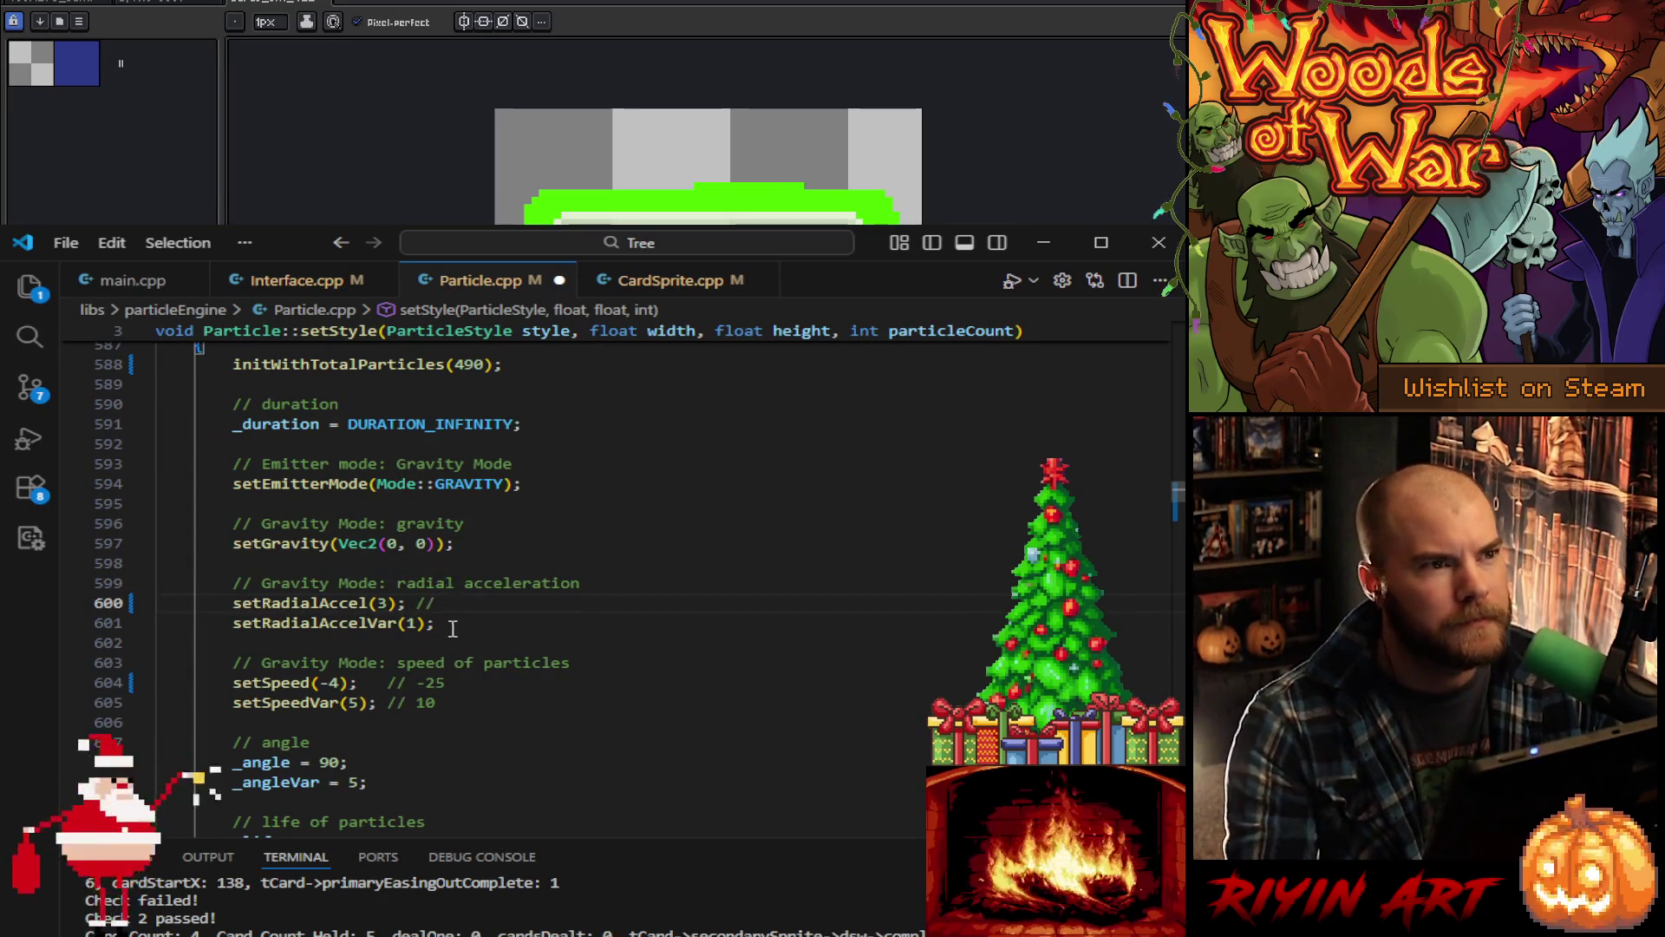
{"action": "left_click", "coordinate": [459, 623]}
{"action": "type", "text": "// "}
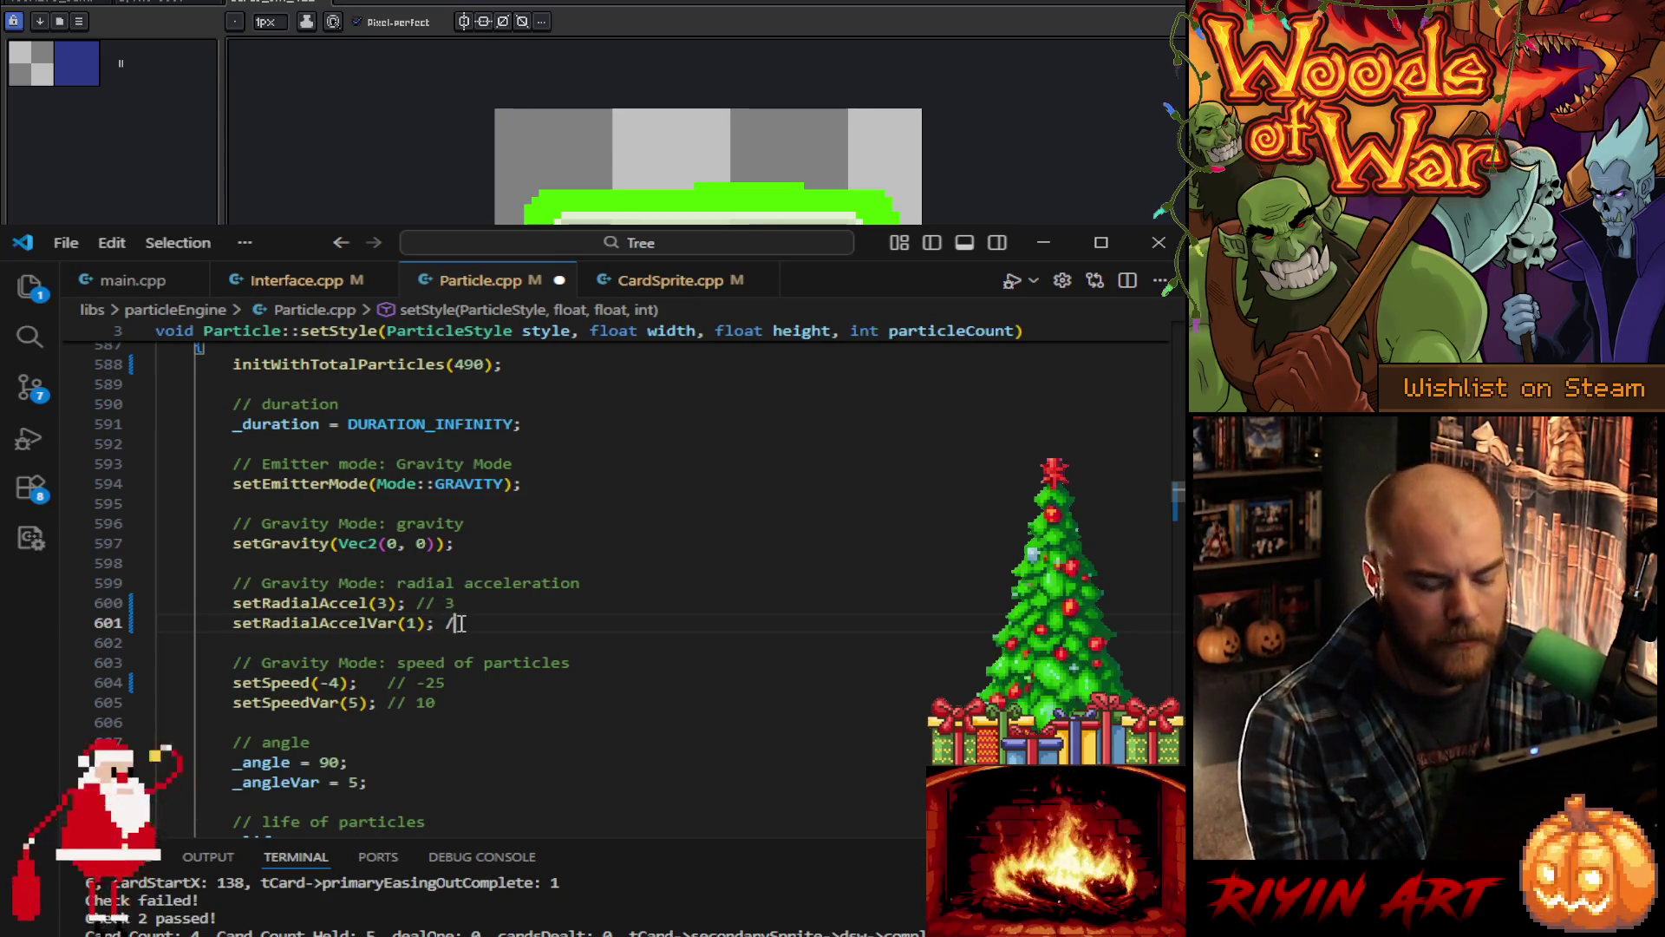
{"action": "type", "text": "1"}
Step: Set radial acceleration to 5 and its variance to 2
{"action": "left_click", "coordinate": [385, 604]}
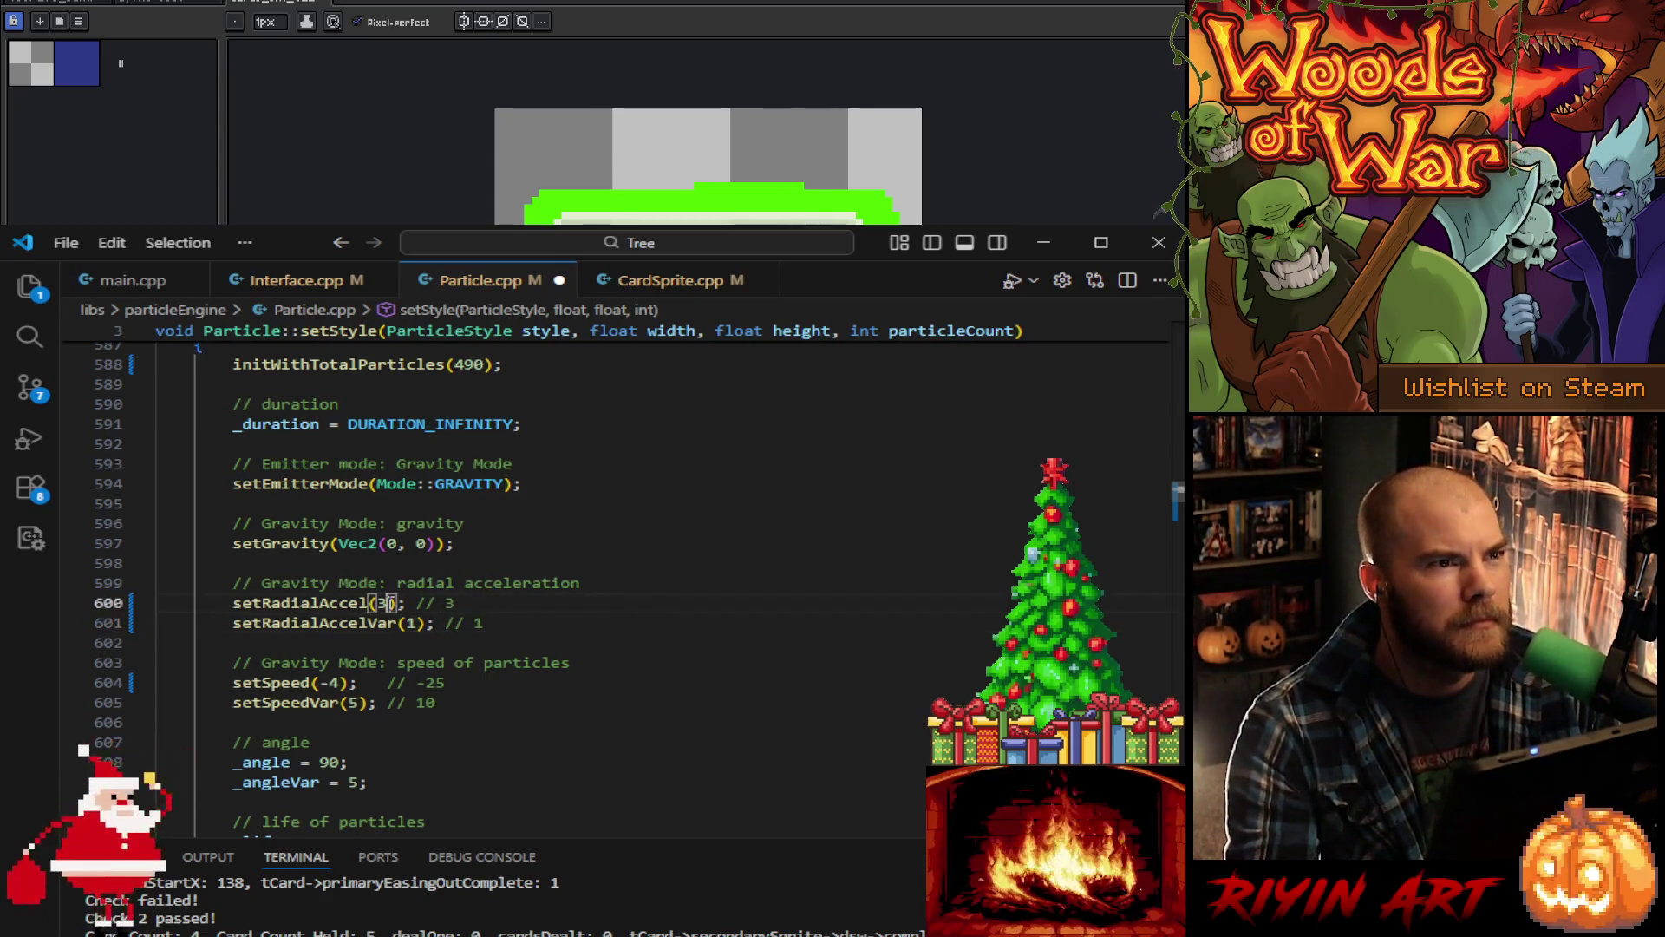
{"action": "key", "text": "BackSpace"}
{"action": "type", "text": "5"}
{"action": "left_click", "coordinate": [422, 623]}
{"action": "key", "text": "BackSpace"}
{"action": "type", "text": "2"}
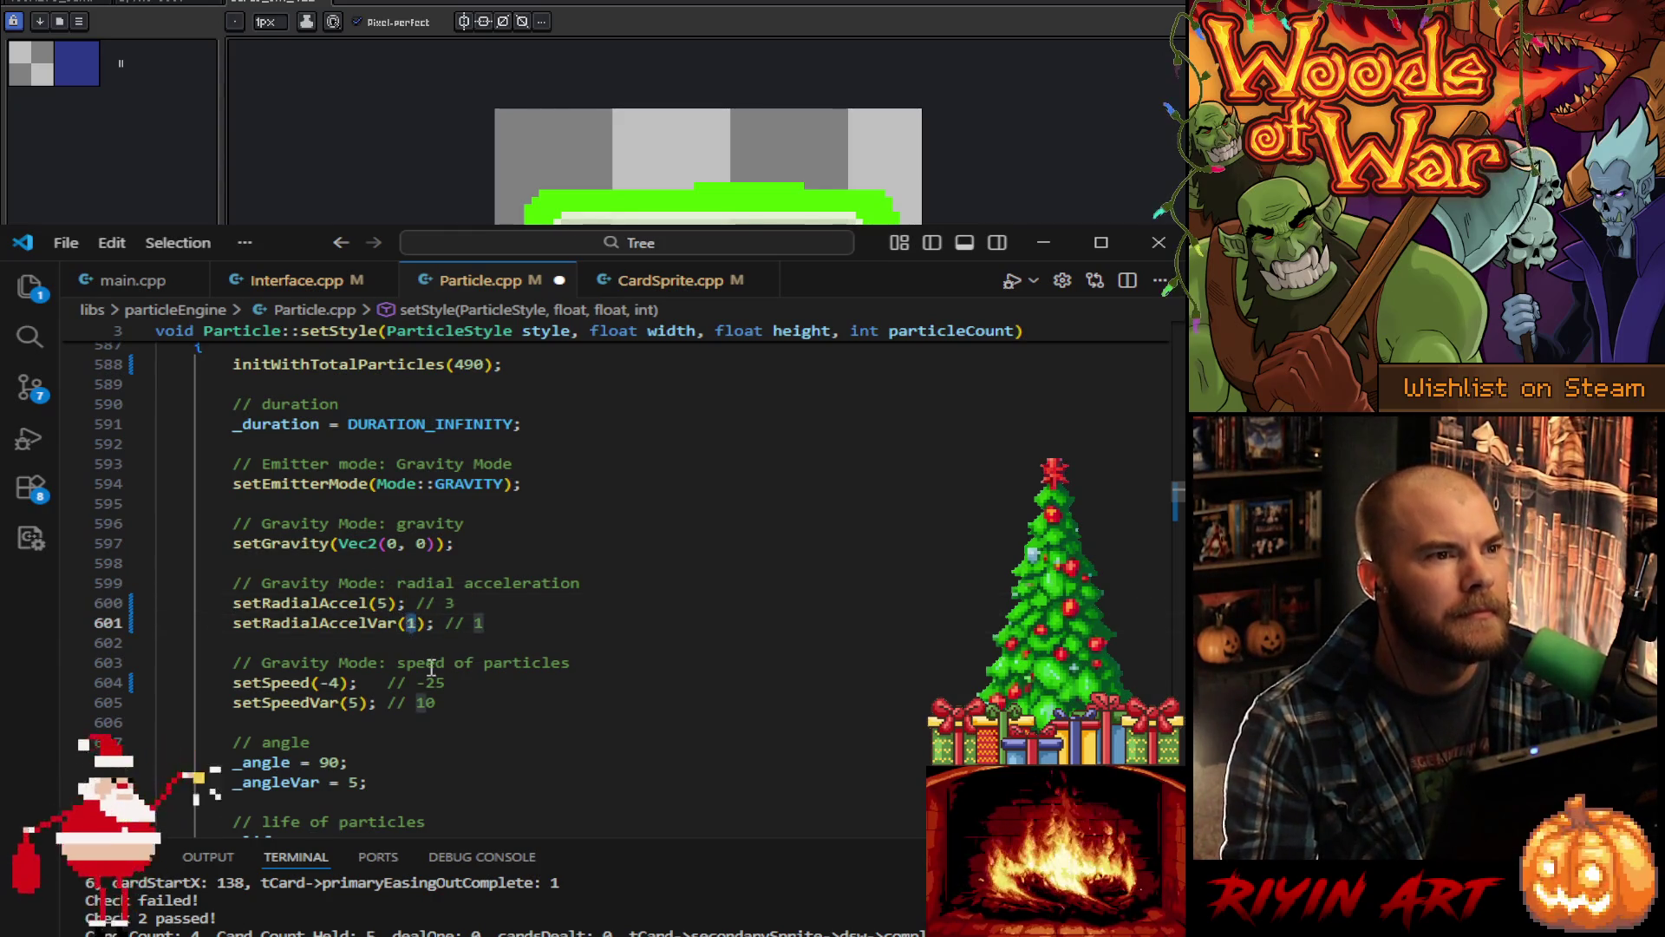
Step: Set particle _life to 4 and _lifeVar to 3
{"action": "scroll", "coordinate": [425, 680], "scroll_direction": "down", "scroll_amount": 1}
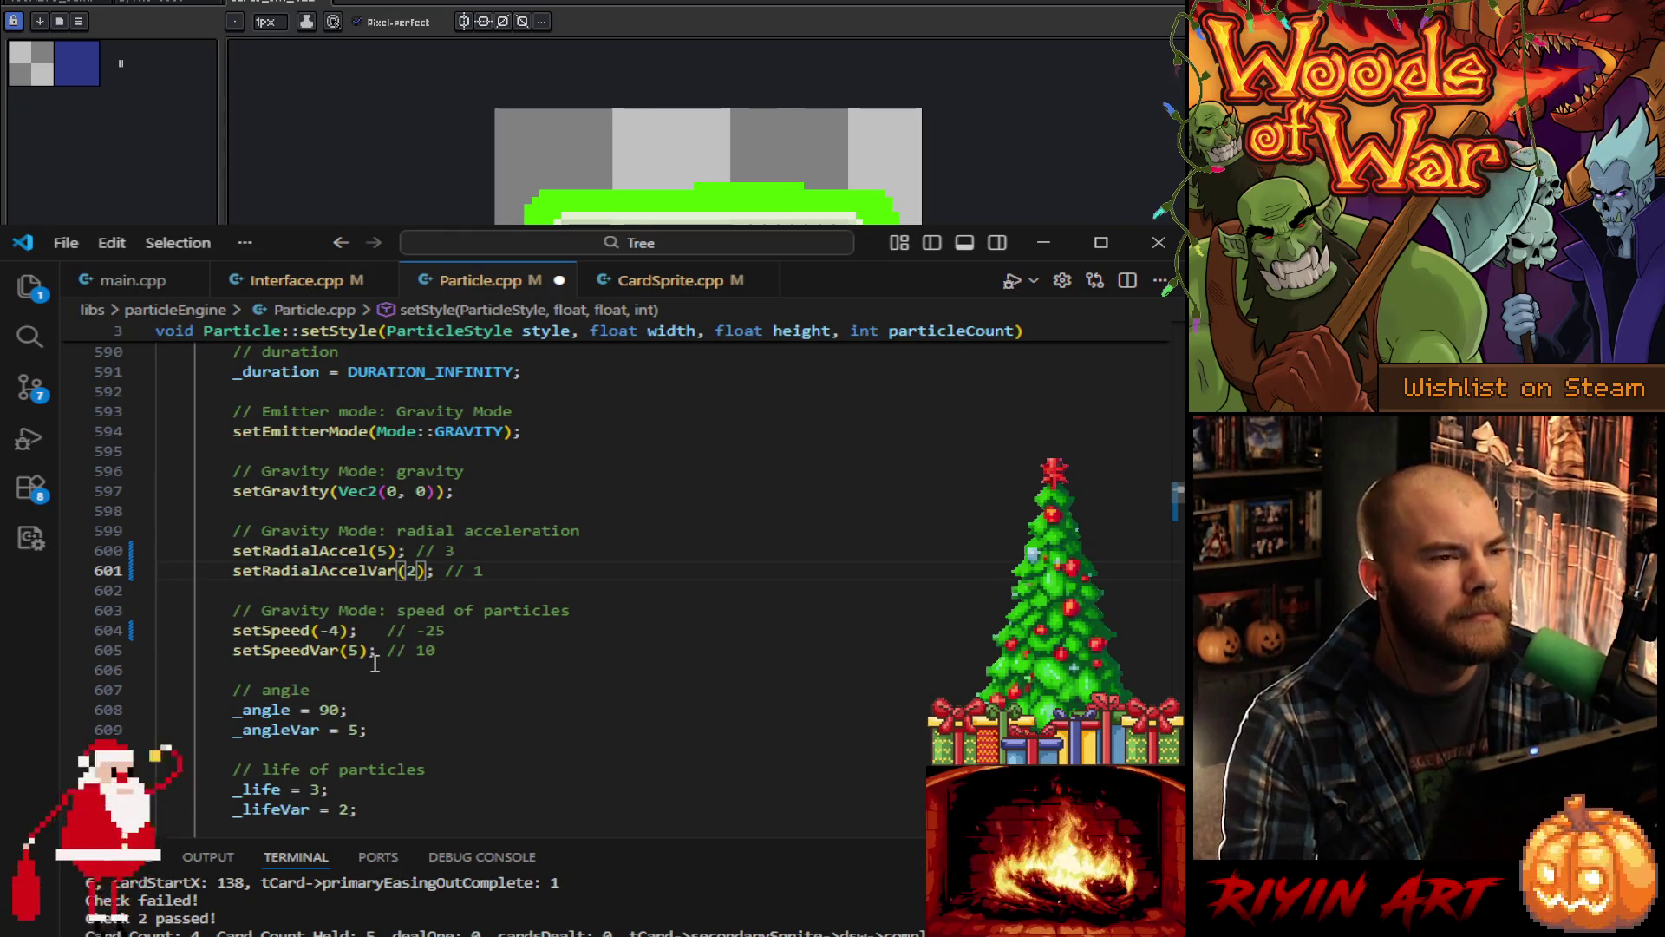
{"action": "scroll", "coordinate": [495, 668], "scroll_direction": "down", "scroll_amount": 3}
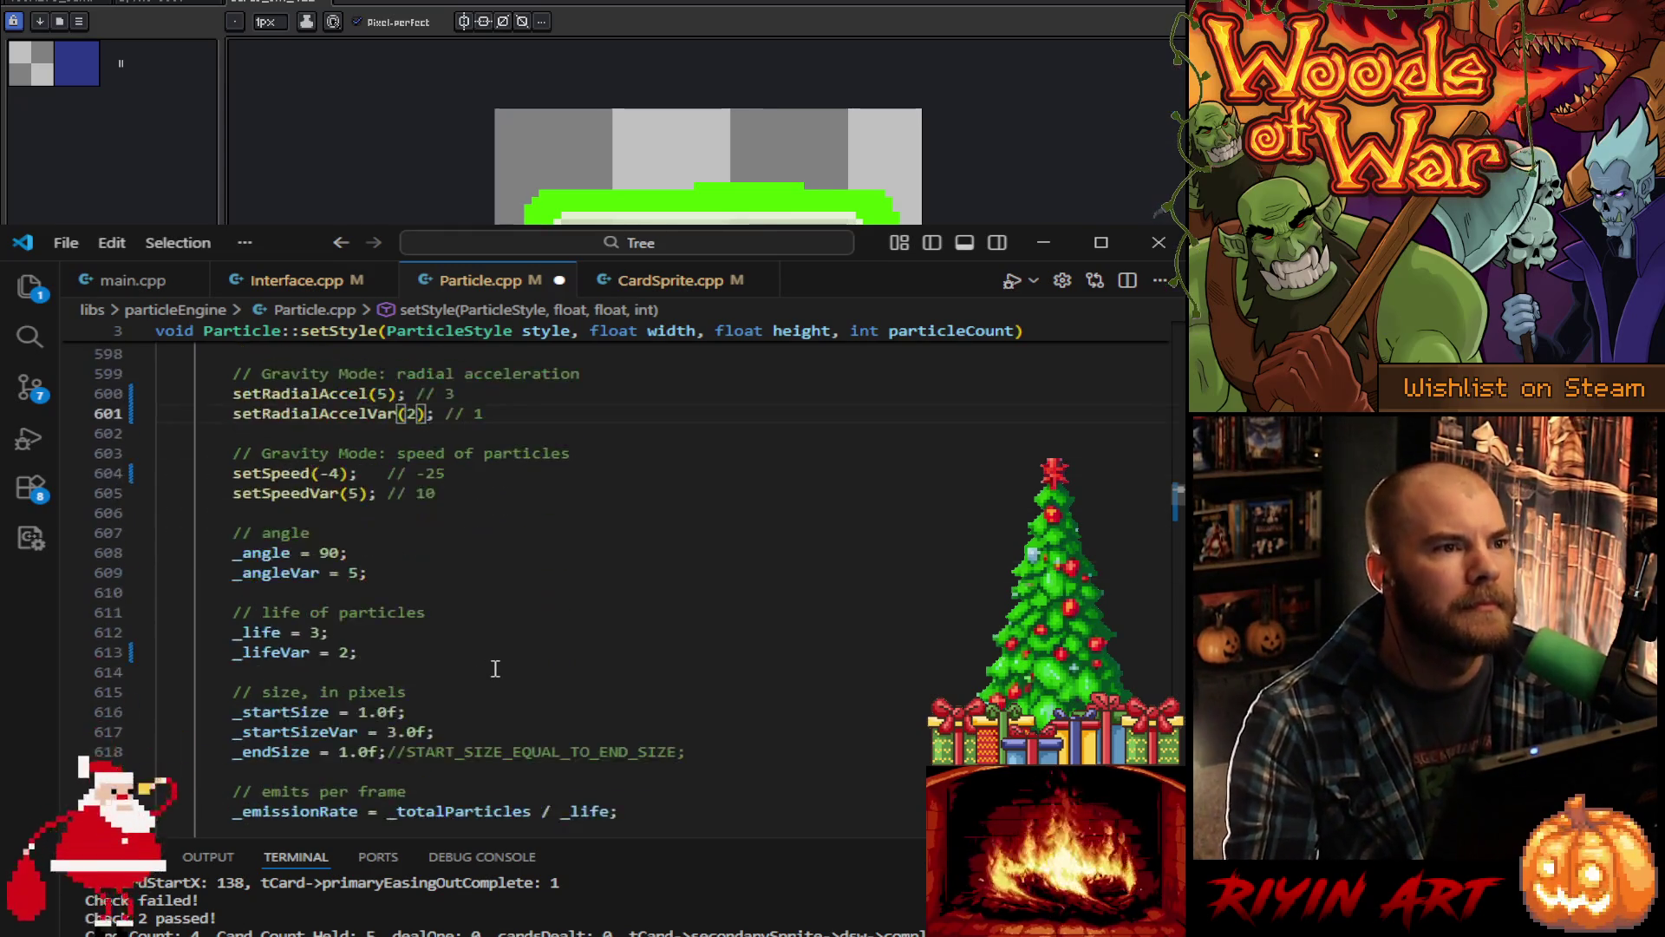
{"action": "left_click", "coordinate": [321, 632]}
{"action": "key", "text": "BackSpace"}
{"action": "type", "text": "4"}
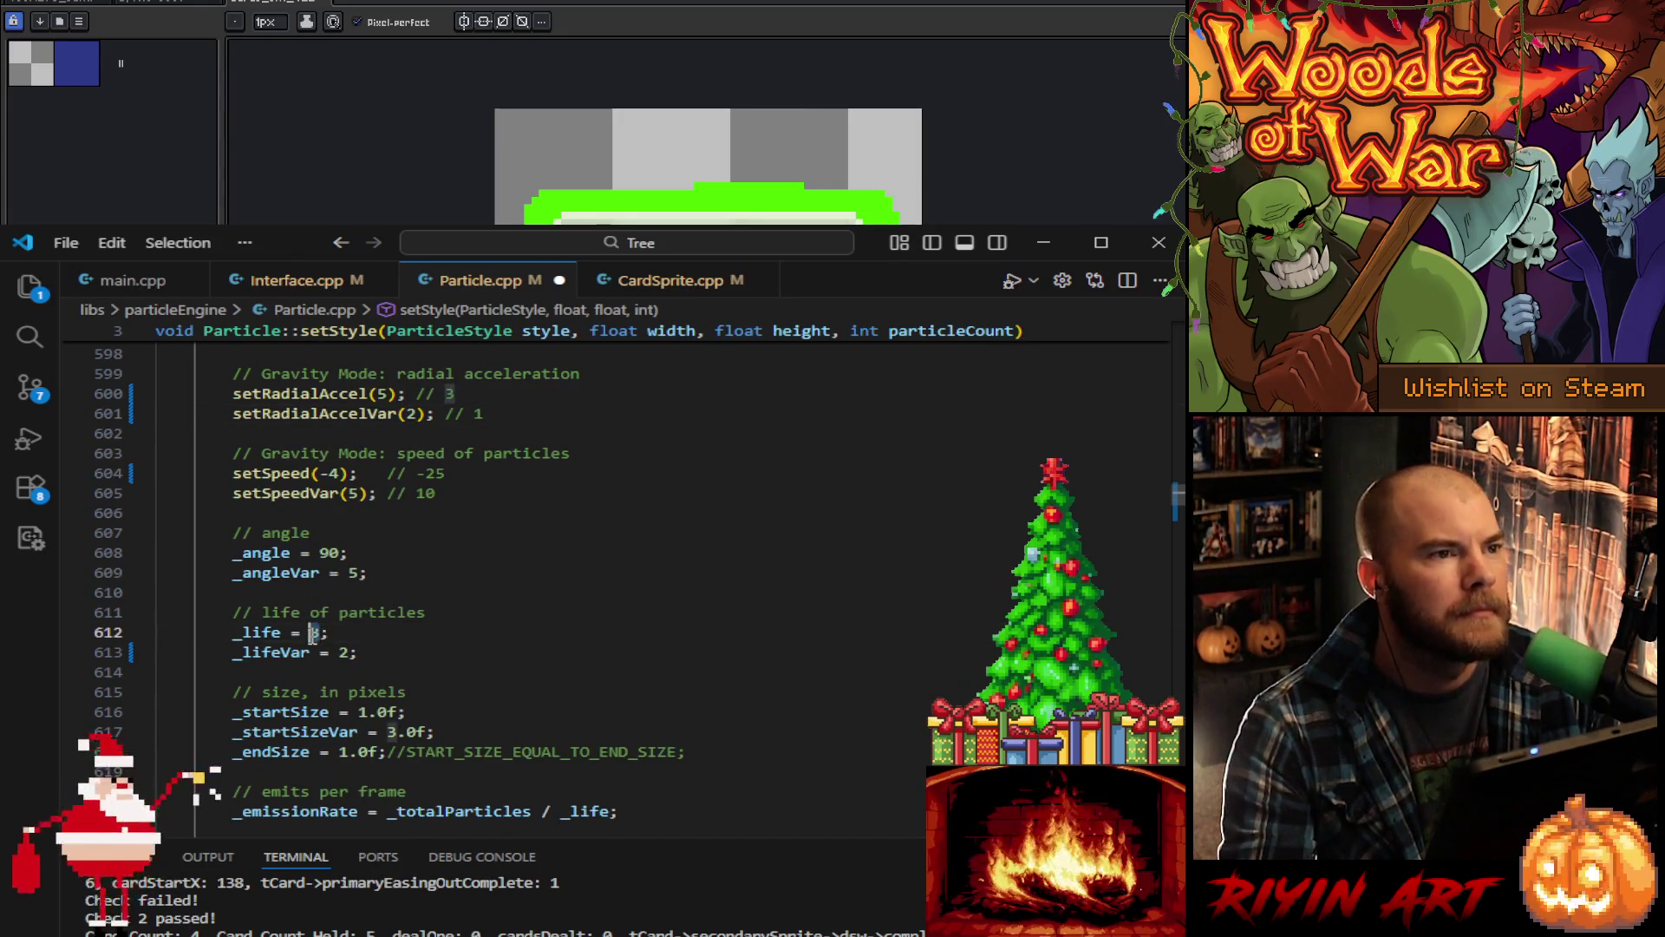
{"action": "double_click", "coordinate": [341, 651]}
{"action": "type", "text": "3"}
{"action": "left_click", "coordinate": [447, 651]}
{"action": "scroll", "coordinate": [447, 651], "scroll_direction": "down", "scroll_amount": 3}
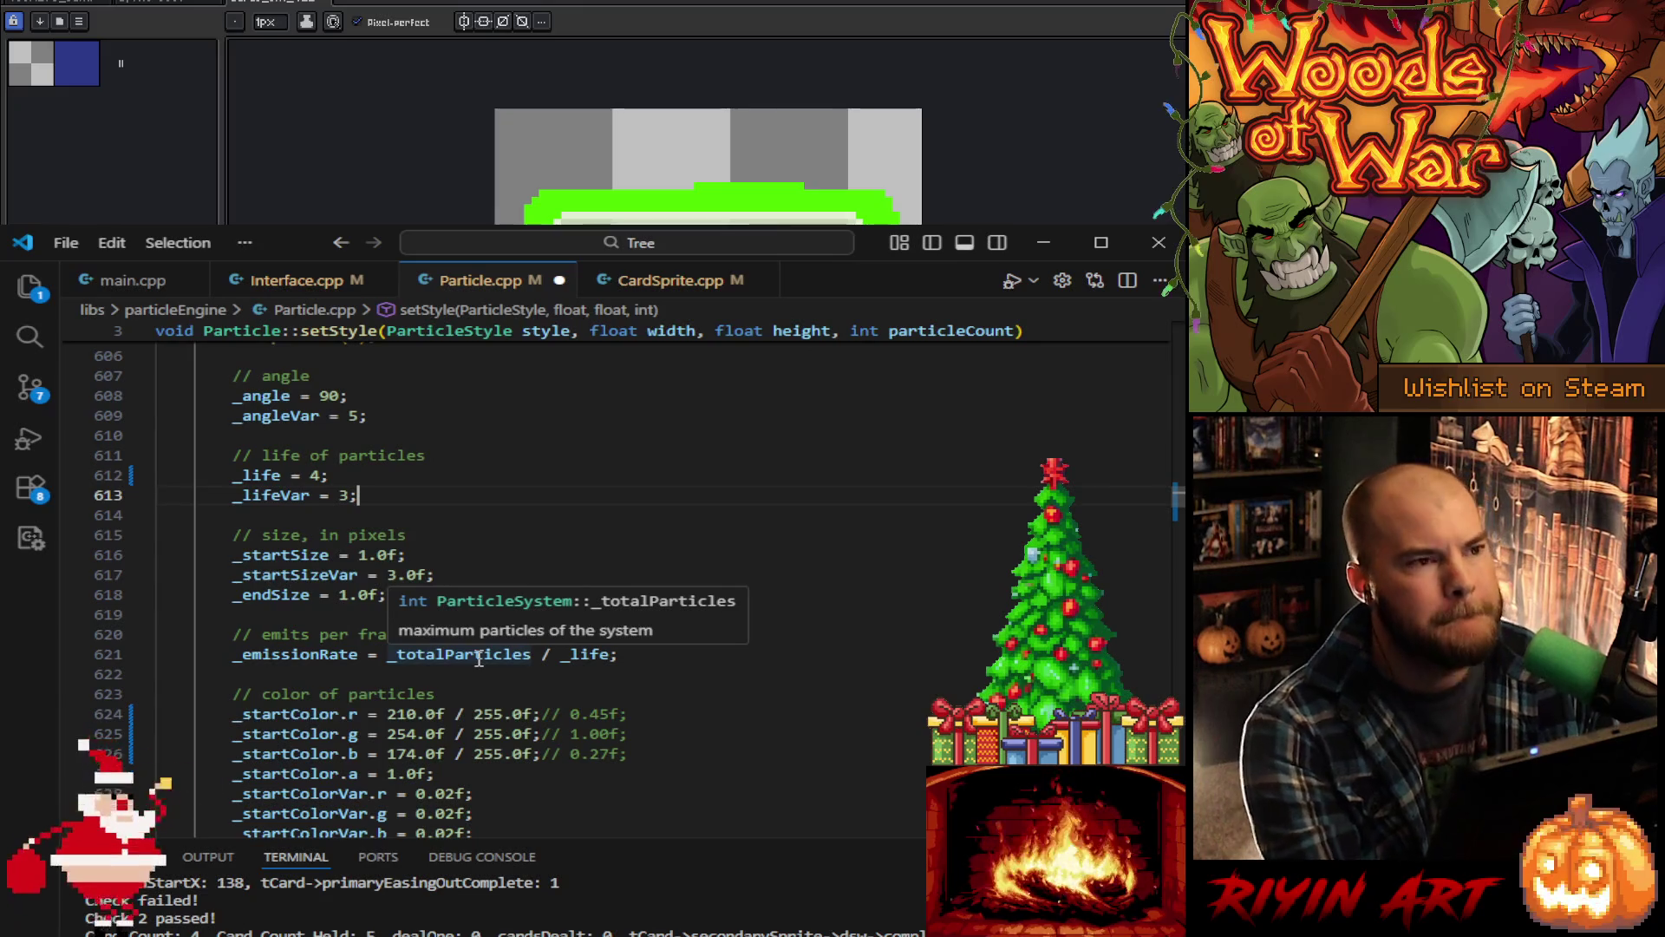
Step: Save Particle.cpp, run the build from main.cpp, and minimize VS Code
{"action": "key", "text": "ctrl+s"}
{"action": "scroll", "coordinate": [535, 655], "scroll_direction": "down", "scroll_amount": 4}
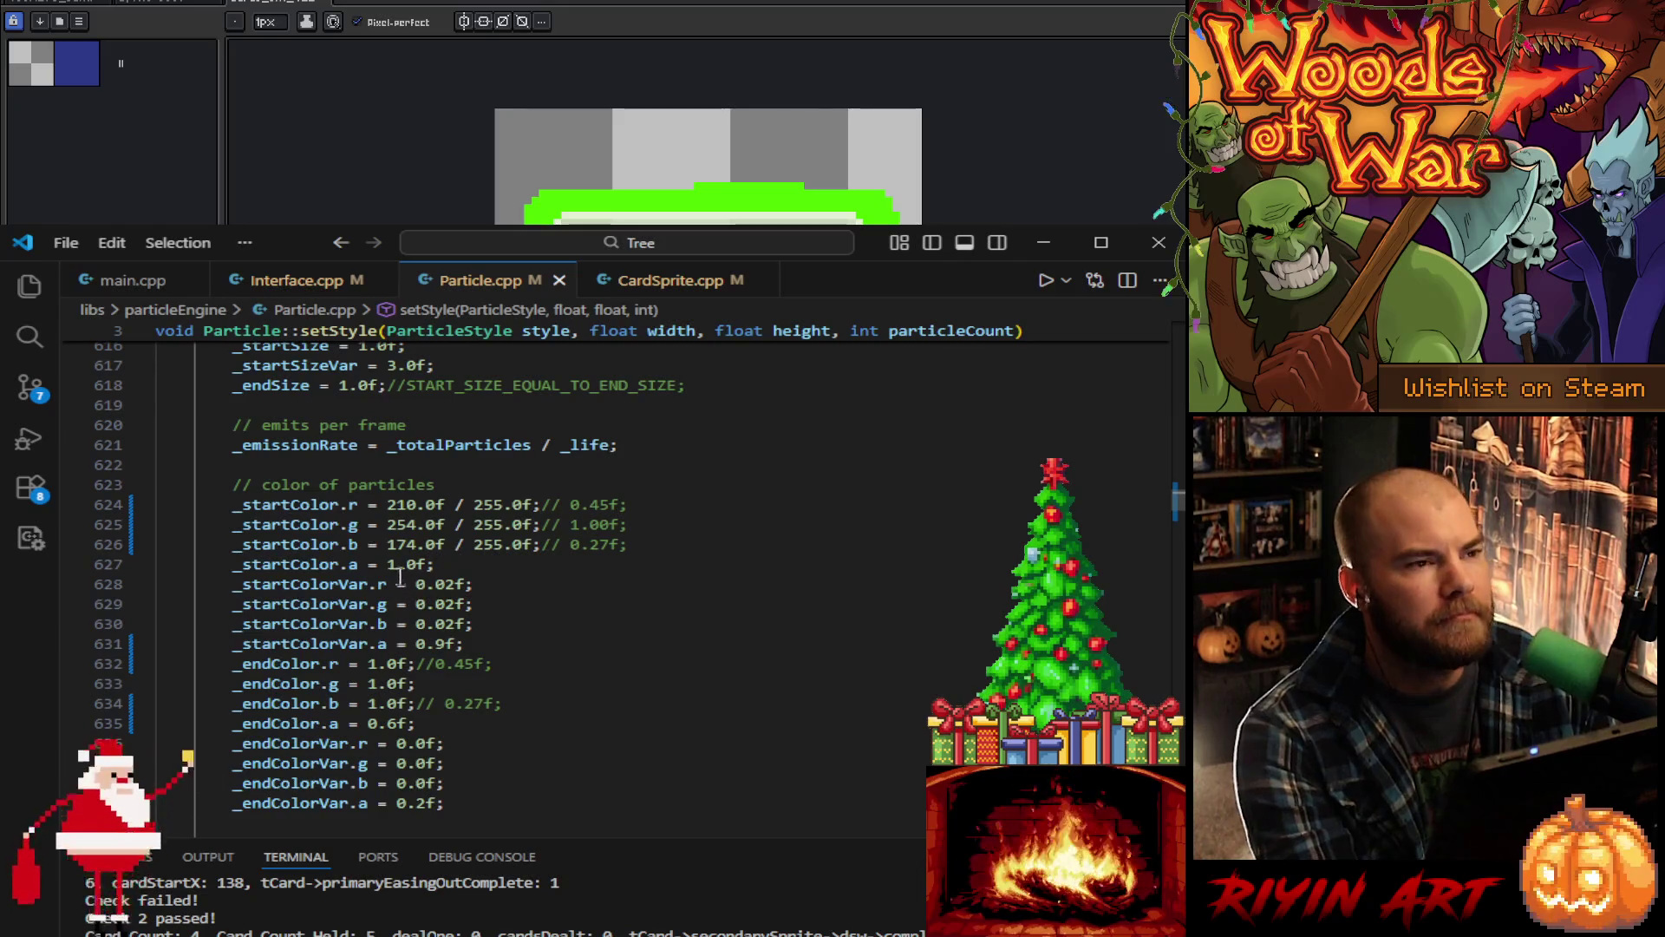
{"action": "scroll", "coordinate": [479, 573], "scroll_direction": "up", "scroll_amount": 2}
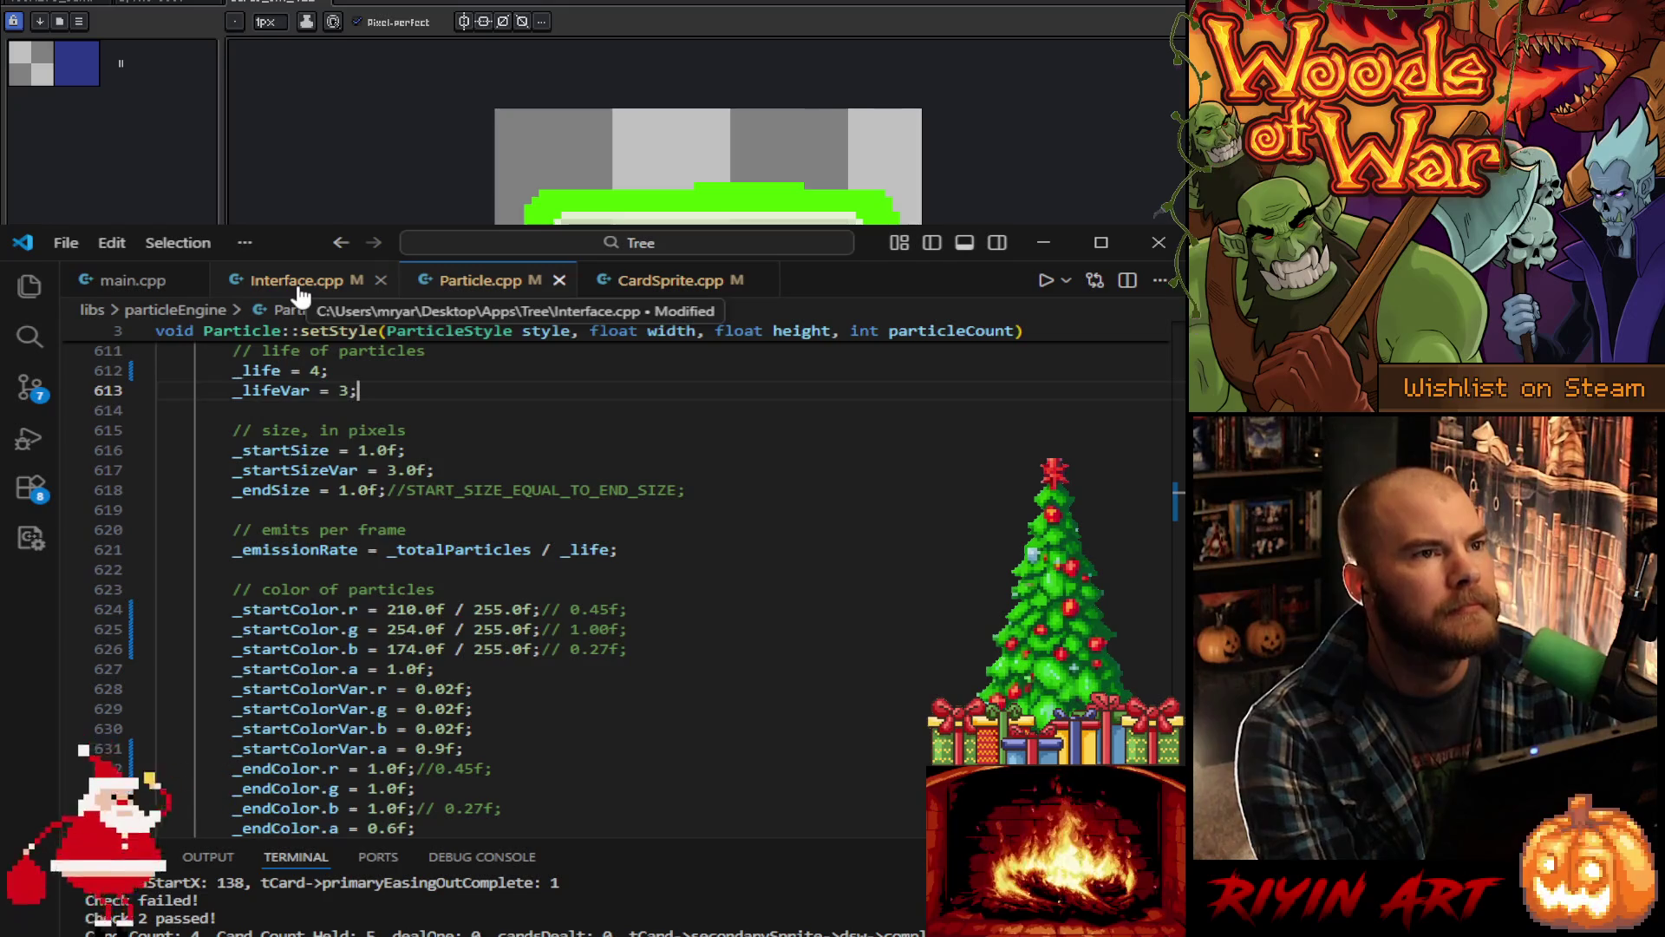
{"action": "left_click", "coordinate": [130, 285]}
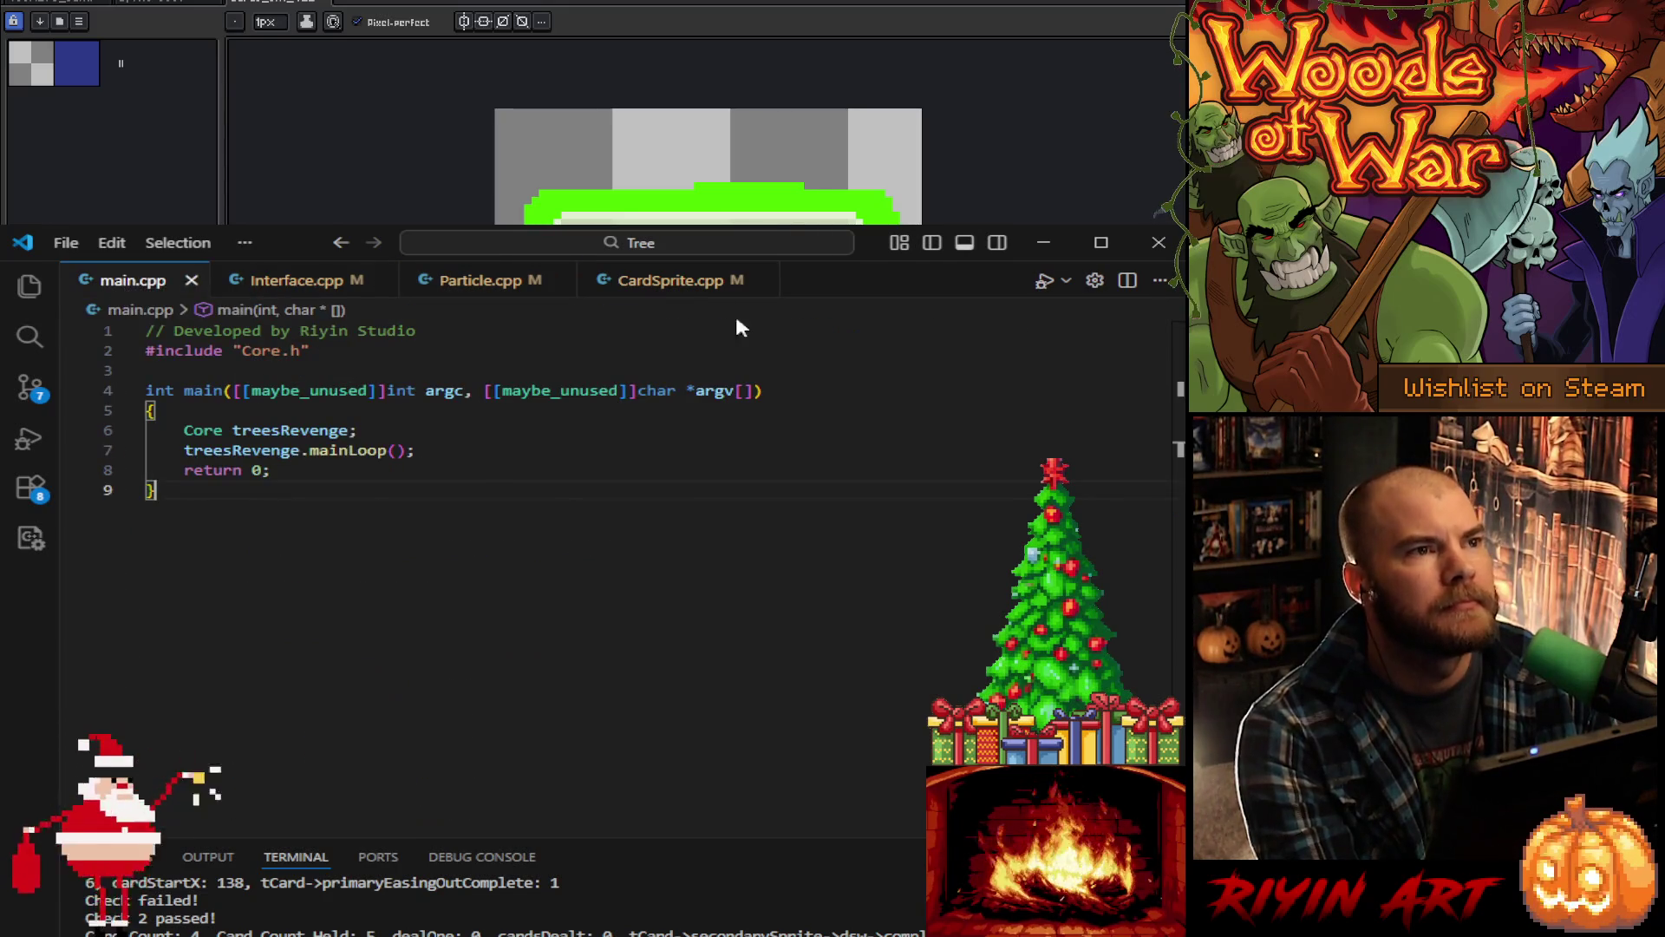
{"action": "left_click", "coordinate": [1042, 279]}
{"action": "left_click", "coordinate": [1045, 241]}
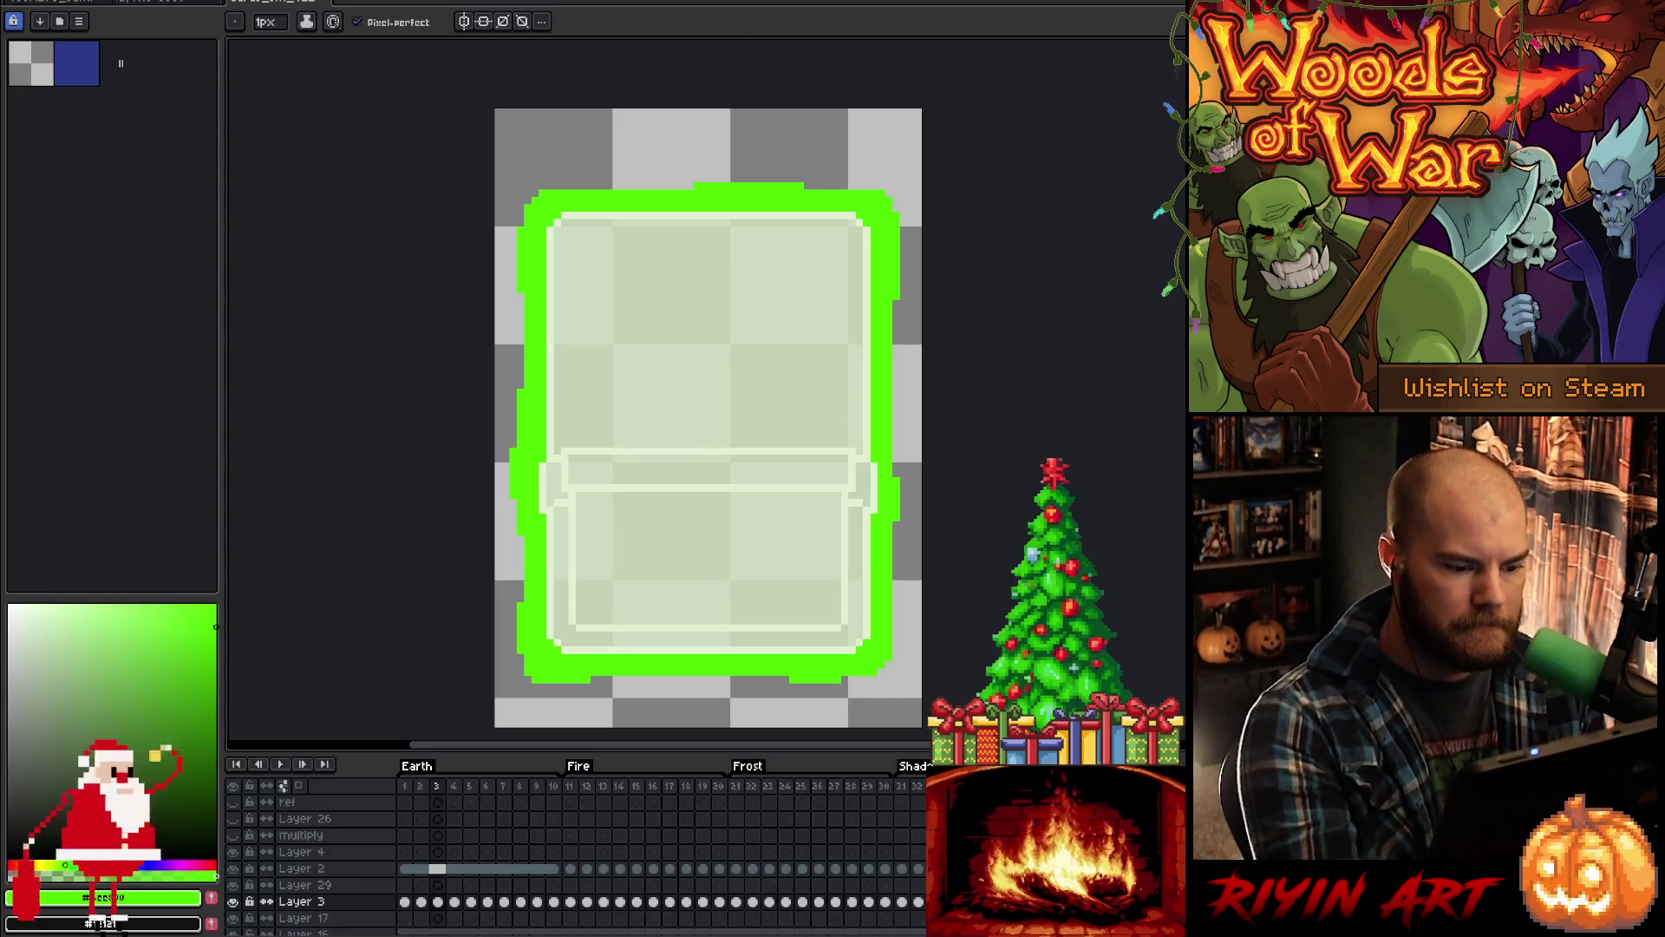
Step: Pan the canvas and step the glow animation forward from frame 3 to frame 9
{"action": "key", "text": "Tab"}
{"action": "left_click_drag", "start_coordinate": [732, 614], "coordinate": [703, 549]}
{"action": "key", "text": "Right"}
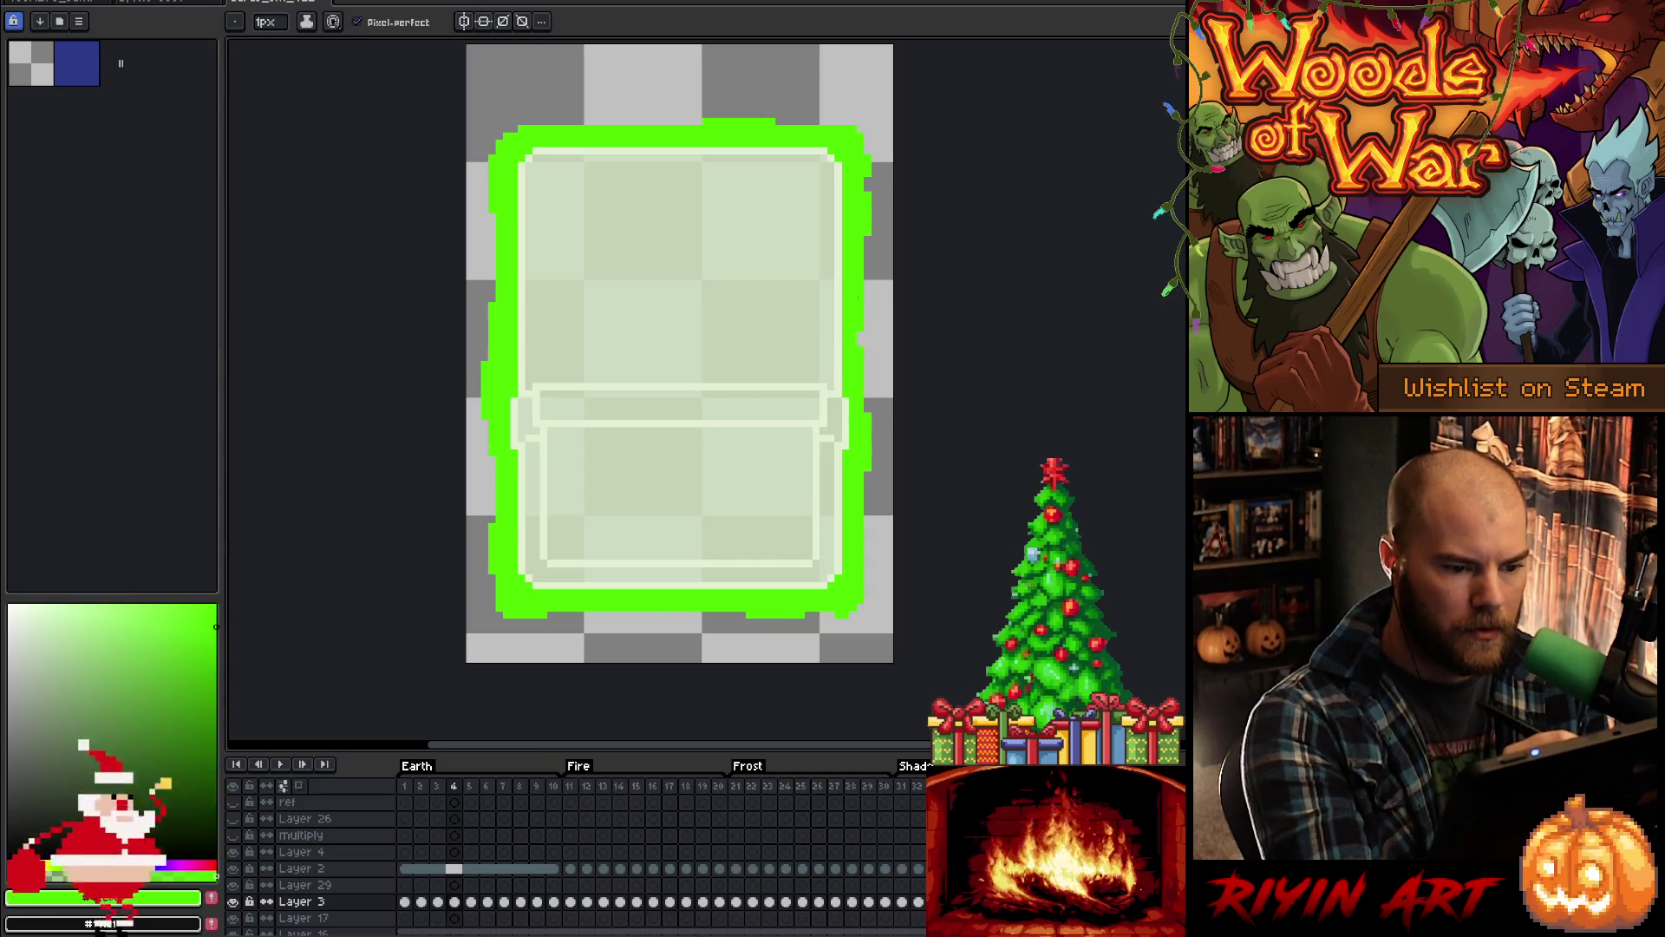
{"action": "key", "text": "Right"}
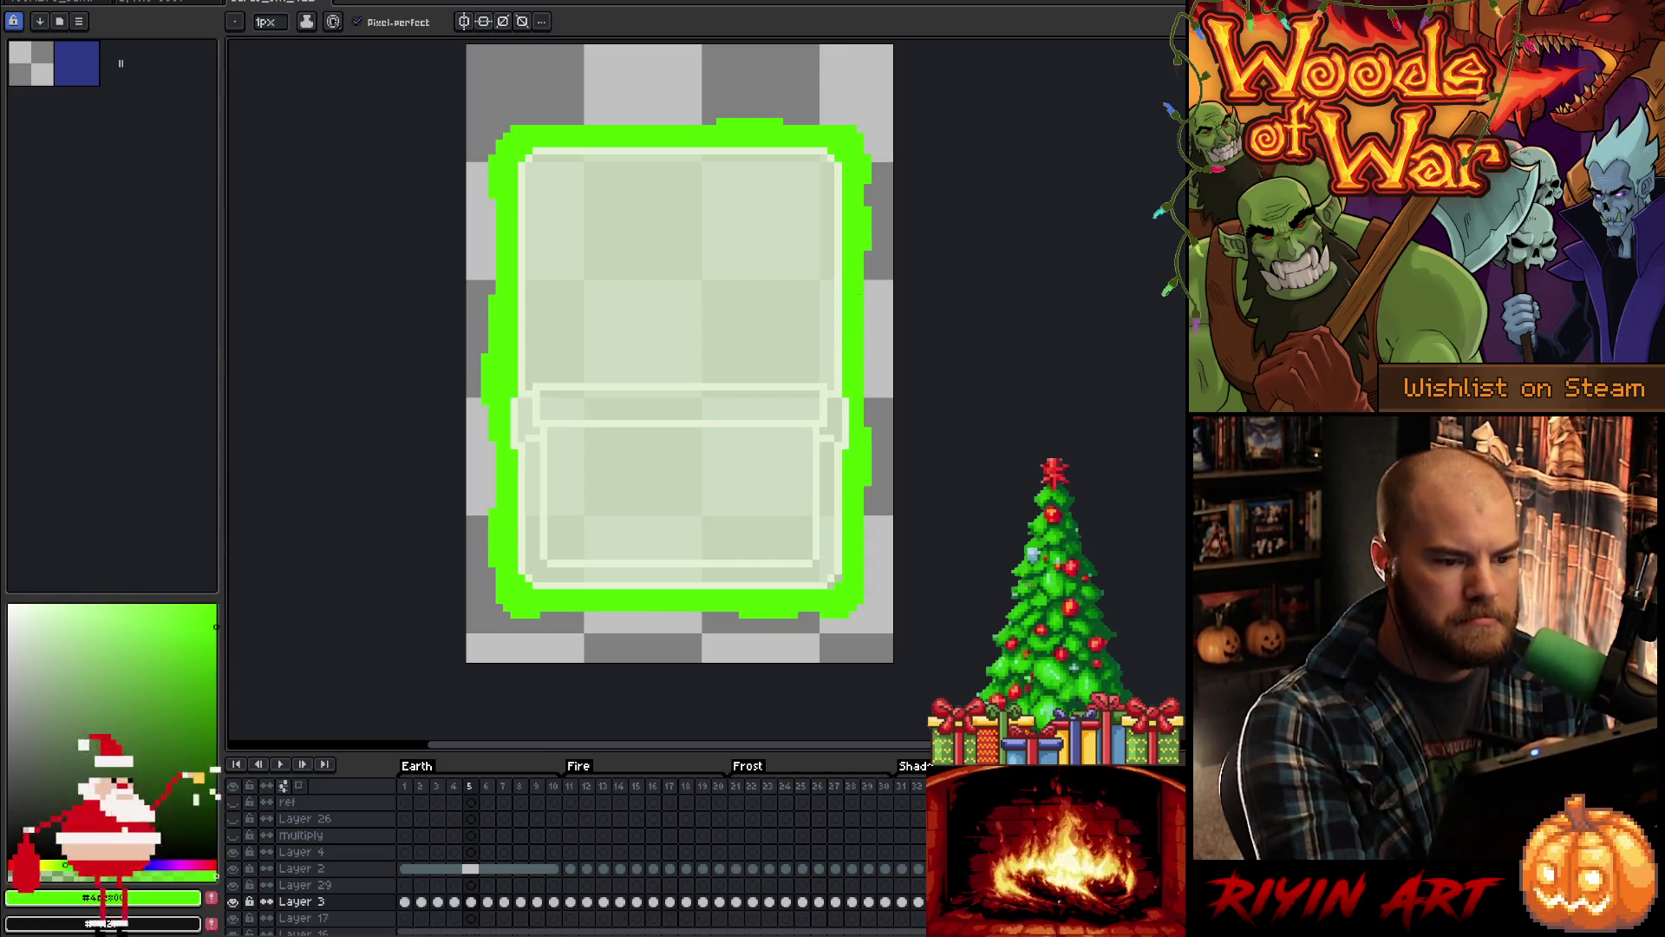
{"action": "key", "text": "Right"}
{"action": "key", "text": "Right"}
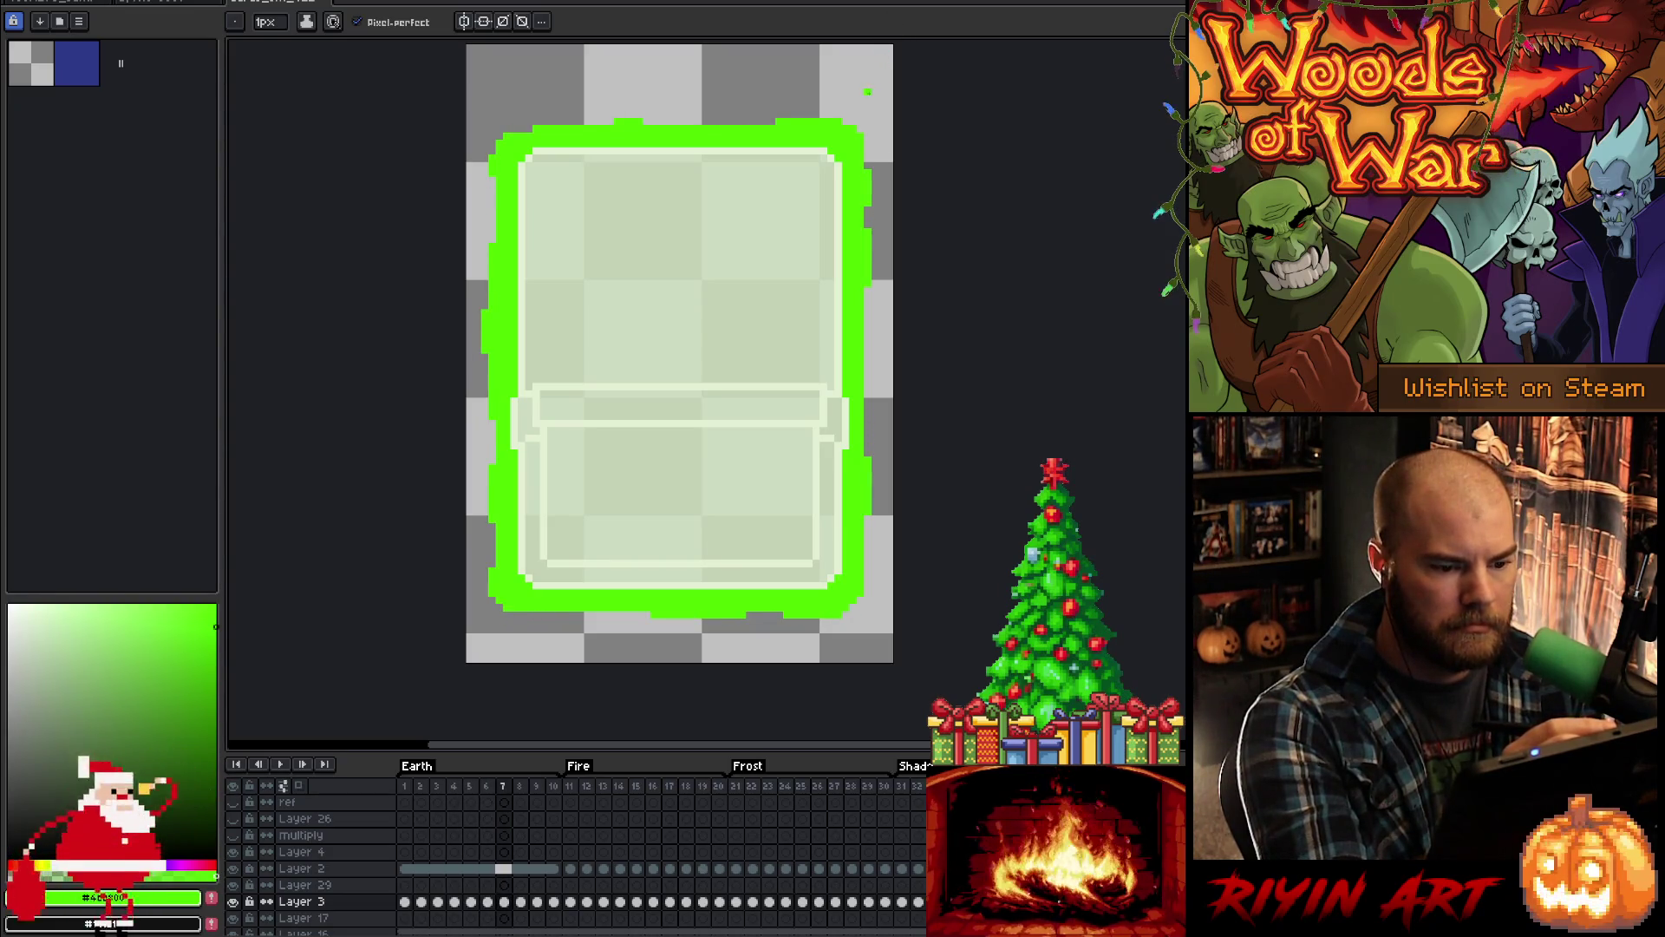
{"action": "key", "text": "Right"}
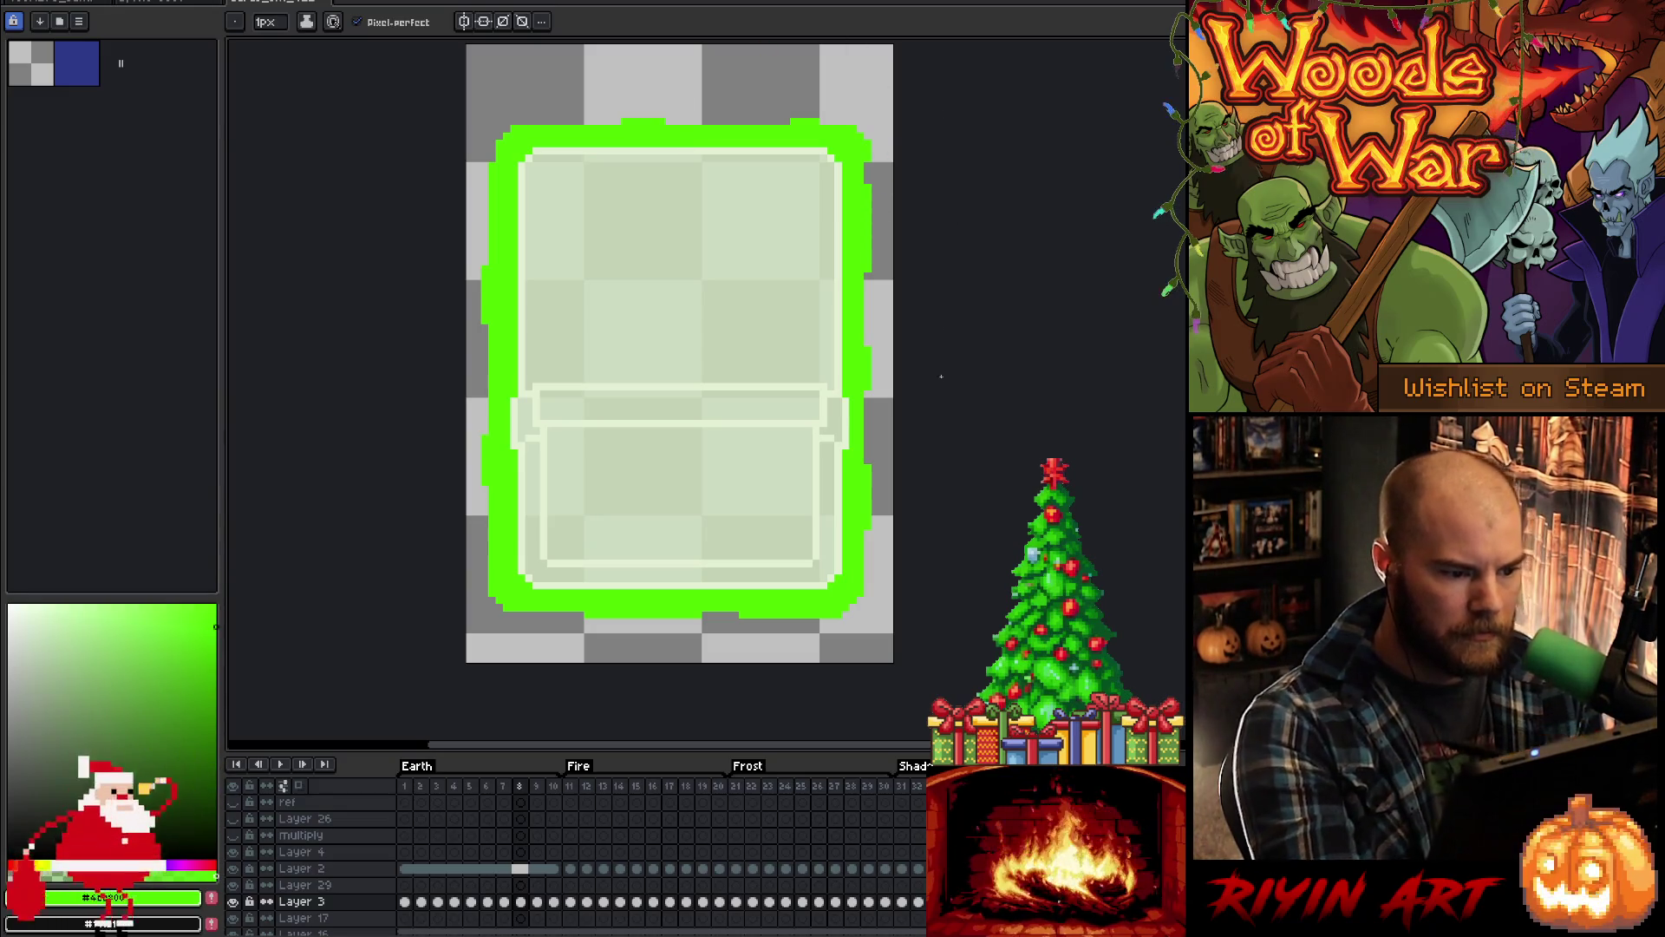
{"action": "key", "text": "Right"}
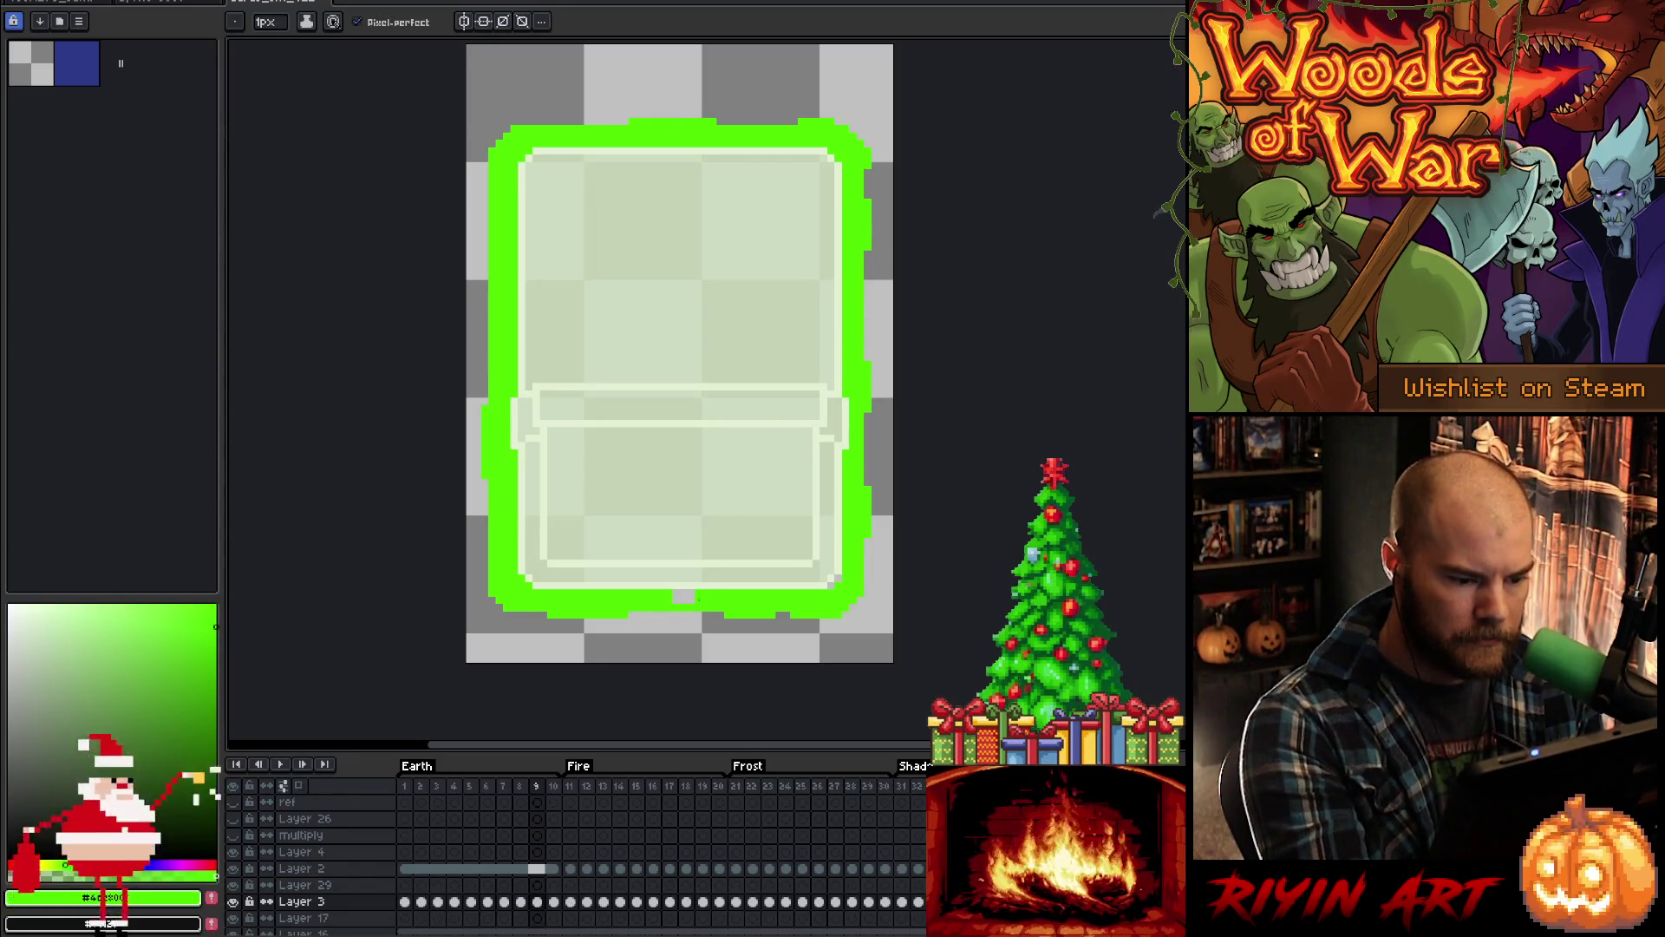
Step: Dismiss a canvas context menu, advance to frame 10, and toggle the eraser on and off
{"action": "right_click", "coordinate": [898, 427]}
{"action": "left_click", "coordinate": [876, 467]}
{"action": "key", "text": "Right"}
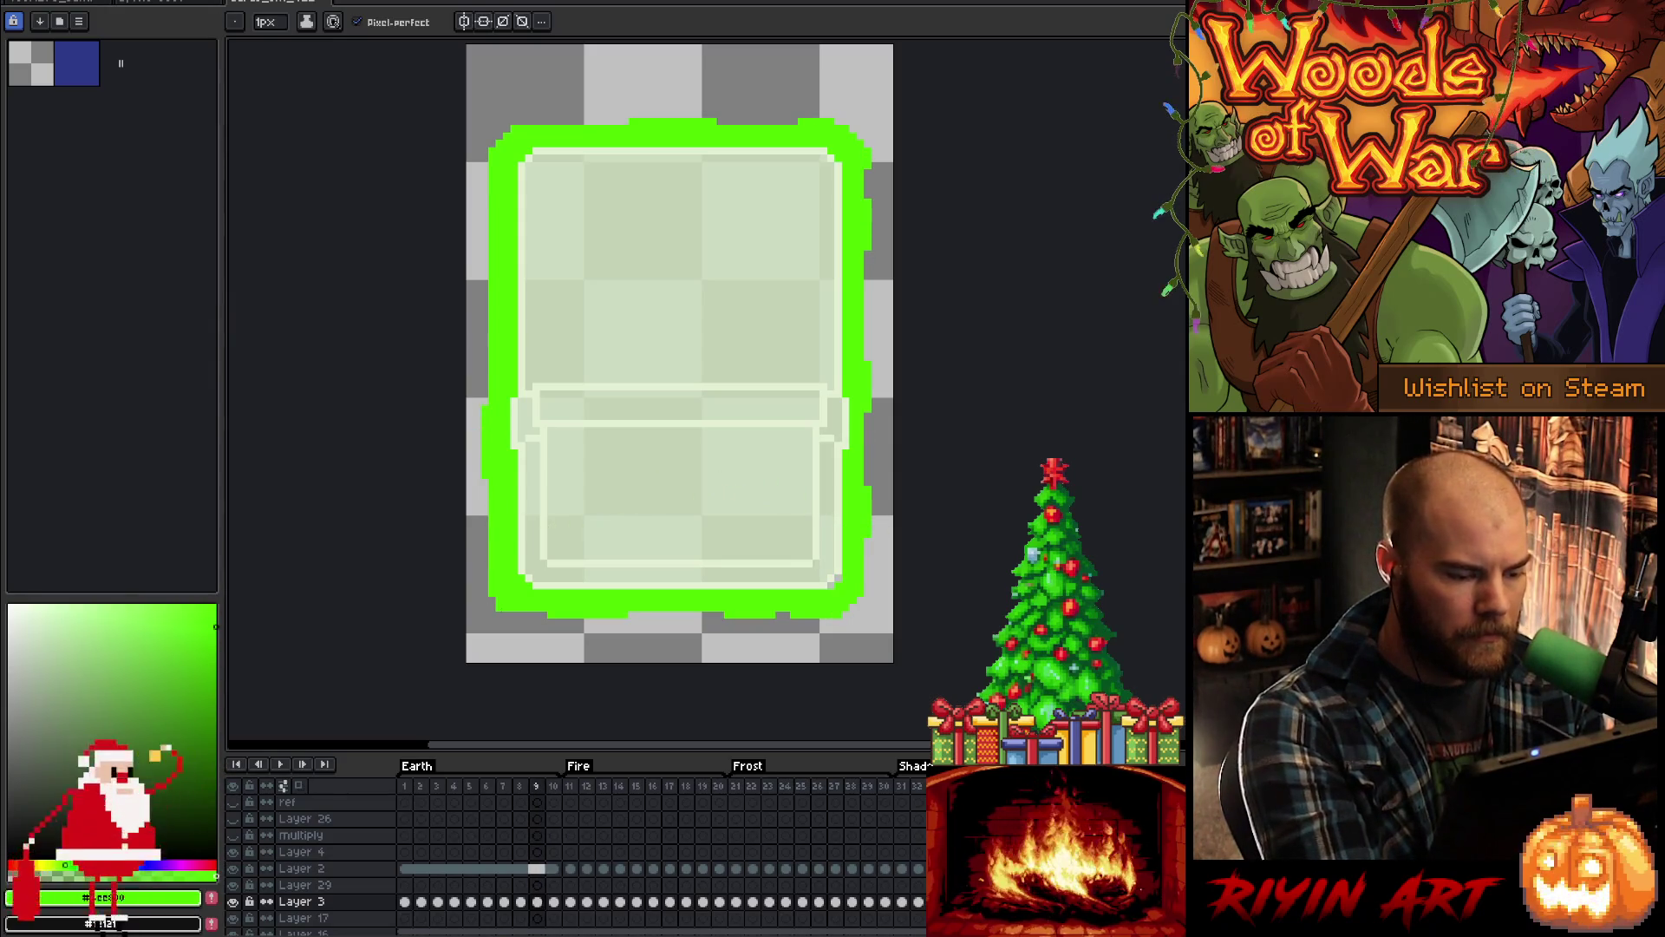
{"action": "key", "text": "e"}
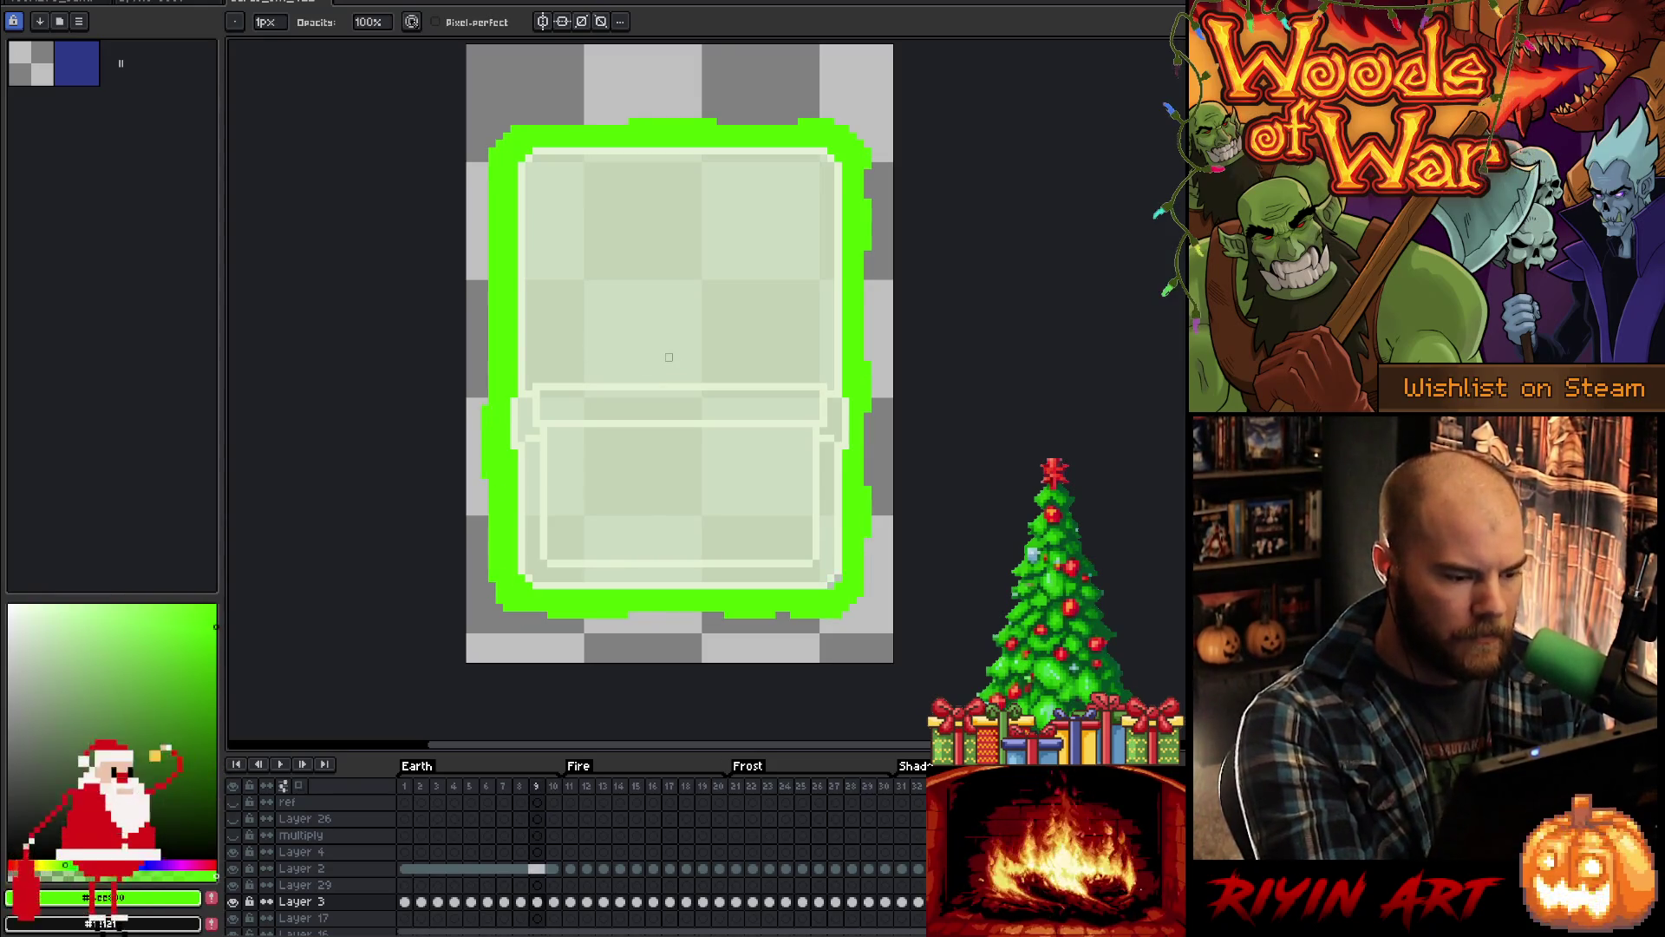
{"action": "key", "text": "e"}
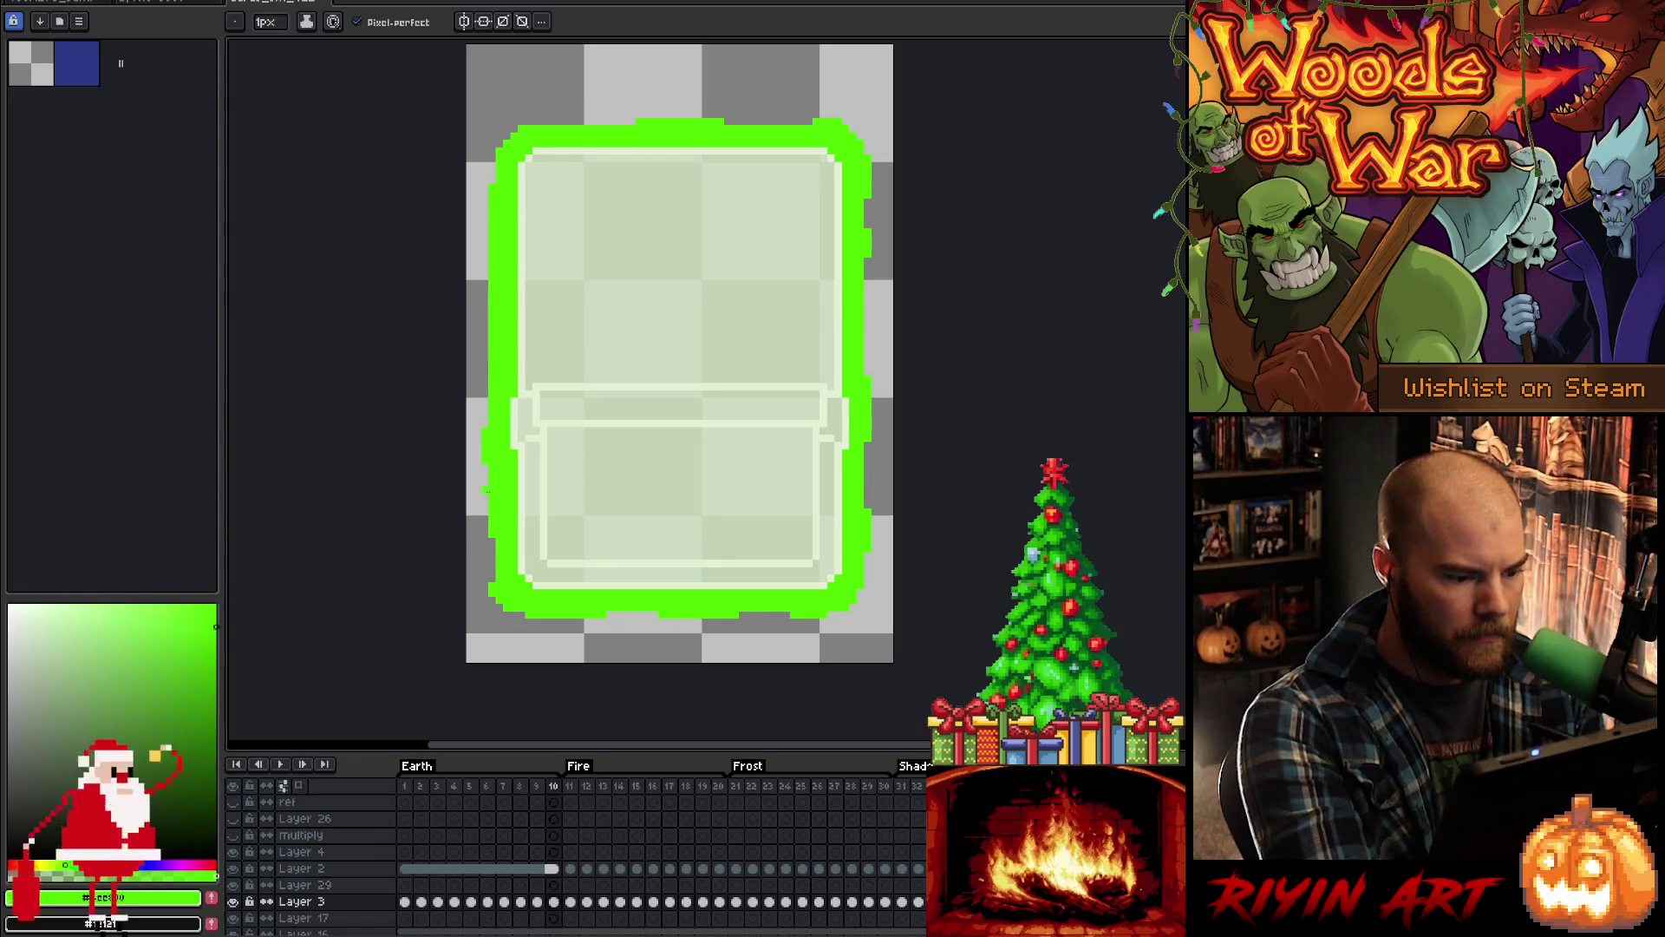
Step: Switch back and forth between the Pencil and Eraser tools, ending on Eraser
{"action": "key", "text": "e"}
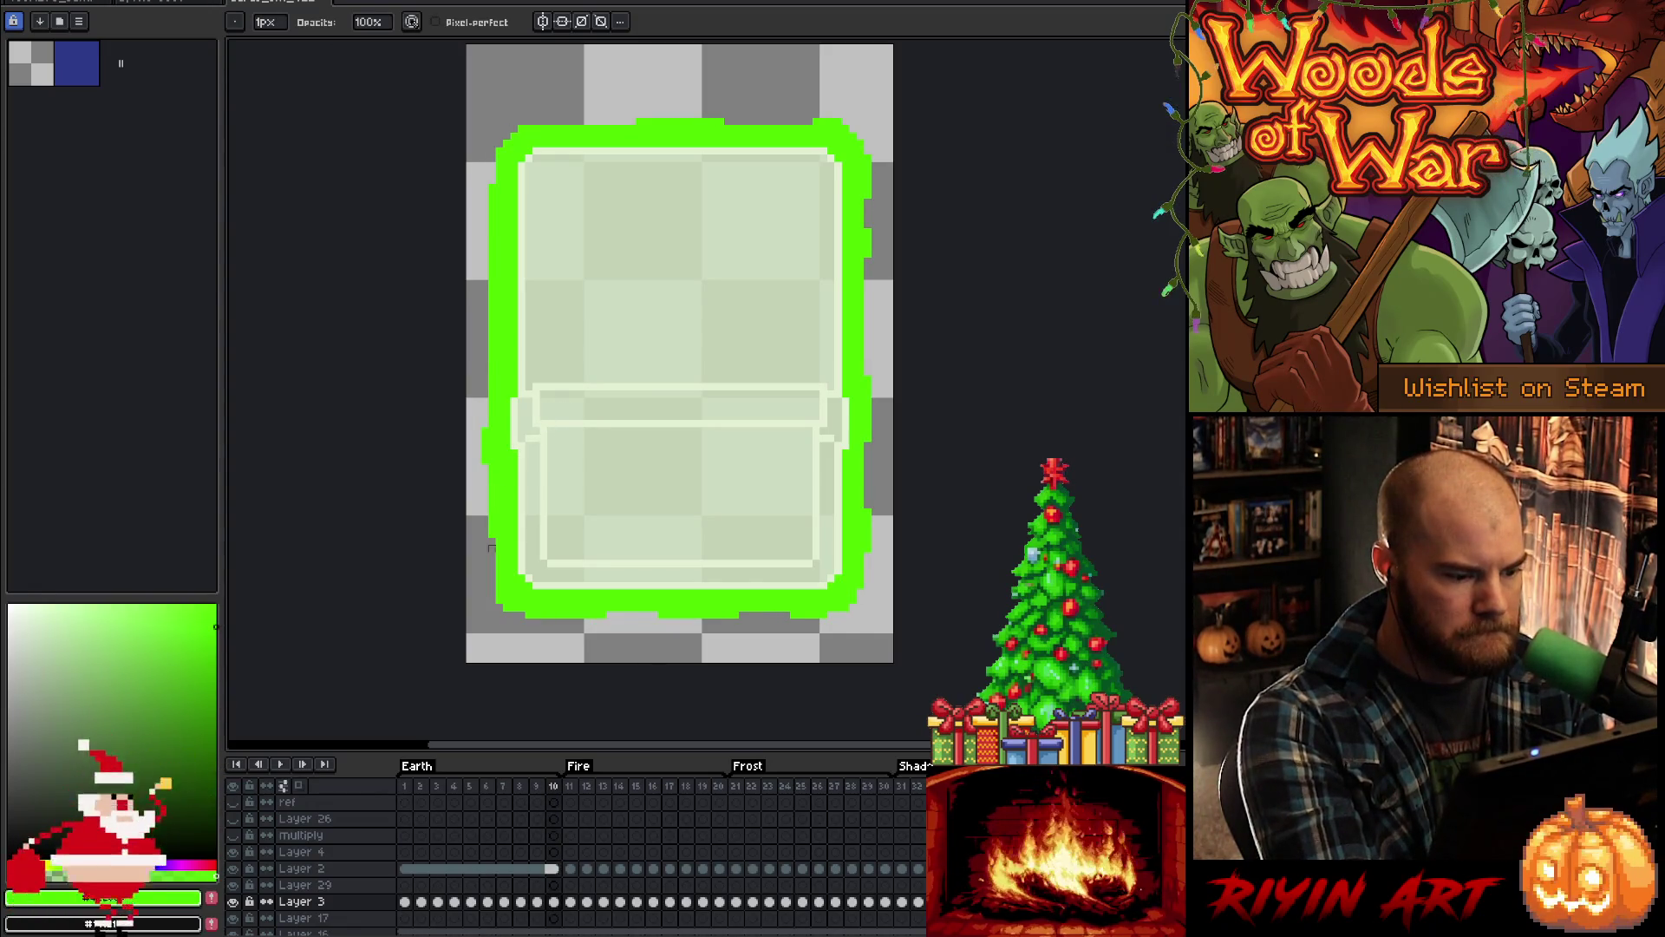
{"action": "key", "text": "b"}
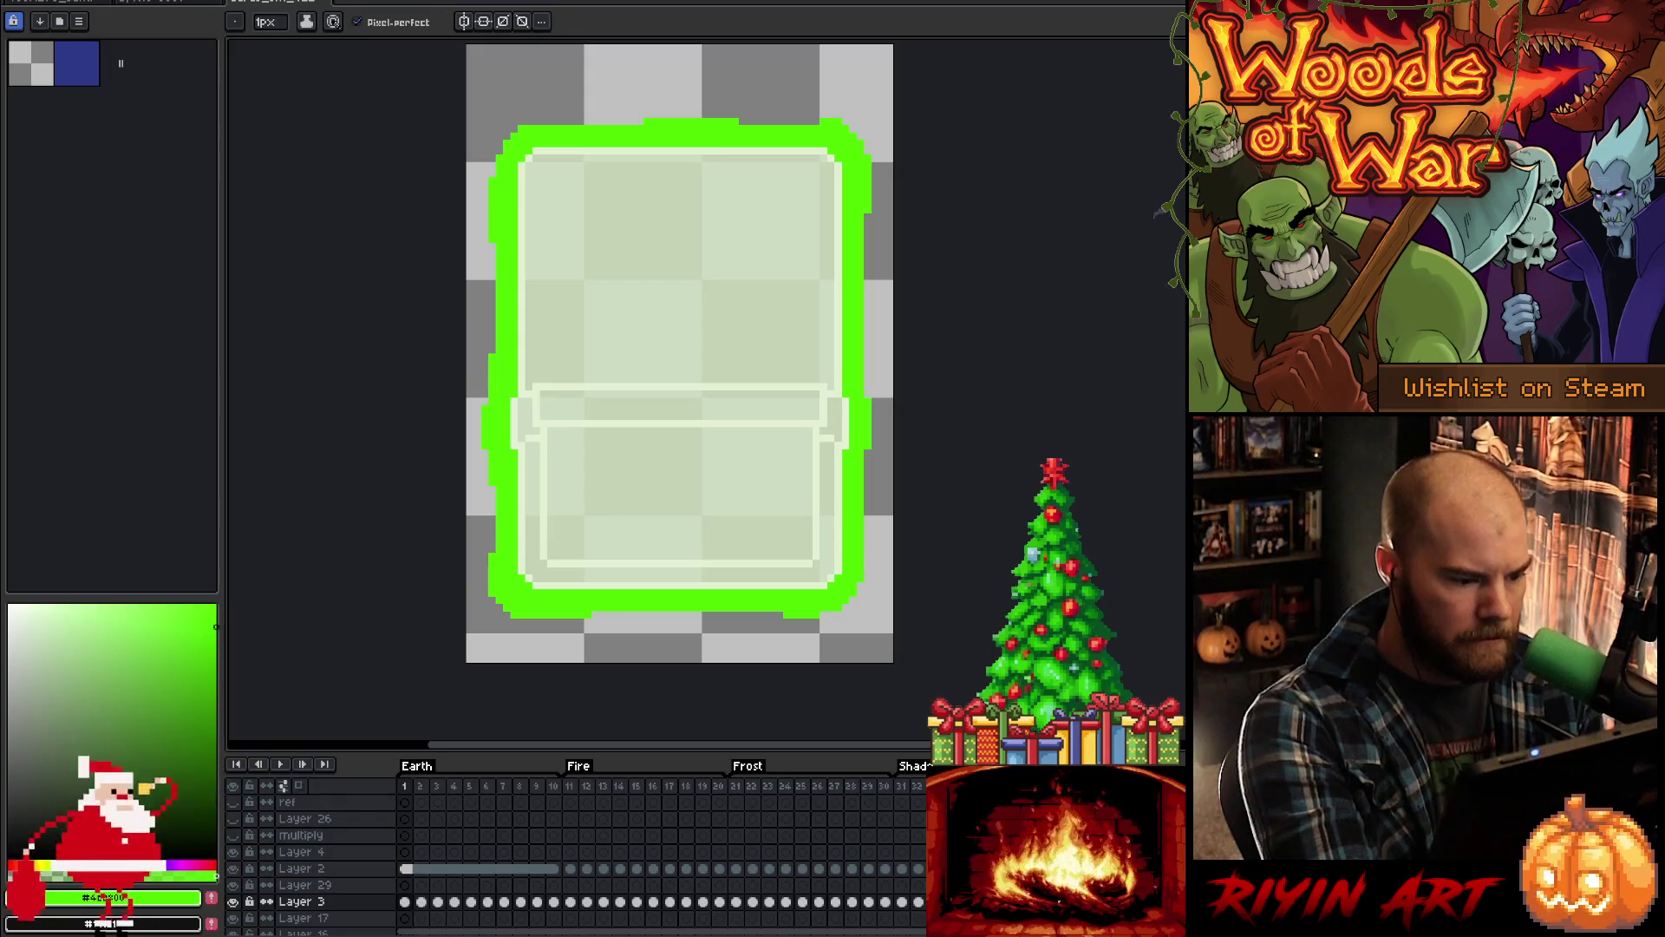
{"action": "key", "text": "e"}
{"action": "key", "text": "b"}
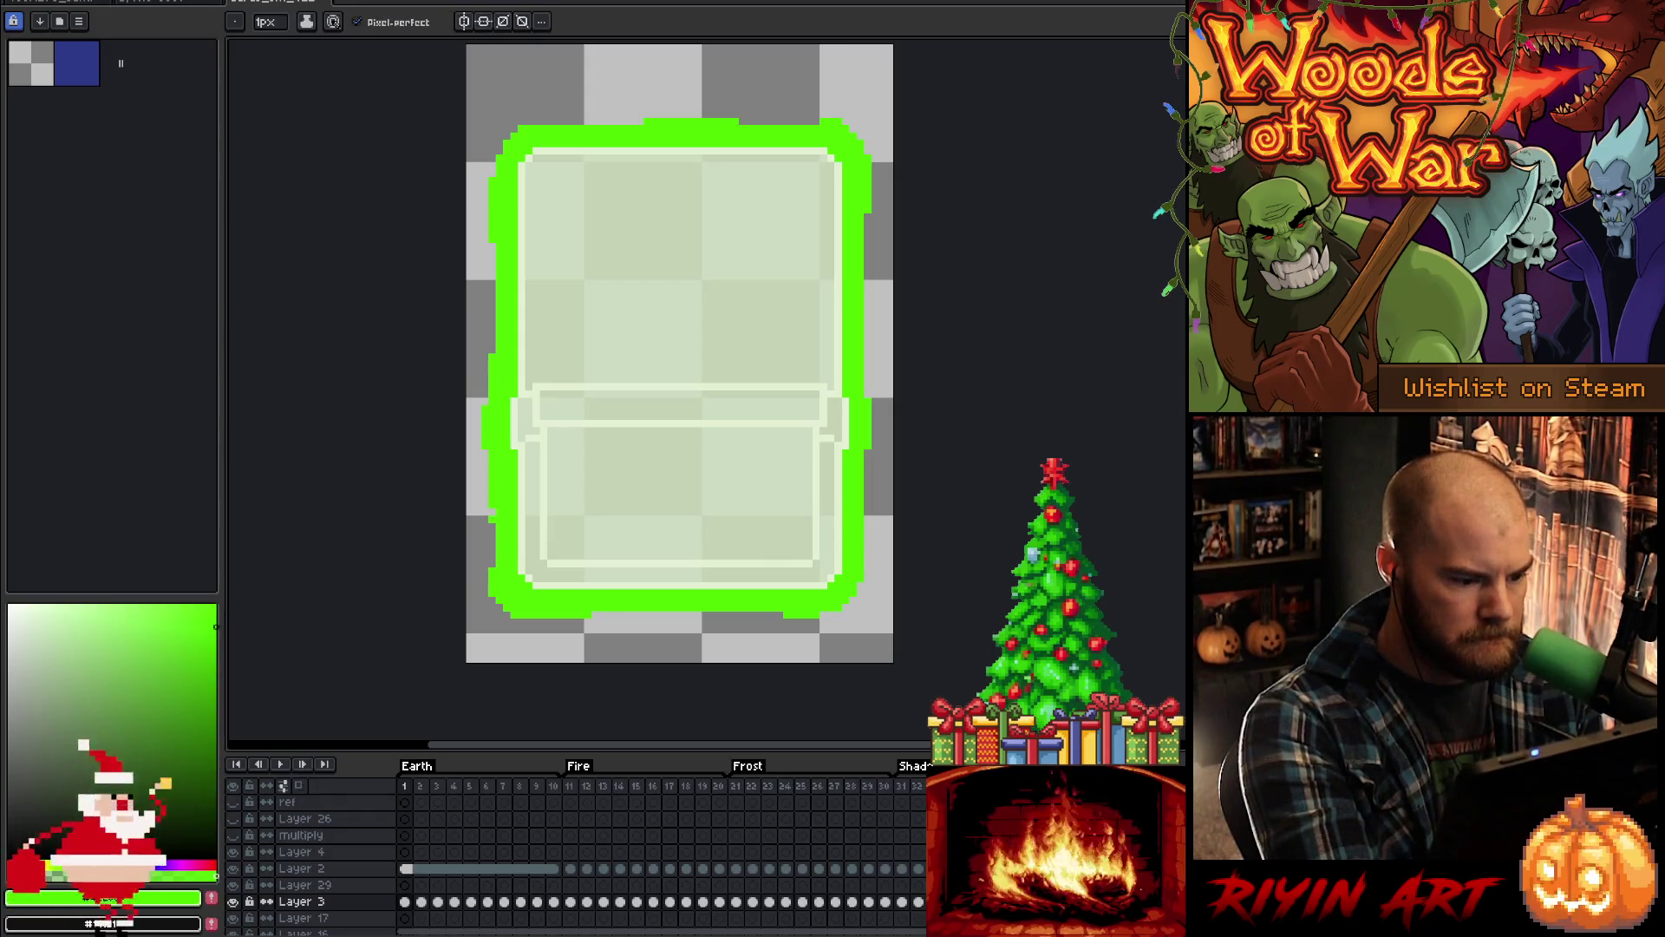
{"action": "key", "text": "e"}
Step: Compare the green border on glow frames 5 and 6, returning to frame 5
{"action": "key", "text": "Right"}
{"action": "key", "text": "Right"}
{"action": "key", "text": "Right"}
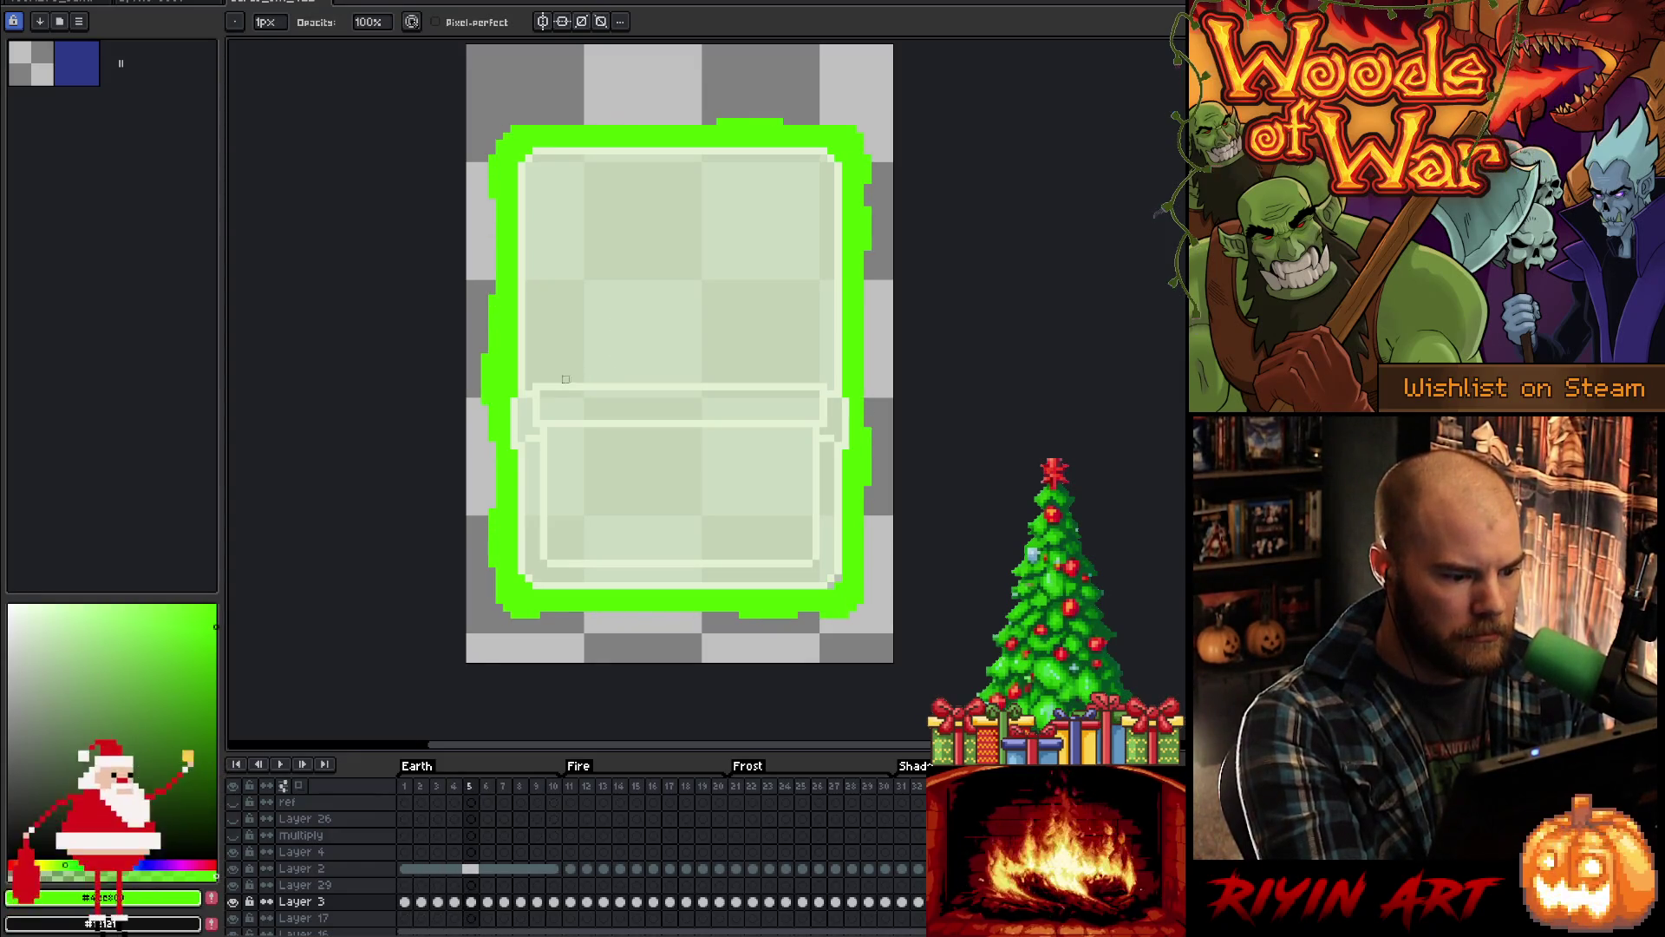
{"action": "key", "text": "Right"}
{"action": "key", "text": "Right"}
{"action": "key", "text": "Right"}
{"action": "key", "text": "Left"}
{"action": "key", "text": "Left"}
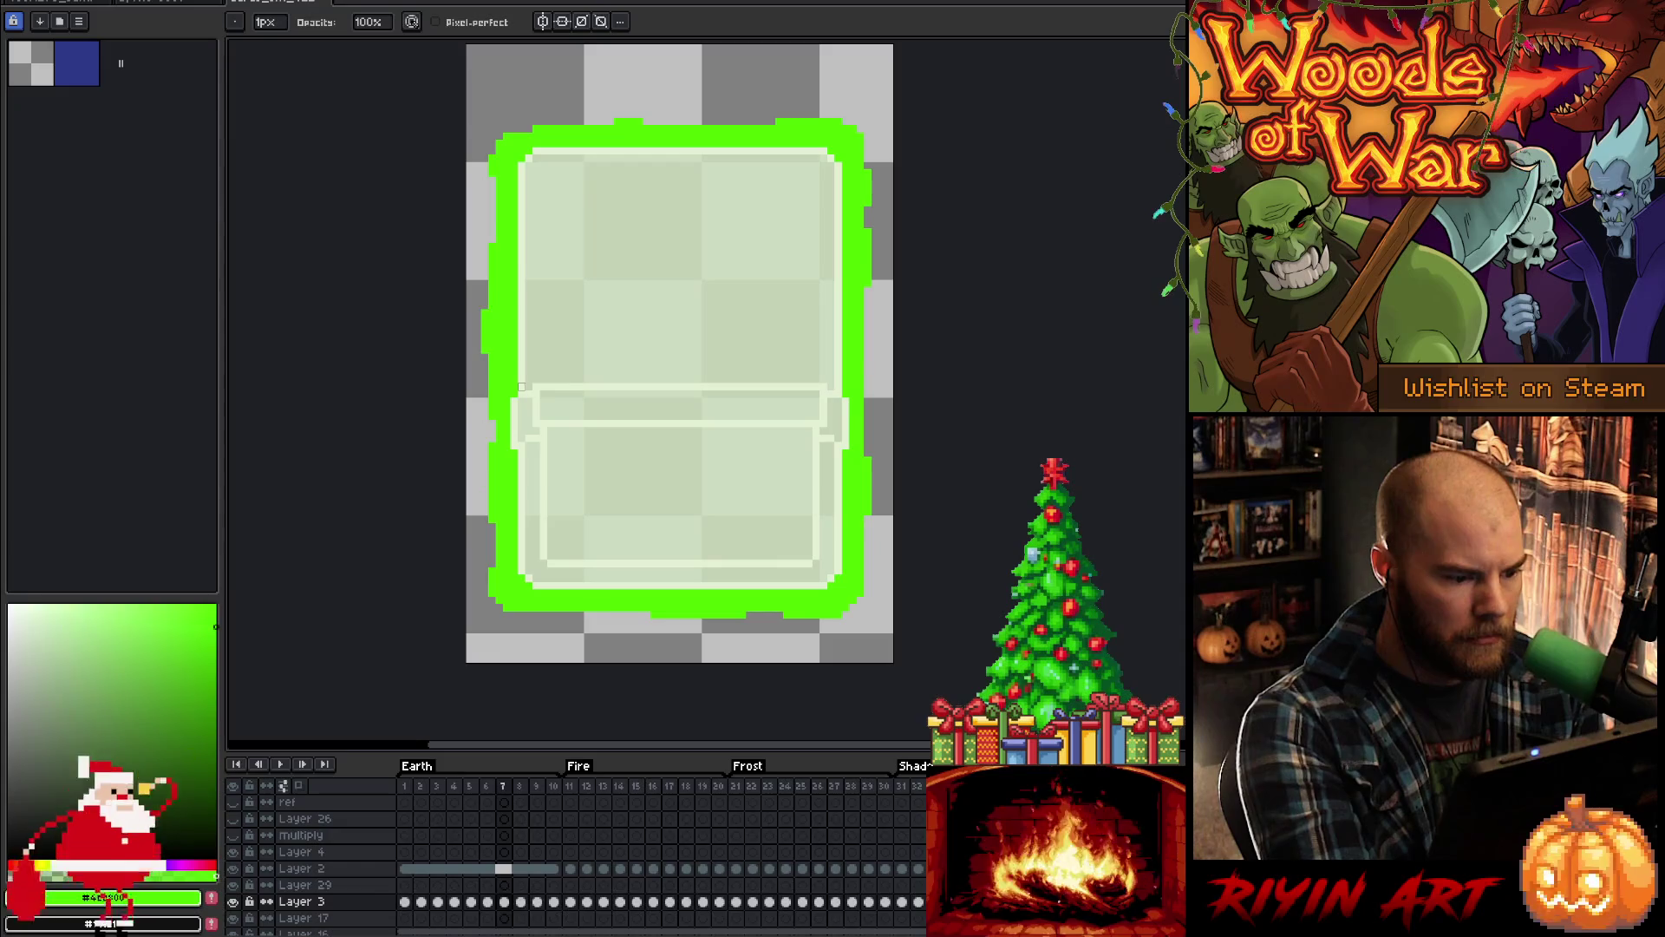
{"action": "key", "text": "Left"}
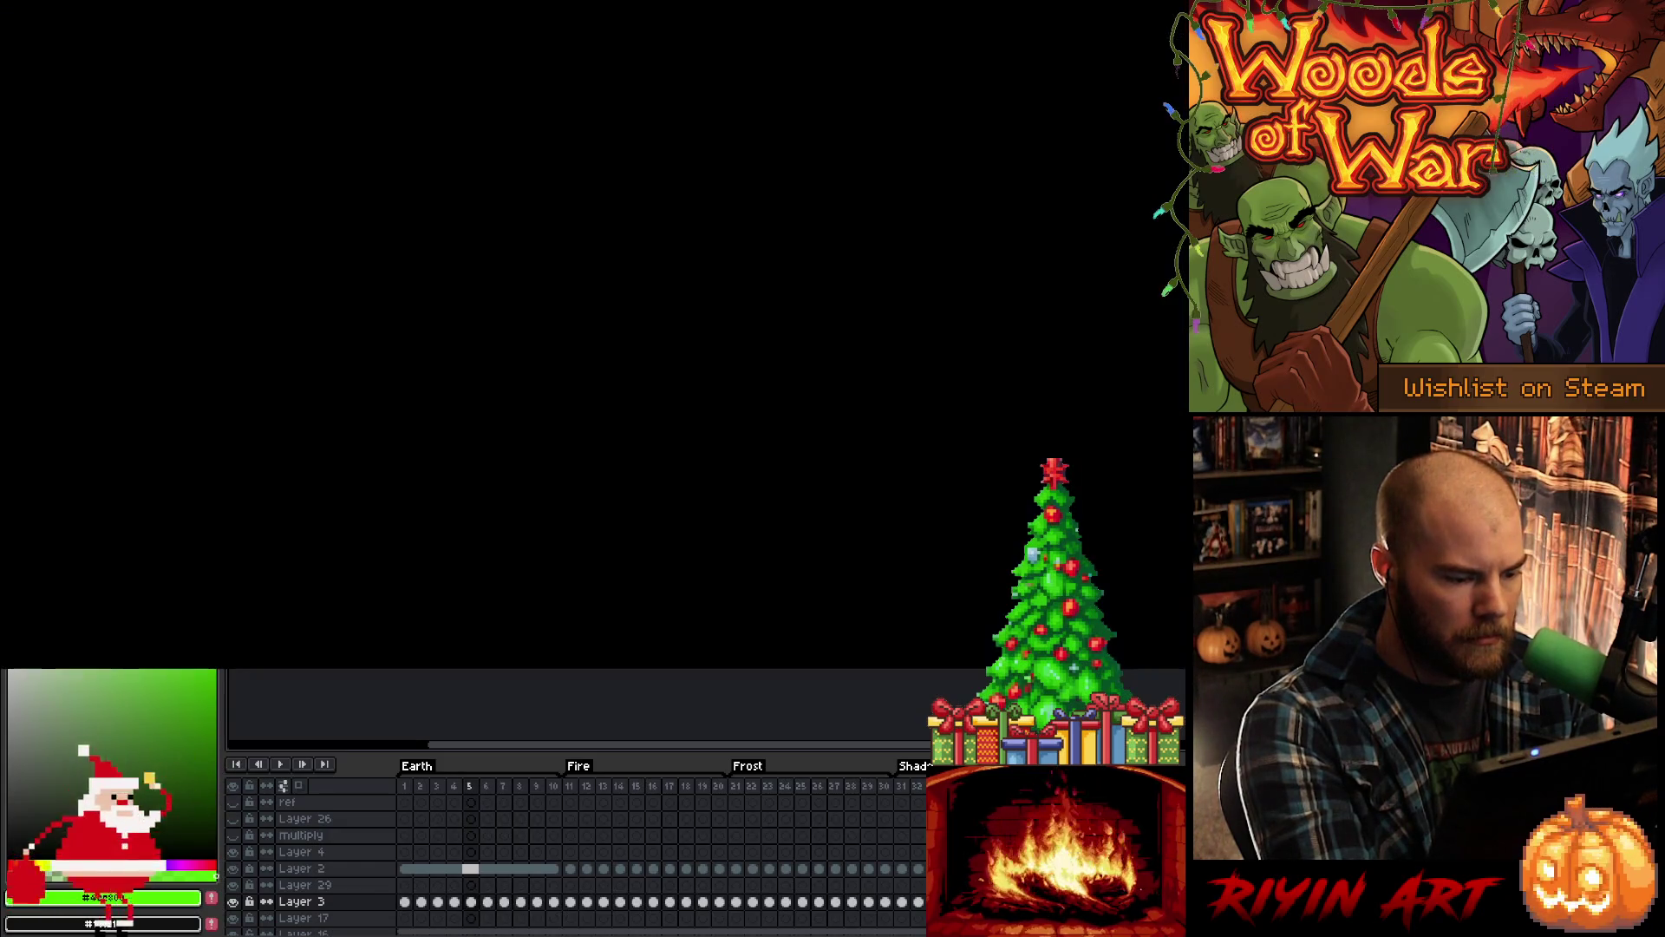
Step: Step forward through the glow frames to frame 8, back to 5, then forward to 8
{"action": "key", "text": "Right"}
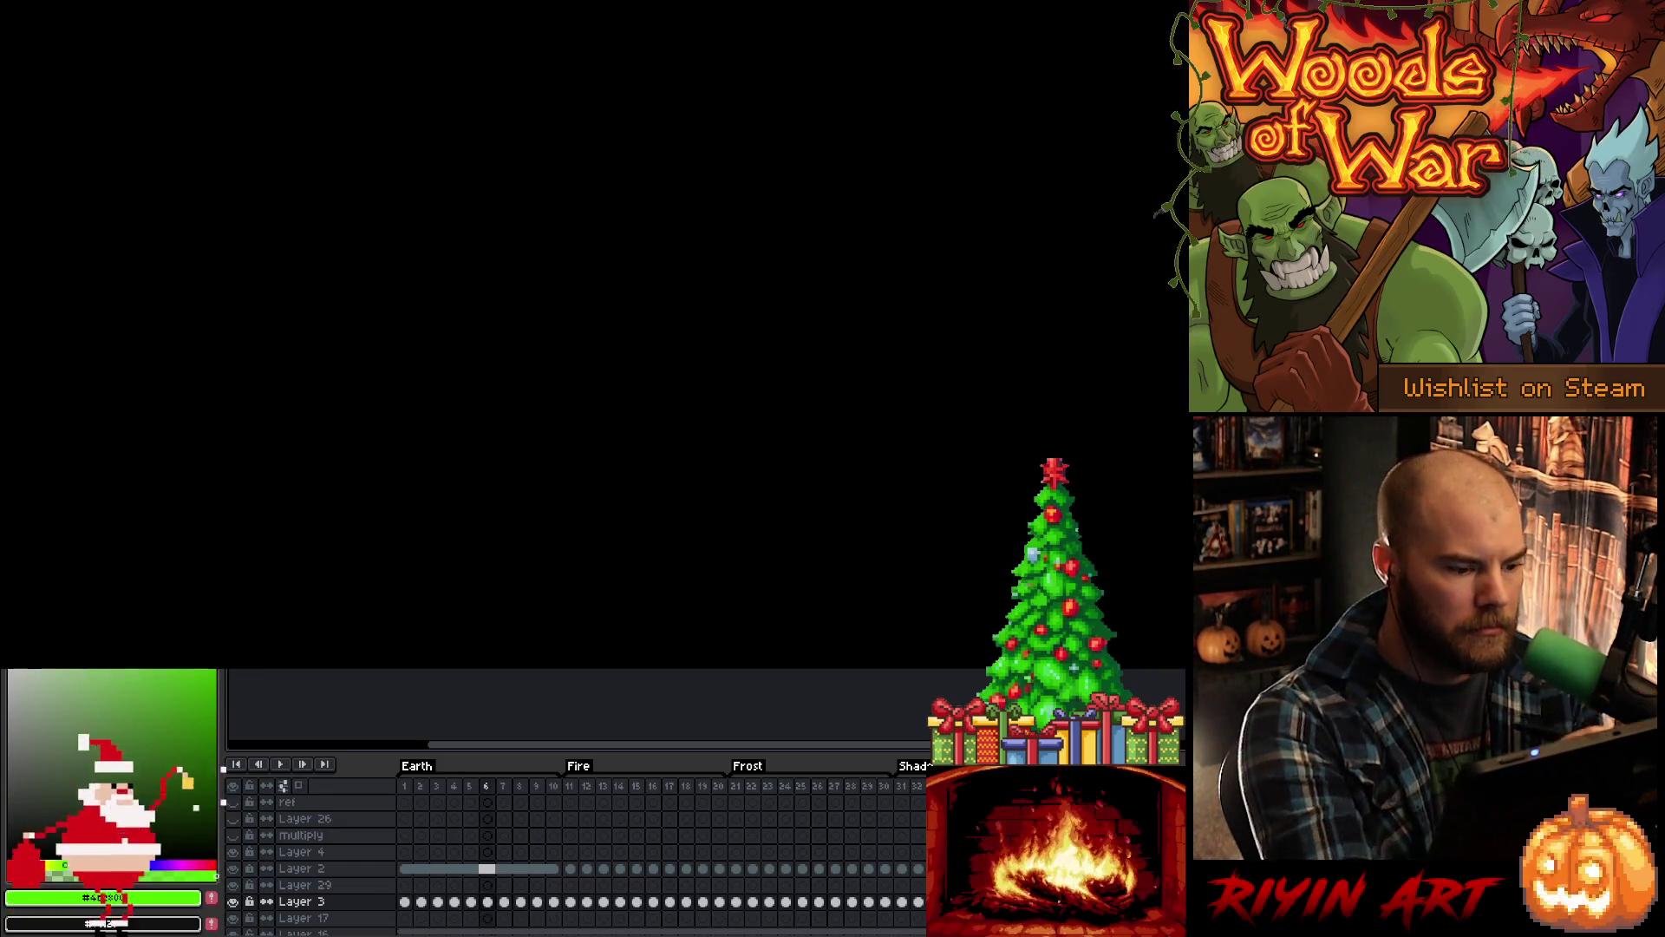
{"action": "key", "text": "Right"}
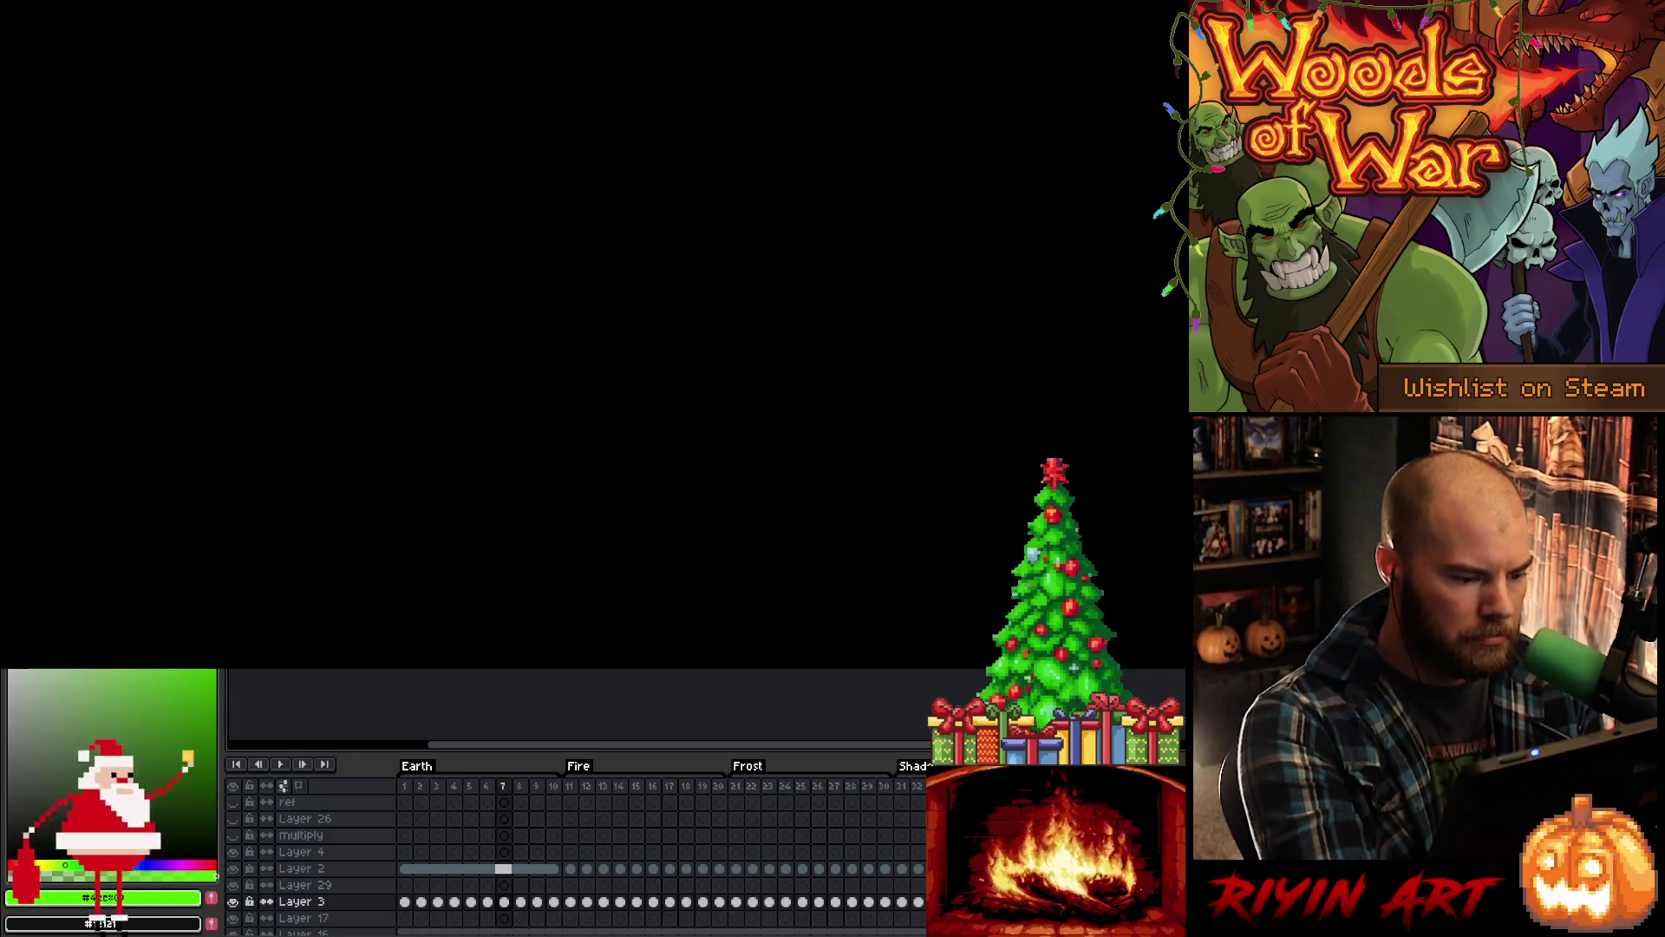
{"action": "key", "text": "Right"}
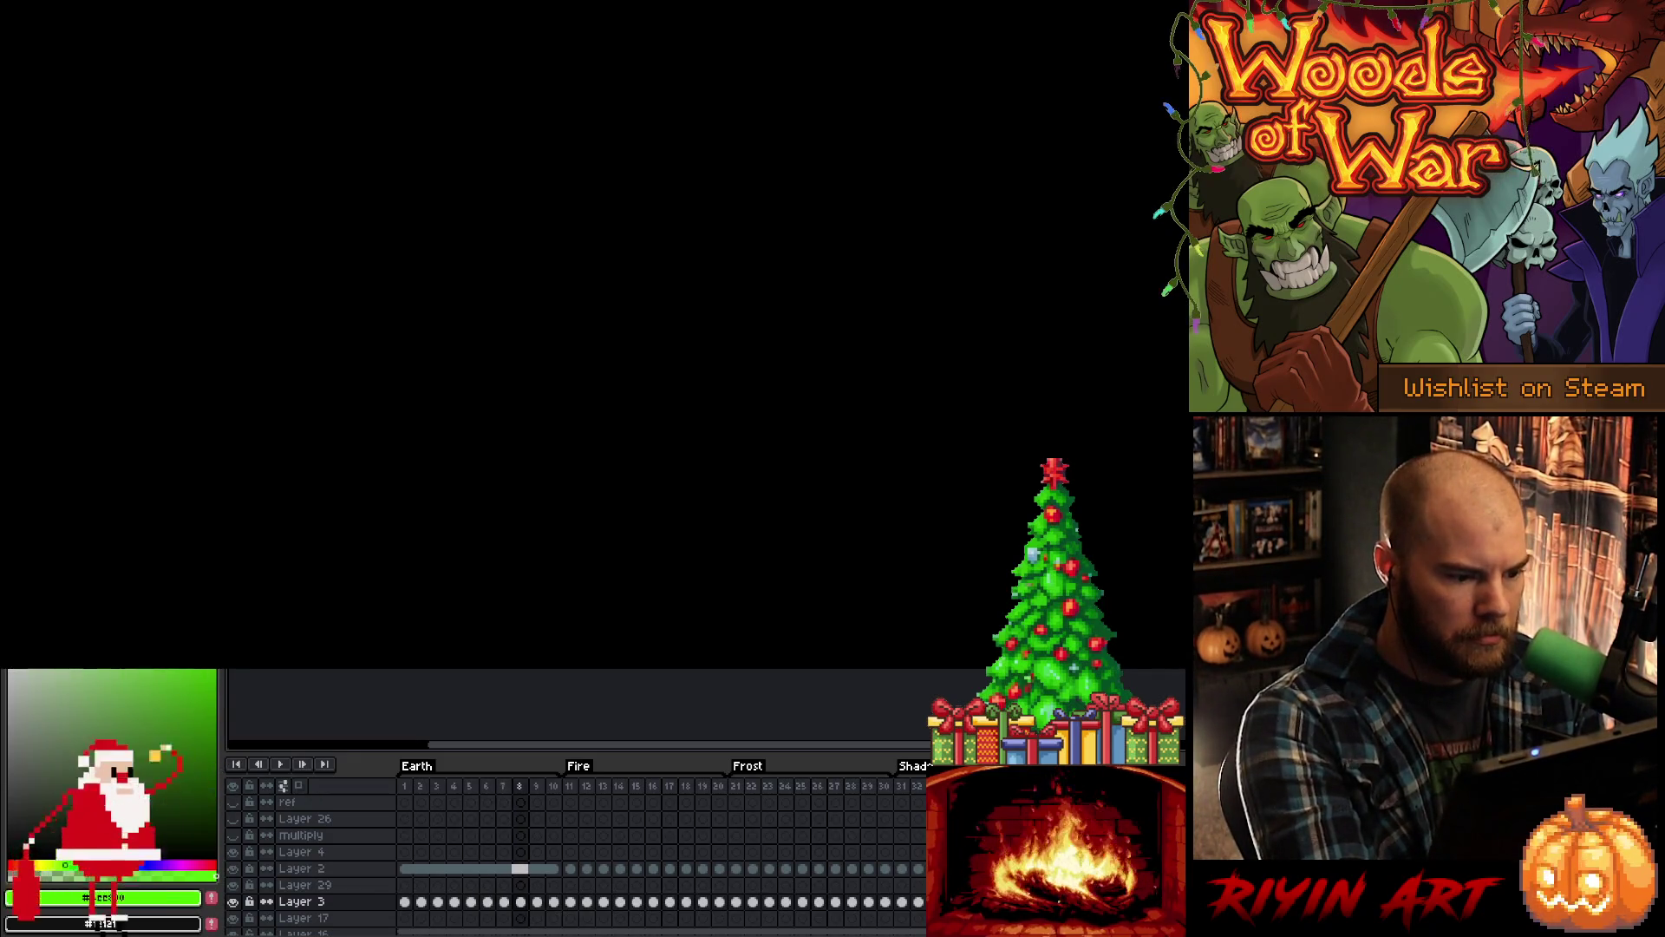
{"action": "key", "text": "Left"}
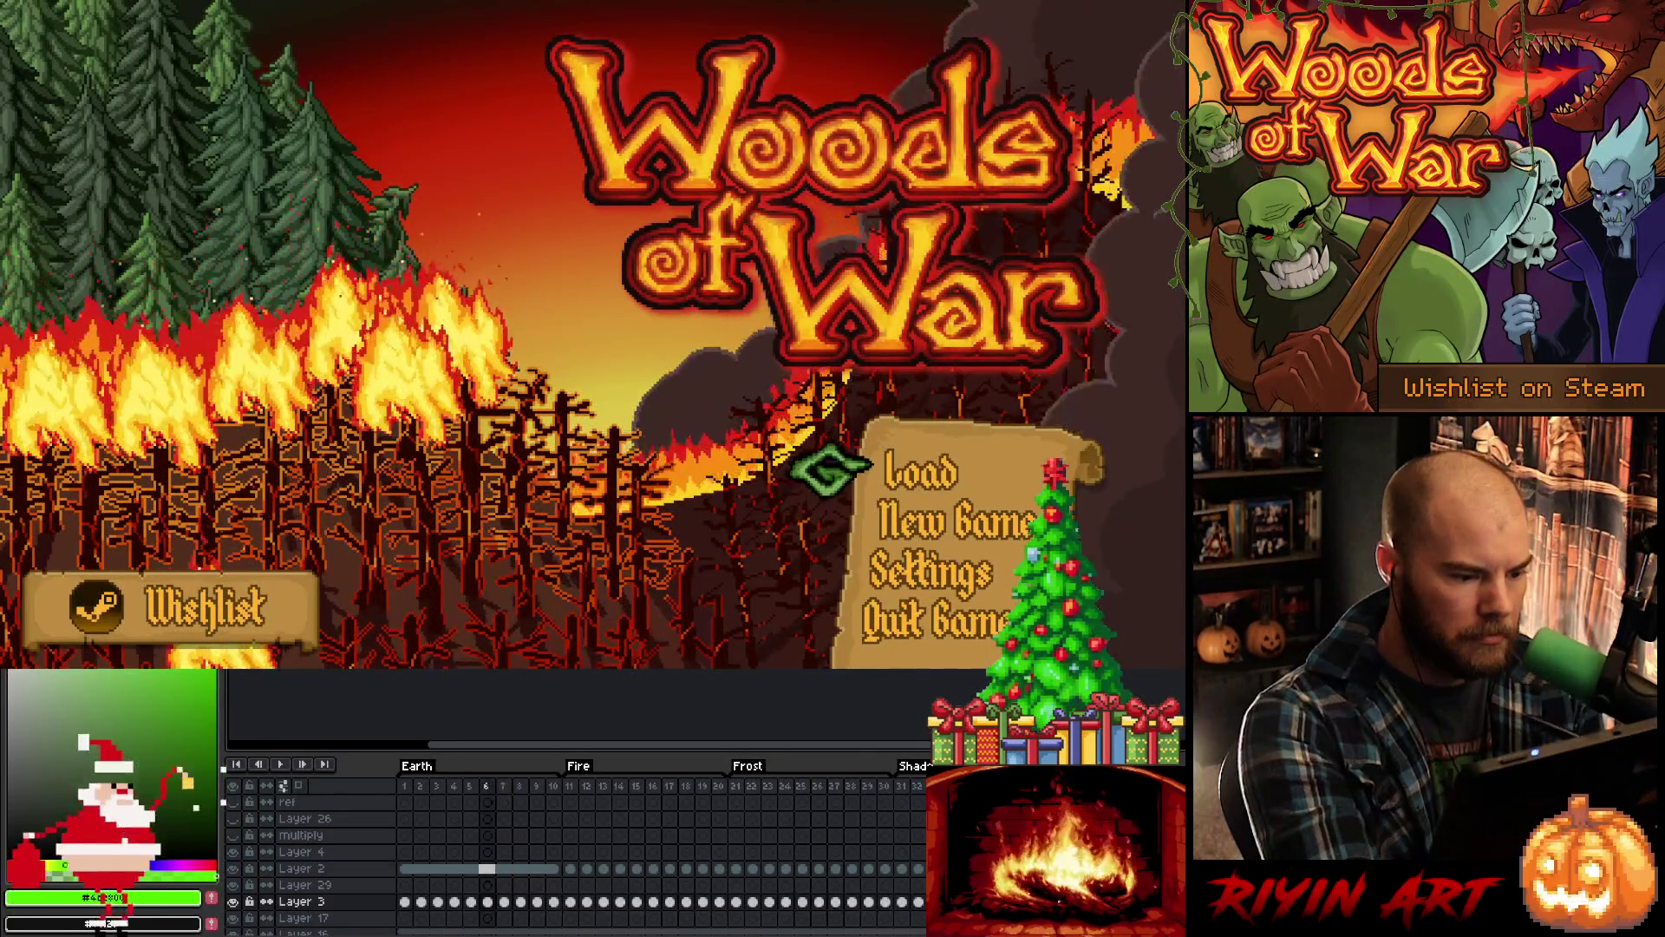
{"action": "key", "text": "Left"}
{"action": "key", "text": "Left"}
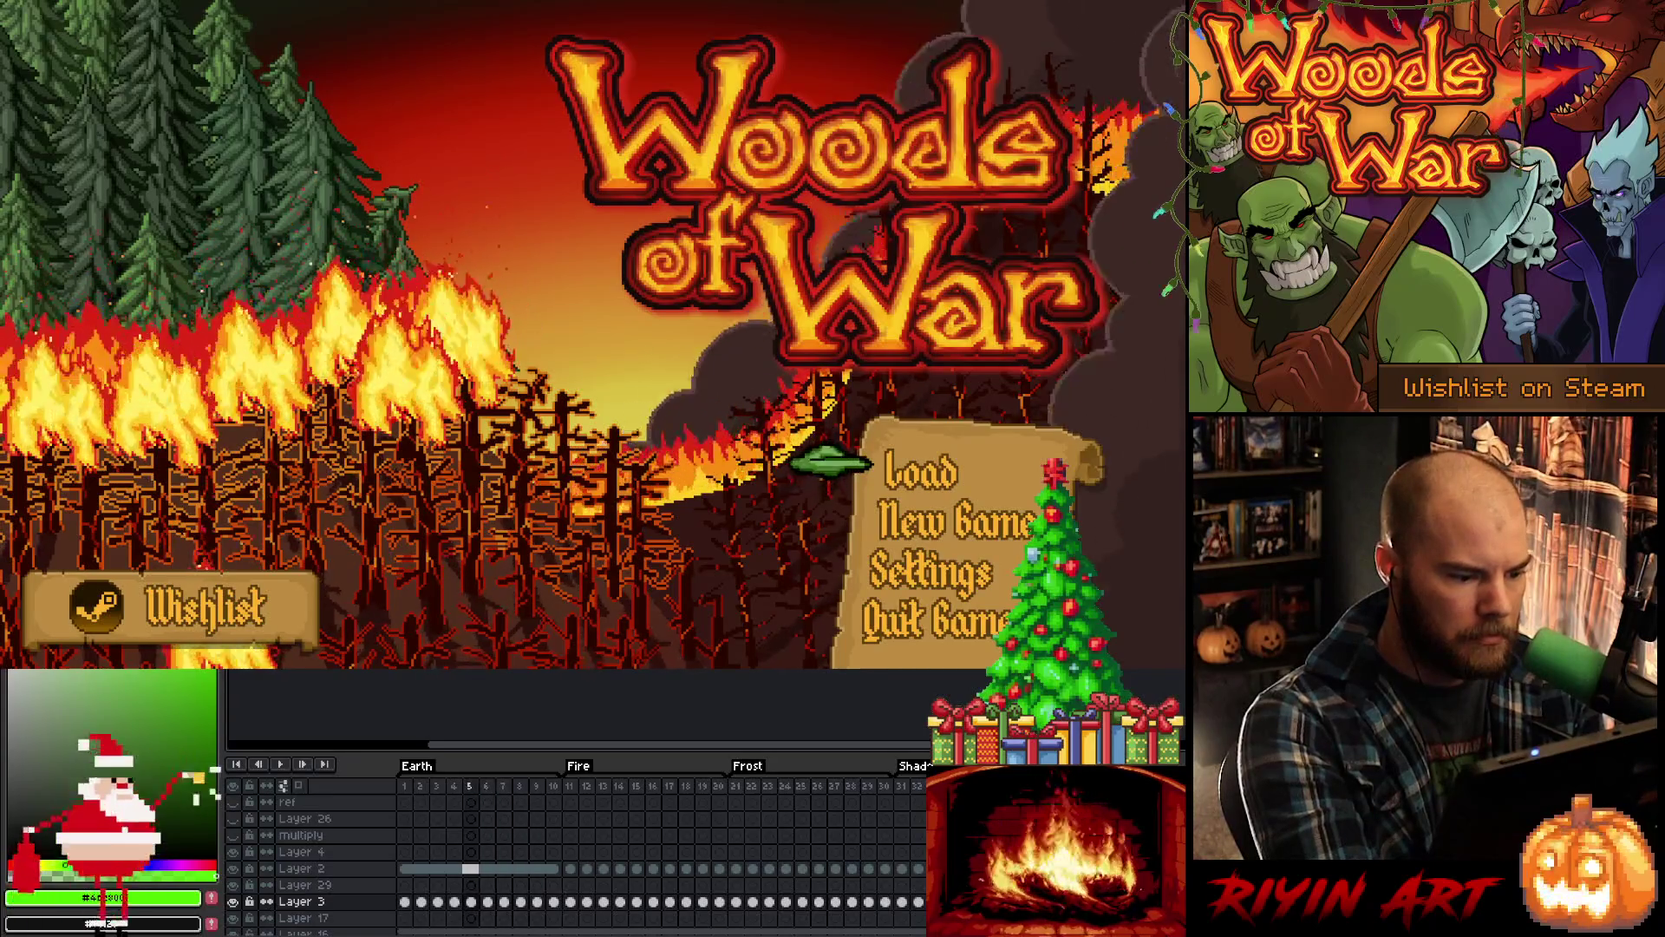
{"action": "key", "text": "Right"}
{"action": "key", "text": "Right"}
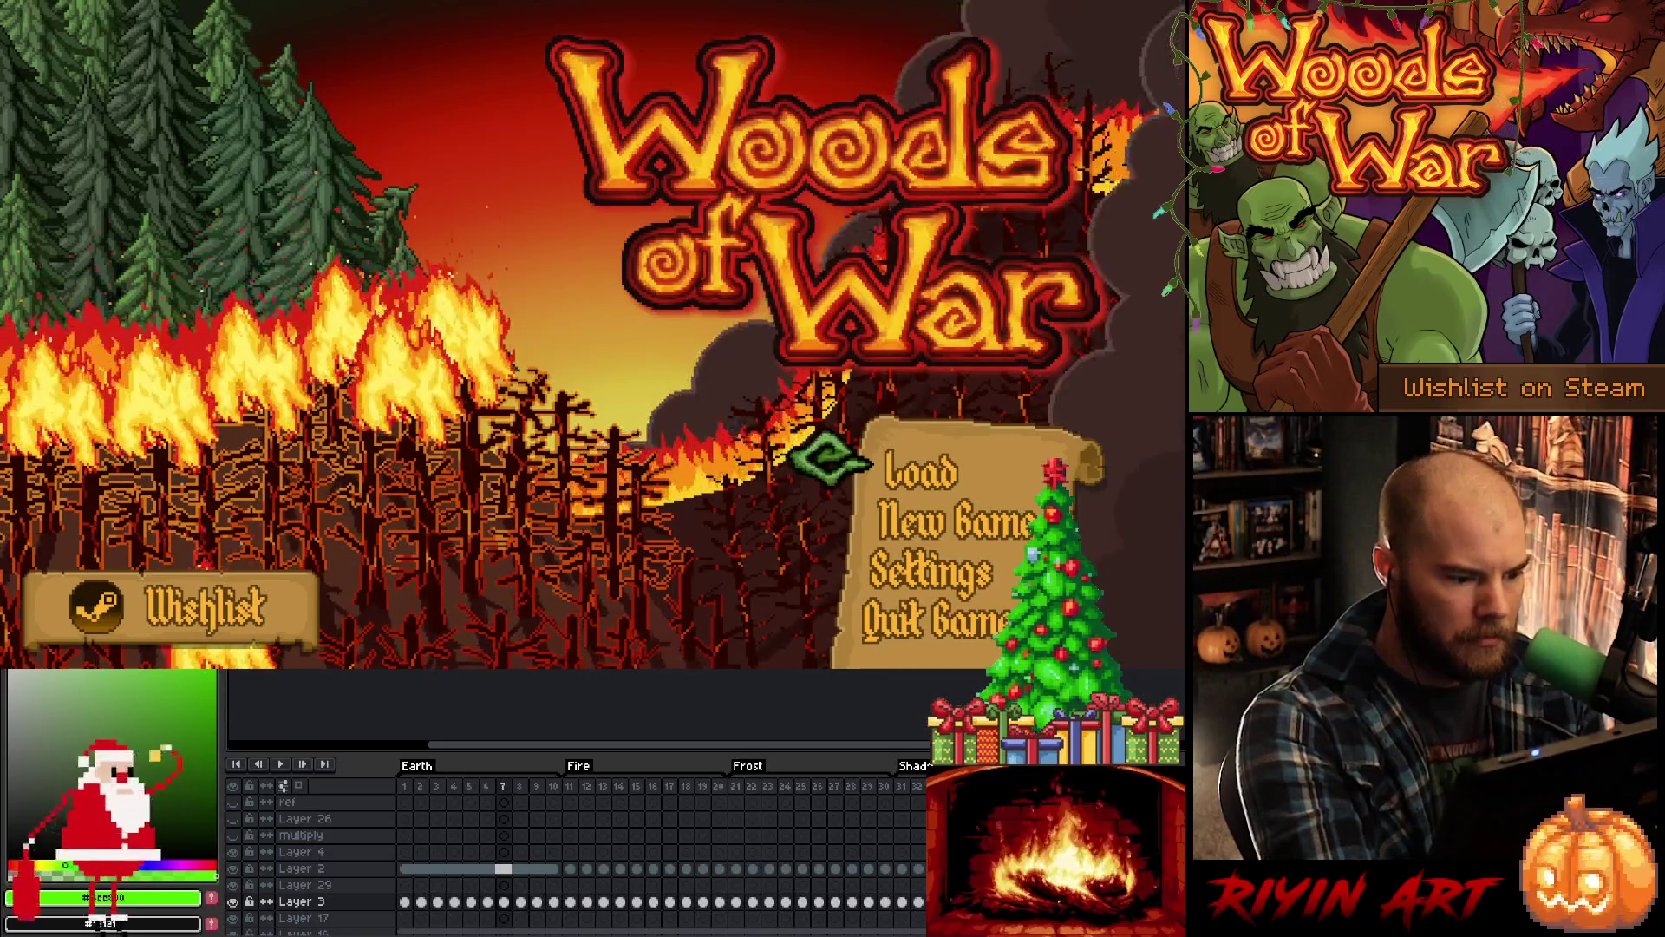
{"action": "key", "text": "Left"}
{"action": "key", "text": "Right"}
{"action": "key", "text": "Right"}
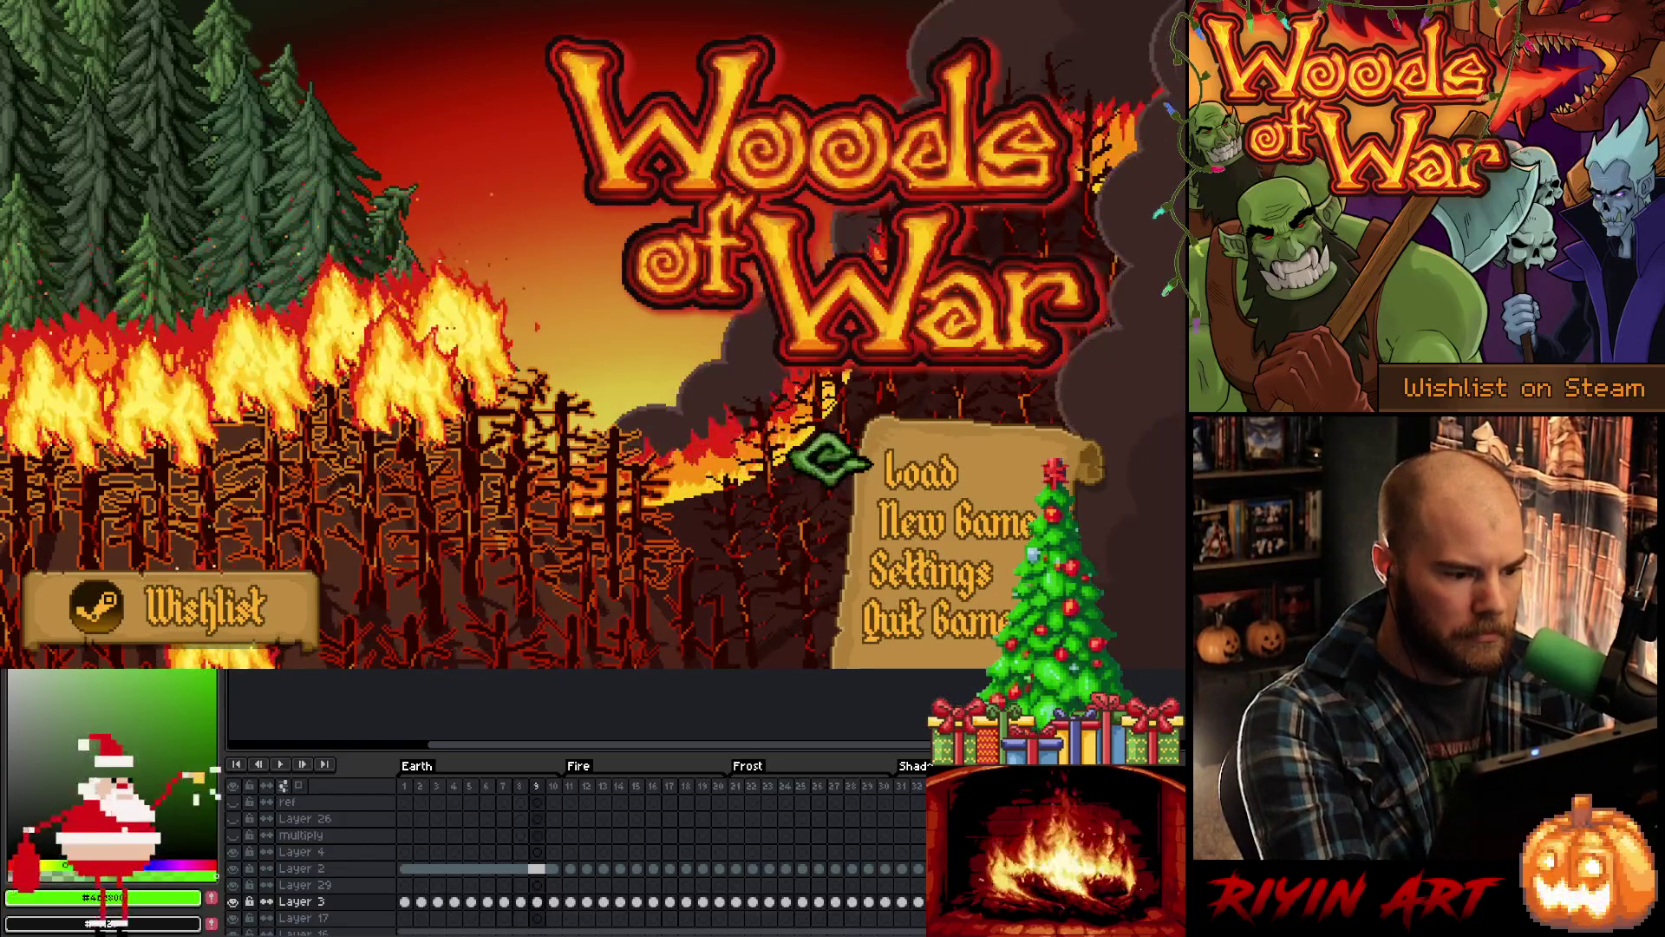
Step: Step on toward frame 10, then jump back to frame 2 and the first frame
{"action": "key", "text": "Right"}
{"action": "key", "text": "Left"}
{"action": "key", "text": "Left"}
{"action": "key", "text": "Right"}
{"action": "key", "text": "Right"}
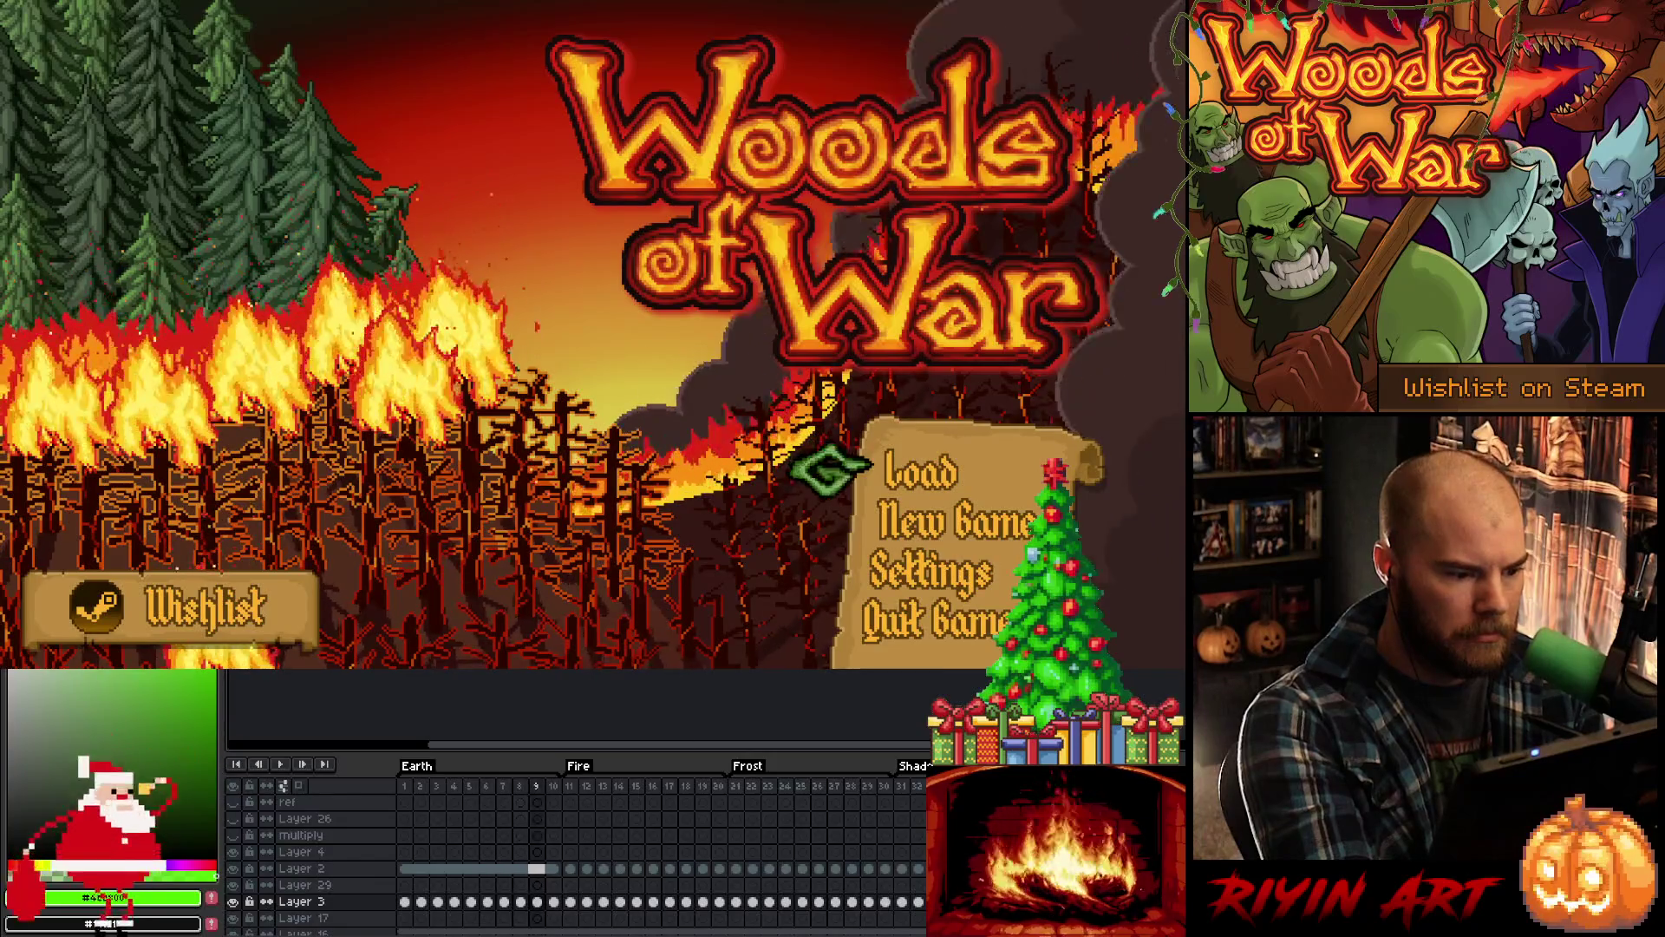
{"action": "key", "text": "Right"}
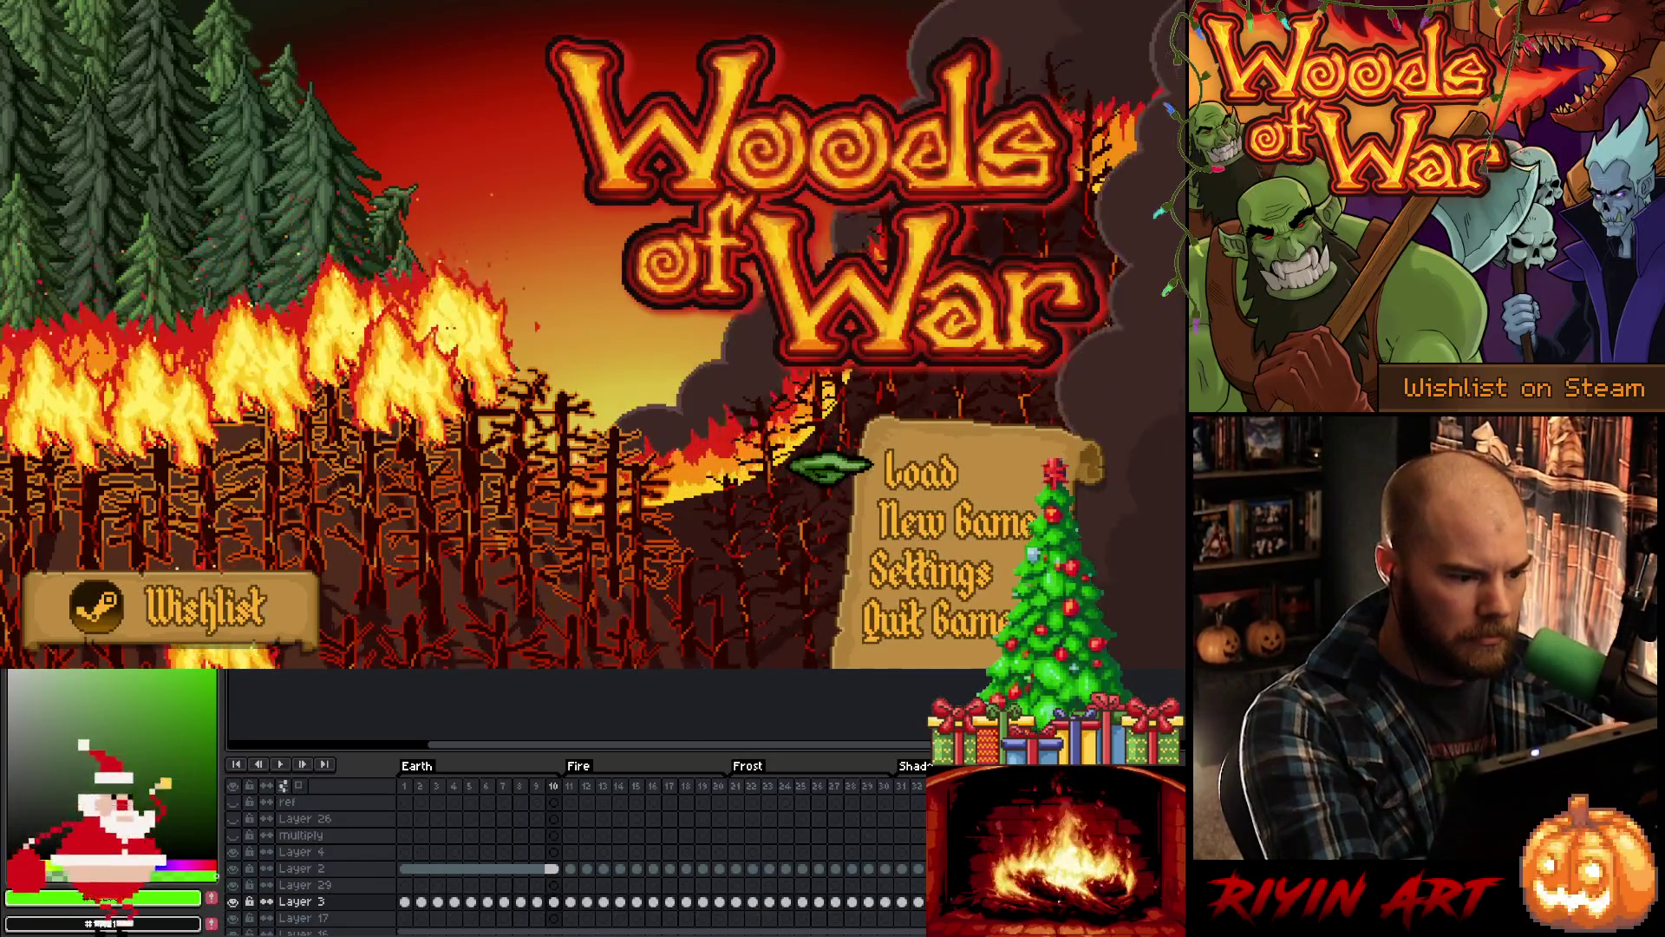
{"action": "left_click", "coordinate": [420, 786]}
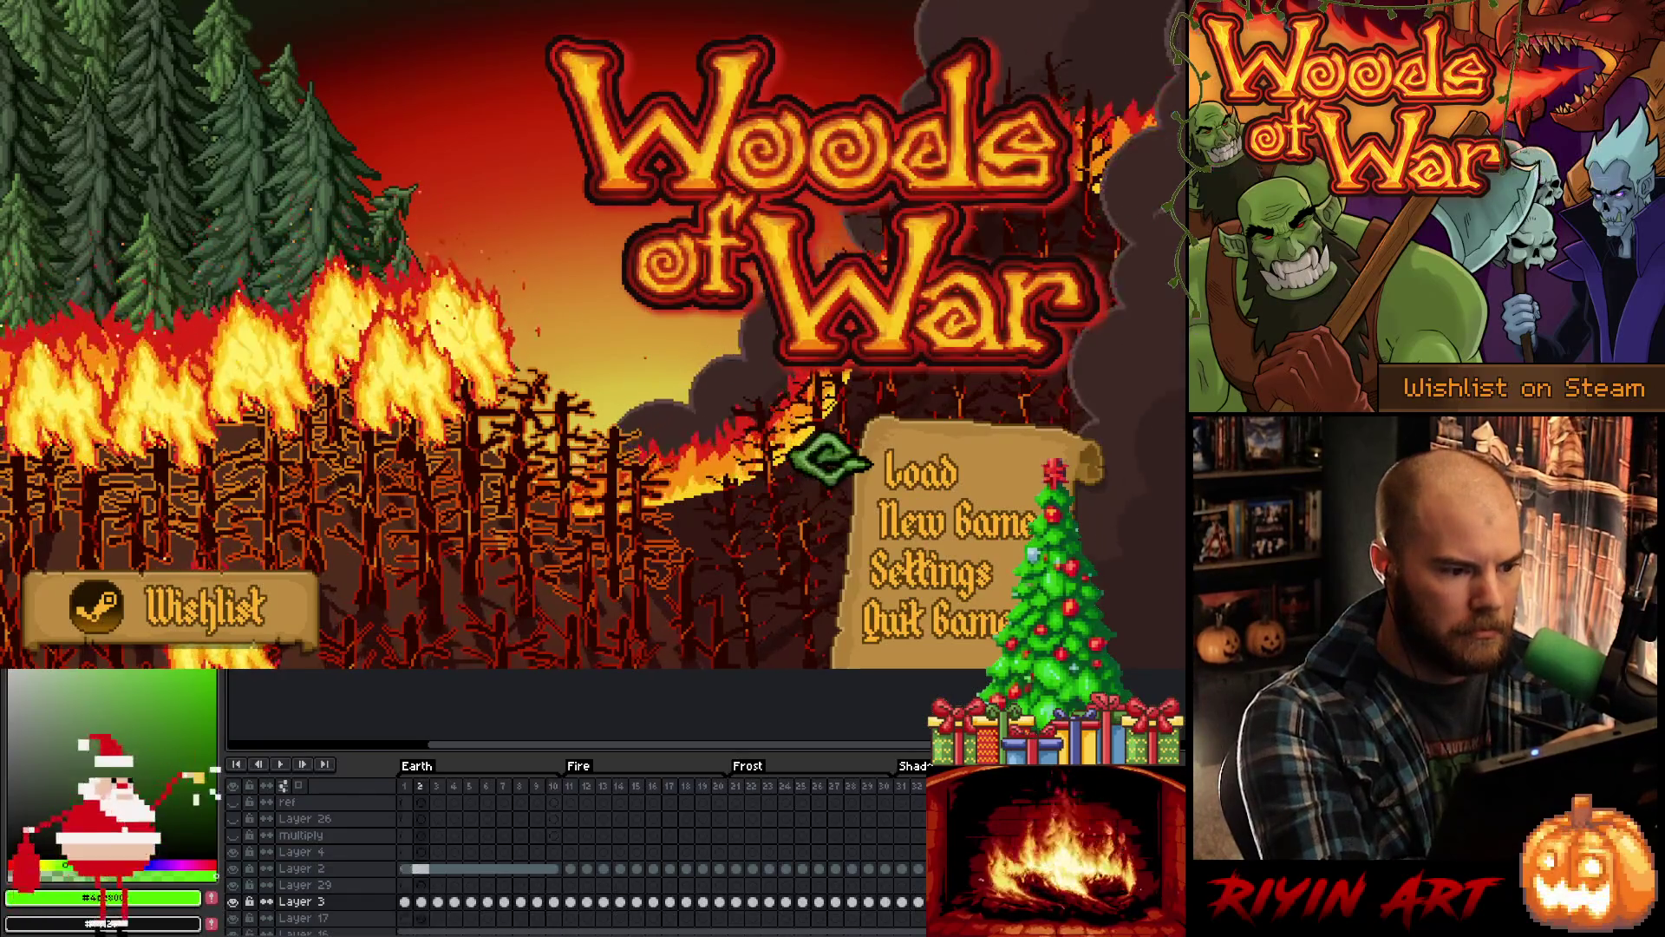
{"action": "key", "text": "Left"}
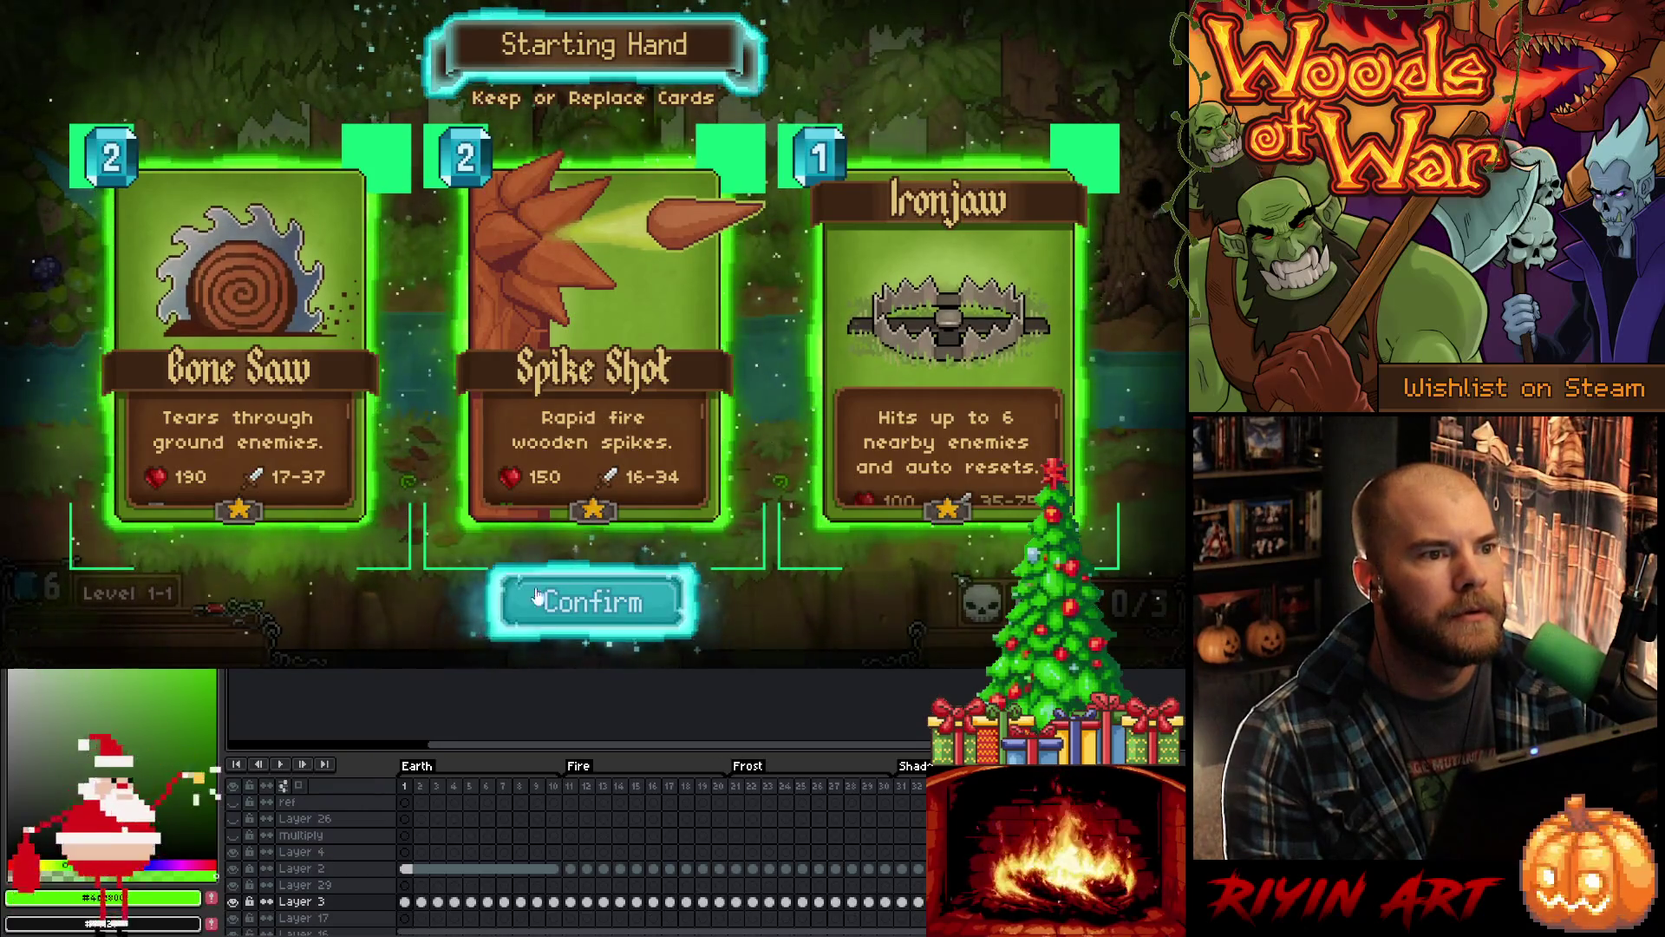
Step: Keep the starting hand and play Spike Shot onto the central tree
{"action": "left_click", "coordinate": [604, 607]}
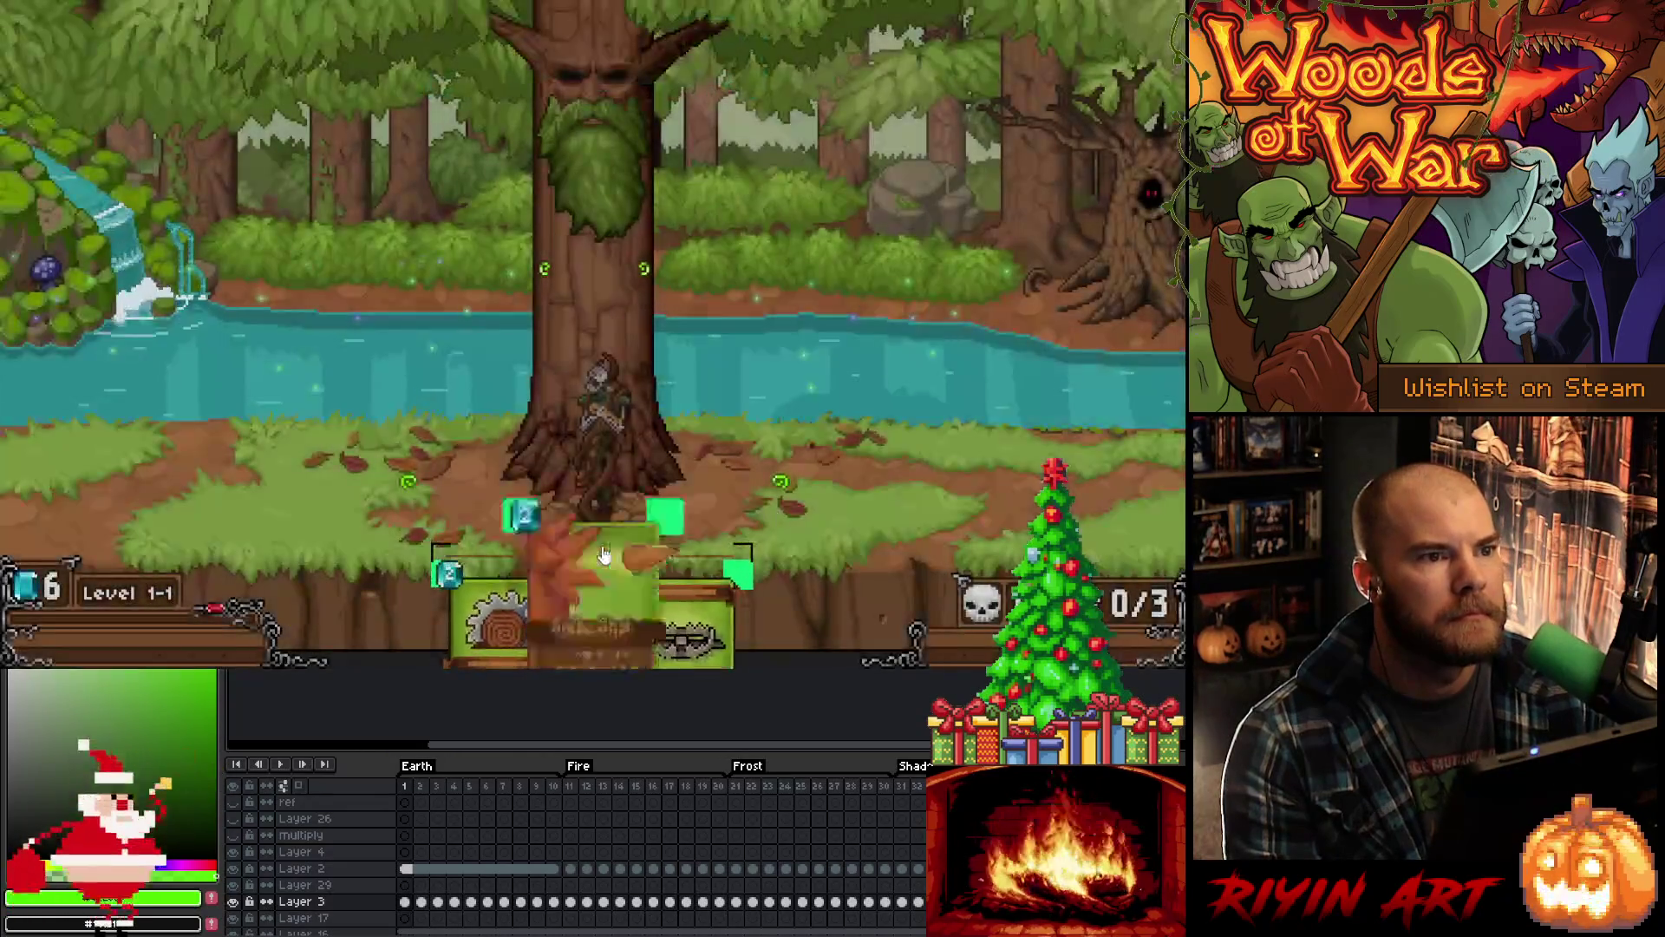
{"action": "mouse_move", "coordinate": [595, 542]}
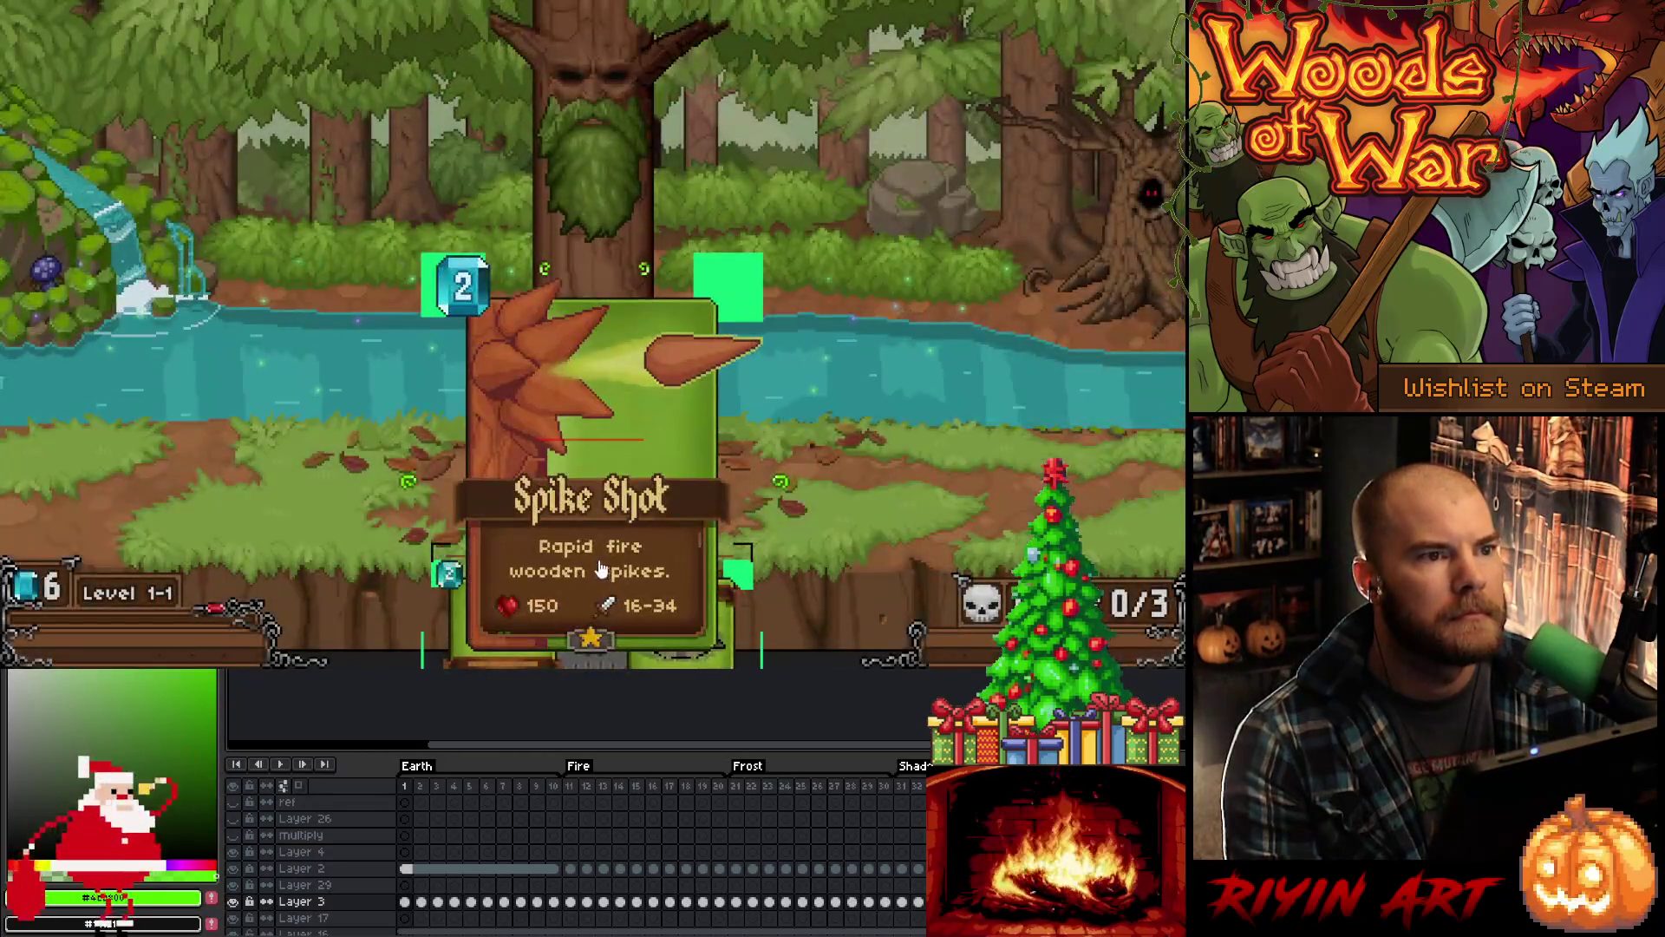
{"action": "left_click", "coordinate": [584, 511]}
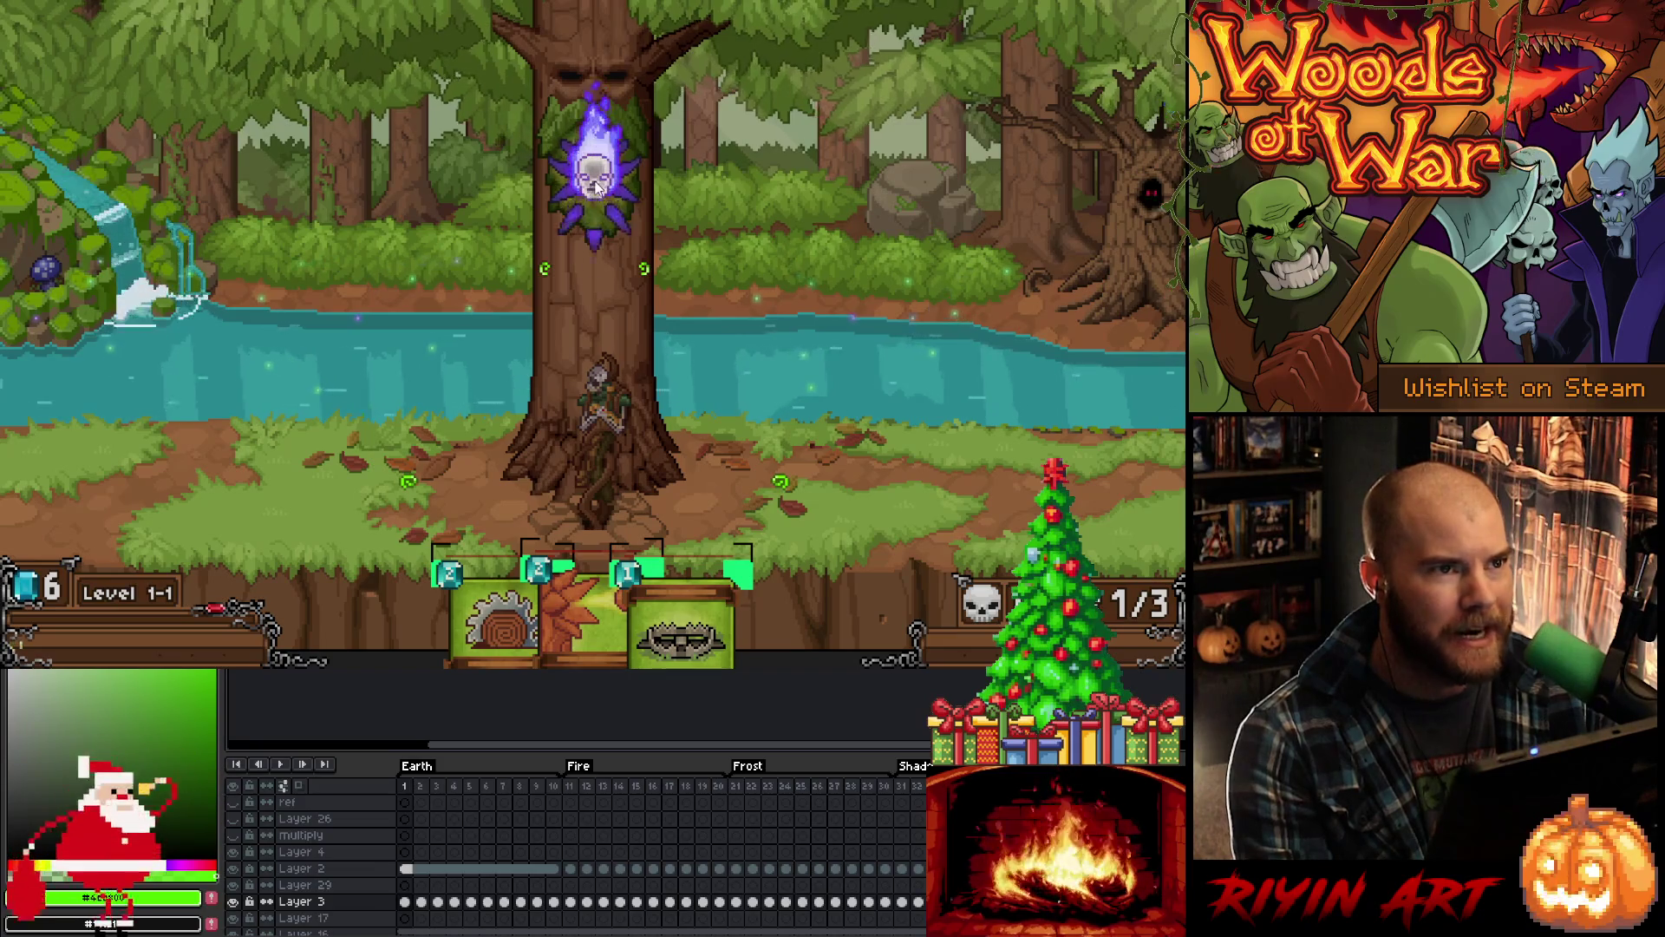
Step: Take the right-hand Raging Roots card and drag it around the battlefield before leaving the game
{"action": "left_click", "coordinate": [595, 182]}
{"action": "left_click", "coordinate": [714, 300]}
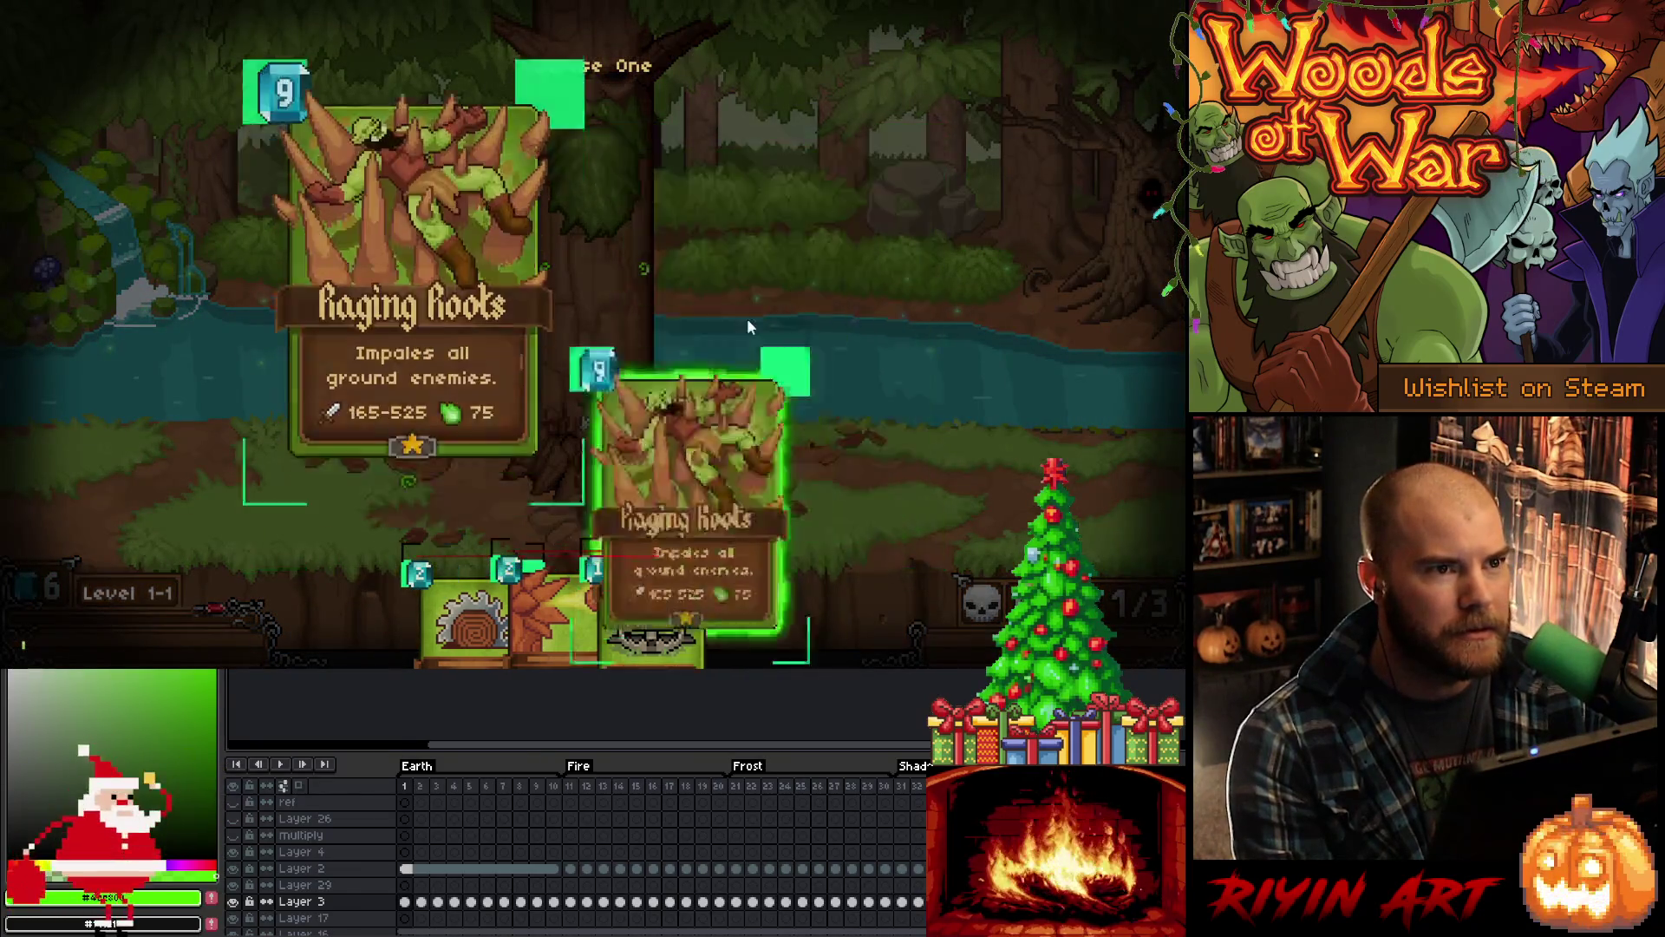
{"action": "mouse_move", "coordinate": [772, 589]}
{"action": "left_mouse_down"}
{"action": "mouse_move", "coordinate": [911, 255]}
{"action": "mouse_move", "coordinate": [847, 309]}
{"action": "mouse_move", "coordinate": [636, 350]}
{"action": "mouse_move", "coordinate": [416, 334]}
{"action": "mouse_move", "coordinate": [299, 356]}
{"action": "mouse_move", "coordinate": [303, 289]}
{"action": "mouse_move", "coordinate": [980, 364]}
{"action": "mouse_move", "coordinate": [754, 394]}
{"action": "mouse_move", "coordinate": [902, 397]}
{"action": "mouse_move", "coordinate": [859, 425]}
{"action": "mouse_move", "coordinate": [304, 387]}
{"action": "mouse_move", "coordinate": [415, 275]}
{"action": "mouse_move", "coordinate": [821, 379]}
{"action": "mouse_move", "coordinate": [992, 257]}
{"action": "left_mouse_up"}
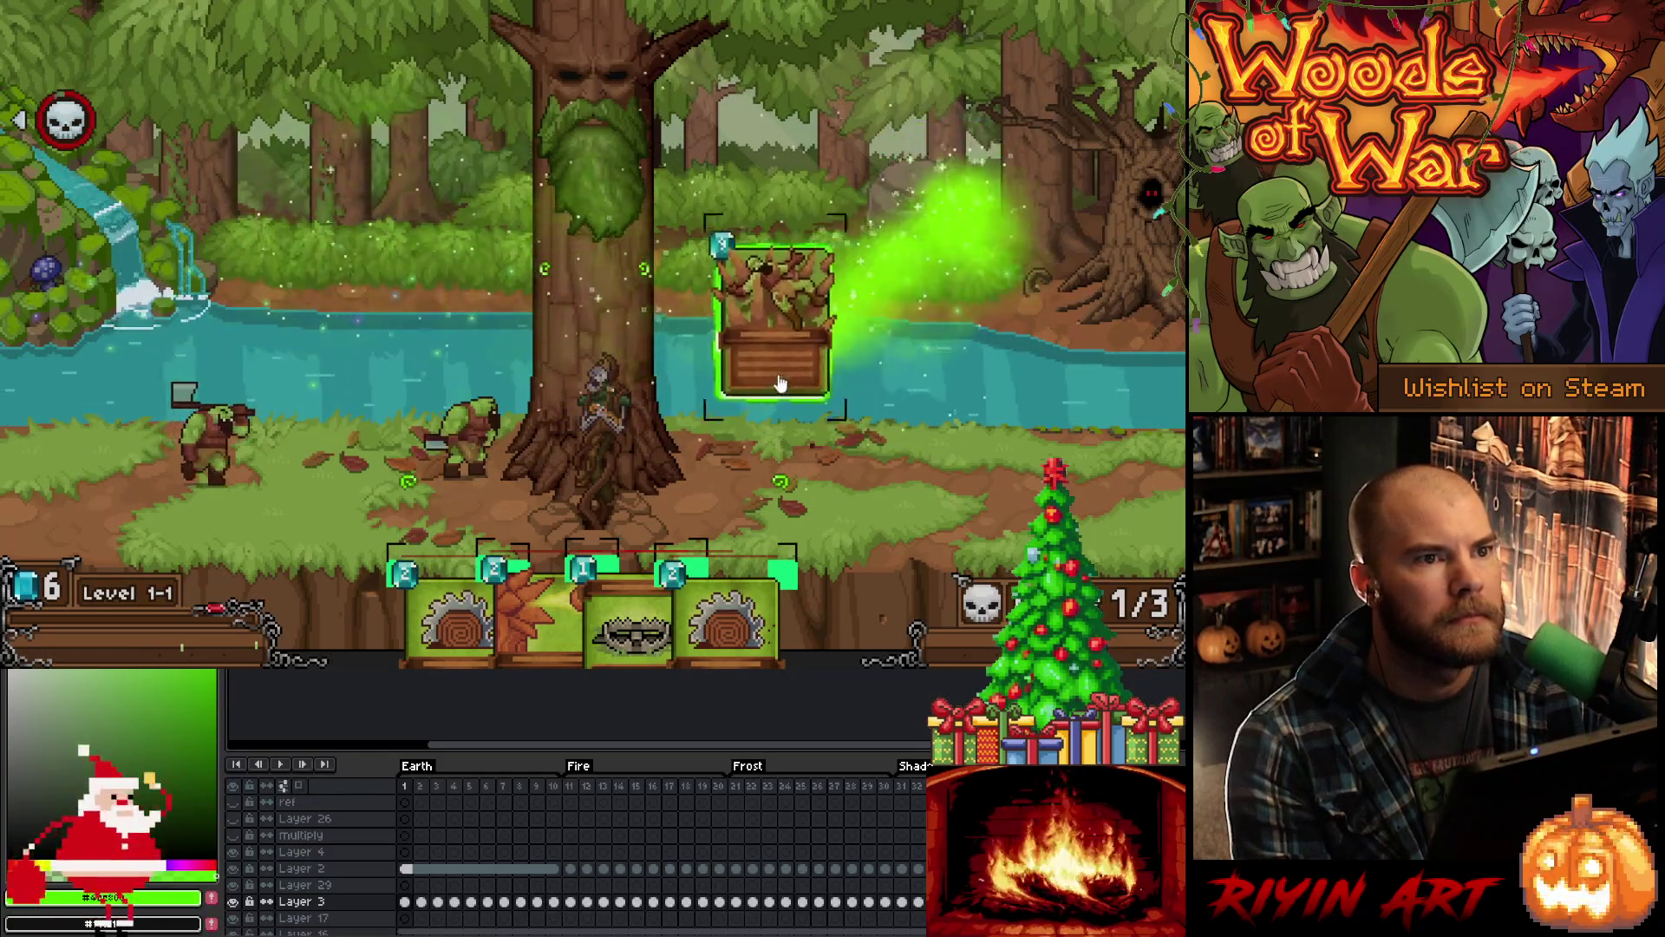
{"action": "left_click_drag", "start_coordinate": [389, 377], "coordinate": [272, 358]}
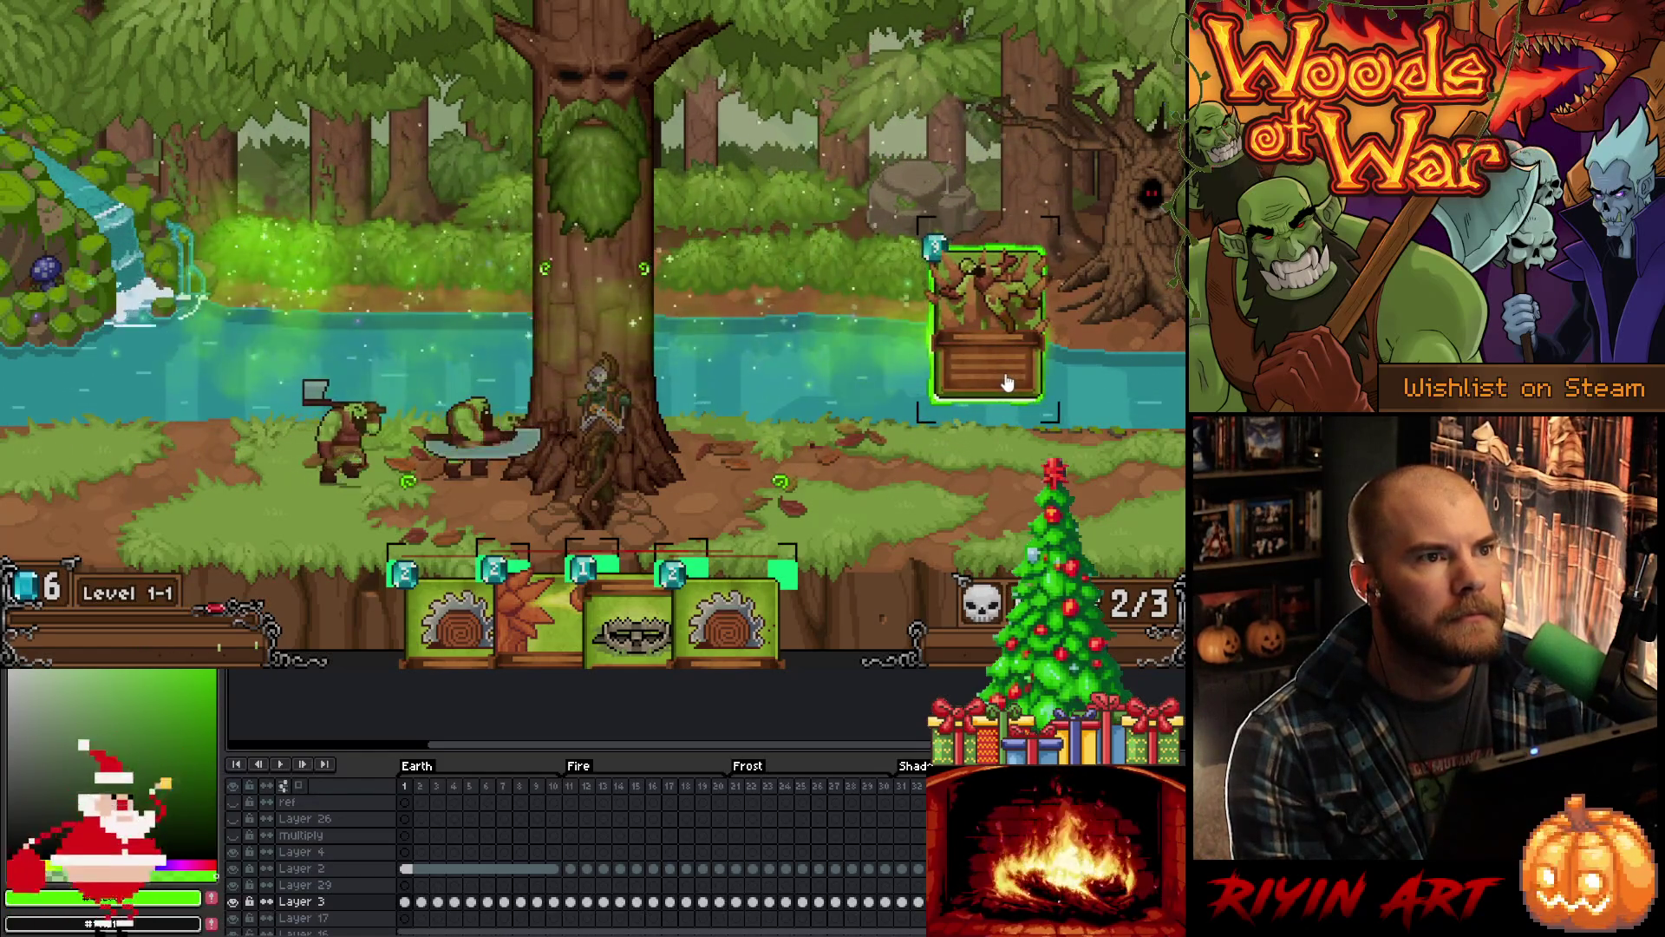
{"action": "left_click_drag", "start_coordinate": [1006, 383], "coordinate": [891, 379]}
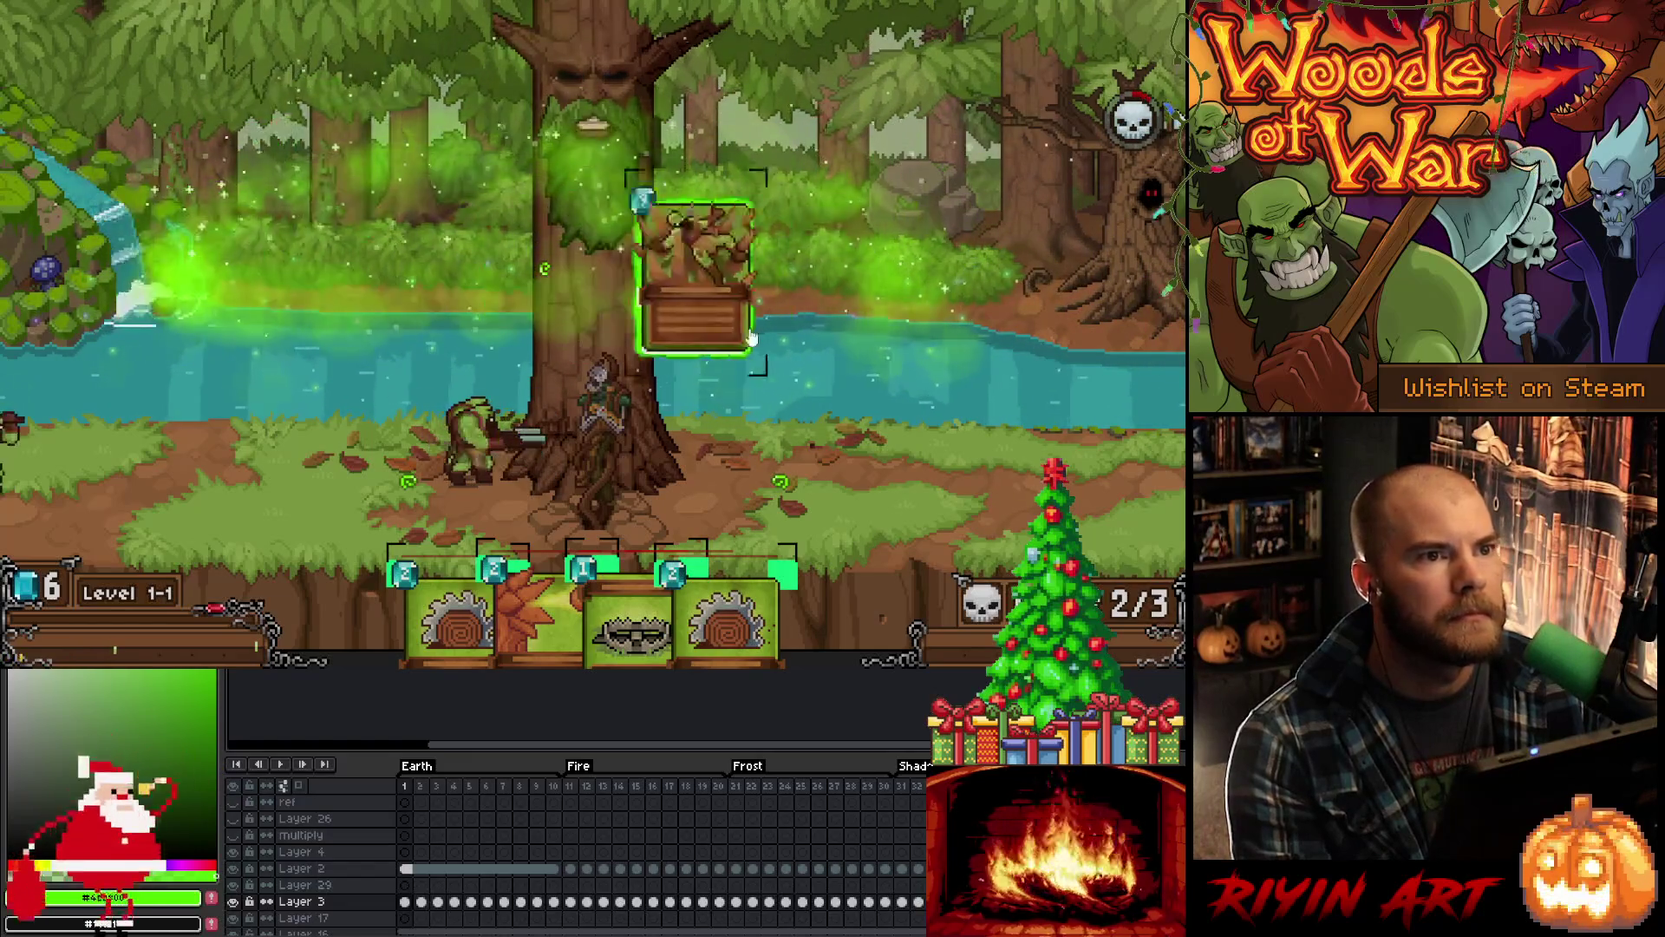
{"action": "mouse_move", "coordinate": [1048, 289]}
{"action": "left_mouse_down"}
{"action": "mouse_move", "coordinate": [1041, 269]}
{"action": "mouse_move", "coordinate": [364, 321]}
{"action": "mouse_move", "coordinate": [998, 408]}
{"action": "mouse_move", "coordinate": [1045, 494]}
{"action": "mouse_move", "coordinate": [794, 473]}
{"action": "mouse_move", "coordinate": [200, 497]}
{"action": "mouse_move", "coordinate": [707, 464]}
{"action": "mouse_move", "coordinate": [997, 319]}
{"action": "mouse_move", "coordinate": [958, 342]}
{"action": "mouse_move", "coordinate": [735, 355]}
{"action": "left_mouse_up"}
{"action": "mouse_move", "coordinate": [881, 271]}
{"action": "left_mouse_down"}
{"action": "mouse_move", "coordinate": [987, 270]}
{"action": "mouse_move", "coordinate": [947, 308]}
{"action": "mouse_move", "coordinate": [809, 301]}
{"action": "mouse_move", "coordinate": [792, 382]}
{"action": "mouse_move", "coordinate": [1011, 276]}
{"action": "mouse_move", "coordinate": [863, 289]}
{"action": "left_mouse_up"}
{"action": "mouse_move", "coordinate": [770, 346]}
{"action": "left_mouse_down"}
{"action": "mouse_move", "coordinate": [828, 336]}
{"action": "mouse_move", "coordinate": [235, 360]}
{"action": "mouse_move", "coordinate": [967, 334]}
{"action": "mouse_move", "coordinate": [403, 343]}
{"action": "mouse_move", "coordinate": [778, 340]}
{"action": "left_mouse_up"}
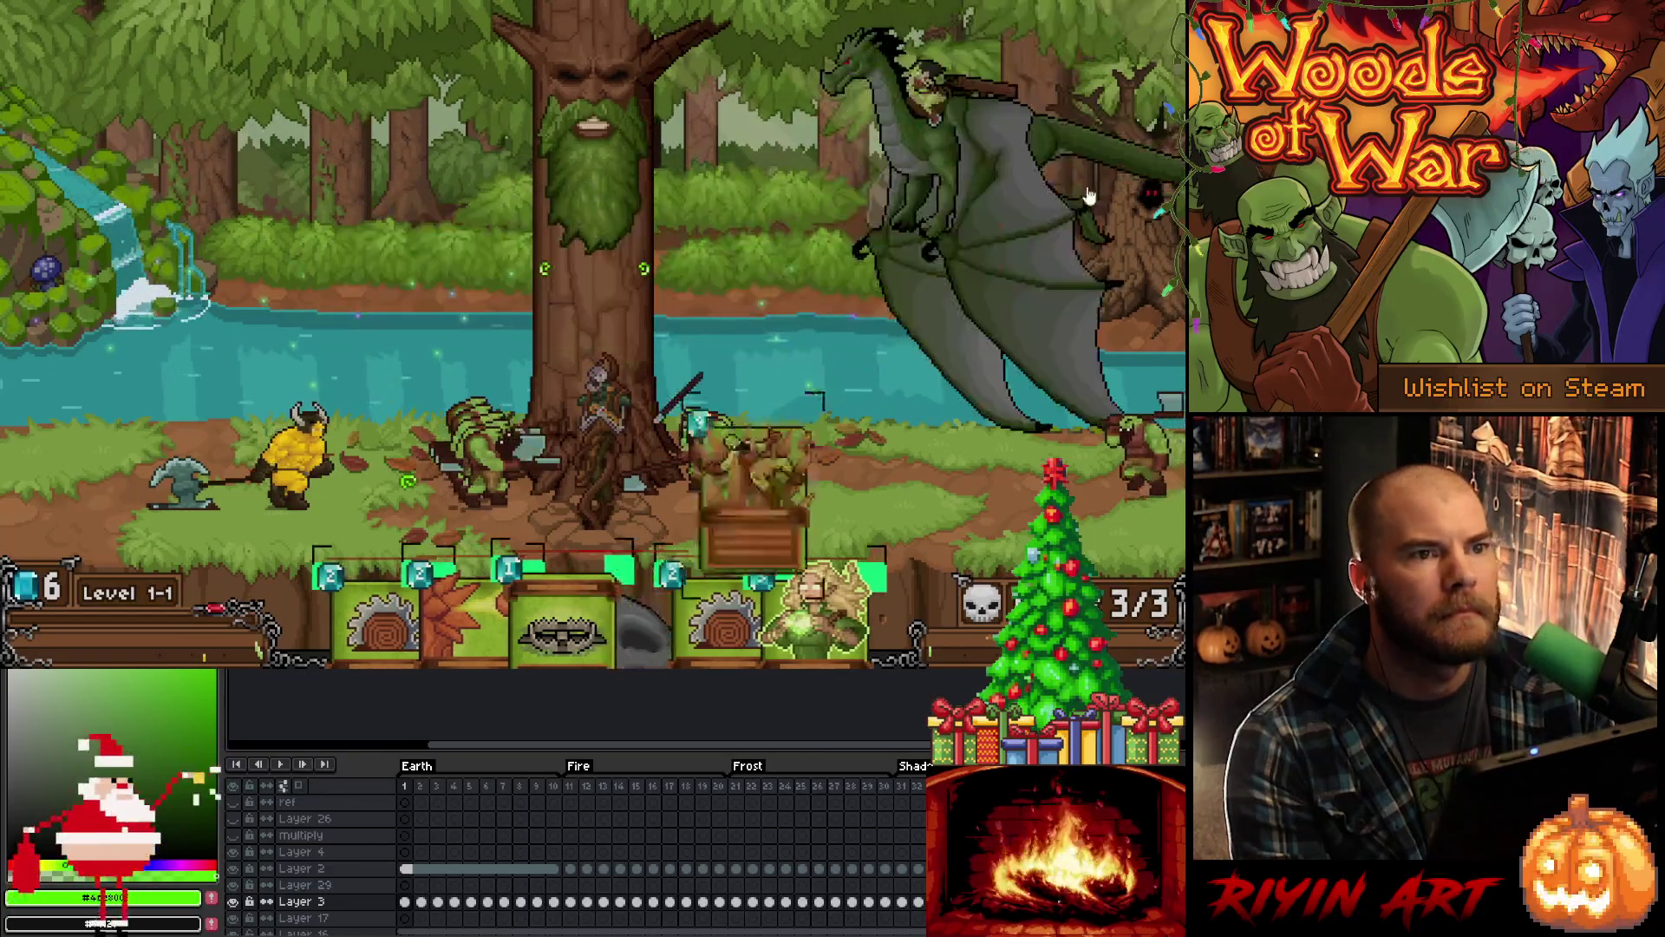
{"action": "key", "text": "alt+Tab"}
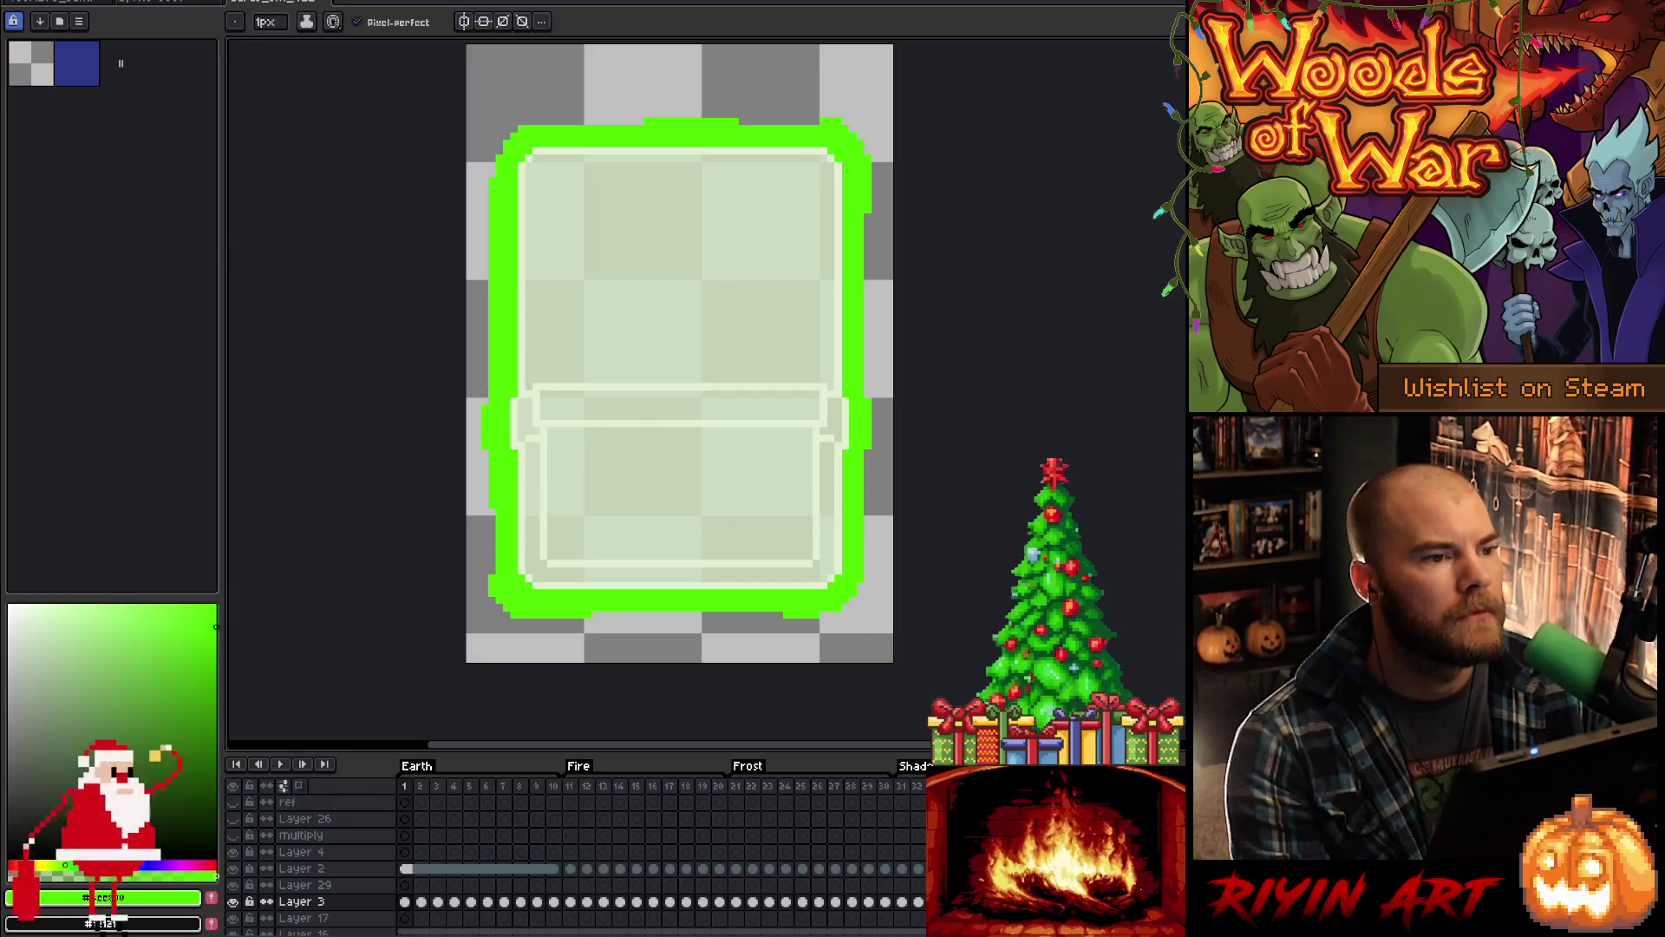
Step: Return to the editor and find the cardGlow position code in CardSprite.cpp
{"action": "key", "text": "alt+Tab"}
{"action": "left_click", "coordinate": [485, 280]}
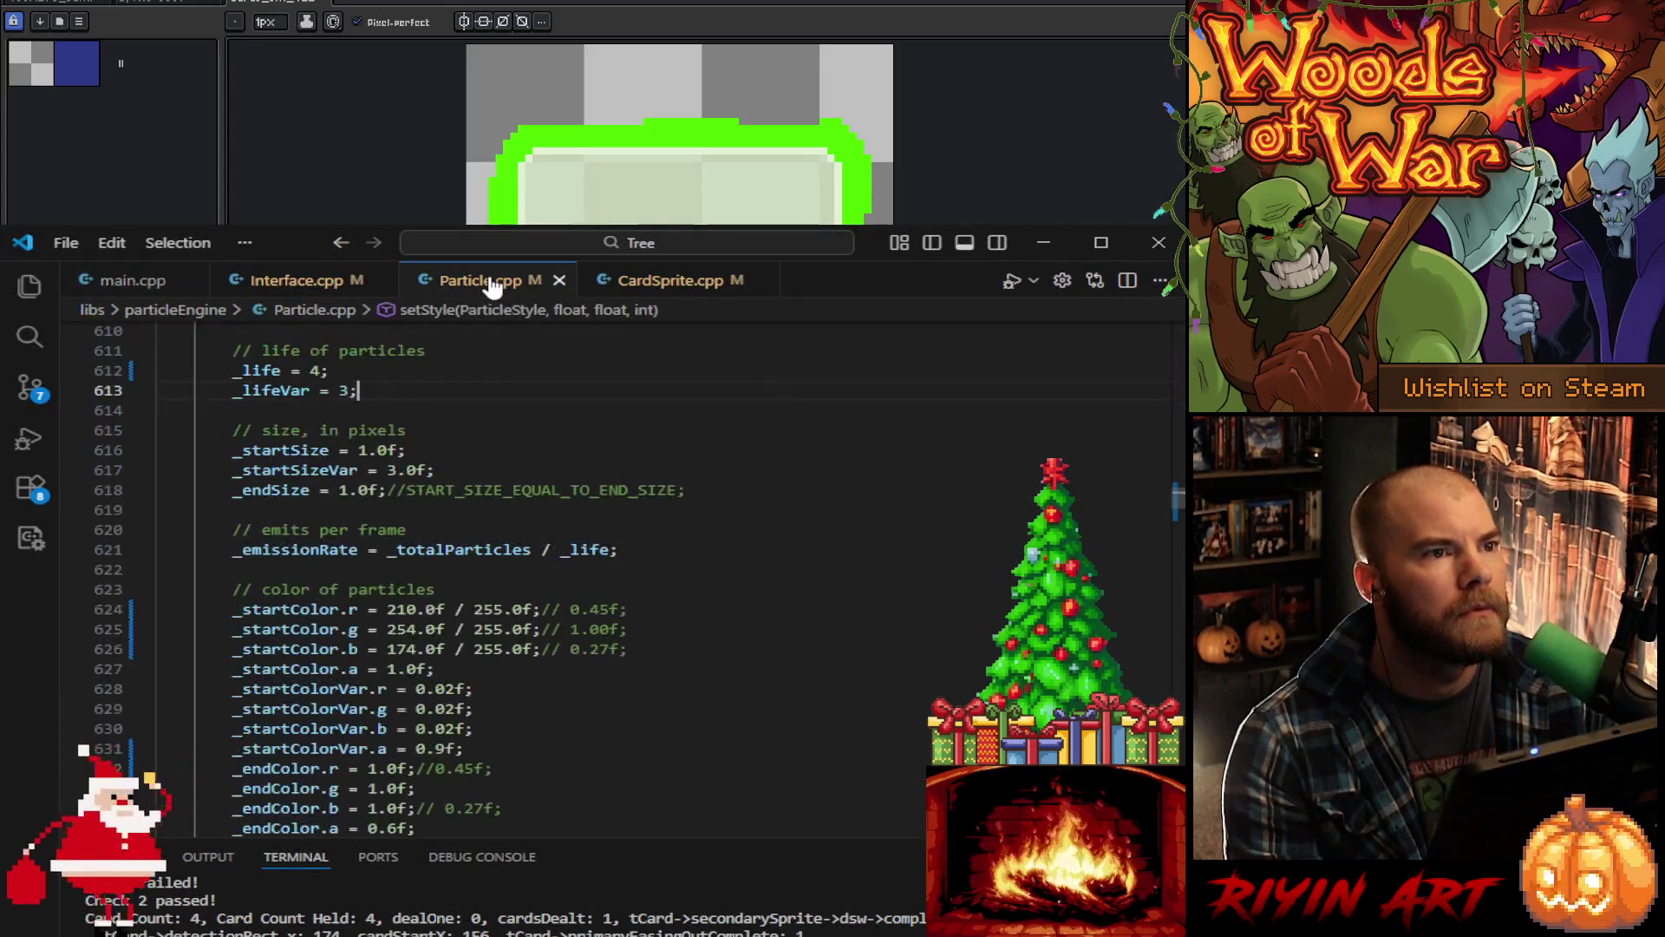
{"action": "left_click", "coordinate": [663, 281]}
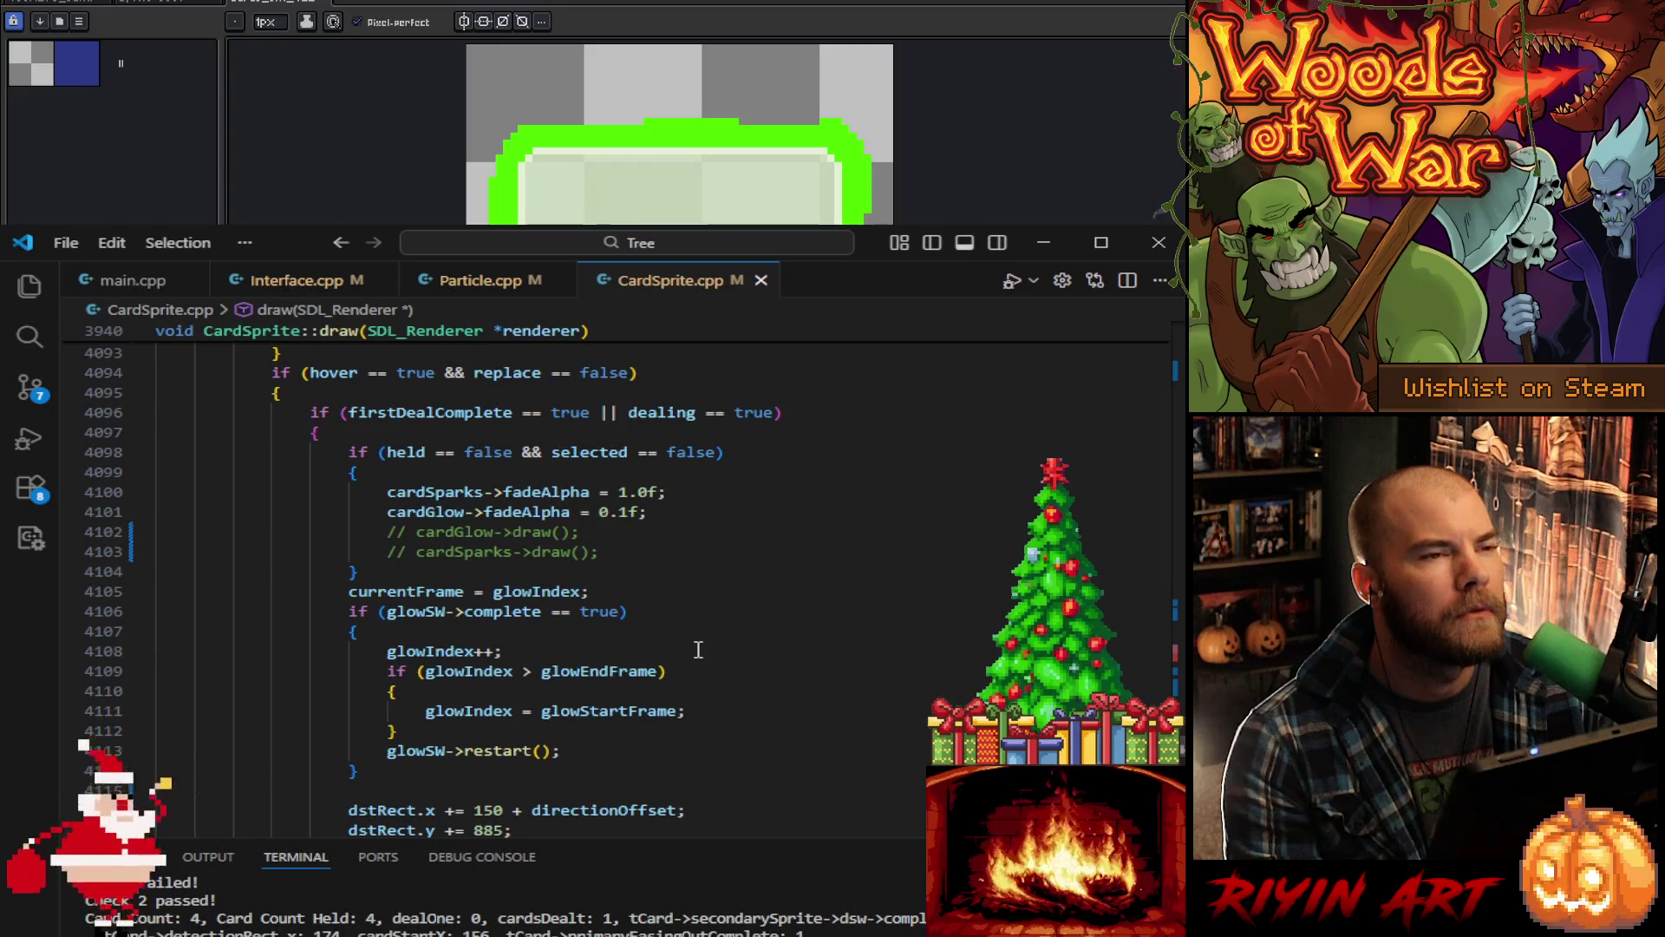
{"action": "scroll", "coordinate": [699, 649], "scroll_direction": "down", "scroll_amount": 2}
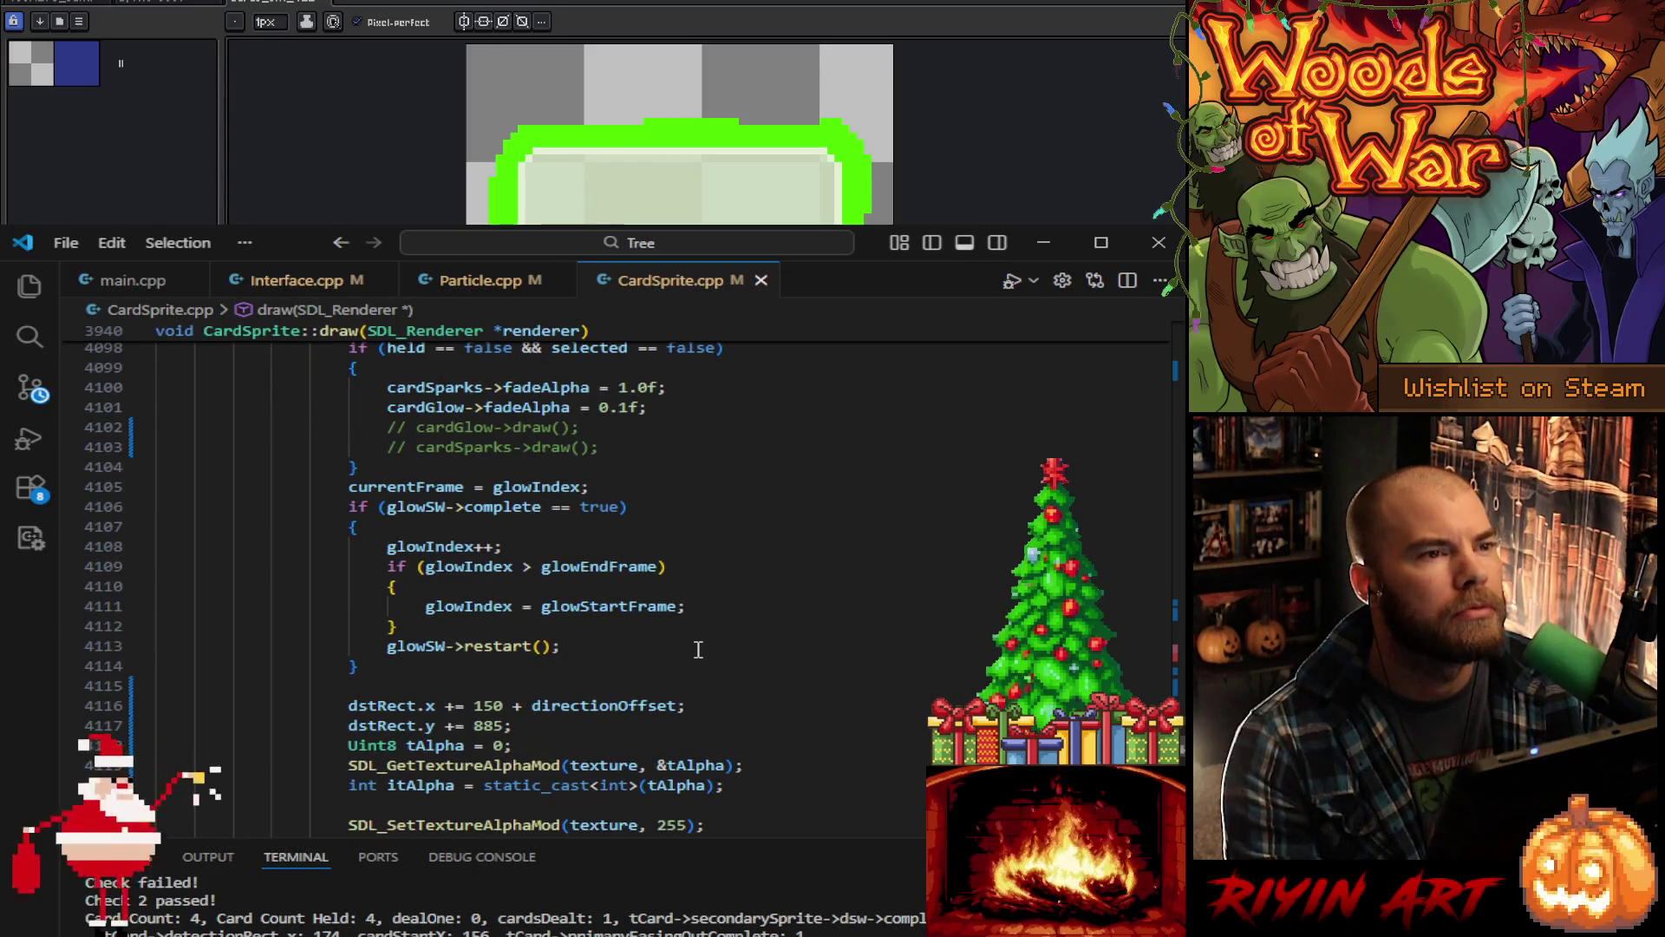
{"action": "scroll", "coordinate": [698, 649], "scroll_direction": "up", "scroll_amount": 10}
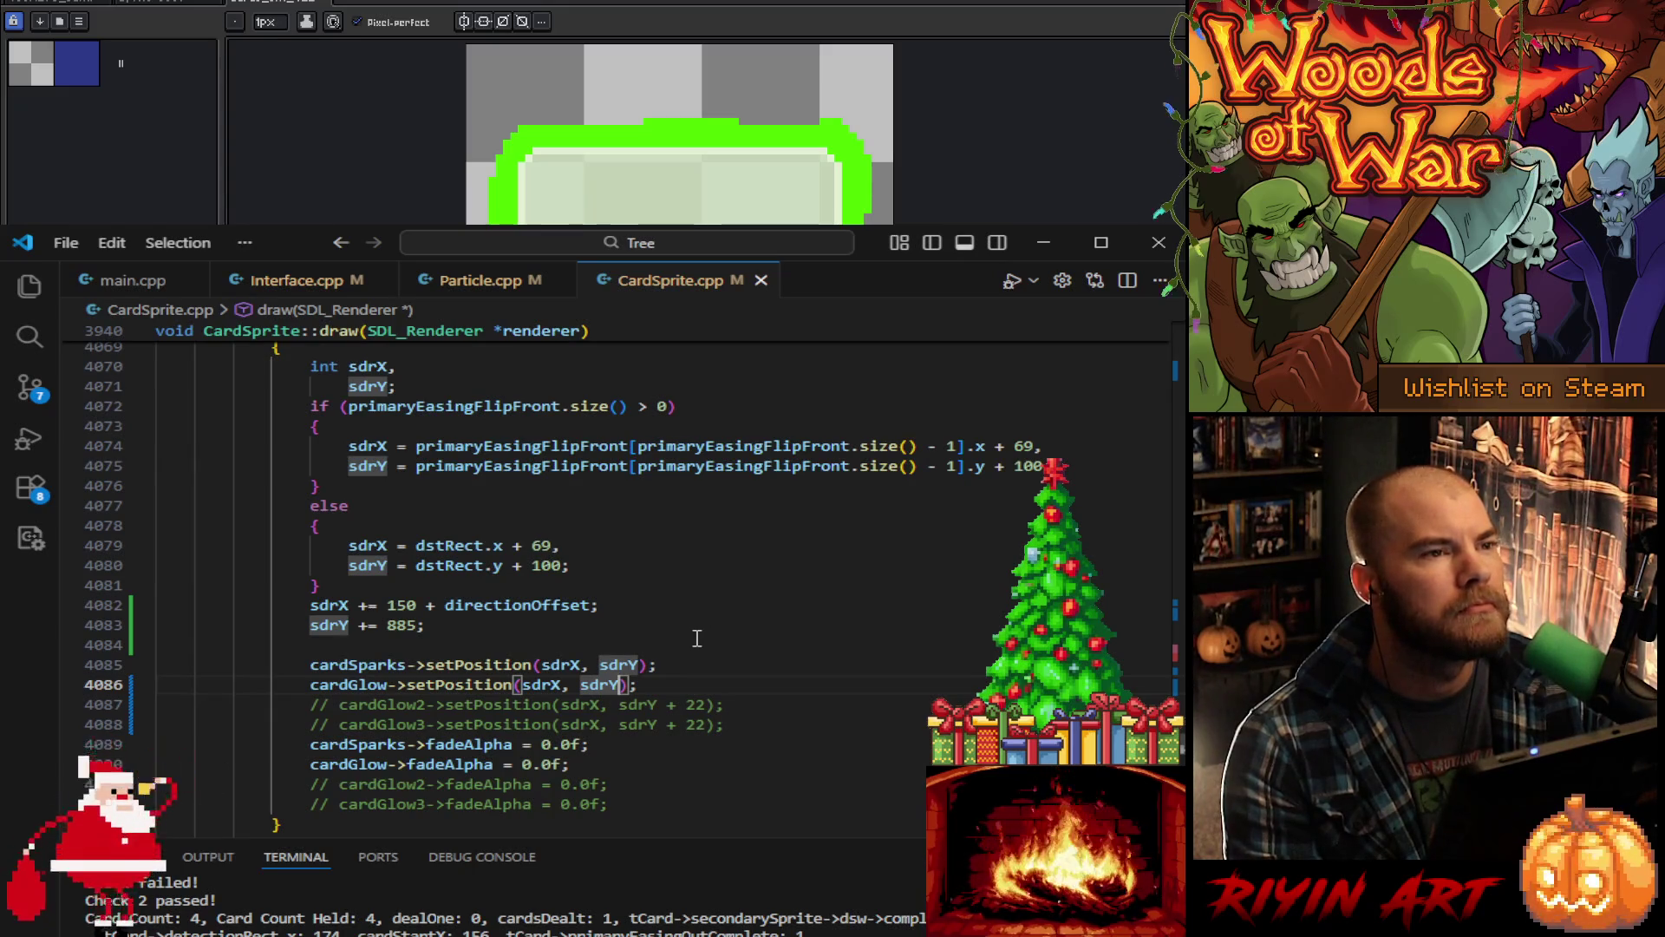
{"action": "scroll", "coordinate": [697, 638], "scroll_direction": "up", "scroll_amount": 15}
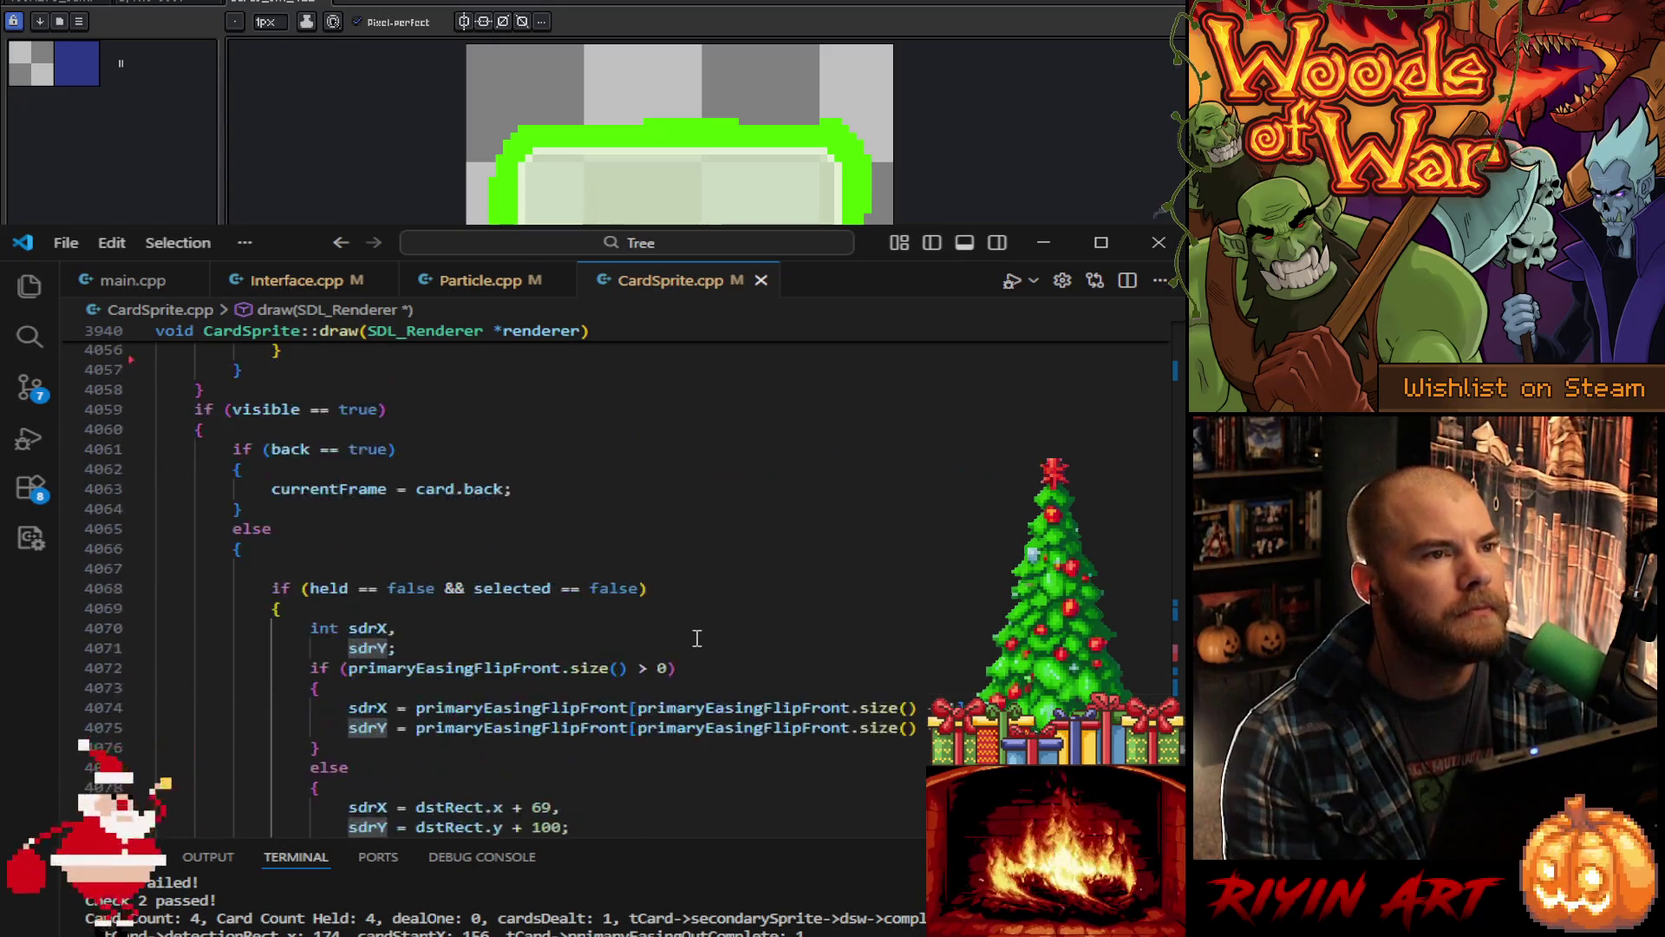
{"action": "scroll", "coordinate": [698, 639], "scroll_direction": "up", "scroll_amount": 7}
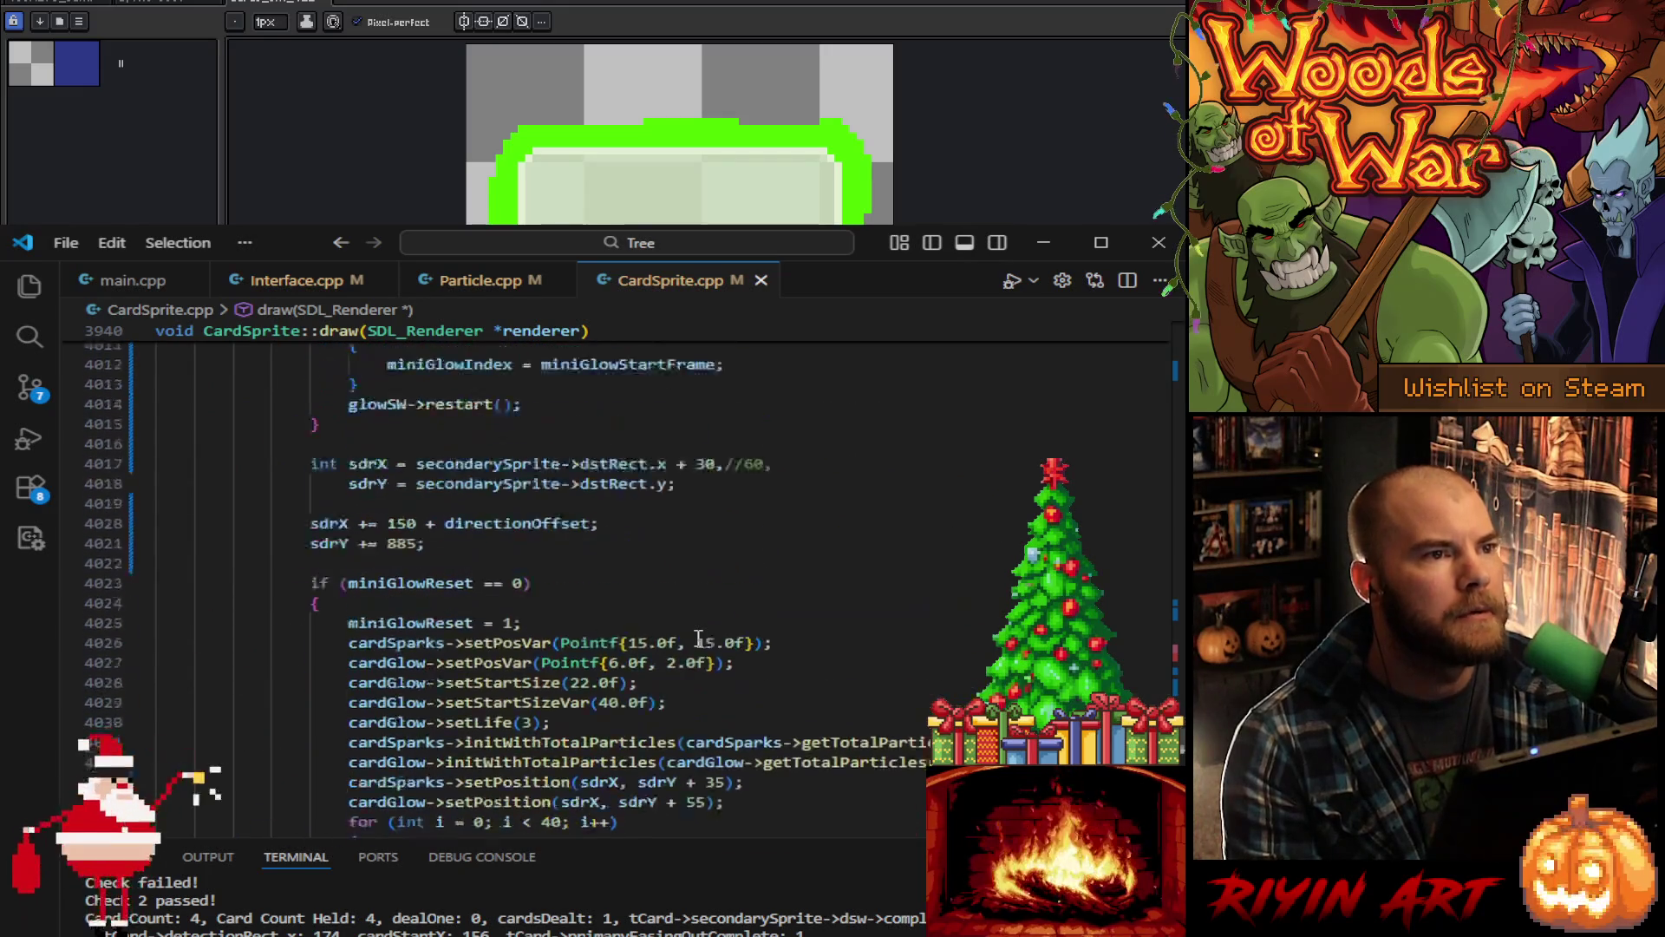
{"action": "scroll", "coordinate": [703, 644], "scroll_direction": "up", "scroll_amount": 4}
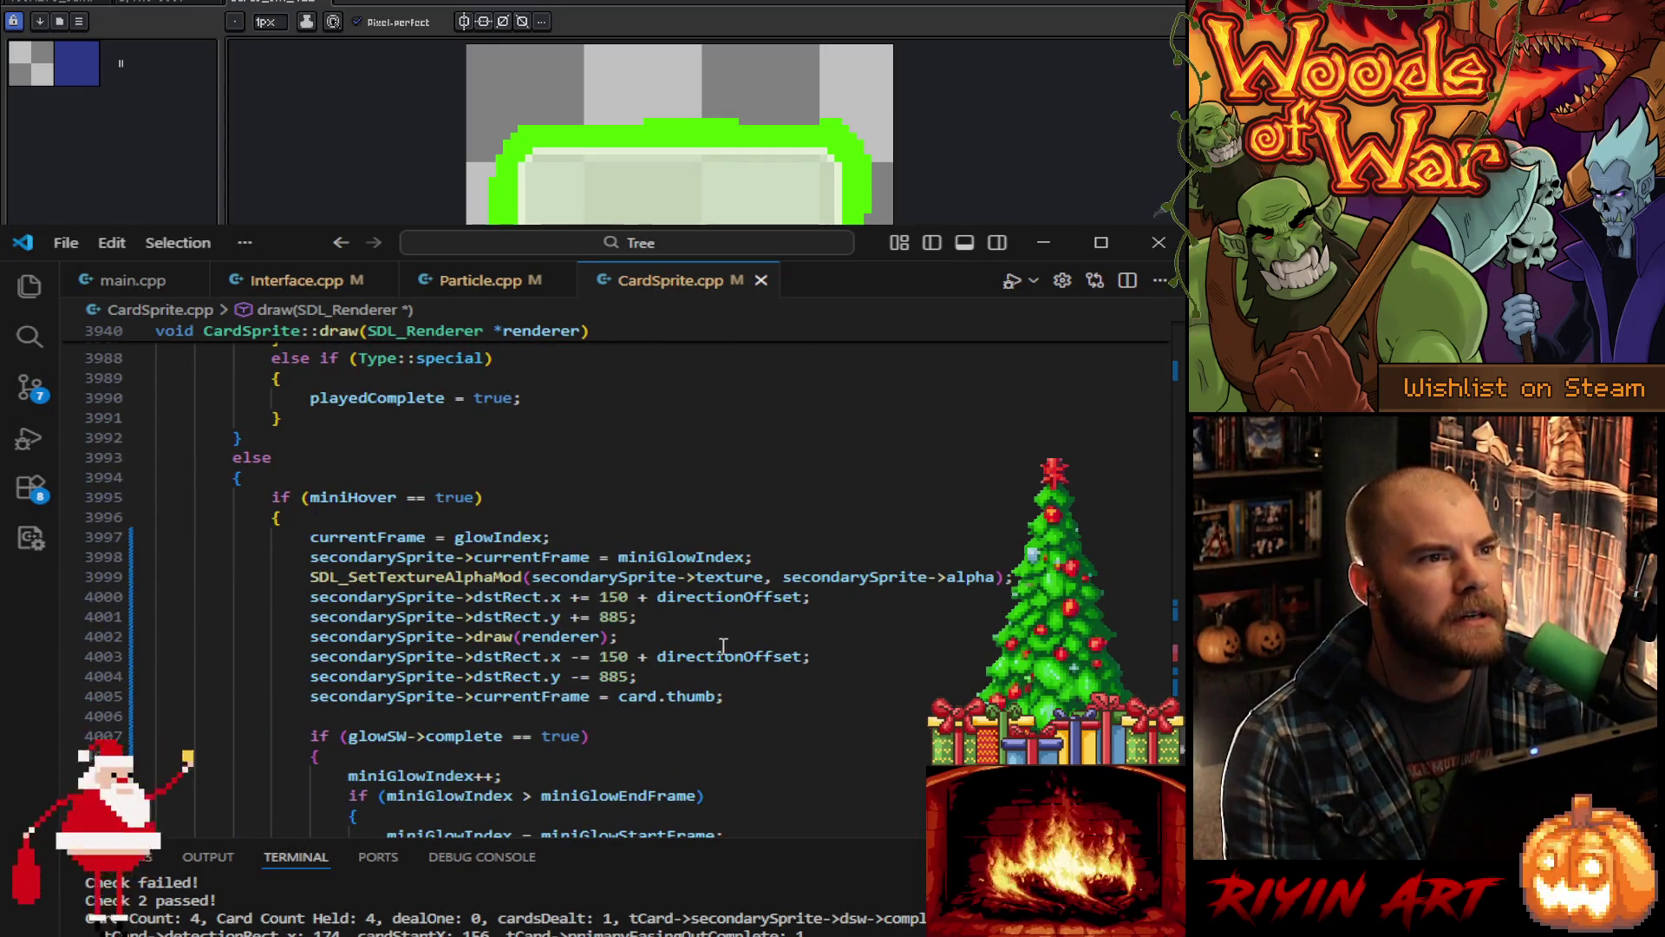
{"action": "scroll", "coordinate": [746, 690], "scroll_direction": "down", "scroll_amount": 6}
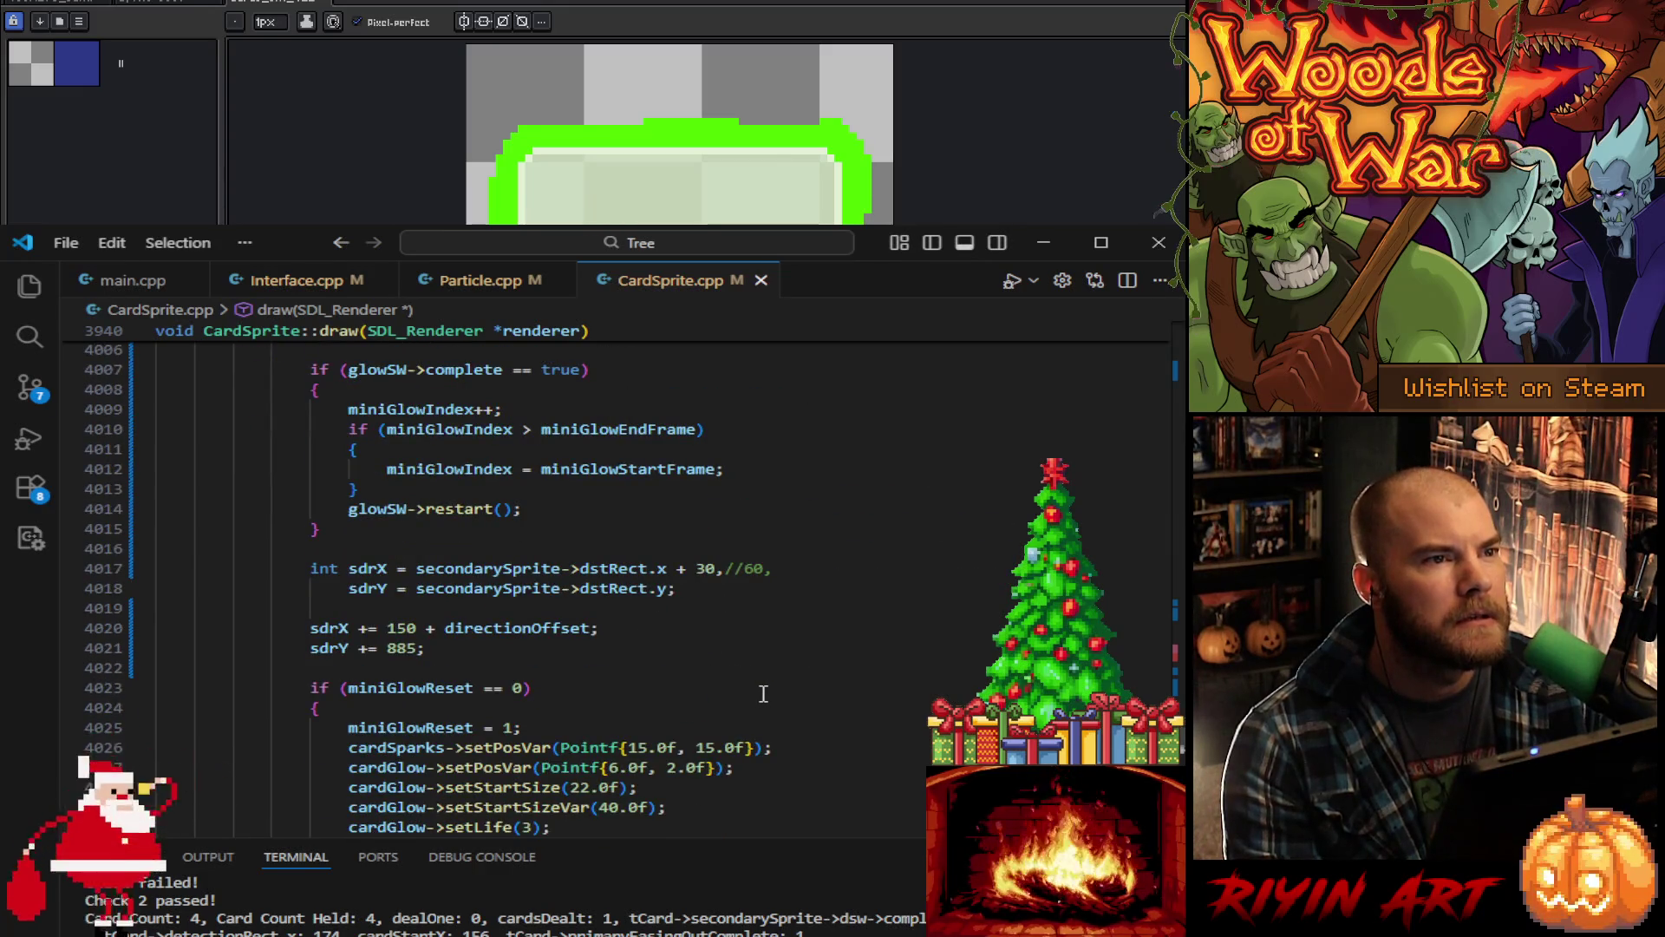
{"action": "scroll", "coordinate": [763, 694], "scroll_direction": "down", "scroll_amount": 4}
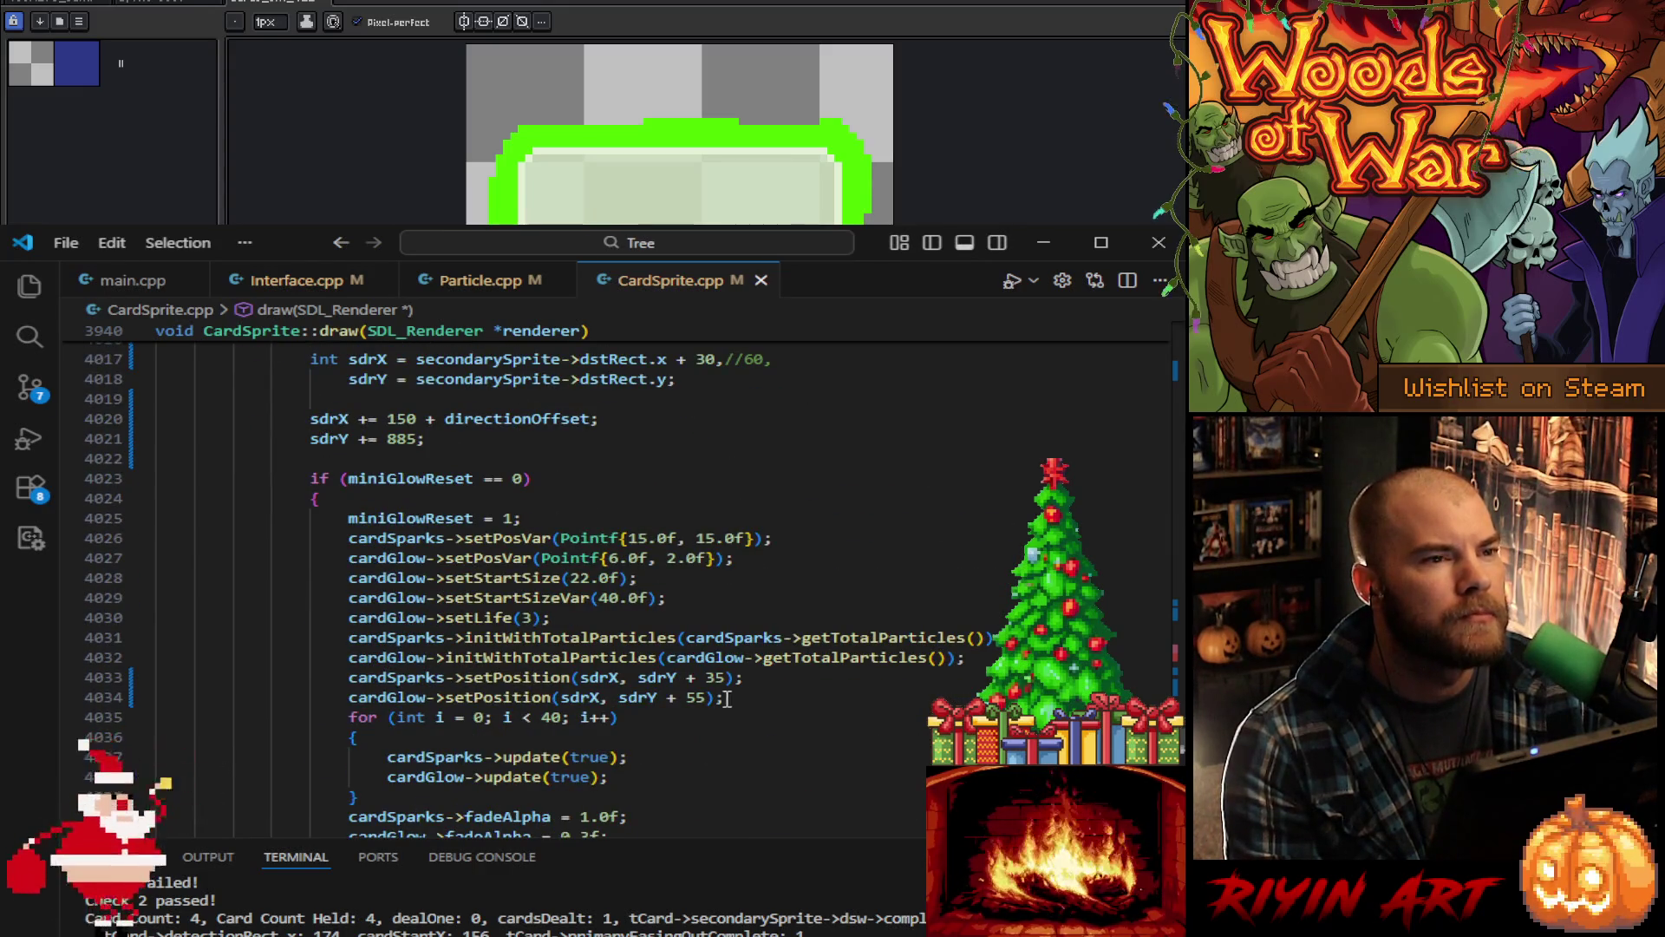
Step: Change both cardGlow->setPosition offsets from sdrY + 55 to sdrY + 45 and save CardSprite.cpp
{"action": "left_click", "coordinate": [699, 697]}
{"action": "key", "text": "Delete"}
{"action": "type", "text": "4"}
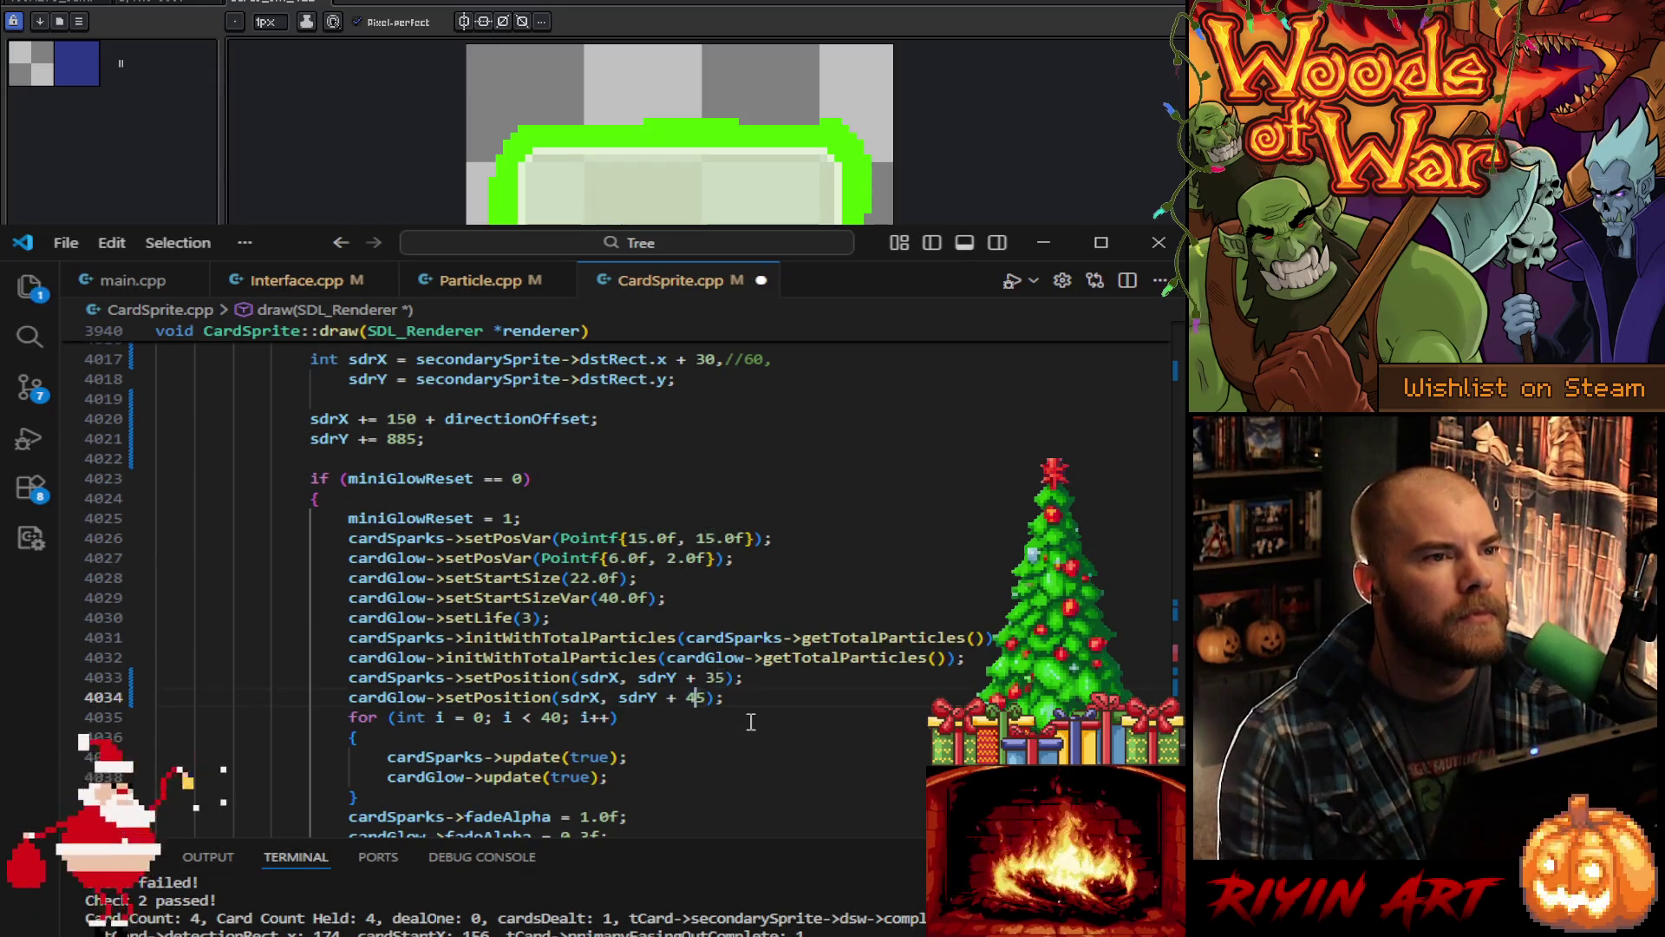
{"action": "scroll", "coordinate": [744, 700], "scroll_direction": "down", "scroll_amount": 4}
{"action": "left_click", "coordinate": [649, 634]}
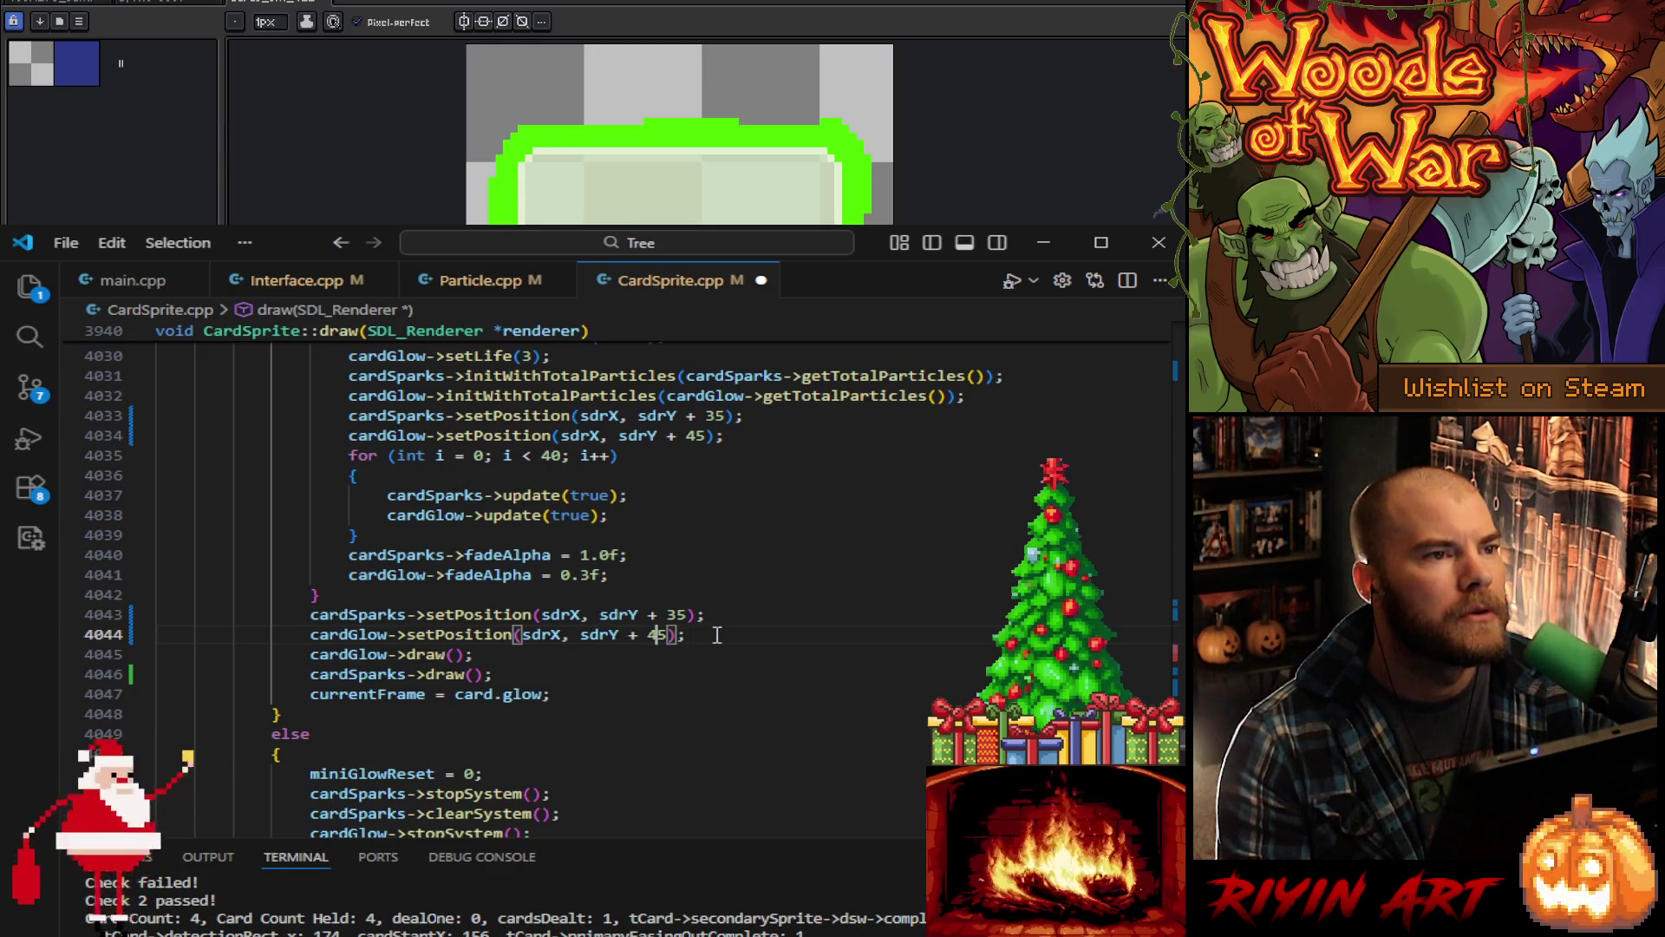
{"action": "scroll", "coordinate": [718, 634], "scroll_direction": "up", "scroll_amount": 15}
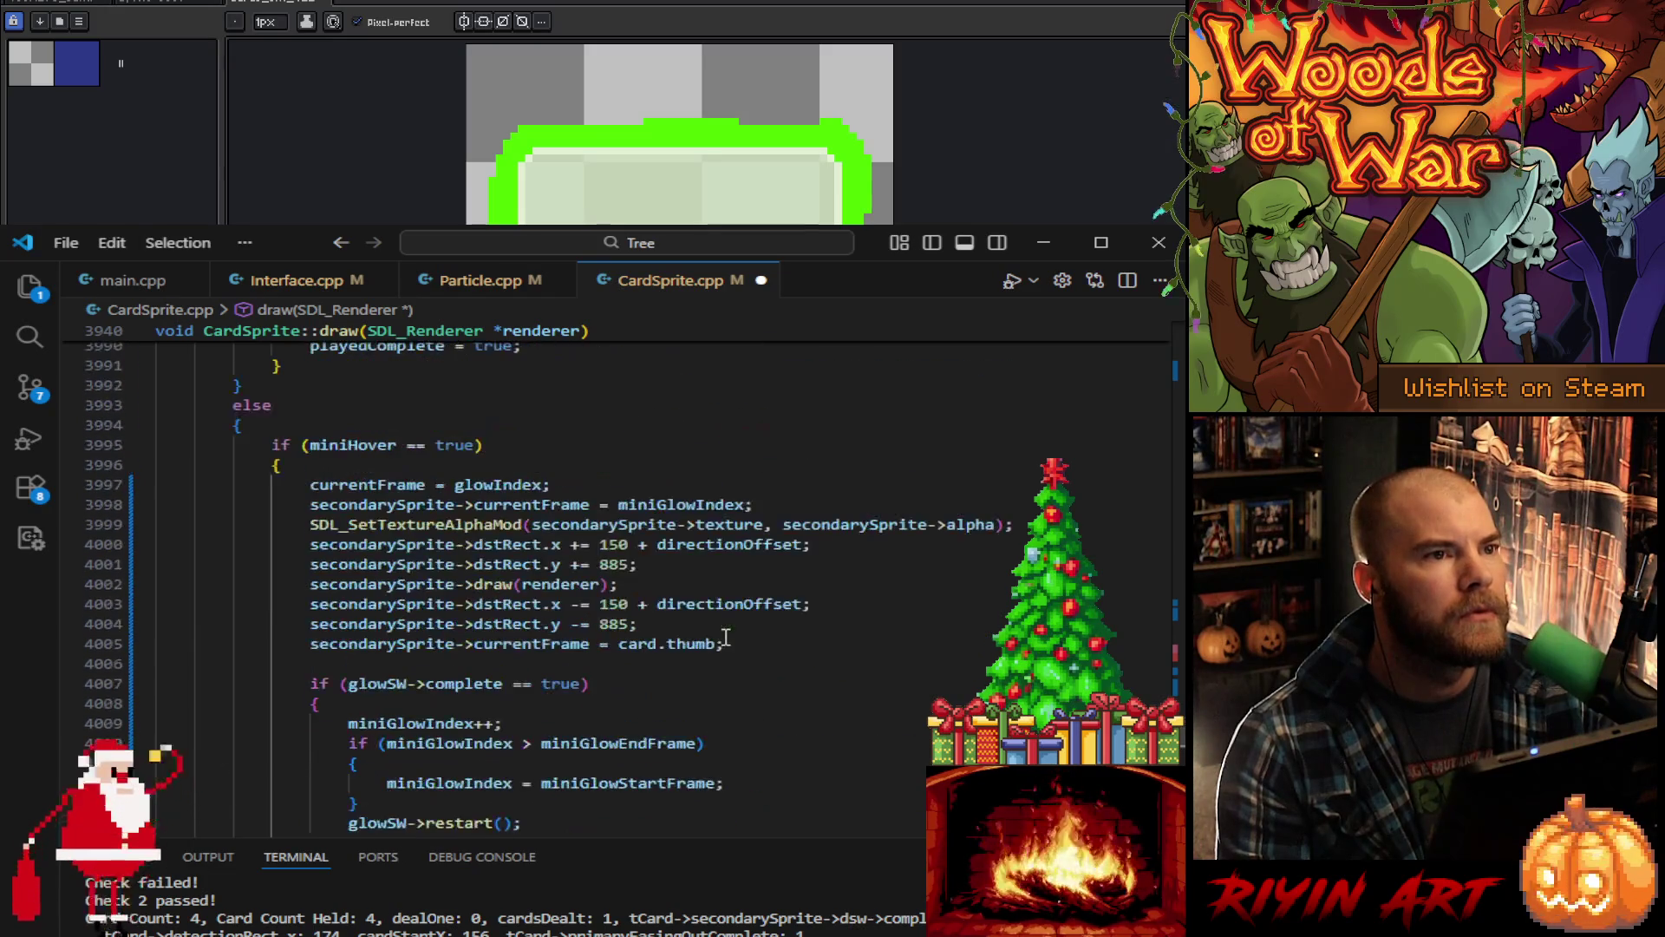
{"action": "scroll", "coordinate": [746, 642], "scroll_direction": "up", "scroll_amount": 14}
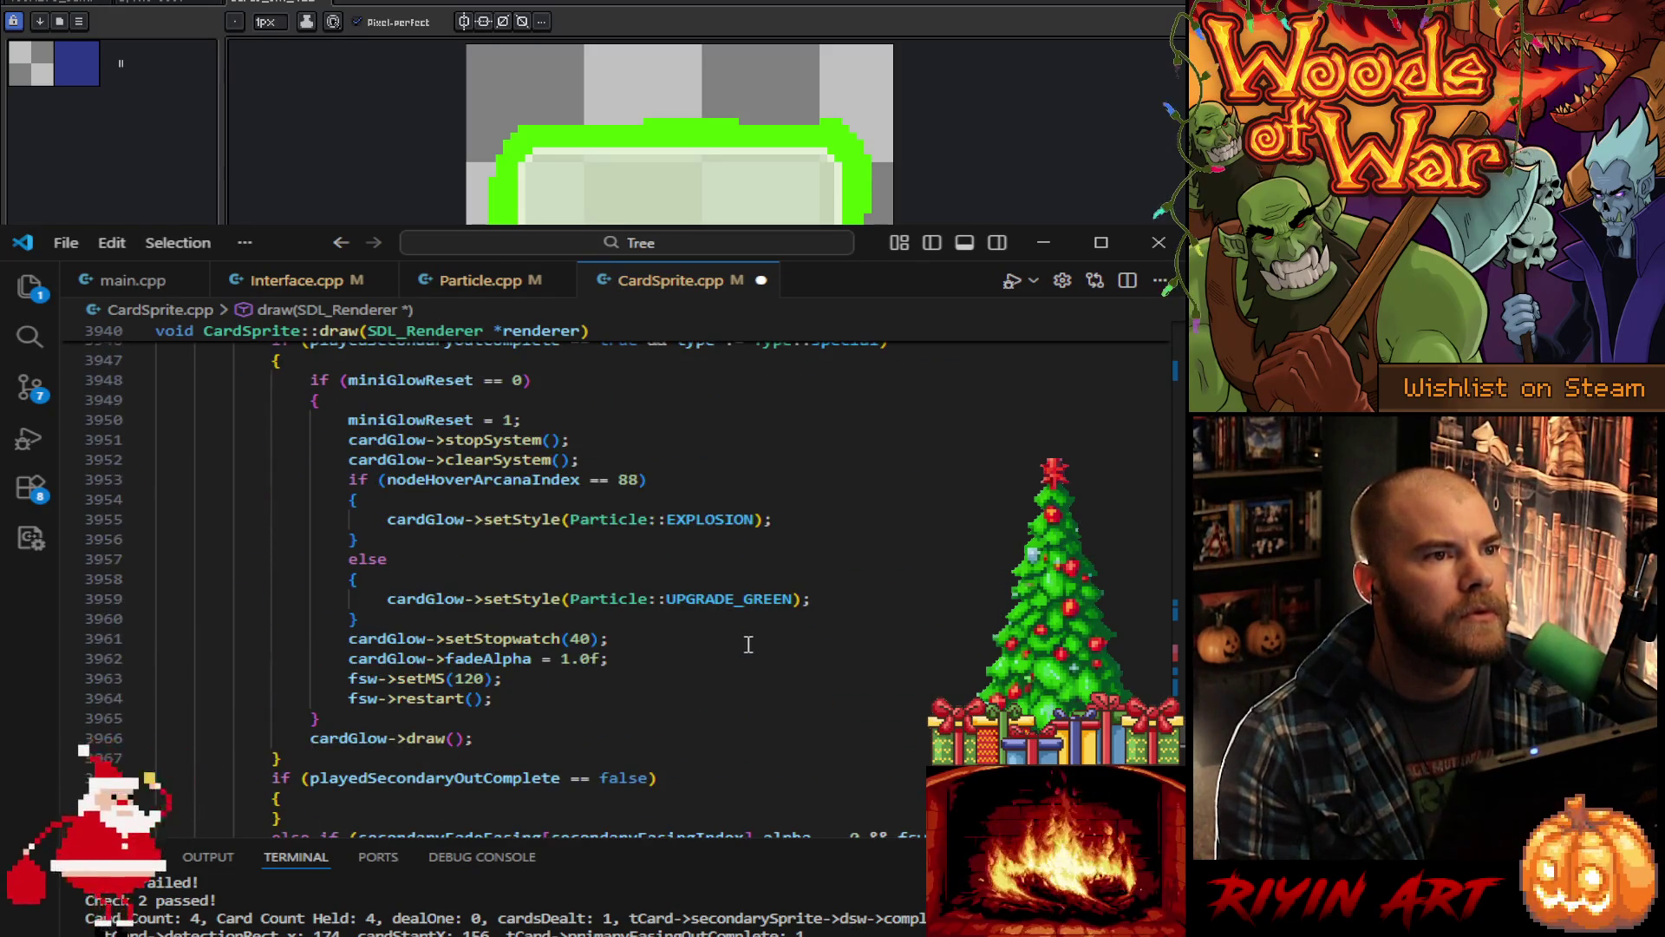
{"action": "scroll", "coordinate": [772, 694], "scroll_direction": "up", "scroll_amount": 4}
{"action": "scroll", "coordinate": [786, 685], "scroll_direction": "down", "scroll_amount": 8}
{"action": "left_click", "coordinate": [787, 662]}
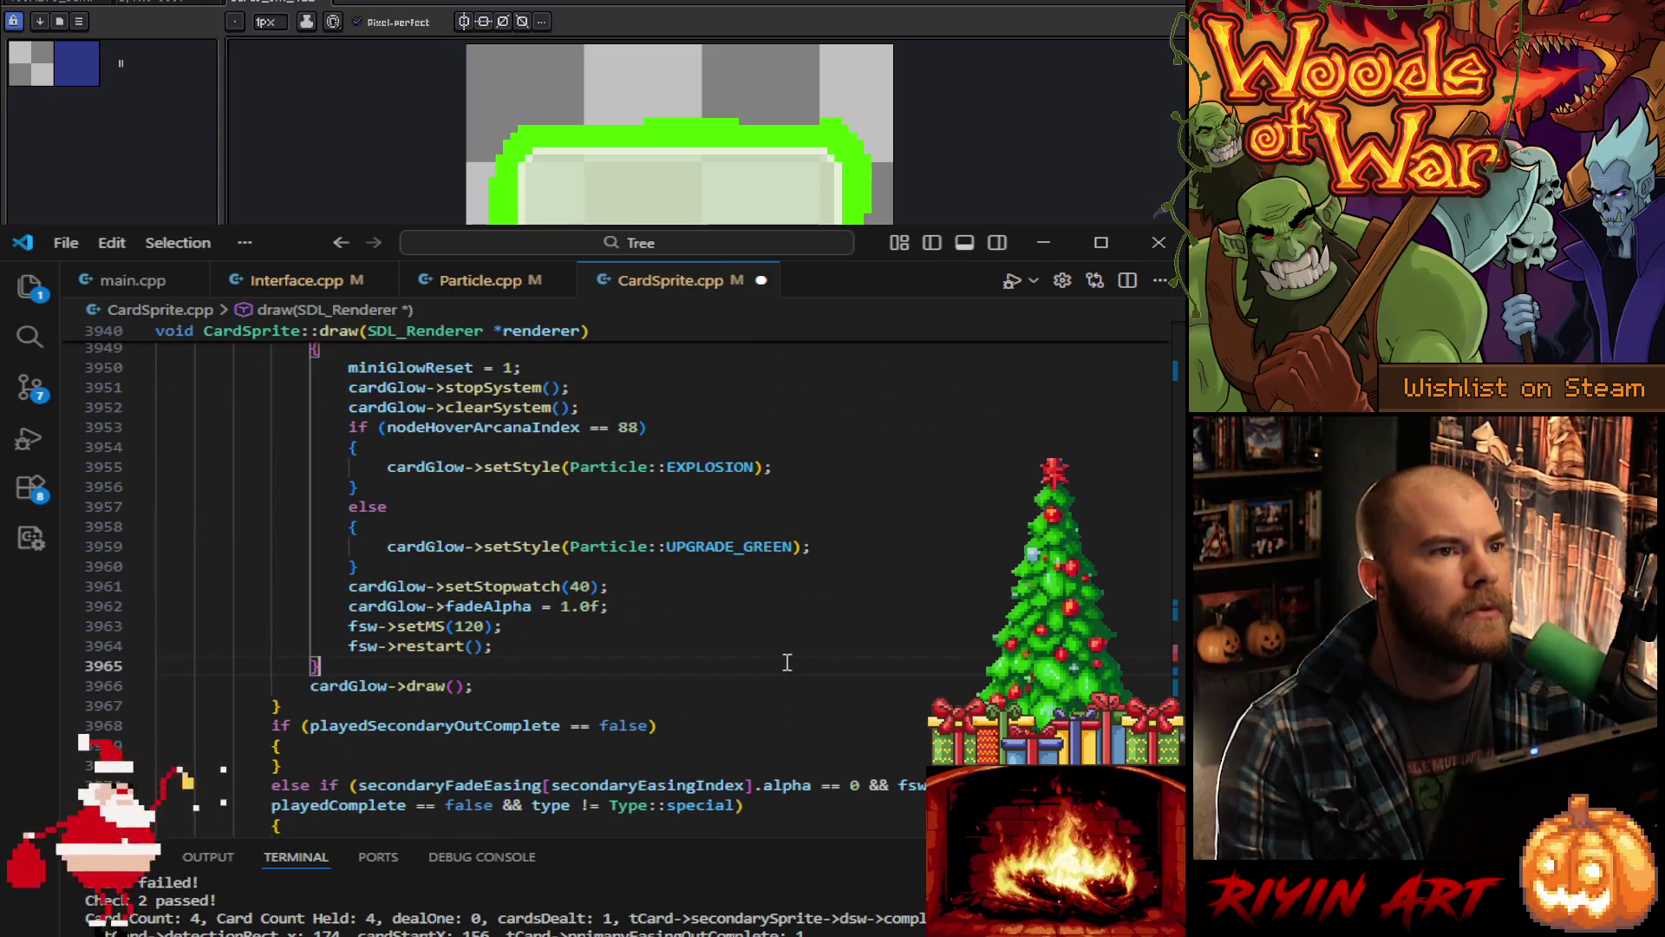
{"action": "key", "text": "ctrl+s"}
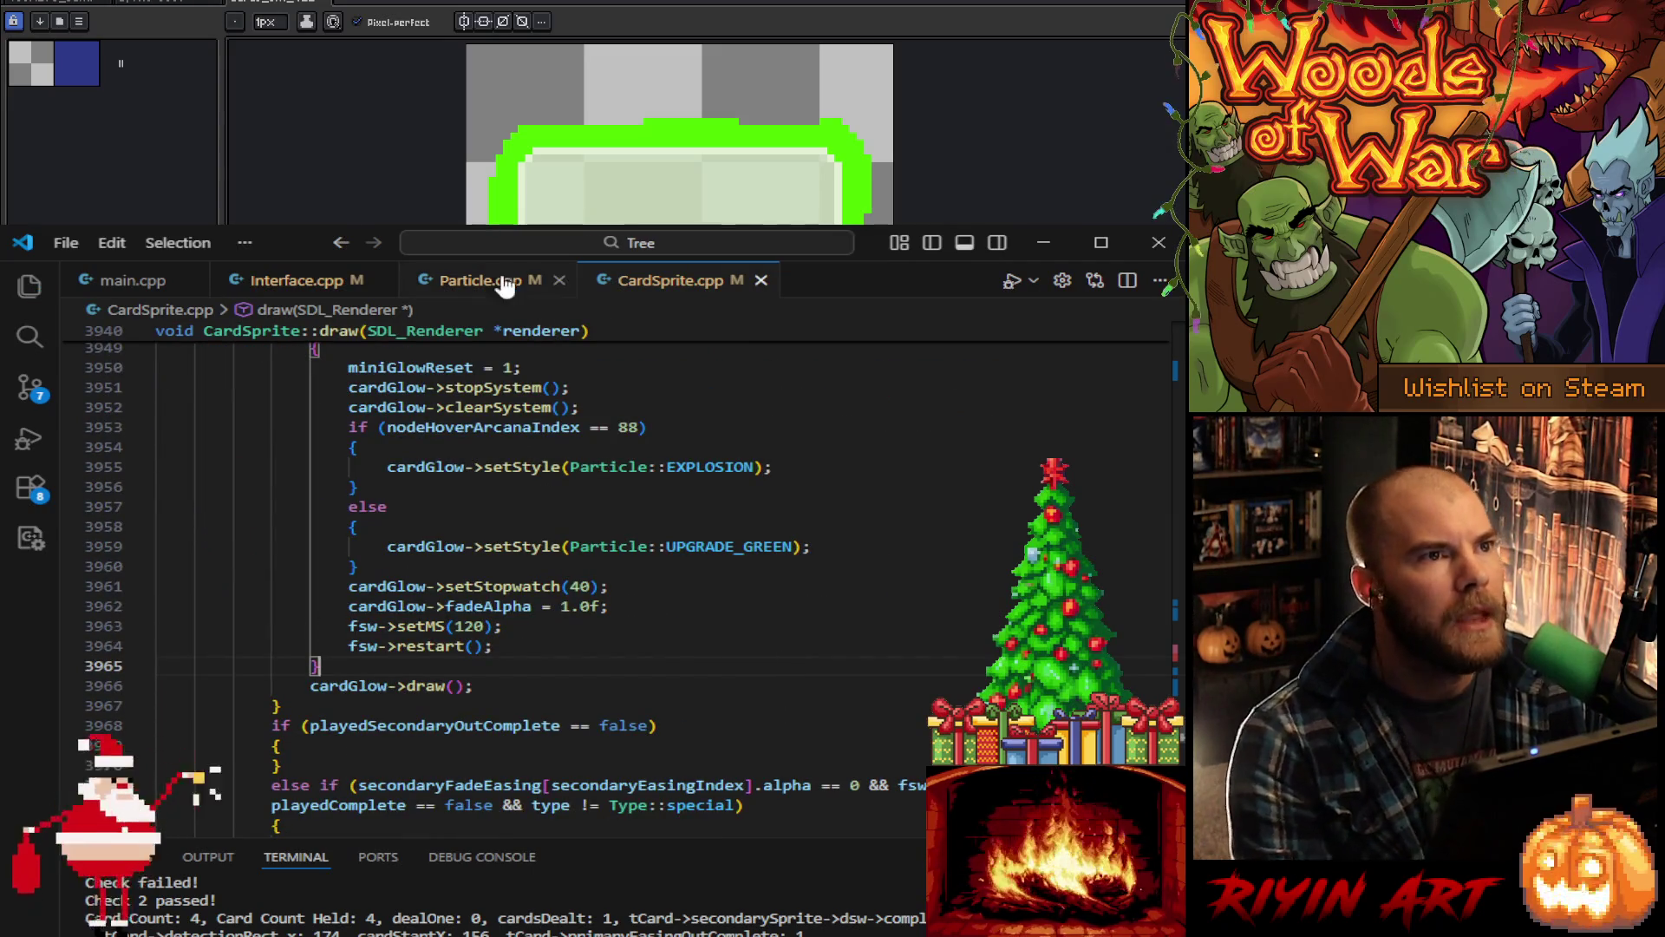
{"action": "left_click", "coordinate": [504, 286]}
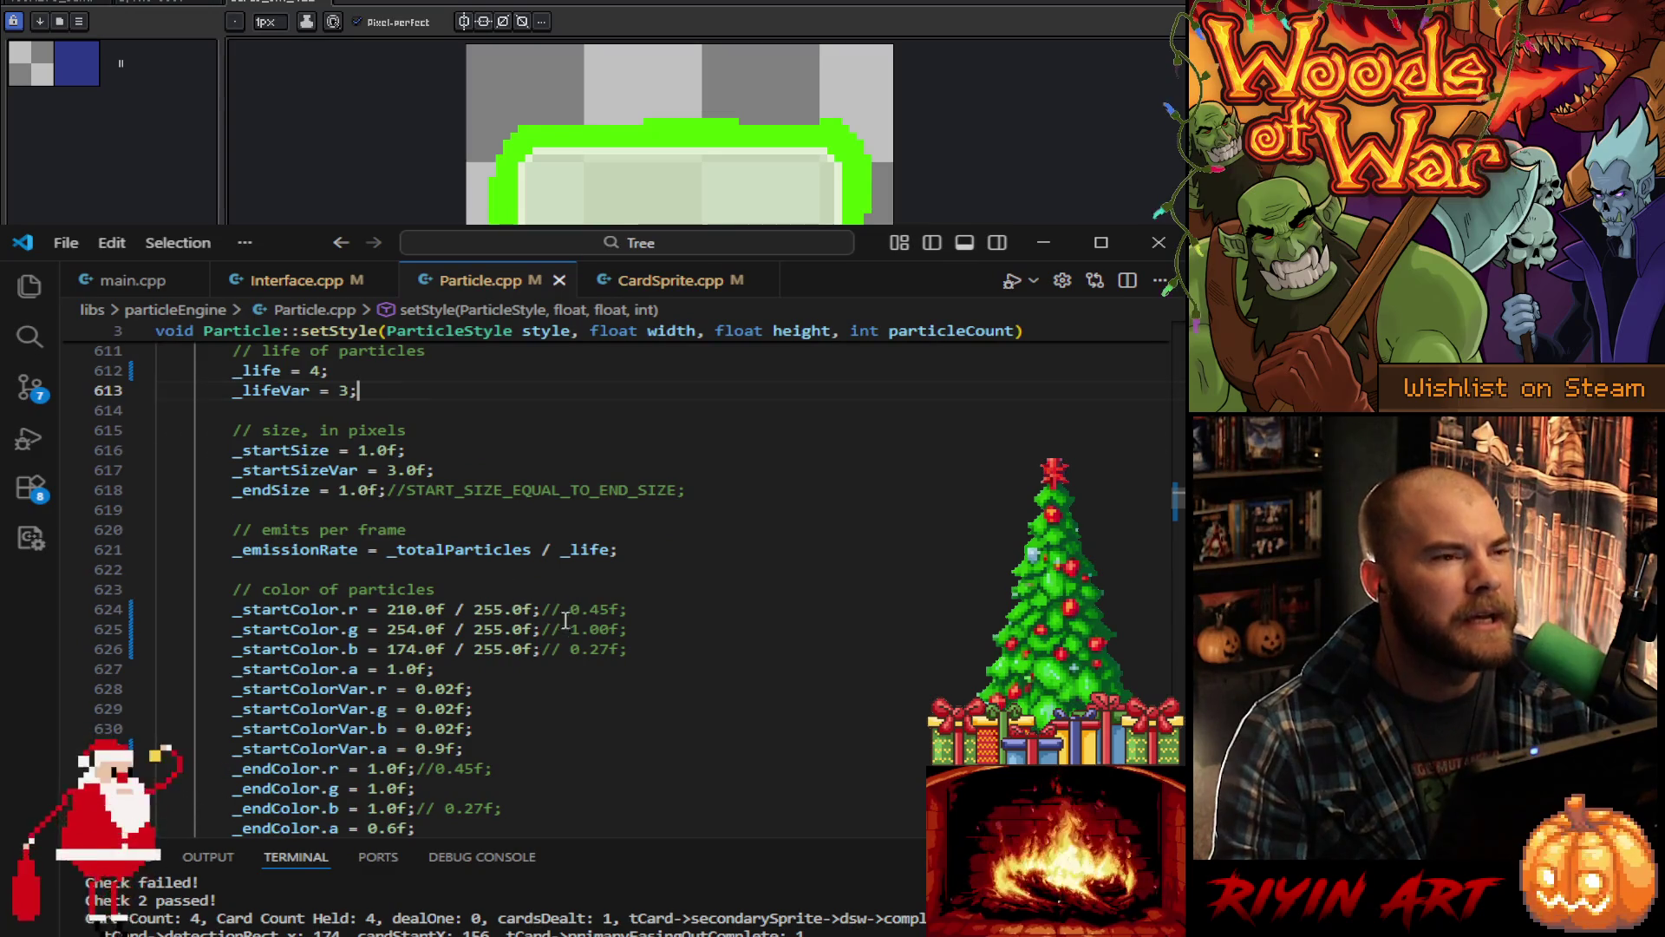
Step: Shorten the card sparks' _life value by retyping it as 32
{"action": "scroll", "coordinate": [566, 621], "scroll_direction": "up", "scroll_amount": 3}
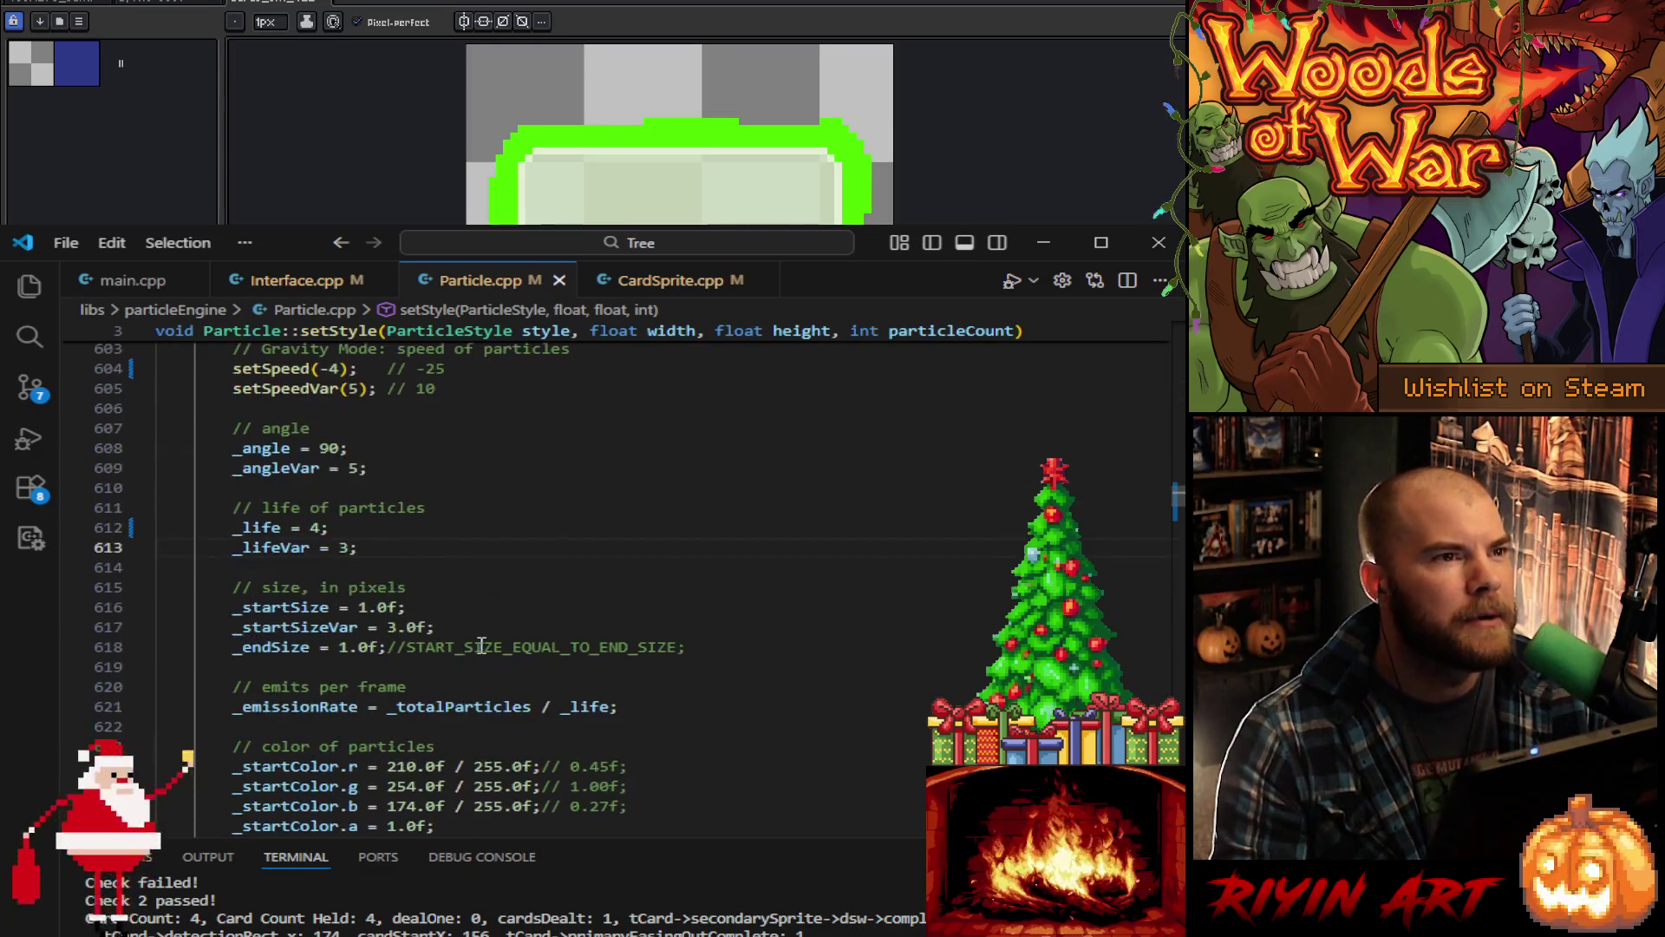
{"action": "left_click", "coordinate": [319, 526]}
{"action": "key", "text": "BackSpace"}
{"action": "type", "text": "3"}
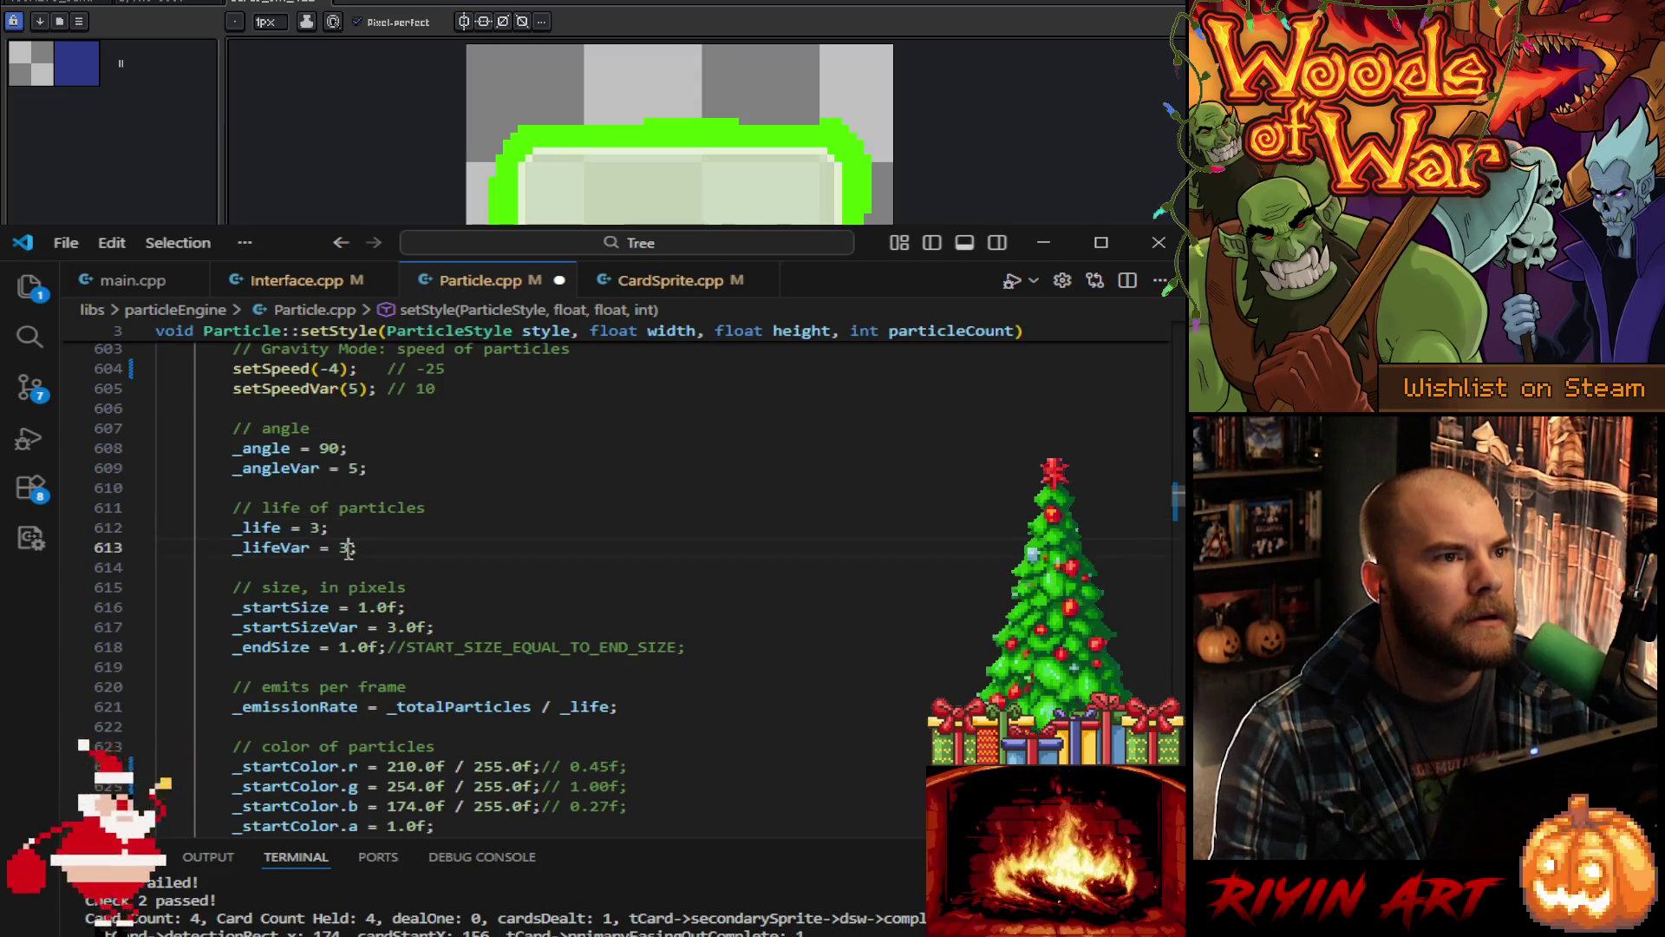
{"action": "type", "text": "2"}
{"action": "scroll", "coordinate": [425, 590], "scroll_direction": "up", "scroll_amount": 10}
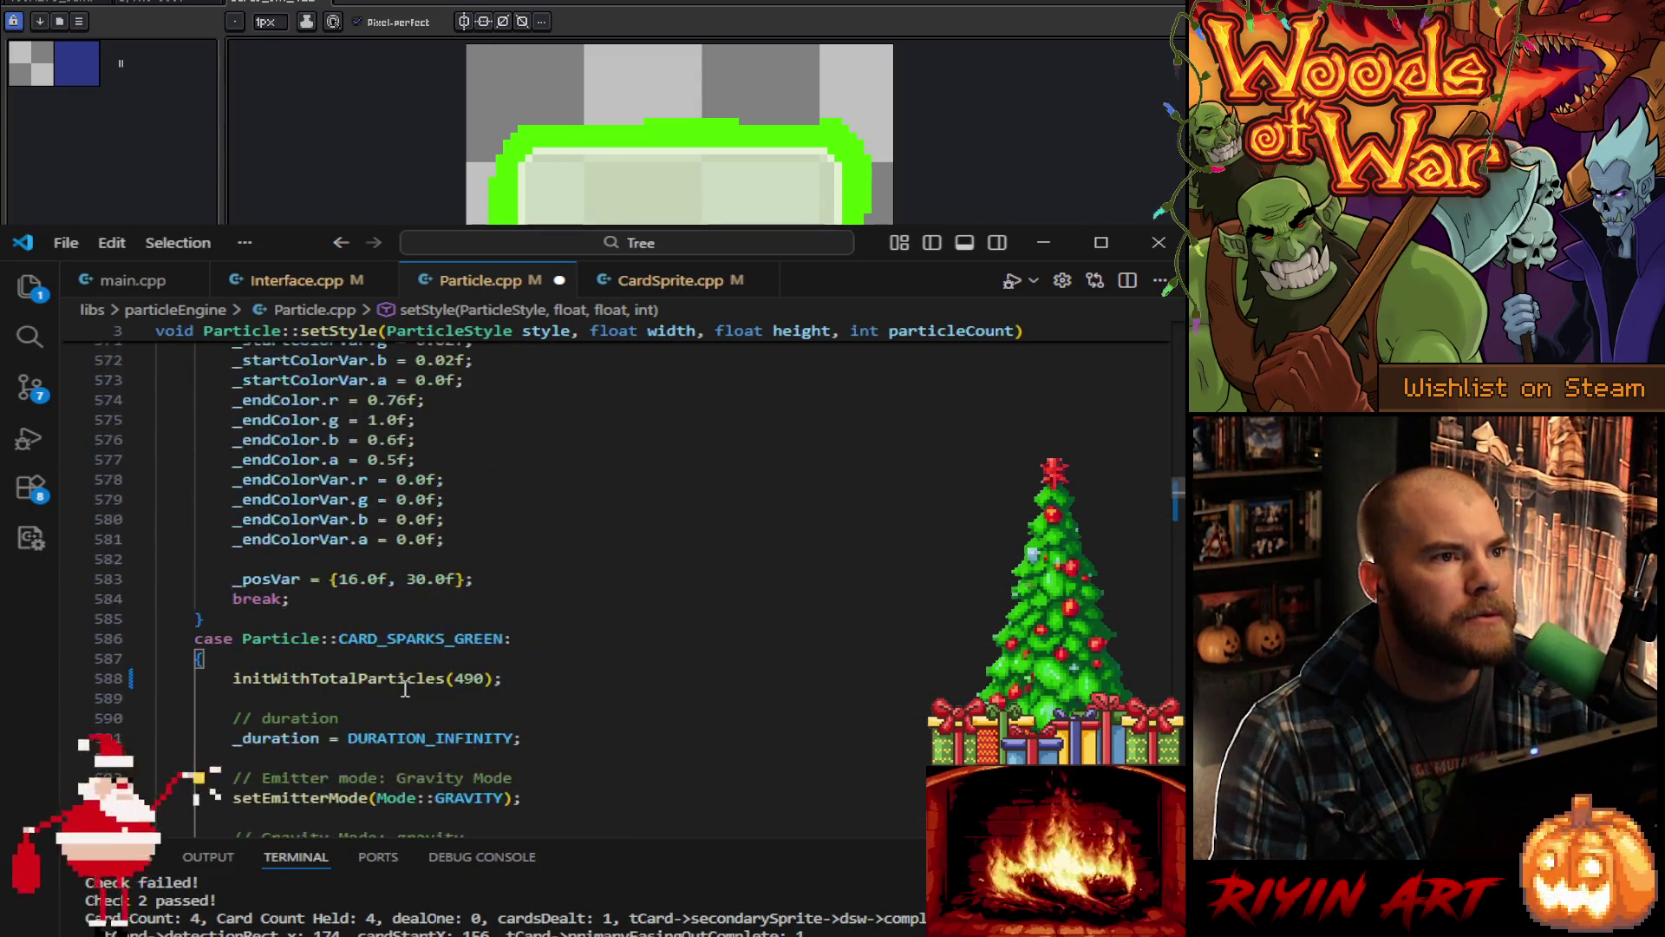
{"action": "scroll", "coordinate": [413, 675], "scroll_direction": "down", "scroll_amount": 7}
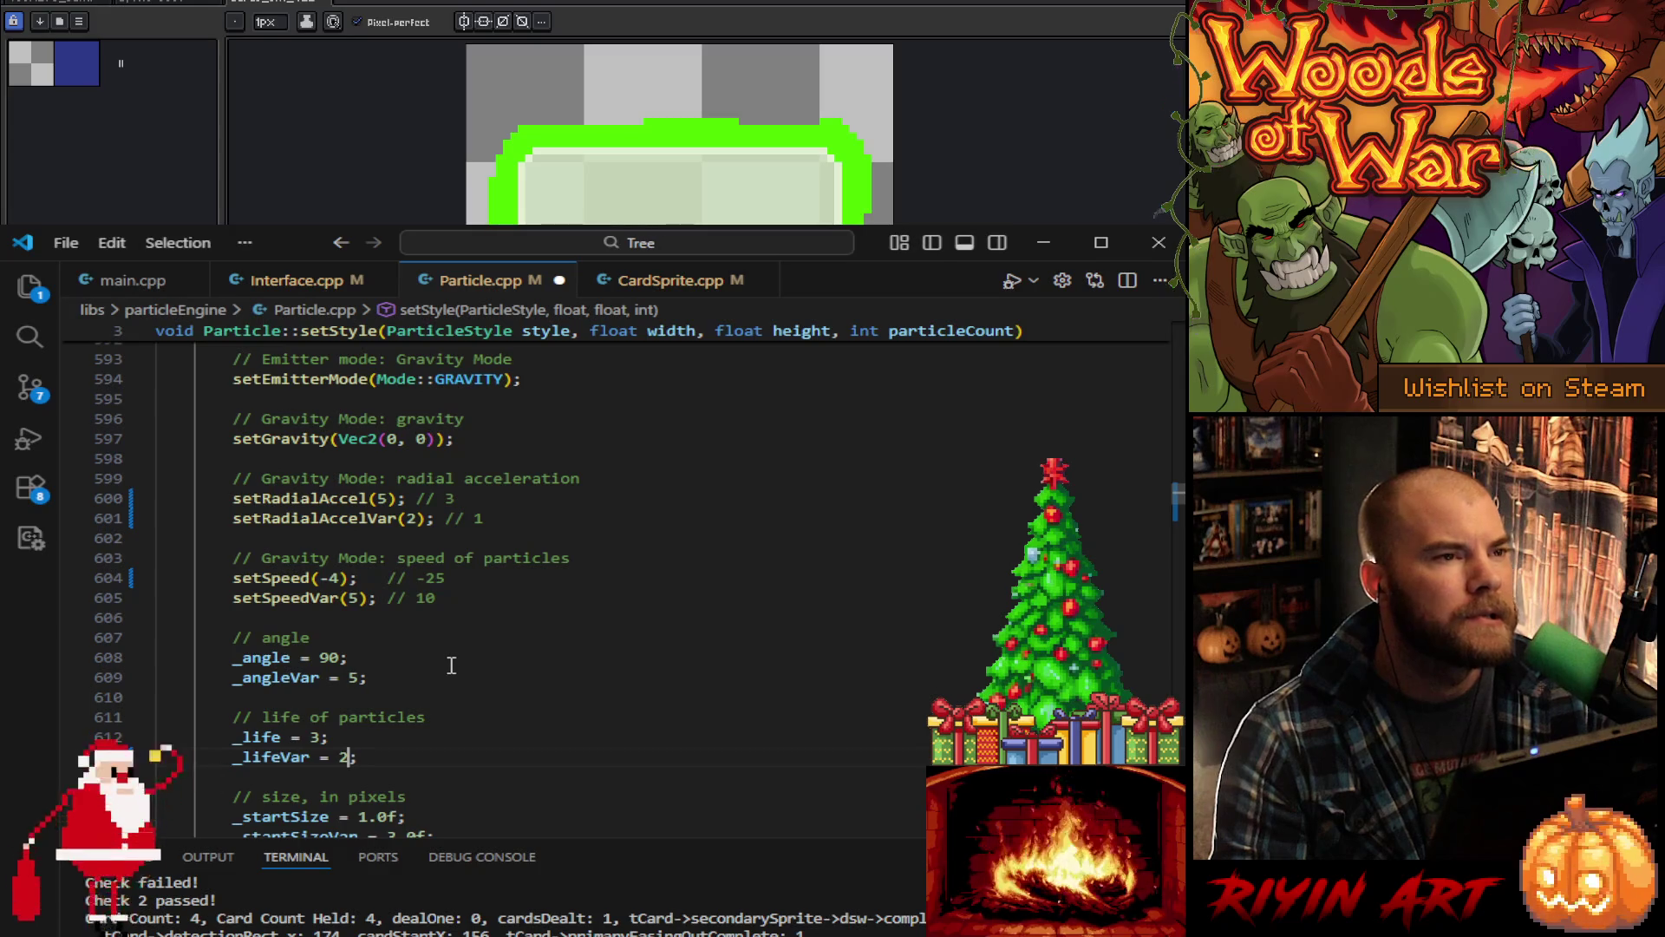
{"action": "scroll", "coordinate": [395, 518], "scroll_direction": "down", "scroll_amount": 4}
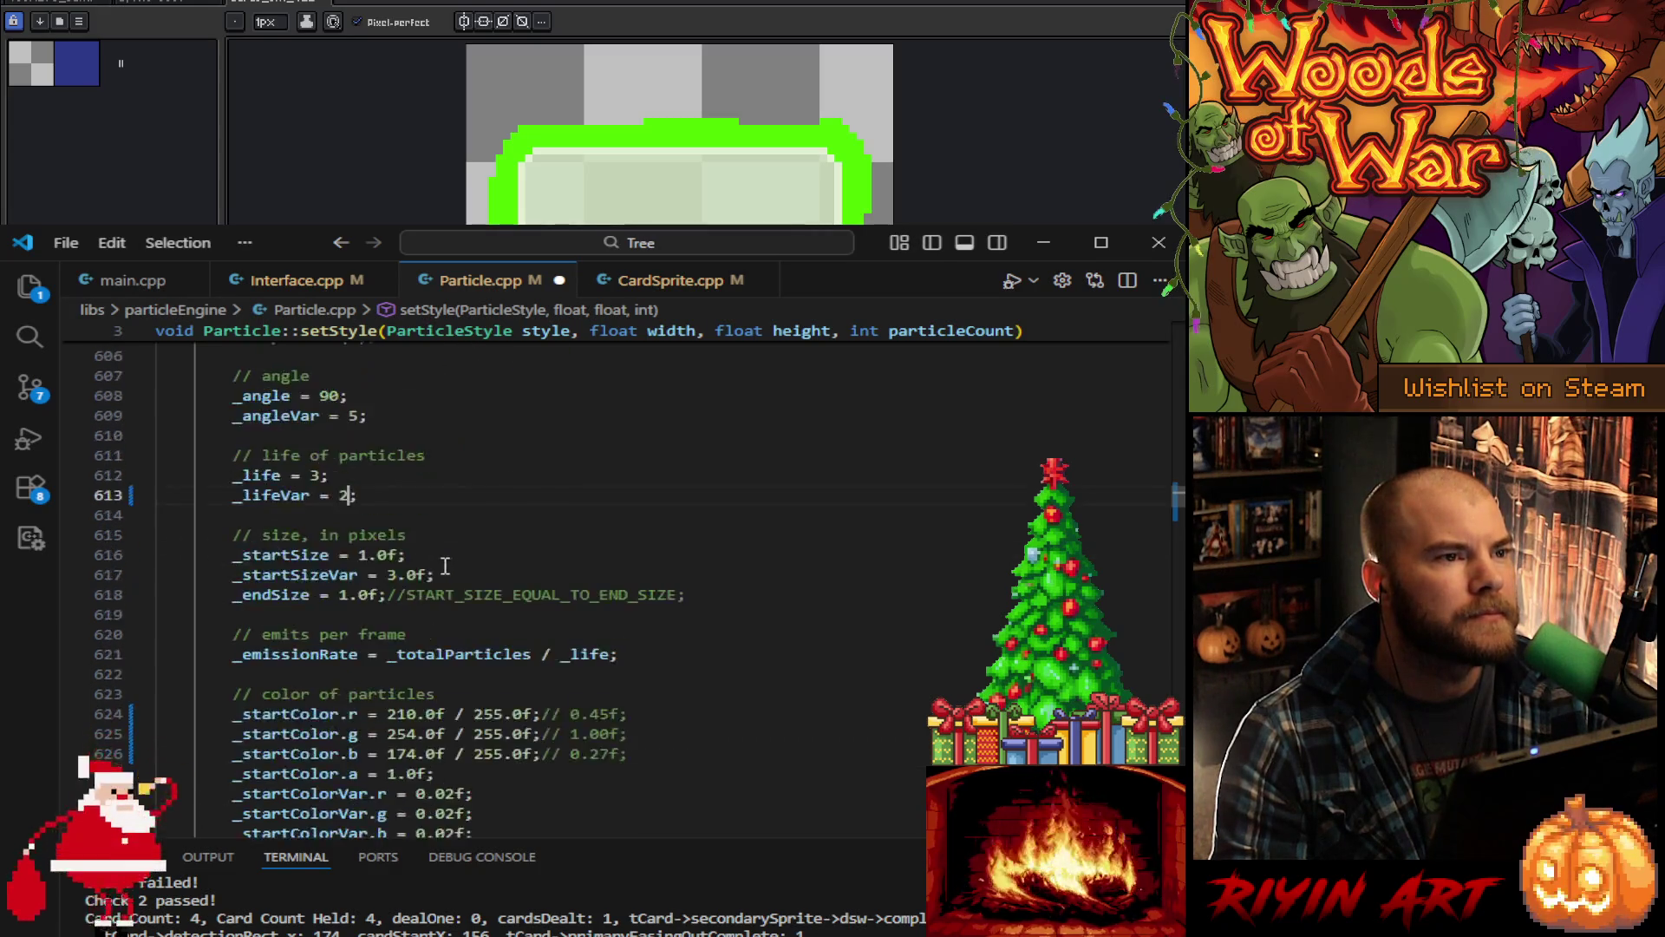
{"action": "scroll", "coordinate": [428, 577], "scroll_direction": "up", "scroll_amount": 5}
{"action": "scroll", "coordinate": [381, 549], "scroll_direction": "down", "scroll_amount": 14}
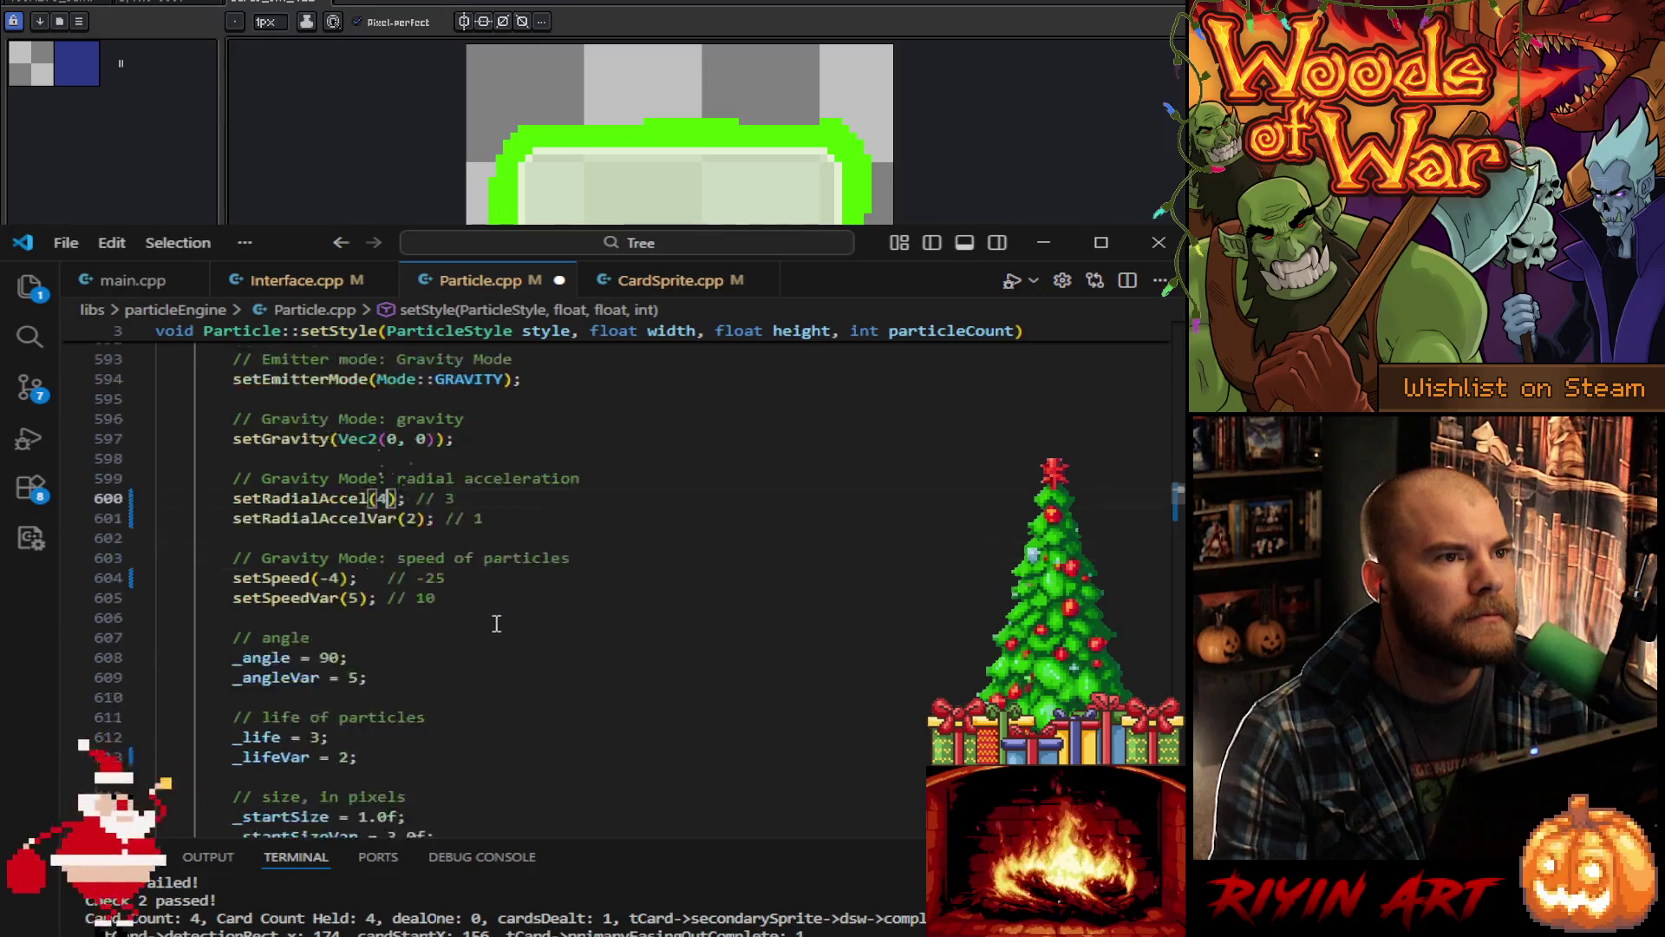
{"action": "scroll", "coordinate": [498, 626], "scroll_direction": "down", "scroll_amount": 7}
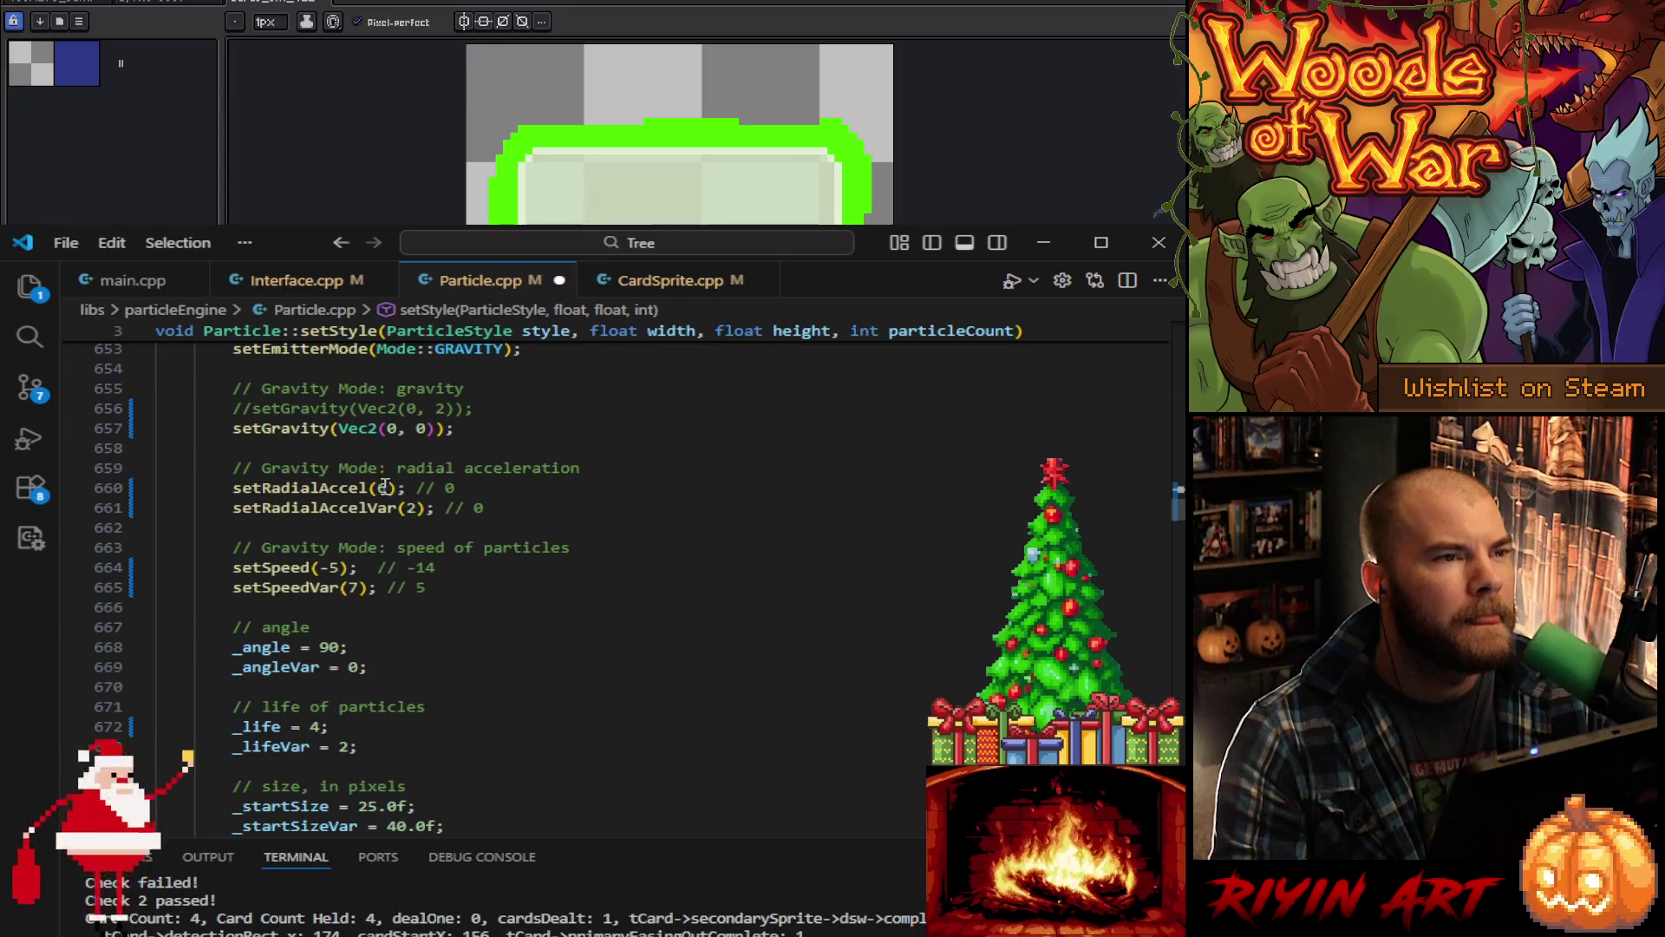
Step: Review the glow radial acceleration and life values, set _startSize to 28, and save Particle.cpp
{"action": "double_click", "coordinate": [386, 488]}
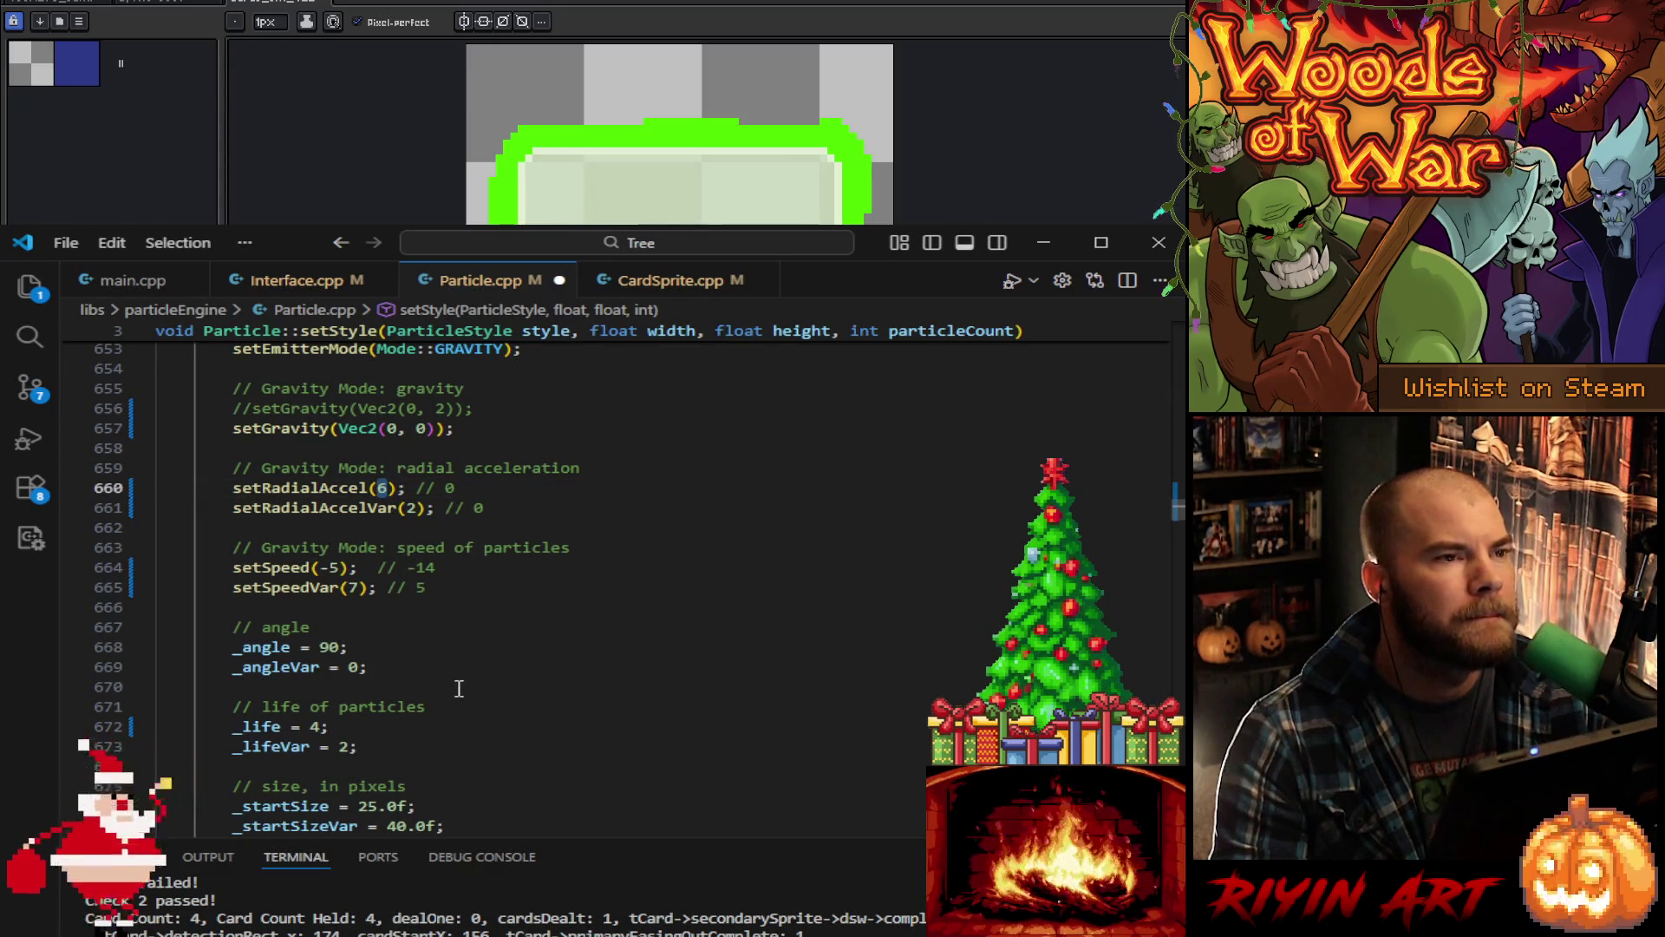
{"action": "scroll", "coordinate": [388, 689], "scroll_direction": "down", "scroll_amount": 1}
{"action": "double_click", "coordinate": [315, 674]}
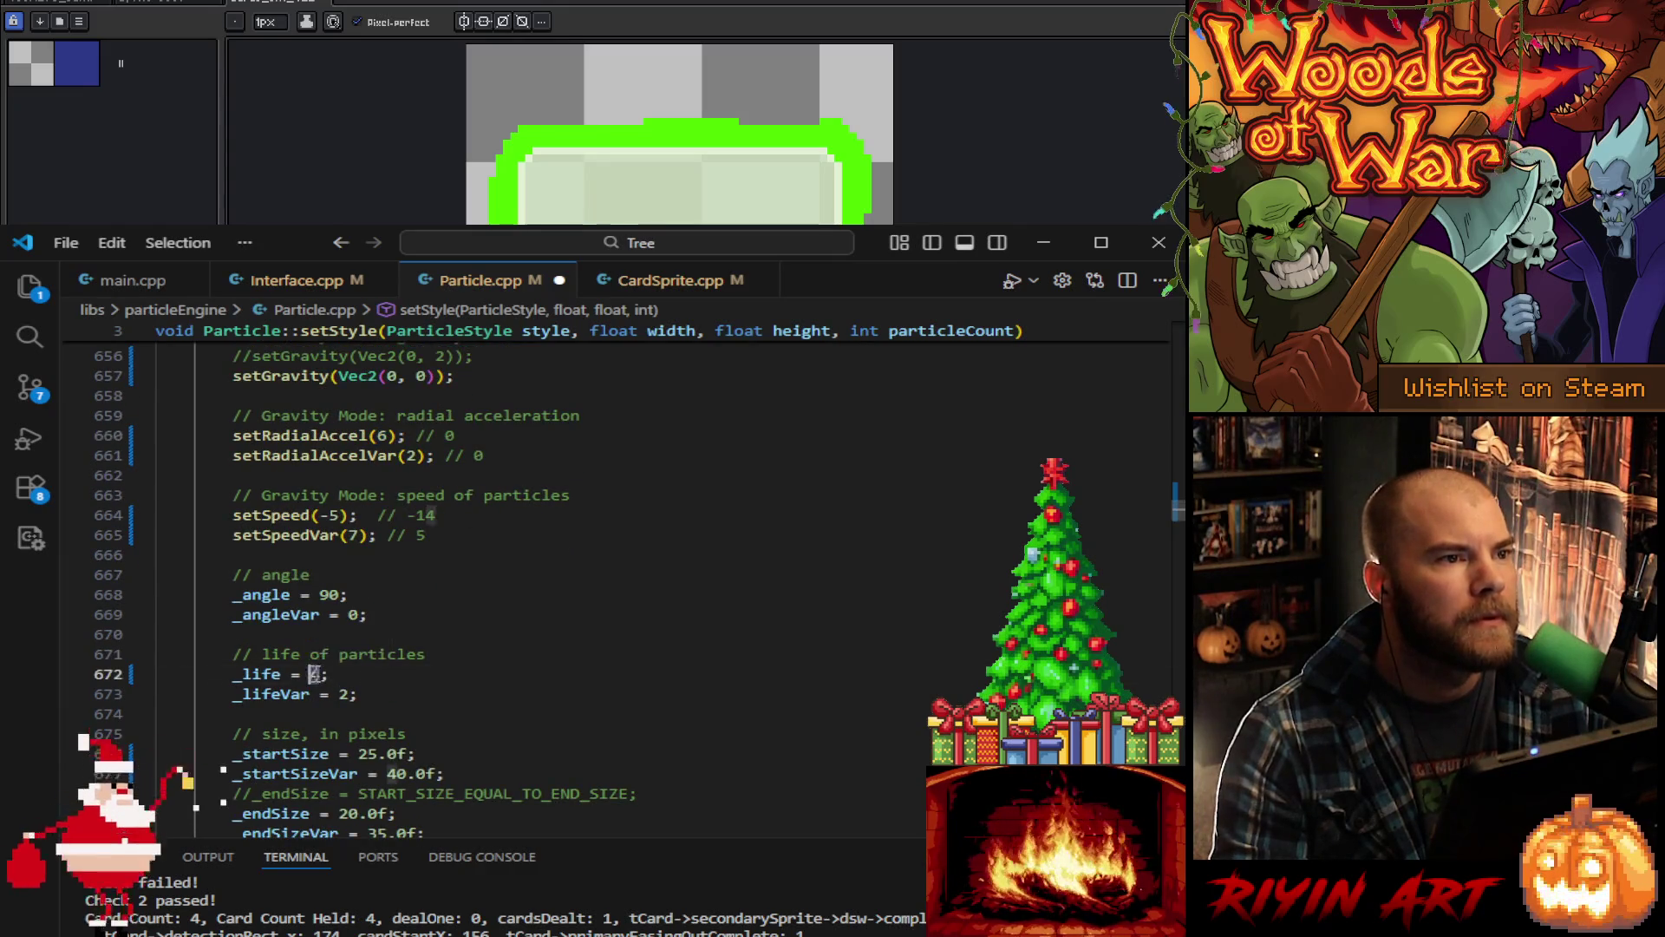
{"action": "type", "text": "3"}
{"action": "scroll", "coordinate": [411, 707], "scroll_direction": "down", "scroll_amount": 3}
{"action": "type", "text": "3"}
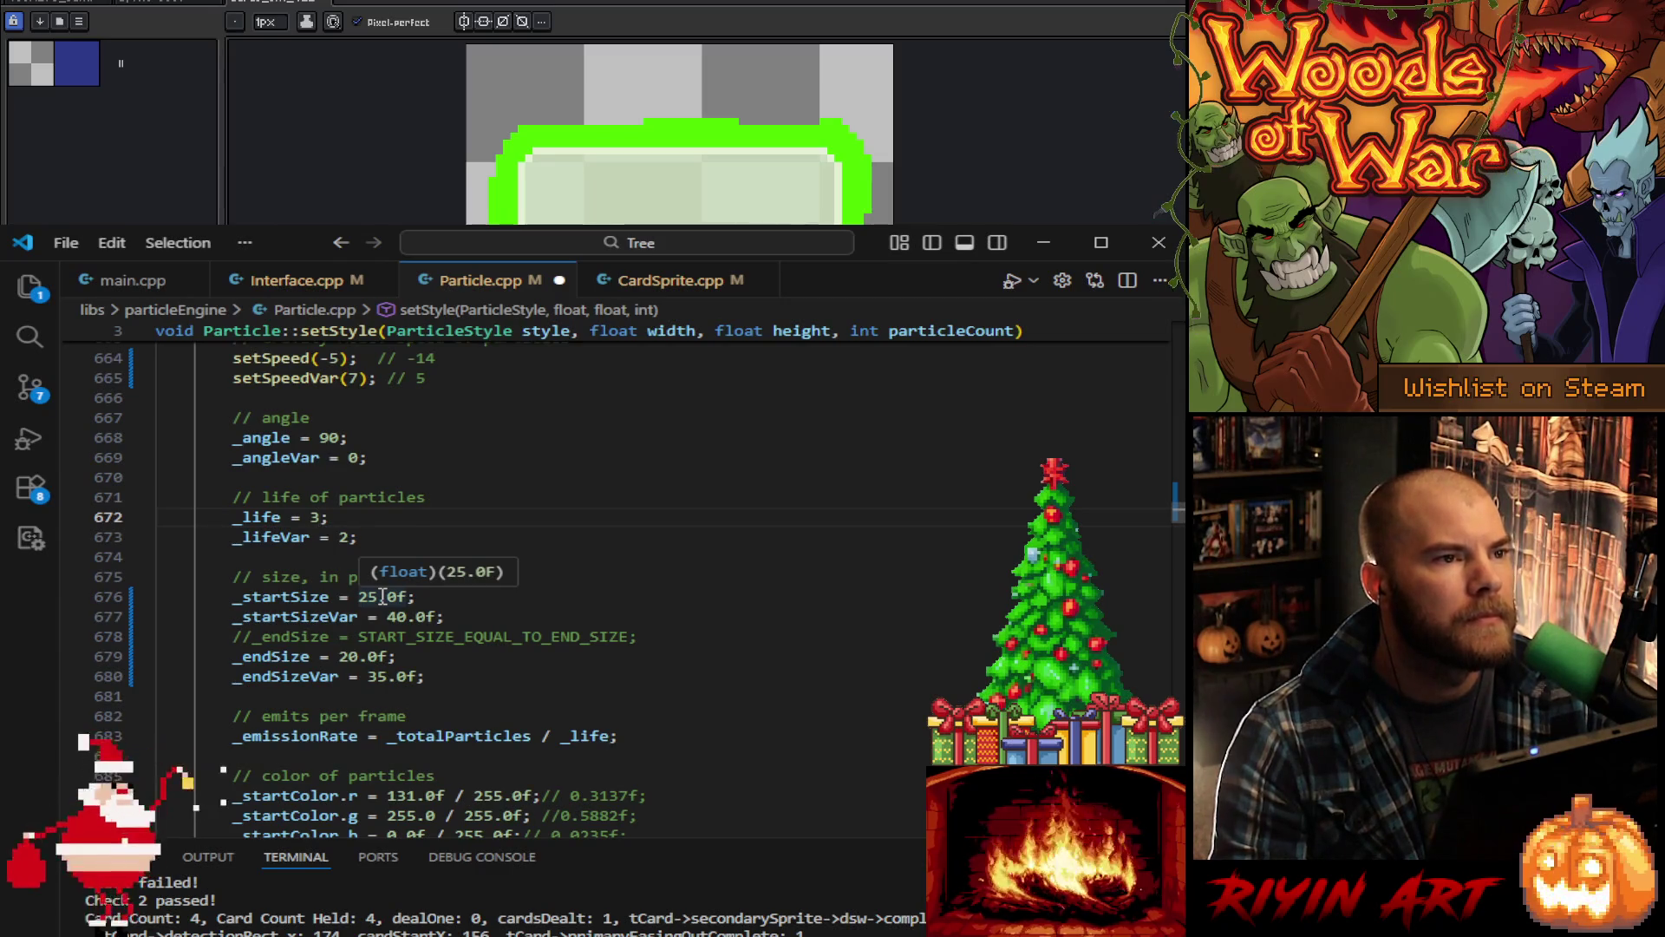
{"action": "double_click", "coordinate": [370, 597]}
{"action": "type", "text": "2"}
{"action": "scroll", "coordinate": [547, 621], "scroll_direction": "down", "scroll_amount": 3}
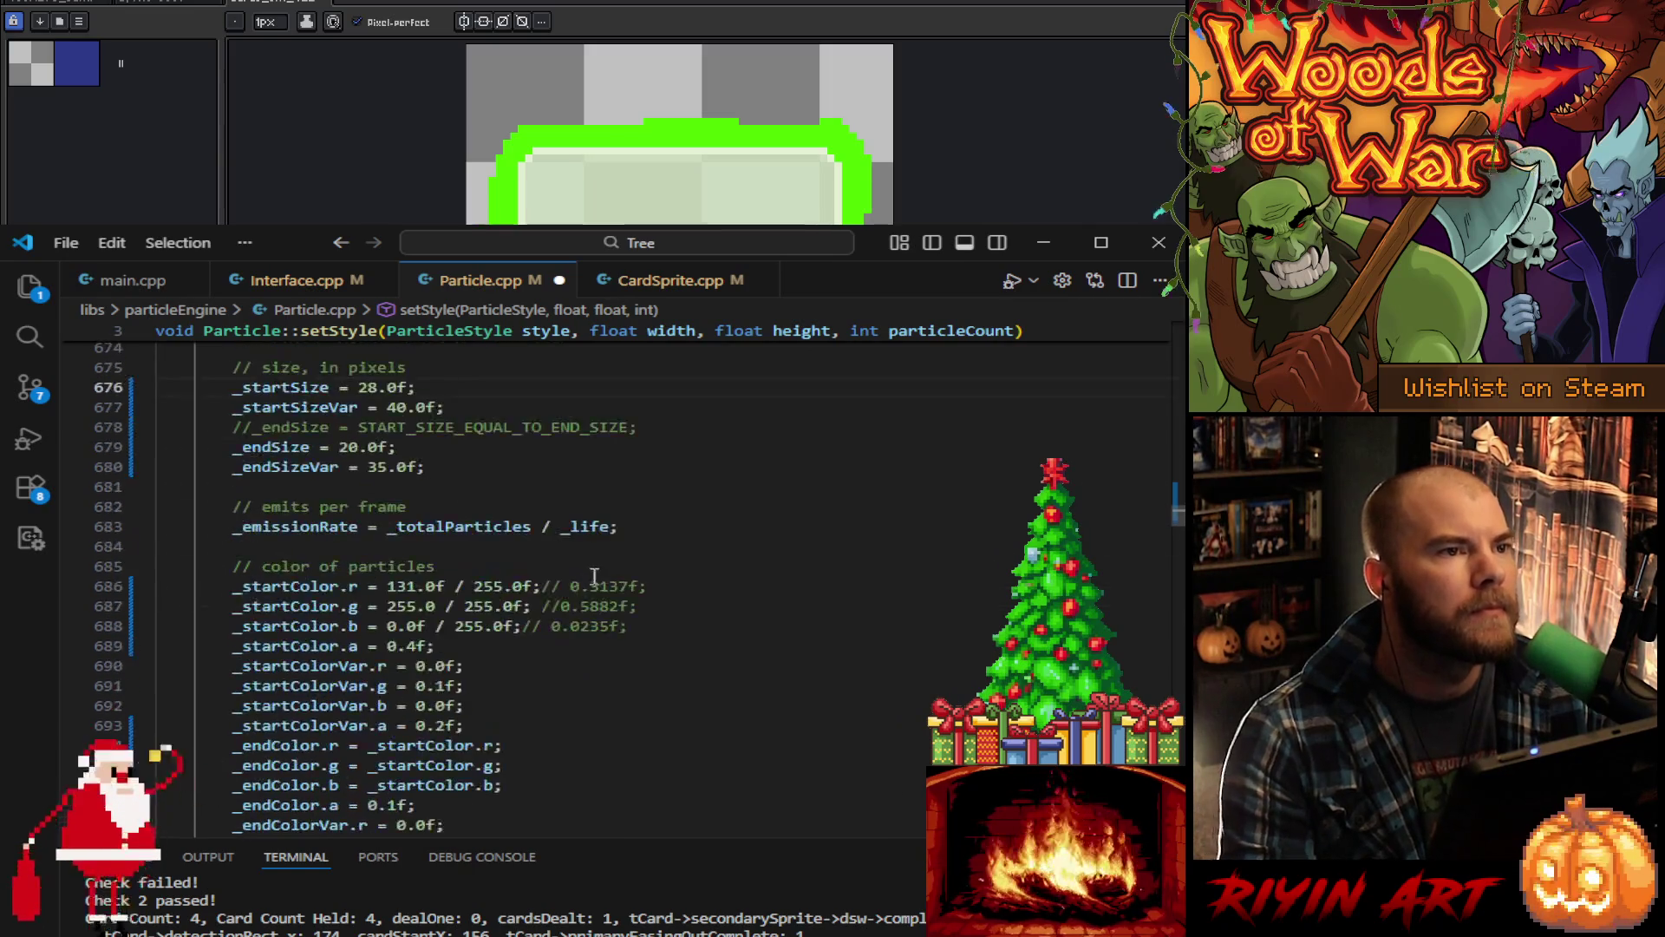
{"action": "left_click", "coordinate": [606, 510]}
{"action": "key", "text": "ctrl+s"}
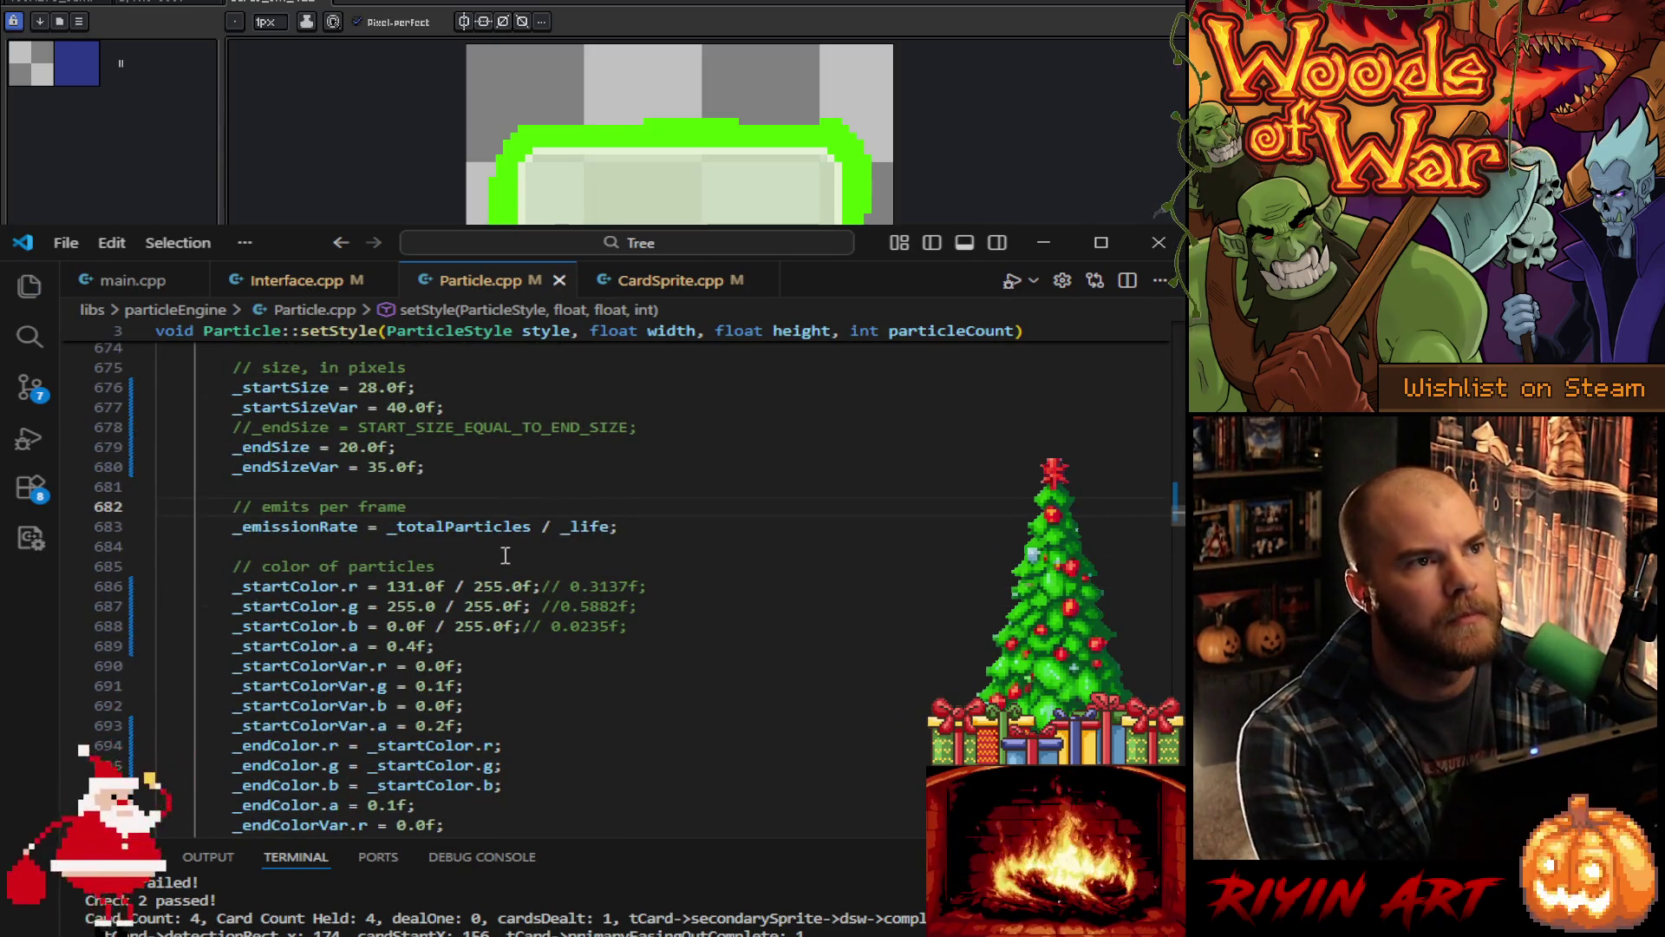
Step: Change the glow particles' setGravity to Vec2(0, 2)
{"action": "scroll", "coordinate": [445, 619], "scroll_direction": "up", "scroll_amount": 7}
{"action": "scroll", "coordinate": [438, 615], "scroll_direction": "up", "scroll_amount": 1}
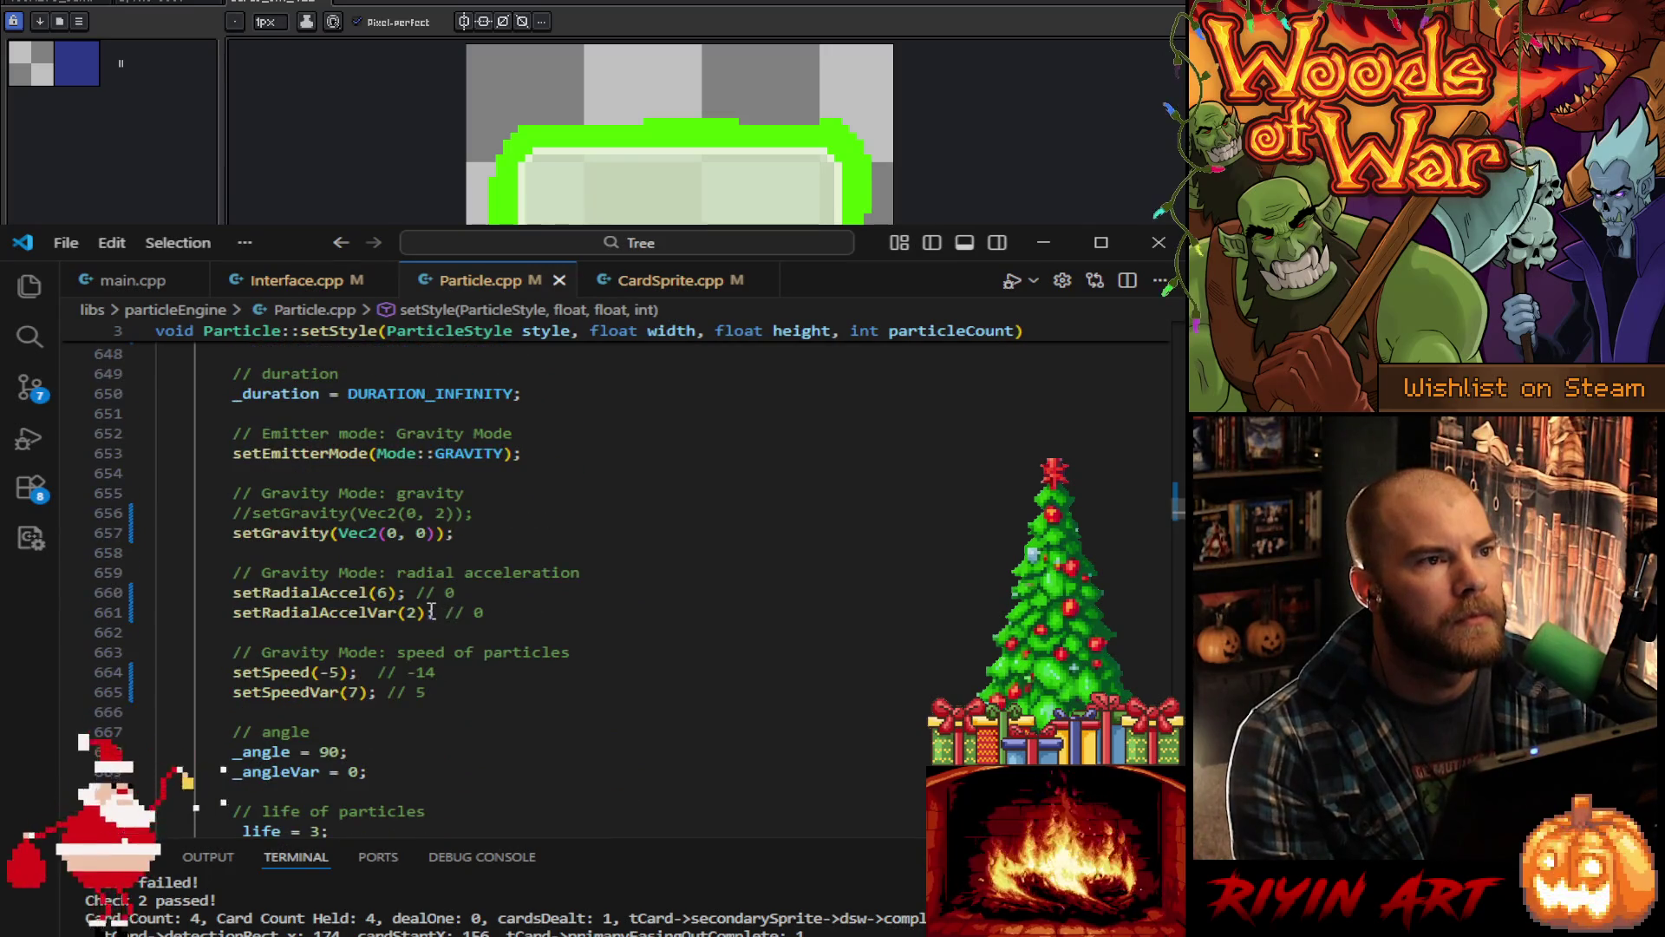
{"action": "scroll", "coordinate": [380, 616], "scroll_direction": "up", "scroll_amount": 1}
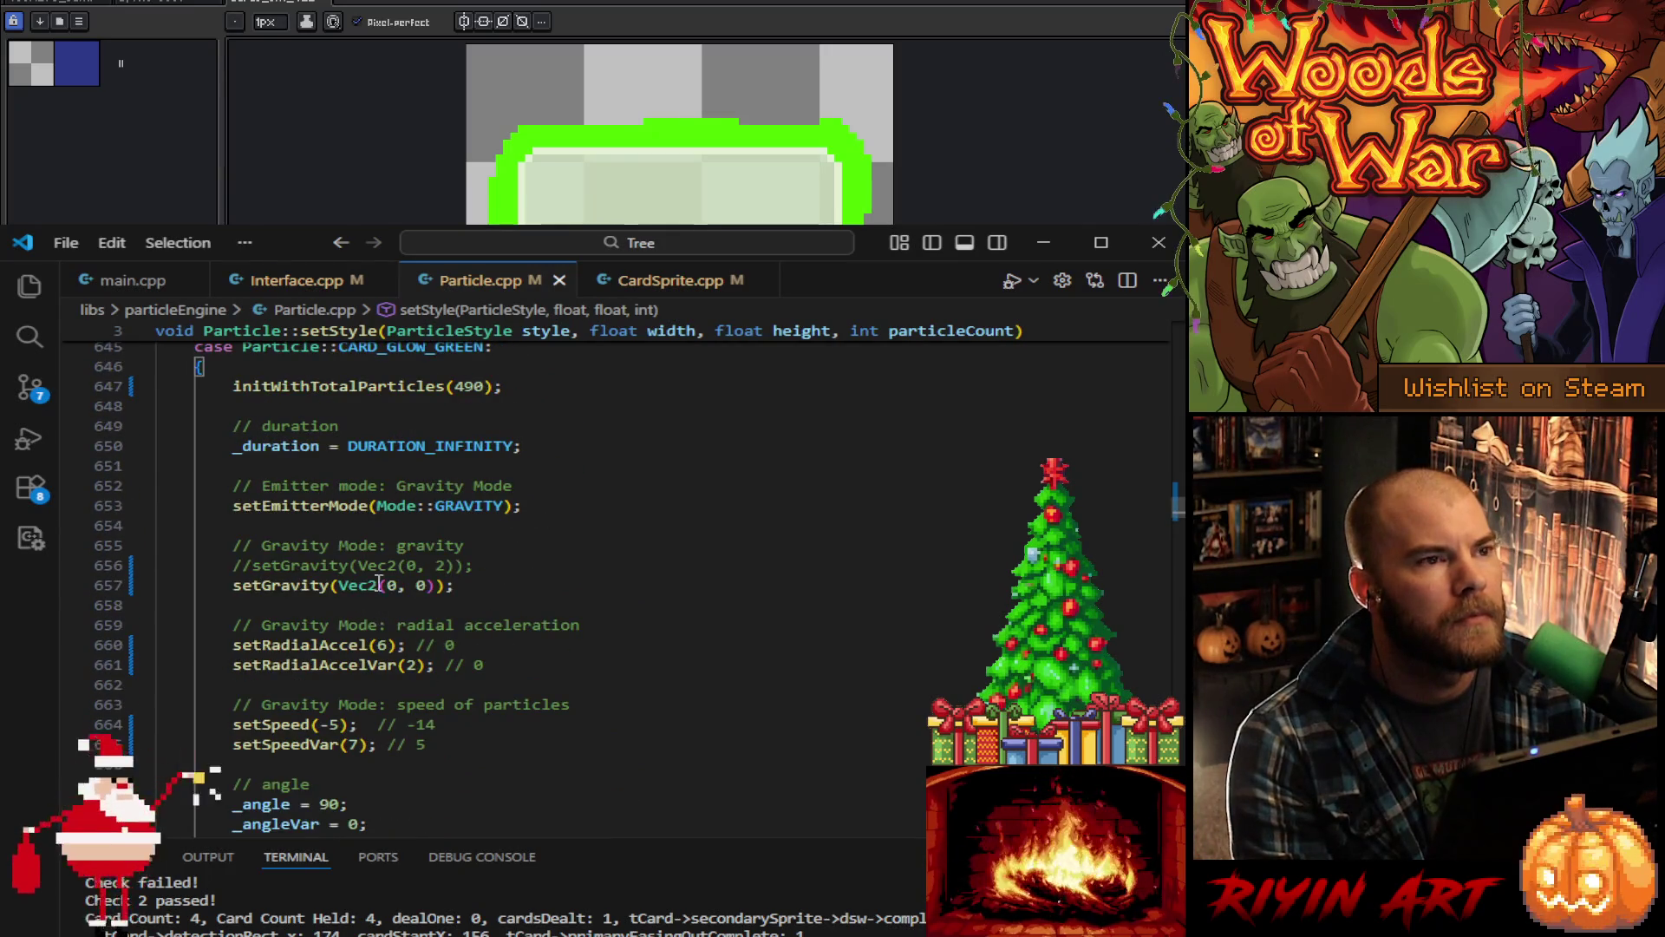
{"action": "double_click", "coordinate": [422, 586]}
{"action": "type", "text": "1"}
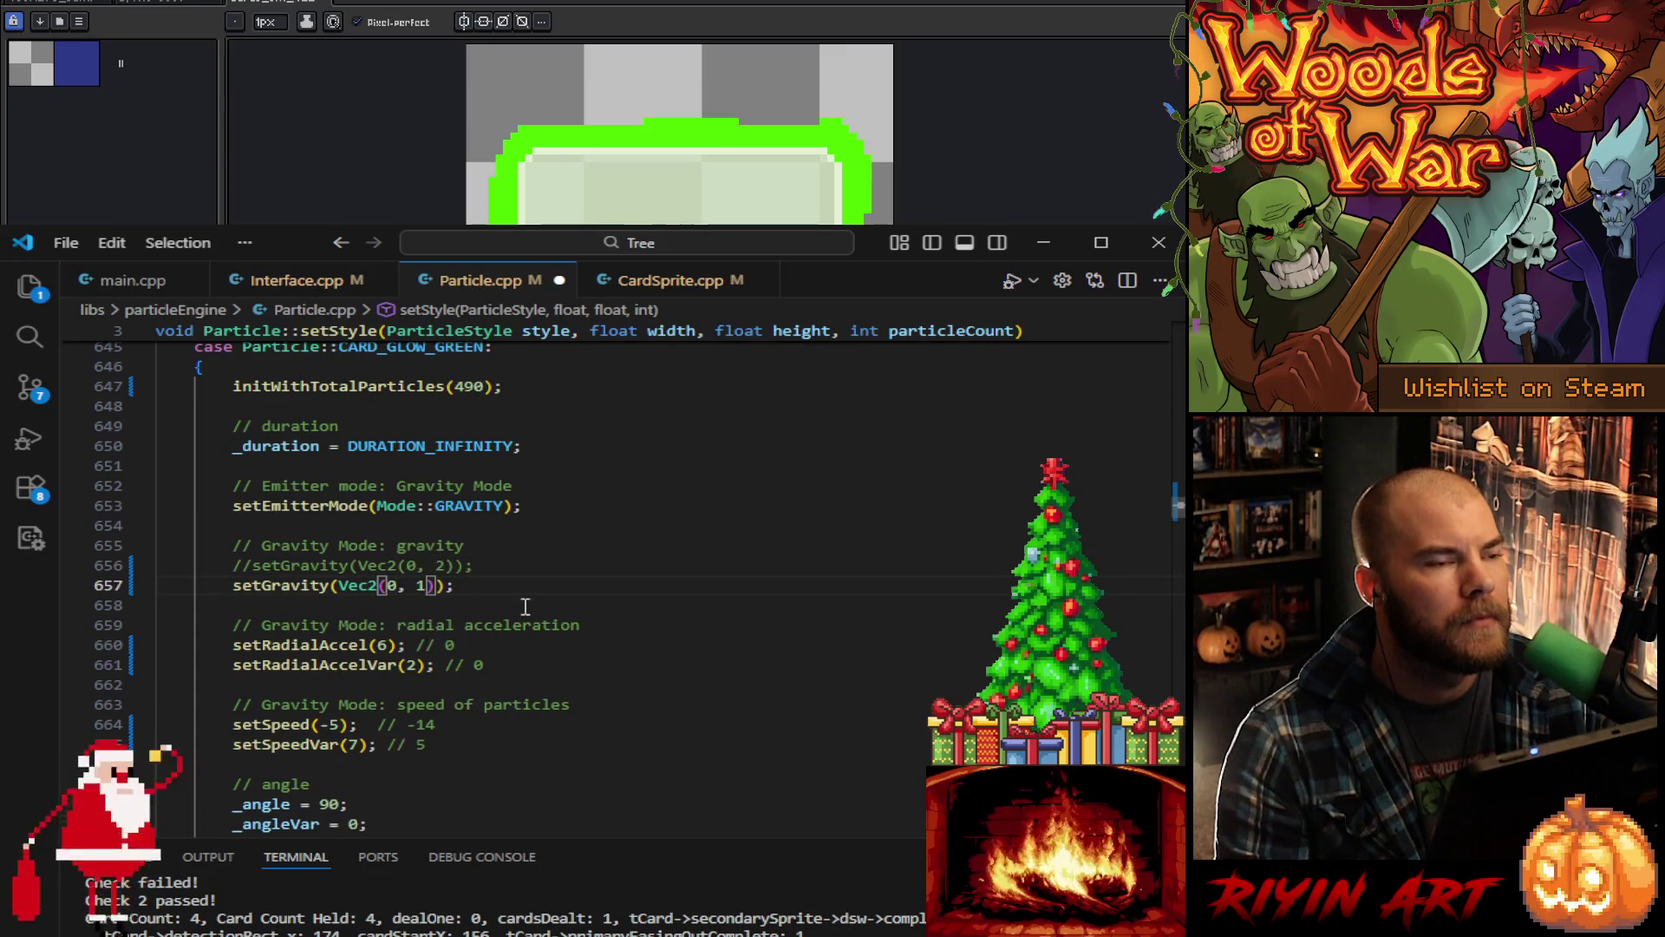
{"action": "double_click", "coordinate": [420, 586]}
{"action": "double_click", "coordinate": [423, 585]}
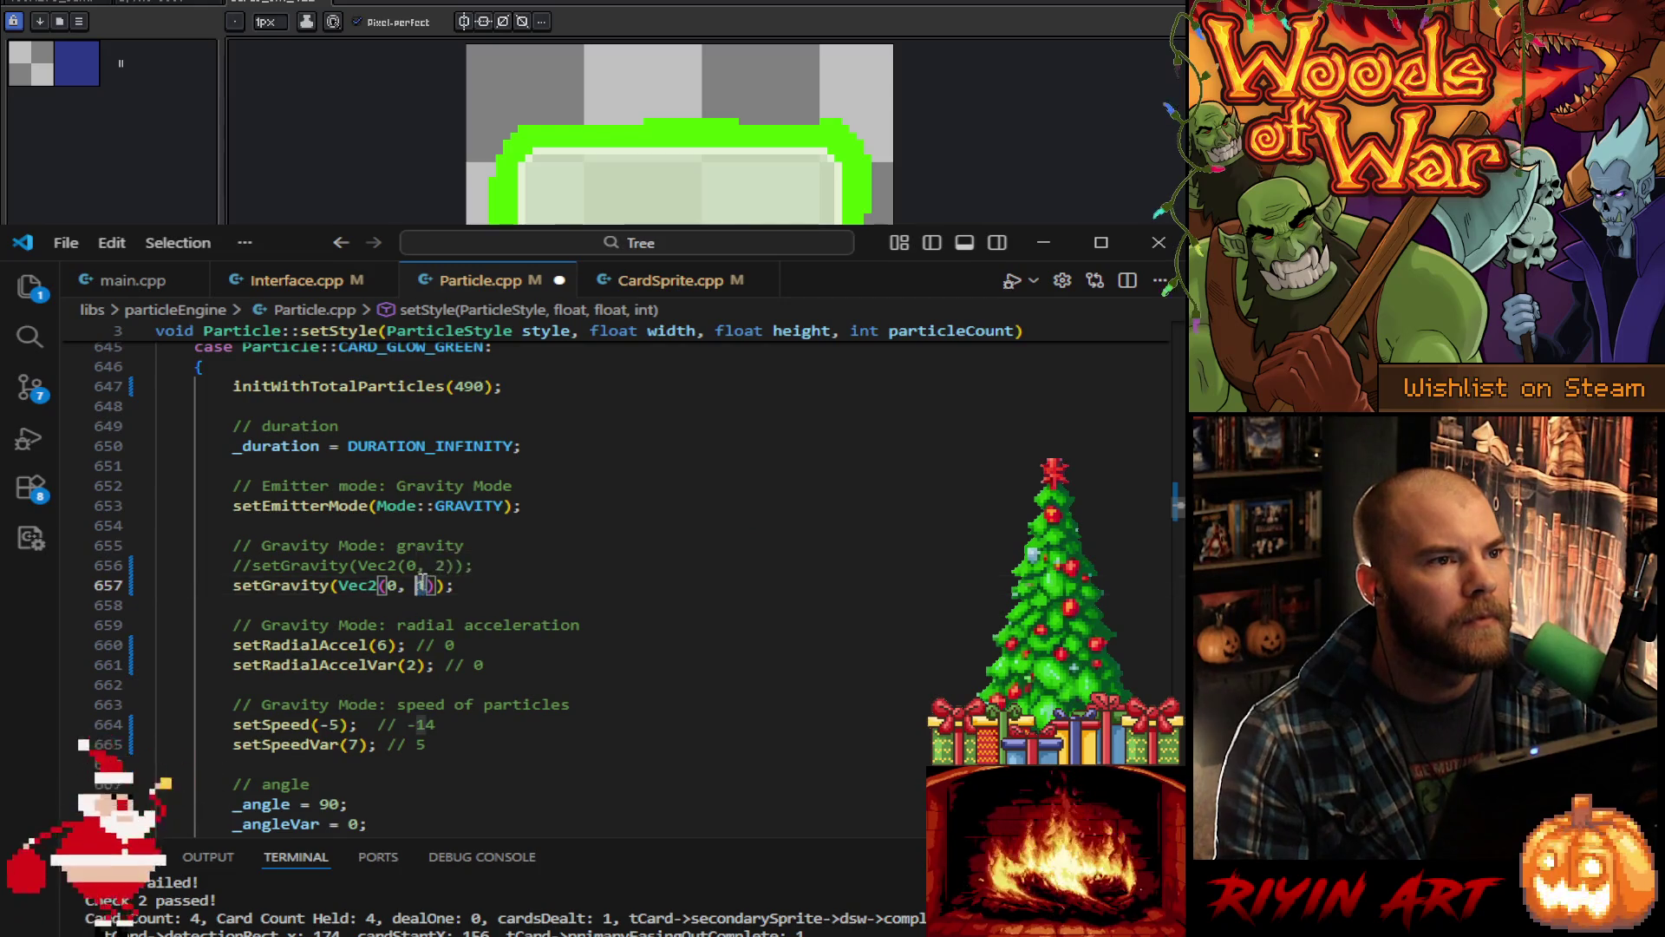
{"action": "type", "text": "2"}
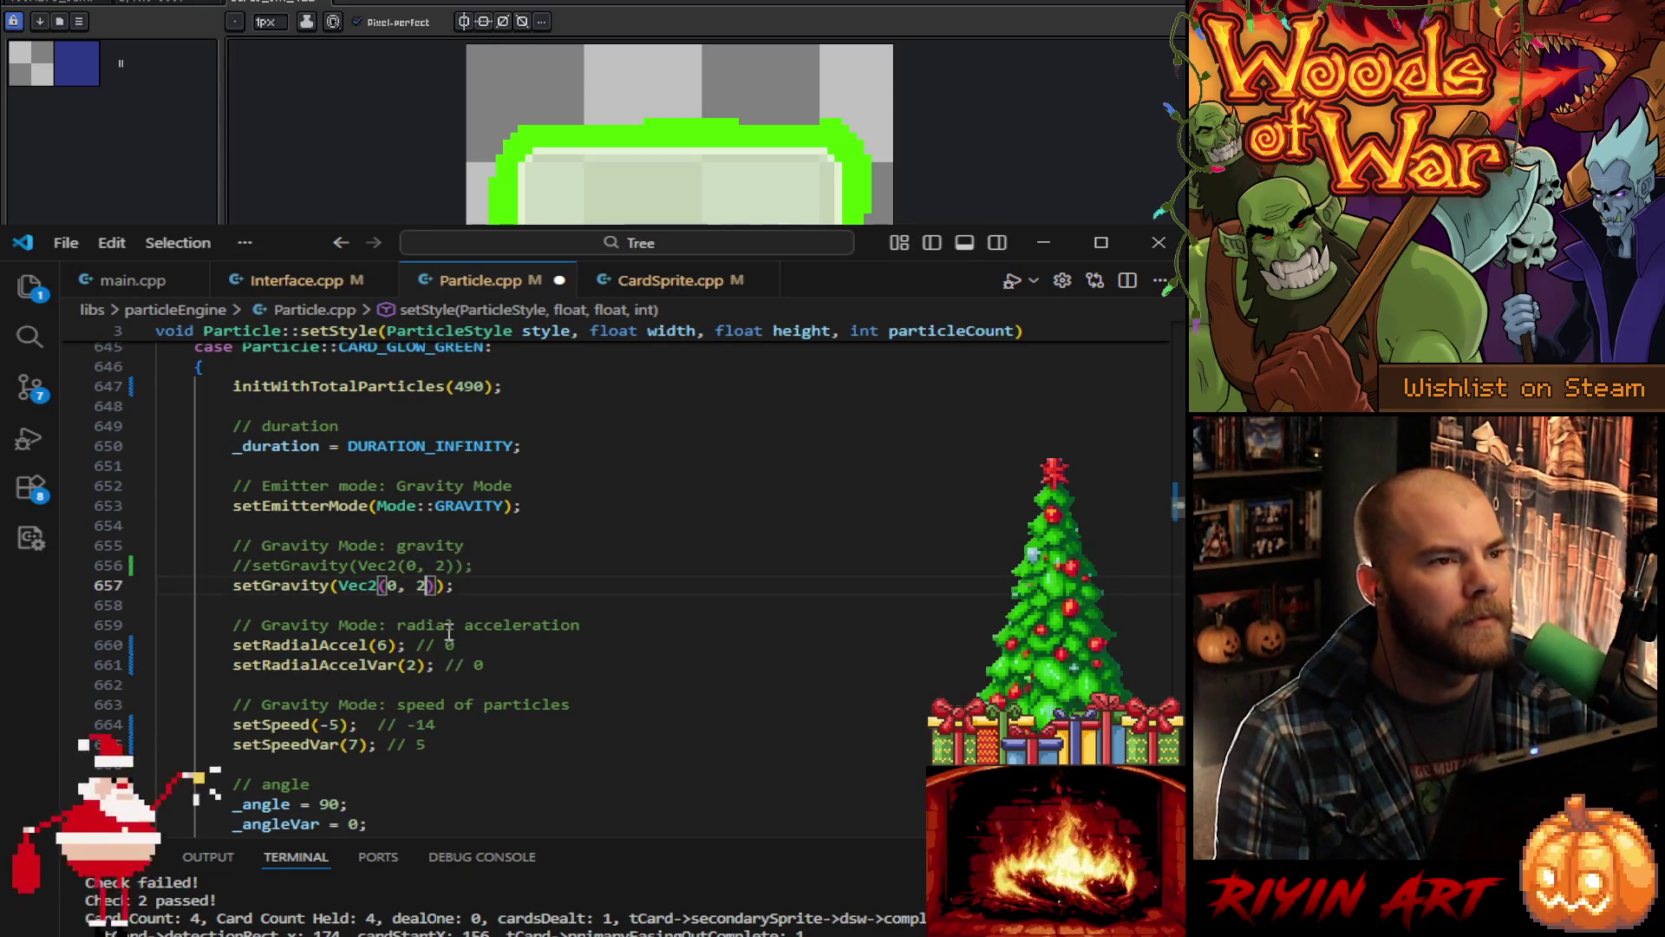
{"action": "key", "text": "alt+Tab"}
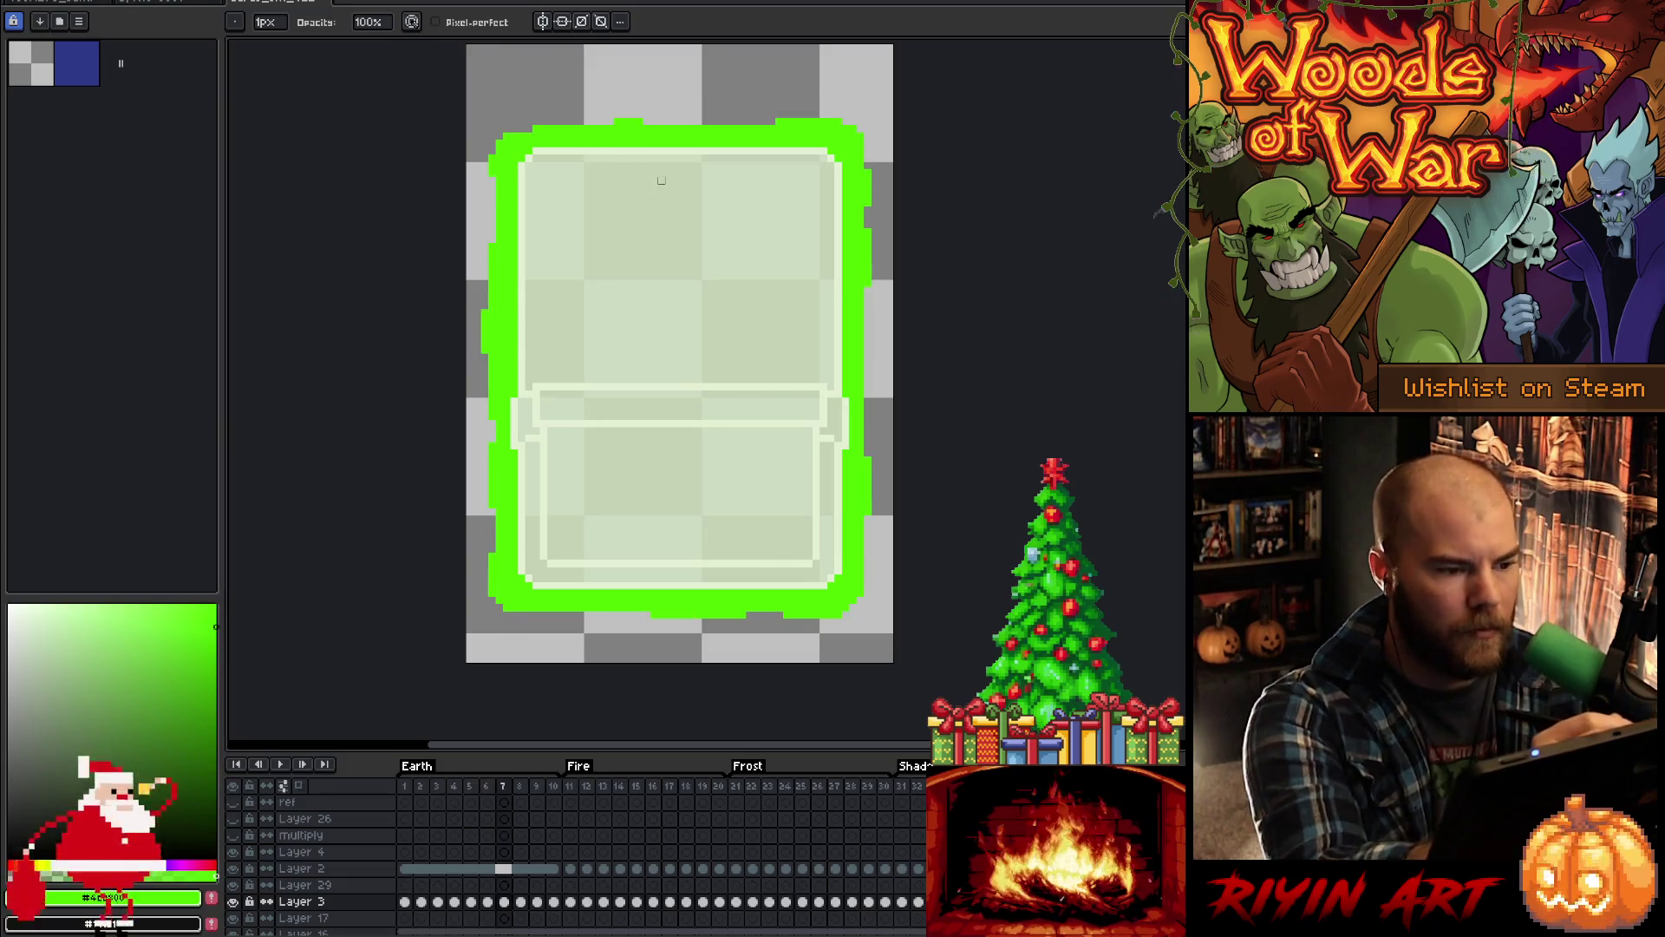
Step: Step through glow frames 5 to 10 with comma and period, then play the animation
{"action": "key", "text": "comma"}
{"action": "key", "text": "e"}
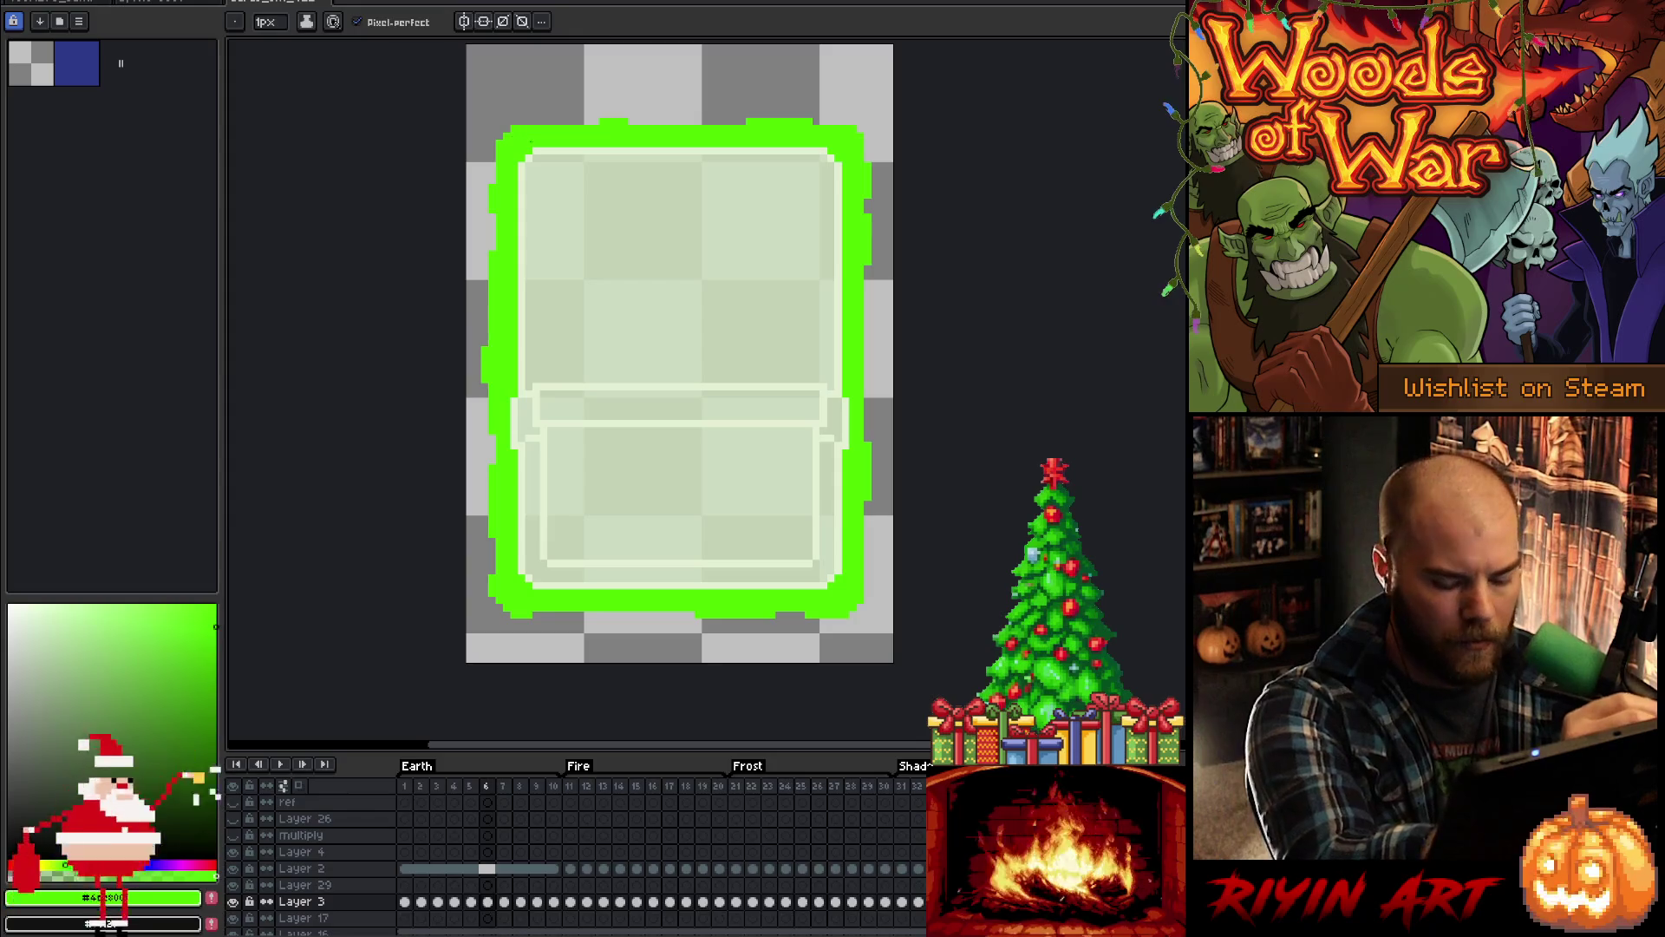
{"action": "key", "text": "comma"}
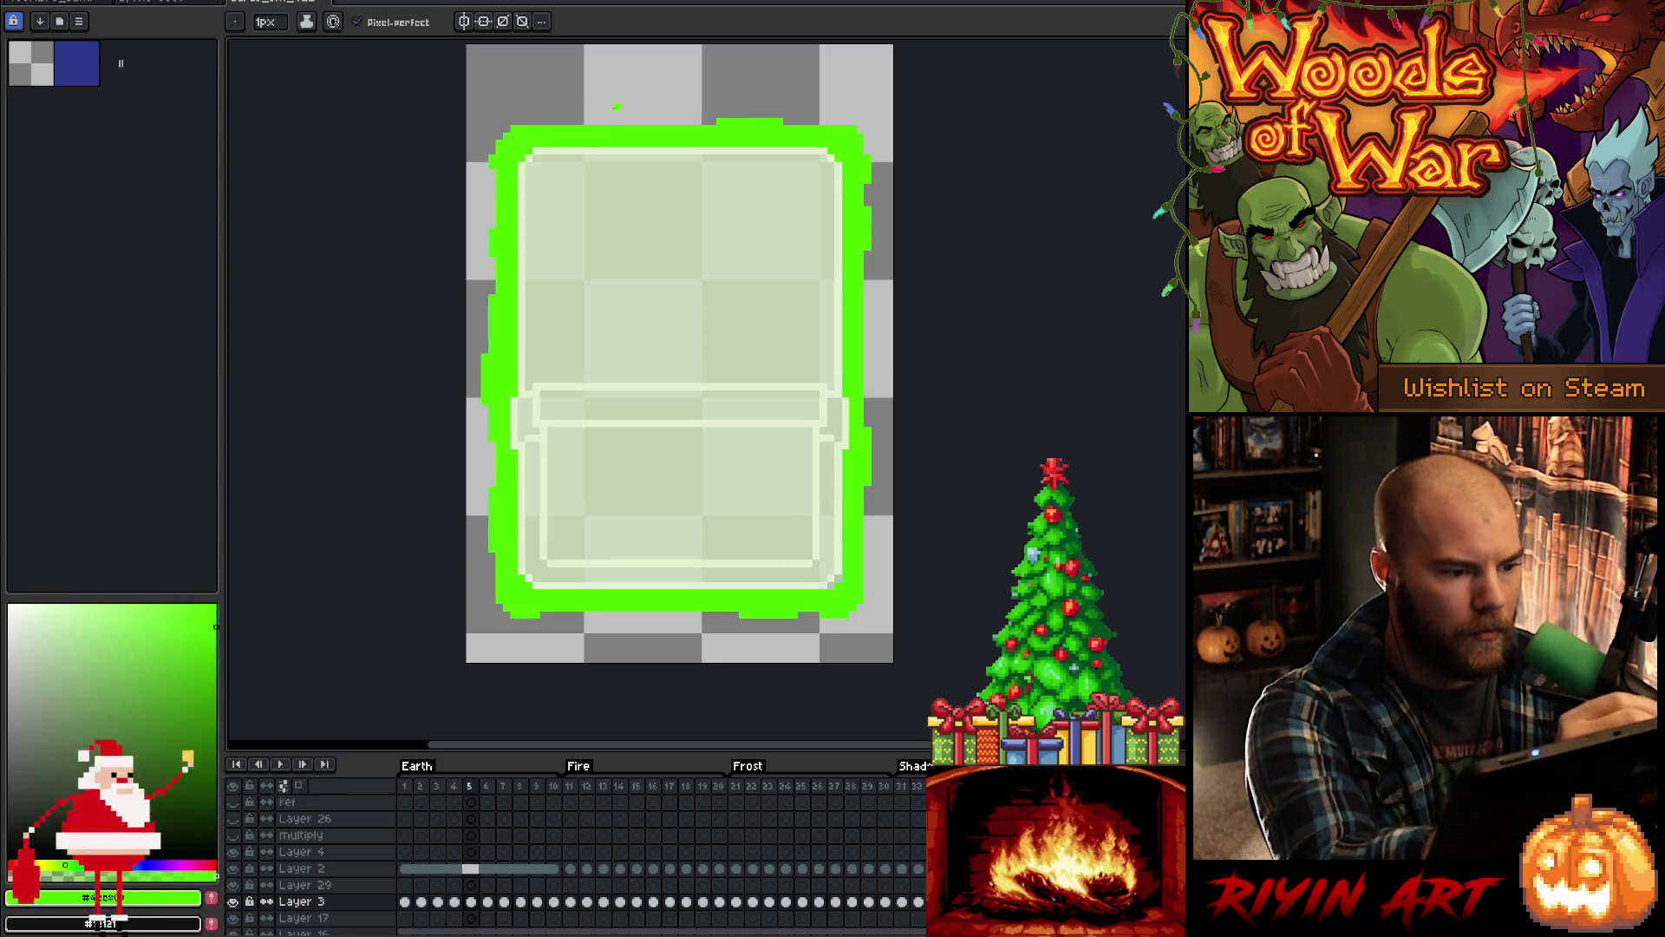
{"action": "key", "text": "period"}
{"action": "key", "text": "period"}
{"action": "key", "text": "period"}
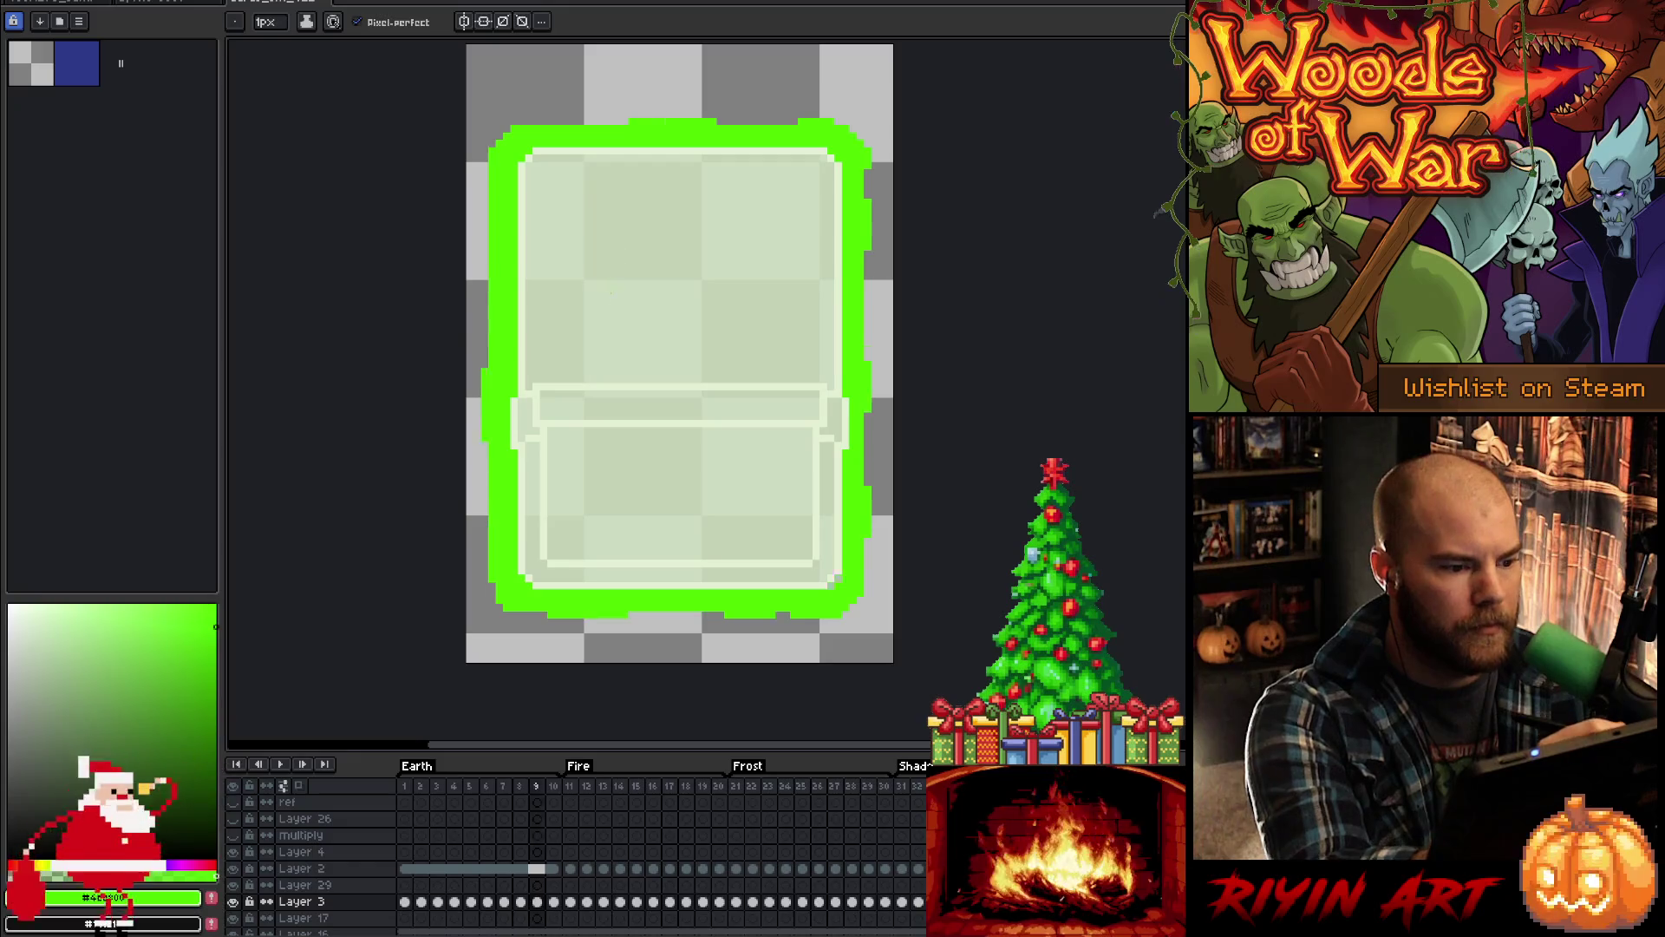
{"action": "key", "text": "comma"}
{"action": "key", "text": "comma"}
{"action": "key", "text": "comma"}
{"action": "key", "text": "period"}
{"action": "key", "text": "period"}
{"action": "key", "text": "period"}
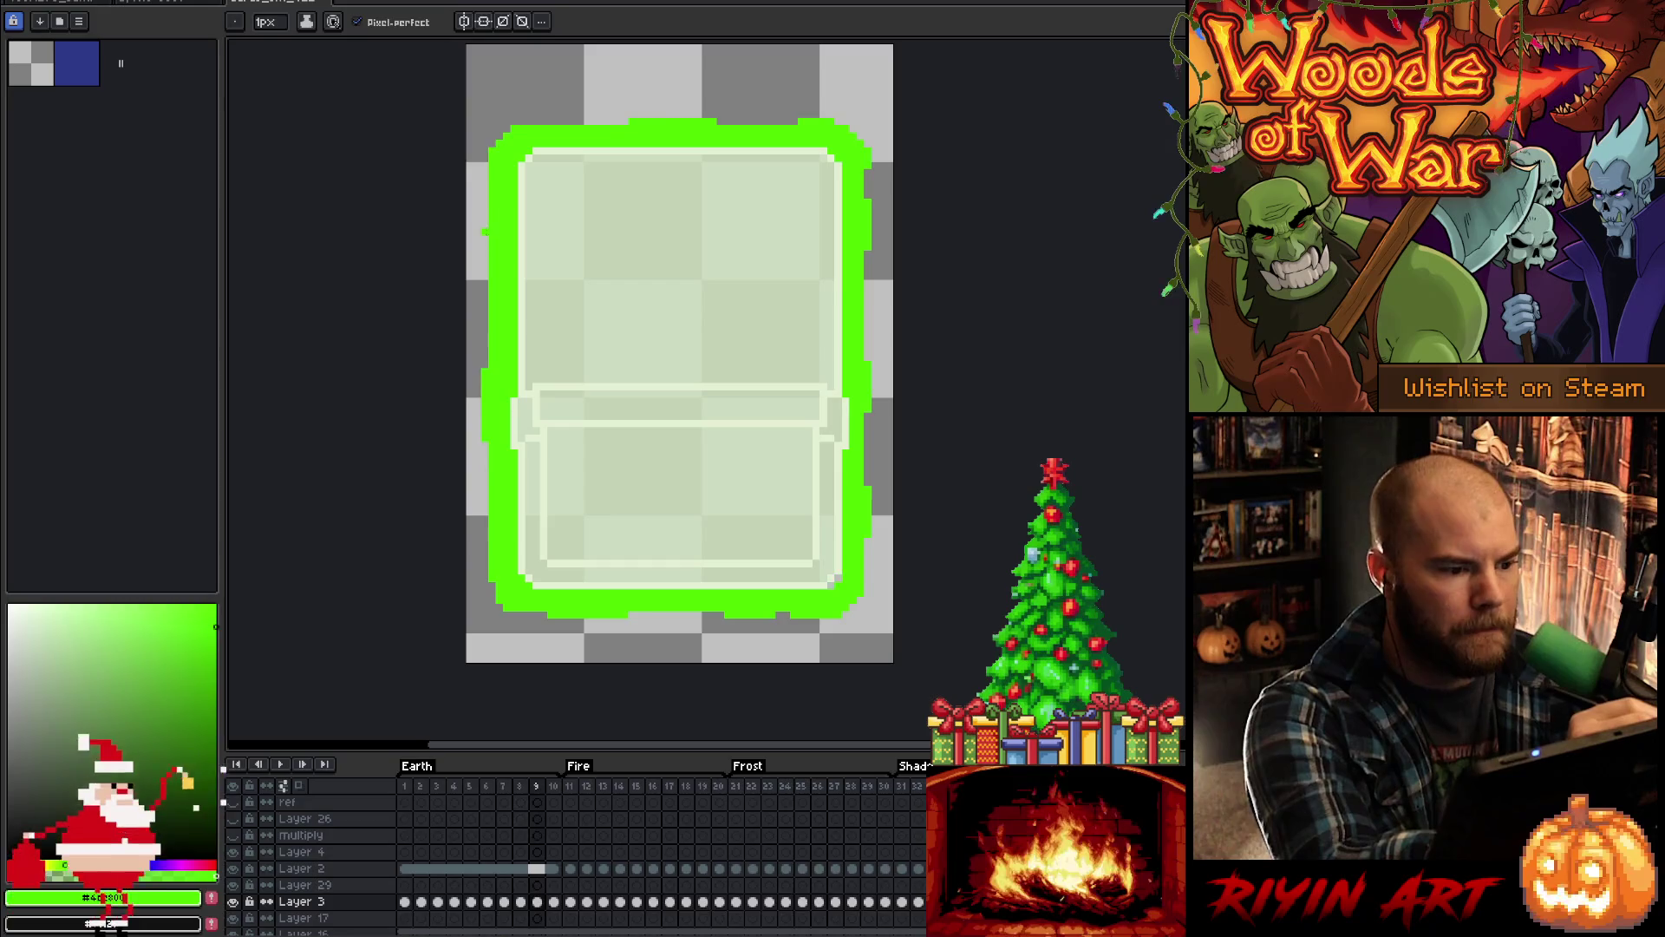
{"action": "key", "text": "period"}
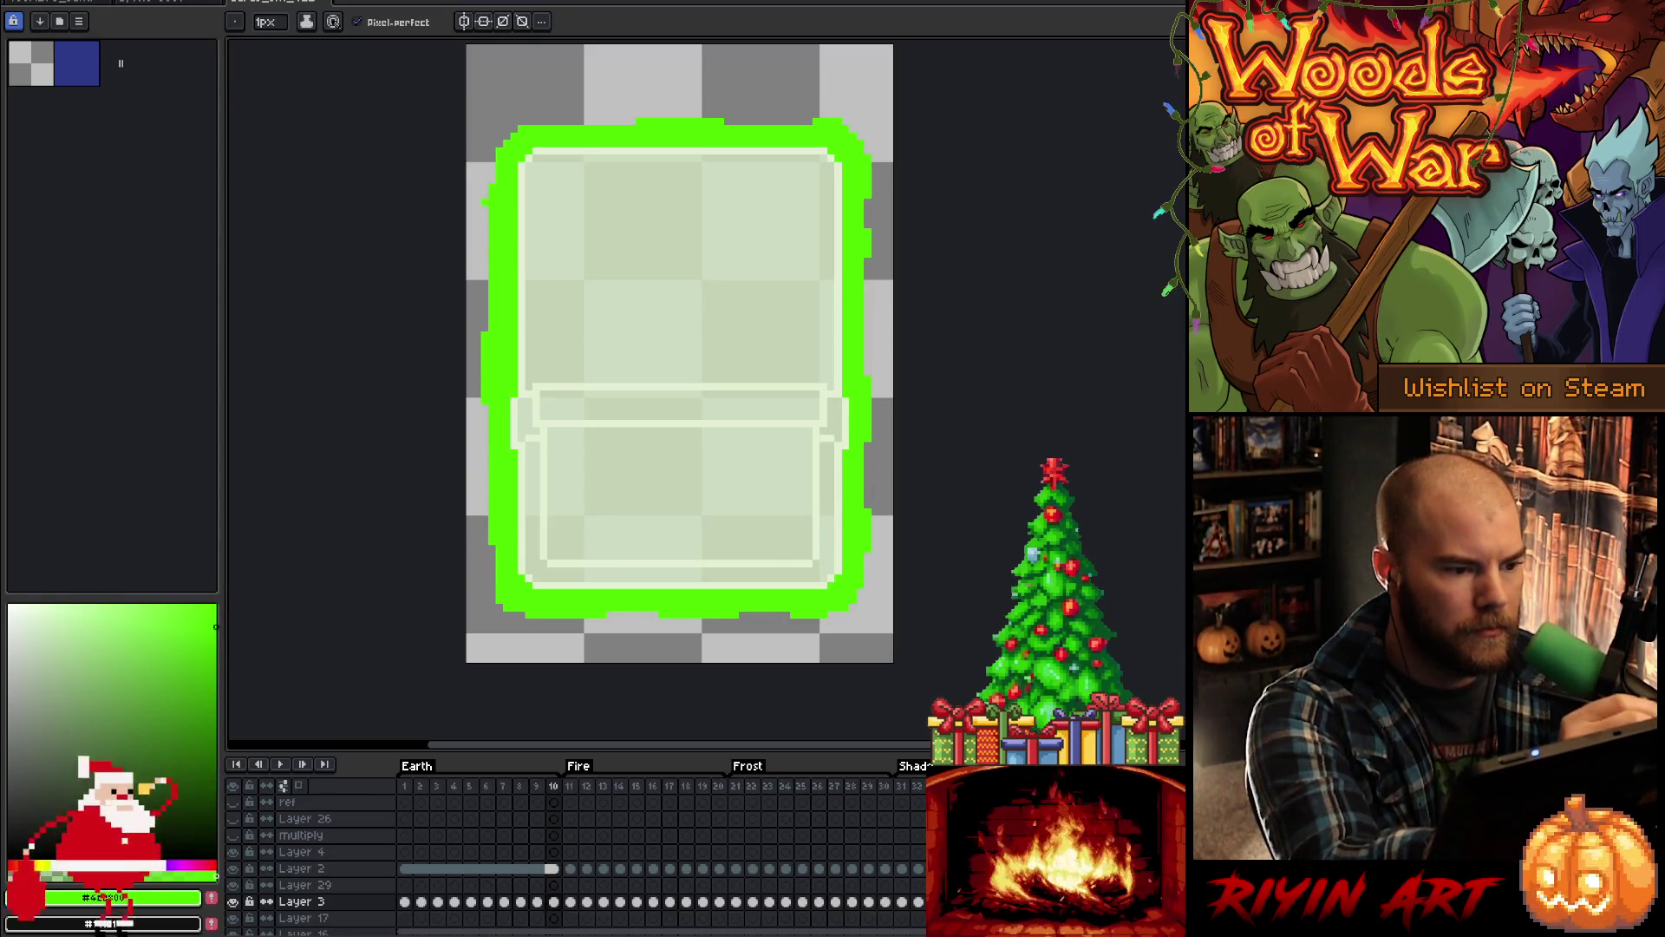
{"action": "key", "text": "Return"}
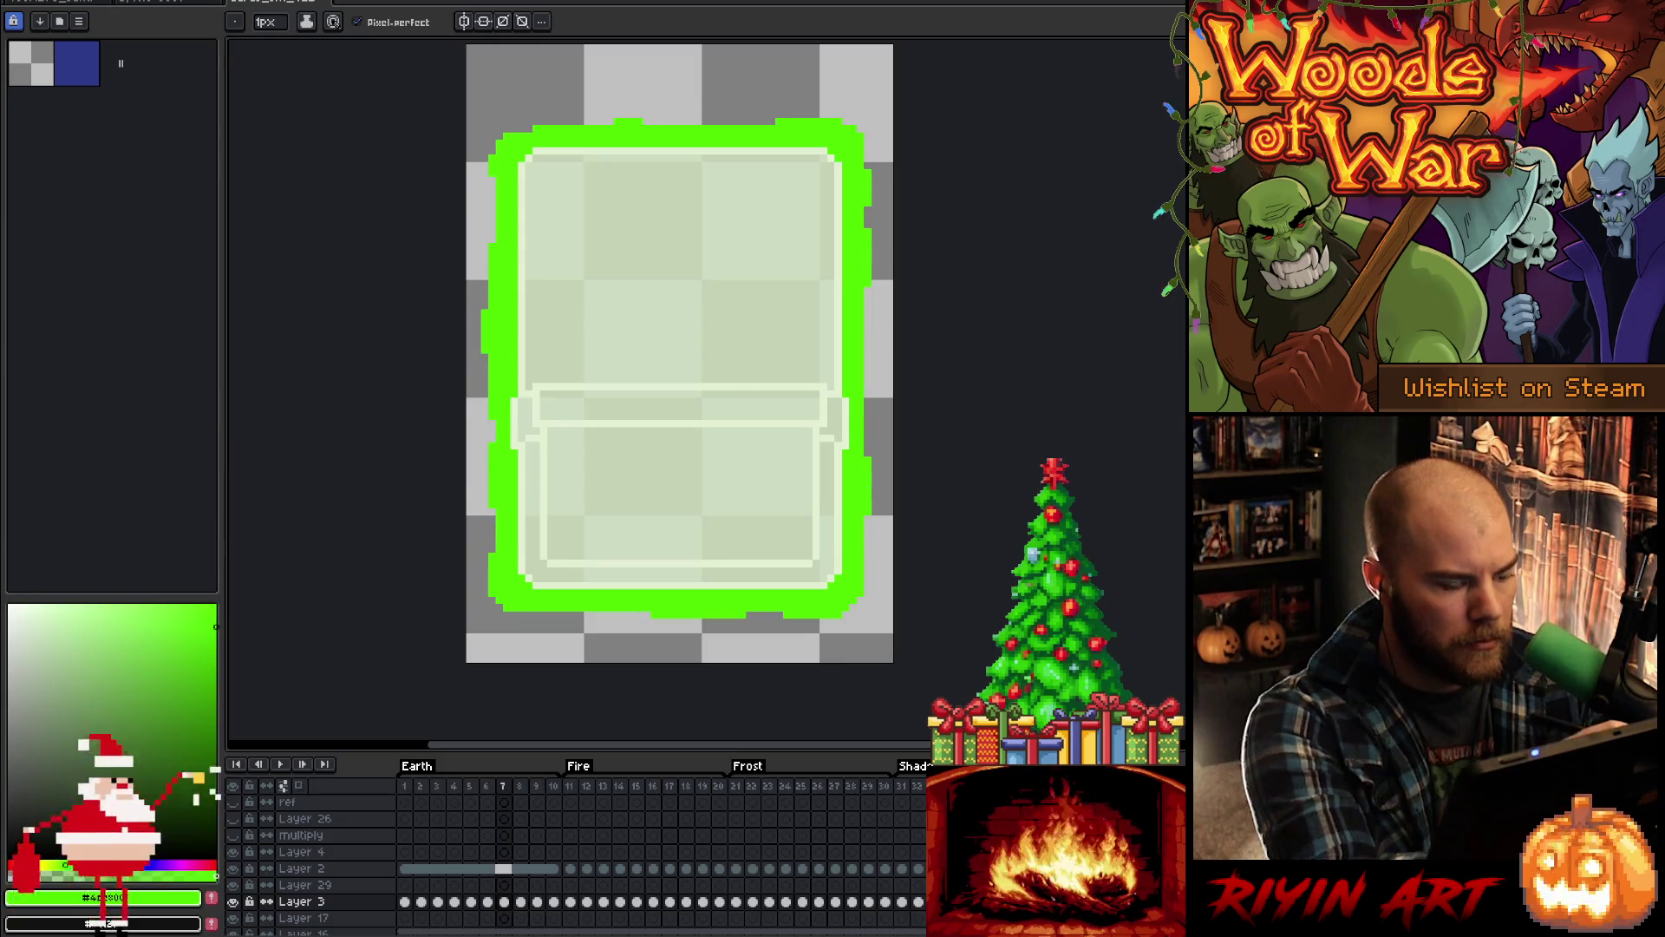
{"action": "key", "text": "b"}
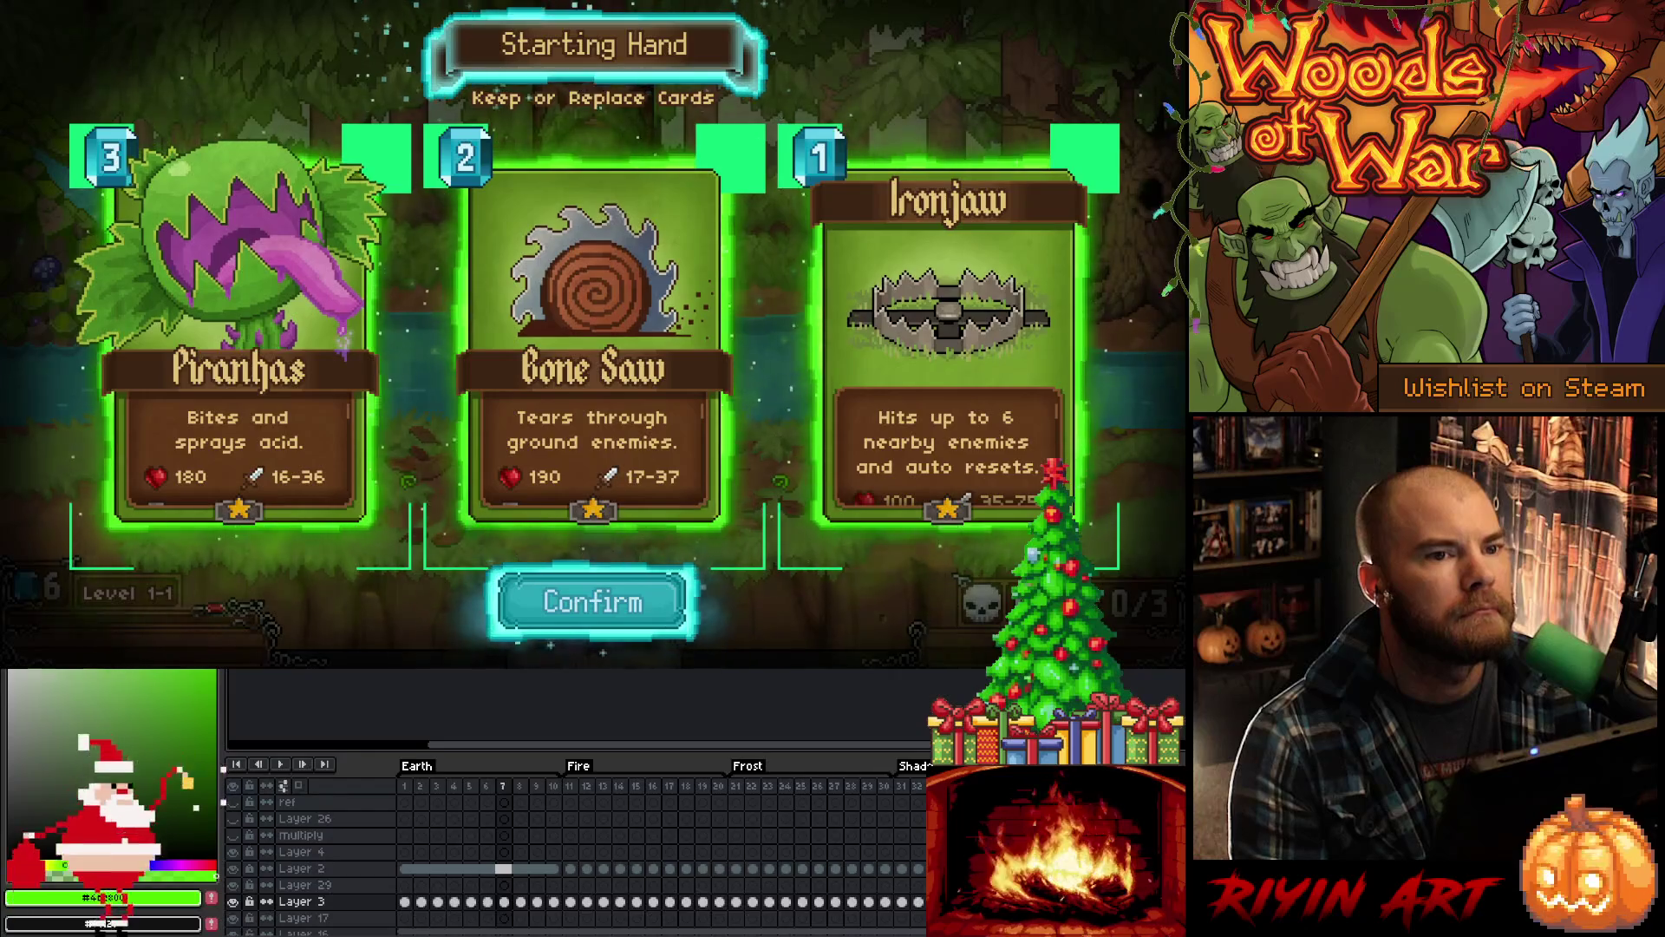
Step: Return to the code editor once the Piranhas, Bone Saw and Ironjaw hand appears
{"action": "key", "text": "alt+Tab"}
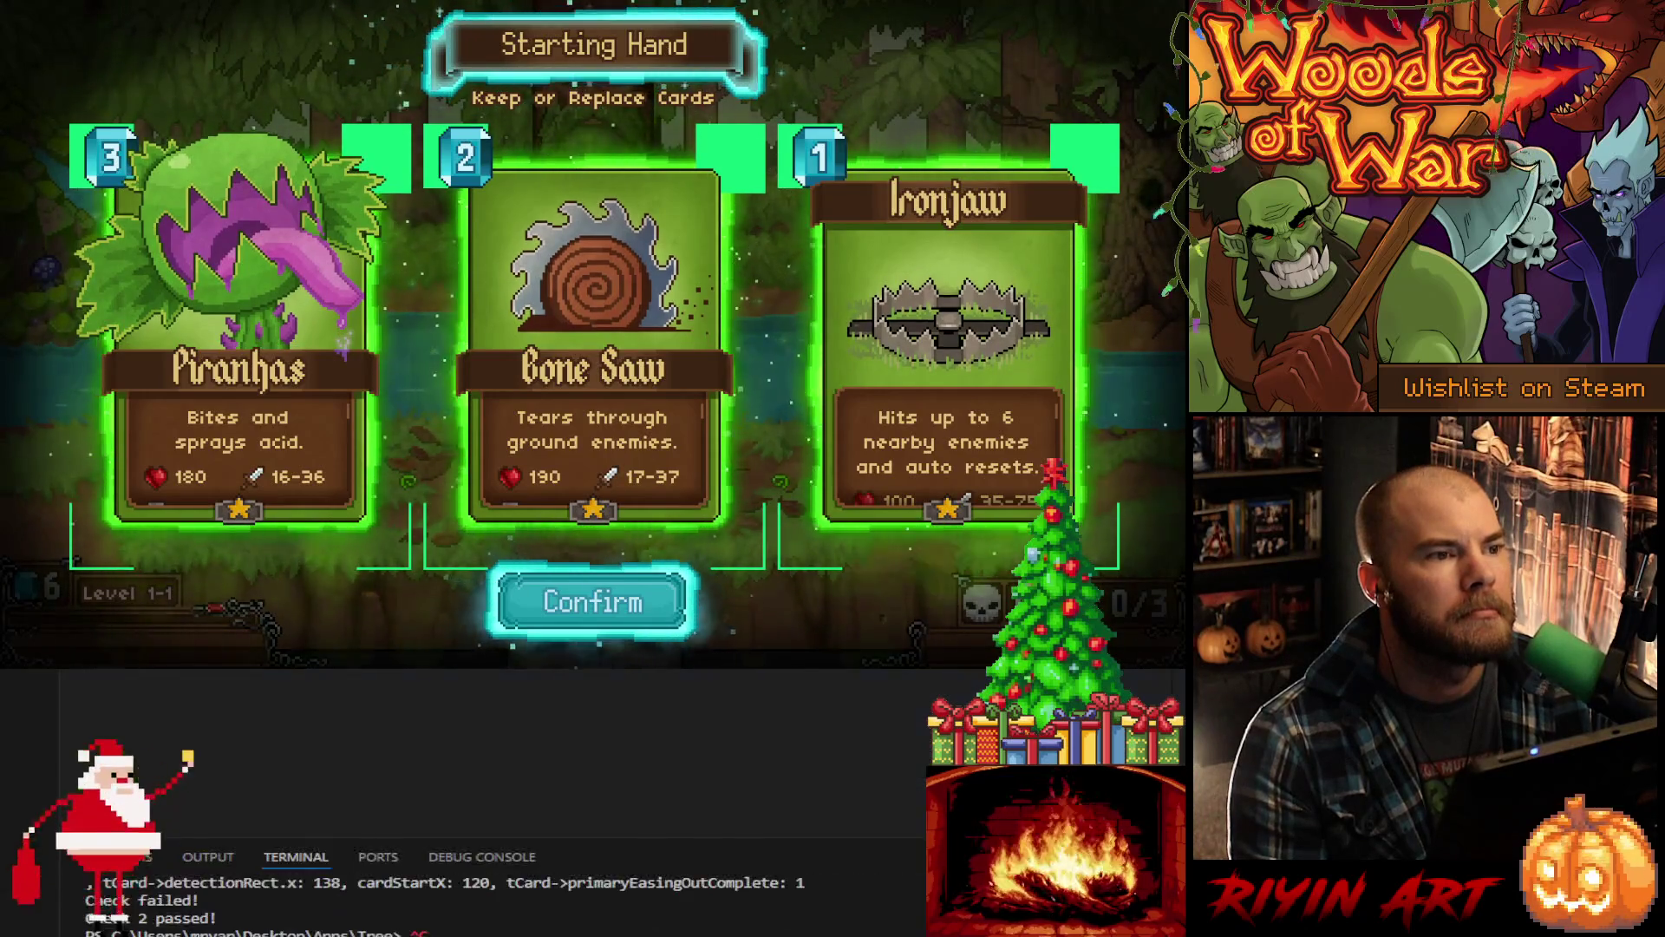
Step: Change the cardGlow->setPosition Y offset in CardSprite.cpp to sdrY - 50, then keep the game's starting hand
{"action": "scroll", "coordinate": [657, 680], "scroll_direction": "down", "scroll_amount": 15}
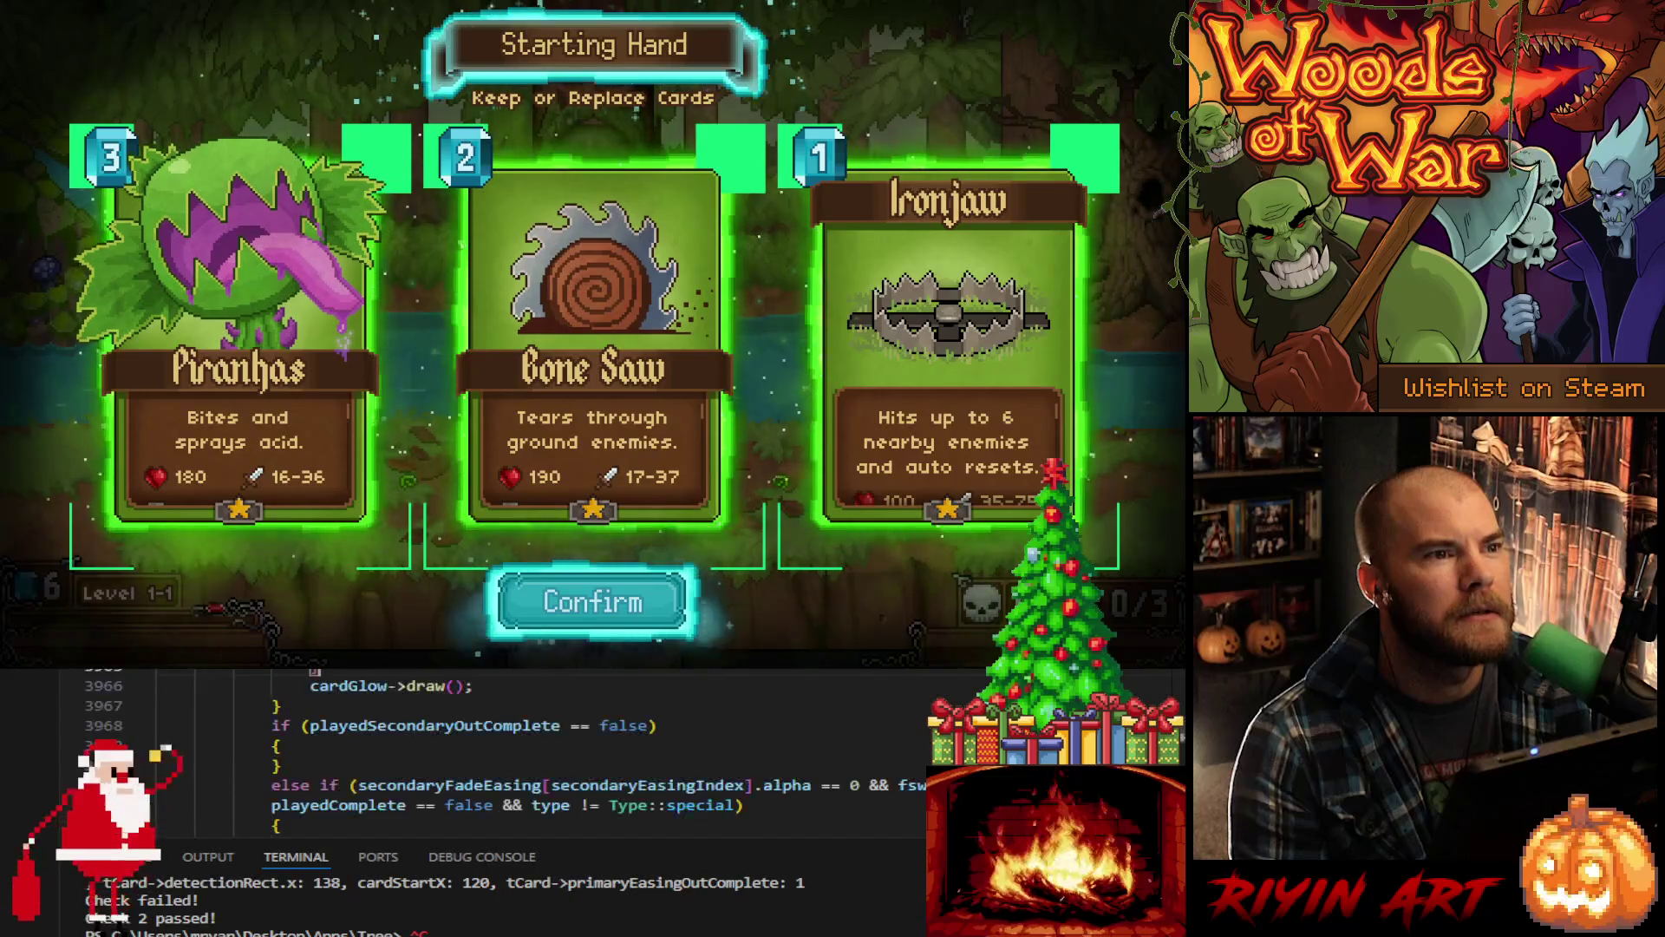
{"action": "scroll", "coordinate": [656, 680], "scroll_direction": "down", "scroll_amount": 20}
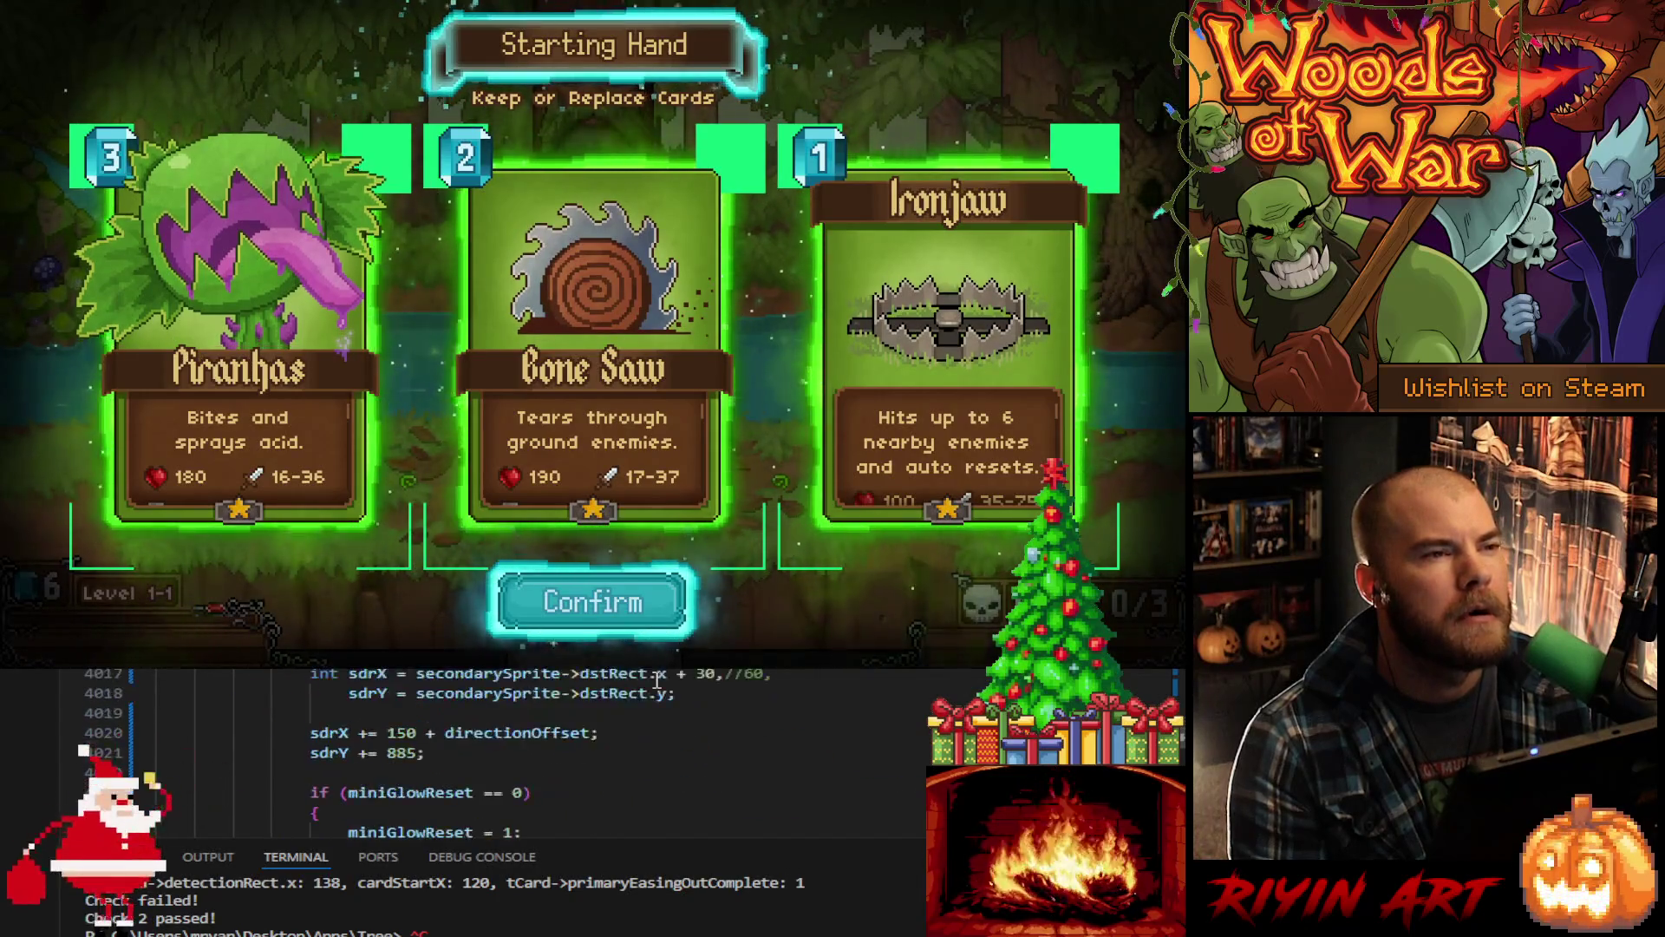
{"action": "scroll", "coordinate": [659, 677], "scroll_direction": "down", "scroll_amount": 5}
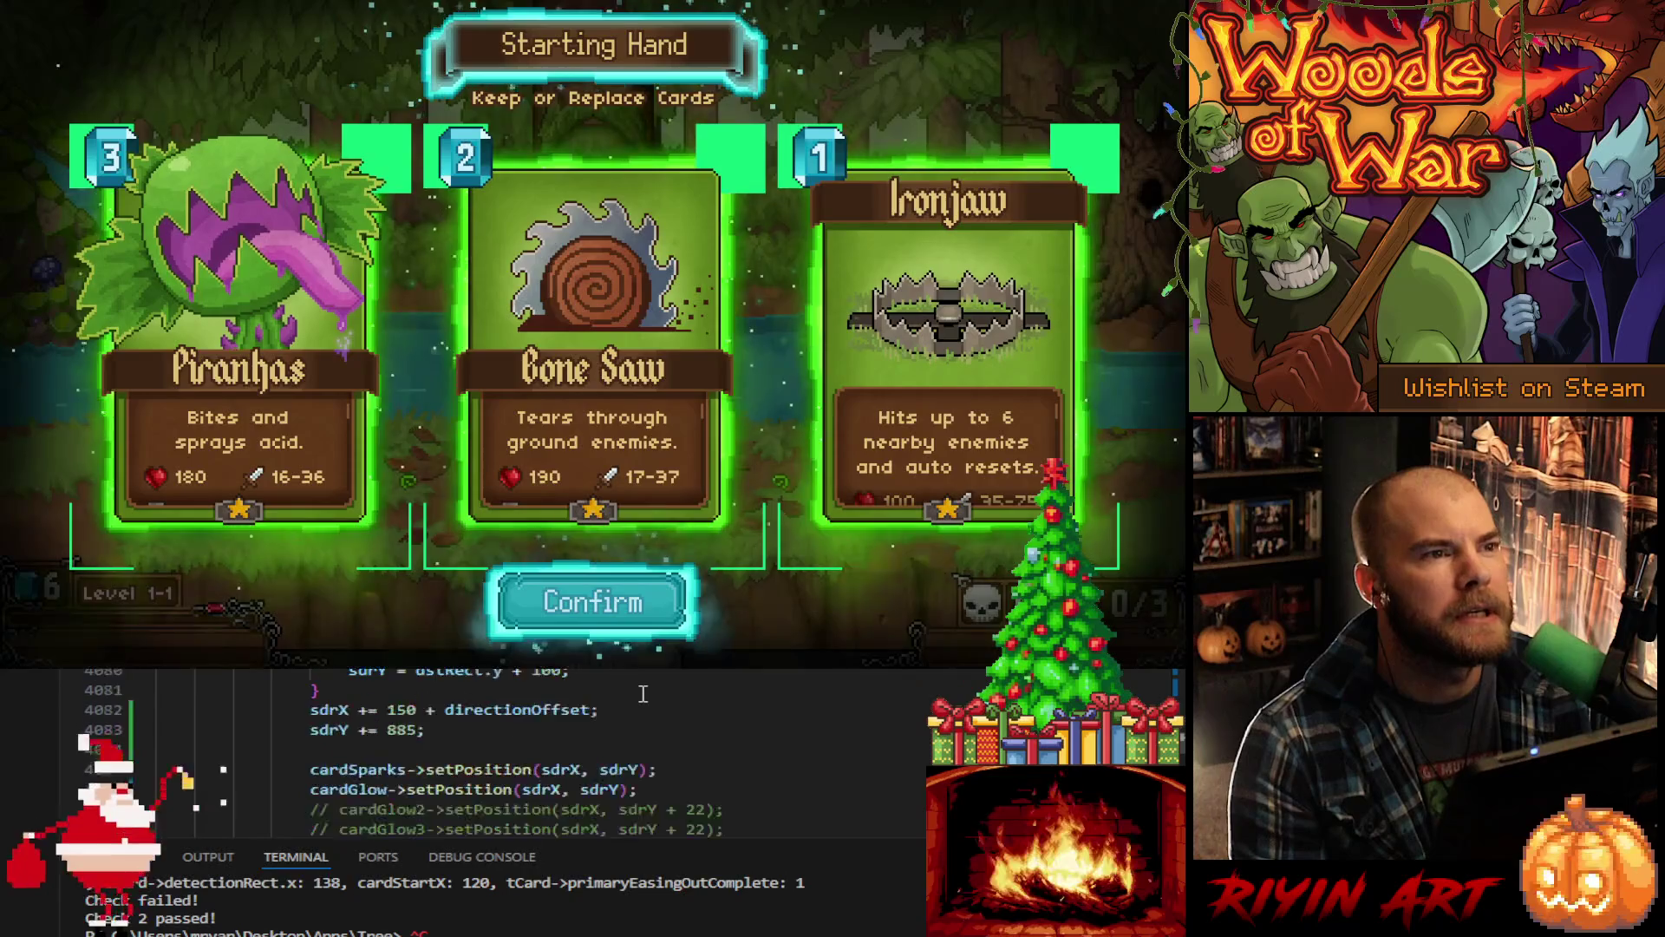
{"action": "scroll", "coordinate": [638, 694], "scroll_direction": "down", "scroll_amount": 5}
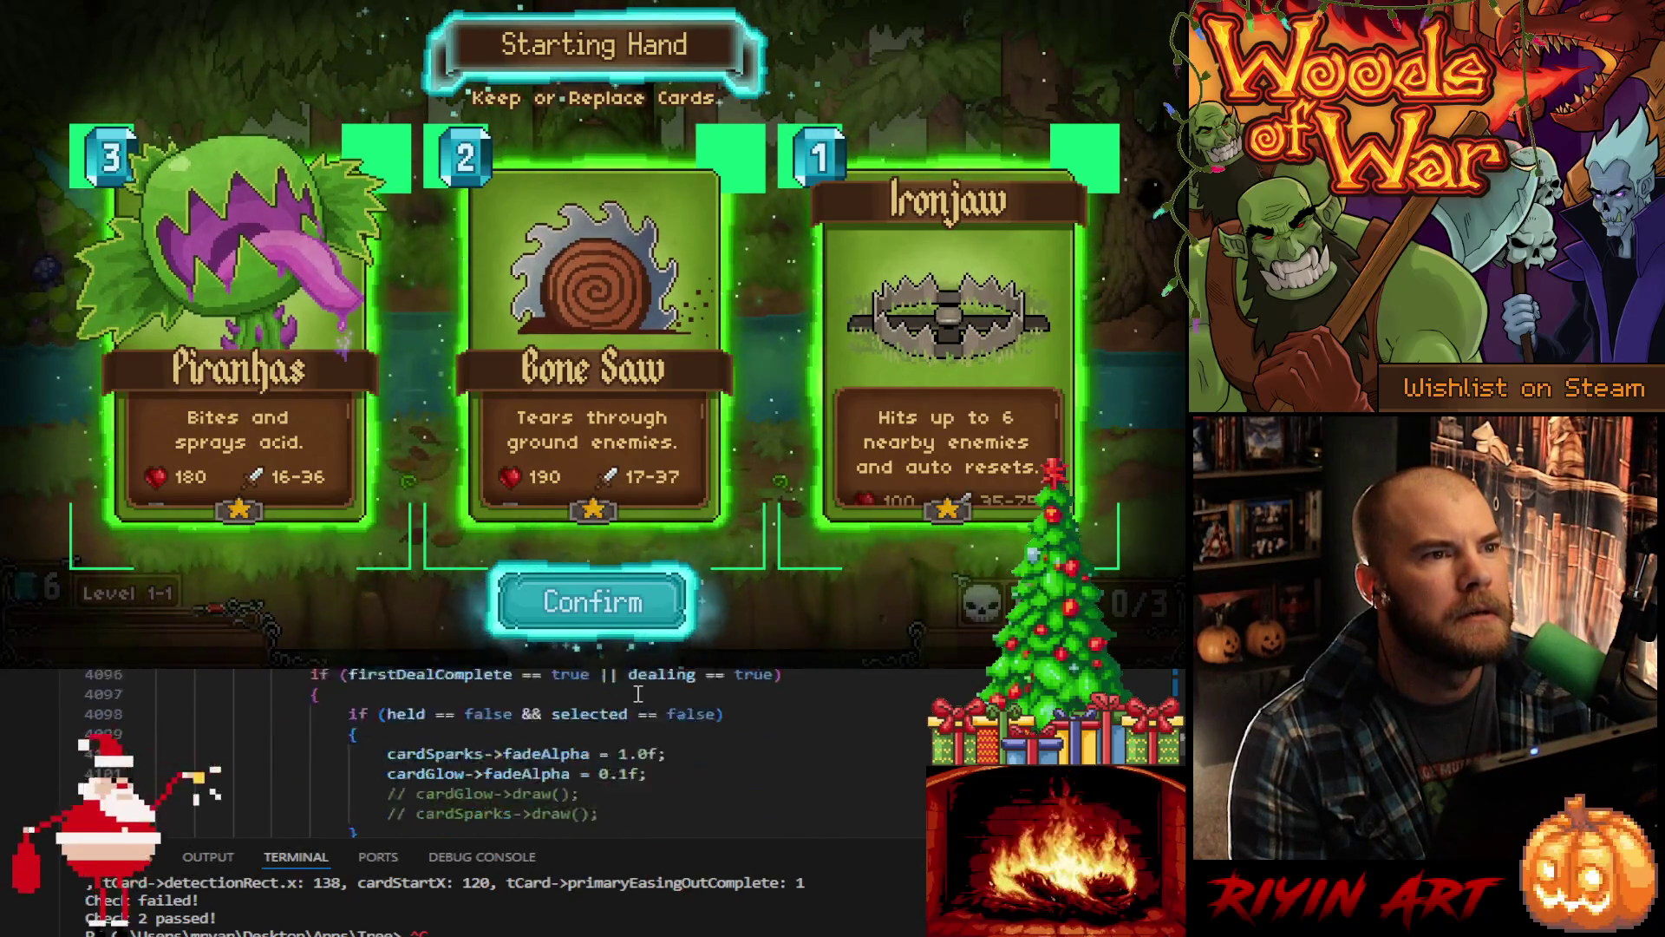
{"action": "scroll", "coordinate": [638, 694], "scroll_direction": "down", "scroll_amount": 4}
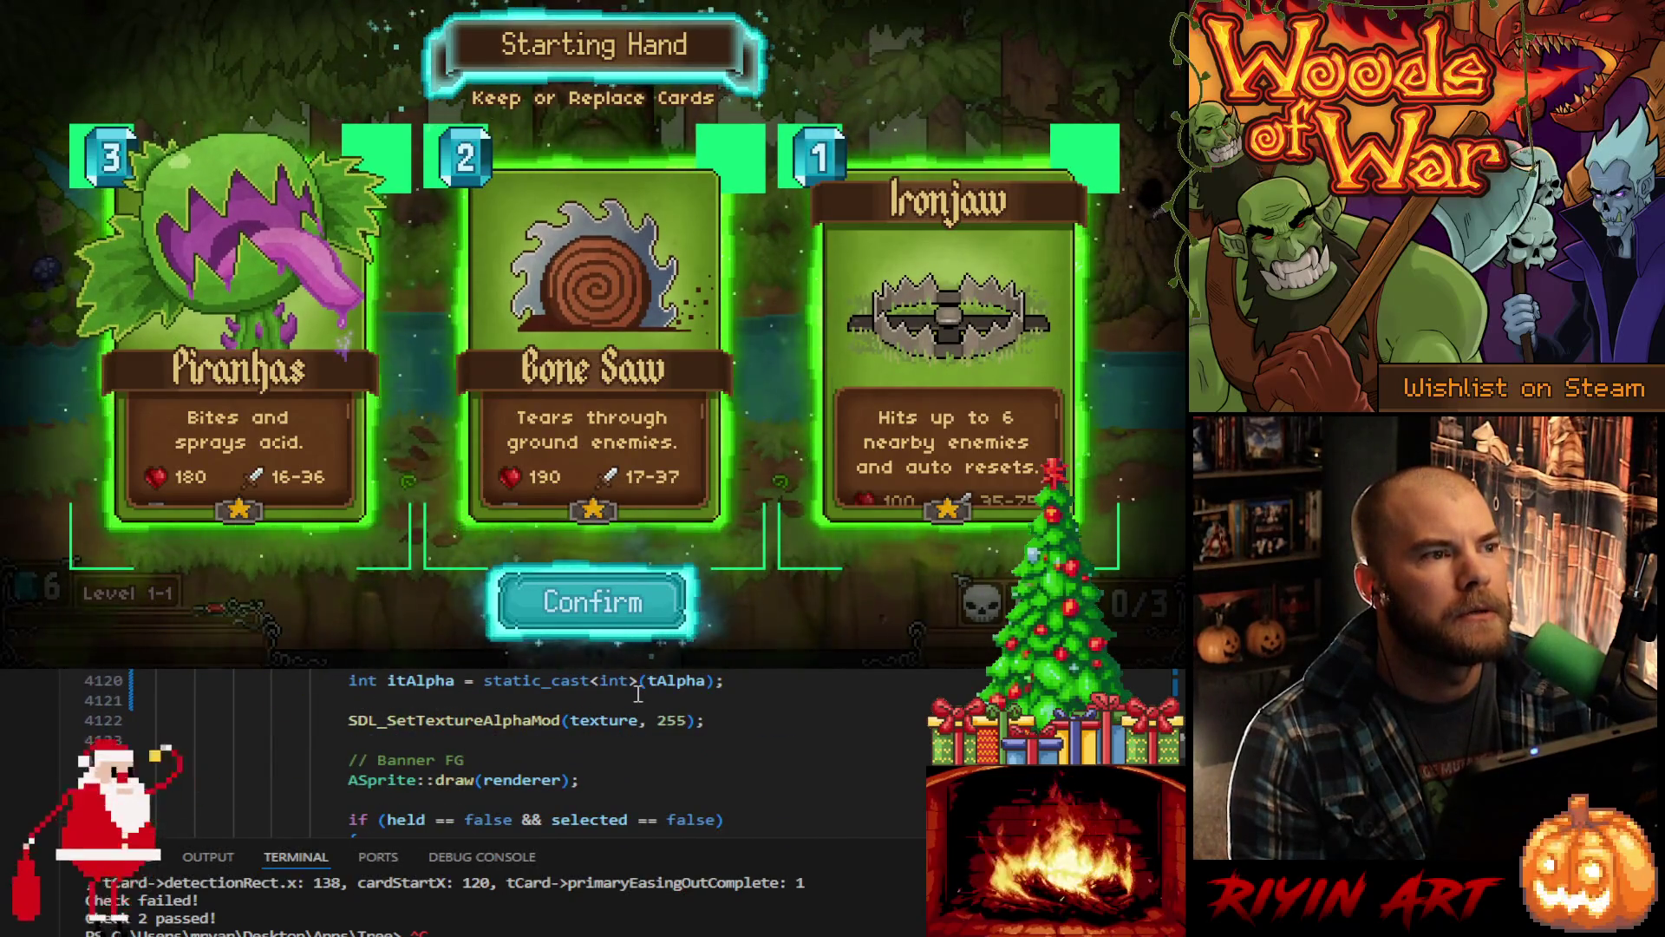
{"action": "scroll", "coordinate": [638, 694], "scroll_direction": "down", "scroll_amount": 5}
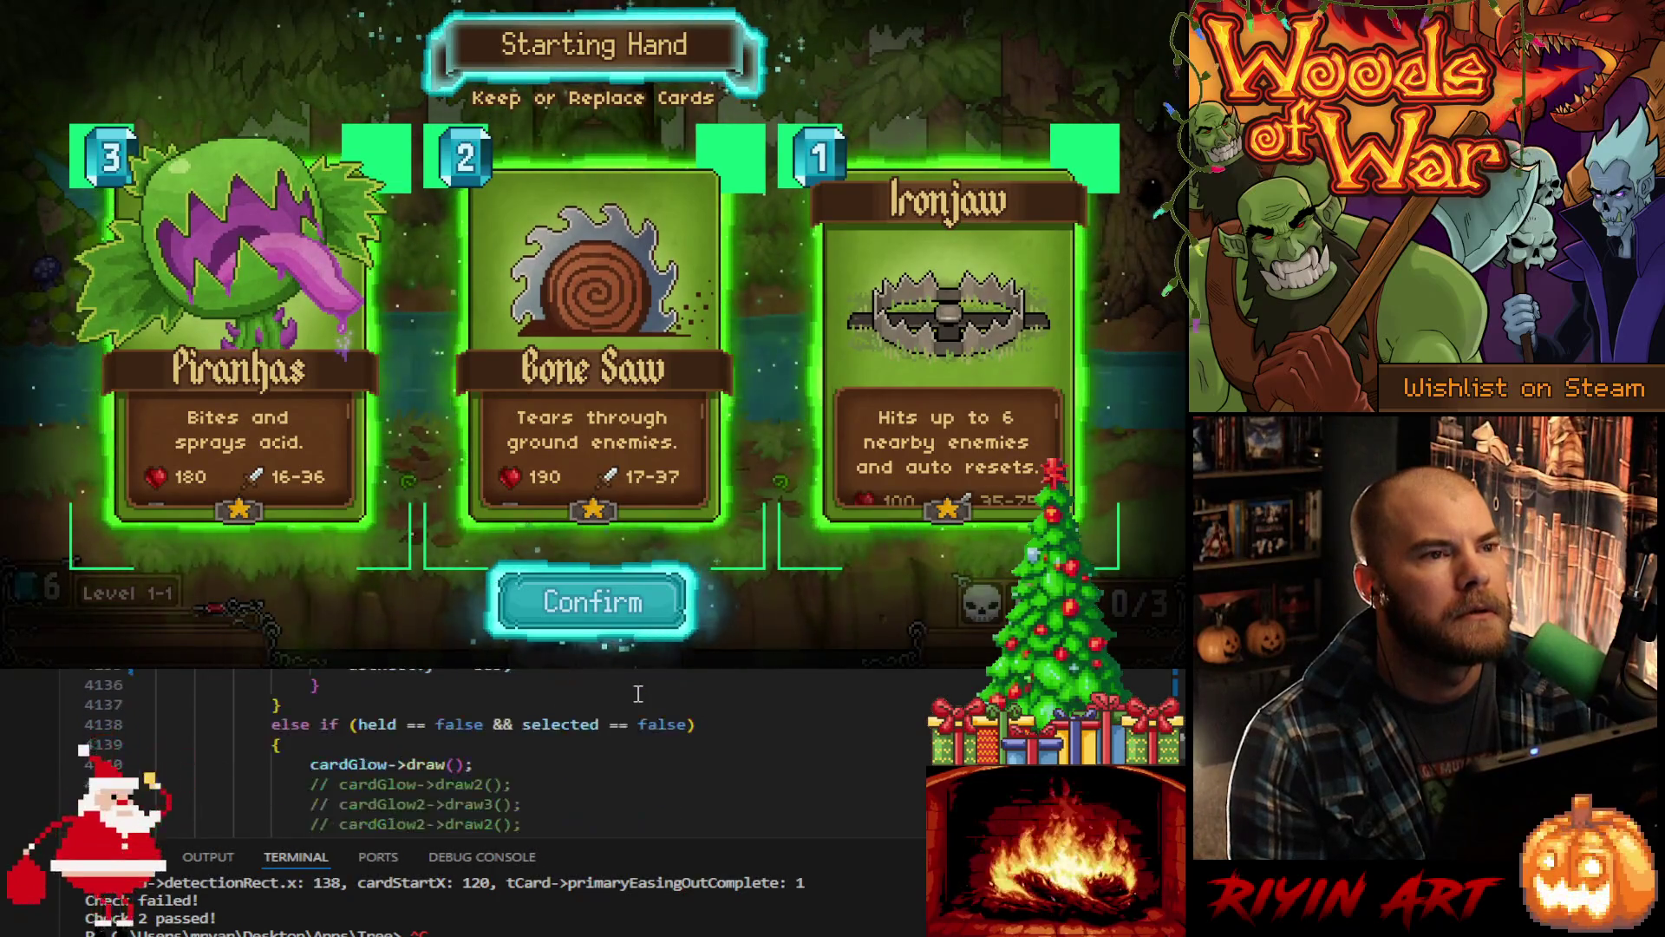
{"action": "scroll", "coordinate": [637, 694], "scroll_direction": "down", "scroll_amount": 3}
{"action": "scroll", "coordinate": [637, 692], "scroll_direction": "up", "scroll_amount": 7}
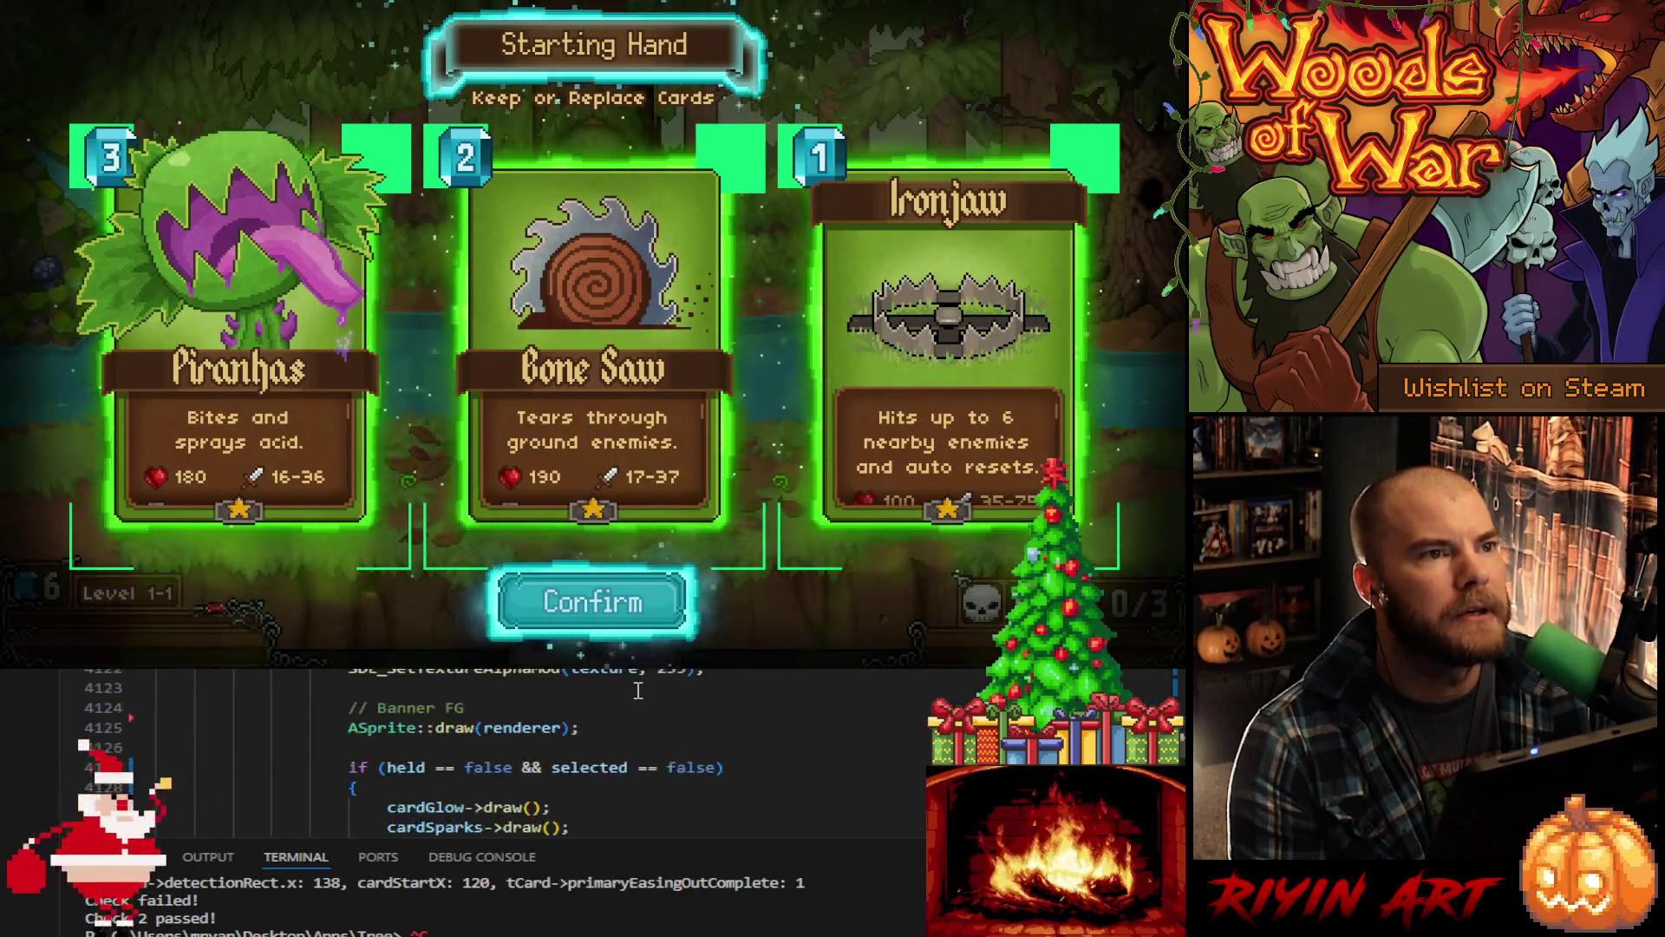
{"action": "scroll", "coordinate": [637, 690], "scroll_direction": "up", "scroll_amount": 7}
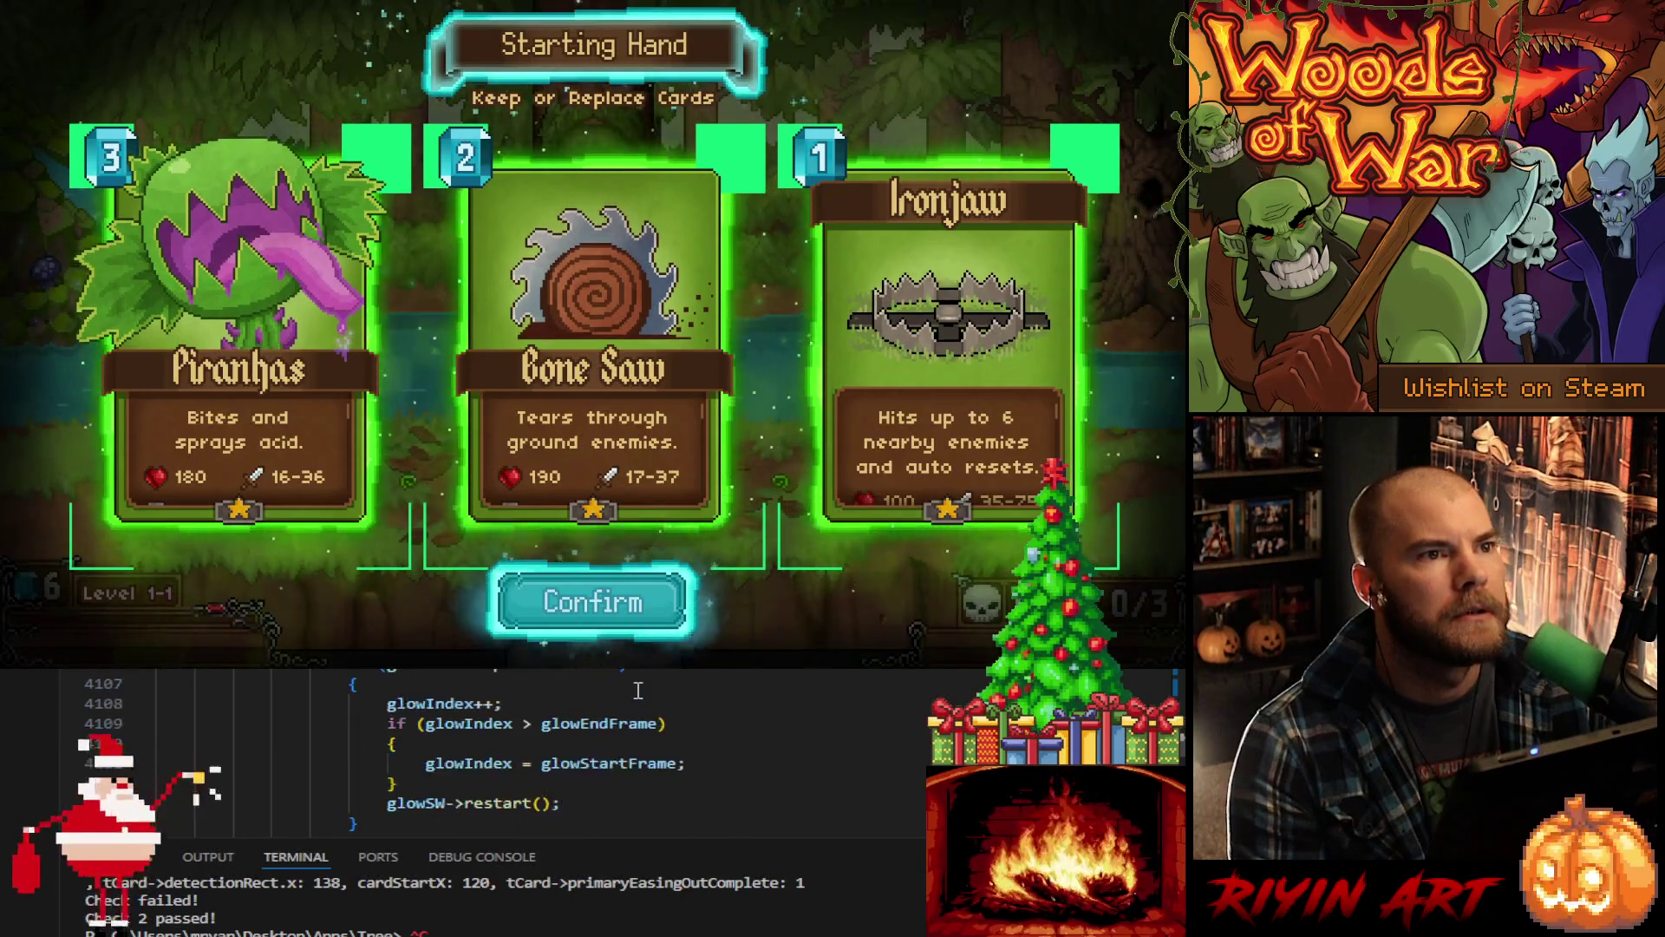
{"action": "scroll", "coordinate": [637, 690], "scroll_direction": "up", "scroll_amount": 2}
{"action": "scroll", "coordinate": [638, 691], "scroll_direction": "up", "scroll_amount": 3}
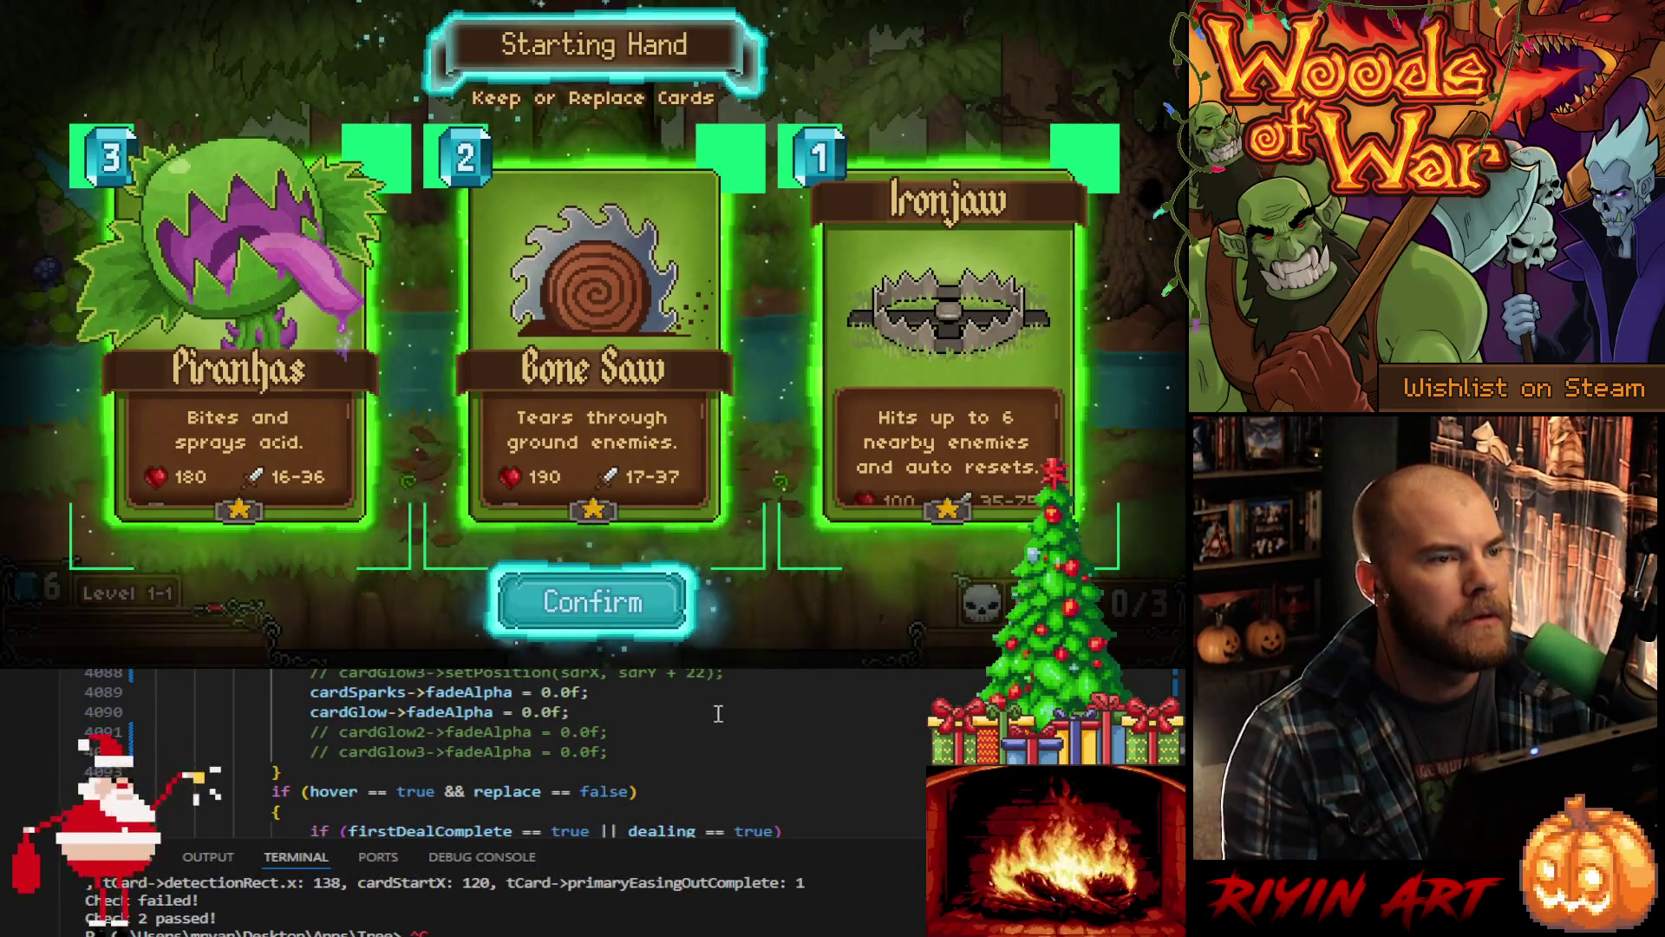
{"action": "scroll", "coordinate": [634, 711], "scroll_direction": "up", "scroll_amount": 6}
{"action": "scroll", "coordinate": [601, 703], "scroll_direction": "down", "scroll_amount": 3}
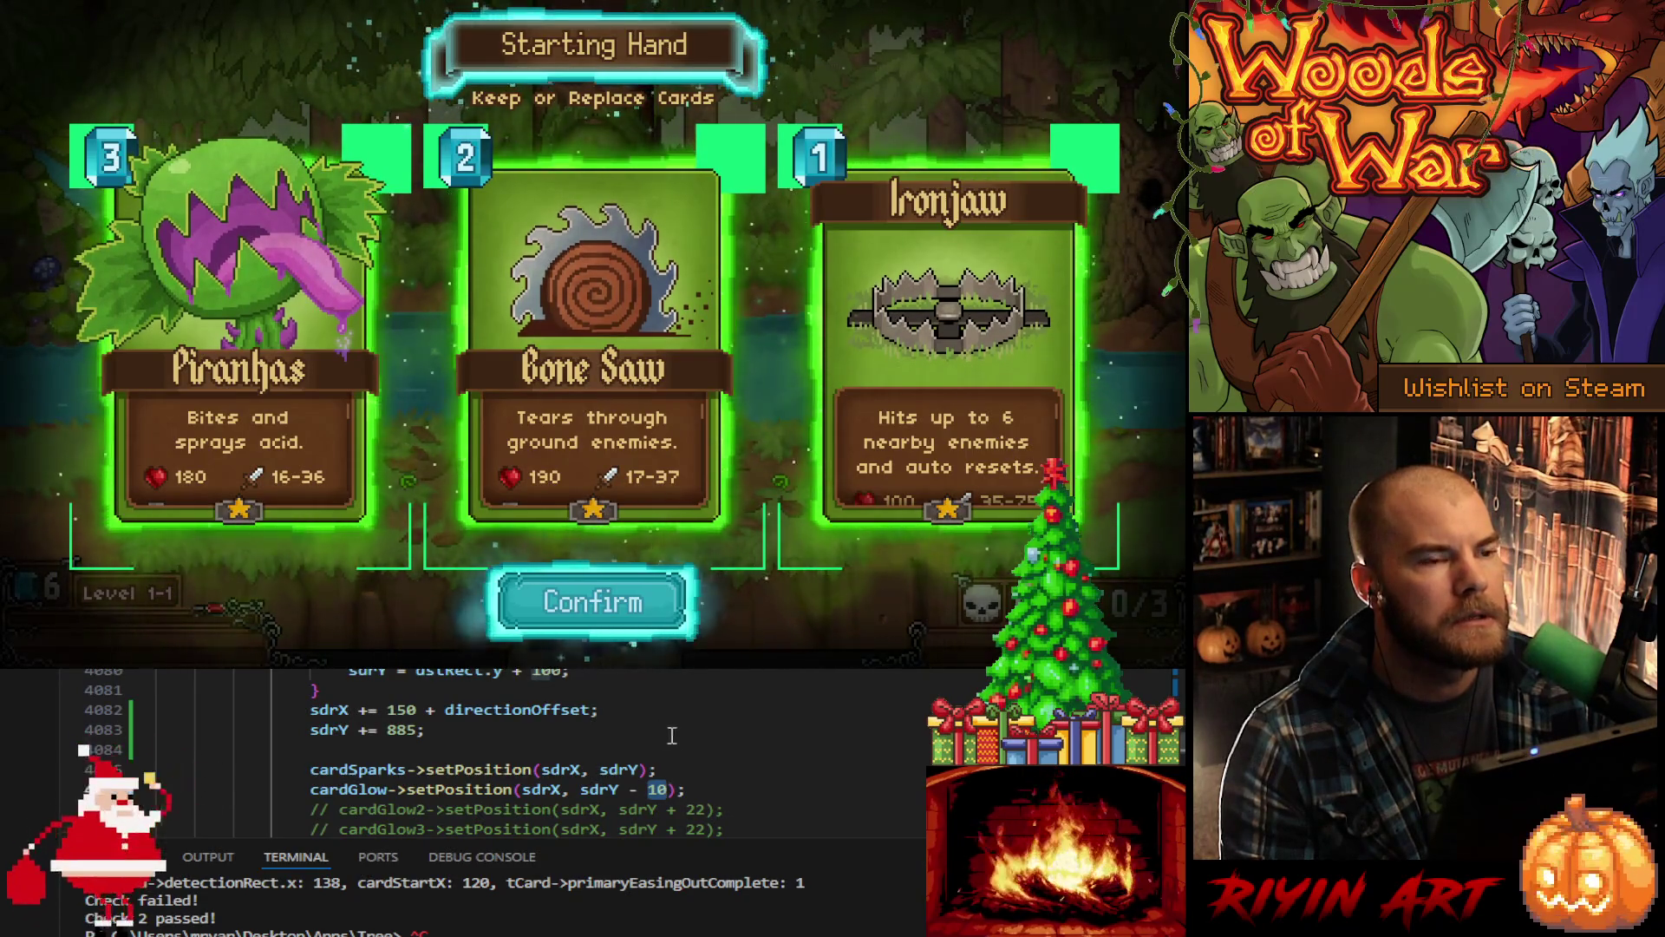
{"action": "double_click", "coordinate": [657, 788]}
{"action": "type", "text": "55"}
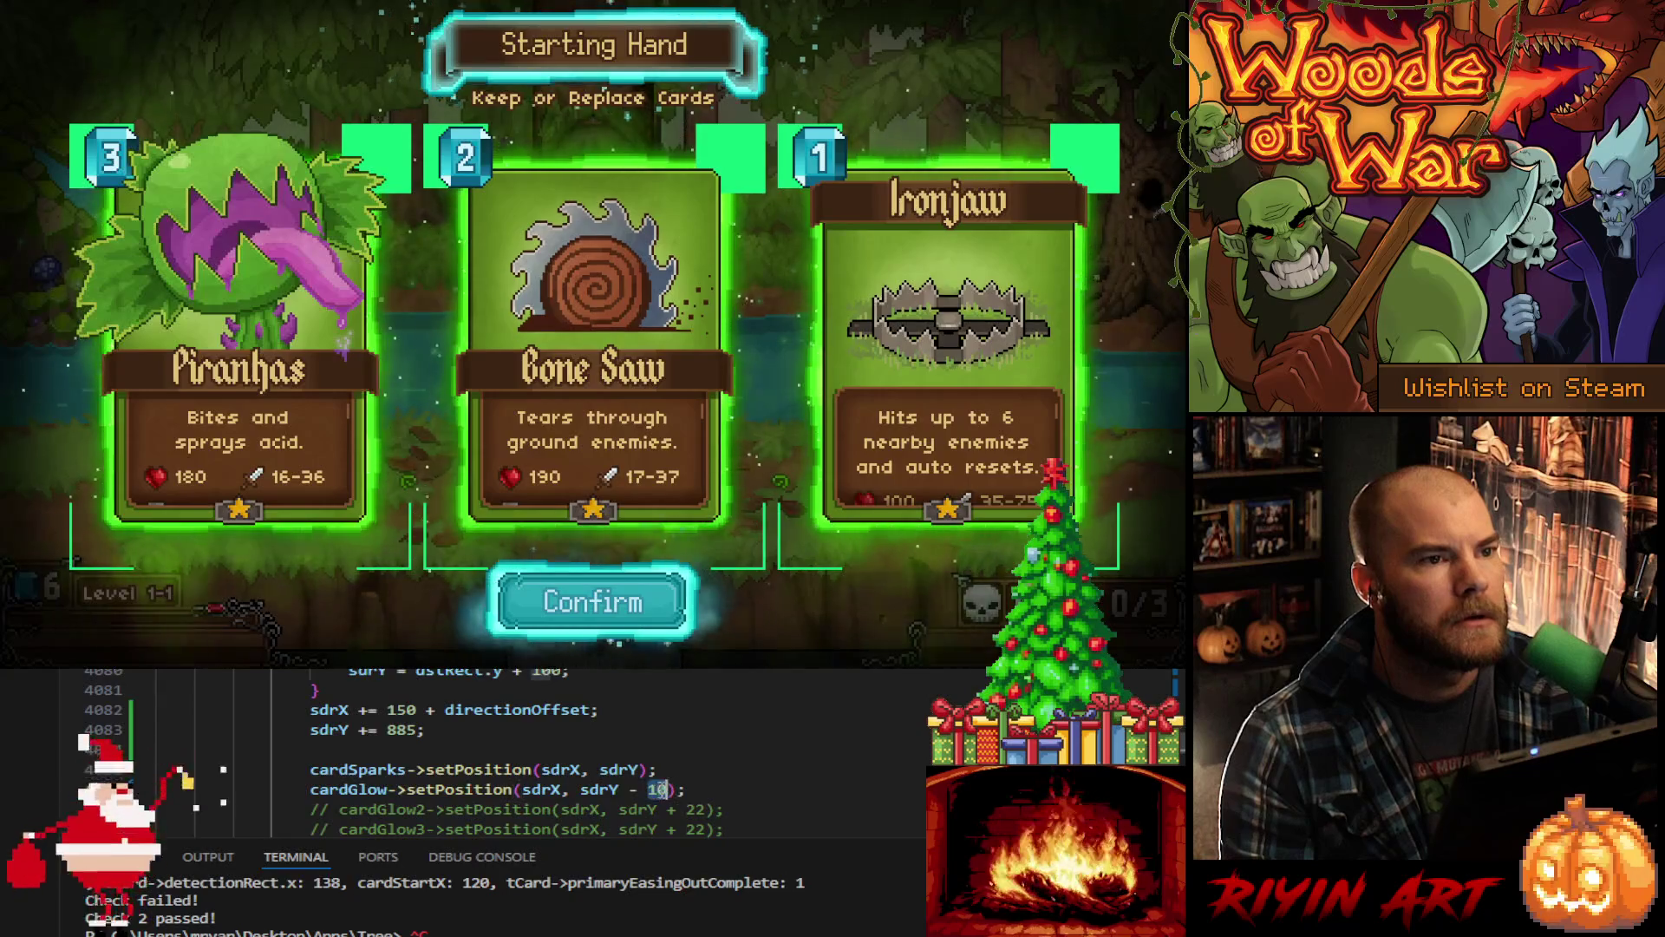
{"action": "scroll", "coordinate": [685, 763], "scroll_direction": "down", "scroll_amount": 1}
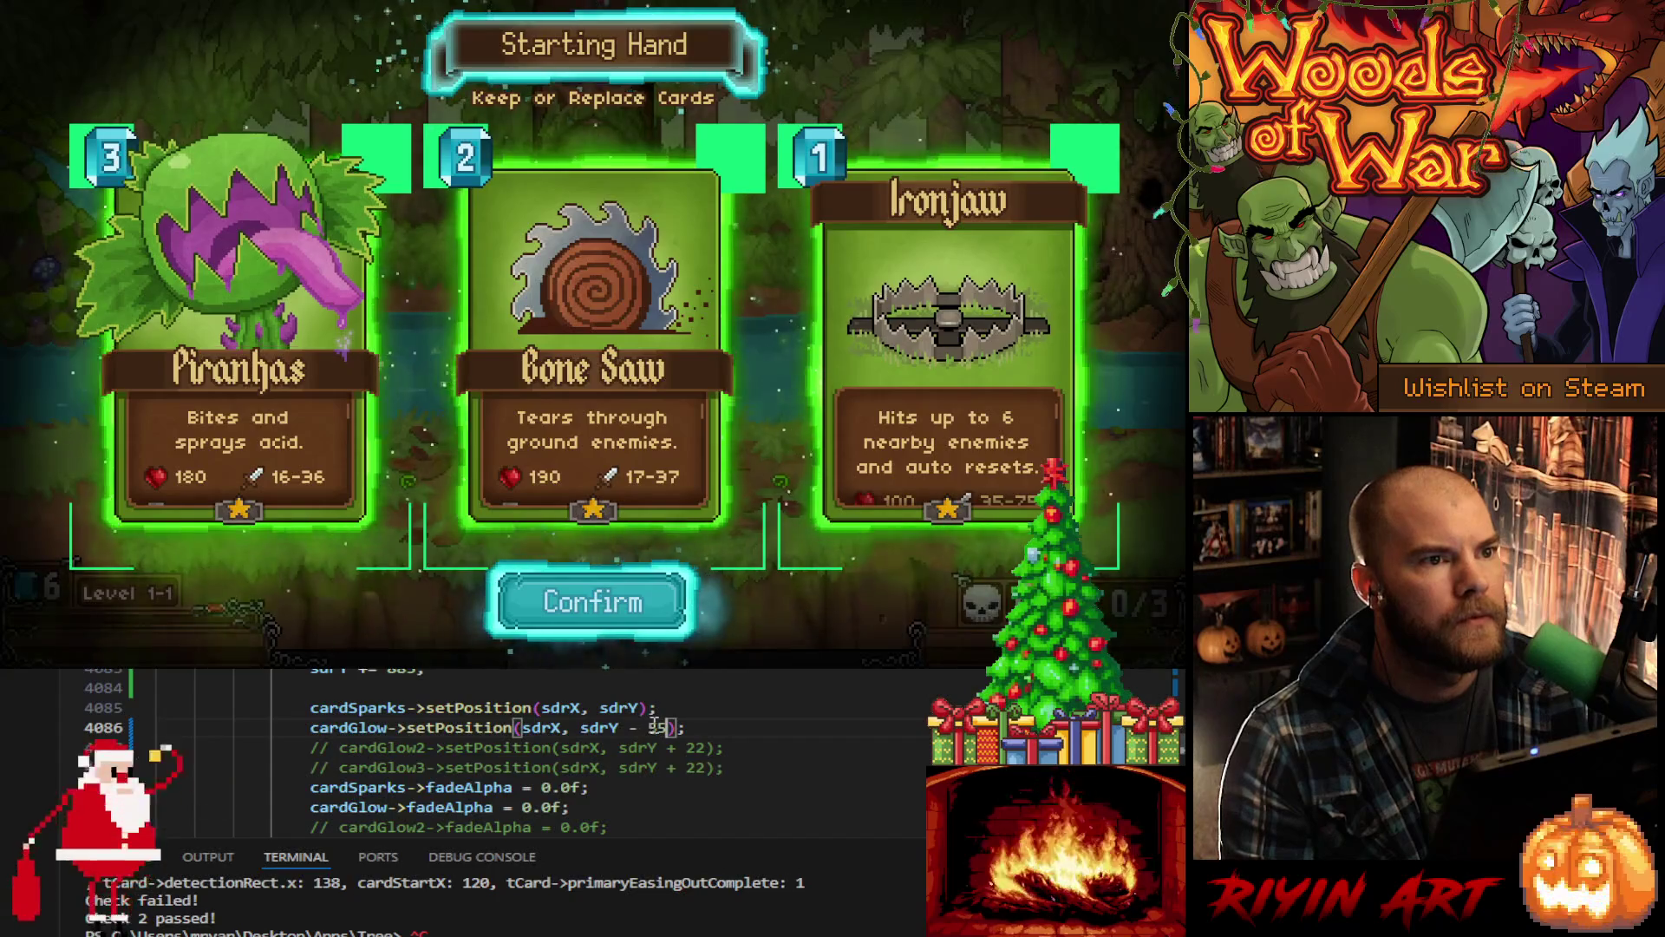
{"action": "key", "text": "BackSpace"}
{"action": "type", "text": "0"}
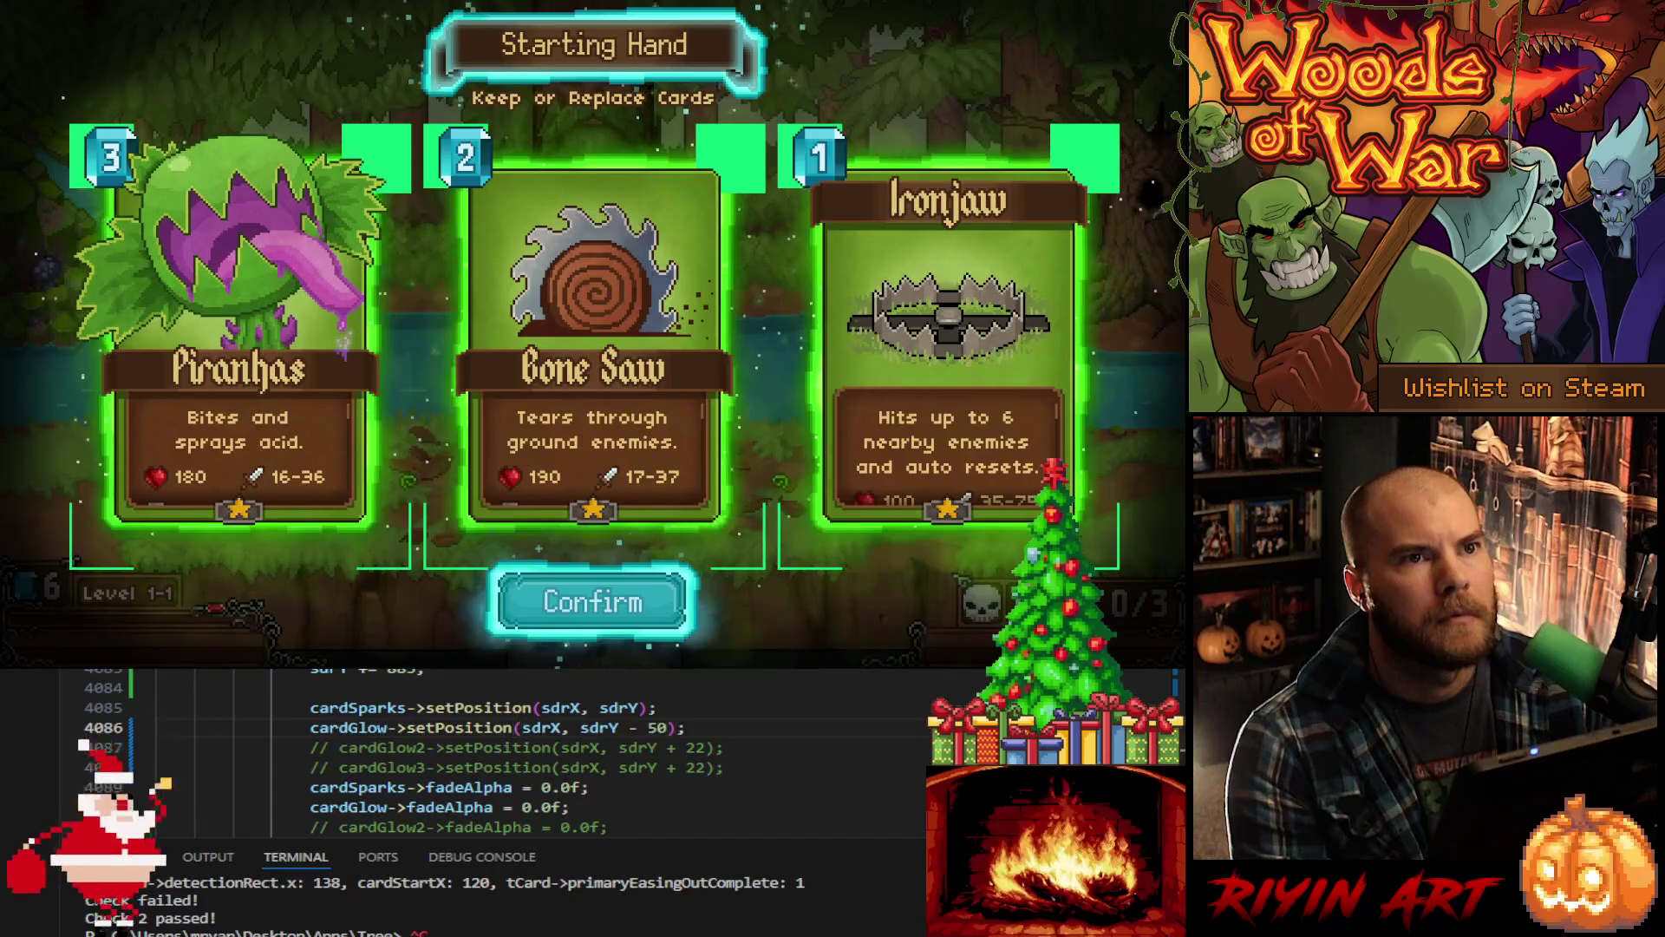
{"action": "left_click", "coordinate": [610, 604]}
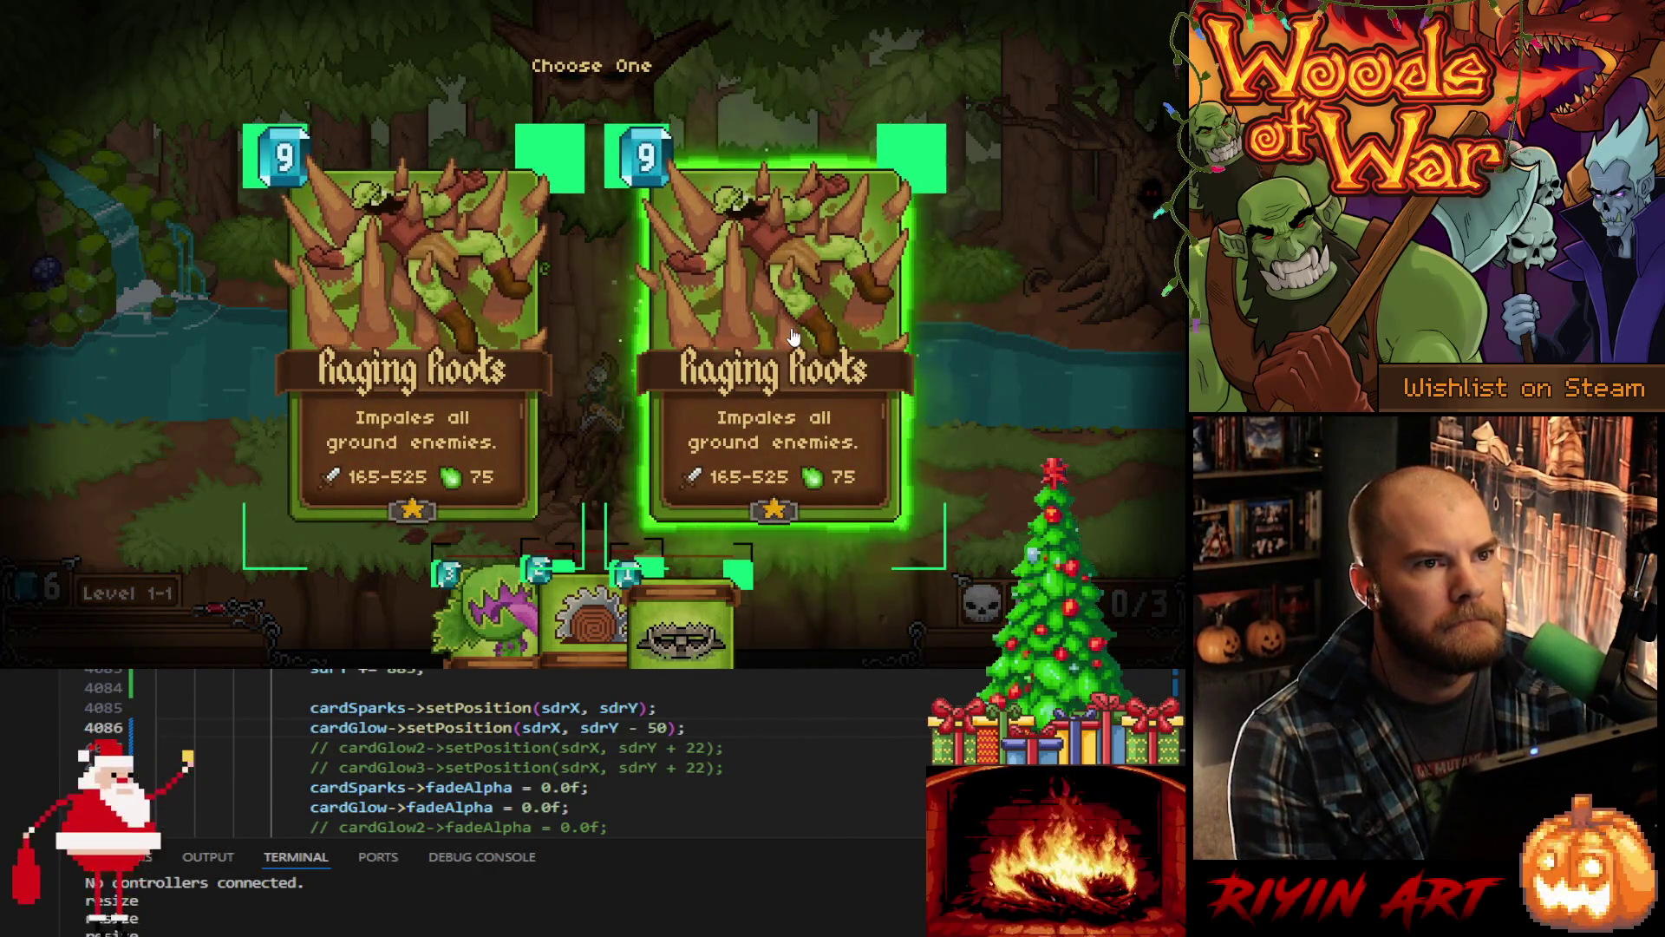
Step: Take the right-hand Raging Roots card, drag a hand card onto the field, then exit the game
{"action": "left_click", "coordinate": [790, 340]}
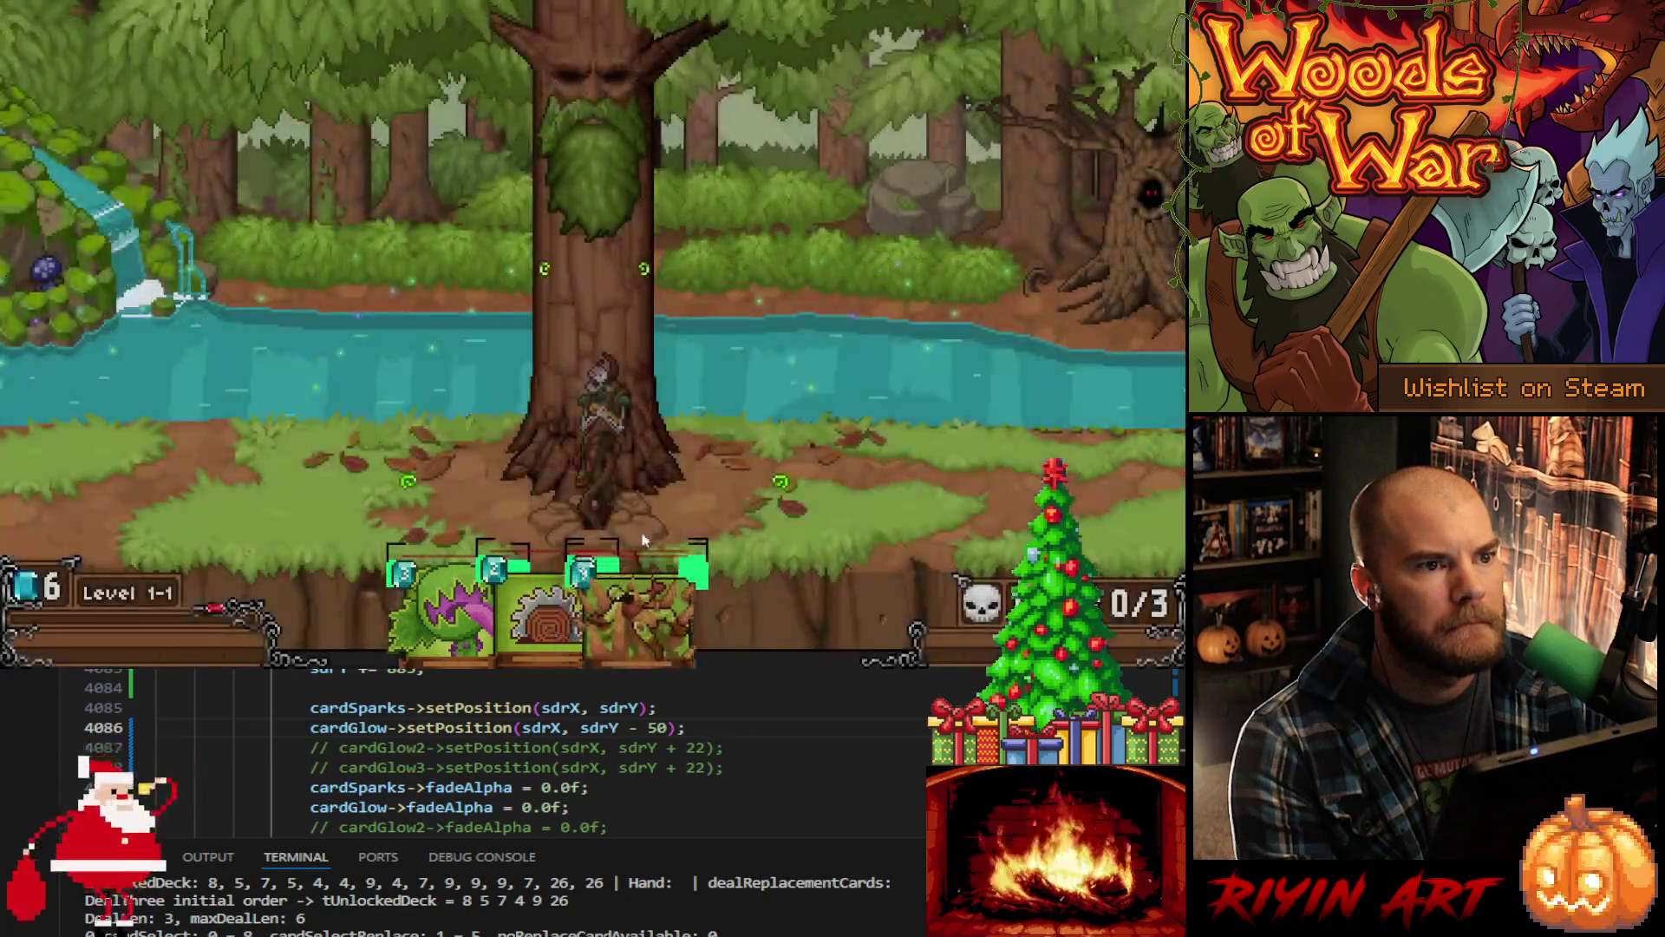
{"action": "mouse_move", "coordinate": [720, 598]}
{"action": "left_mouse_down"}
{"action": "mouse_move", "coordinate": [746, 499]}
{"action": "mouse_move", "coordinate": [922, 258]}
{"action": "mouse_move", "coordinate": [906, 289]}
{"action": "mouse_move", "coordinate": [507, 295]}
{"action": "mouse_move", "coordinate": [348, 348]}
{"action": "mouse_move", "coordinate": [170, 256]}
{"action": "mouse_move", "coordinate": [529, 243]}
{"action": "mouse_move", "coordinate": [946, 321]}
{"action": "mouse_move", "coordinate": [993, 285]}
{"action": "mouse_move", "coordinate": [814, 373]}
{"action": "mouse_move", "coordinate": [398, 260]}
{"action": "mouse_move", "coordinate": [721, 381]}
{"action": "mouse_move", "coordinate": [880, 382]}
{"action": "mouse_move", "coordinate": [490, 360]}
{"action": "mouse_move", "coordinate": [777, 371]}
{"action": "mouse_move", "coordinate": [972, 274]}
{"action": "mouse_move", "coordinate": [902, 334]}
{"action": "mouse_move", "coordinate": [794, 375]}
{"action": "mouse_move", "coordinate": [887, 328]}
{"action": "mouse_move", "coordinate": [825, 383]}
{"action": "mouse_move", "coordinate": [570, 418]}
{"action": "mouse_move", "coordinate": [732, 335]}
{"action": "mouse_move", "coordinate": [907, 286]}
{"action": "mouse_move", "coordinate": [934, 316]}
{"action": "mouse_move", "coordinate": [913, 371]}
{"action": "mouse_move", "coordinate": [759, 347]}
{"action": "mouse_move", "coordinate": [859, 338]}
{"action": "mouse_move", "coordinate": [996, 208]}
{"action": "mouse_move", "coordinate": [854, 329]}
{"action": "mouse_move", "coordinate": [698, 373]}
{"action": "left_mouse_up"}
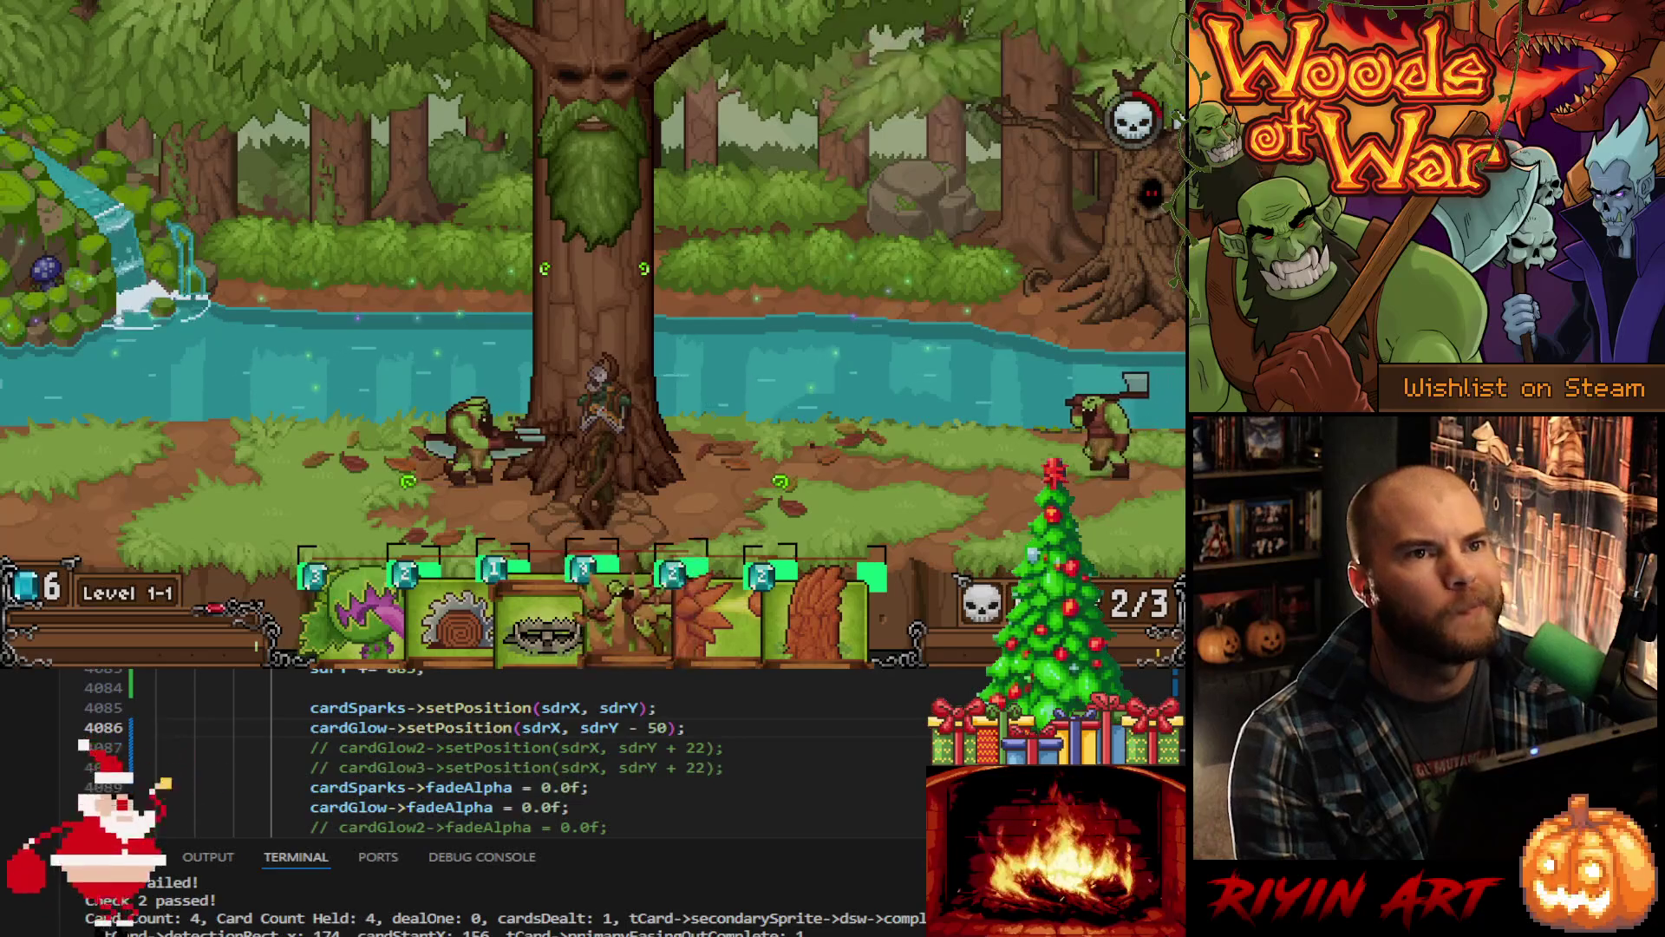
{"action": "key", "text": "Escape"}
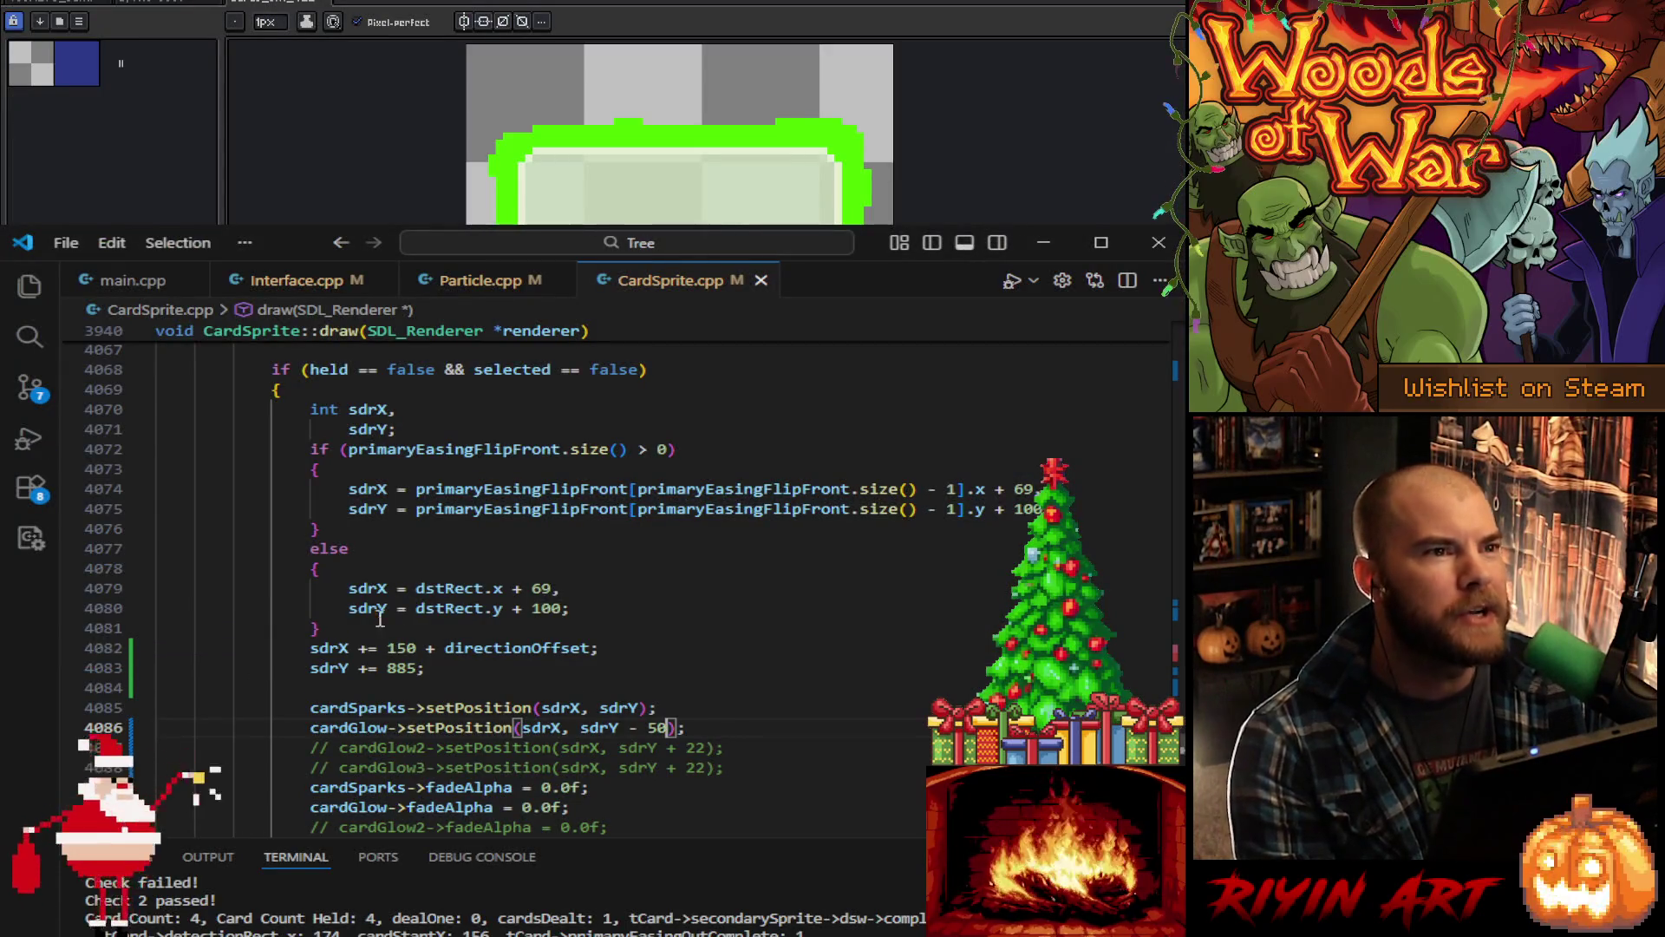
Step: Set the green card glow's radial acceleration to 1 in Particle.cpp
{"action": "left_click", "coordinate": [499, 282]}
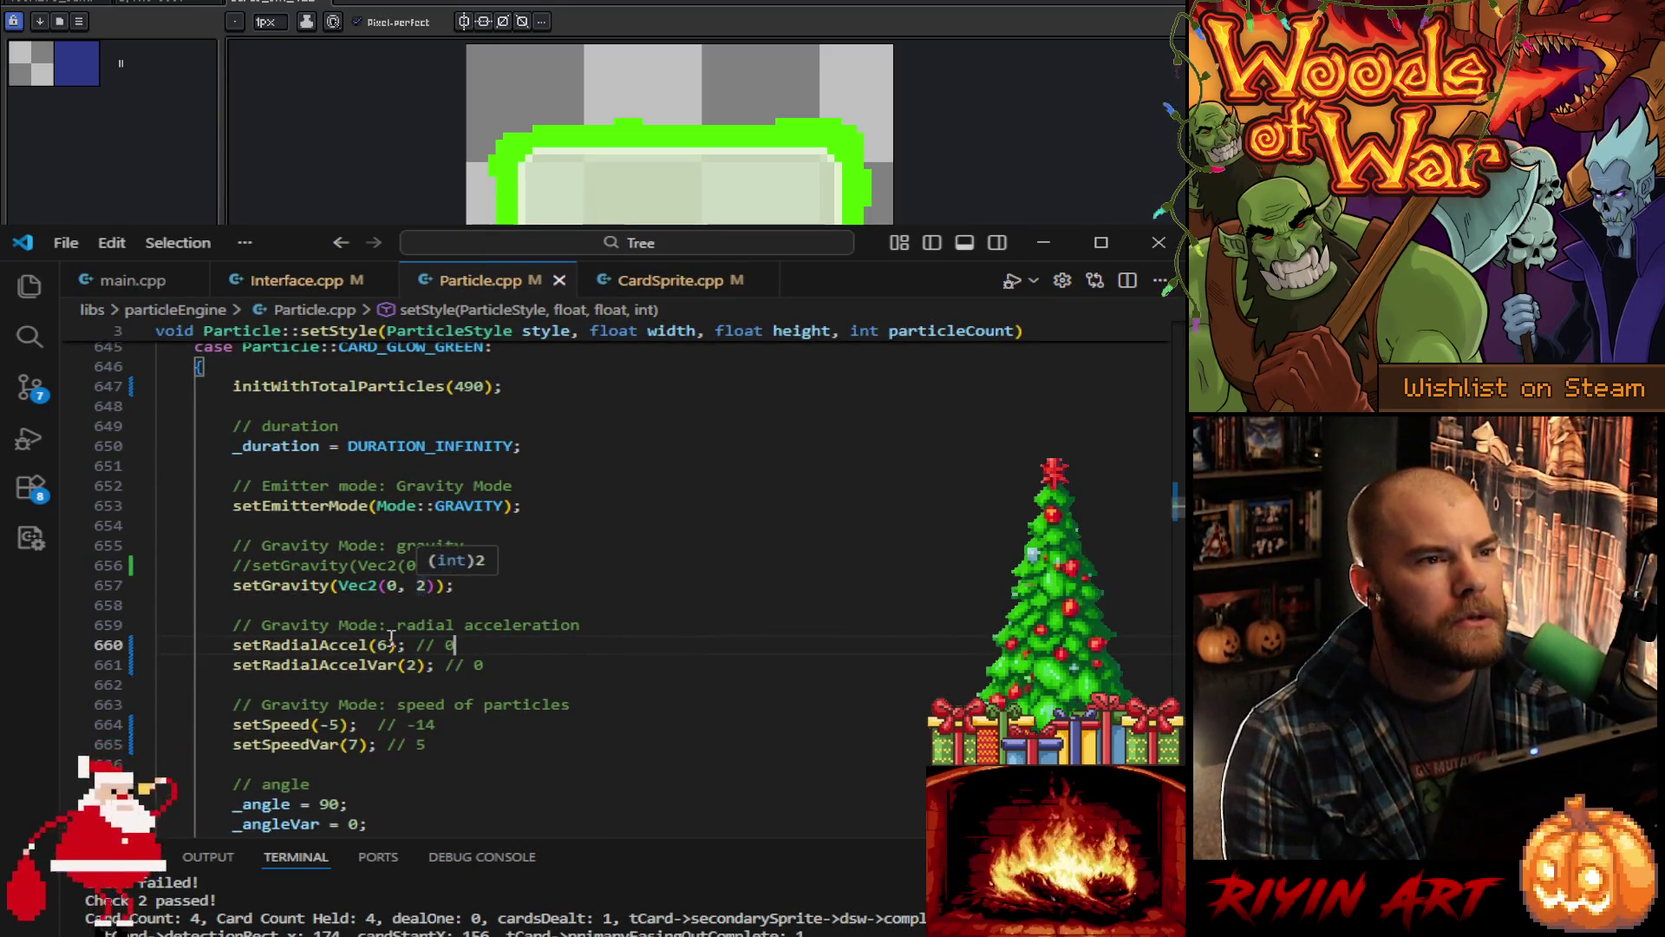
{"action": "type", "text": "1"}
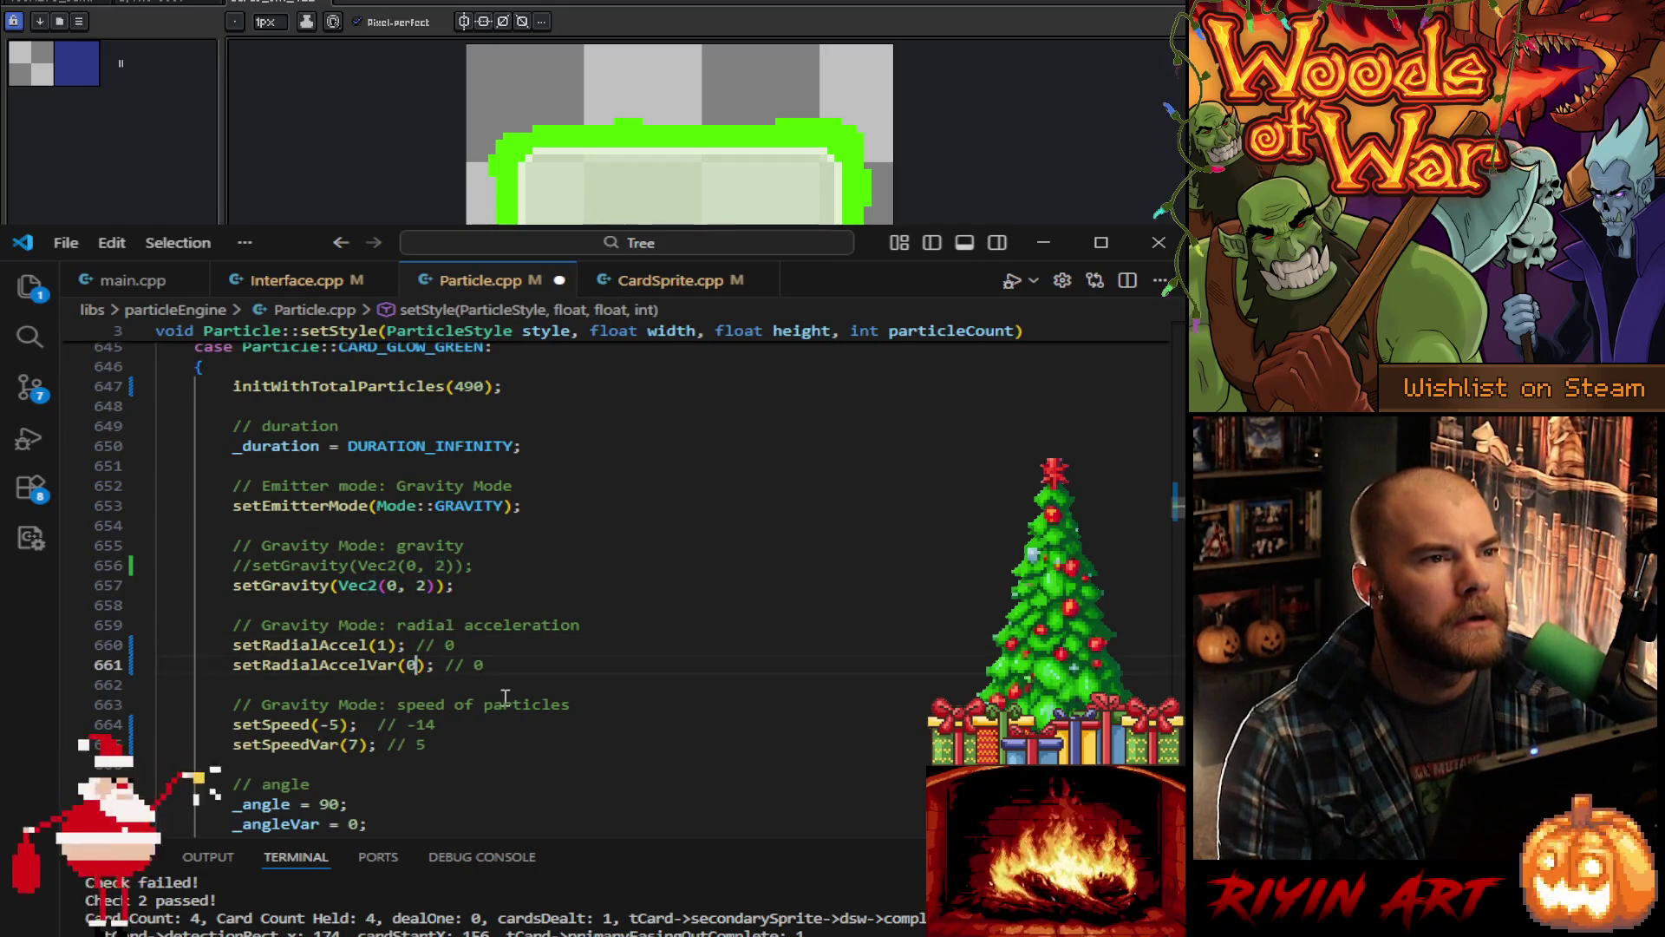
{"action": "scroll", "coordinate": [502, 694], "scroll_direction": "down", "scroll_amount": 2}
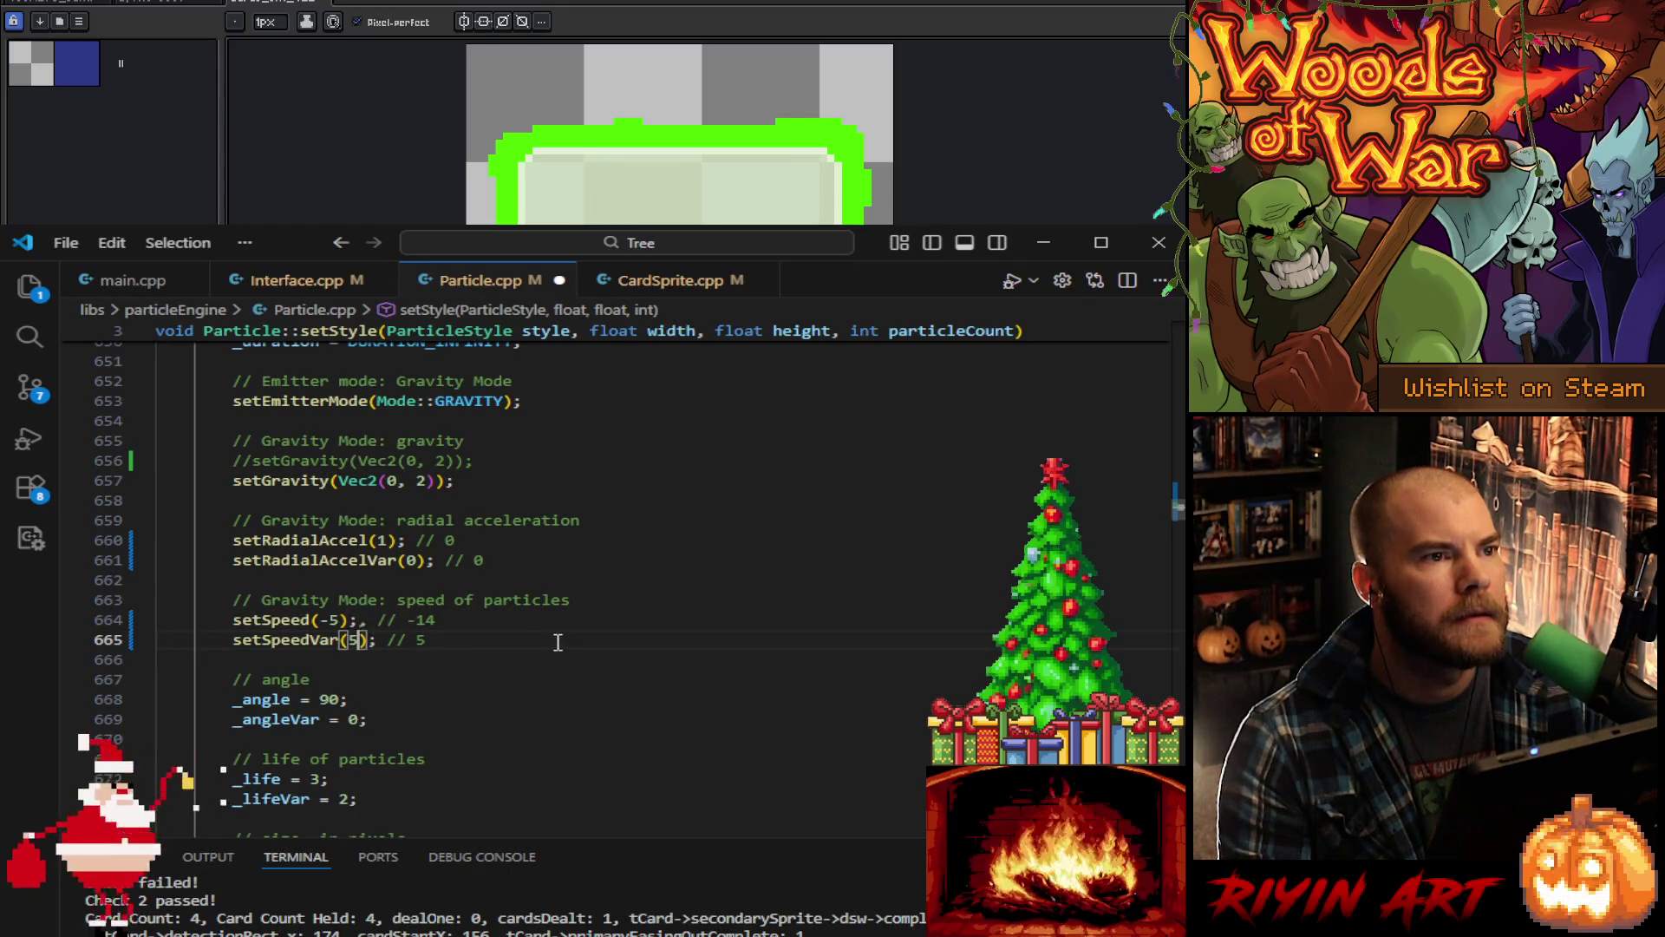
{"action": "scroll", "coordinate": [557, 642], "scroll_direction": "up", "scroll_amount": 10}
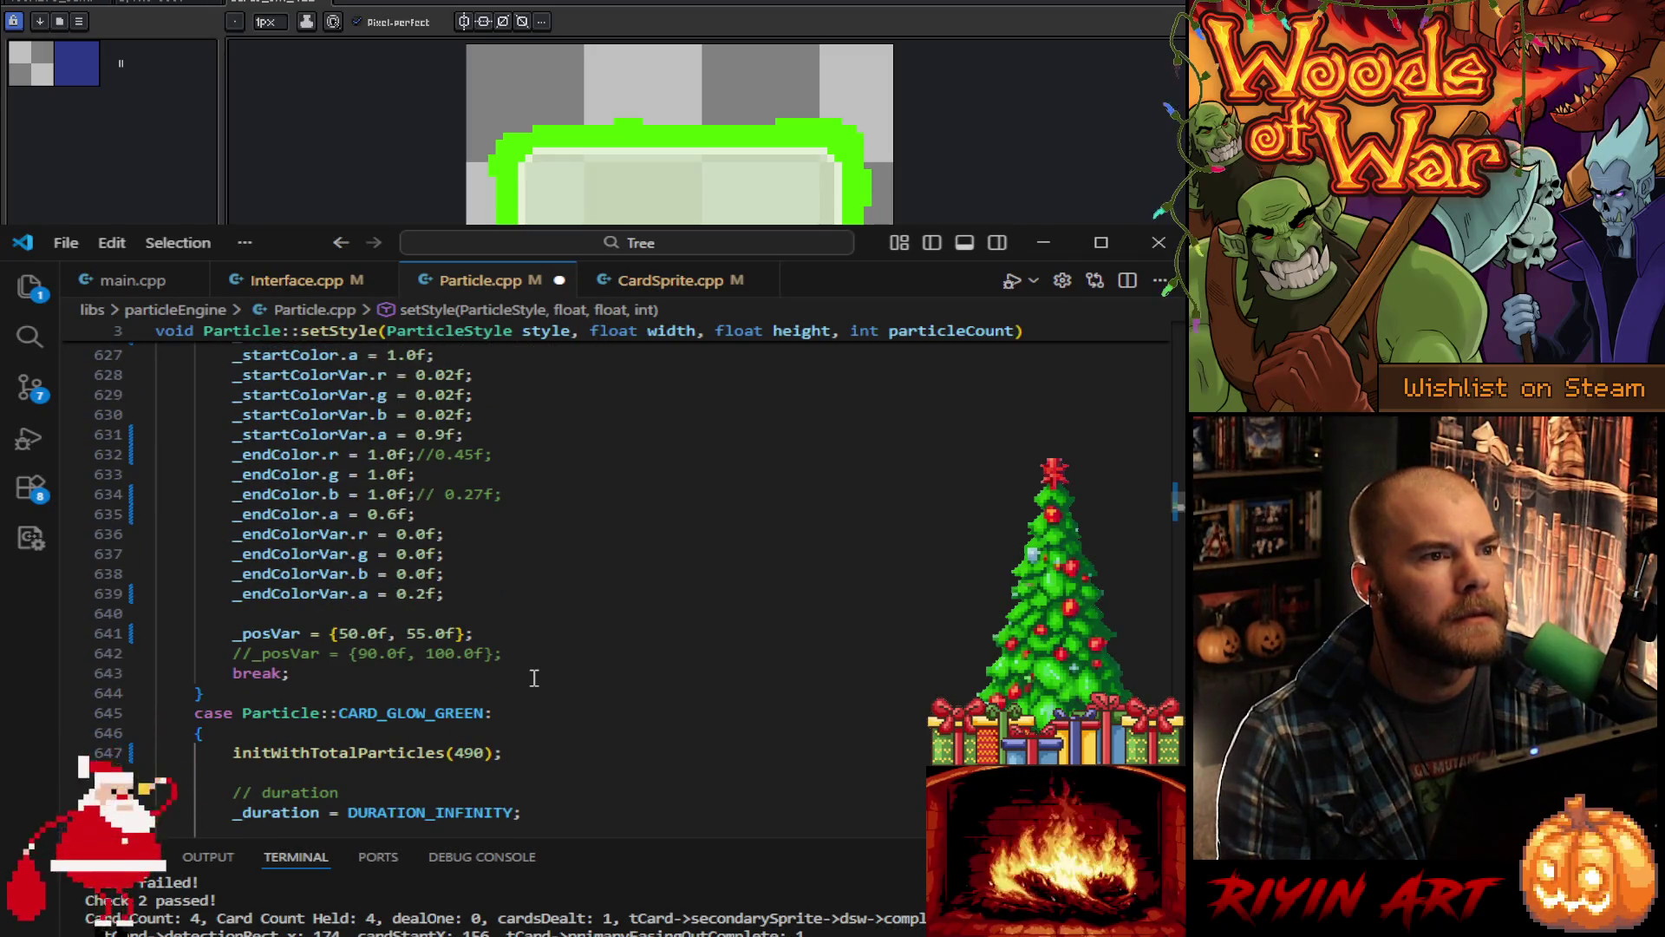
{"action": "scroll", "coordinate": [535, 677], "scroll_direction": "down", "scroll_amount": 3}
{"action": "scroll", "coordinate": [535, 678], "scroll_direction": "up", "scroll_amount": 9}
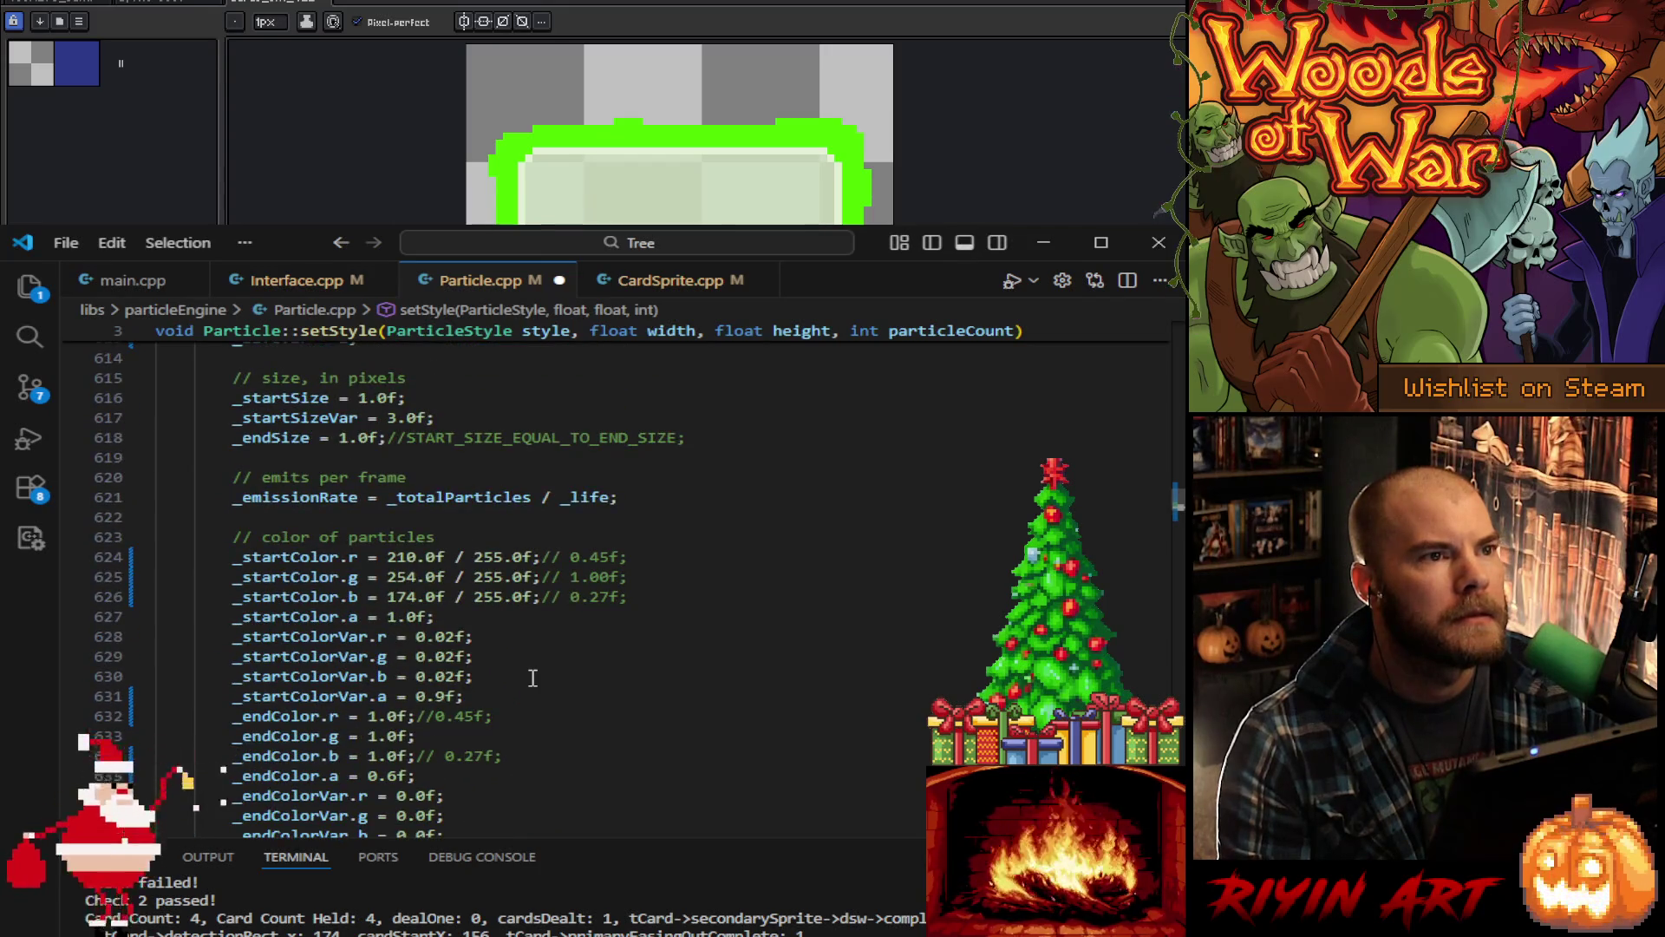
{"action": "scroll", "coordinate": [533, 677], "scroll_direction": "up", "scroll_amount": 7}
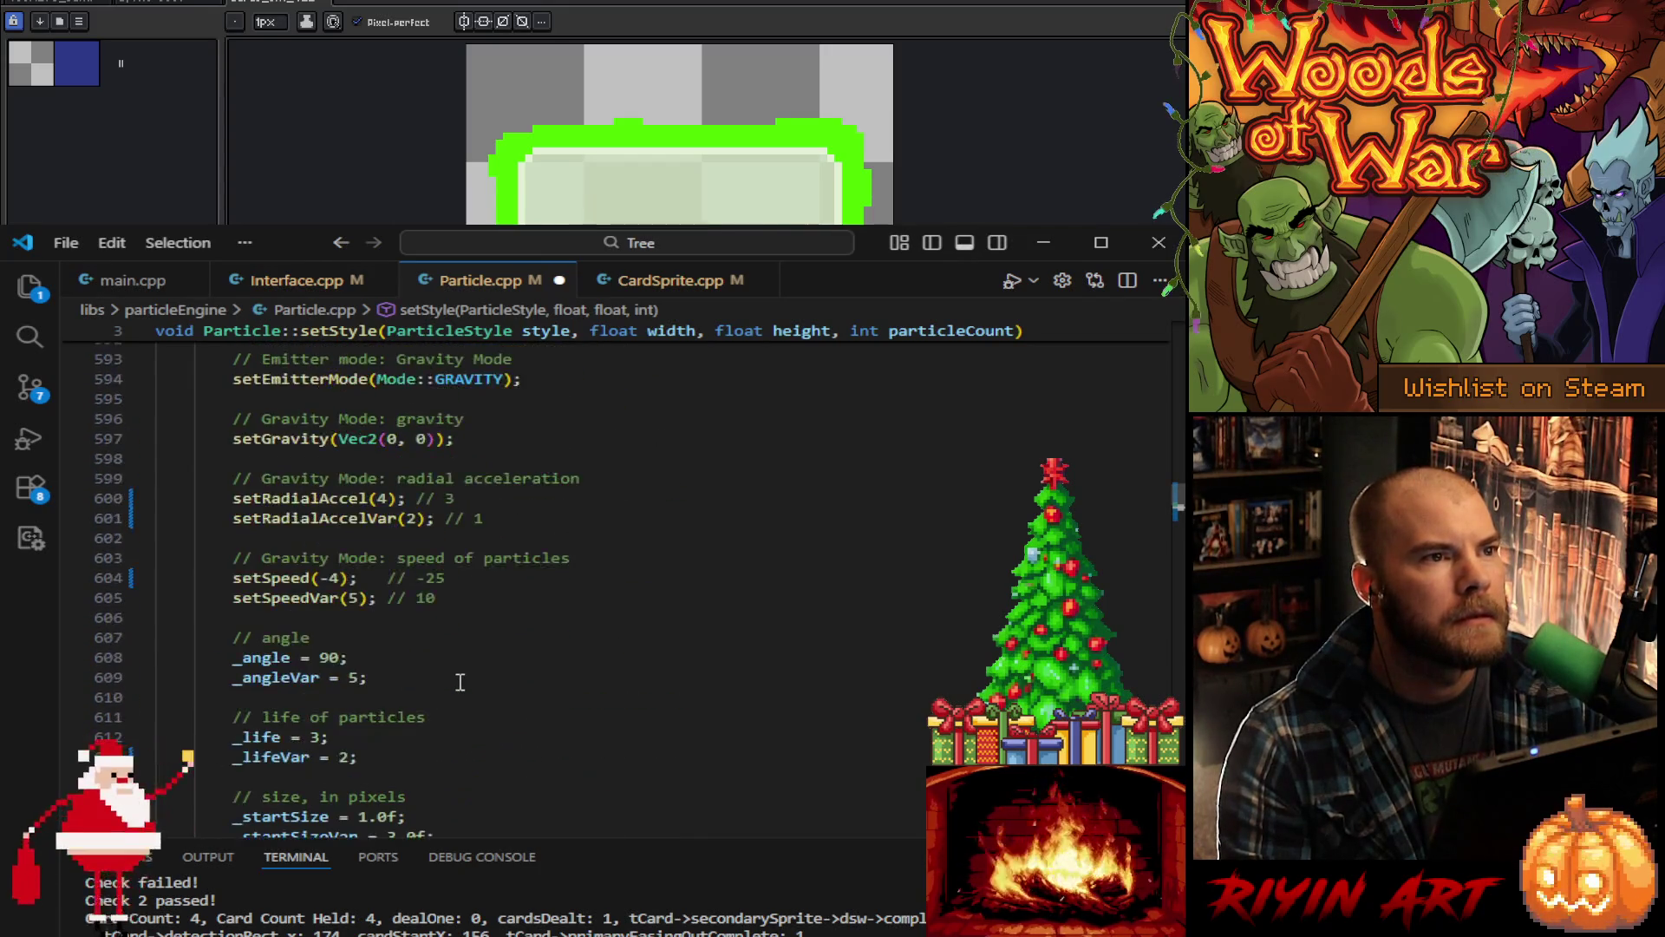
{"action": "scroll", "coordinate": [460, 683], "scroll_direction": "up", "scroll_amount": 2}
{"action": "type", "text": "3"}
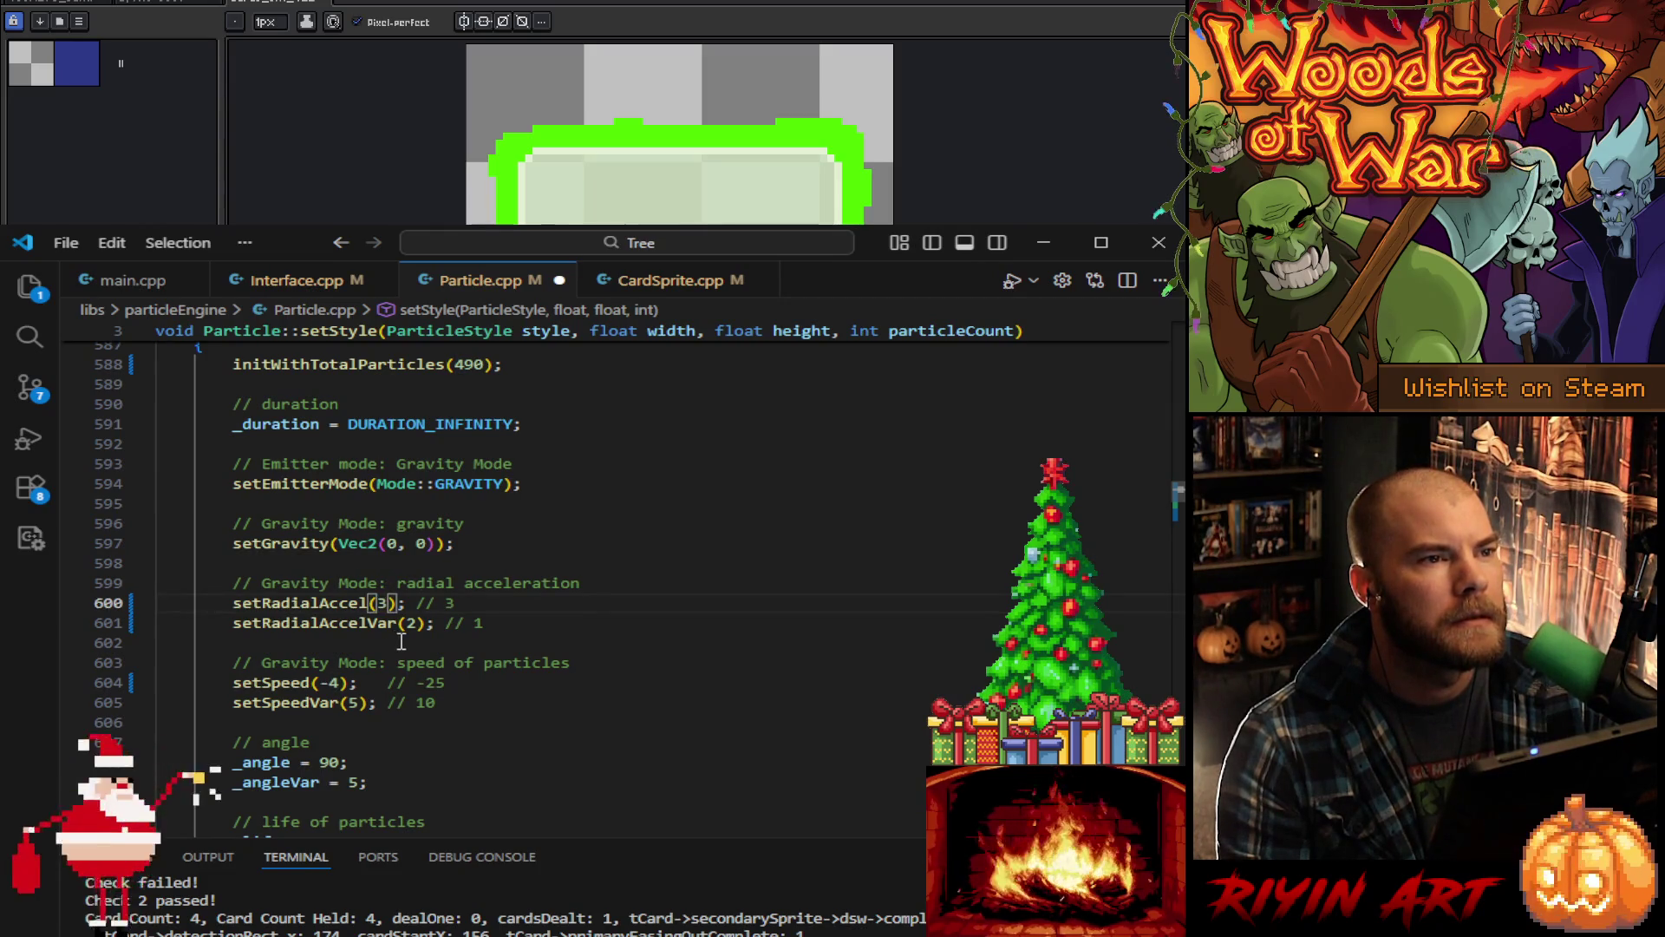
Step: Change the other style's radial acceleration from 3 to 4 and save Particle.cpp
{"action": "key", "text": "BackSpace"}
{"action": "type", "text": "4"}
{"action": "key", "text": "ctrl+s"}
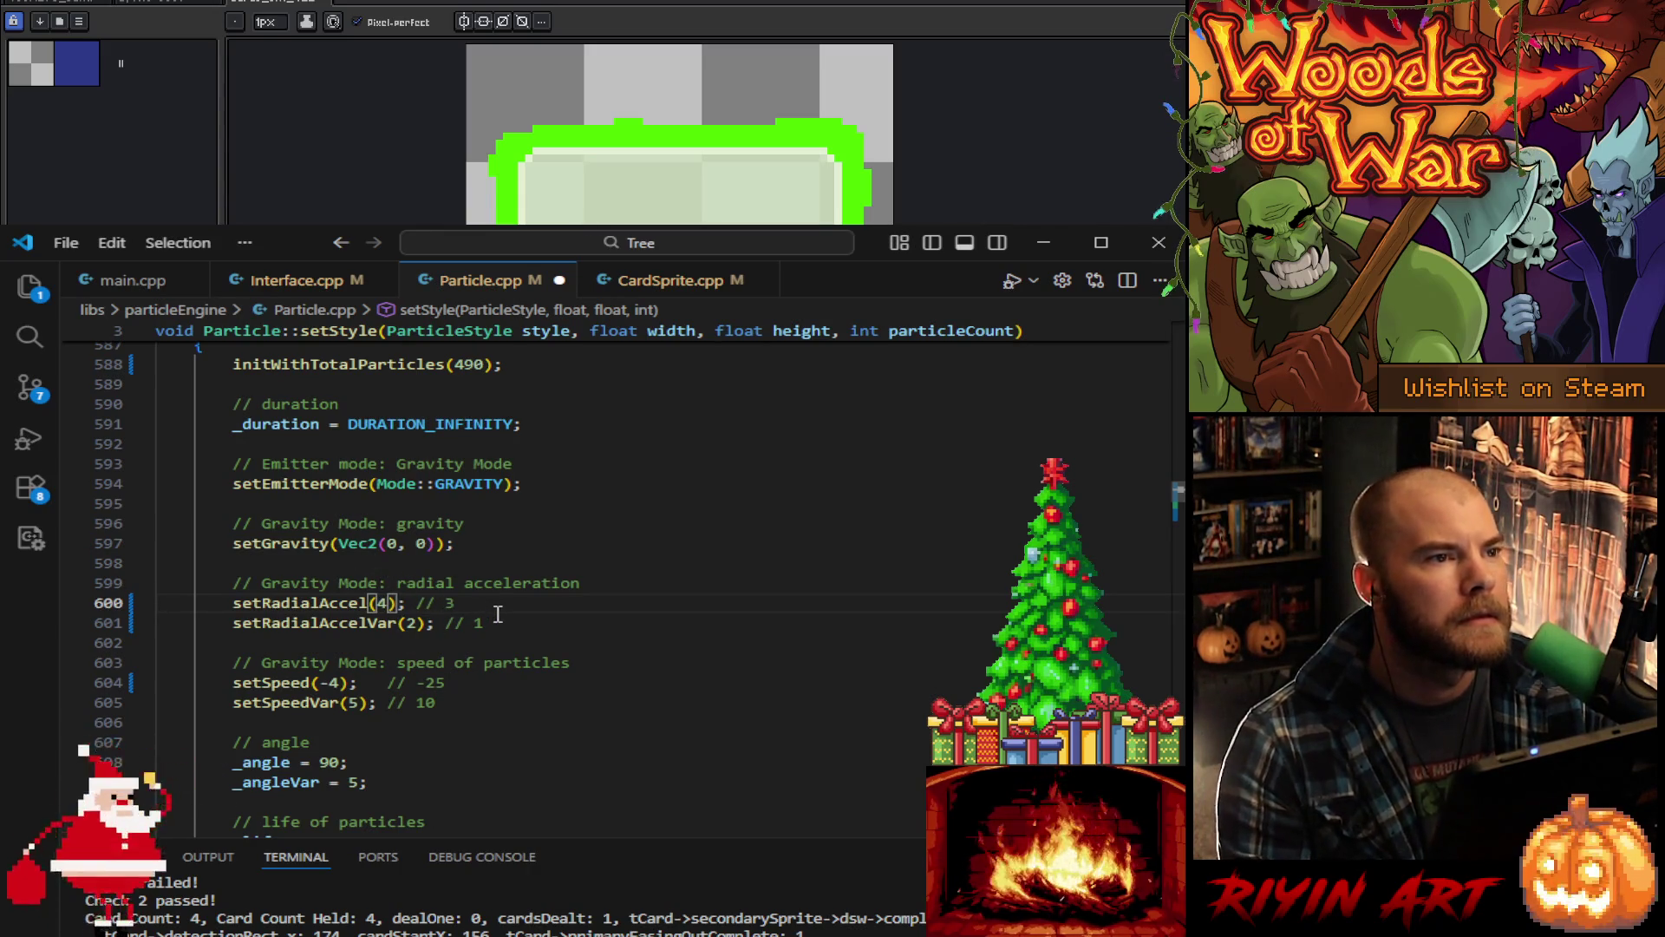
{"action": "left_click", "coordinate": [151, 282]}
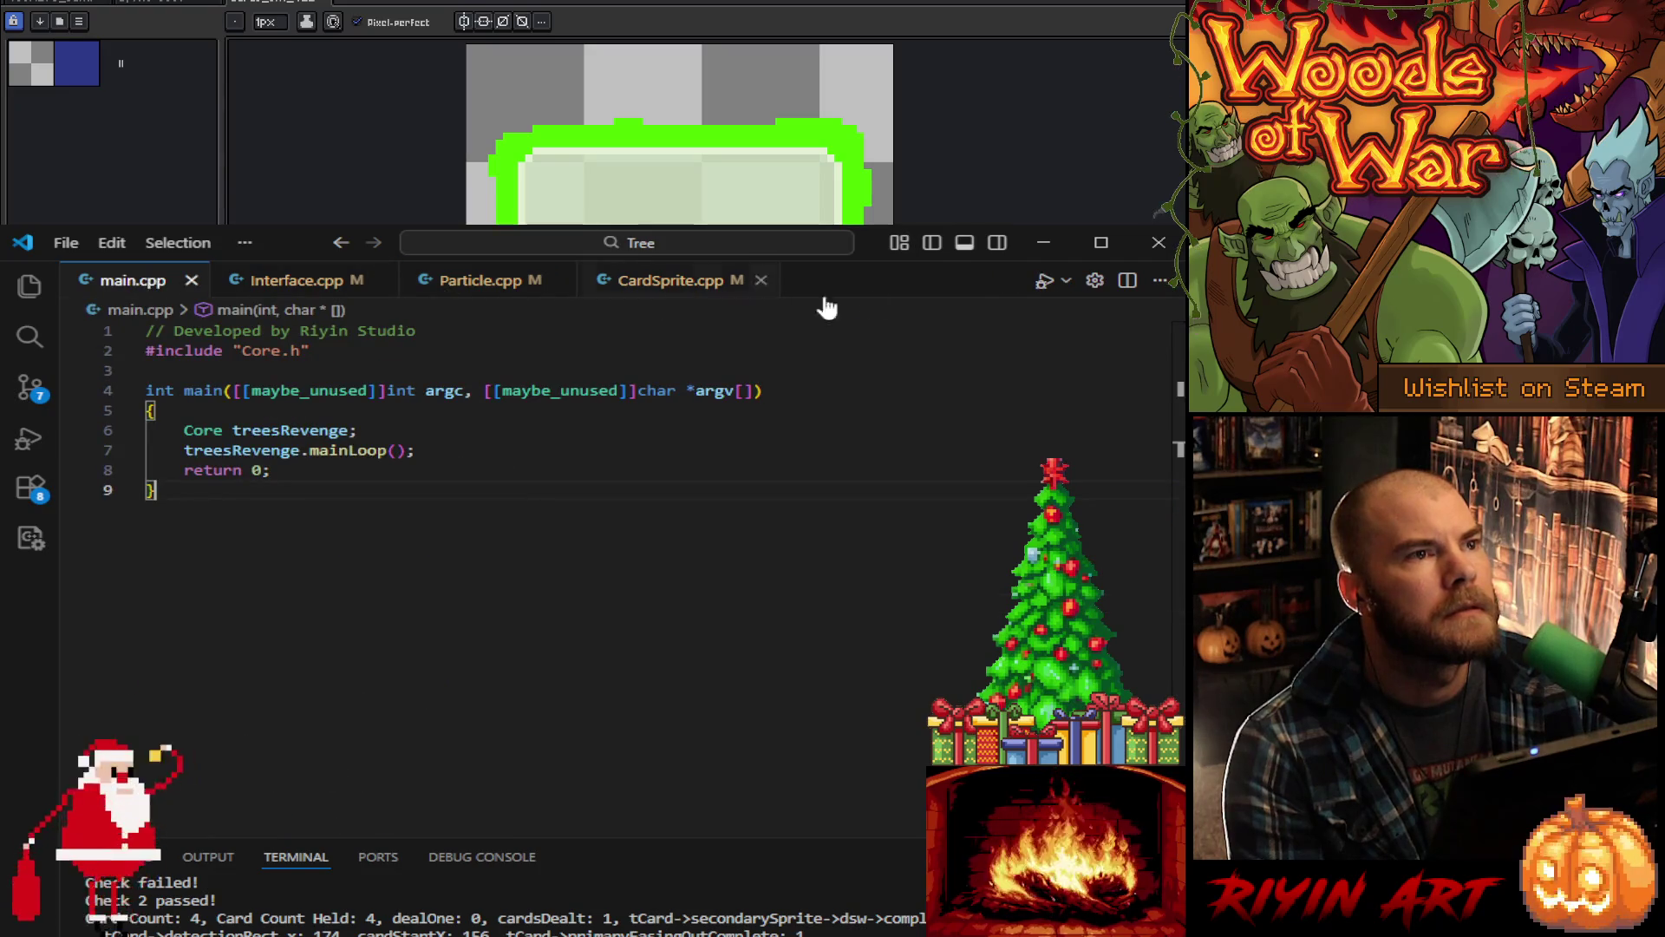
Step: Launch the game build, look over the CardSprite.cpp glow drawing code, then minimize VS Code
{"action": "left_click", "coordinate": [1043, 285]}
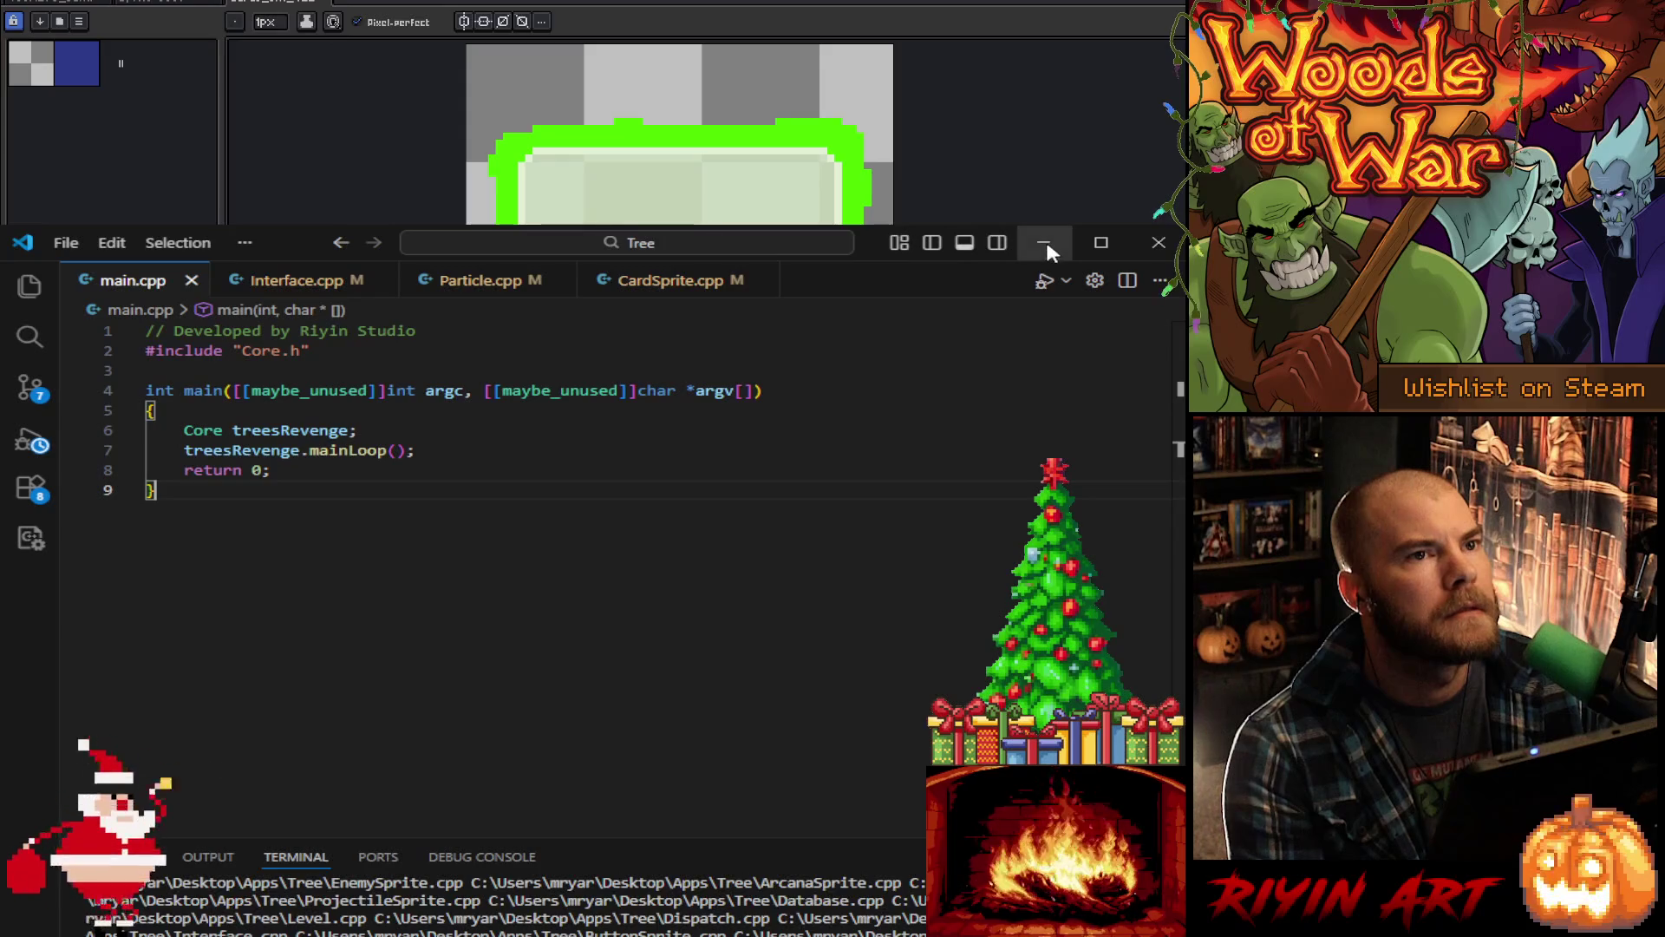
{"action": "left_click", "coordinate": [670, 280]}
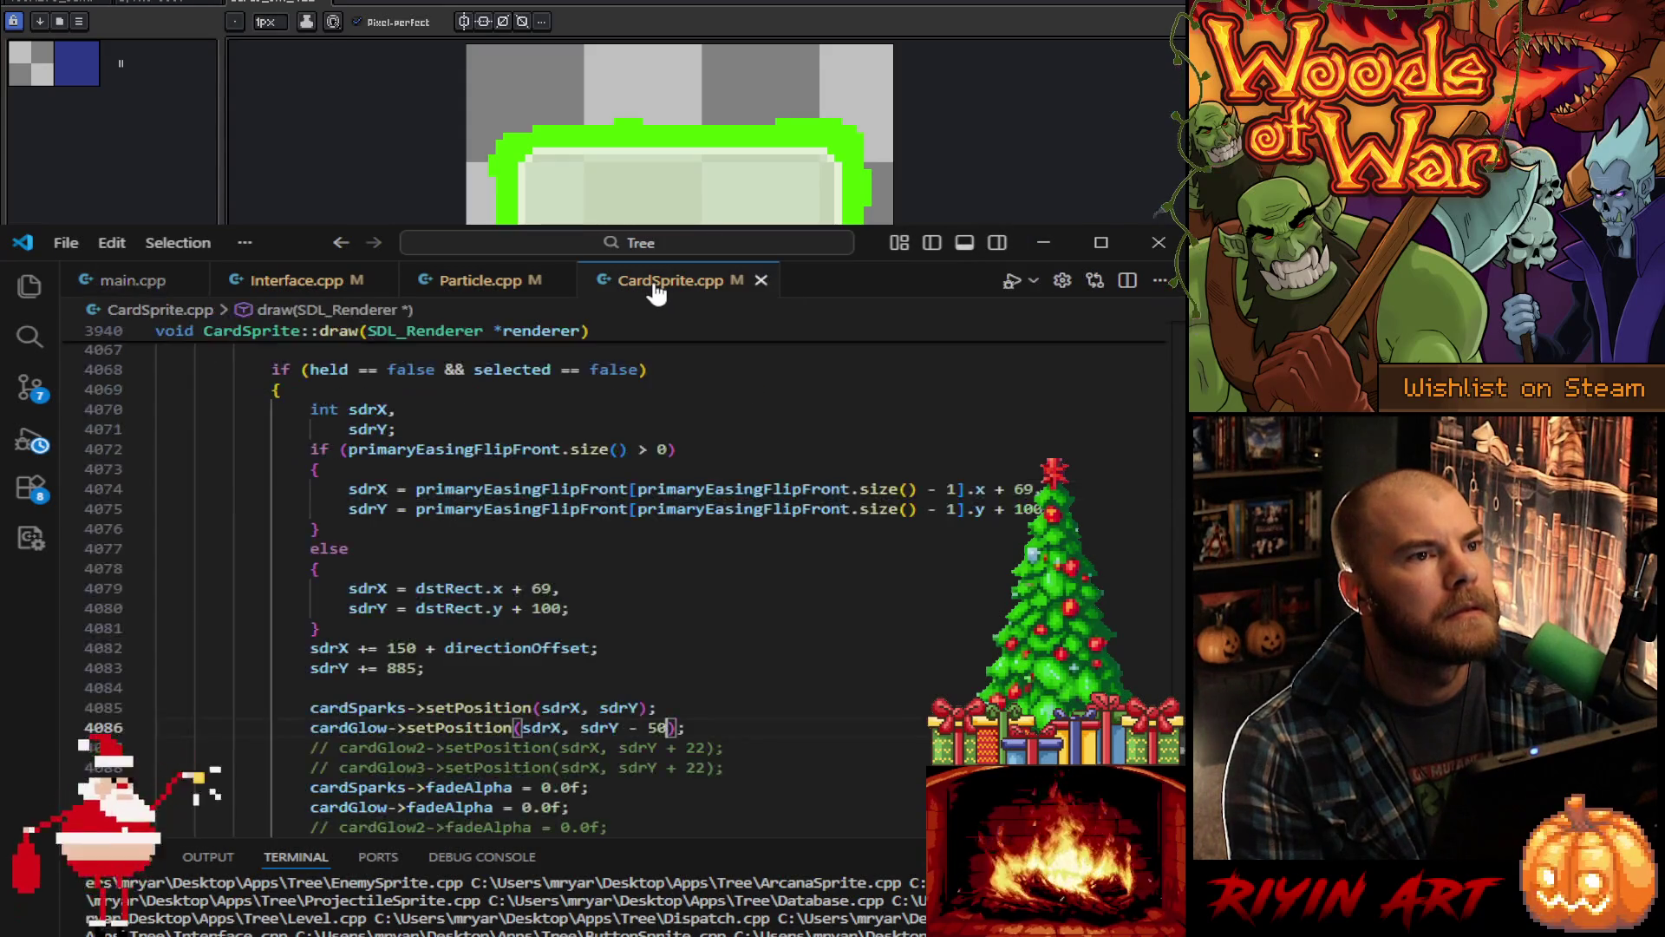
{"action": "scroll", "coordinate": [405, 719], "scroll_direction": "down", "scroll_amount": 2}
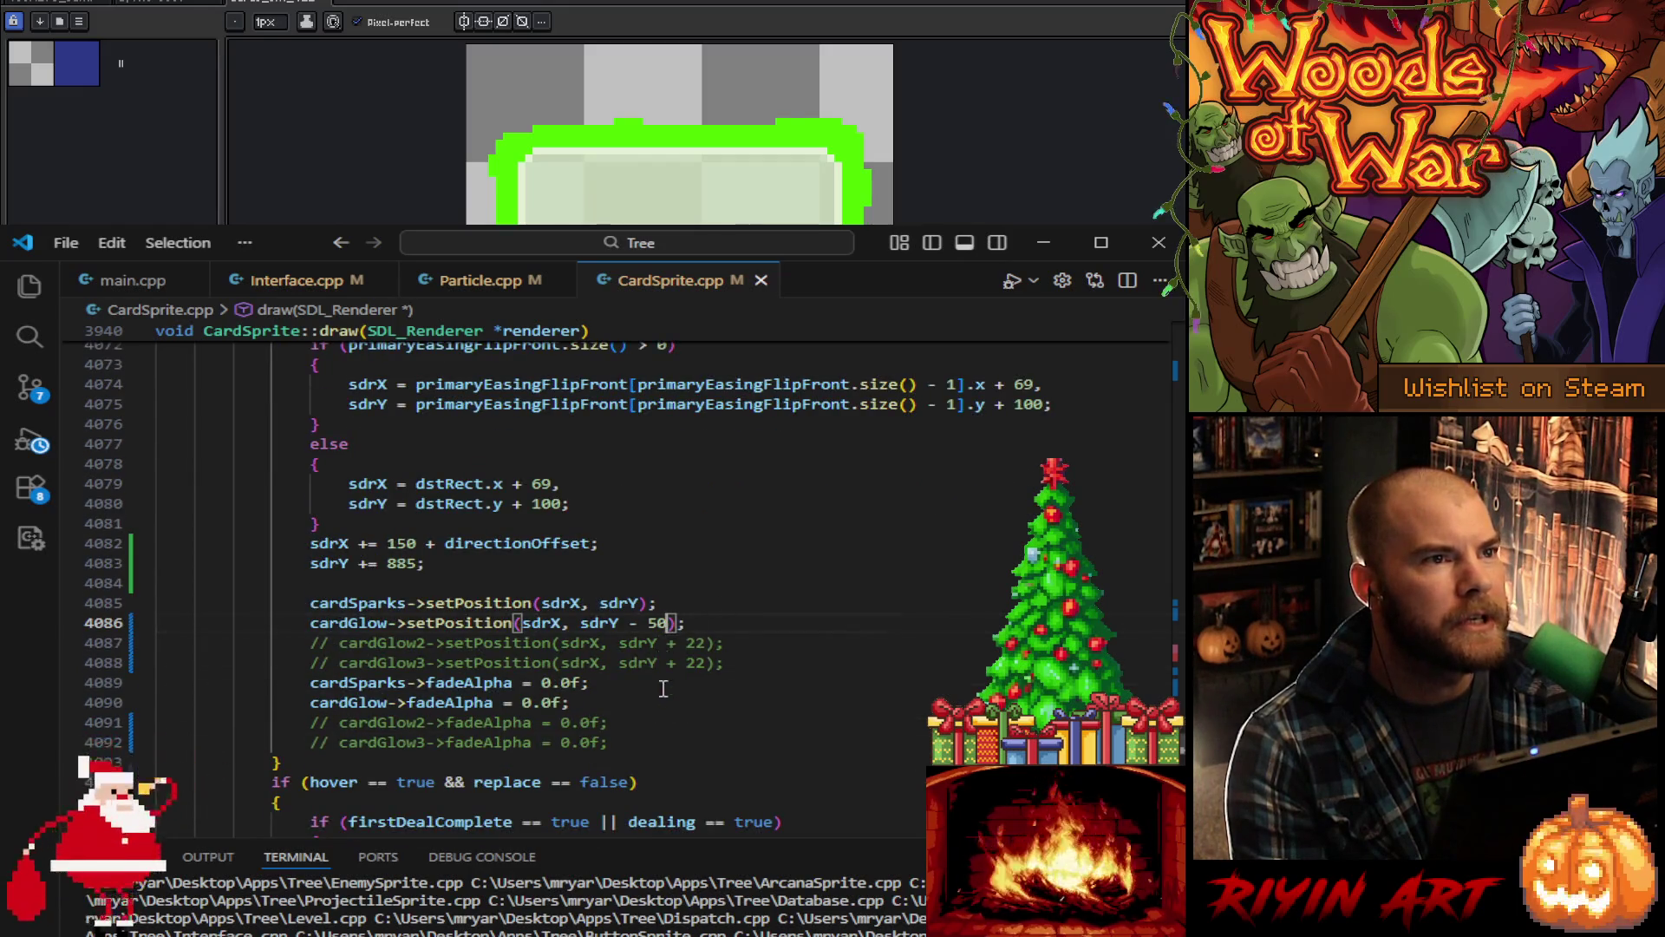
{"action": "scroll", "coordinate": [663, 689], "scroll_direction": "up", "scroll_amount": 4}
{"action": "scroll", "coordinate": [661, 698], "scroll_direction": "down", "scroll_amount": 4}
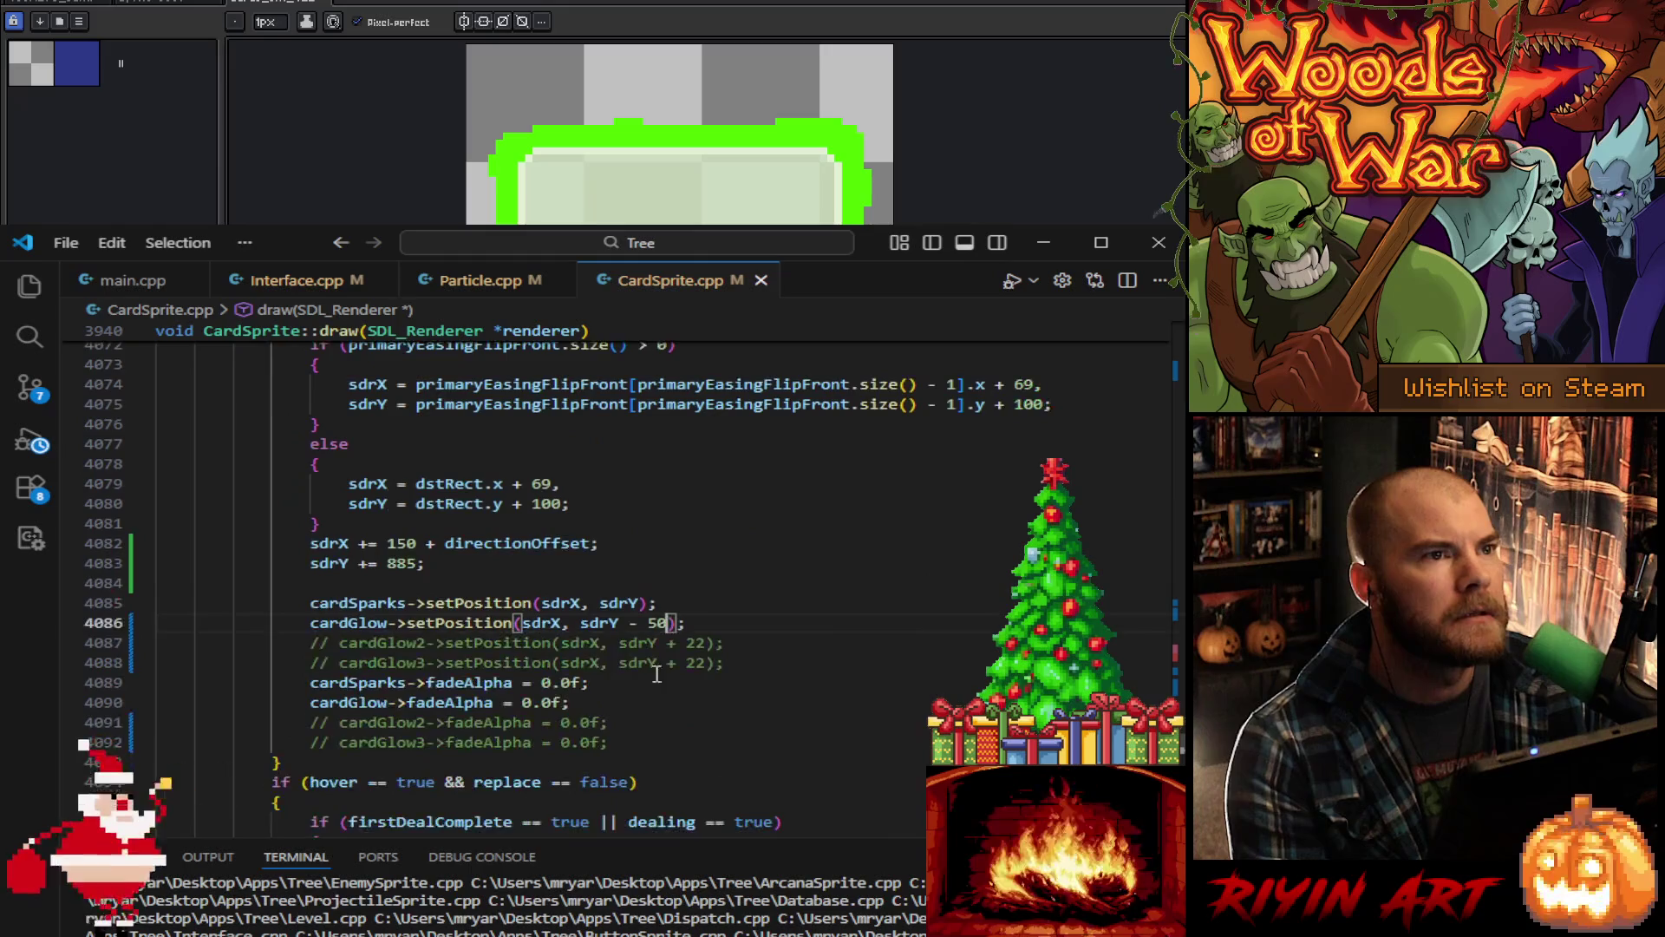
{"action": "left_click", "coordinate": [1050, 246]}
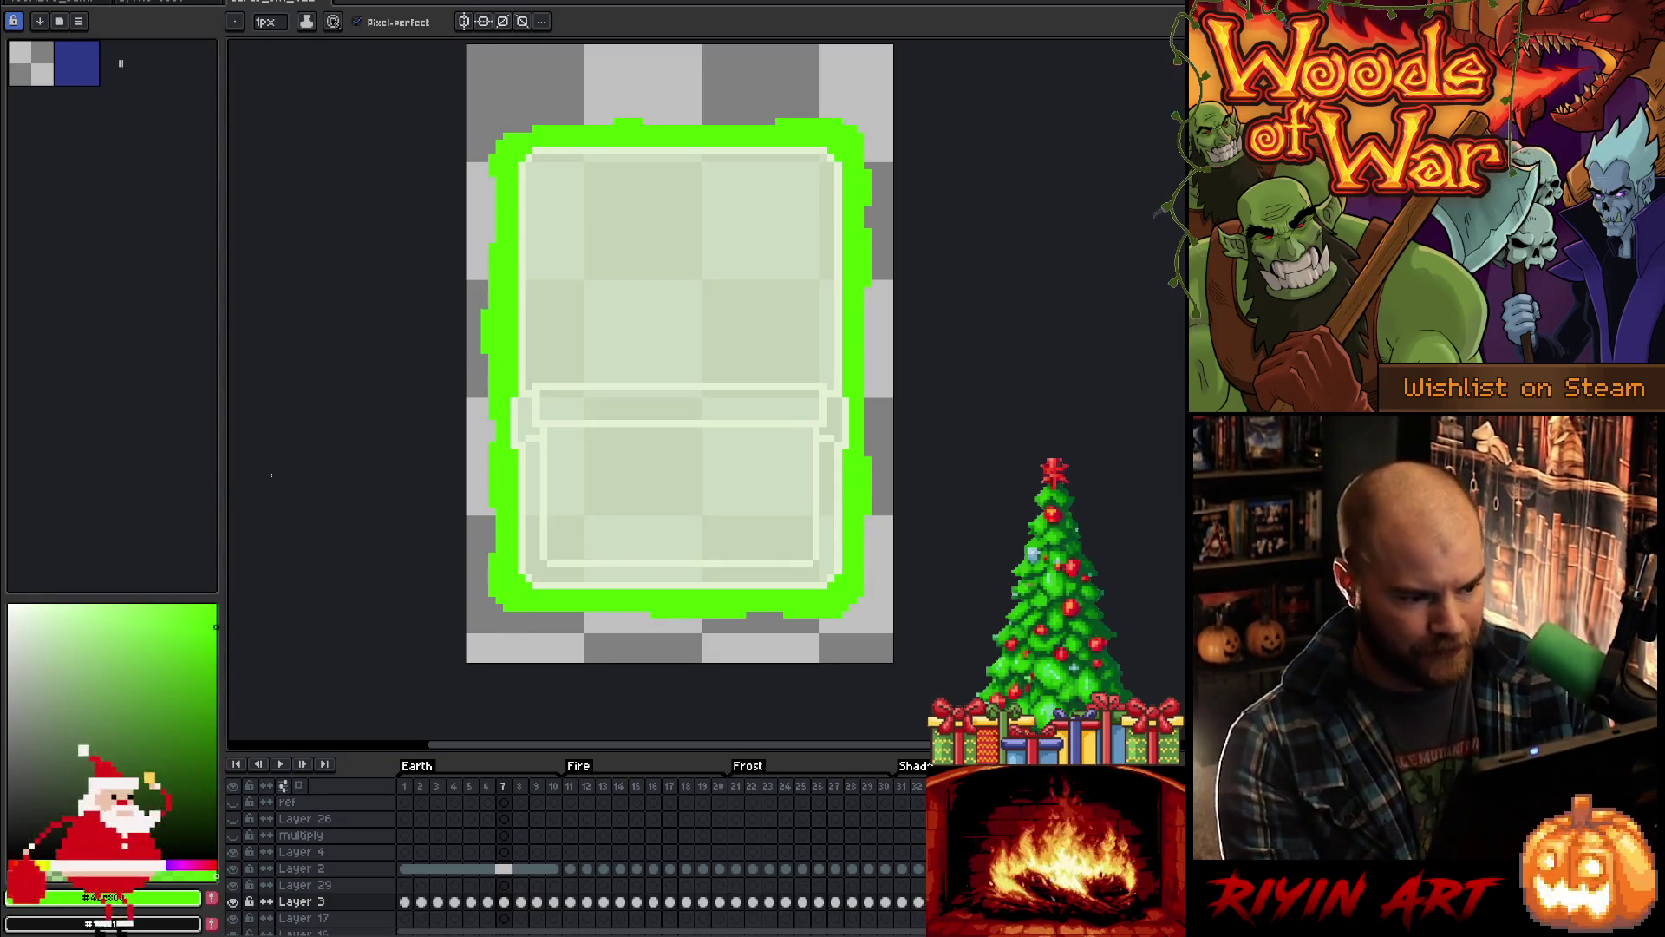
{"action": "key", "text": "Left"}
{"action": "key", "text": "Right"}
{"action": "key", "text": "Right"}
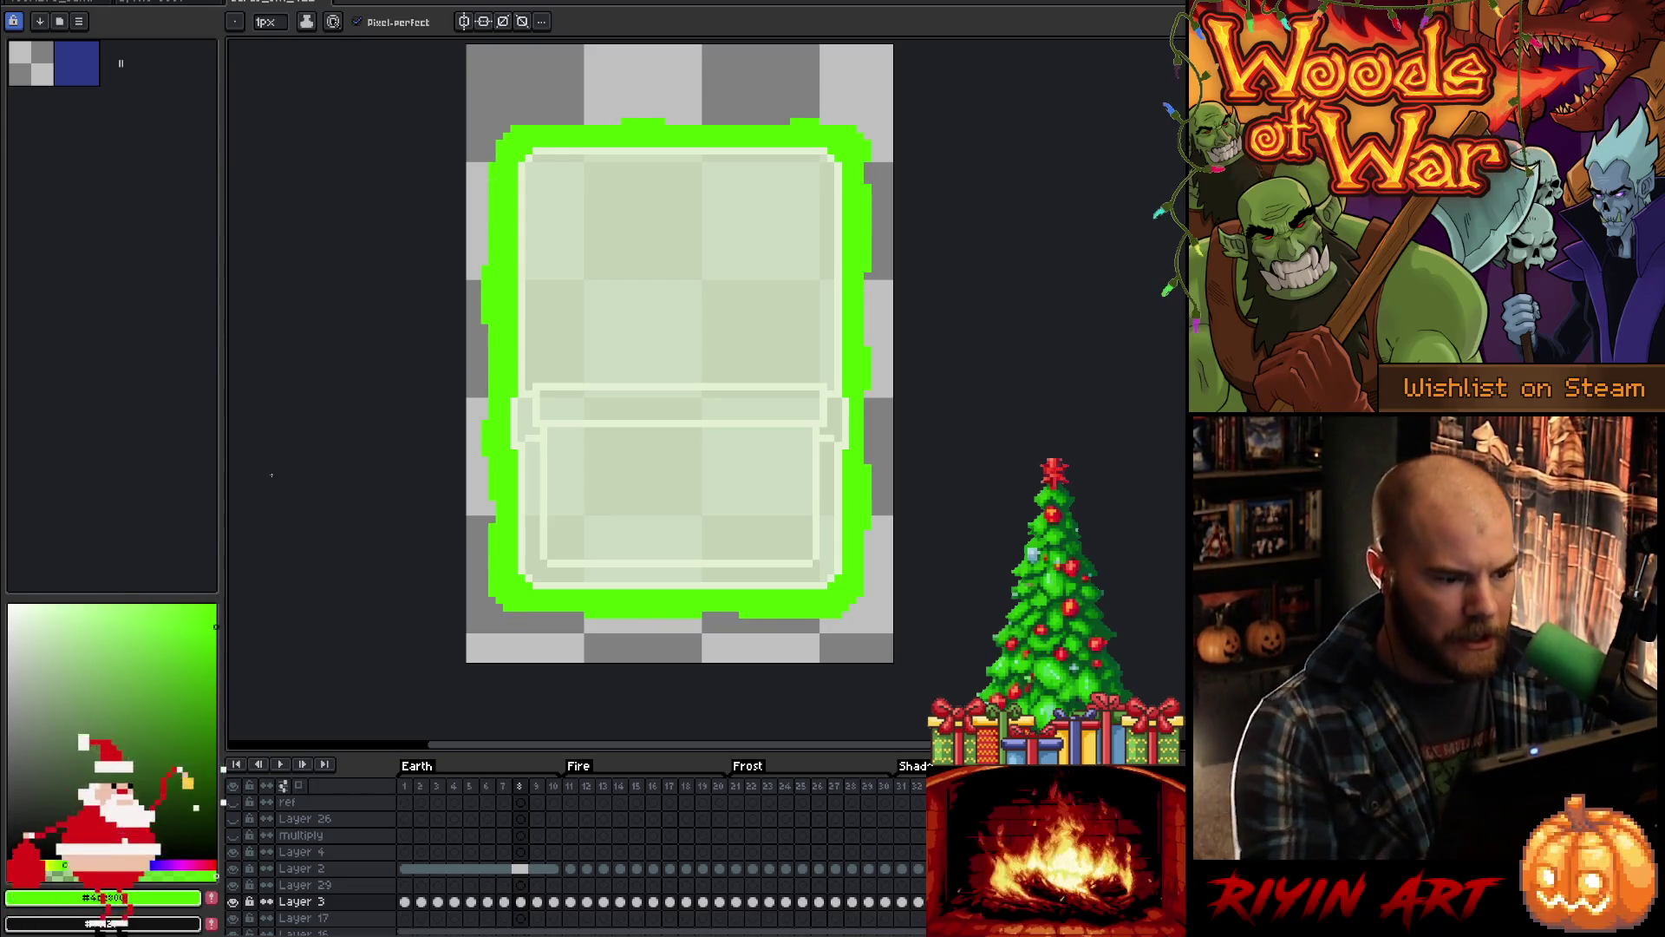
{"action": "key", "text": "e"}
{"action": "key", "text": "Right"}
{"action": "key", "text": "Return"}
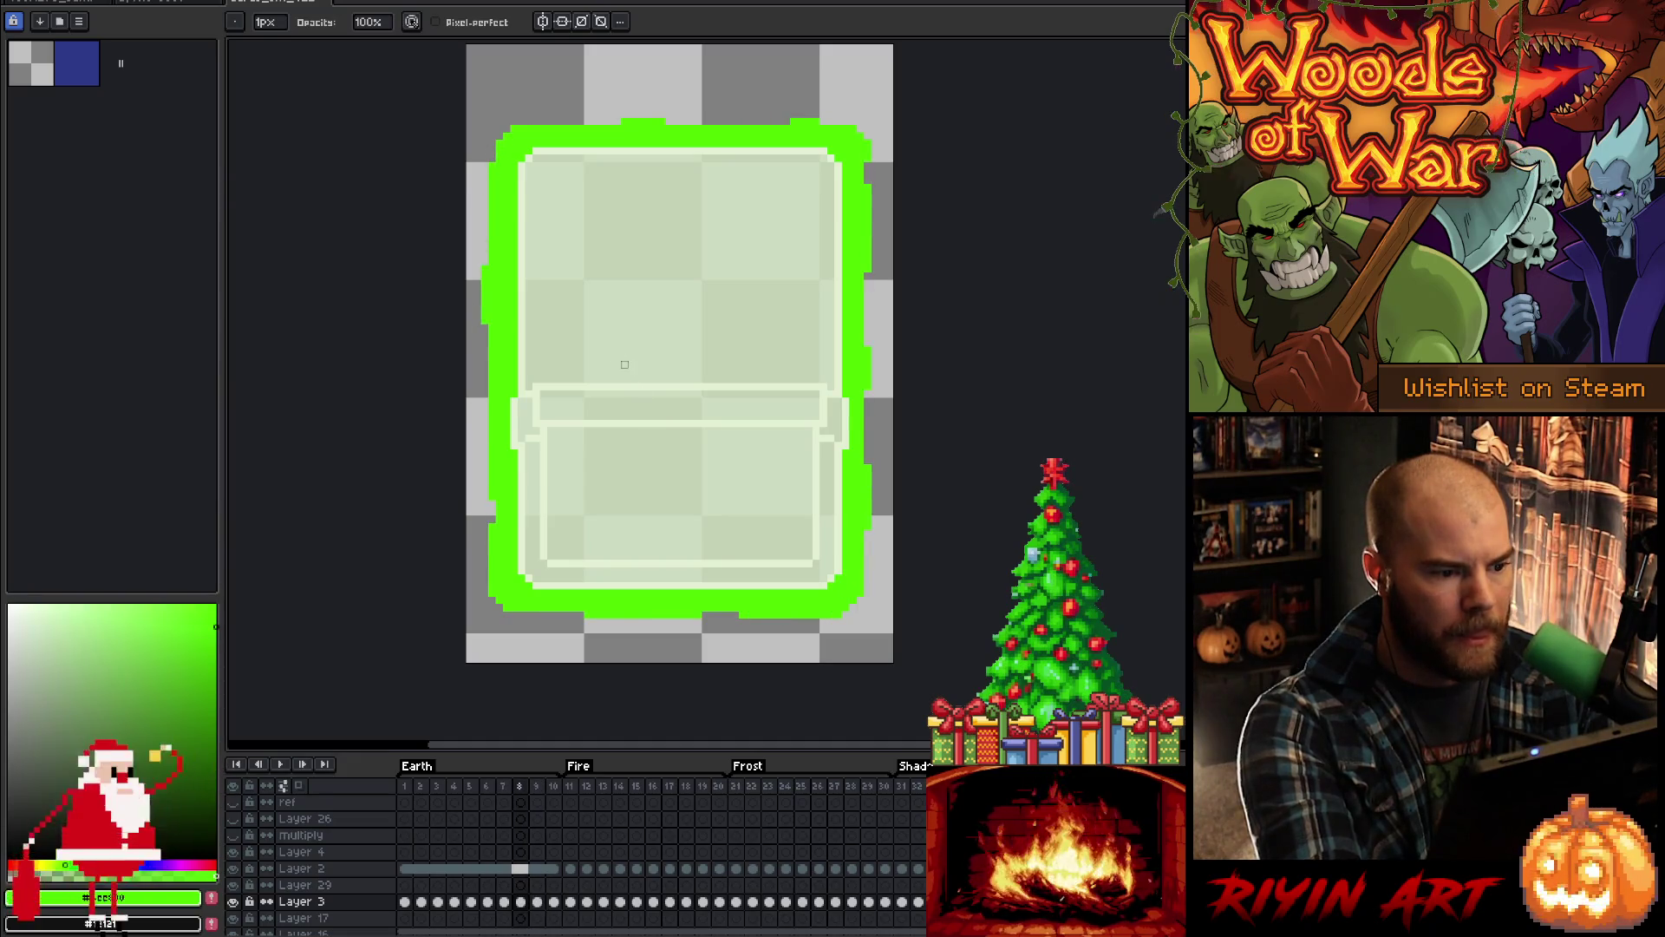
{"action": "key", "text": "e"}
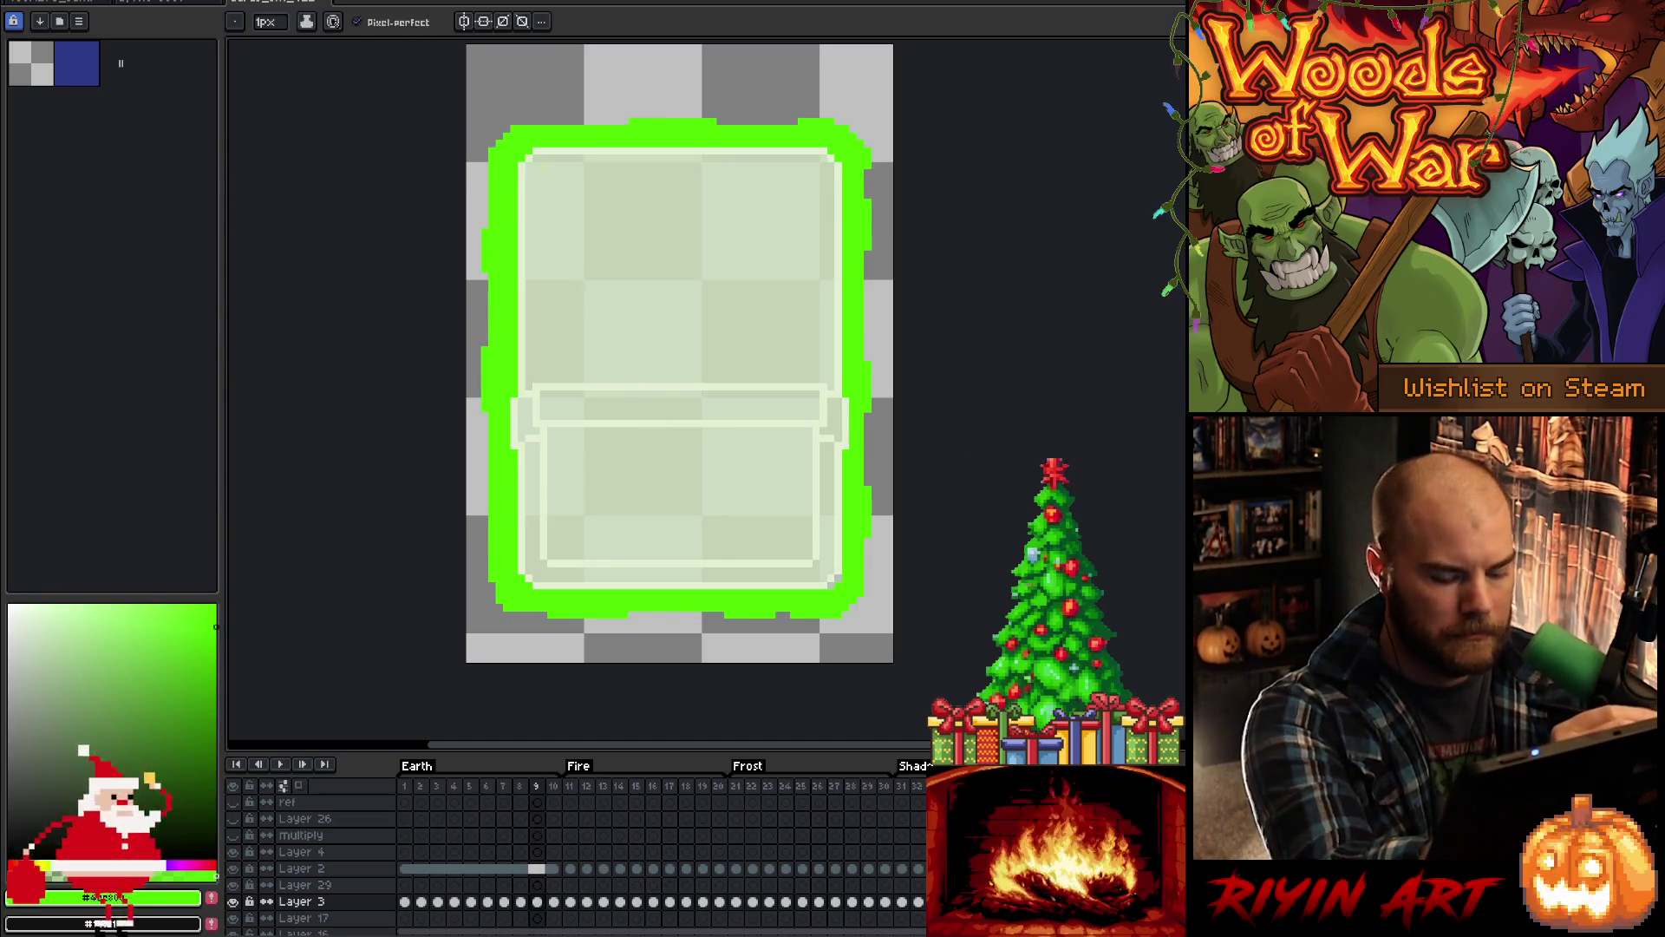
{"action": "key", "text": "period"}
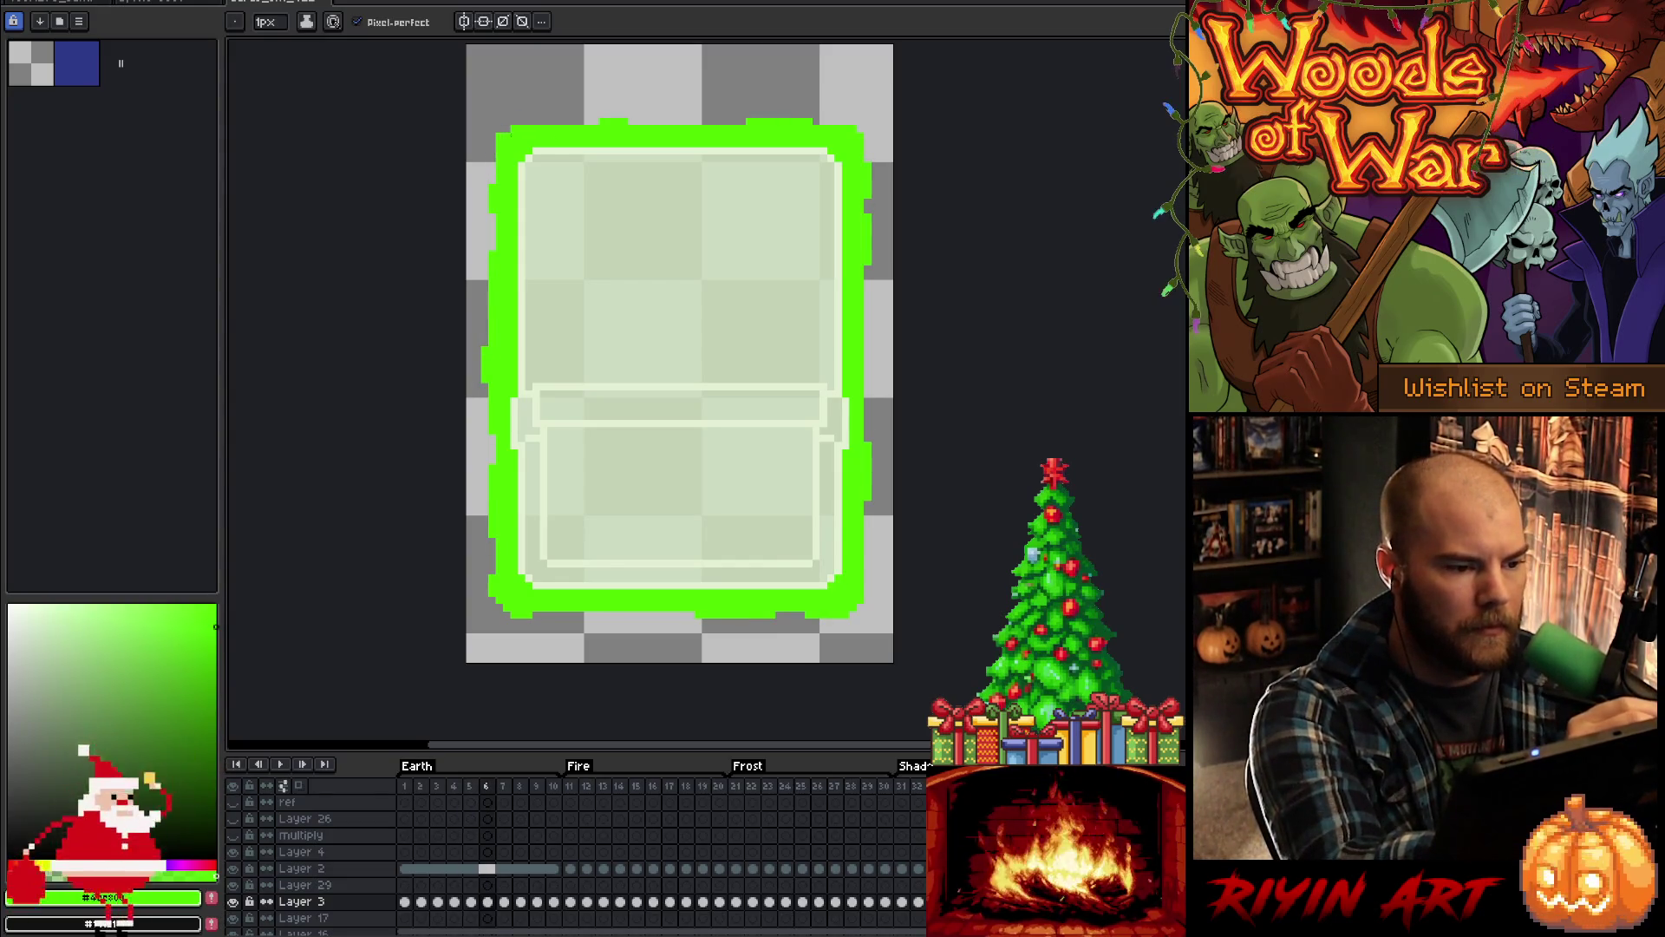
Step: Step through glow frames 7 to 10, then play and stop the glow animation
{"action": "key", "text": "comma"}
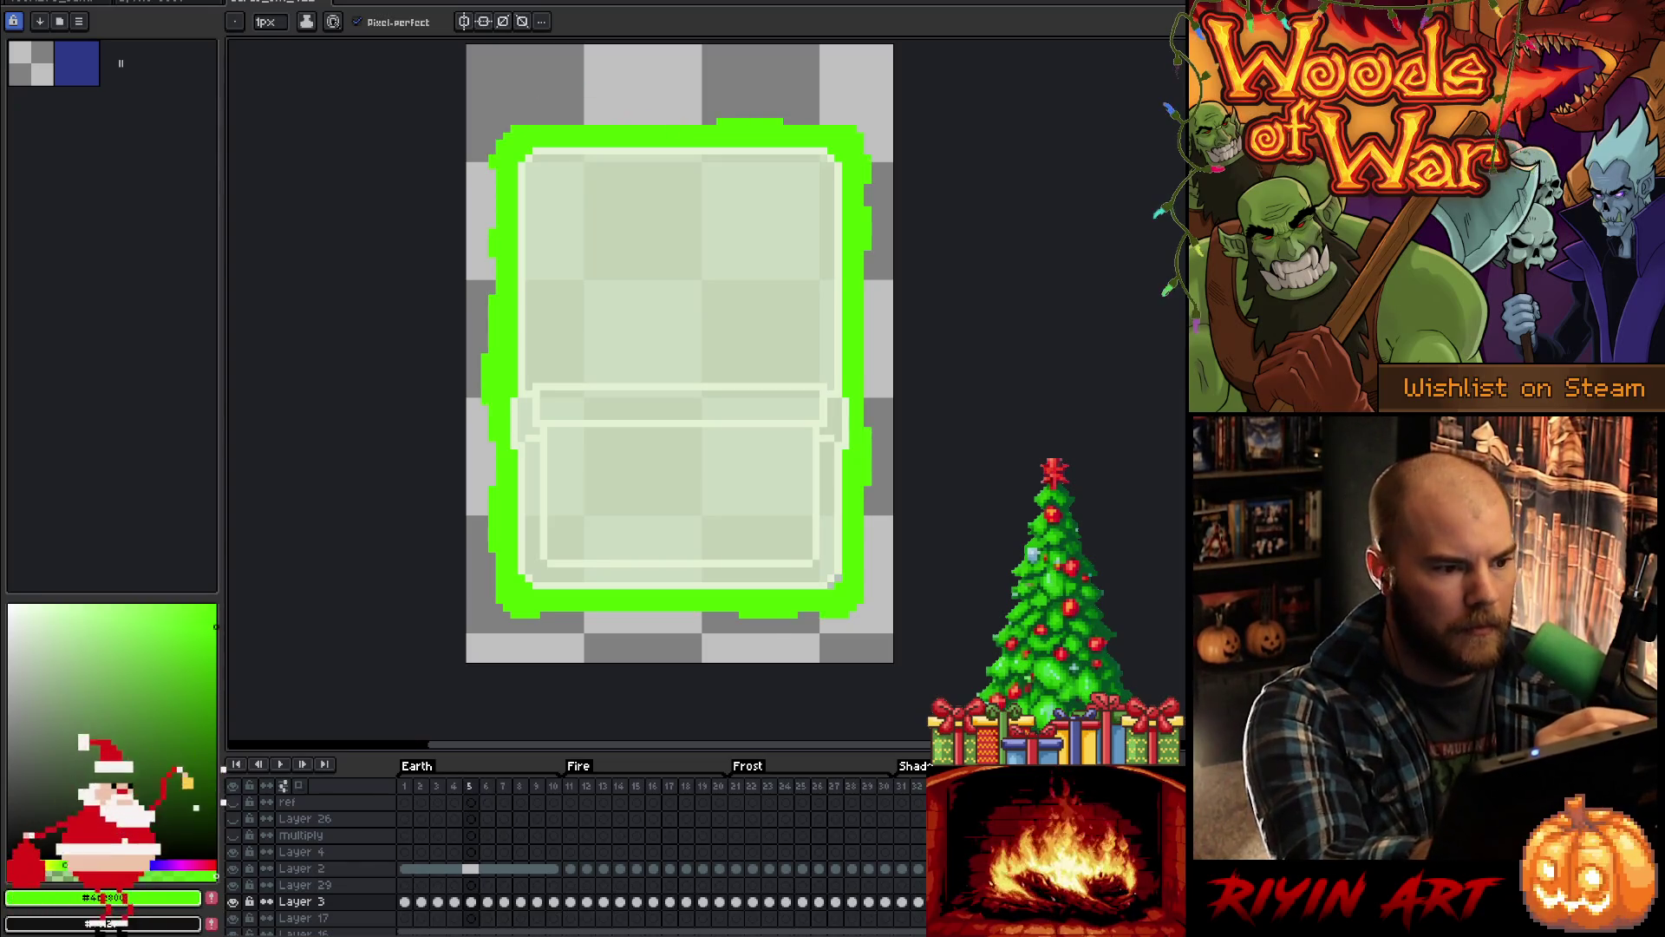
{"action": "key", "text": "period"}
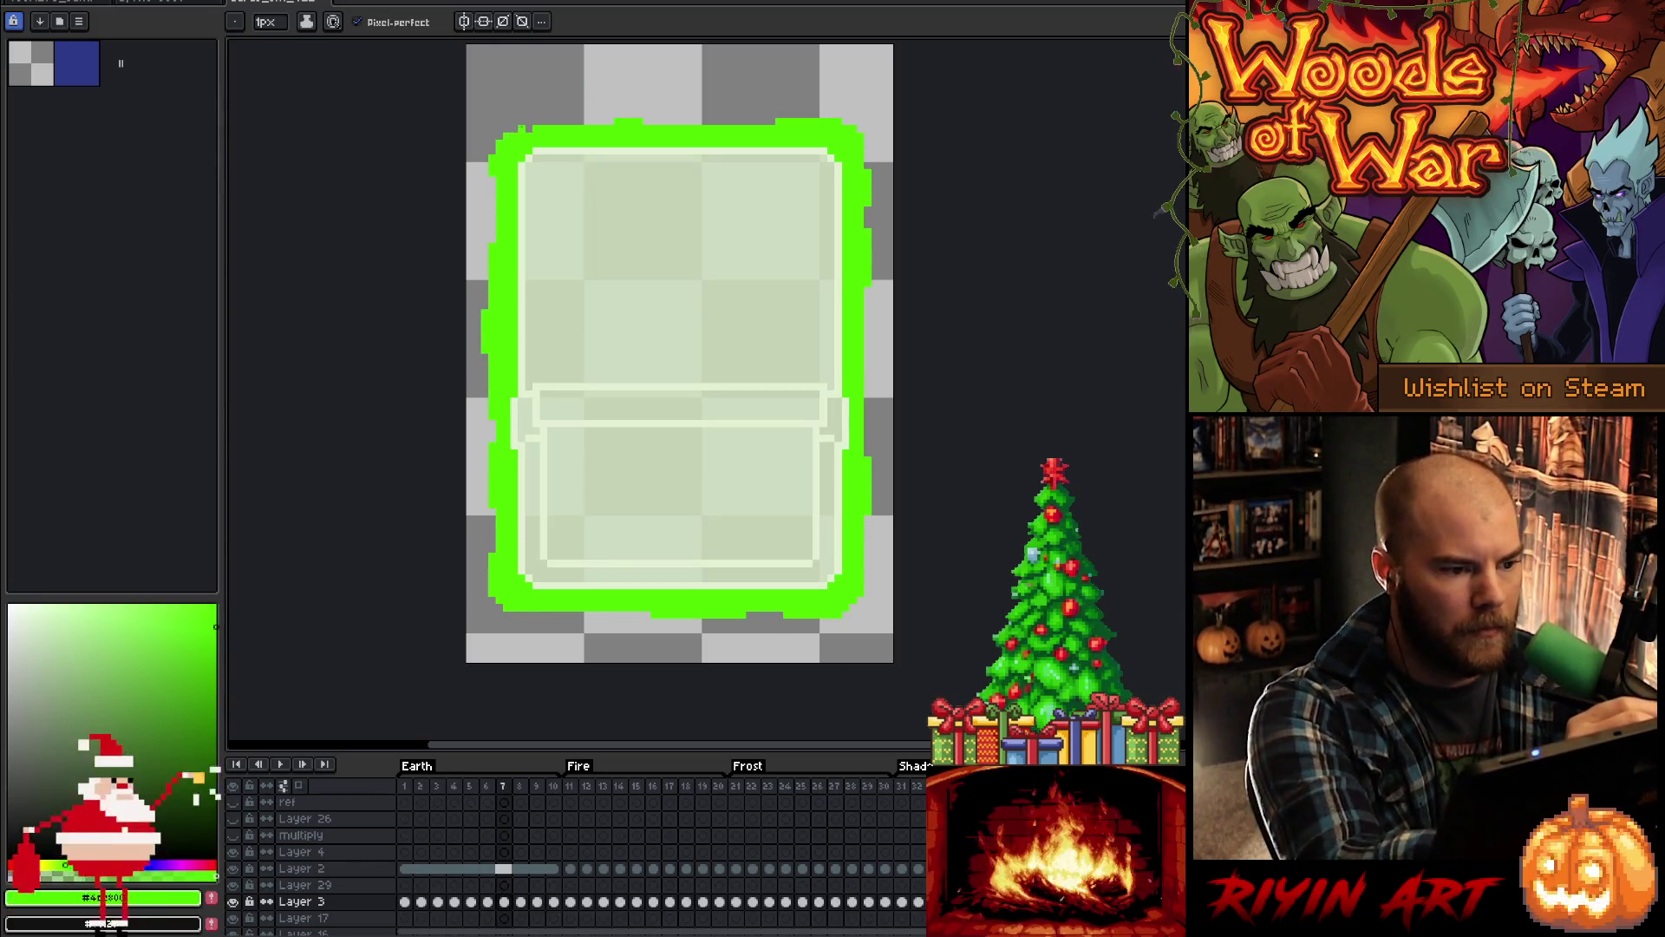
{"action": "key", "text": "comma"}
{"action": "key", "text": "period"}
{"action": "key", "text": "period"}
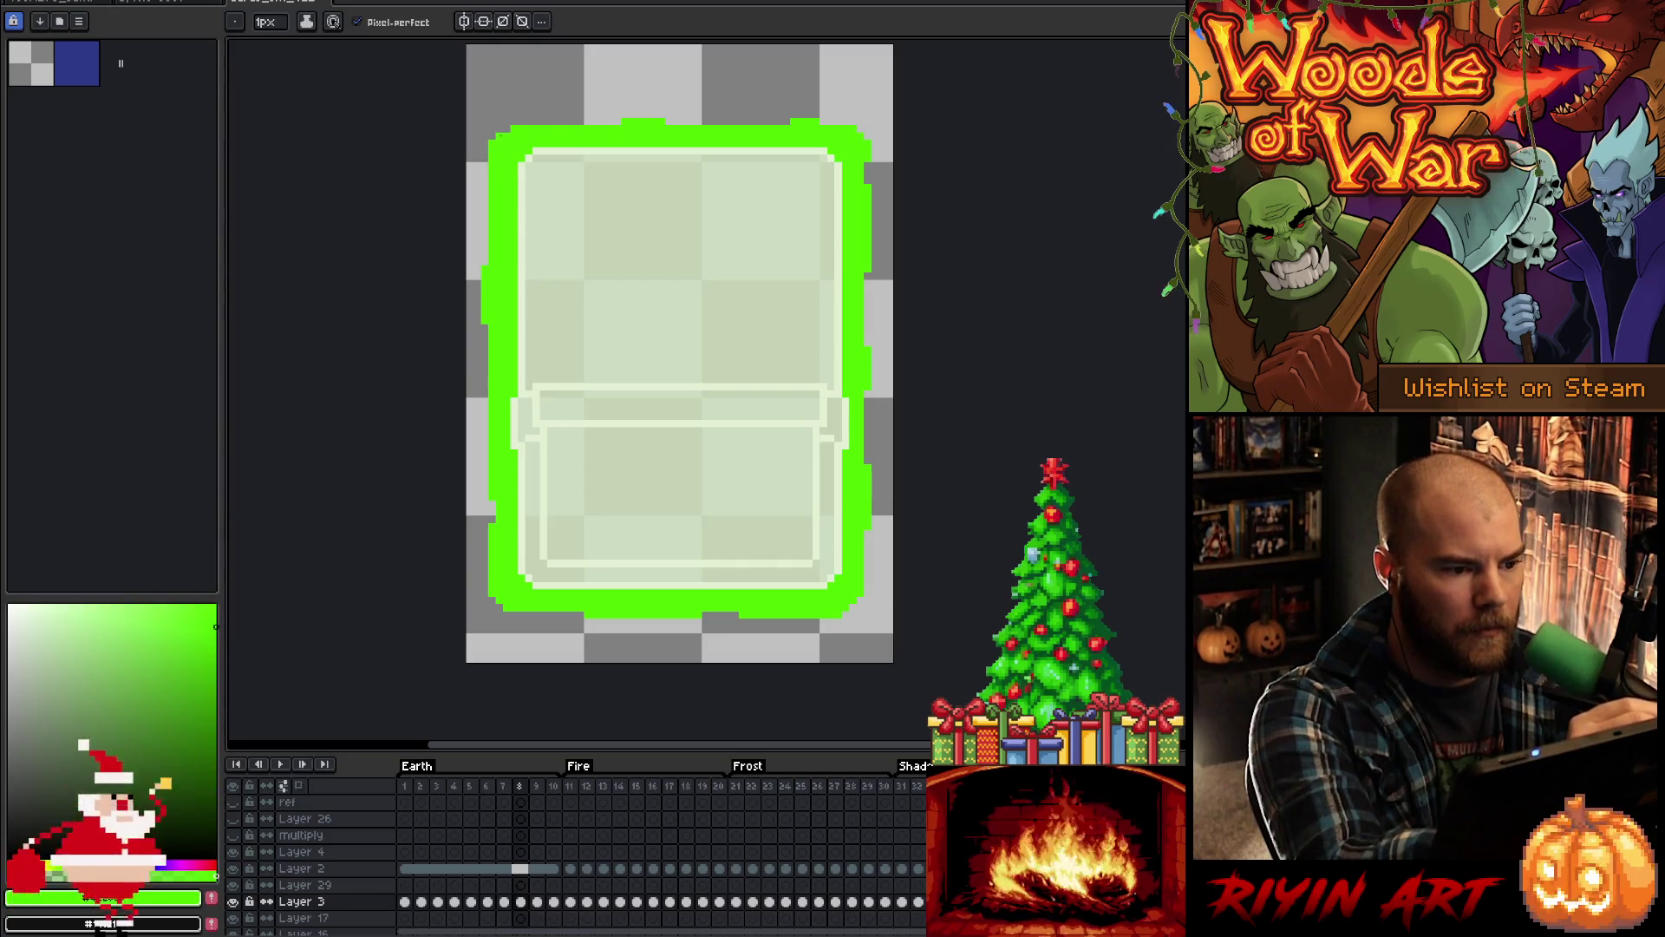
{"action": "key", "text": "comma"}
{"action": "key", "text": "period"}
{"action": "key", "text": "period"}
{"action": "key", "text": "period"}
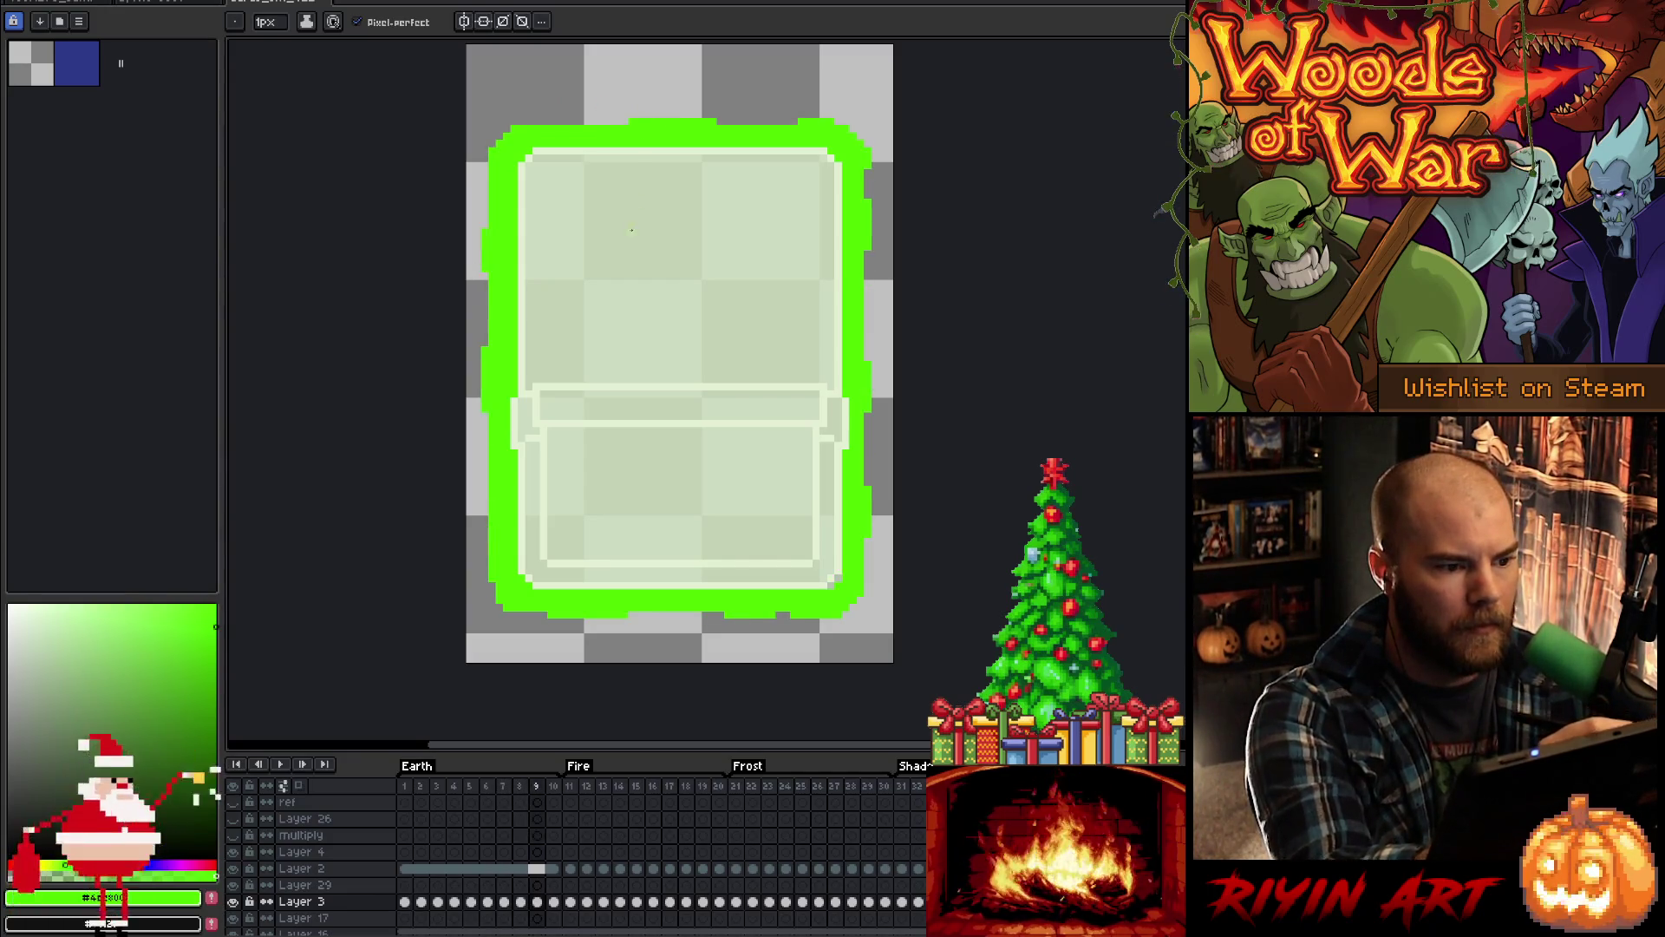
{"action": "key", "text": "Return"}
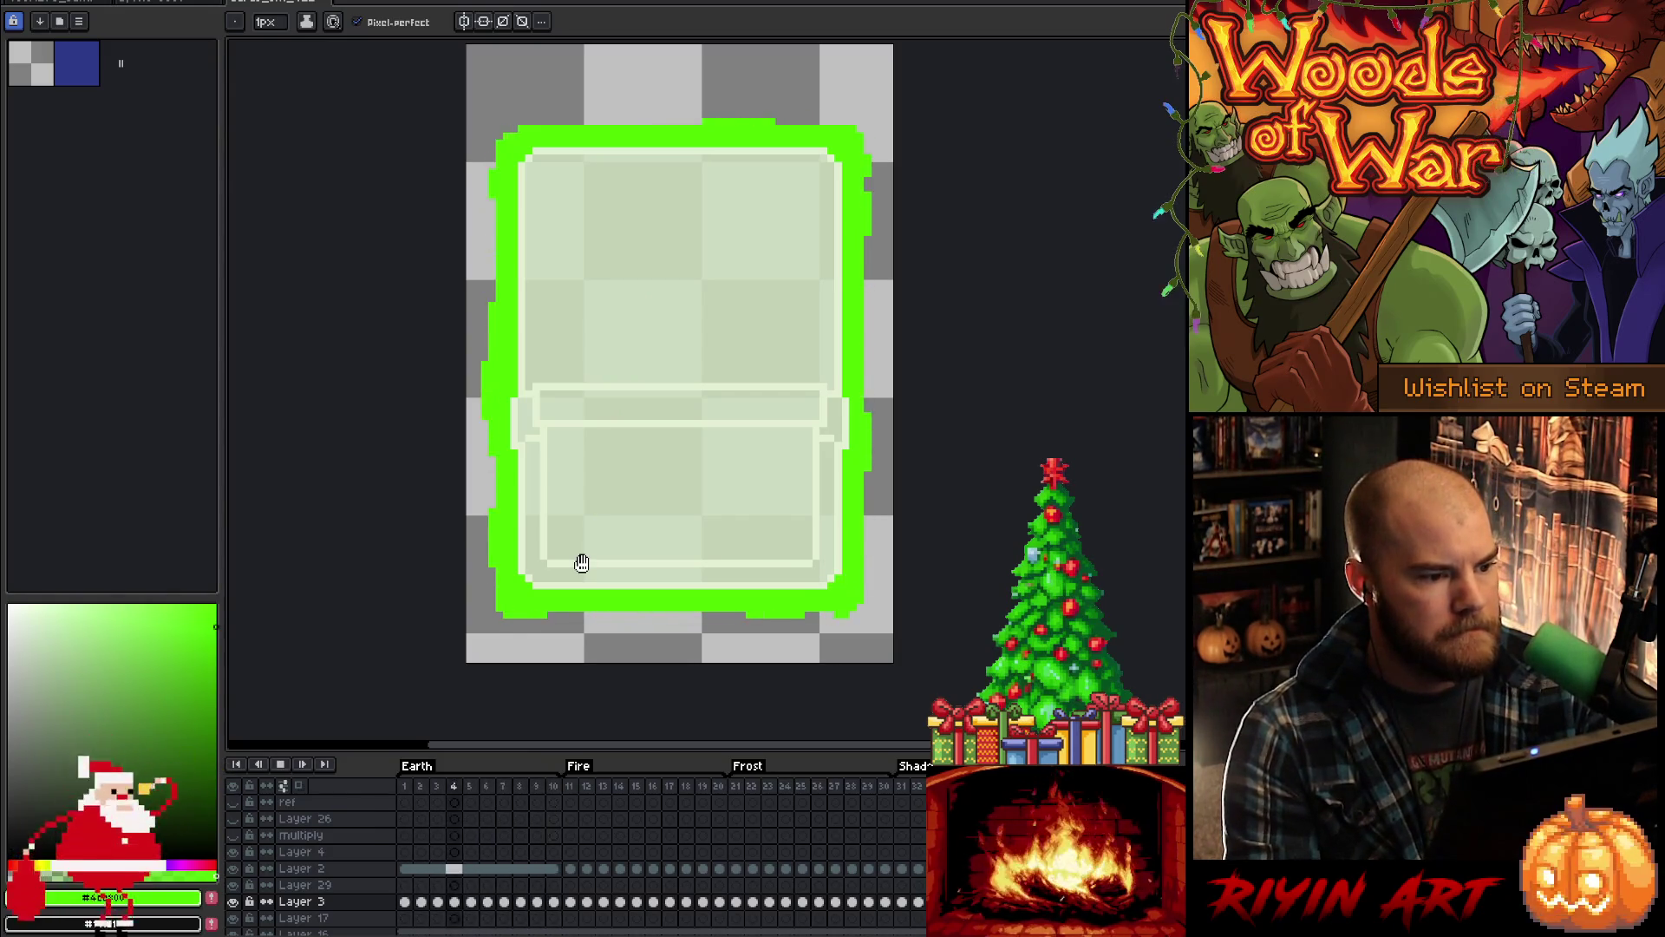
{"action": "key", "text": "Return"}
Step: Recheck glow frames 6 to 9, replay the animation, stop on frame 9, then advance to frame 10
{"action": "key", "text": "comma"}
{"action": "key", "text": "comma"}
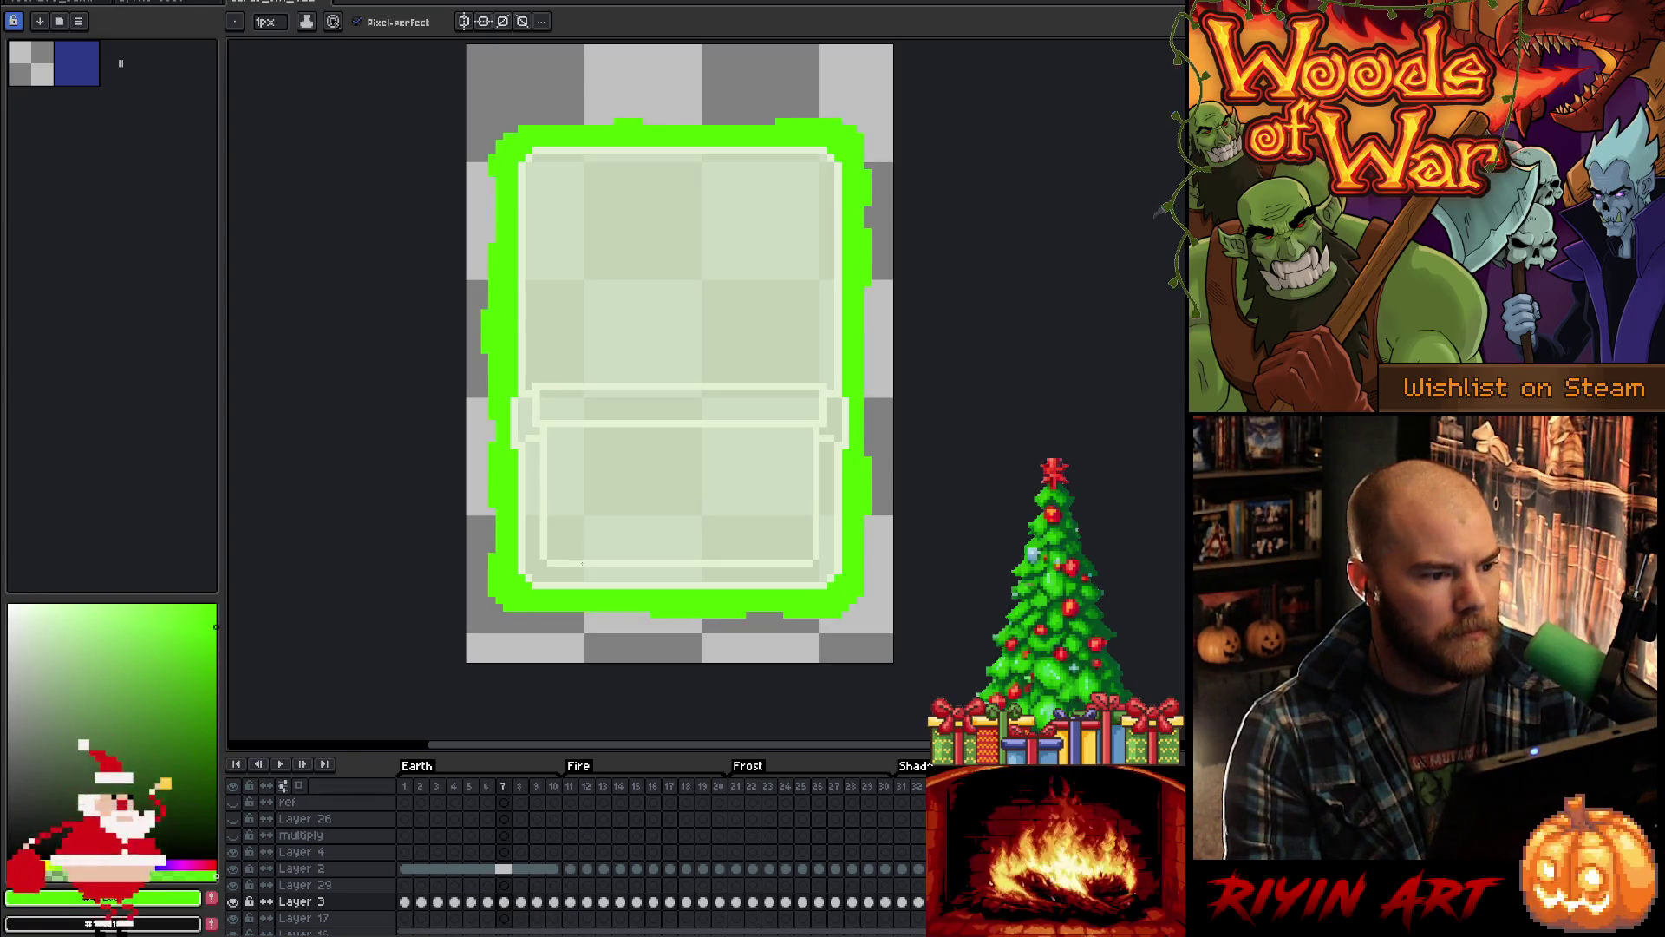
{"action": "key", "text": "period"}
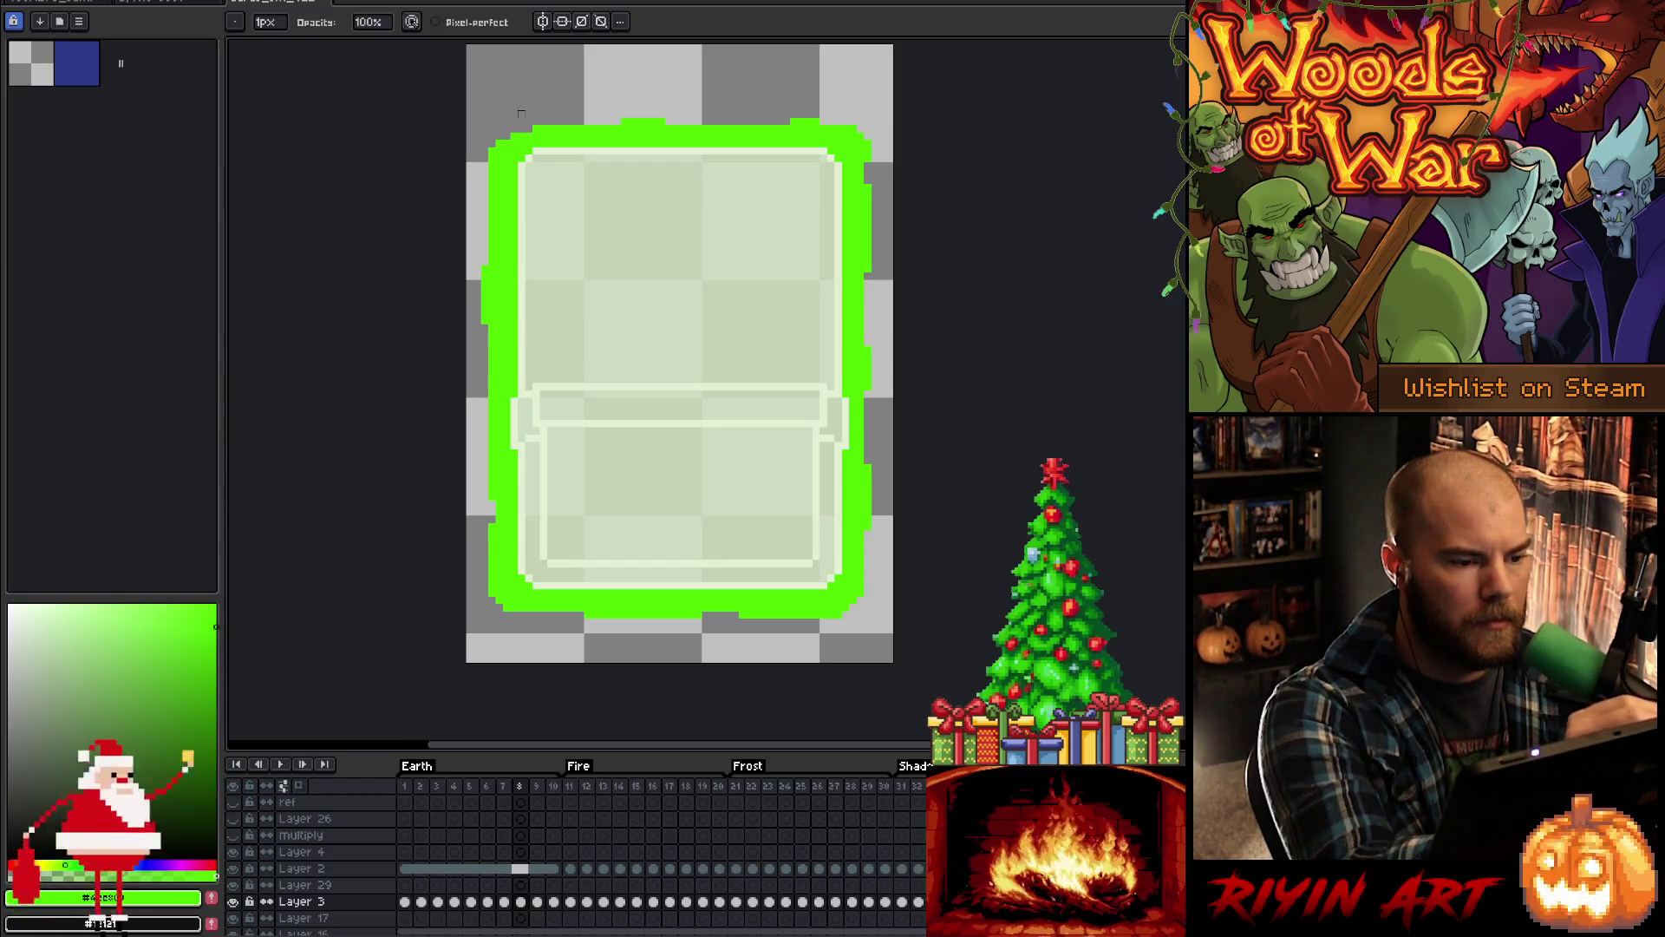
{"action": "key", "text": "comma"}
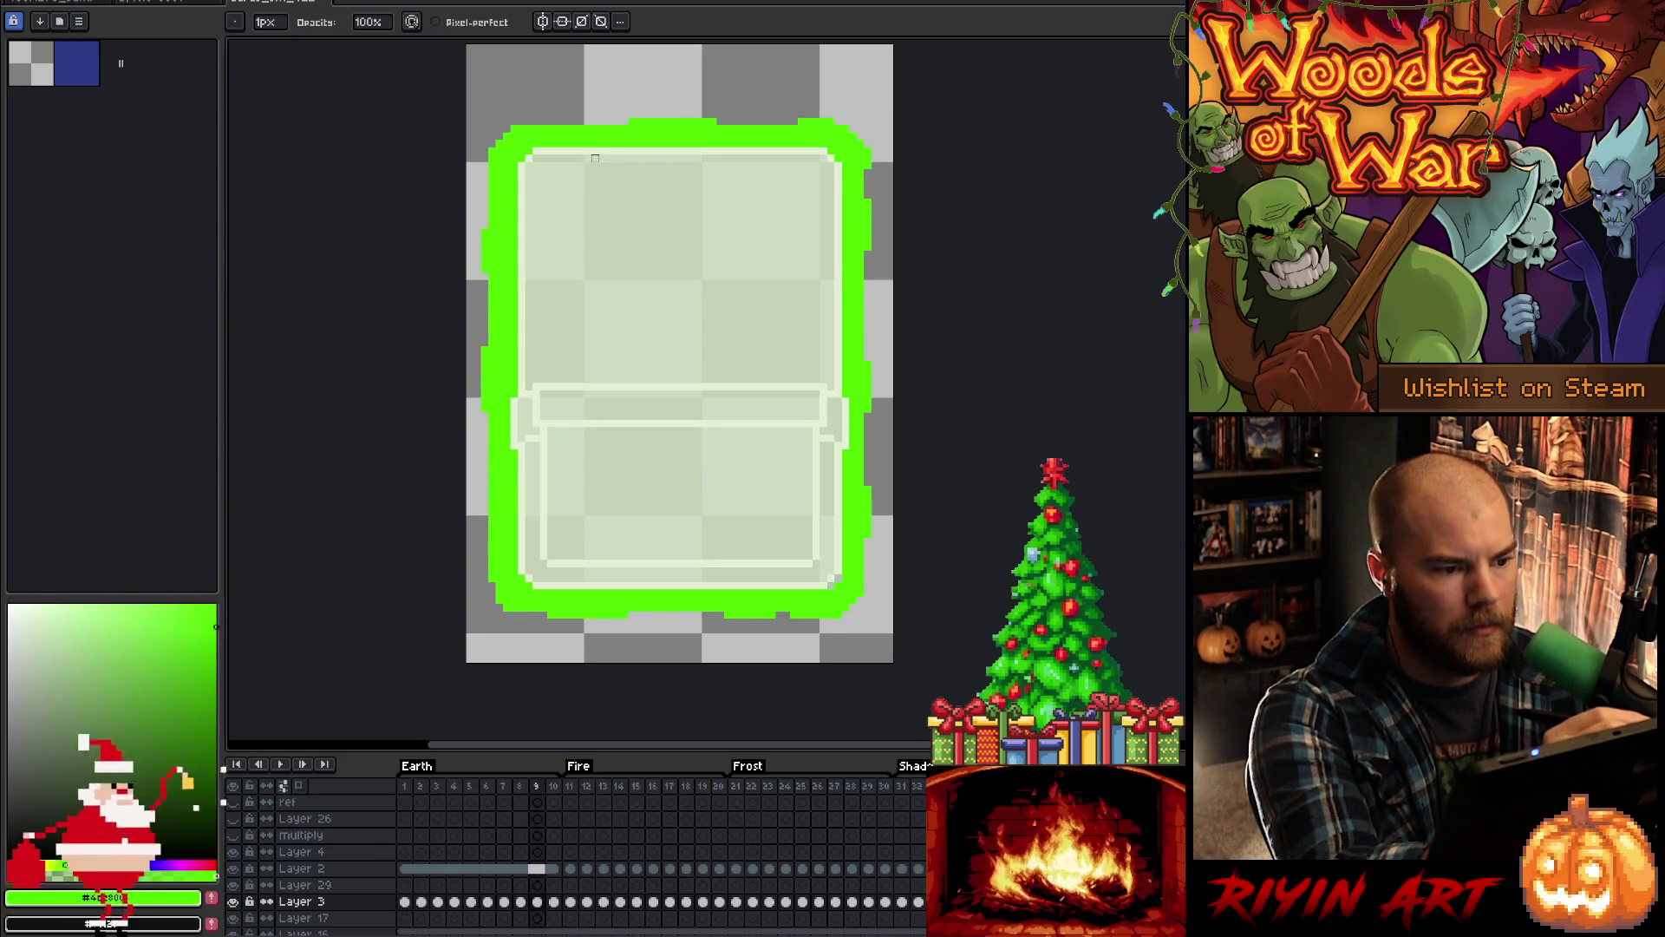
{"action": "key", "text": "comma"}
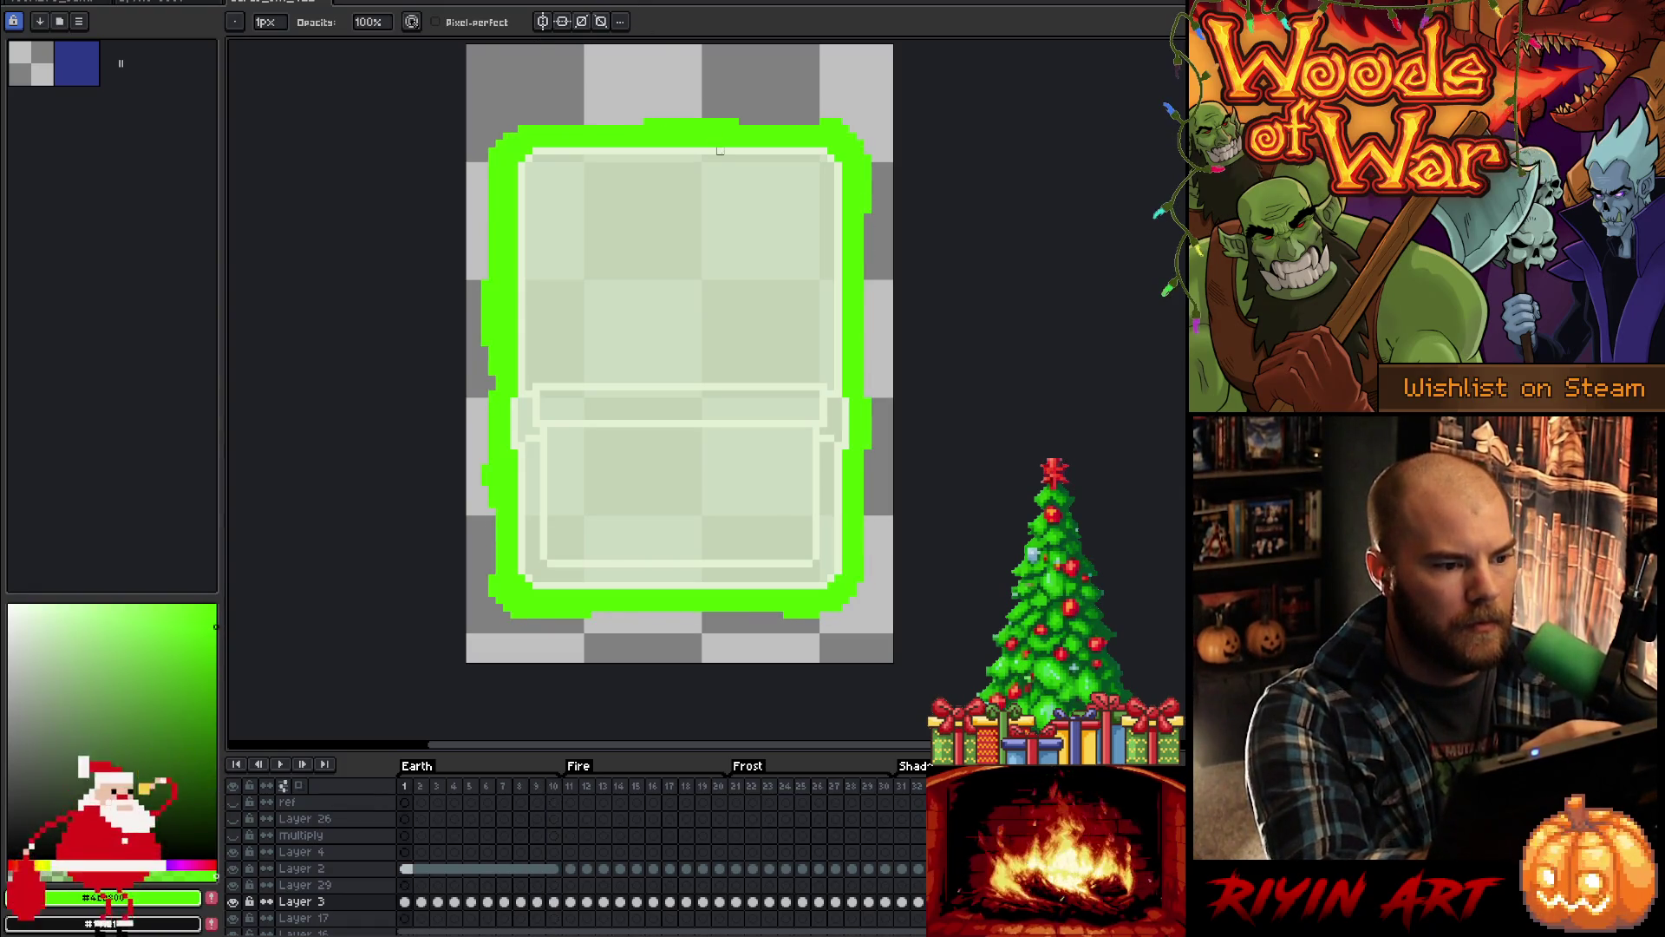
{"action": "key", "text": "Return"}
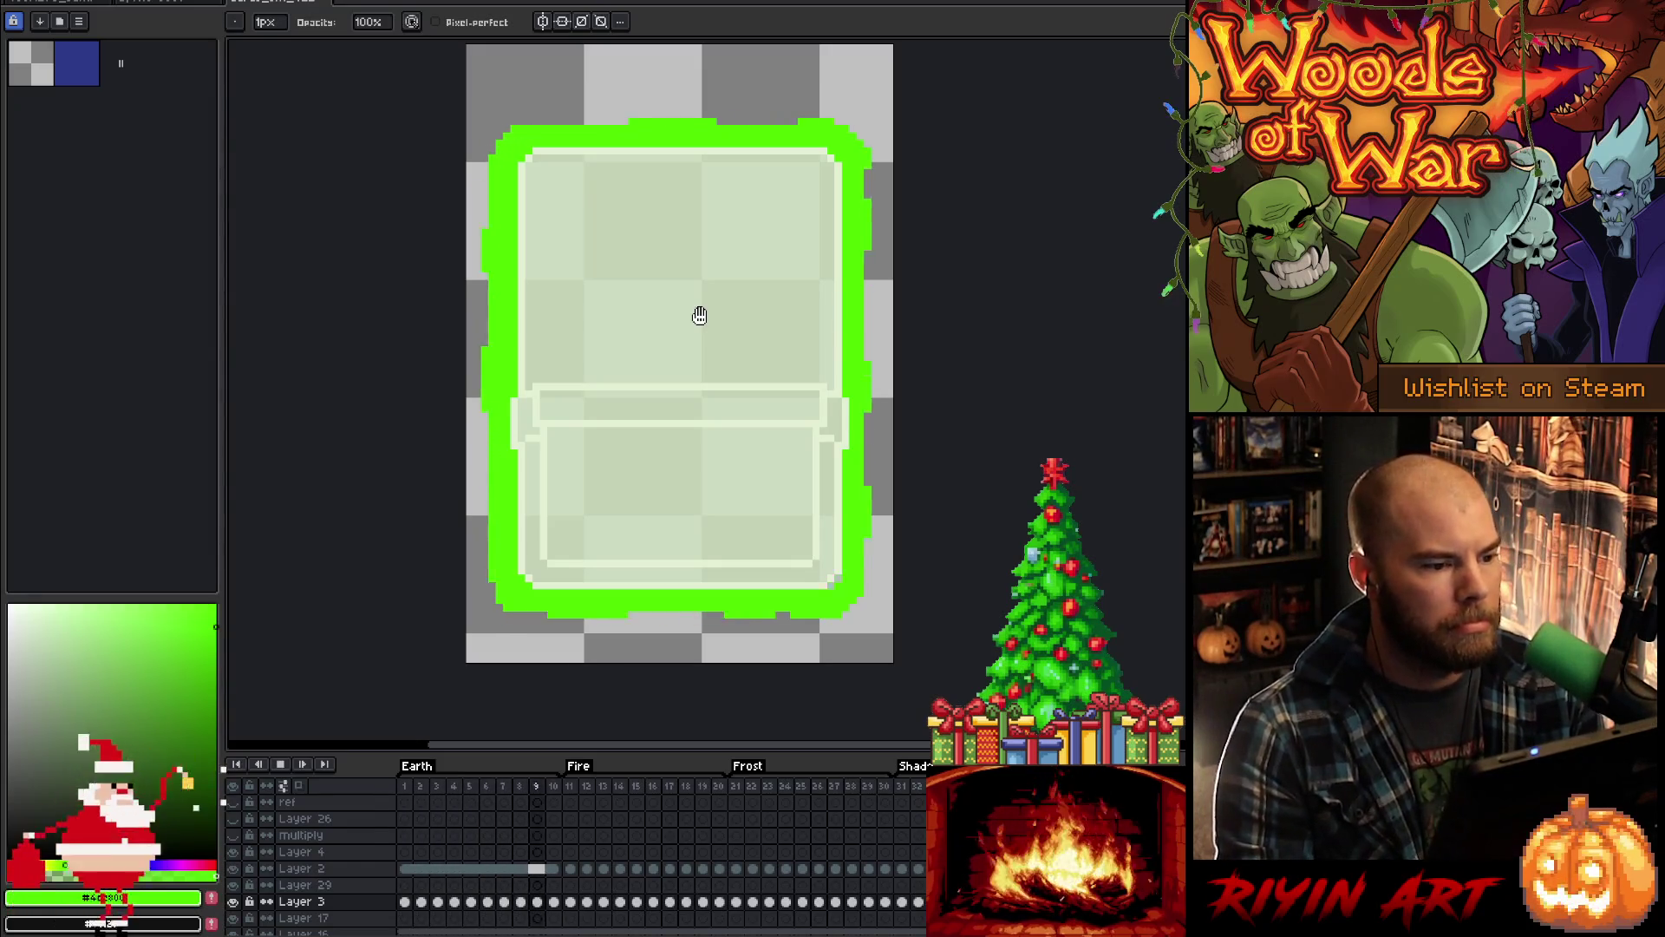
{"action": "key", "text": "Return"}
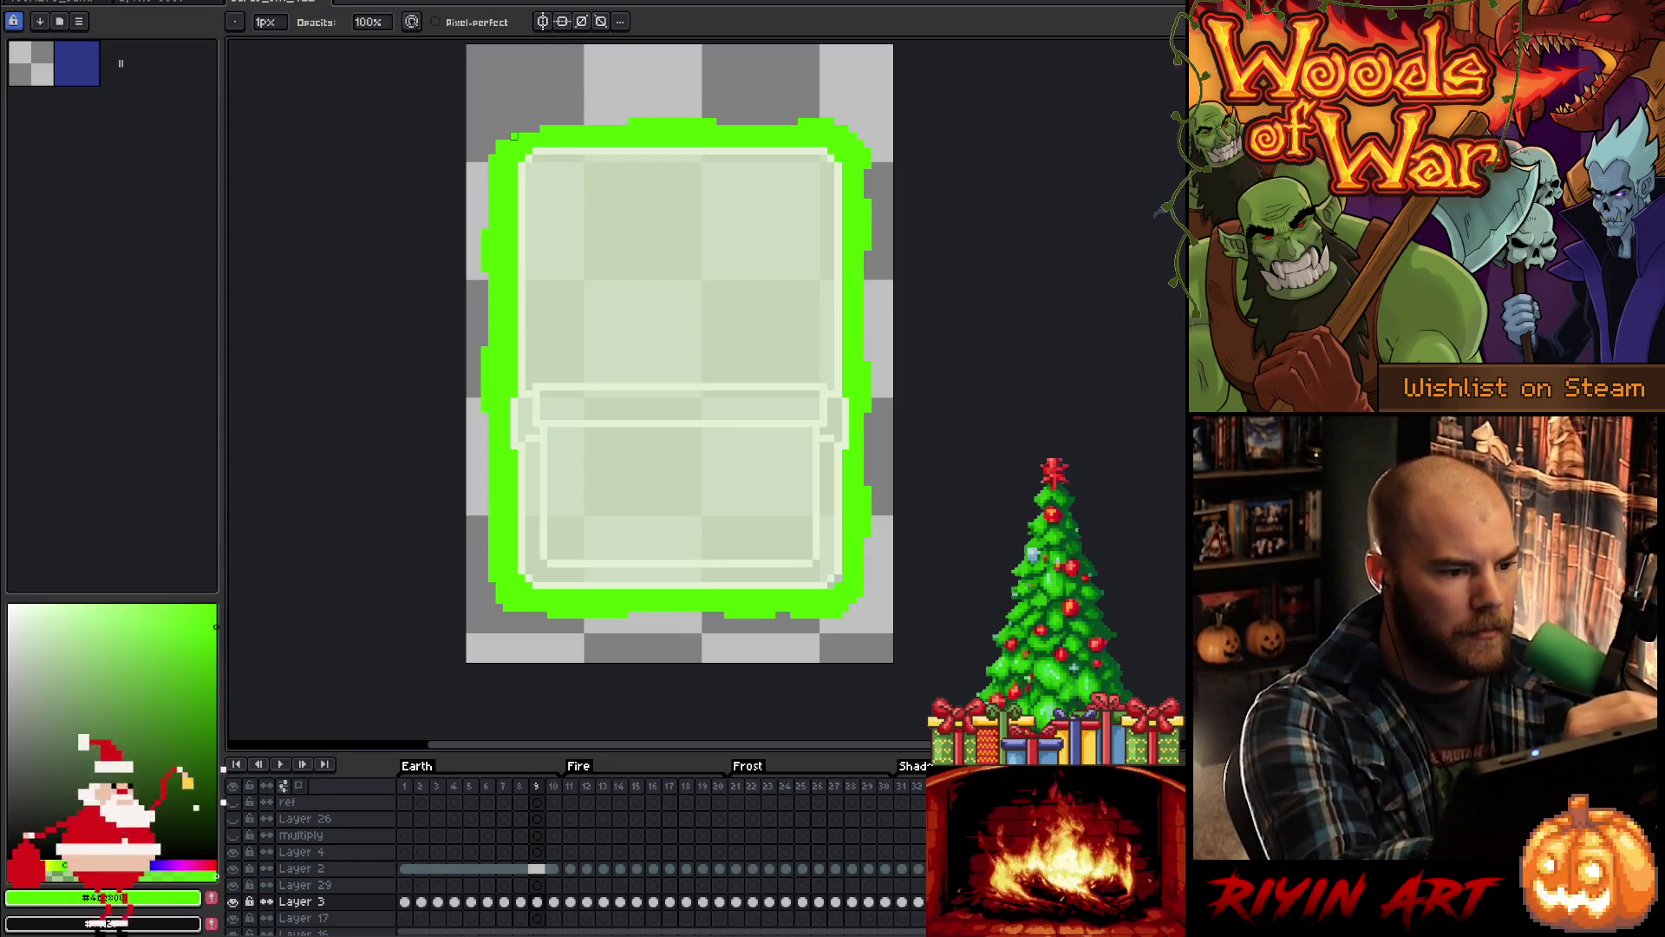
{"action": "key", "text": "Right"}
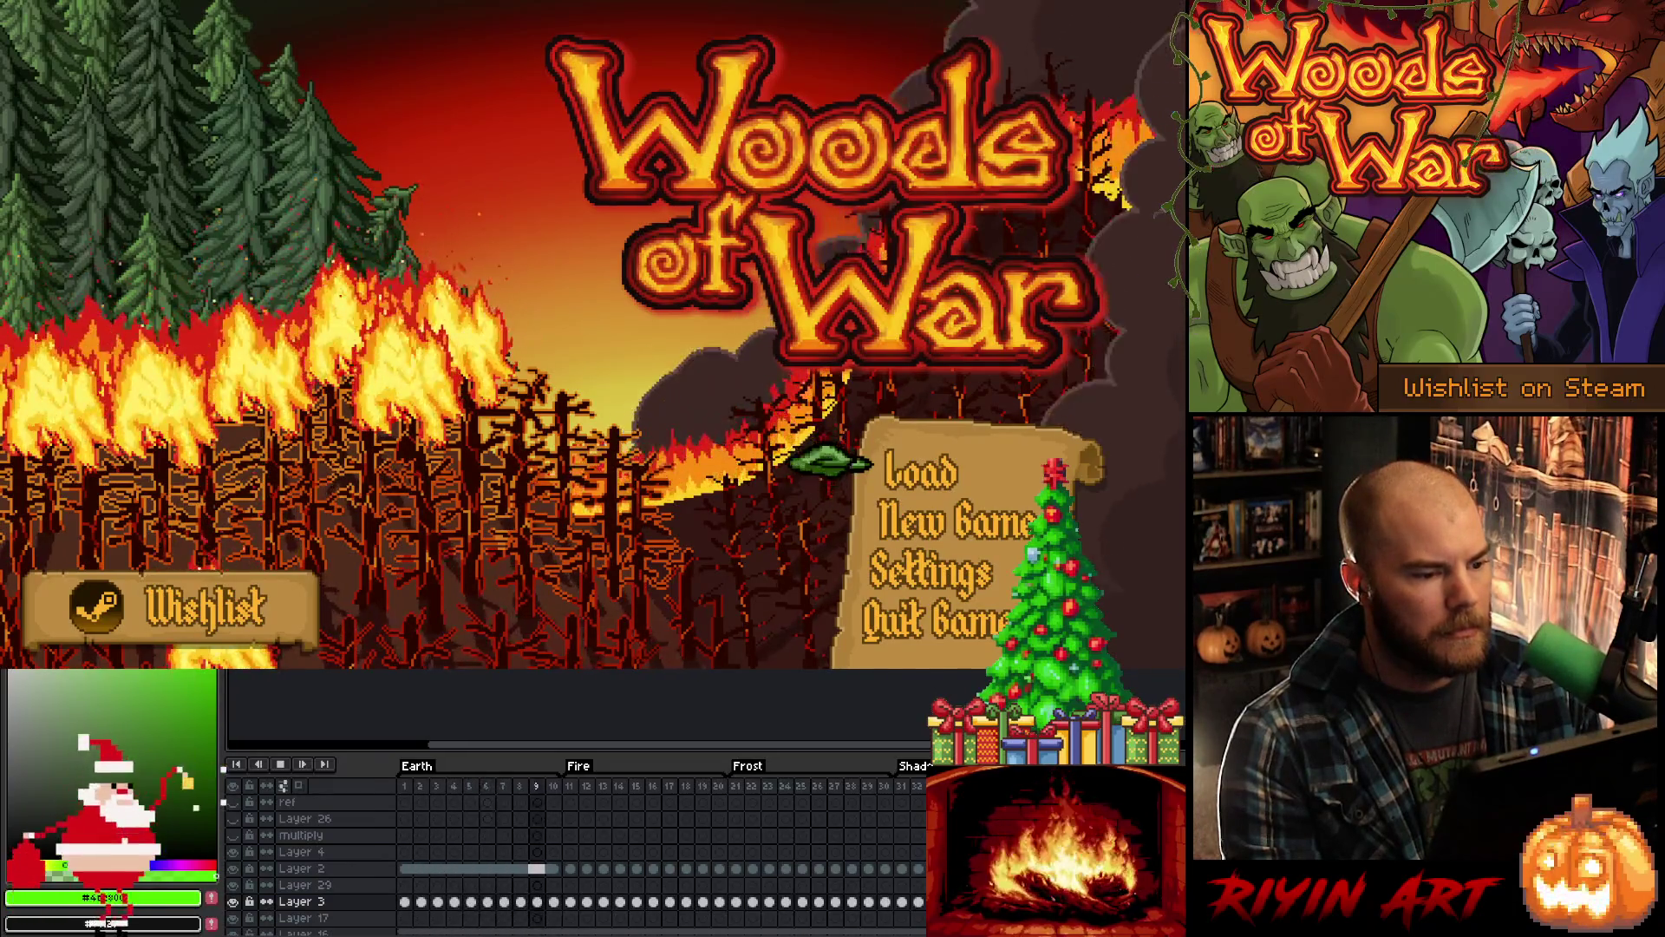
Step: Load the saved Woods of War game from the title screen
{"action": "left_click", "coordinate": [921, 475]}
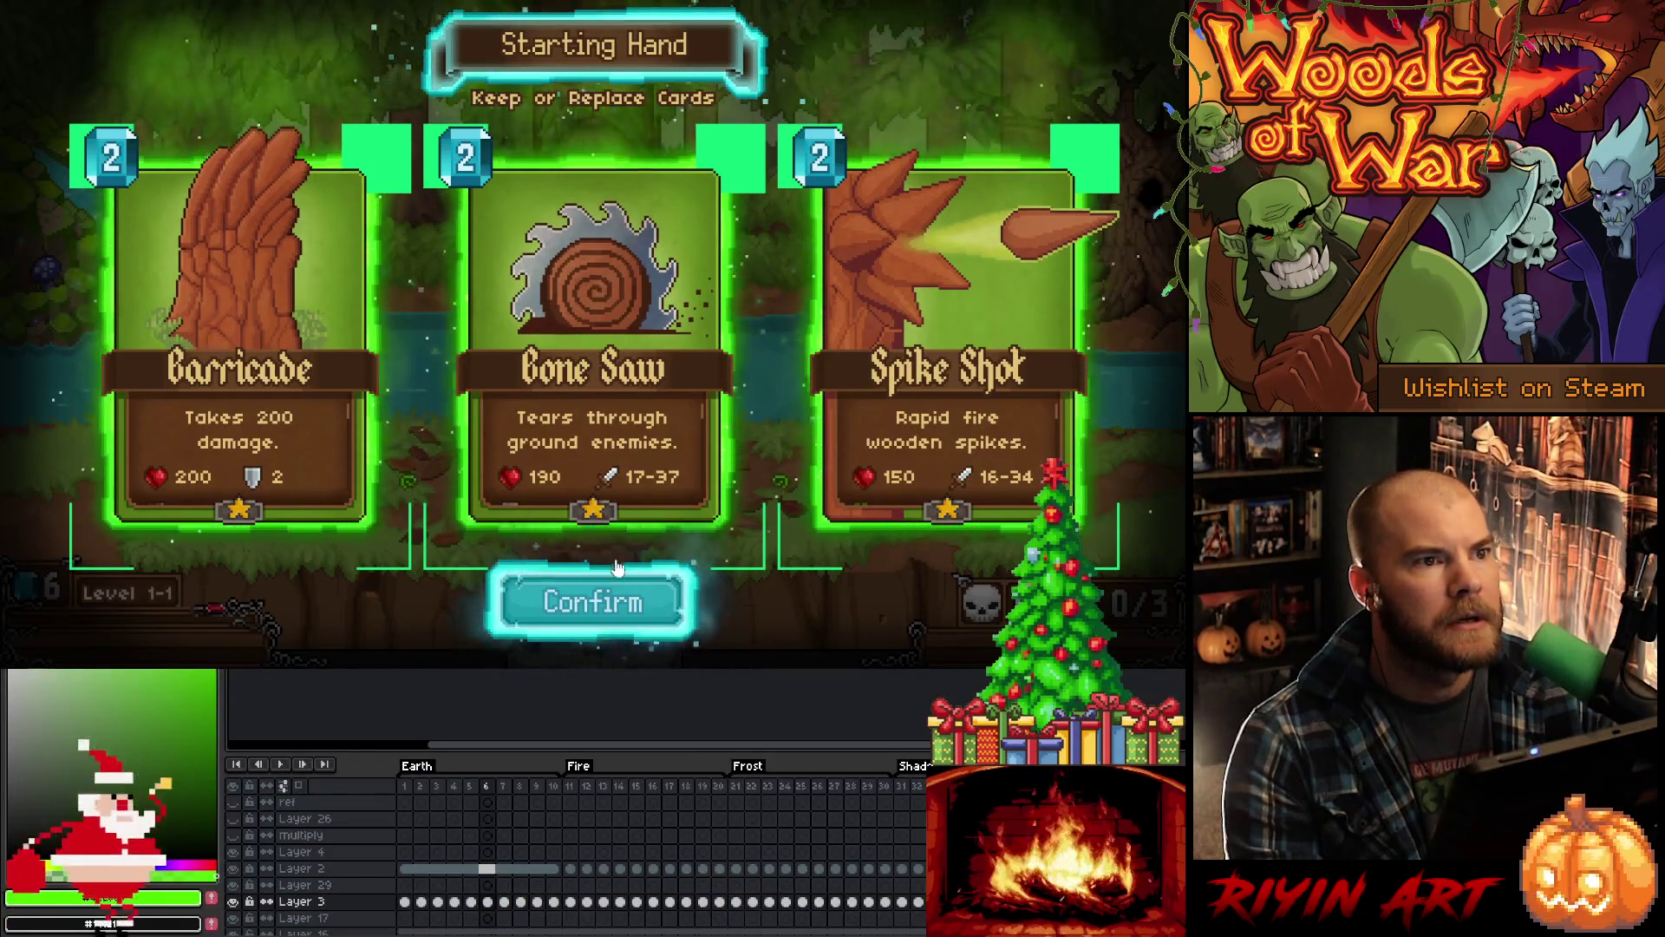
Step: Confirm the starting hand, take Raging Roots from the orb reward, and play it onto the battlefield
{"action": "left_click", "coordinate": [626, 598]}
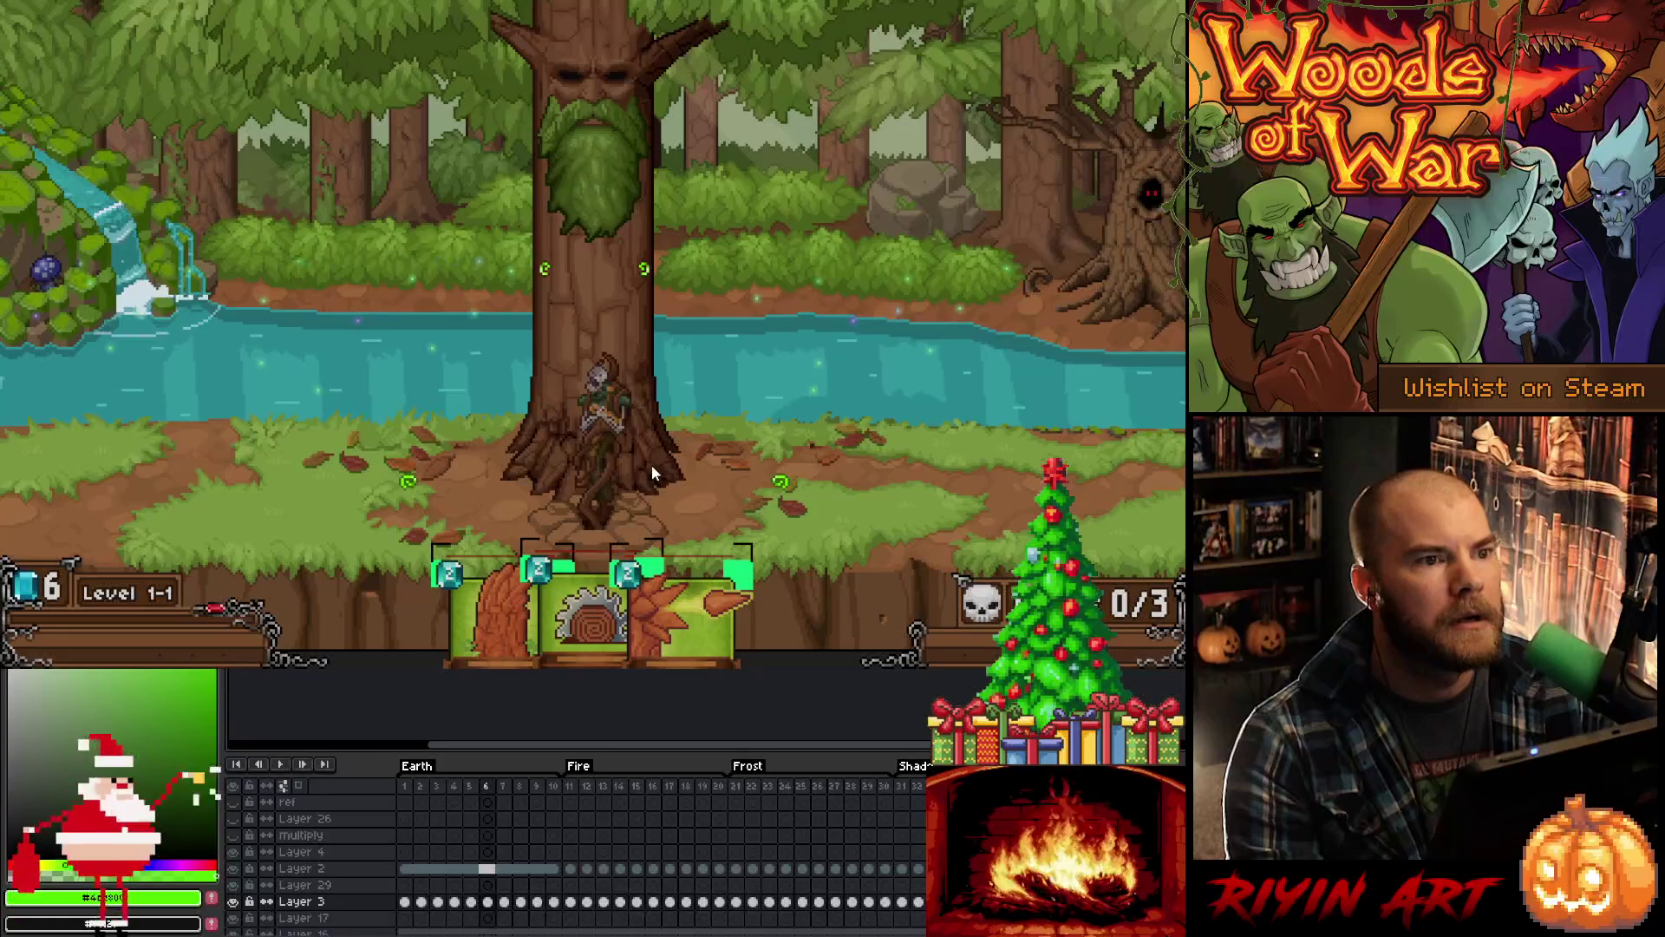
{"action": "left_click", "coordinate": [602, 177]}
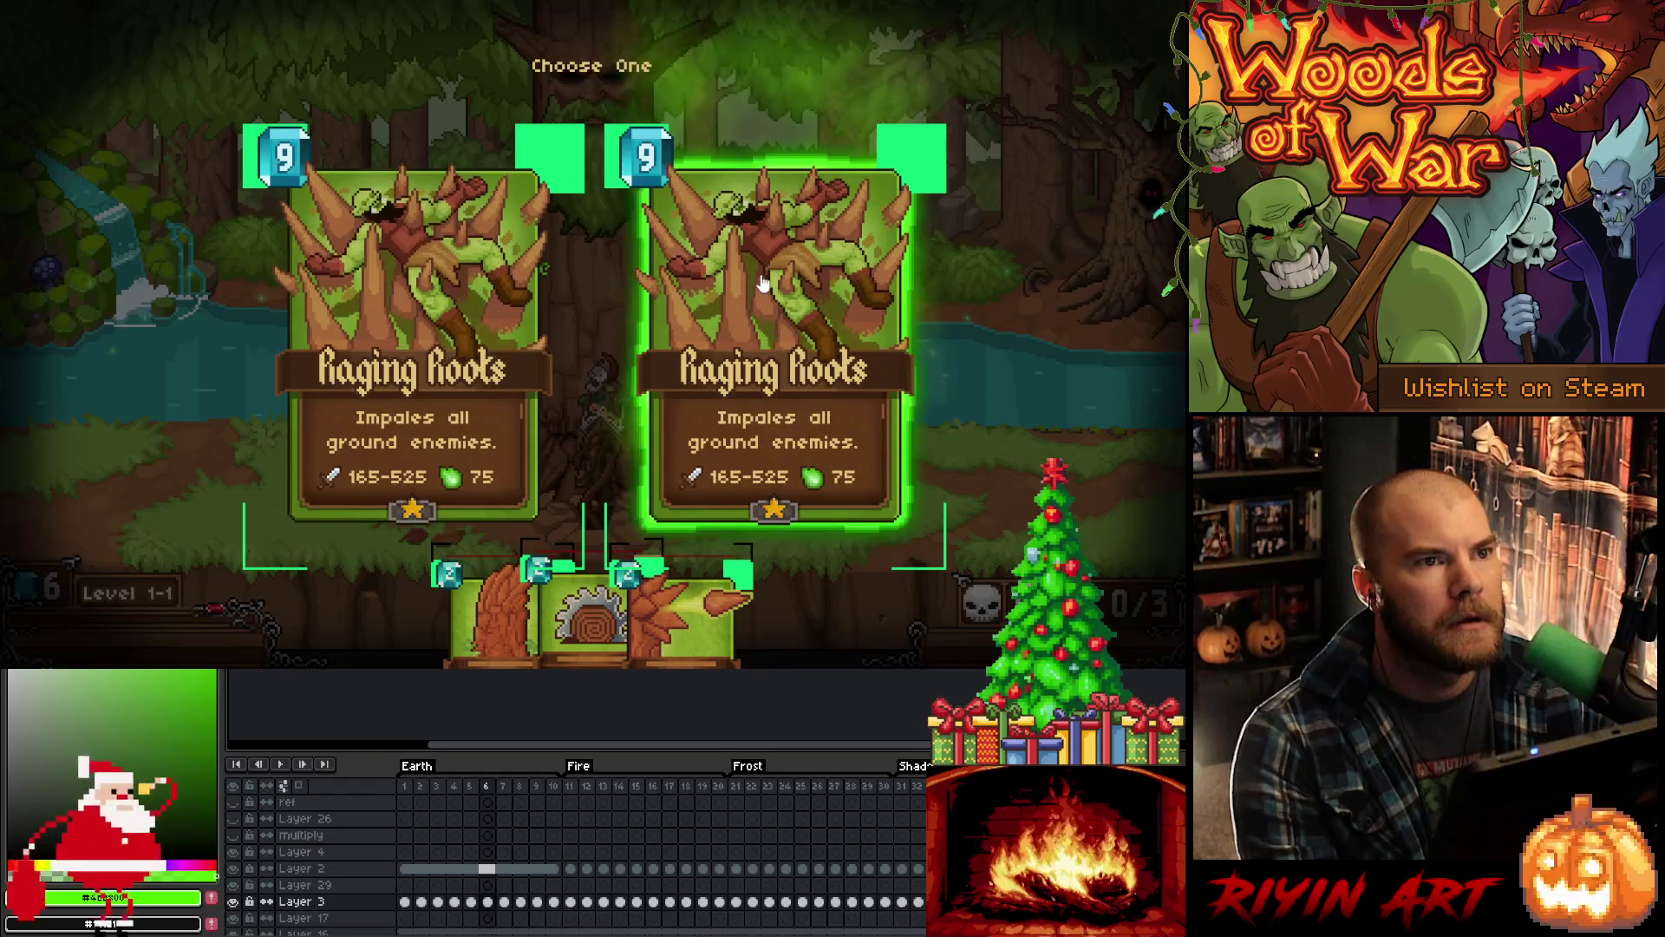
{"action": "left_click", "coordinate": [762, 274]}
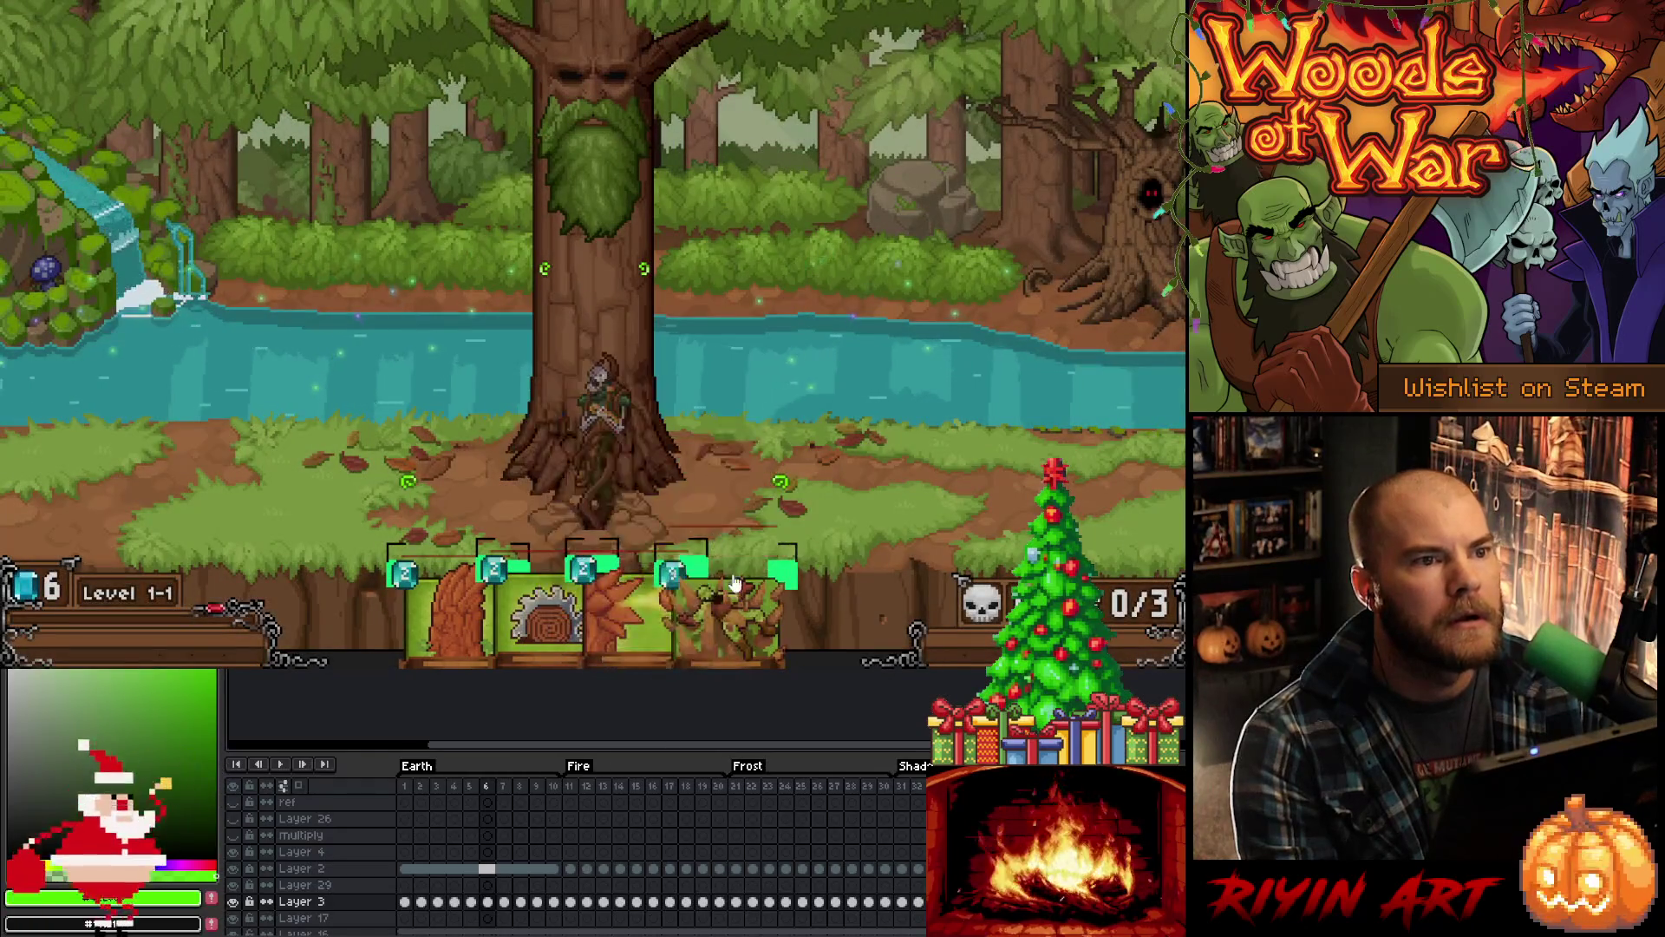
{"action": "mouse_move", "coordinate": [724, 608]}
{"action": "left_mouse_down"}
{"action": "mouse_move", "coordinate": [918, 308]}
{"action": "mouse_move", "coordinate": [961, 314]}
{"action": "mouse_move", "coordinate": [899, 386]}
{"action": "mouse_move", "coordinate": [711, 438]}
{"action": "mouse_move", "coordinate": [579, 447]}
{"action": "mouse_move", "coordinate": [853, 297]}
{"action": "mouse_move", "coordinate": [906, 366]}
{"action": "mouse_move", "coordinate": [545, 457]}
{"action": "mouse_move", "coordinate": [299, 360]}
{"action": "mouse_move", "coordinate": [911, 300]}
{"action": "mouse_move", "coordinate": [770, 358]}
{"action": "mouse_move", "coordinate": [314, 362]}
{"action": "left_mouse_up"}
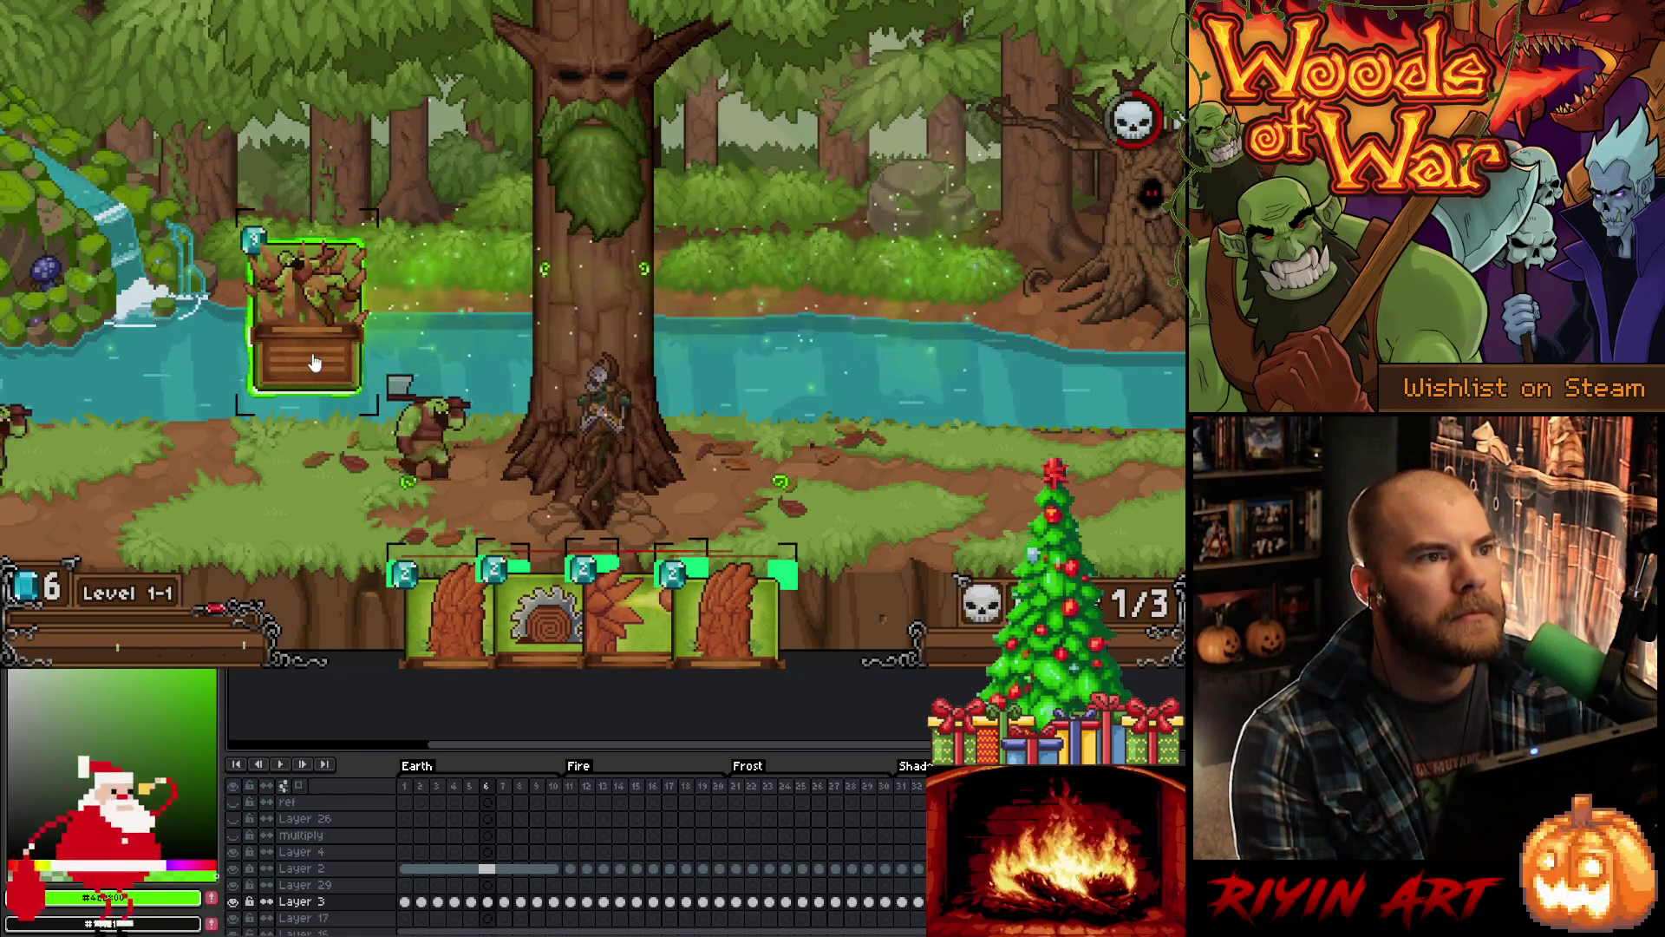